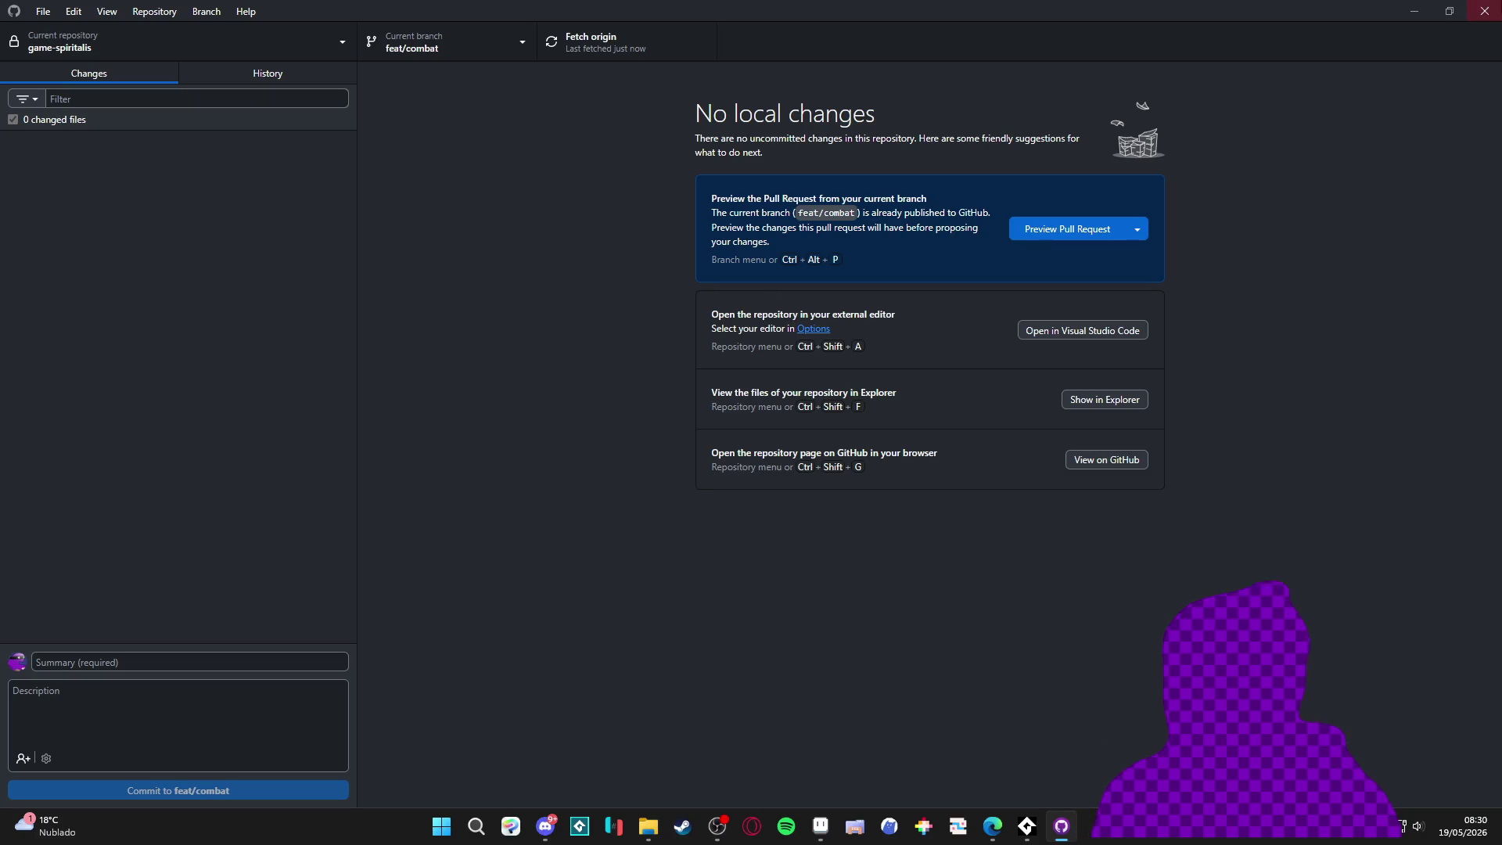
Review the game-spiritalis commit history, then minimize GitHub Desktop to reveal Aseprite
click(196, 72)
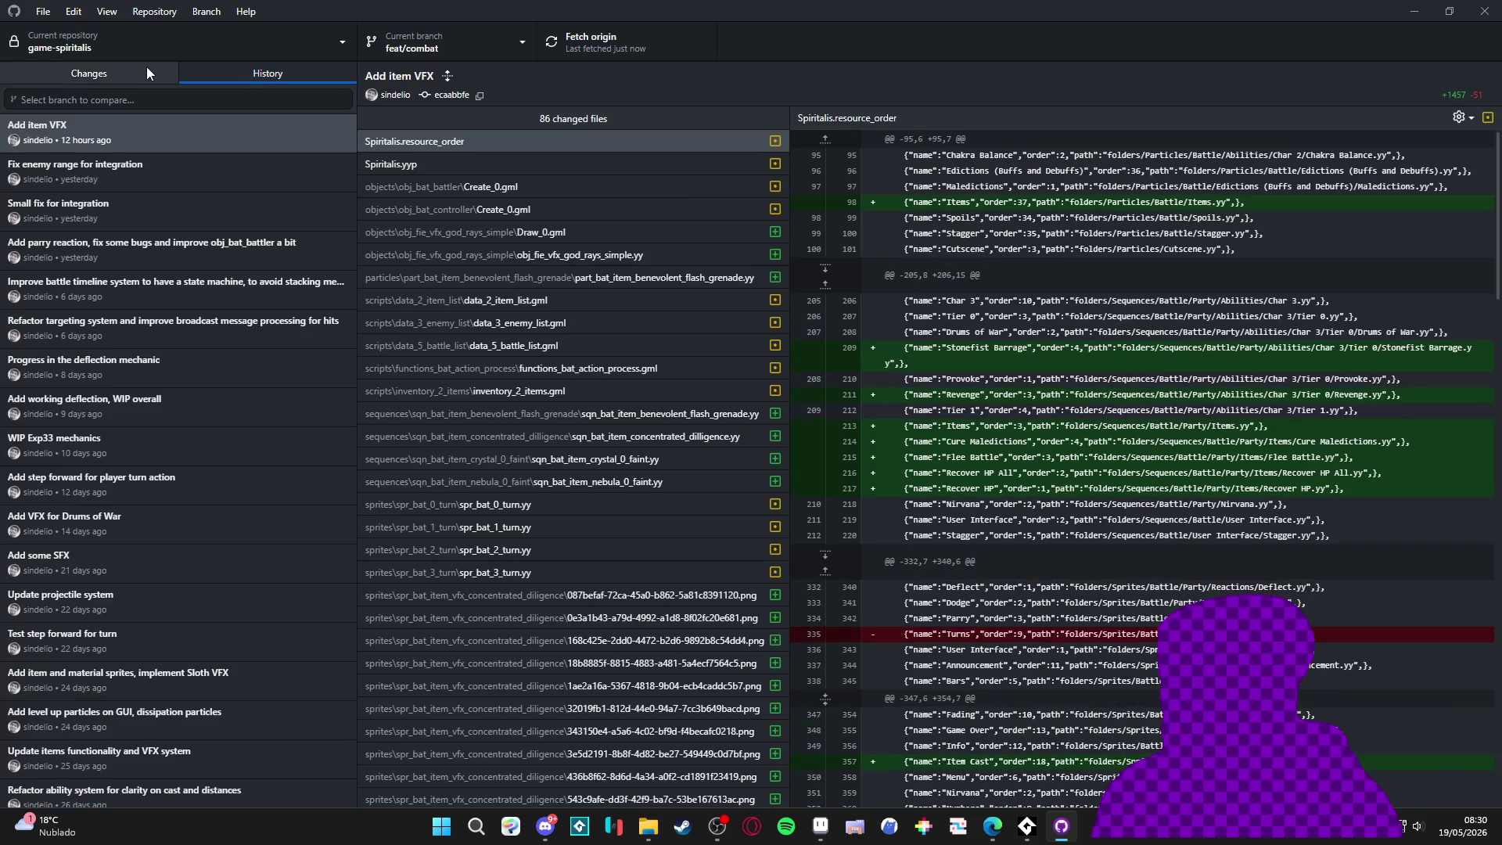
click(142, 66)
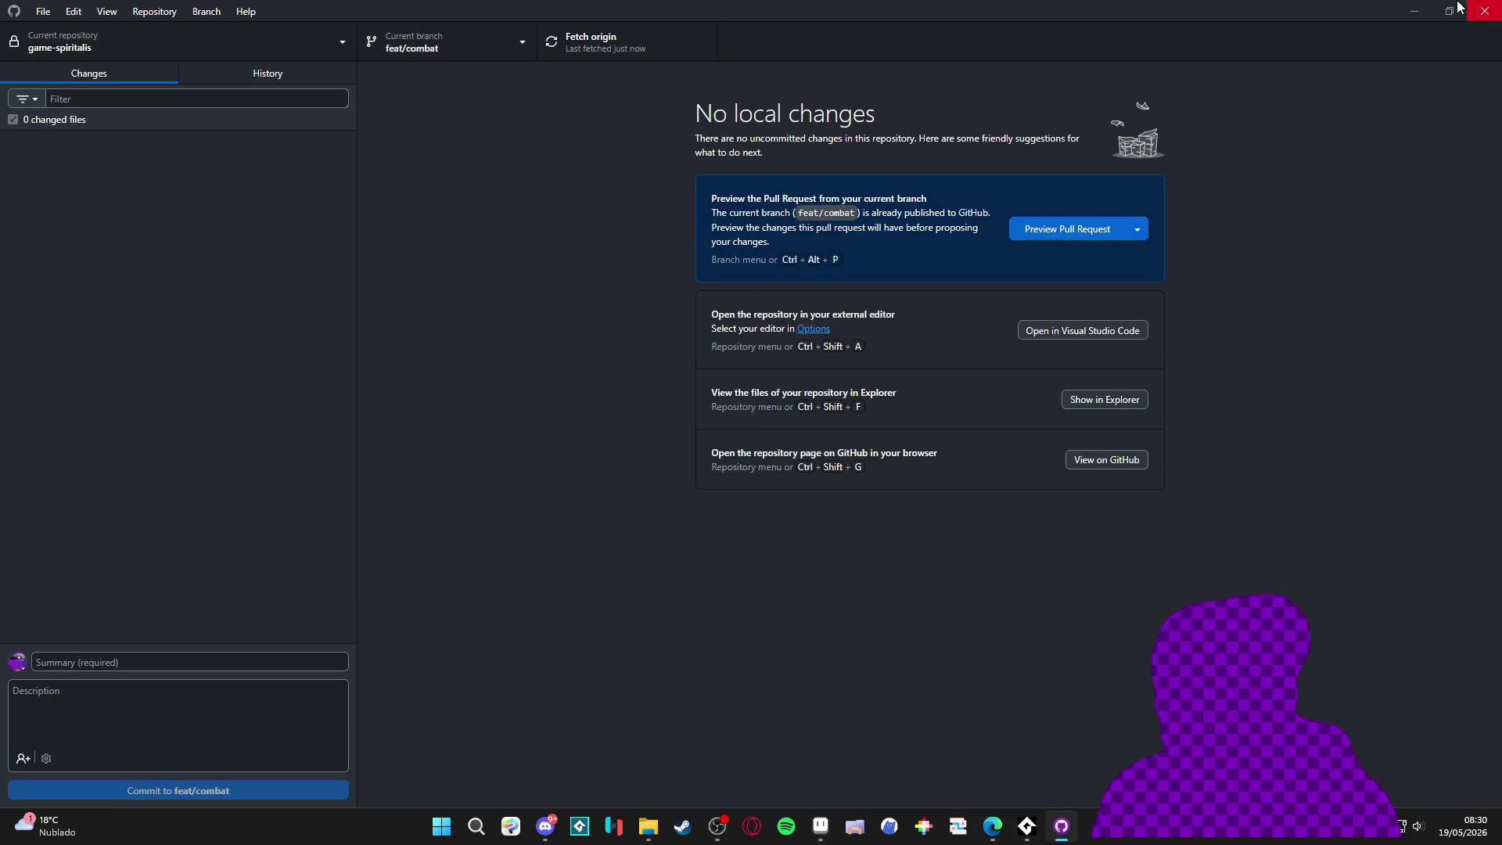
click(1414, 11)
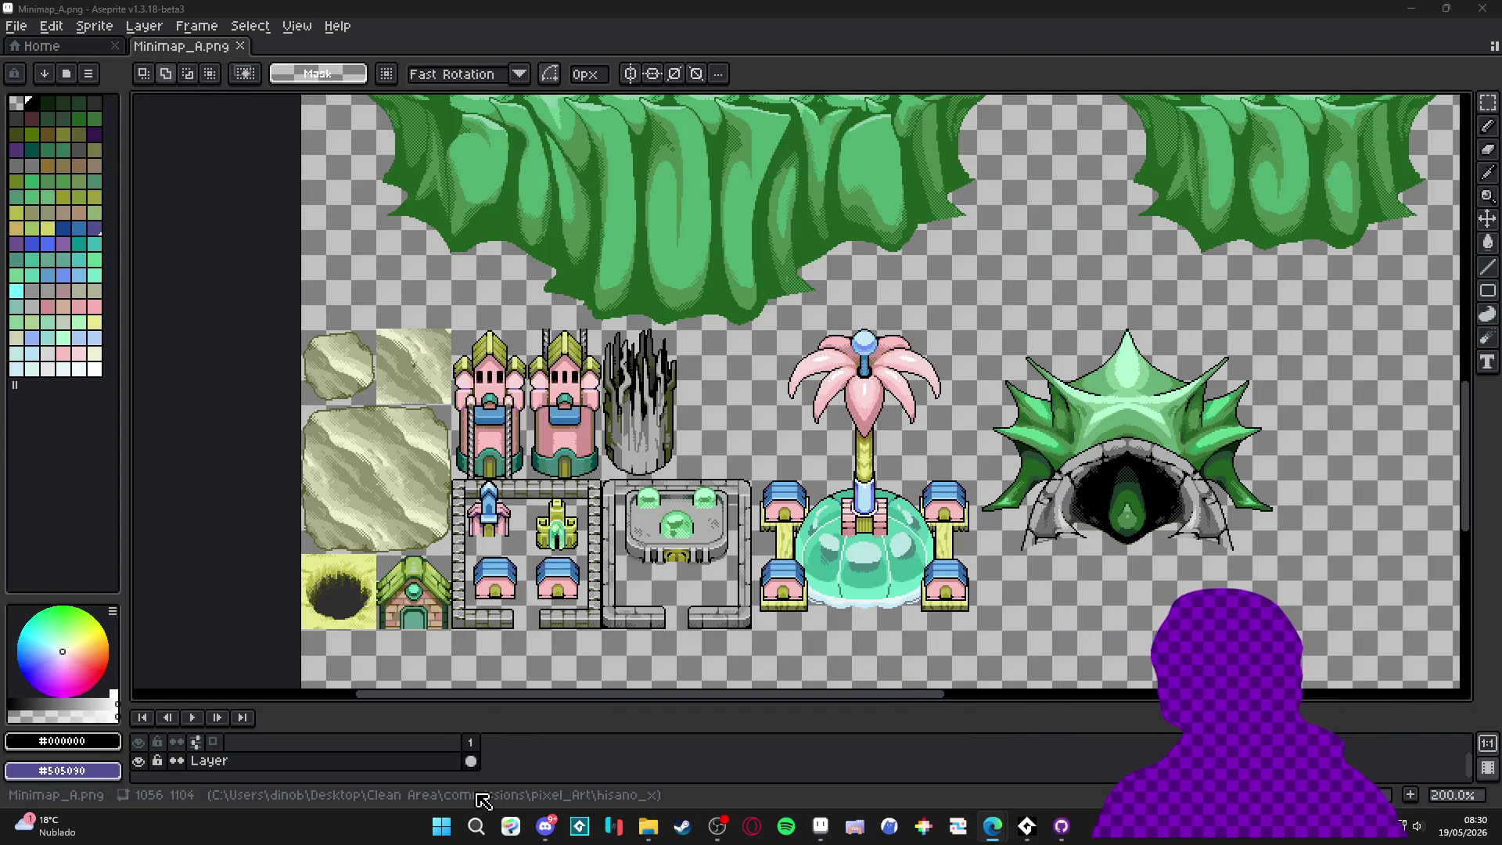
Bring the Steam store window to the front from the taskbar
click(438, 831)
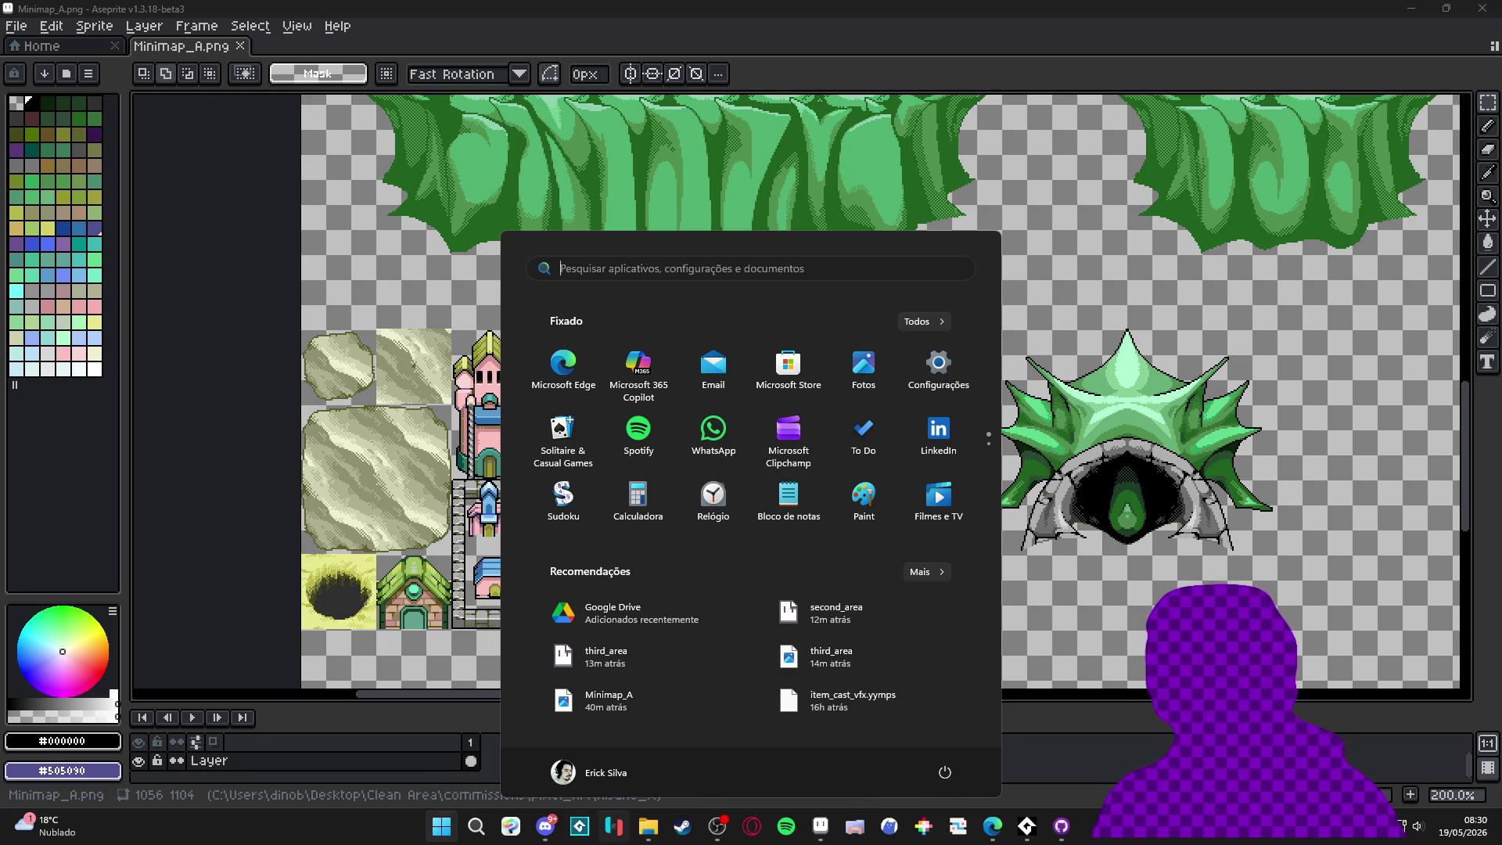
click(682, 827)
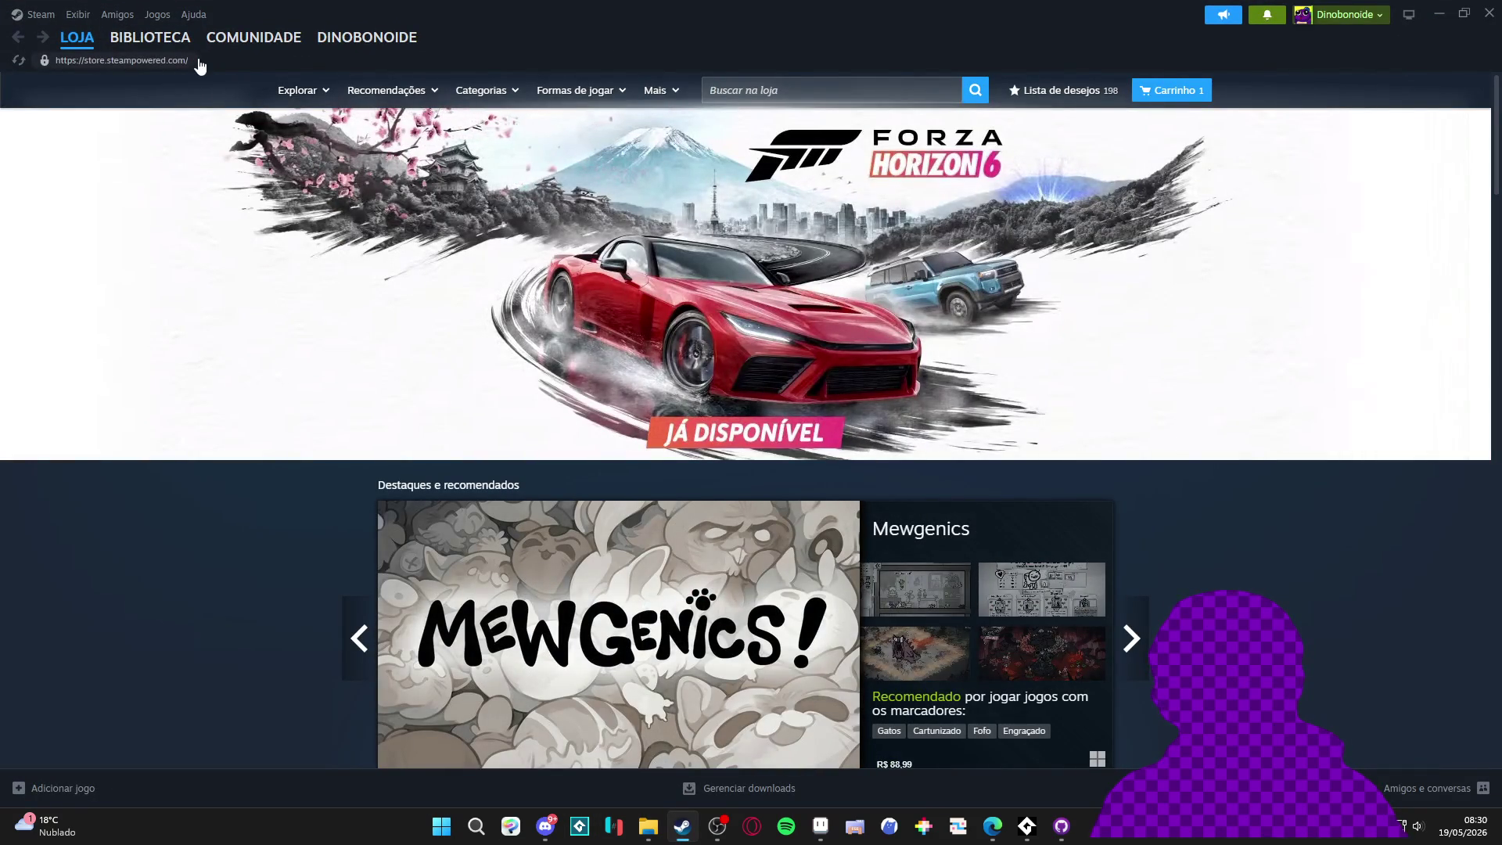
Browse the Steam store carousel, then open the Library and the GameMaker page
click(356, 640)
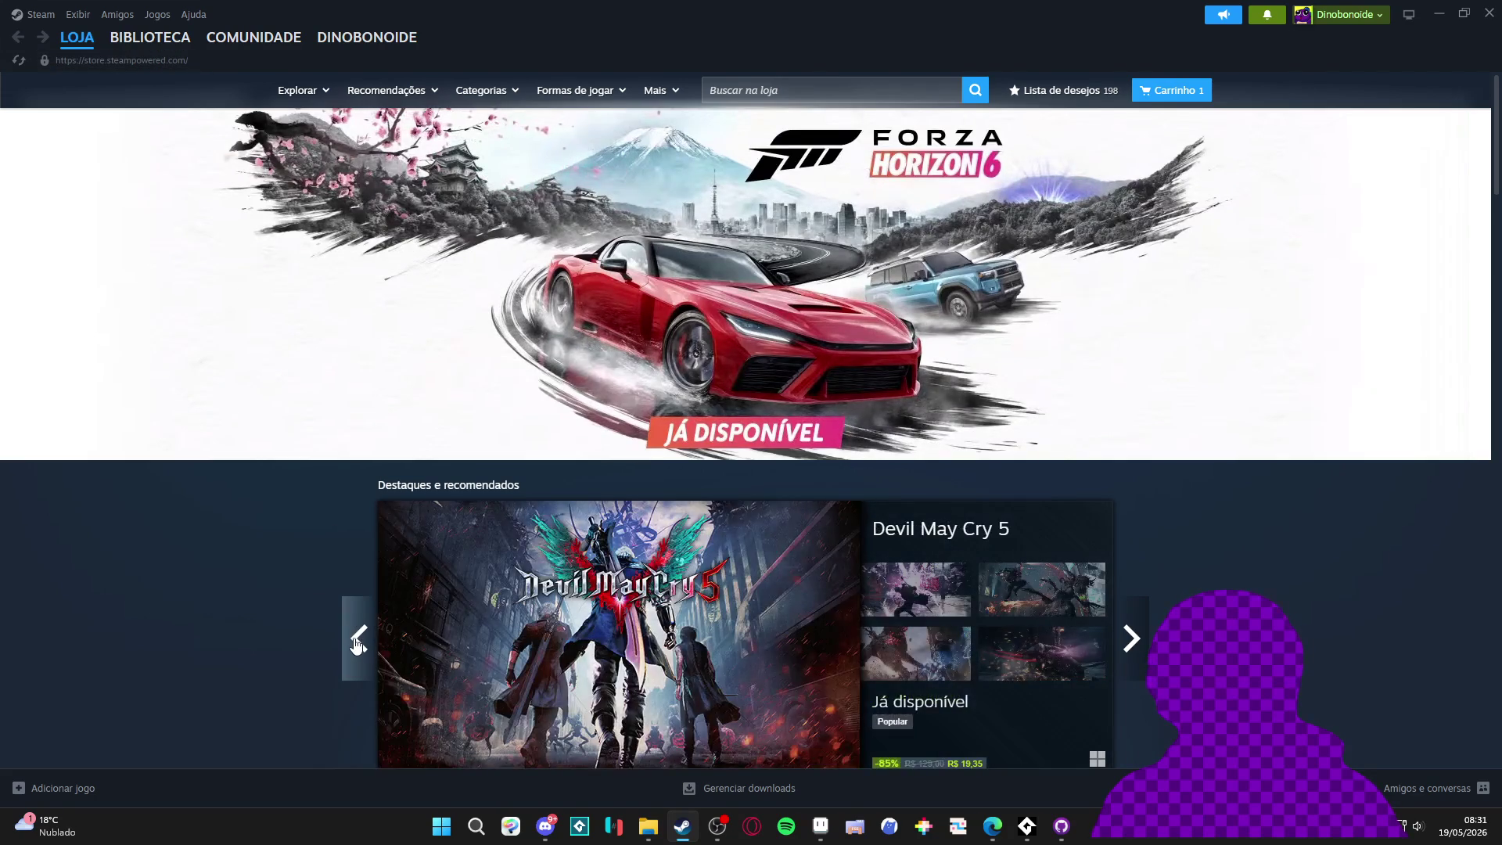
scroll(148, 576, down, 2)
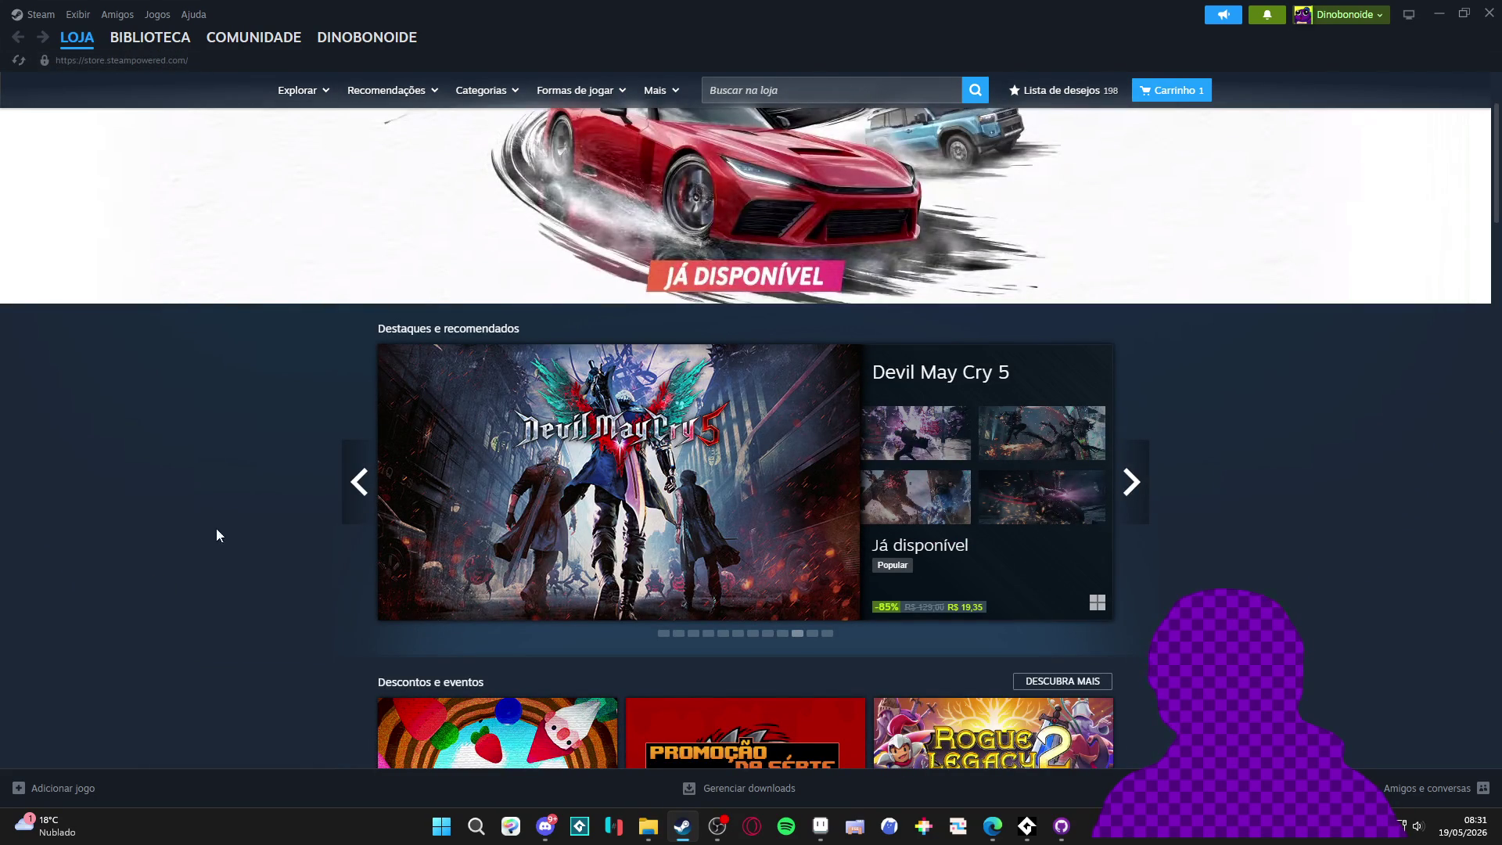
scroll(188, 317, up, 2)
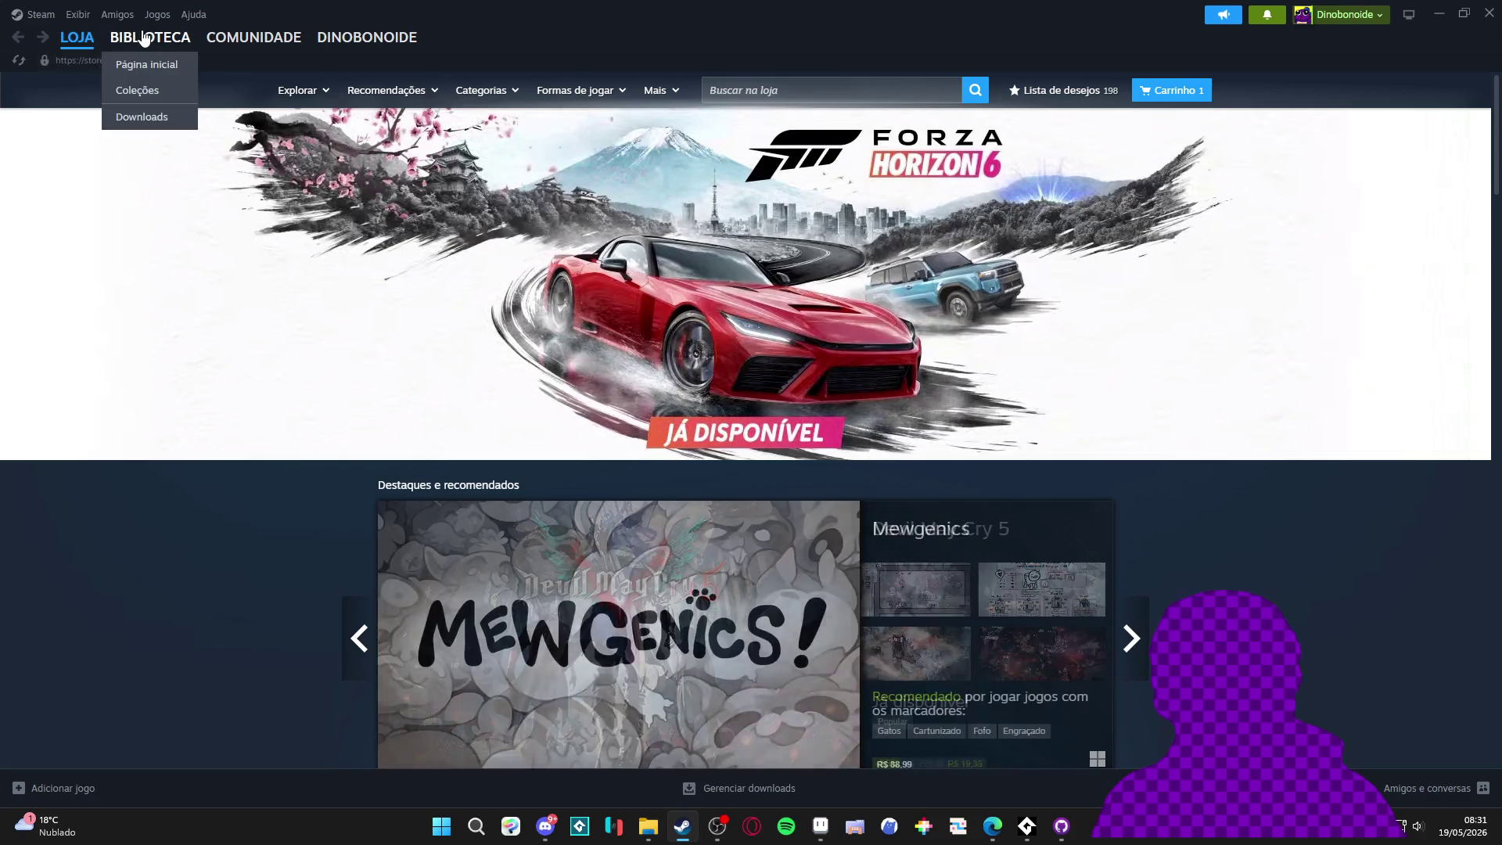
click(144, 37)
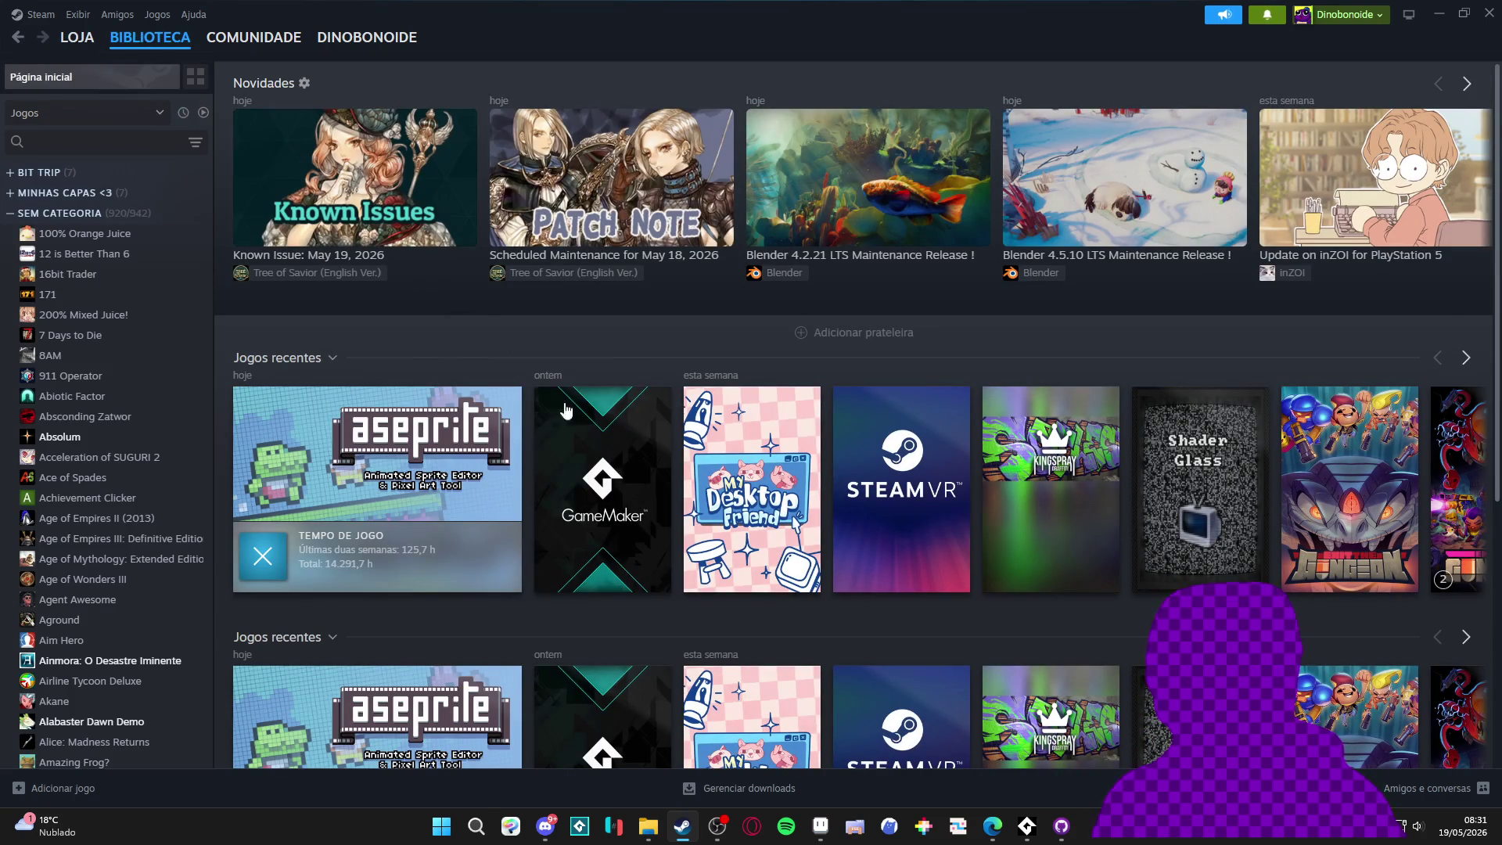
click(602, 485)
Launch GameMaker from Steam and open the Spiritalis recent project
click(291, 344)
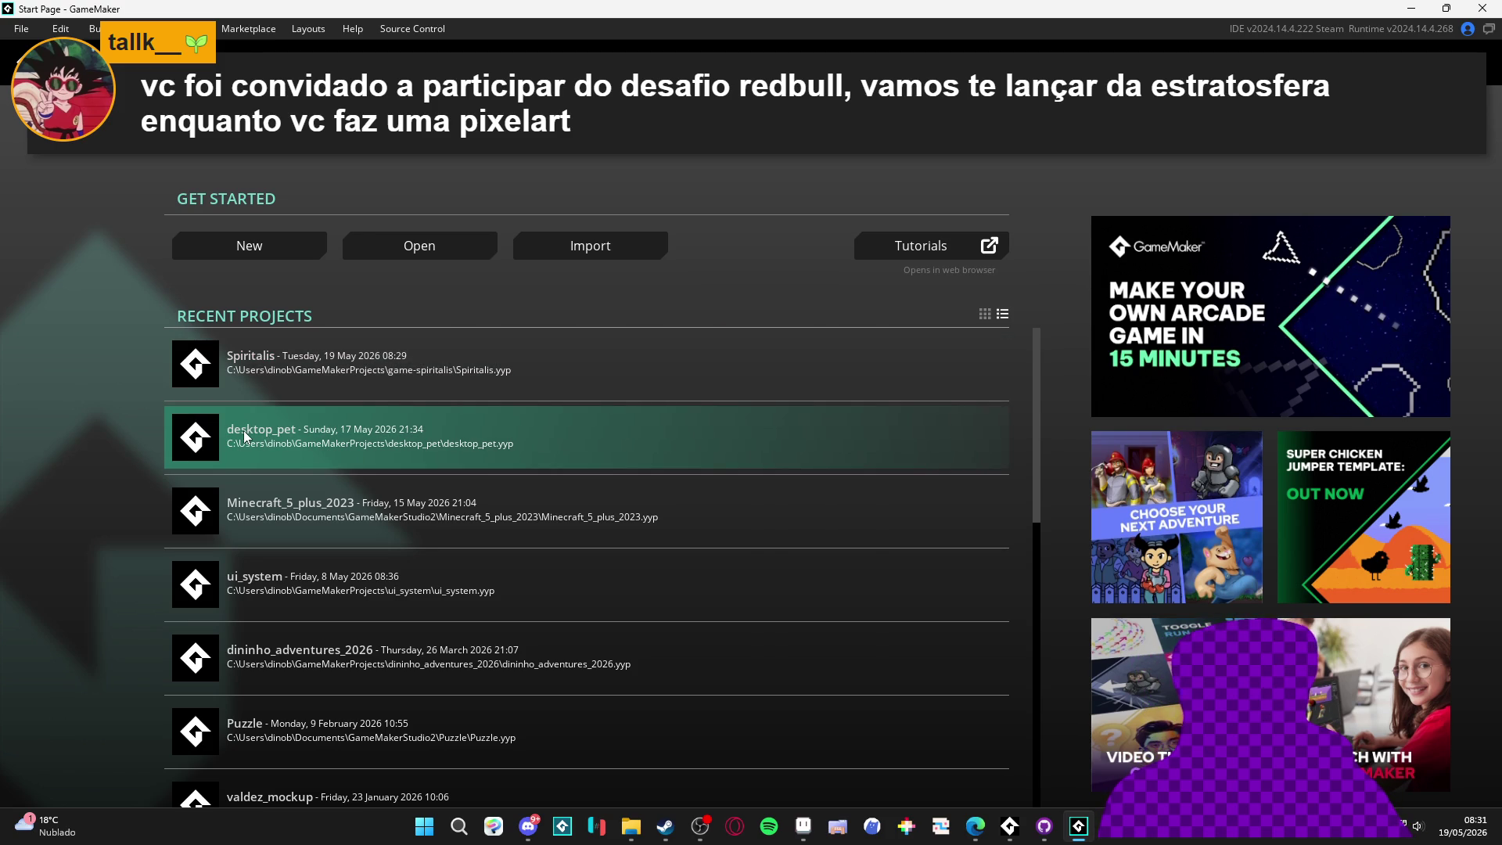
click(320, 361)
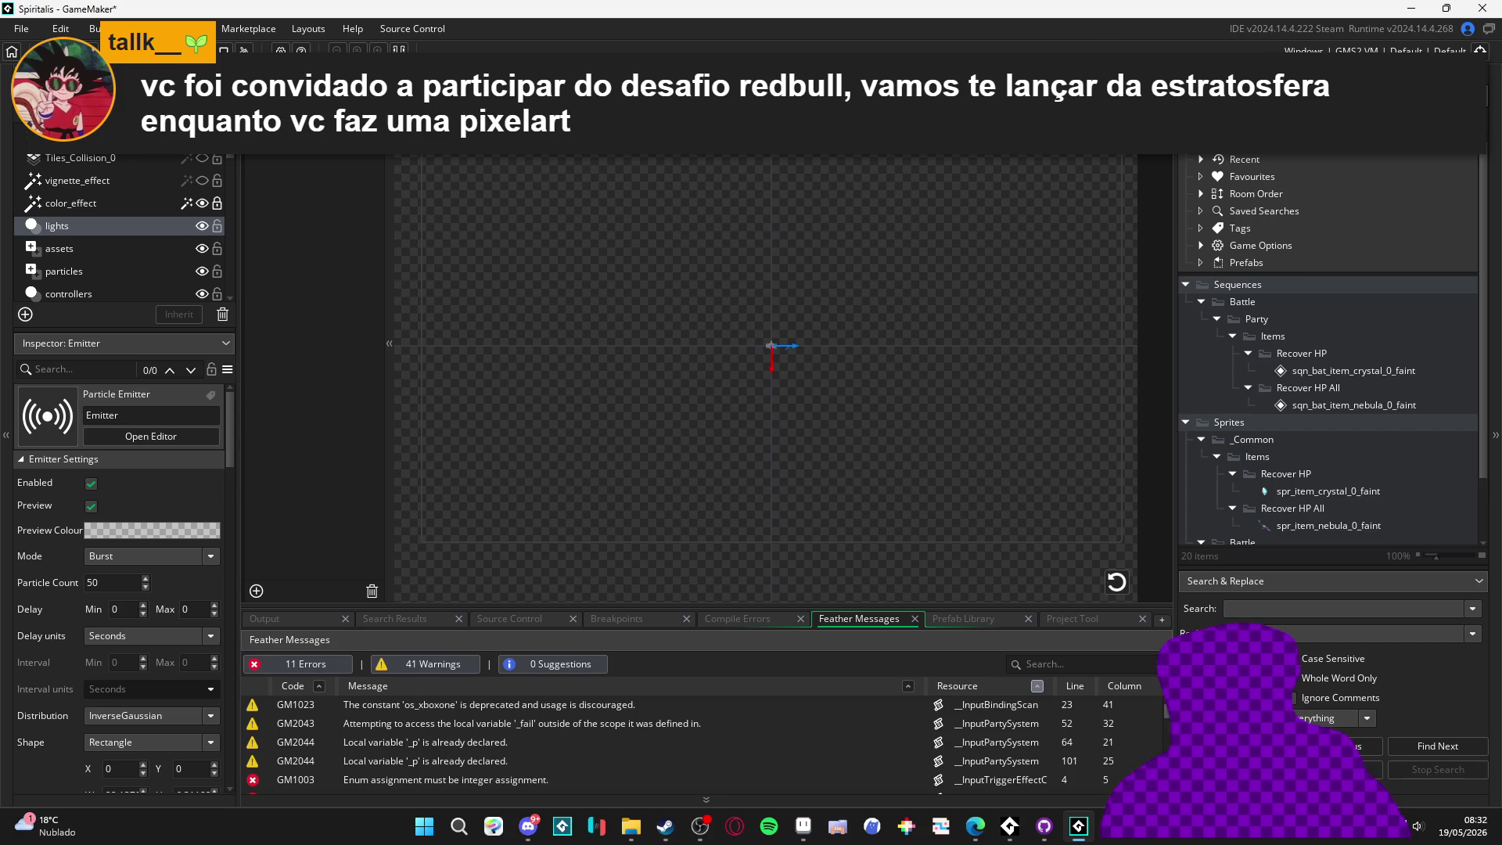
Open sqn_bat_item_crystal_0_faint from Sequences > Battle > Party > Items > Recover HP
double_click(1377, 370)
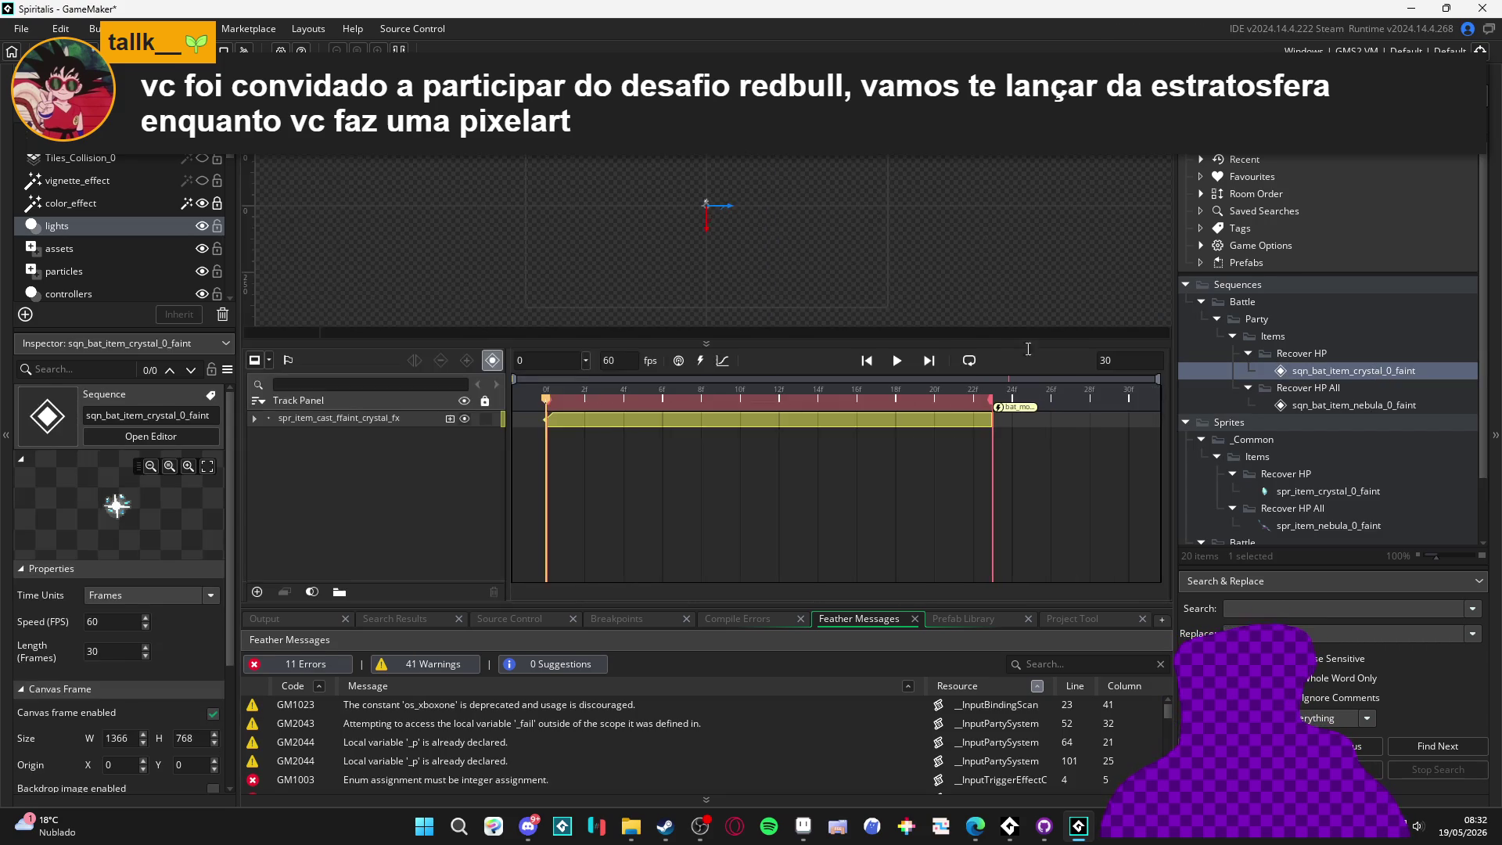
Preview the crystal sequence and drag spr_bat_1_idle in as a new track
click(898, 360)
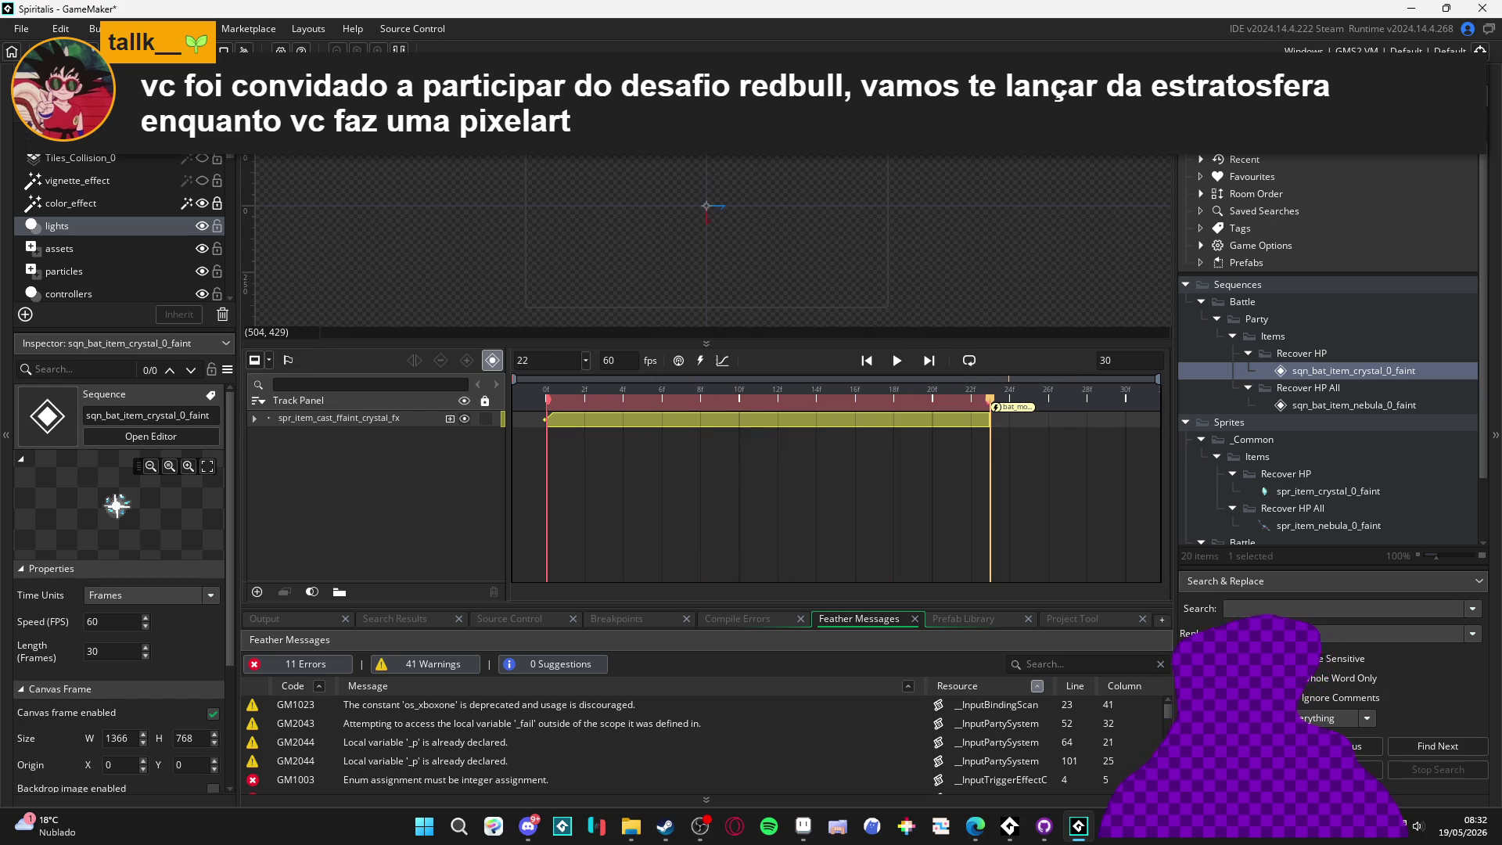
scroll(681, 214, down, 2)
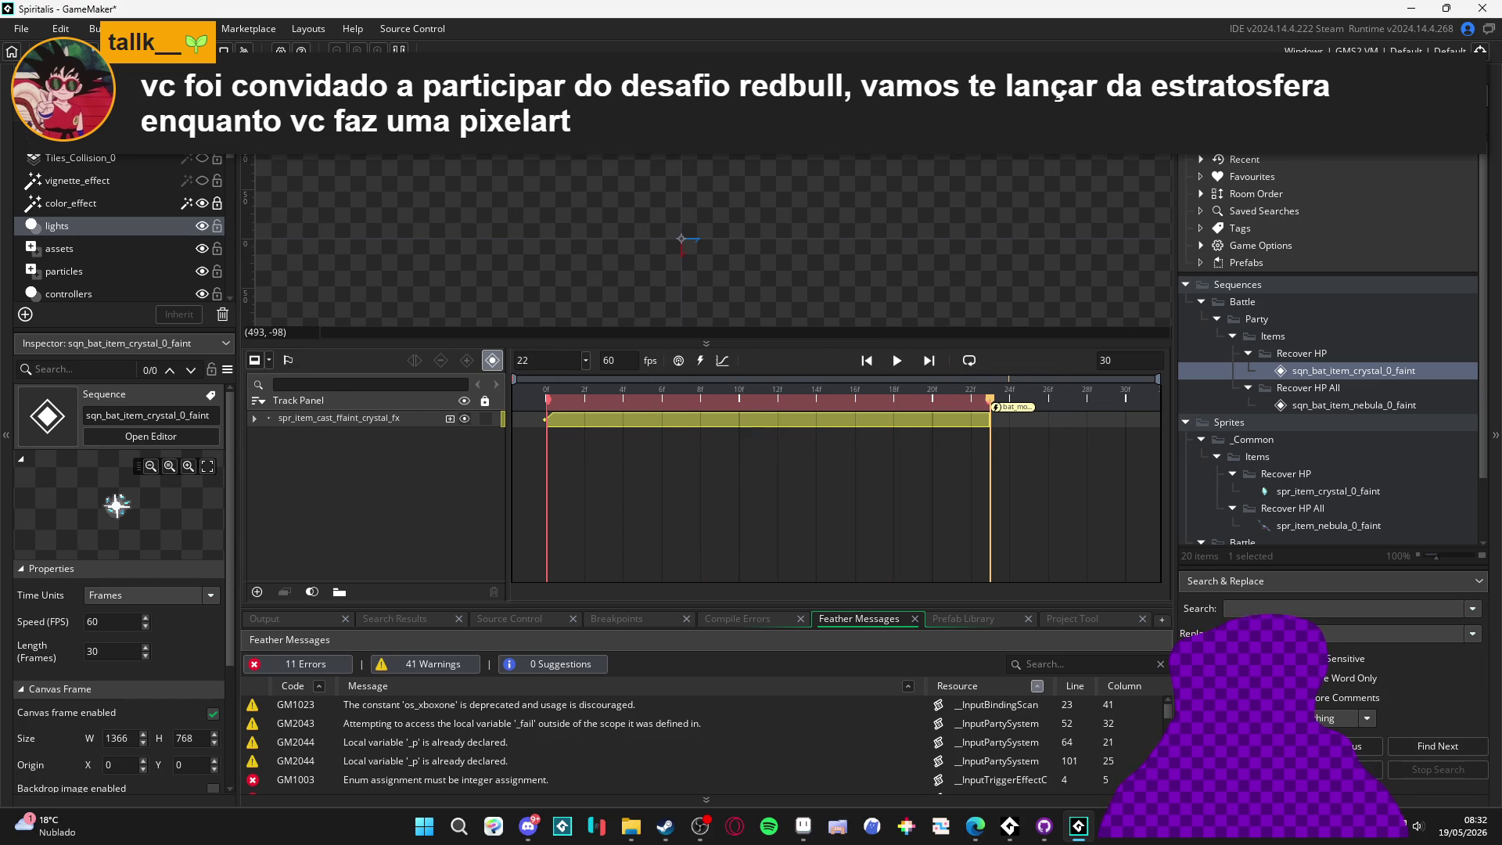
scroll(1293, 425, down, 5)
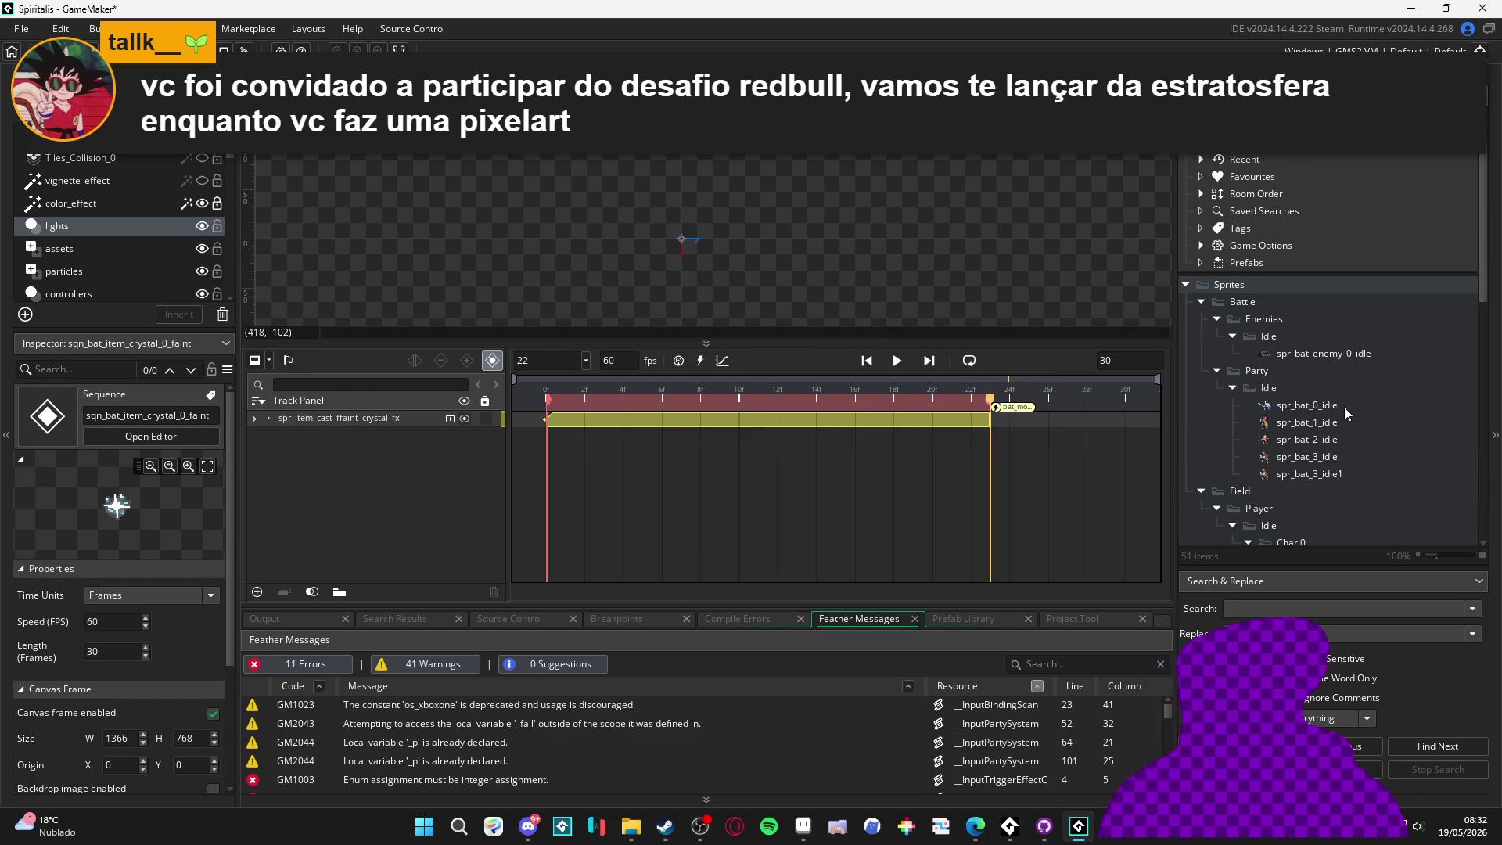
mouse_move(1329, 423)
mouse_down()
mouse_move(1361, 429)
mouse_move(391, 470)
mouse_up()
scroll(699, 249, up, 3)
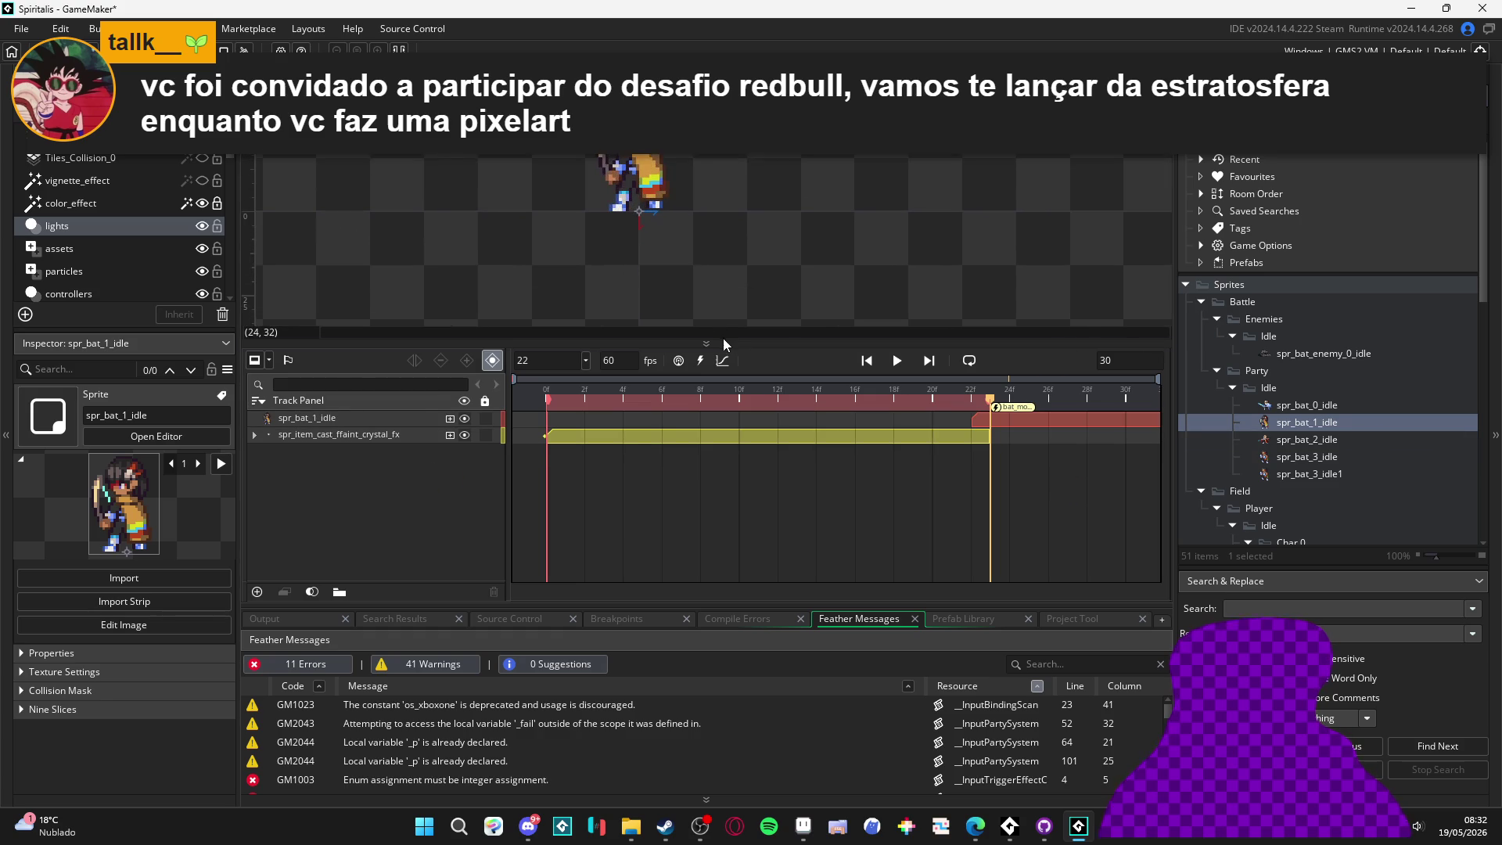
drag(731, 340, 731, 469)
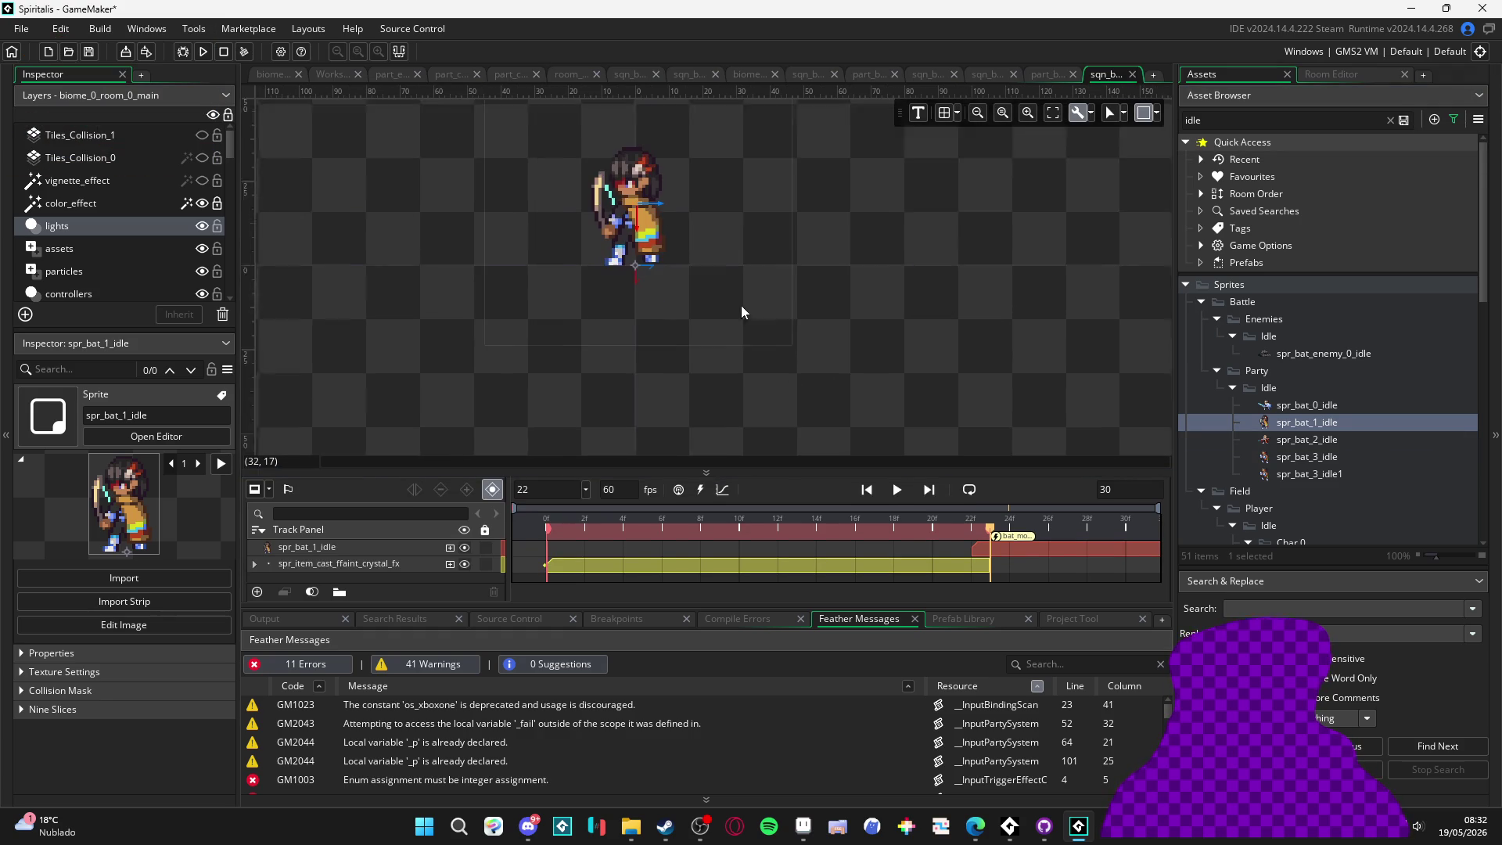
Move the crystal effect track above spr_bat_1_idle and extend the idle clip back to frame 0
click(361, 547)
mouse_move(386, 557)
mouse_down()
mouse_move(392, 573)
mouse_move(375, 542)
mouse_up()
click(897, 489)
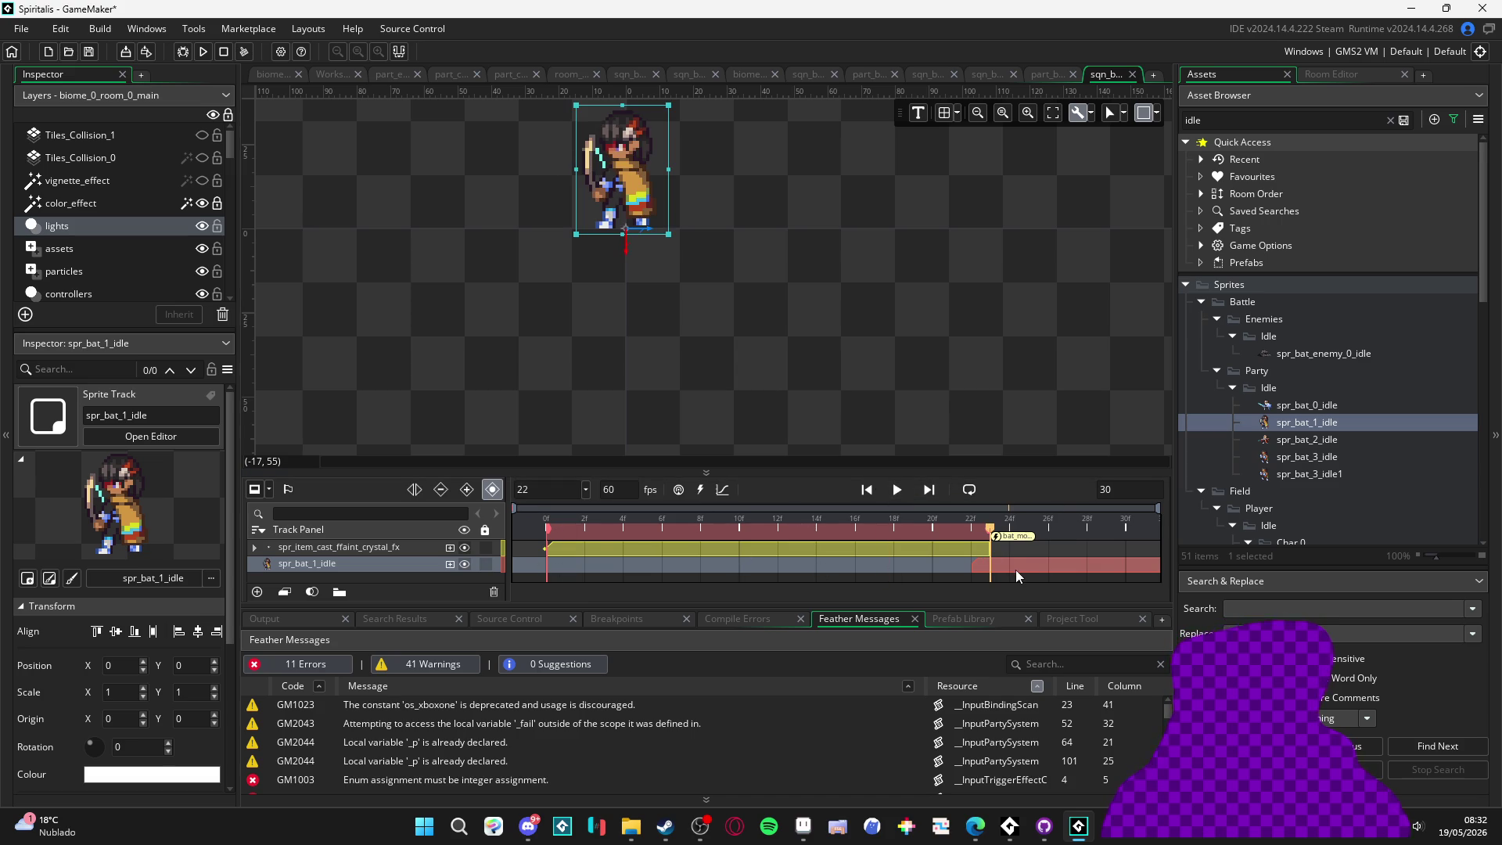
drag(988, 561, 563, 588)
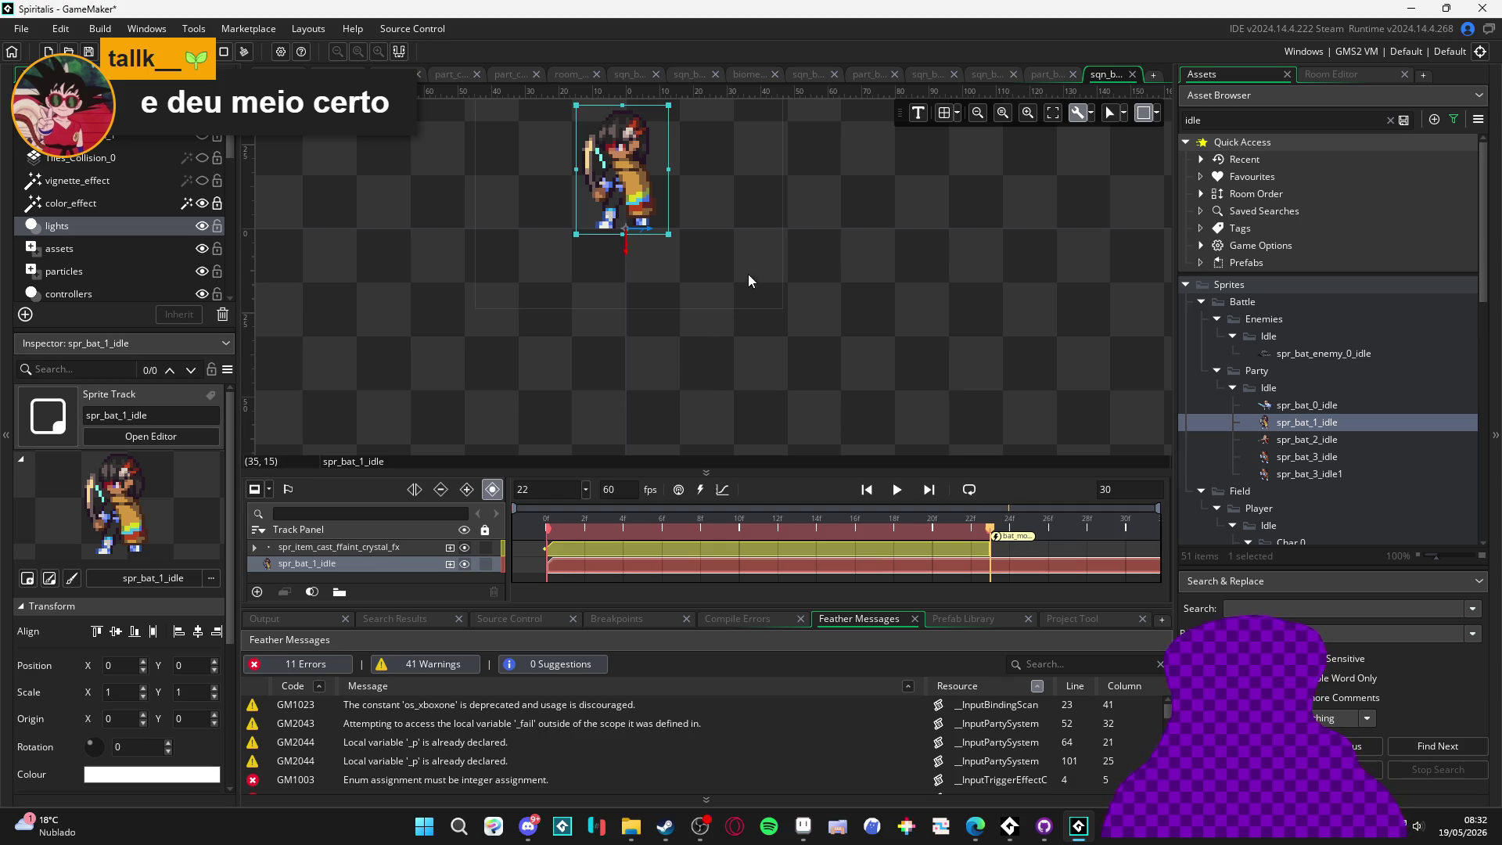
drag(753, 240, 759, 419)
Set the crystal sequence length to 60 frames
click(749, 396)
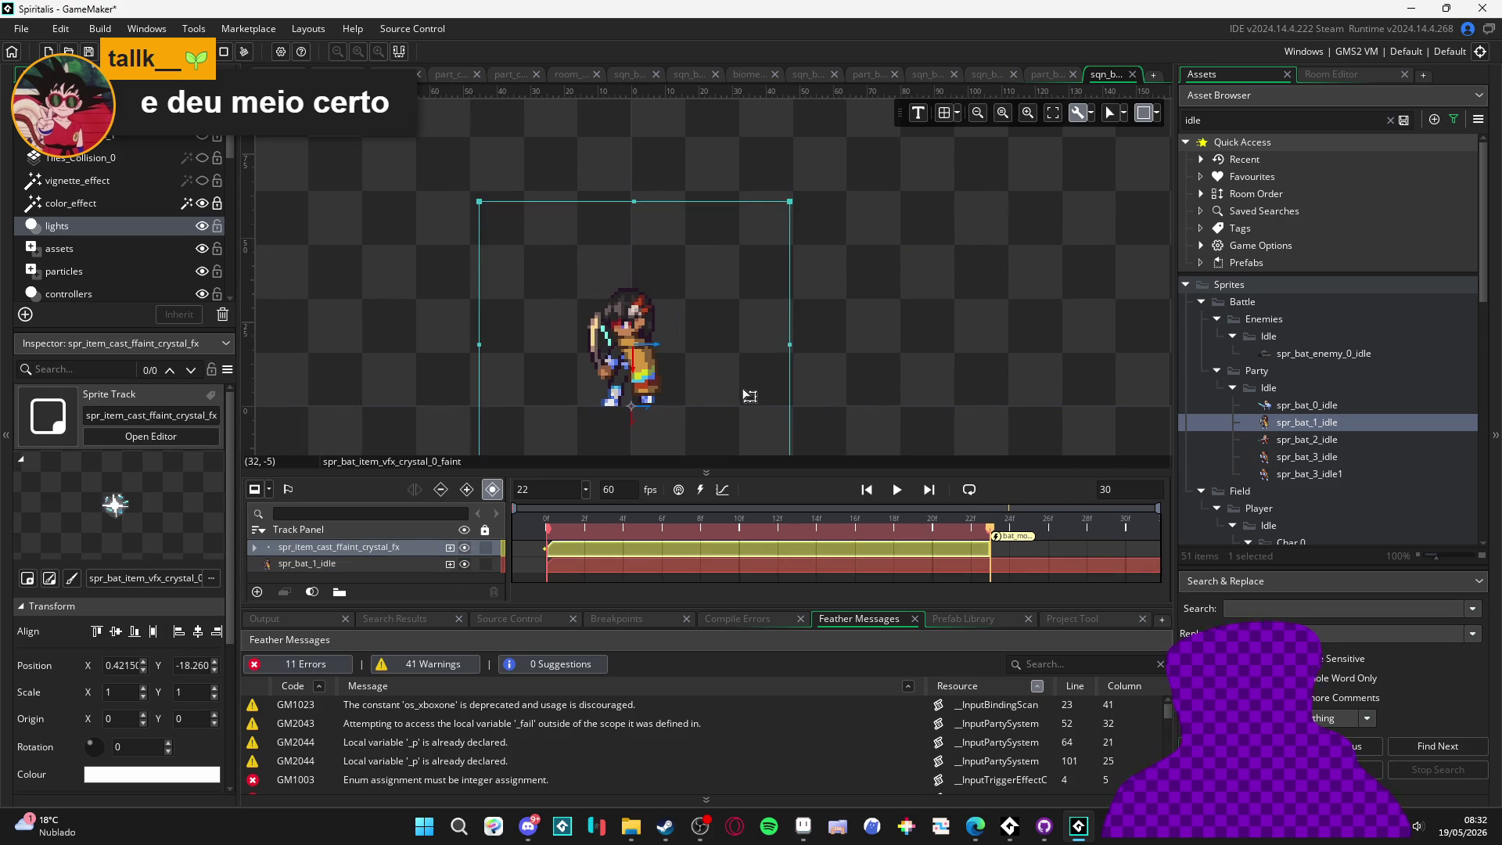
scroll(749, 395, down, 2)
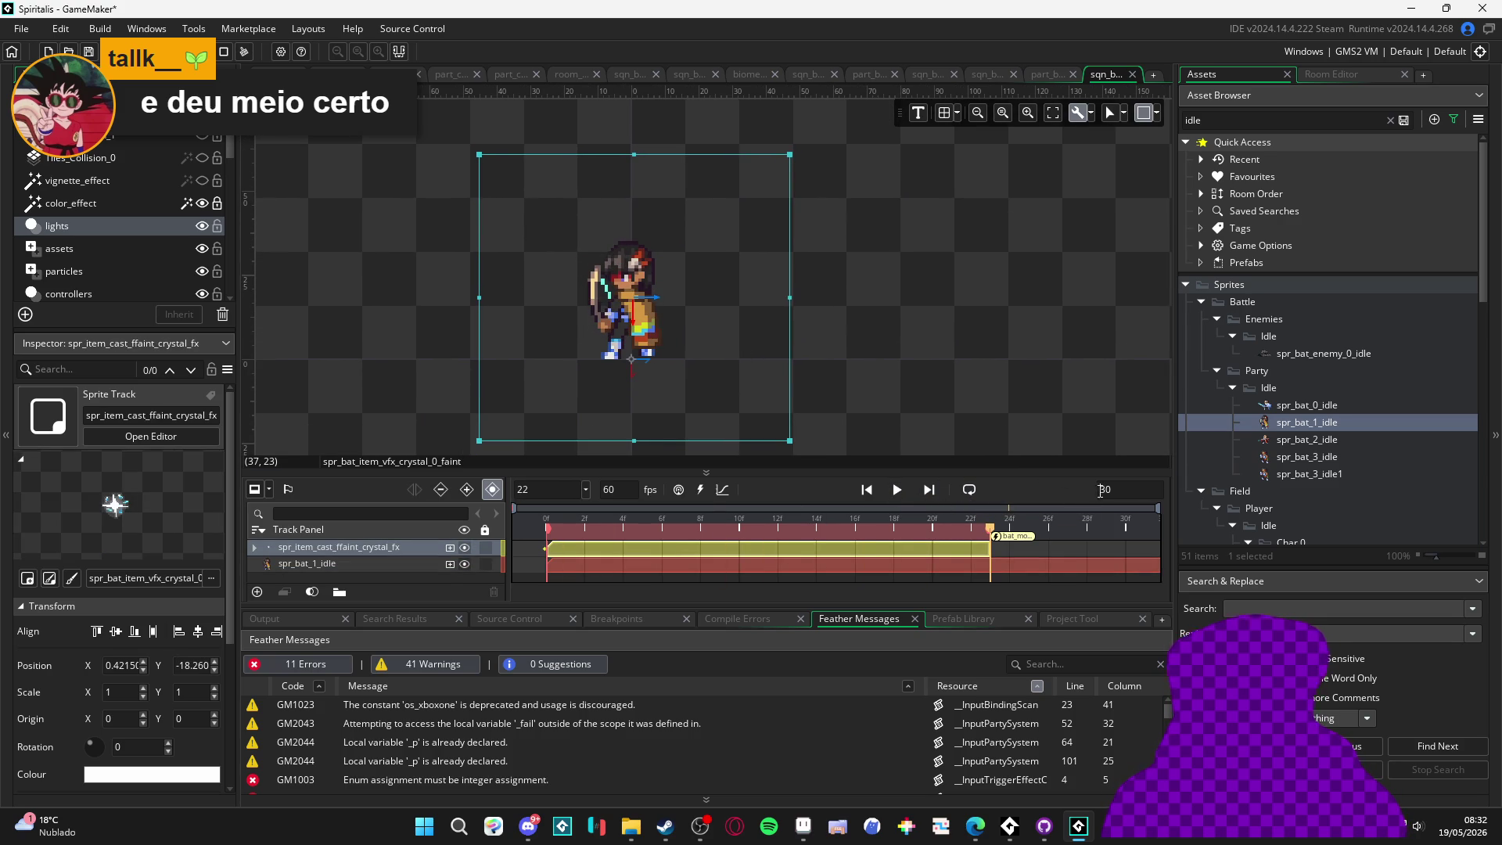
text(60)
key(Return)
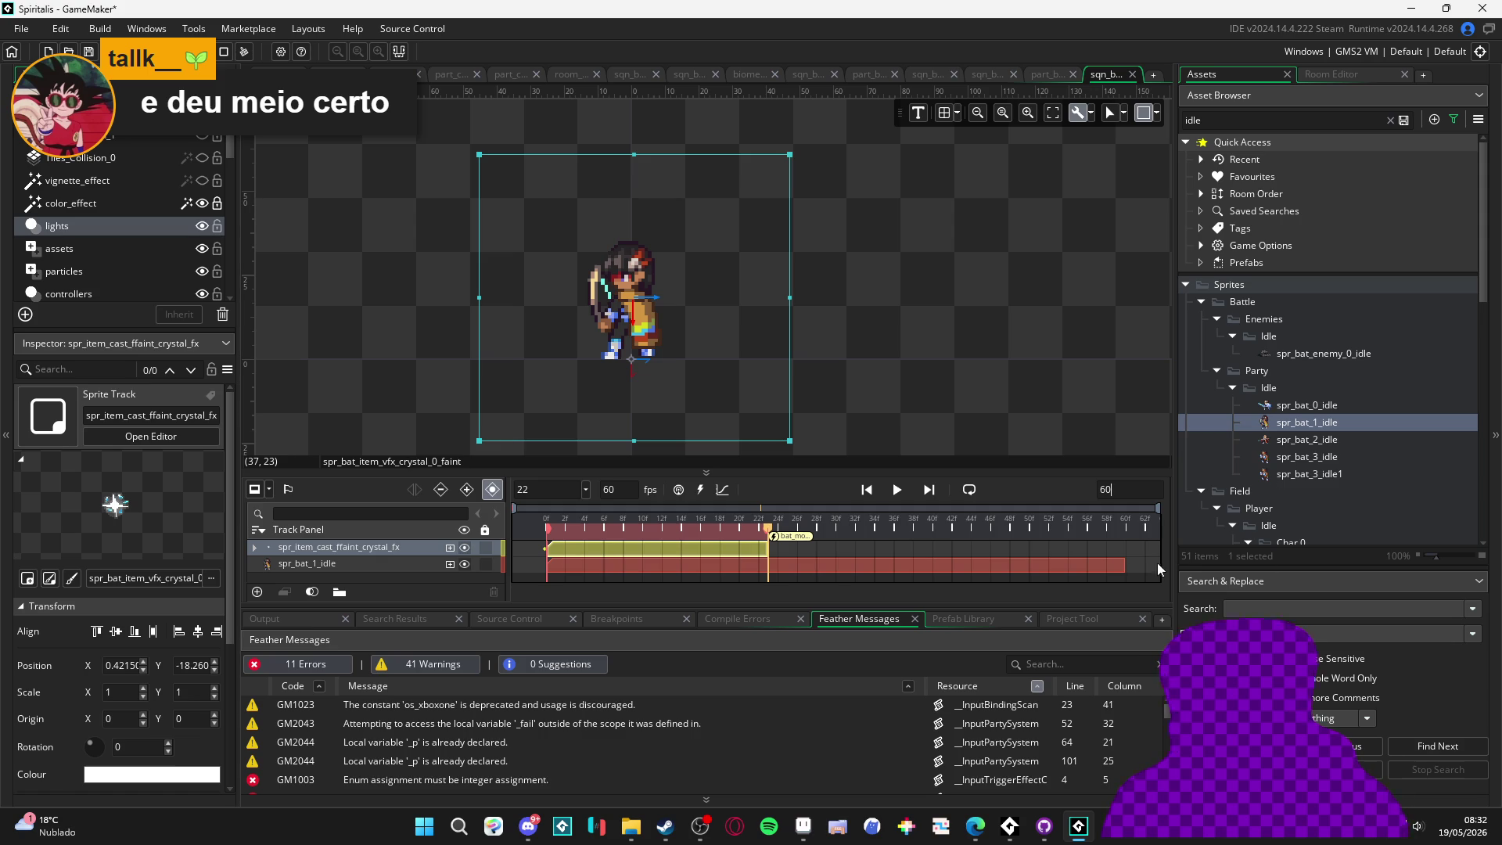
drag(927, 419, 881, 365)
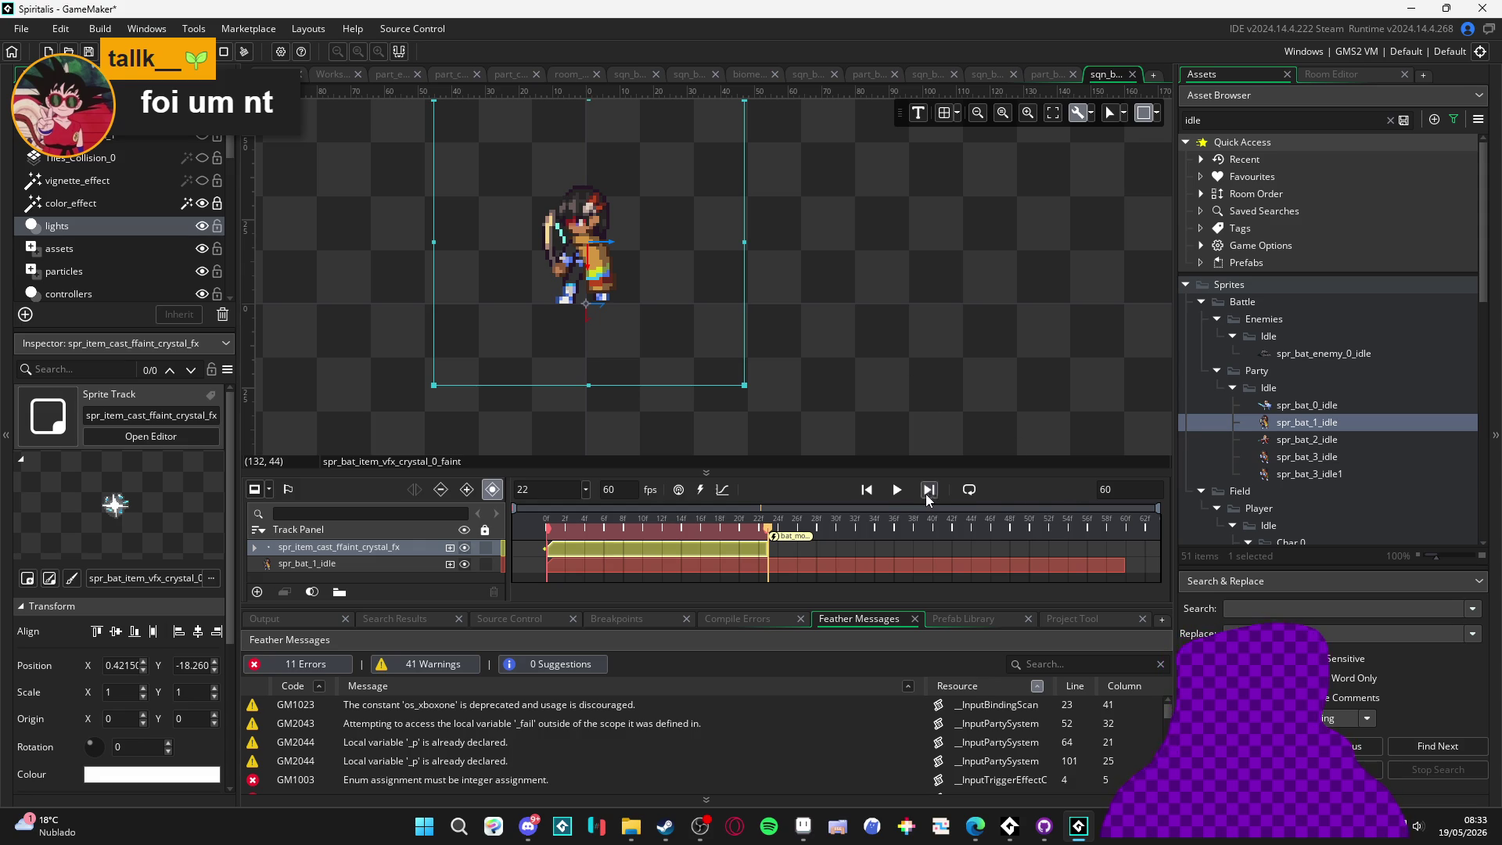
Turn on looping, extend the playback range to the sequence end, and preview it
click(970, 489)
click(898, 490)
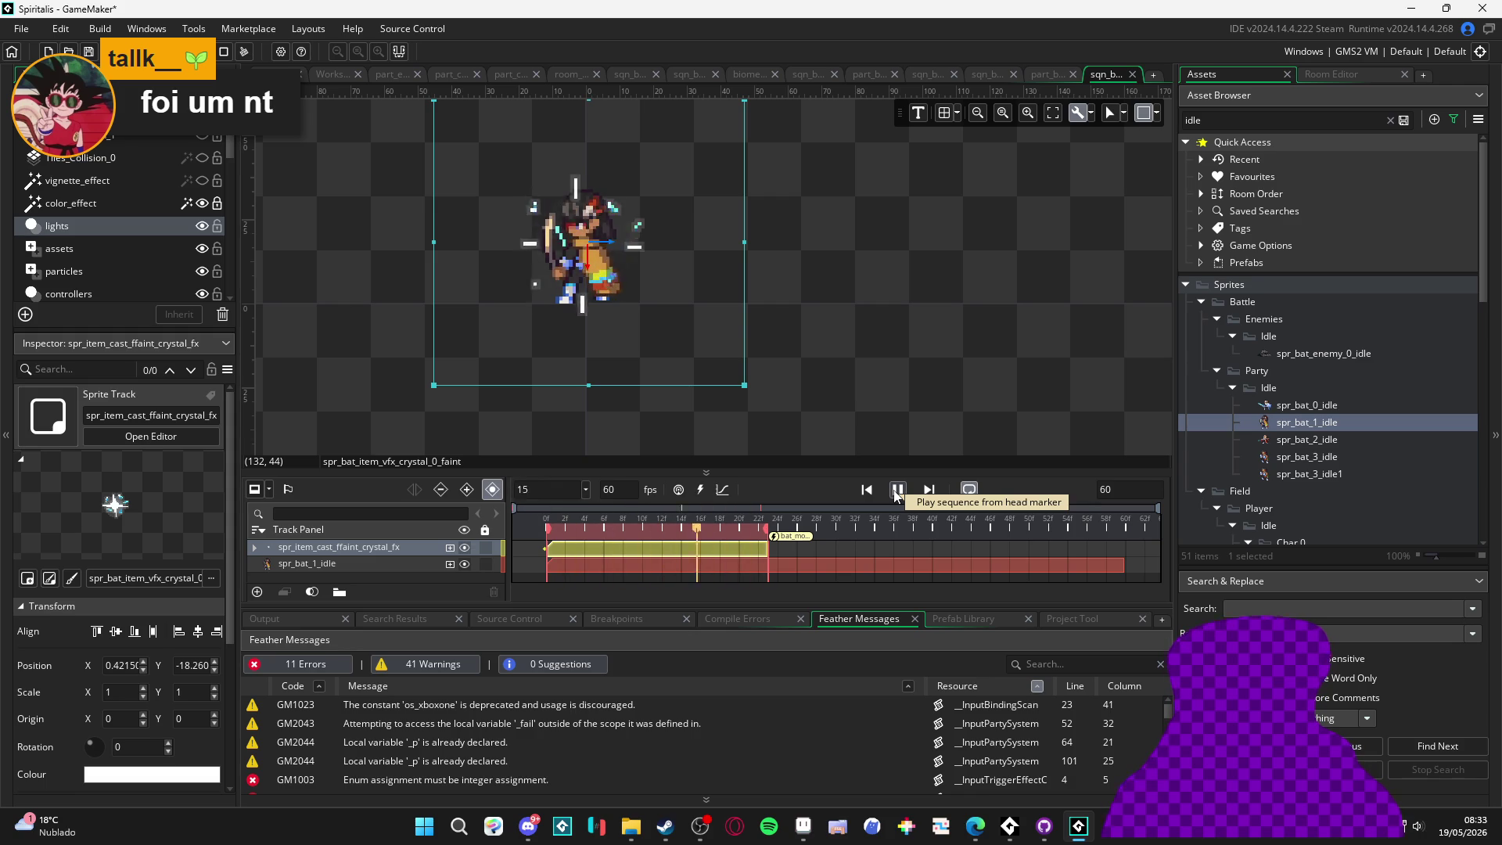
click(897, 491)
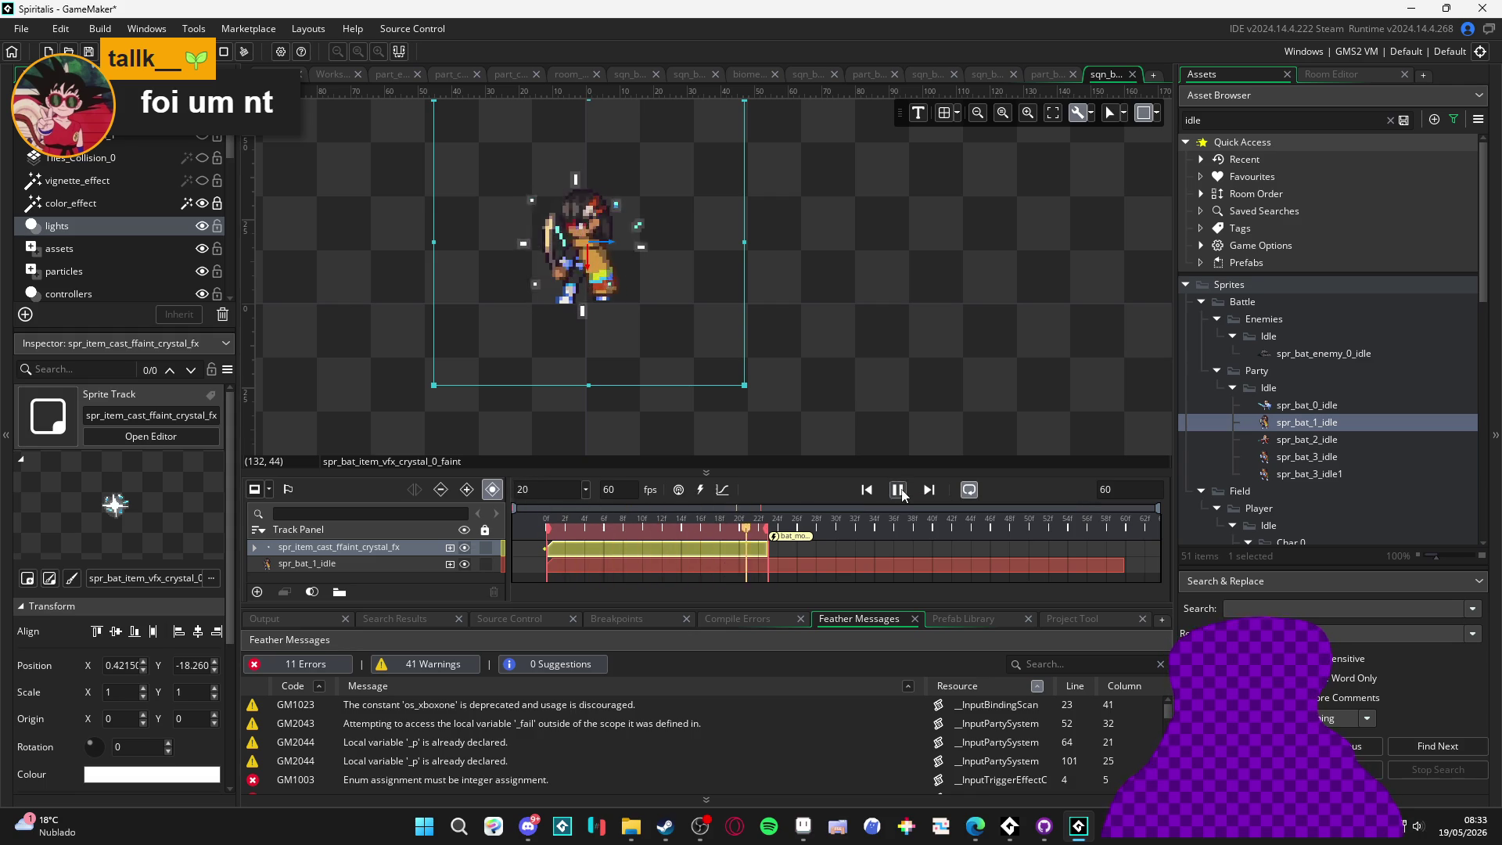
drag(769, 532, 1137, 537)
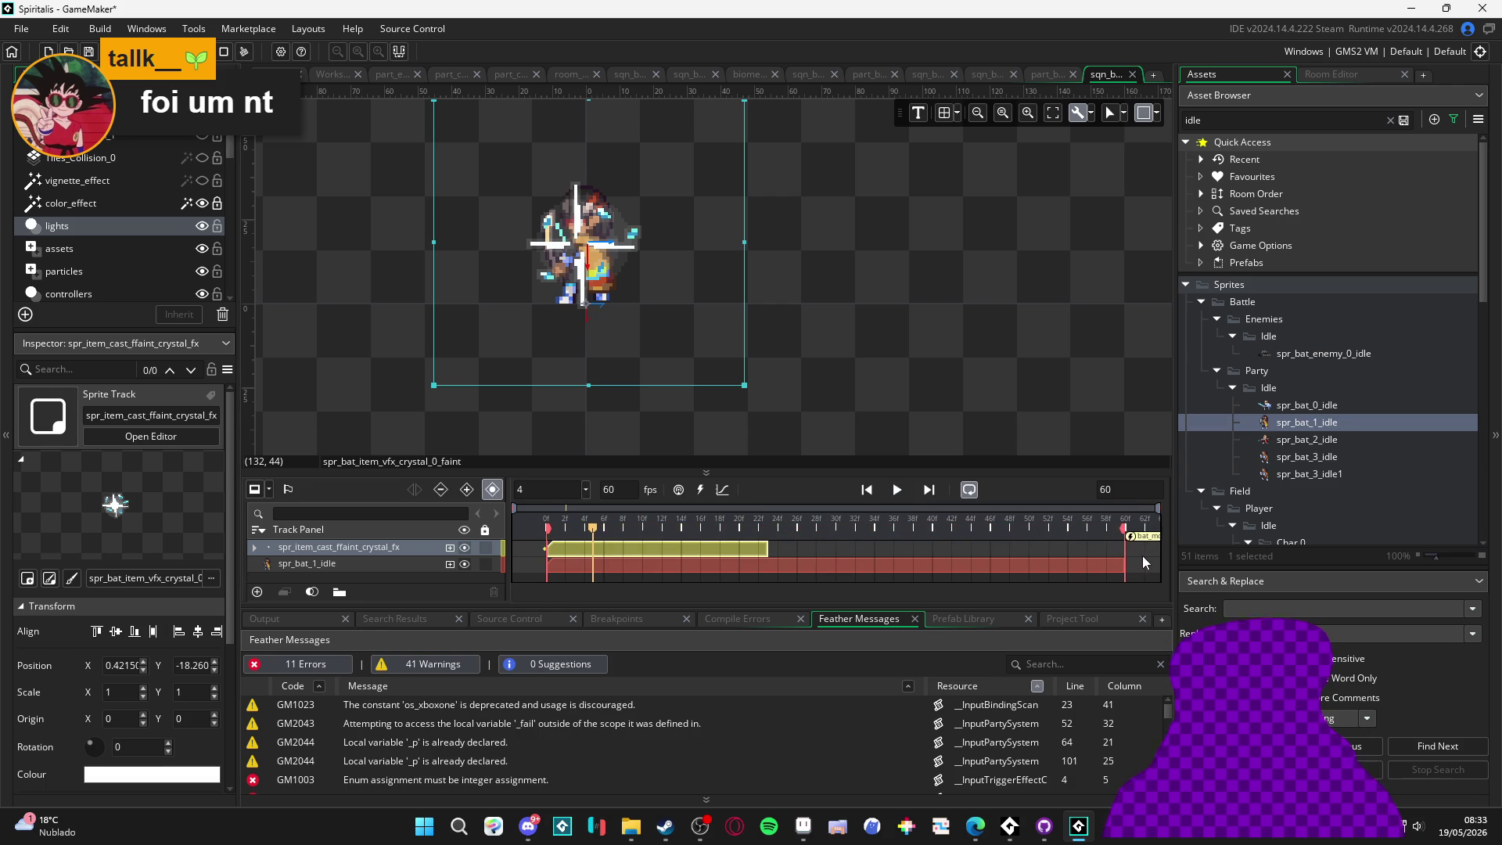
click(905, 490)
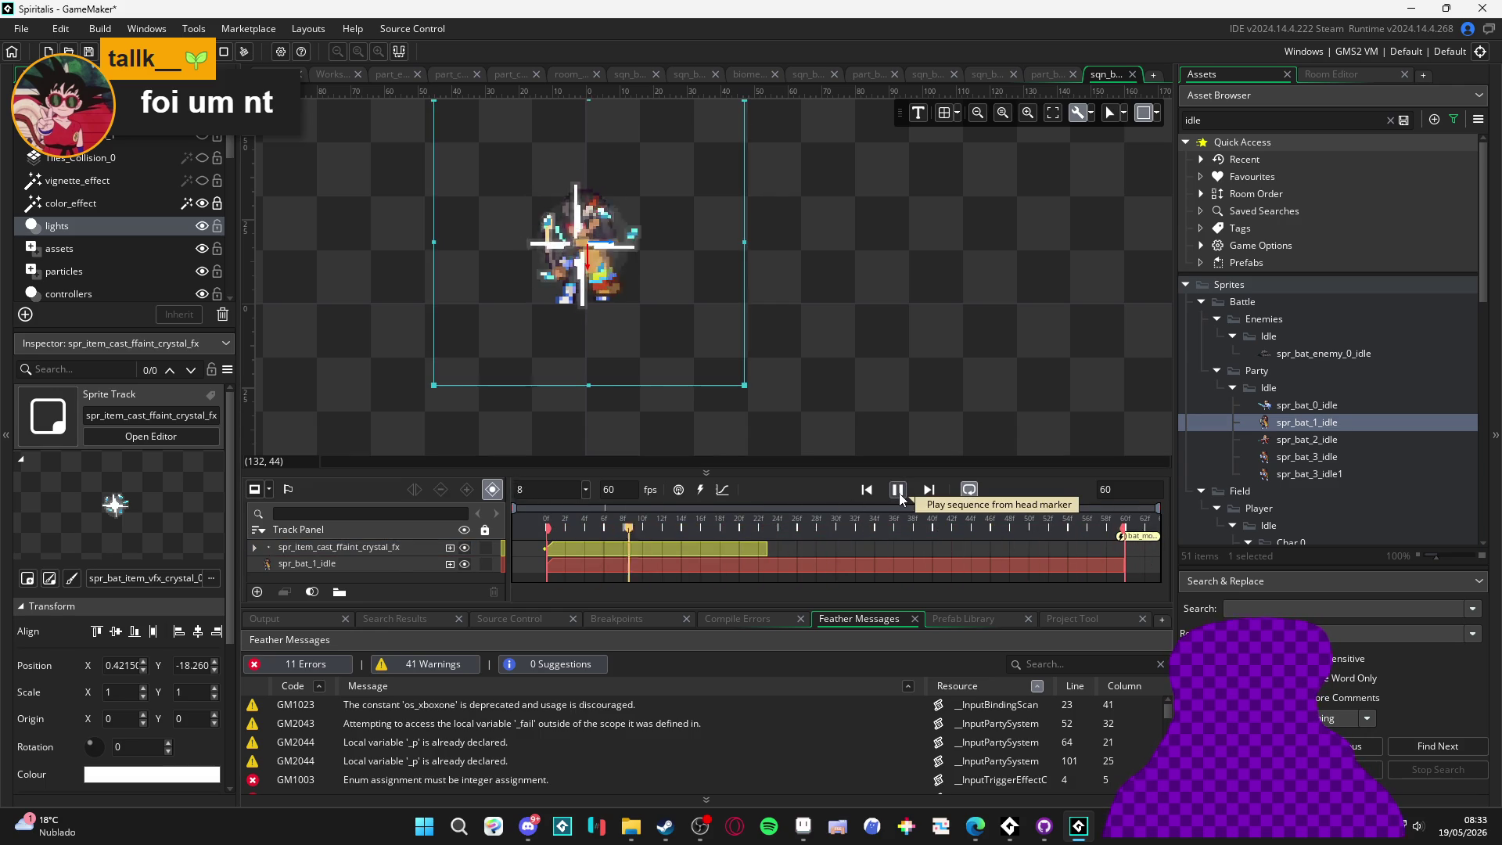
click(899, 493)
mouse_move(840, 528)
mouse_down()
mouse_move(502, 528)
mouse_move(983, 514)
mouse_move(490, 516)
mouse_move(1006, 556)
mouse_move(867, 571)
mouse_move(914, 566)
mouse_up()
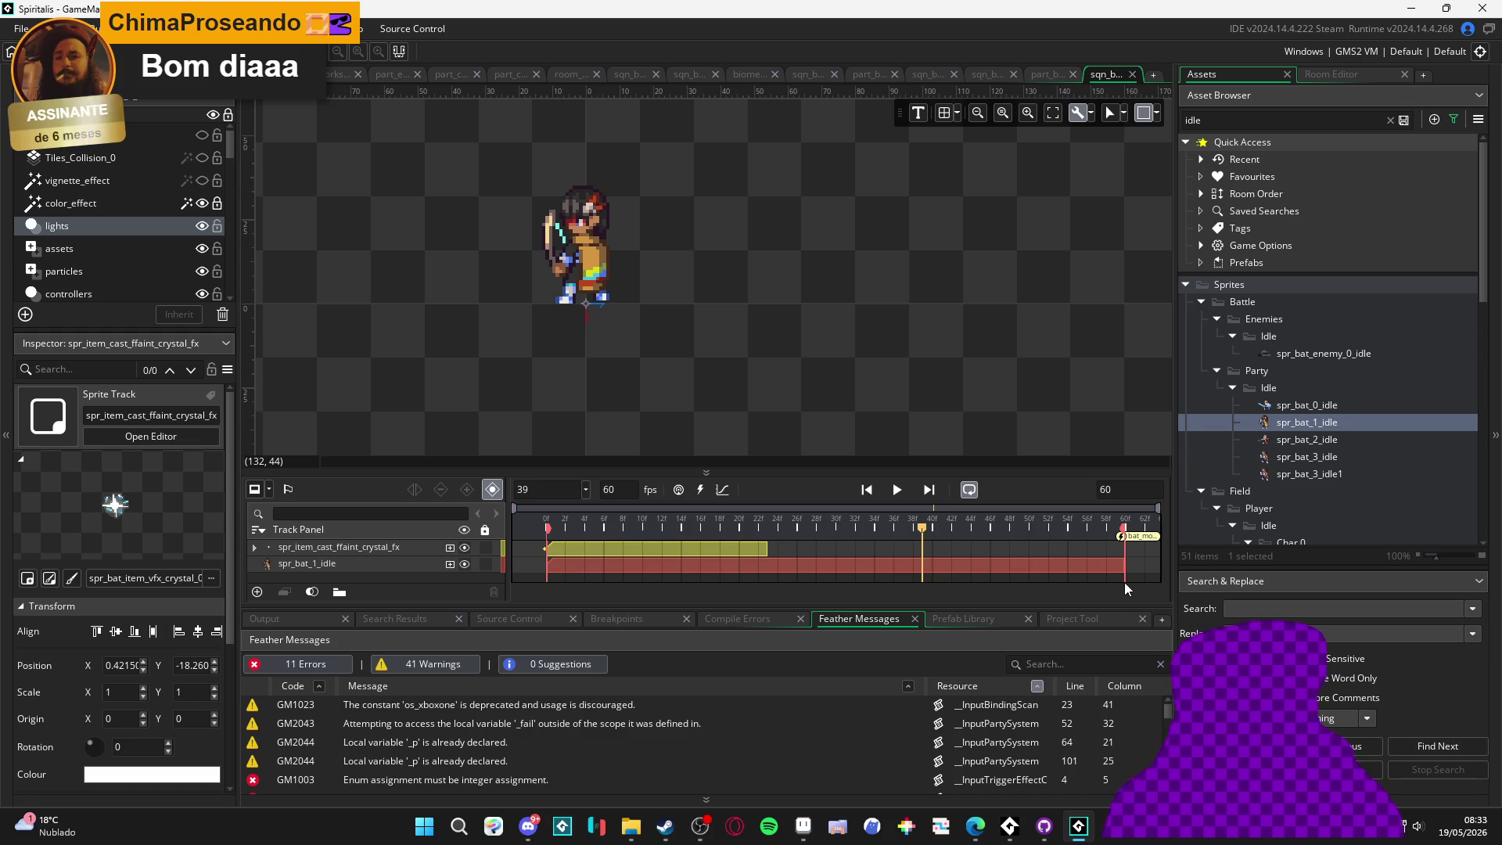
Trim the spr_bat_1_idle clip, move the end marker to about frame 57, and preview the timing
drag(1125, 571, 967, 566)
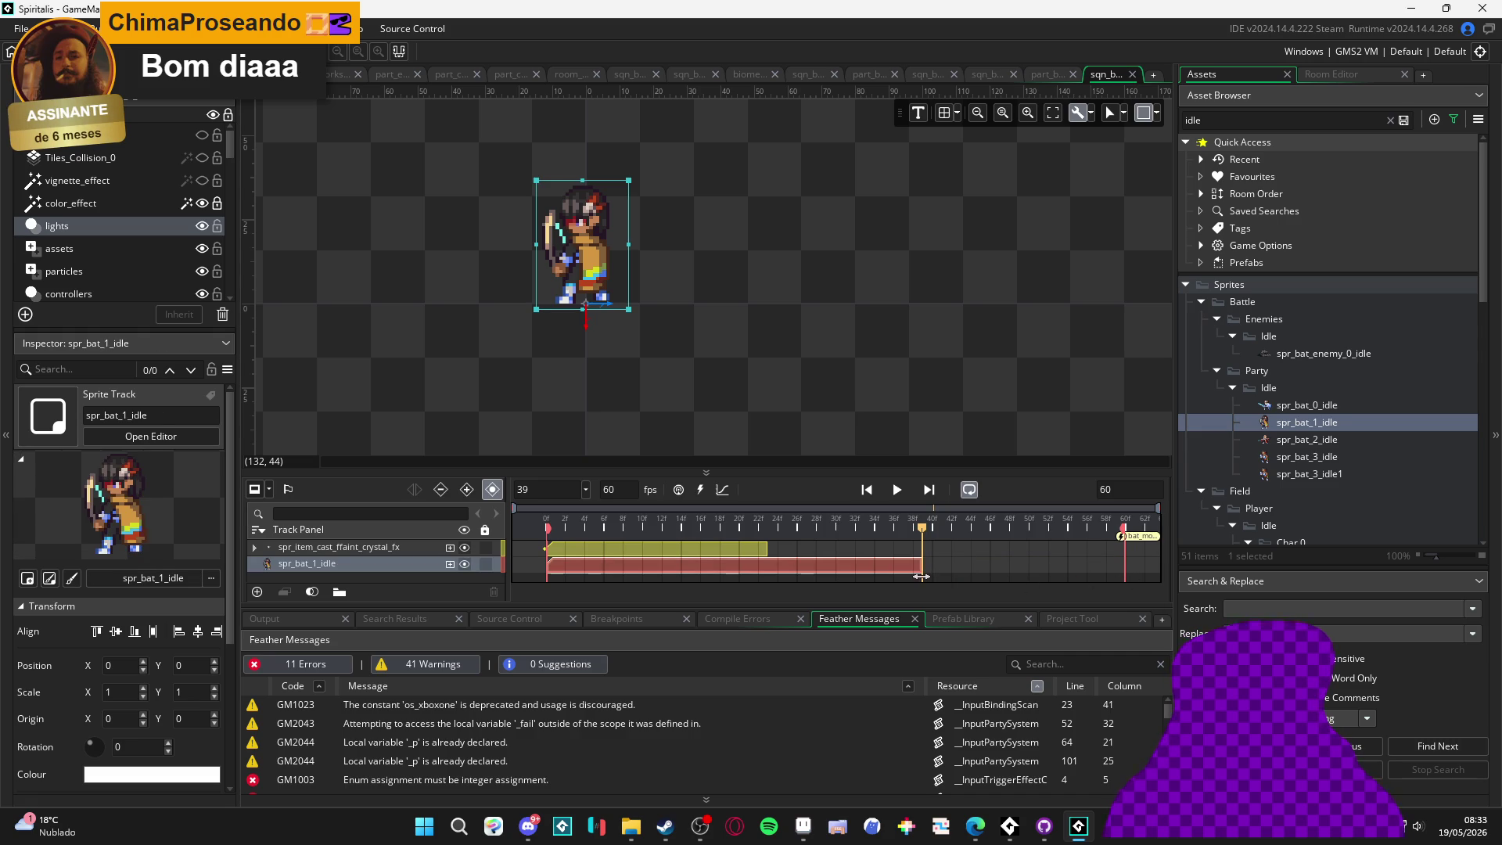
click(1092, 542)
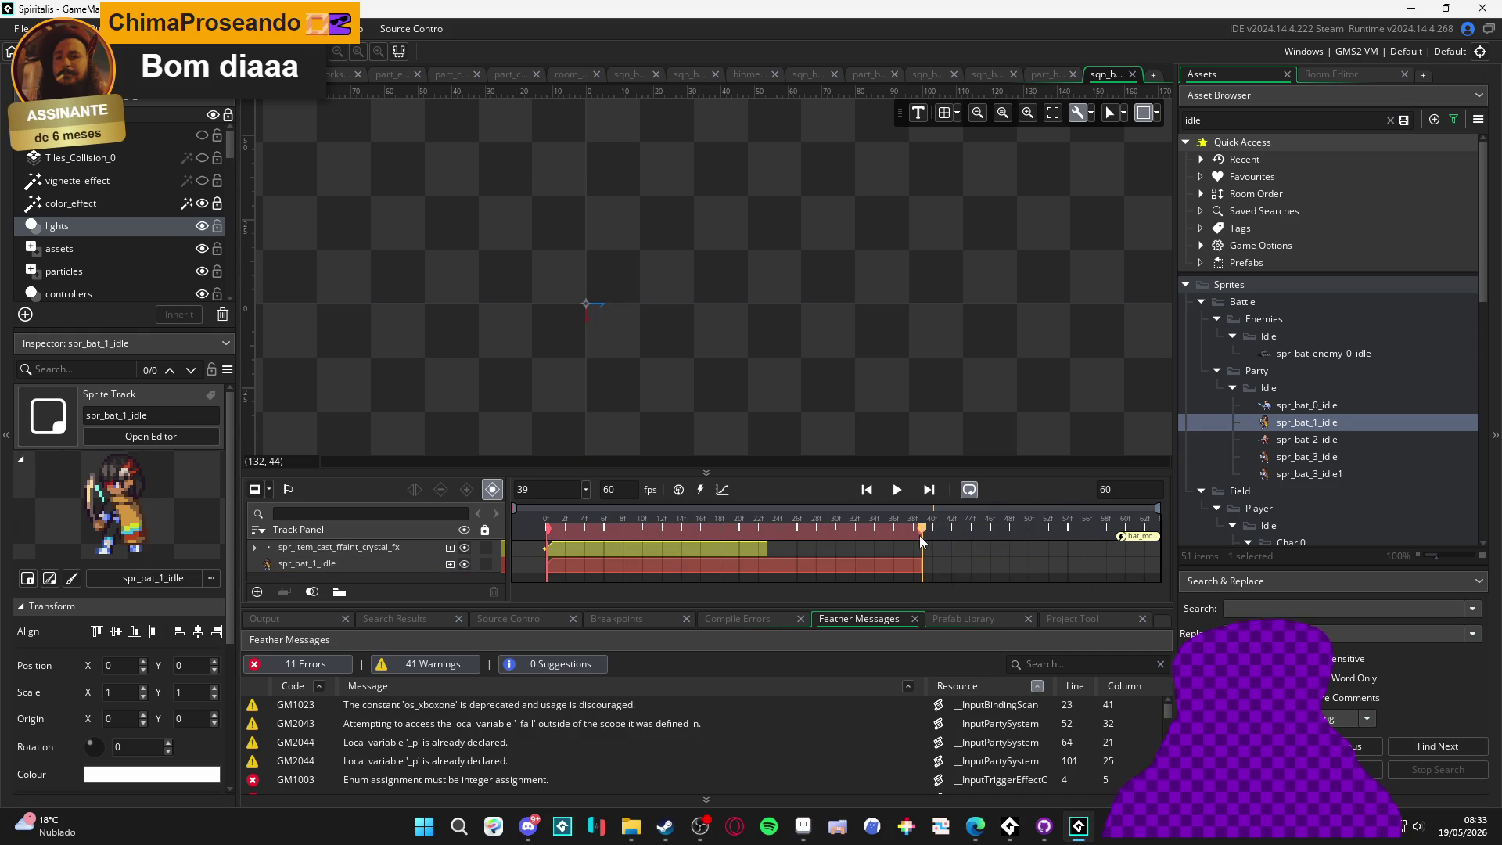
drag(1145, 538, 949, 538)
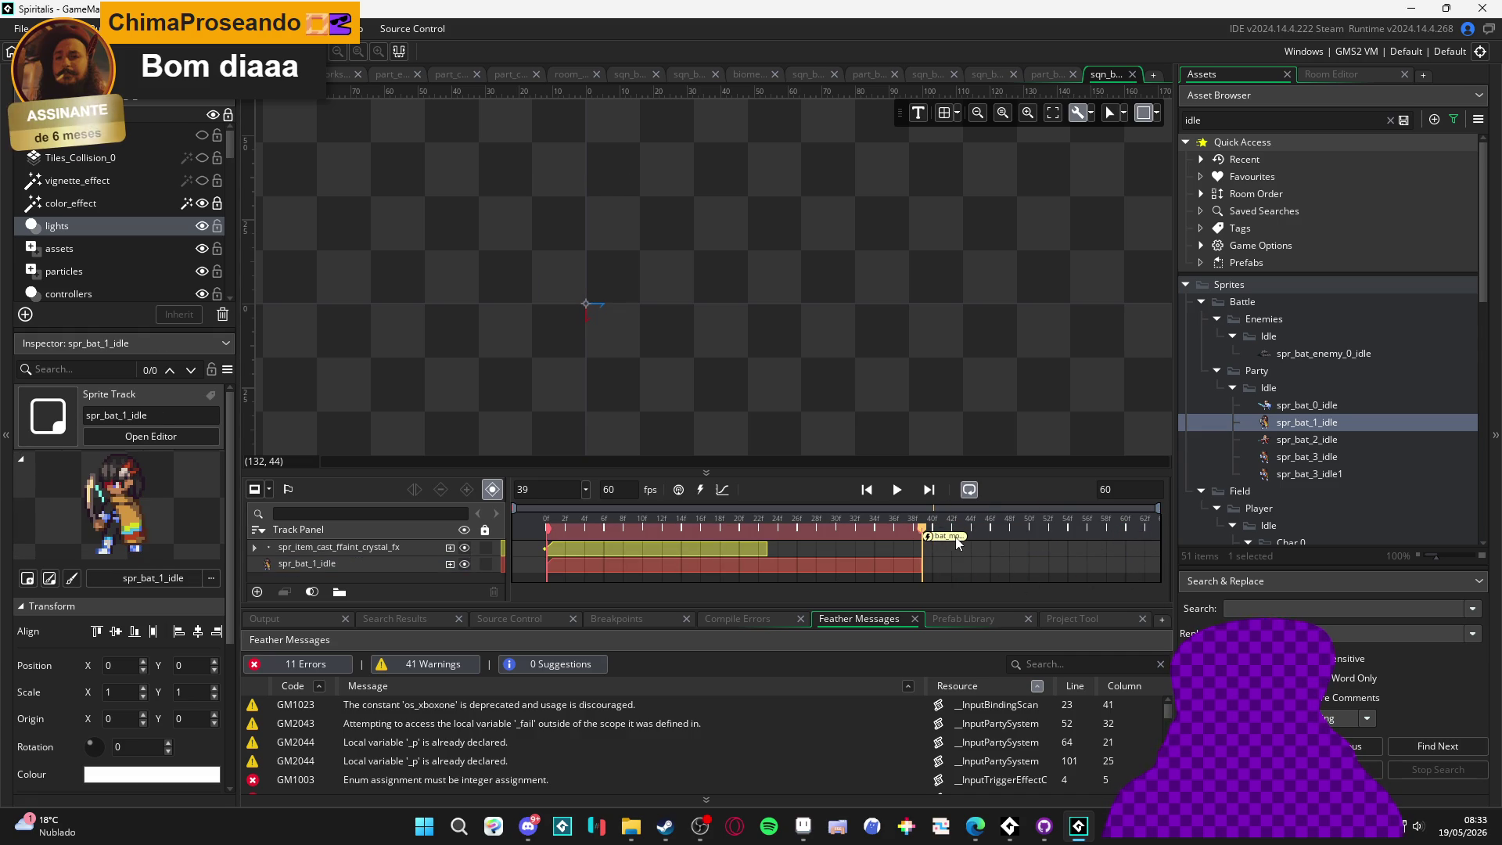
click(900, 490)
click(899, 491)
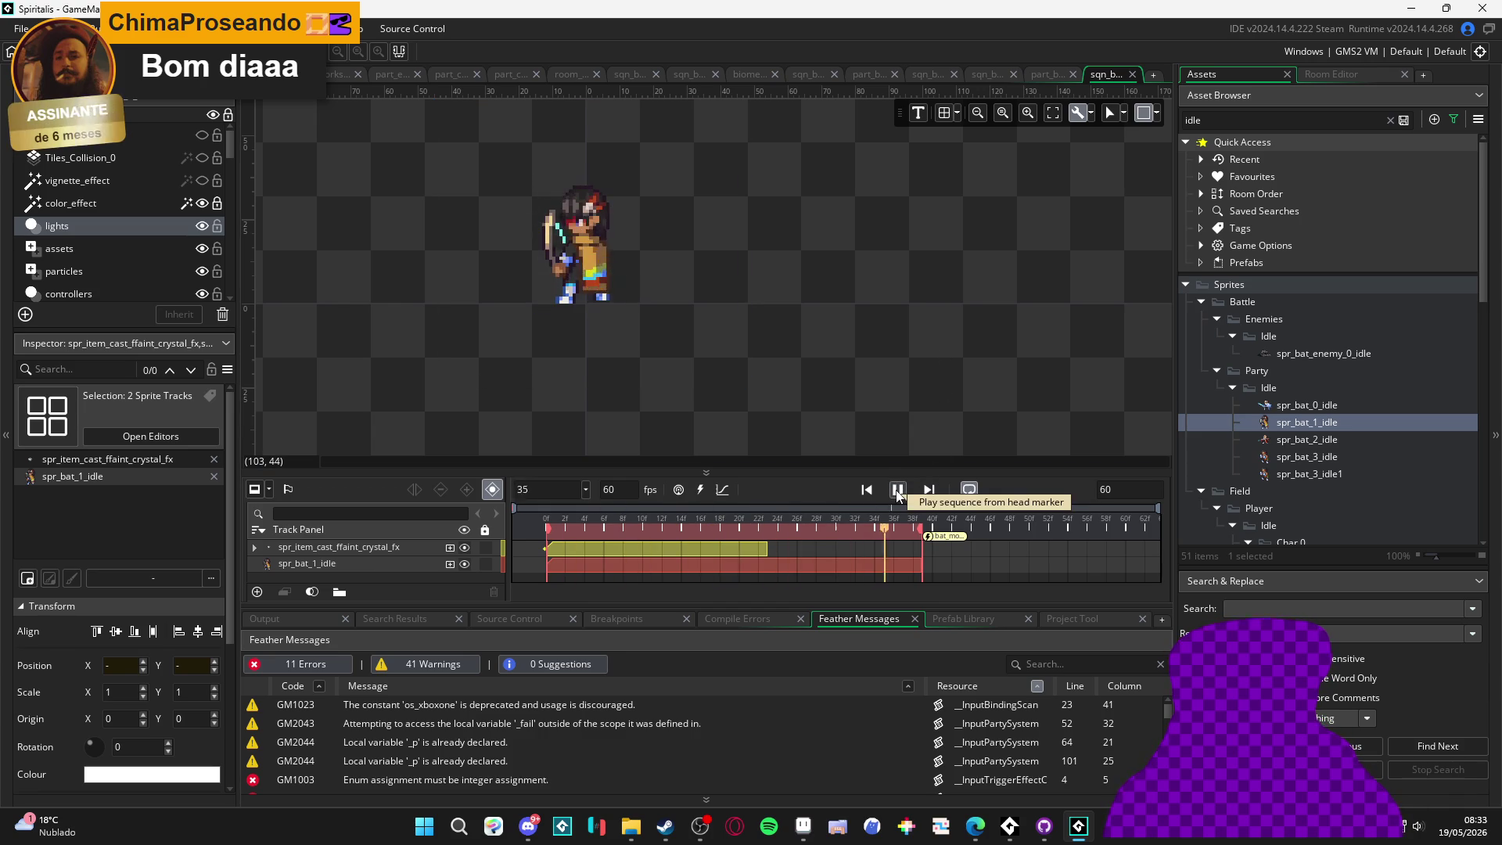
click(898, 490)
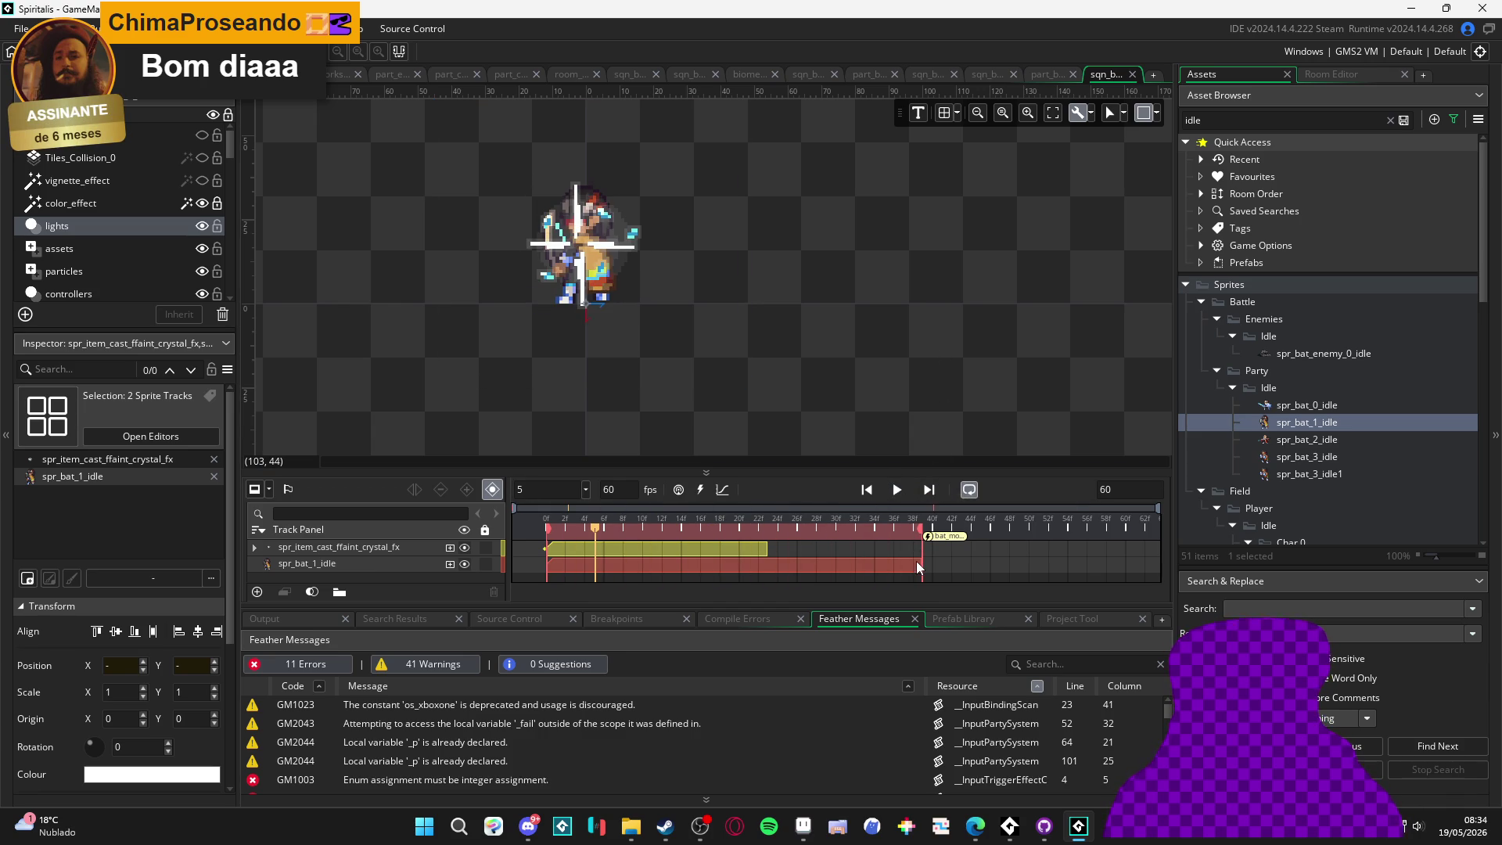
drag(922, 535, 1128, 544)
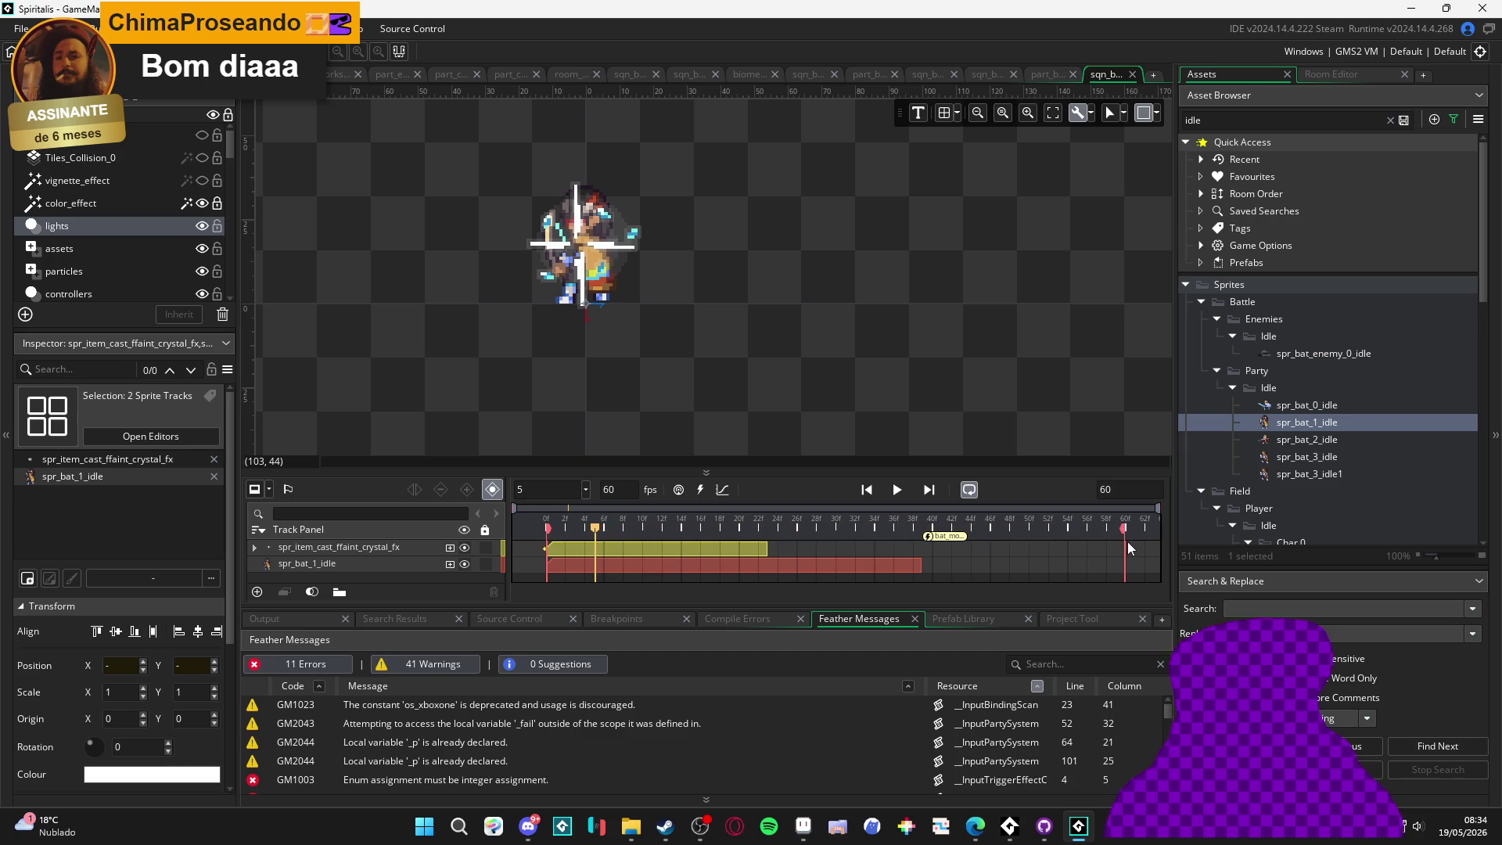
click(896, 490)
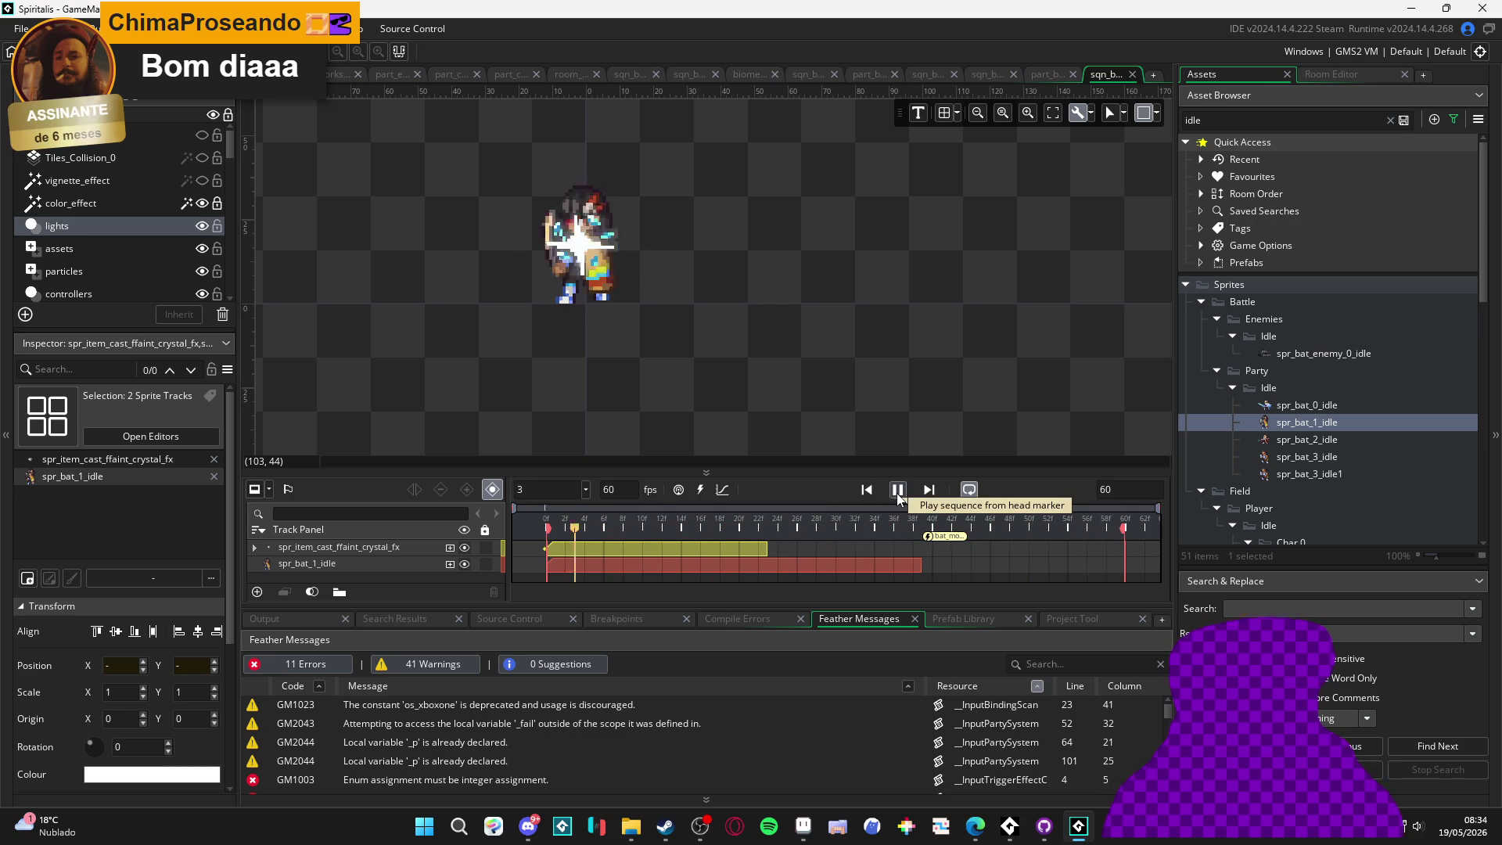
click(896, 490)
Stretch the spr_bat_1_idle clip to frame 60, preview to frame 53, and enter length 120
drag(922, 565, 1124, 565)
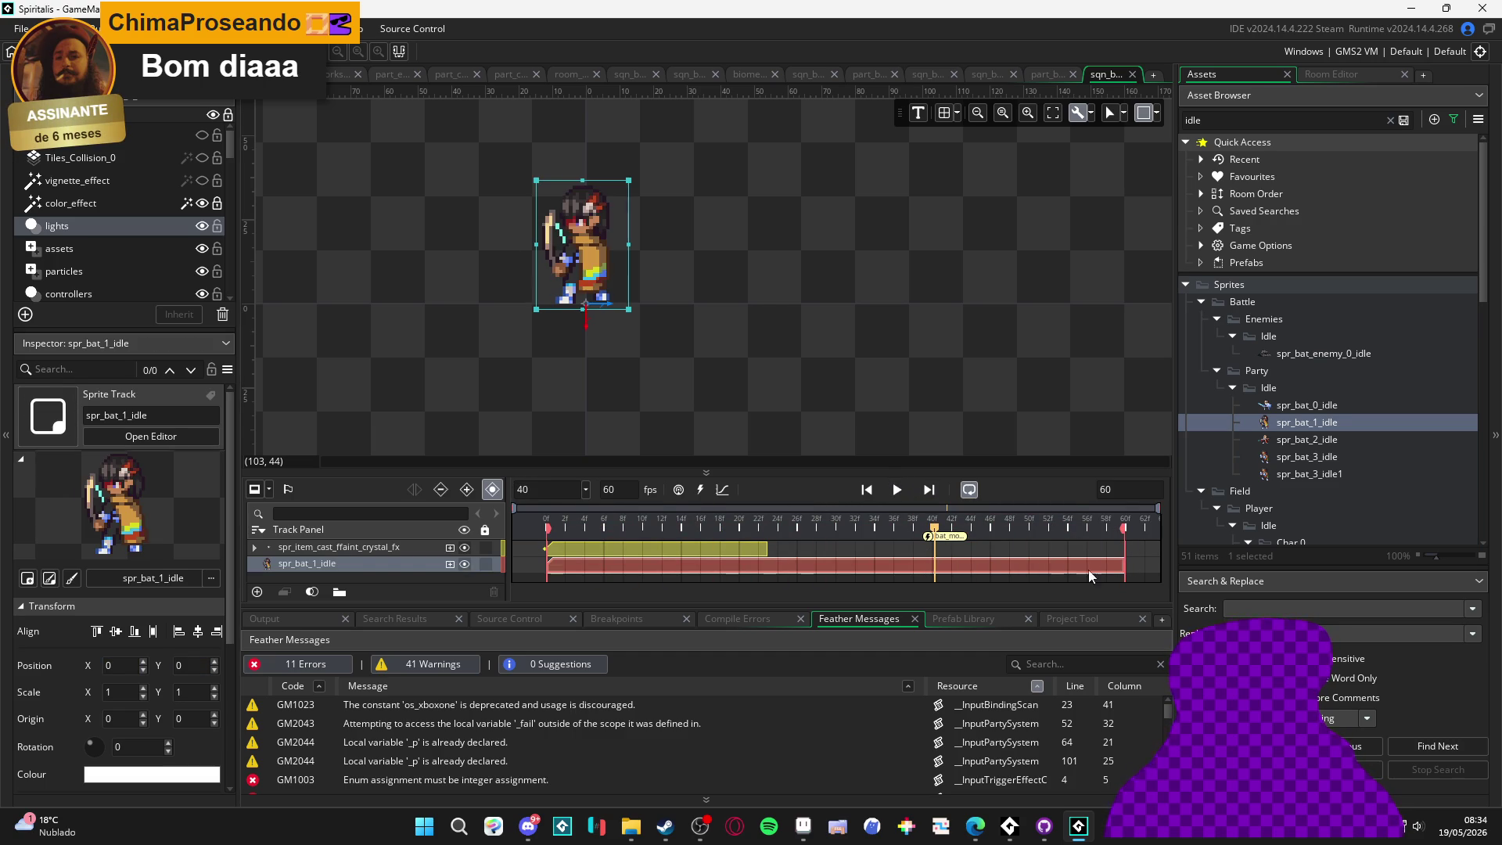
mouse_move(970, 527)
mouse_down()
mouse_move(1036, 521)
mouse_move(1120, 544)
mouse_up()
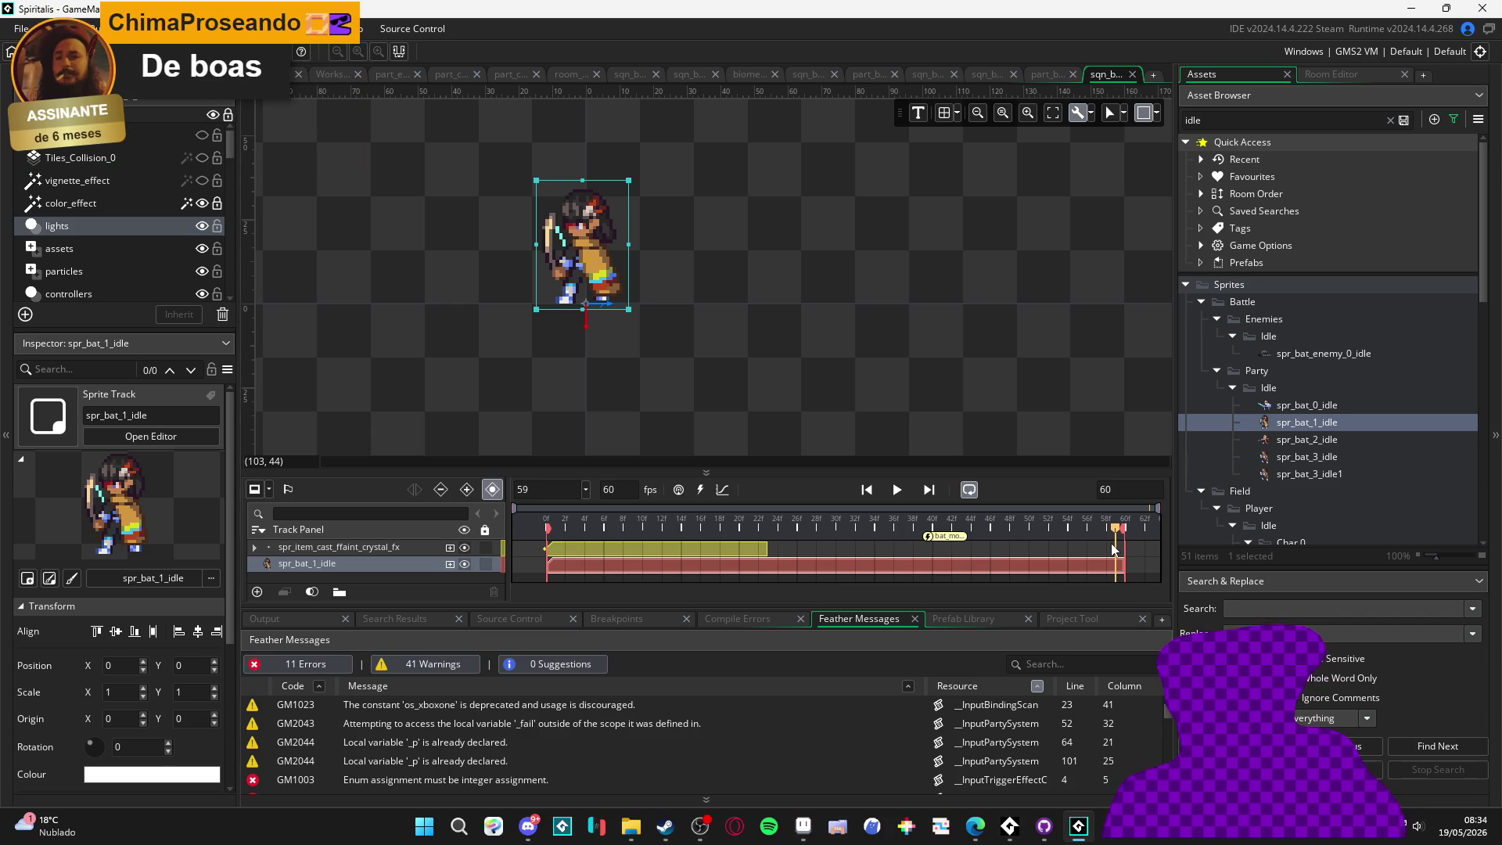
click(898, 491)
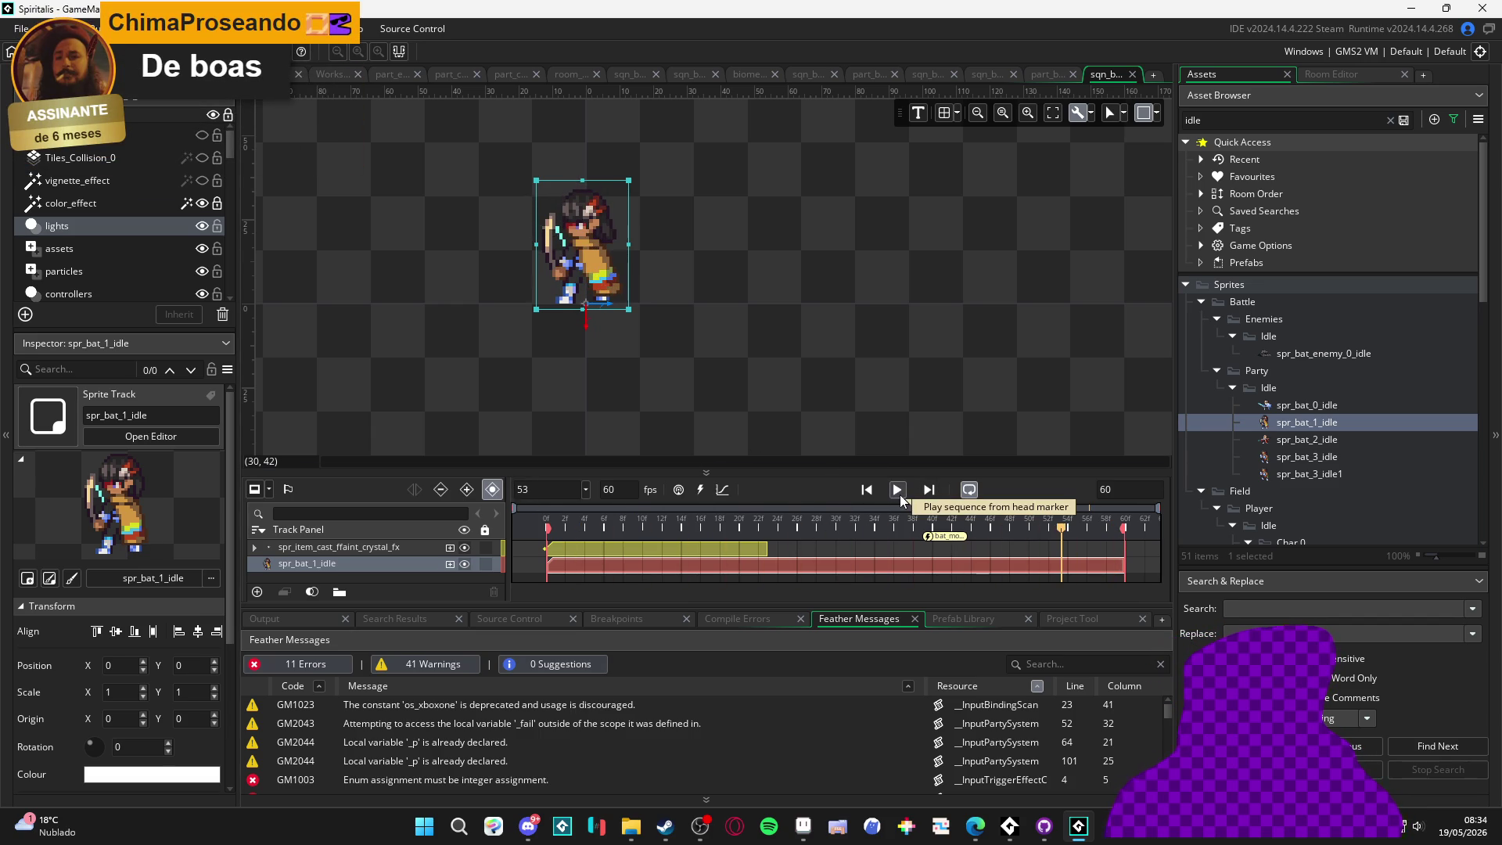
click(898, 491)
mouse_move(548, 523)
mouse_down()
mouse_move(526, 539)
mouse_move(671, 548)
mouse_move(1018, 524)
mouse_move(1031, 536)
mouse_move(534, 530)
mouse_move(1106, 542)
mouse_up()
double_click(1108, 489)
text(120)
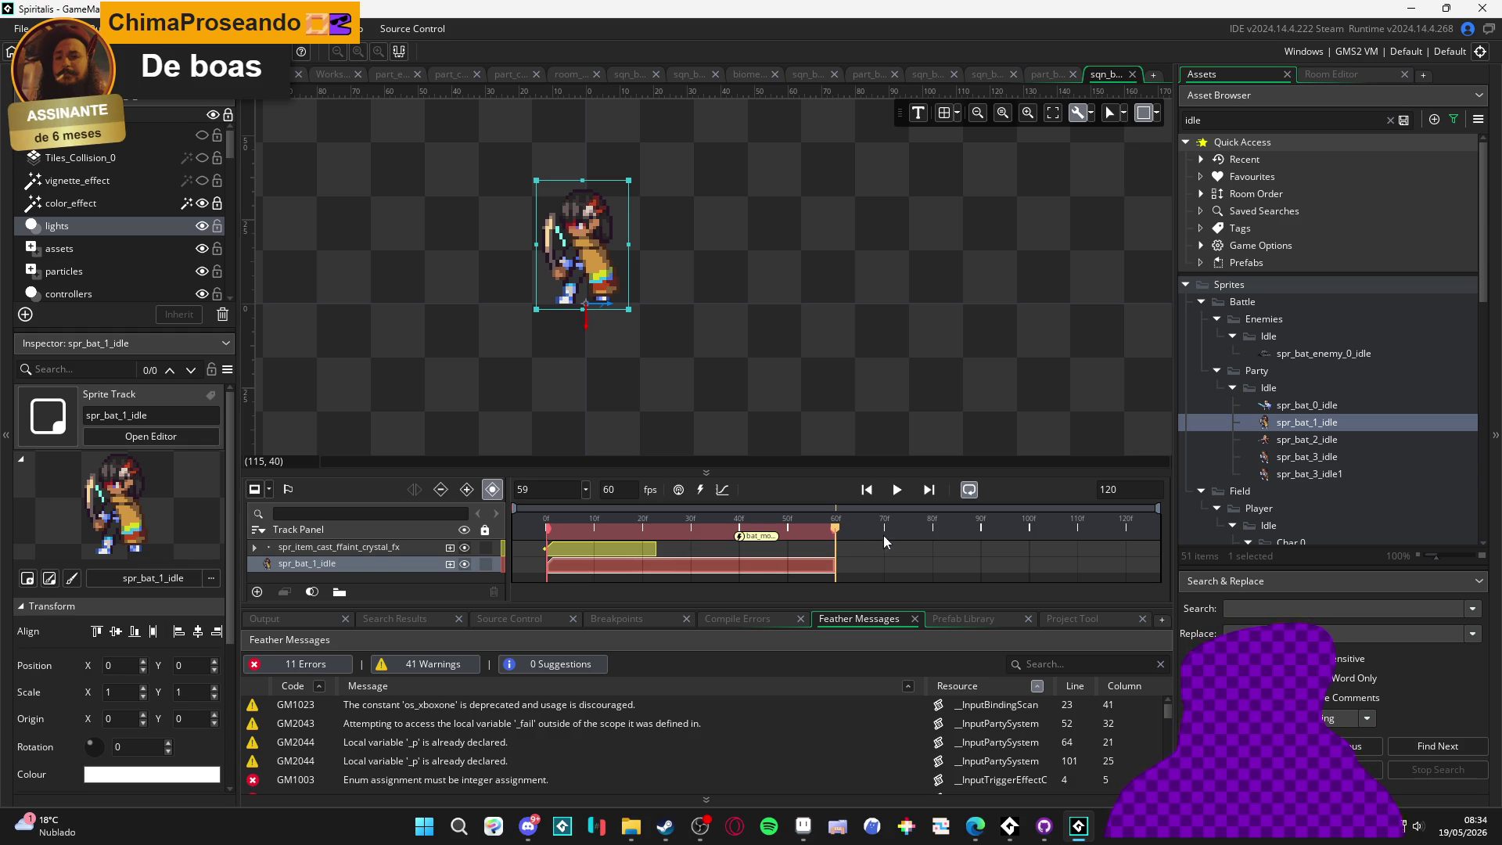
Move the sequence end to frame 70 and stretch the spr_bat_1_idle clip toward frame 110
click(826, 531)
click(811, 531)
drag(834, 530, 1124, 539)
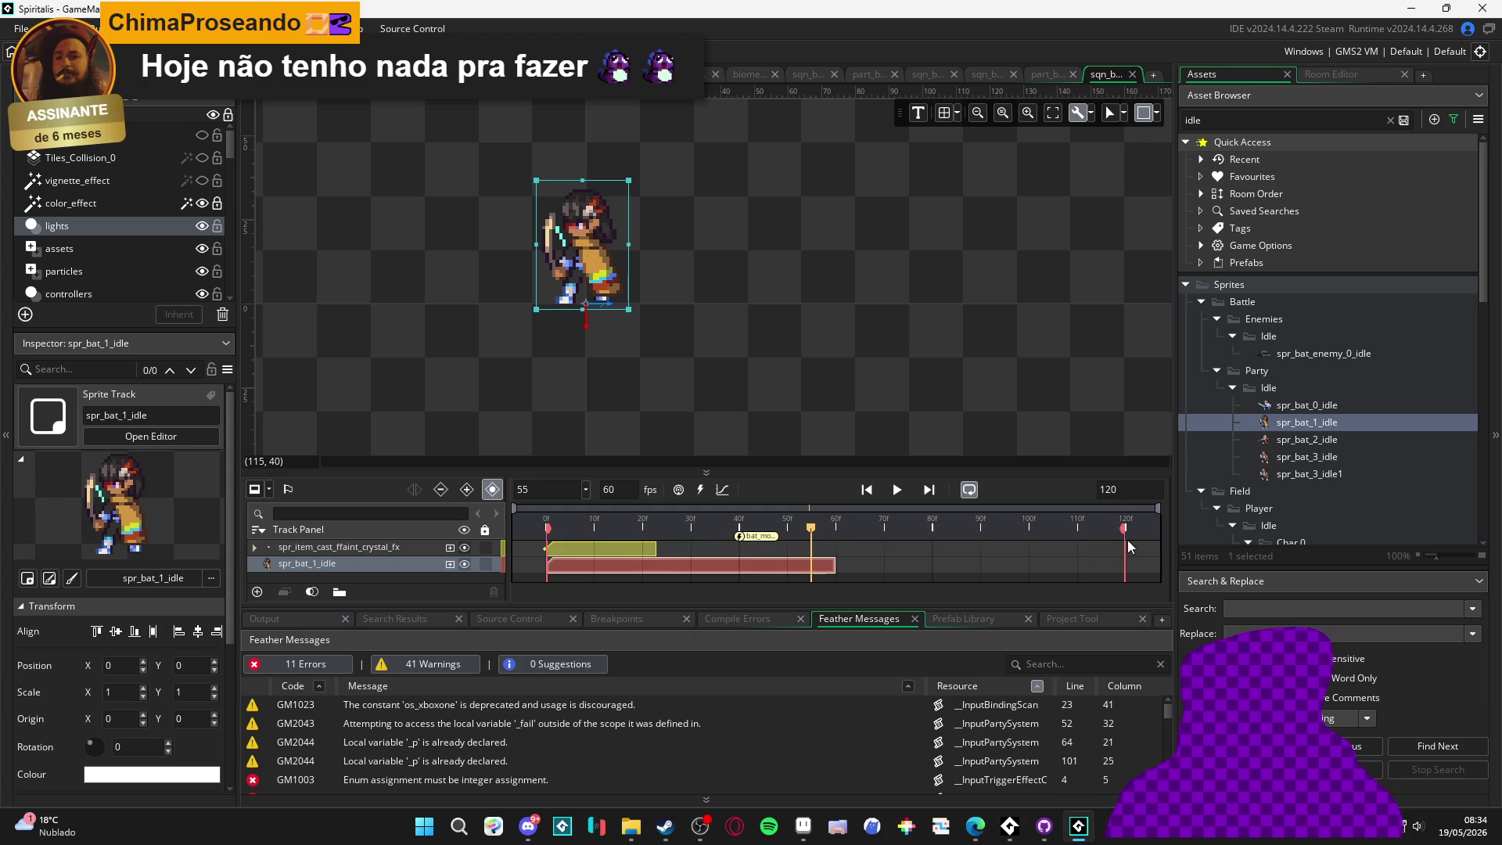
click(821, 577)
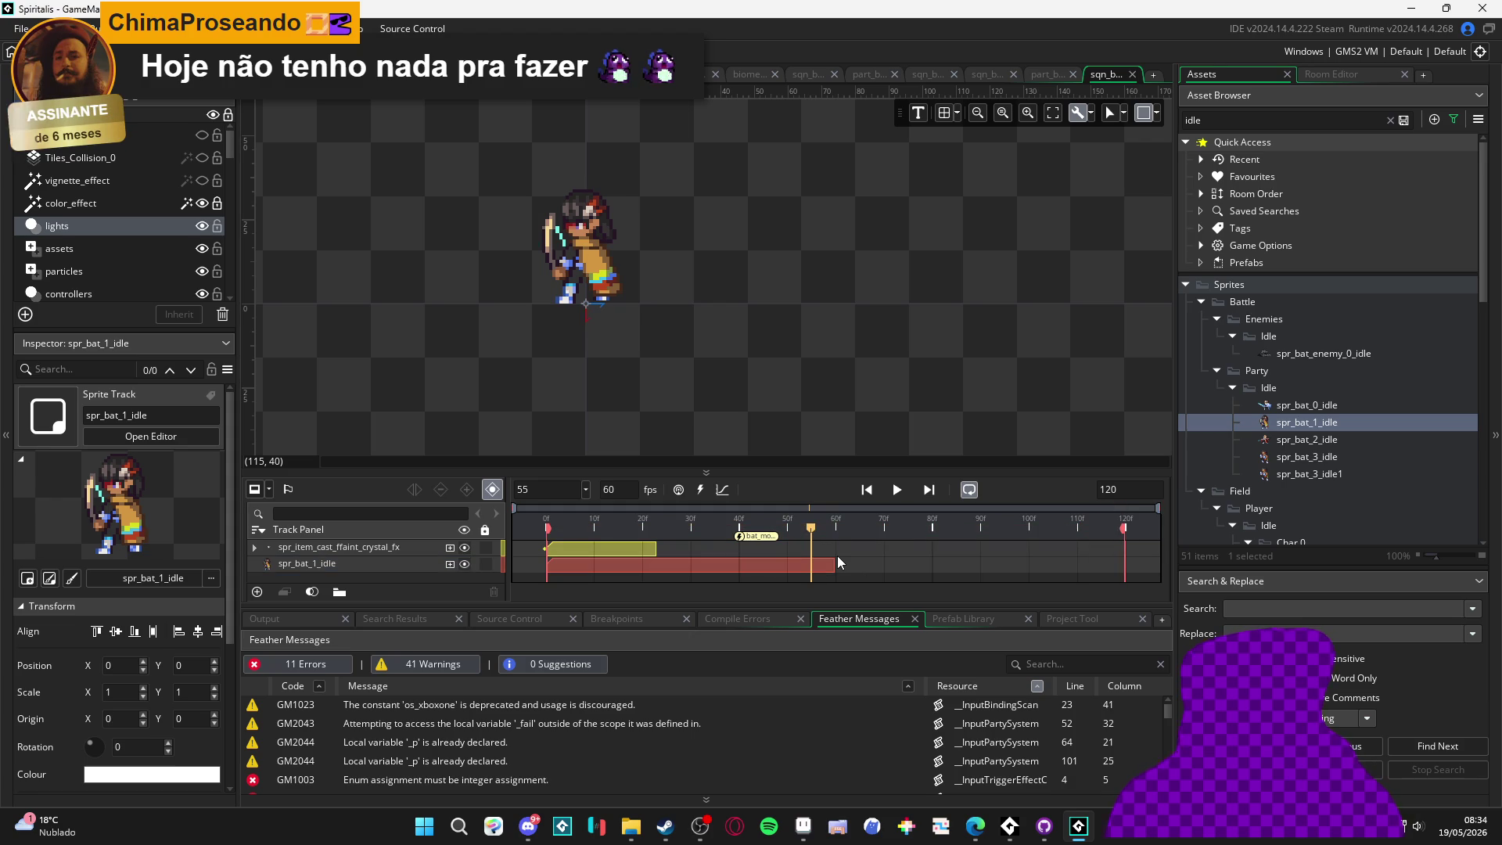
drag(832, 570, 1075, 568)
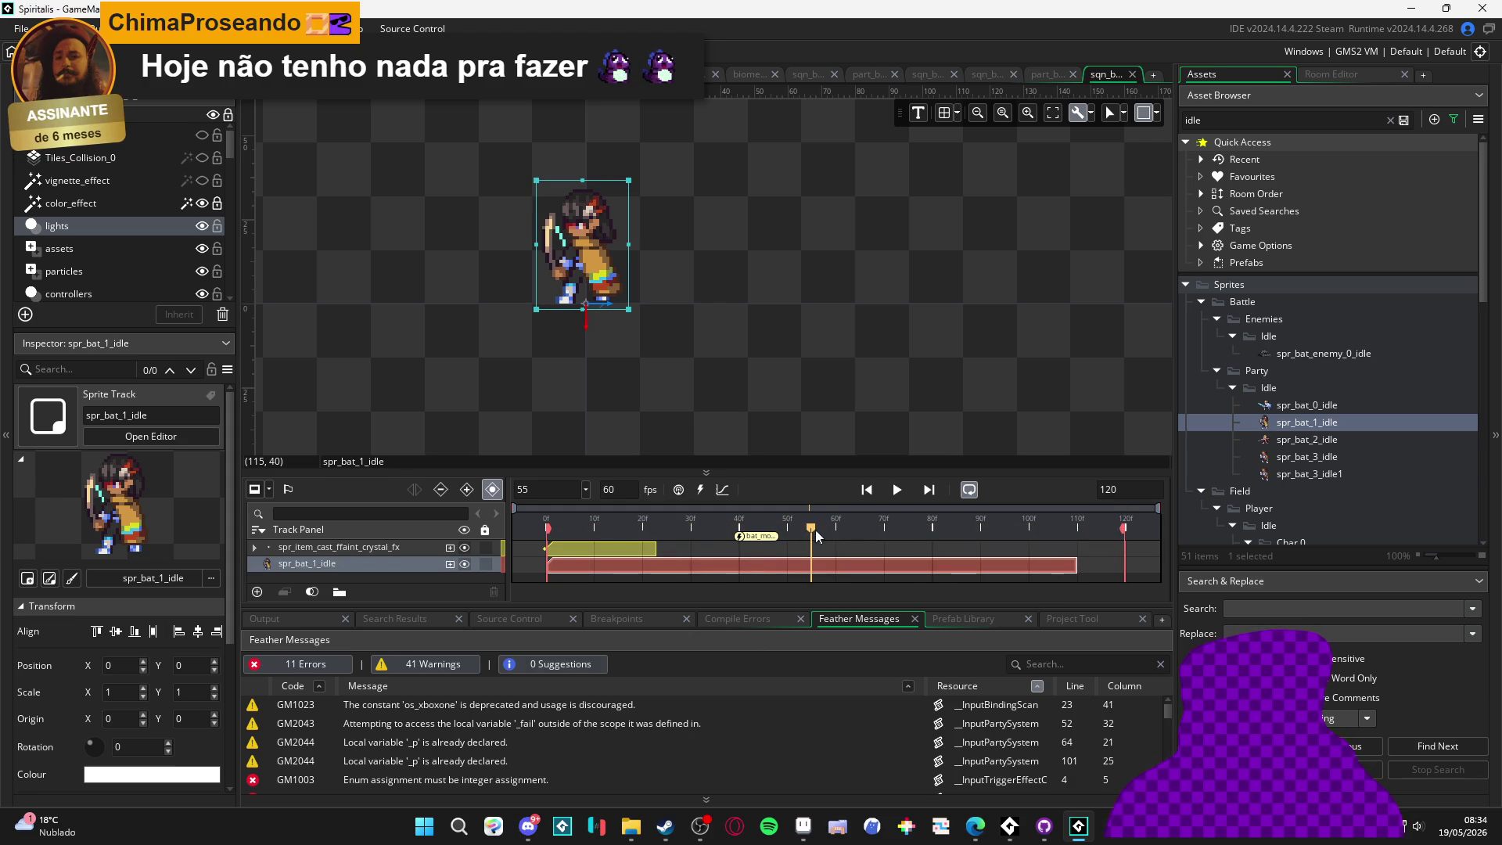
drag(810, 534, 954, 551)
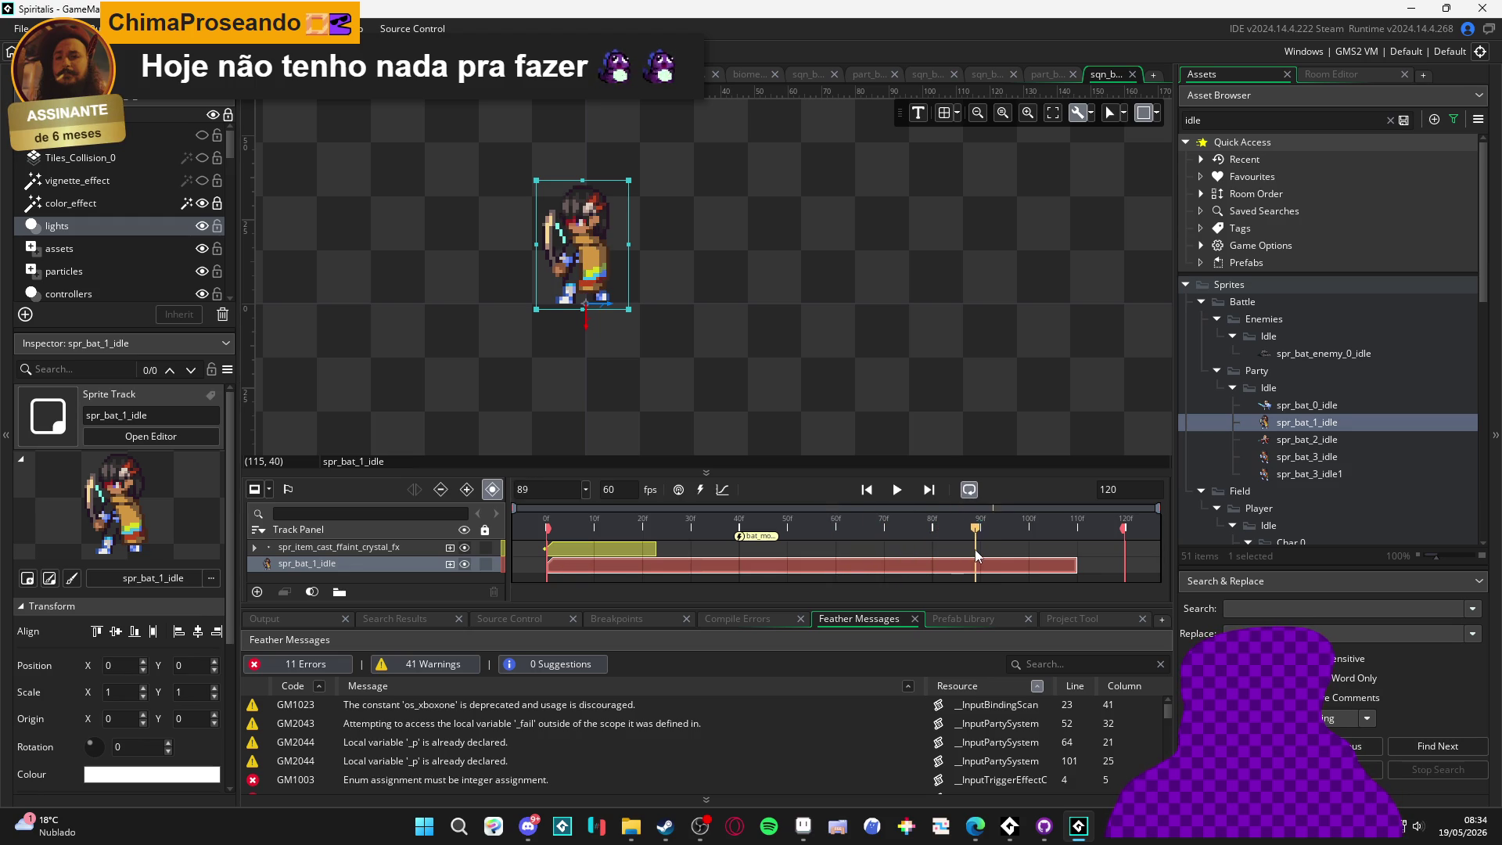
drag(975, 549, 935, 560)
Trim the spr_bat_1_idle clip and sequence end back to frame 81 and preview playback
drag(1073, 564, 938, 564)
drag(1124, 529, 959, 537)
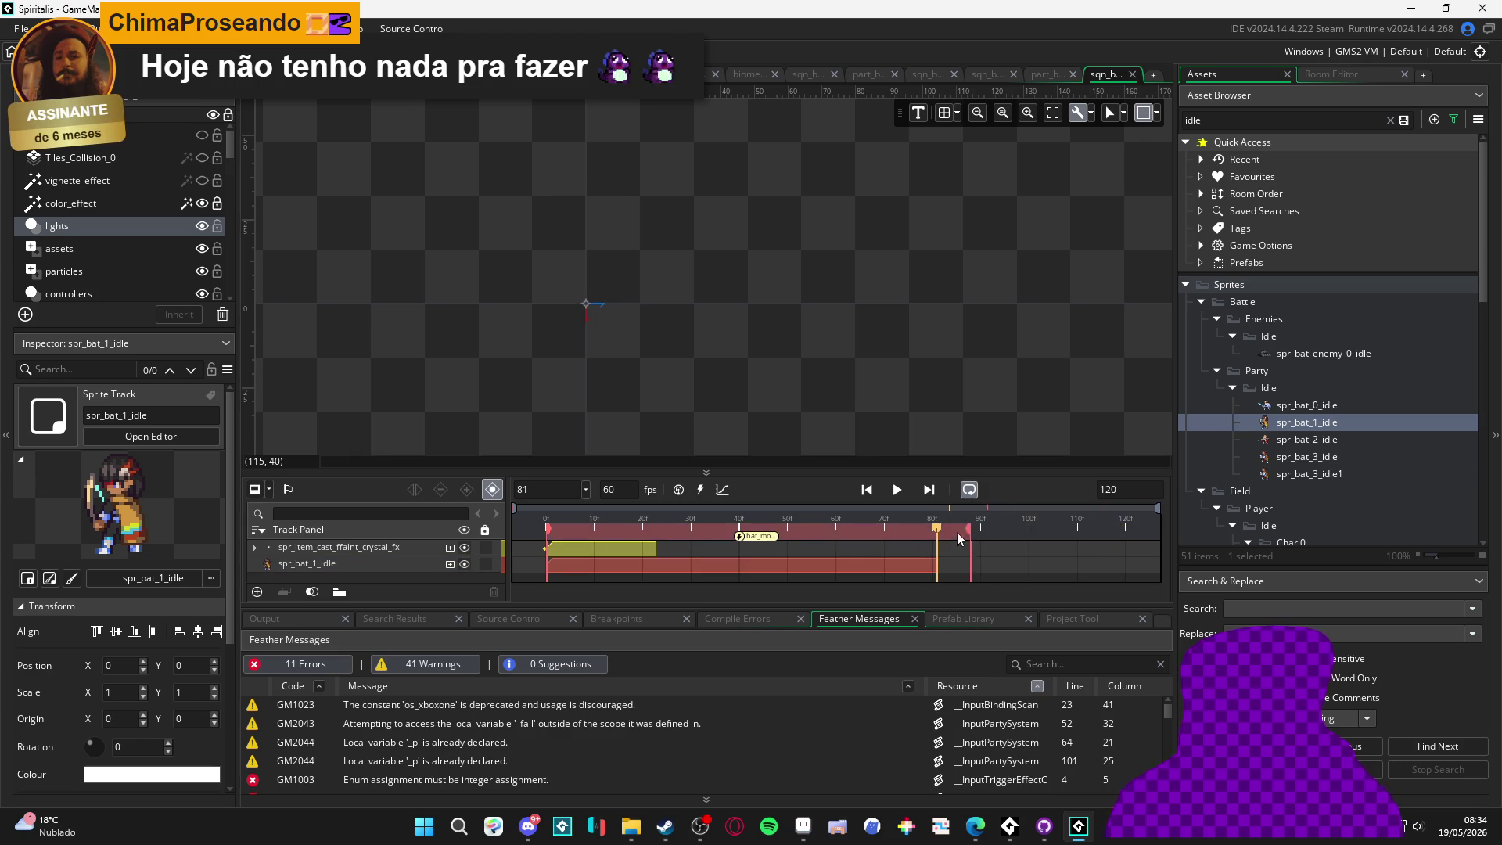
click(898, 491)
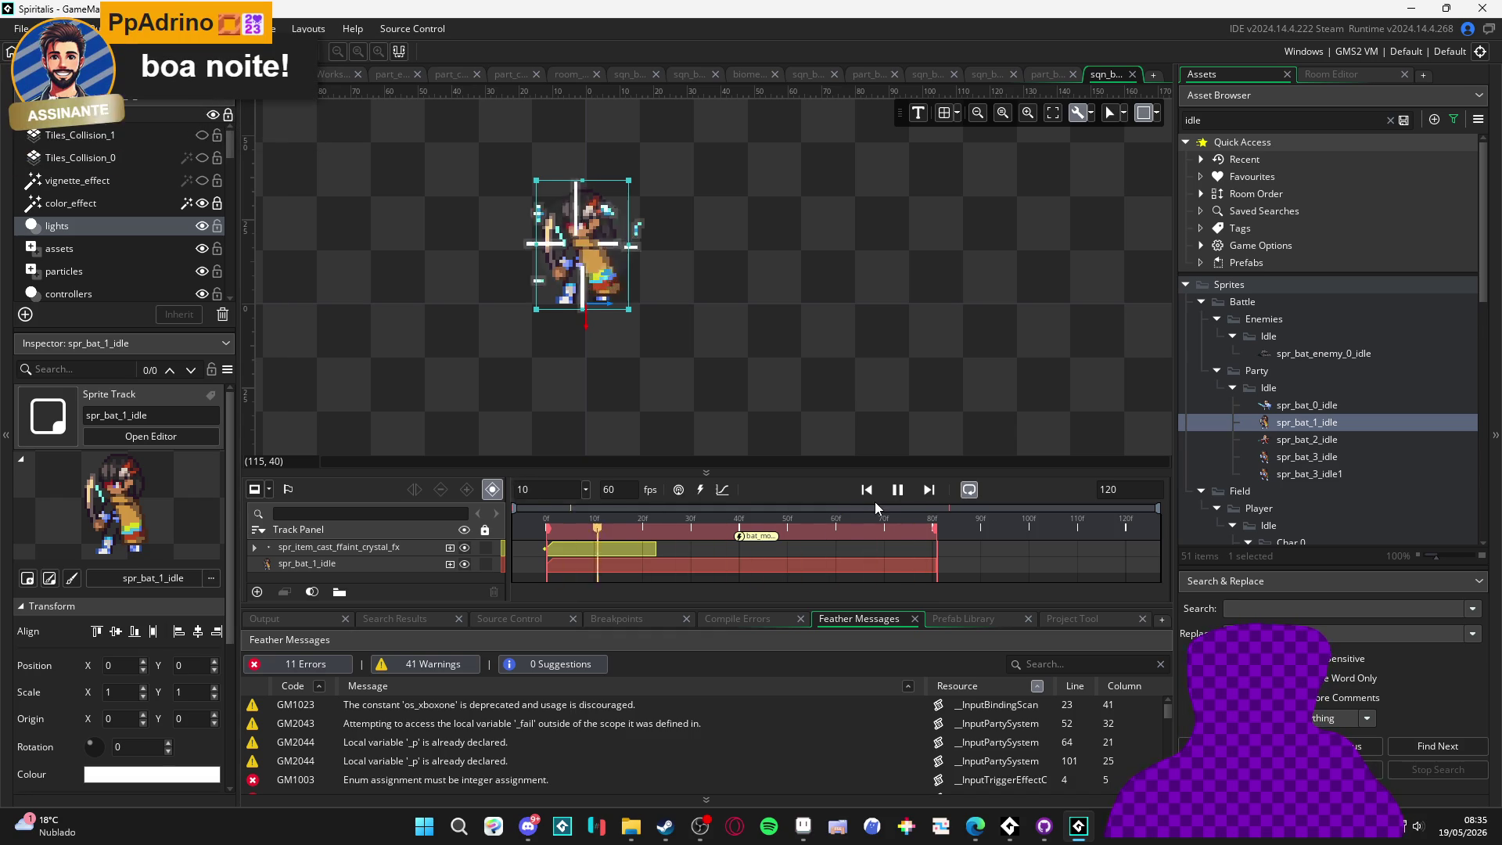
click(895, 491)
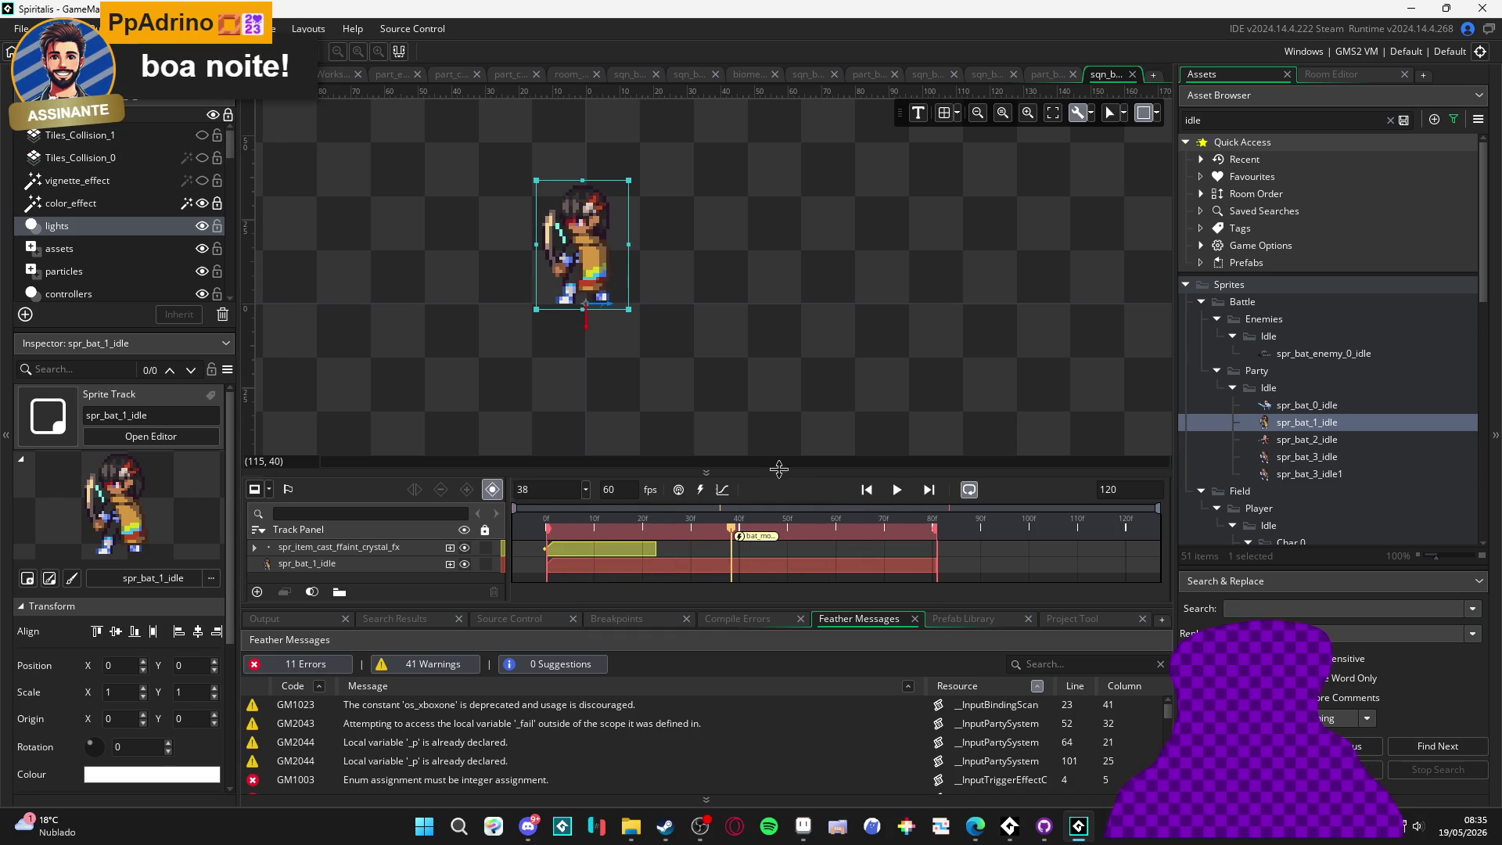
drag(638, 416, 762, 427)
click(794, 416)
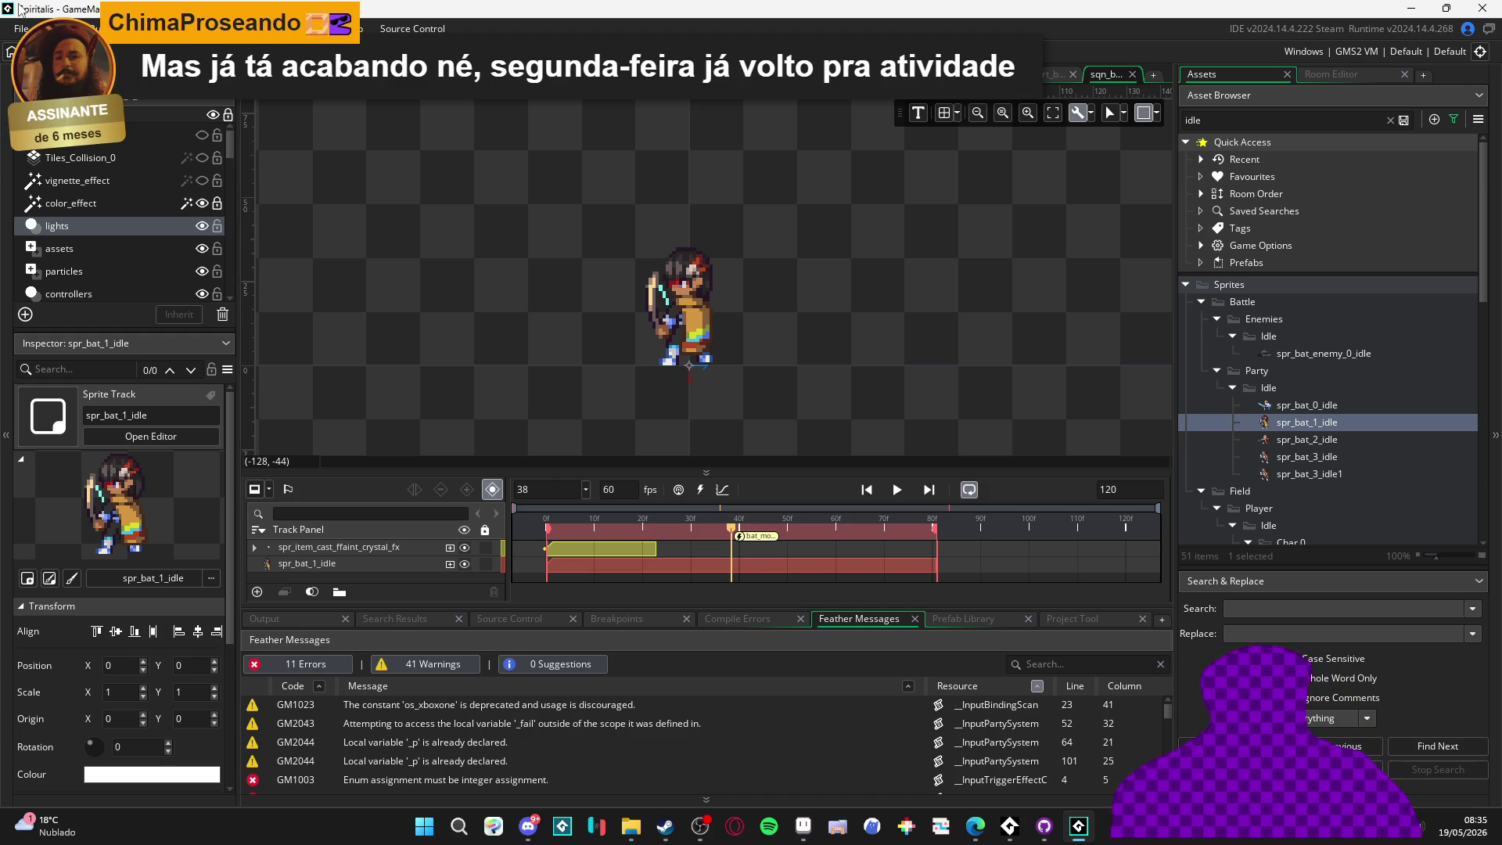
Preview the sequence to frame 46 and collapse the Char 0, Char 1 and Char 2 sprite folders
click(897, 496)
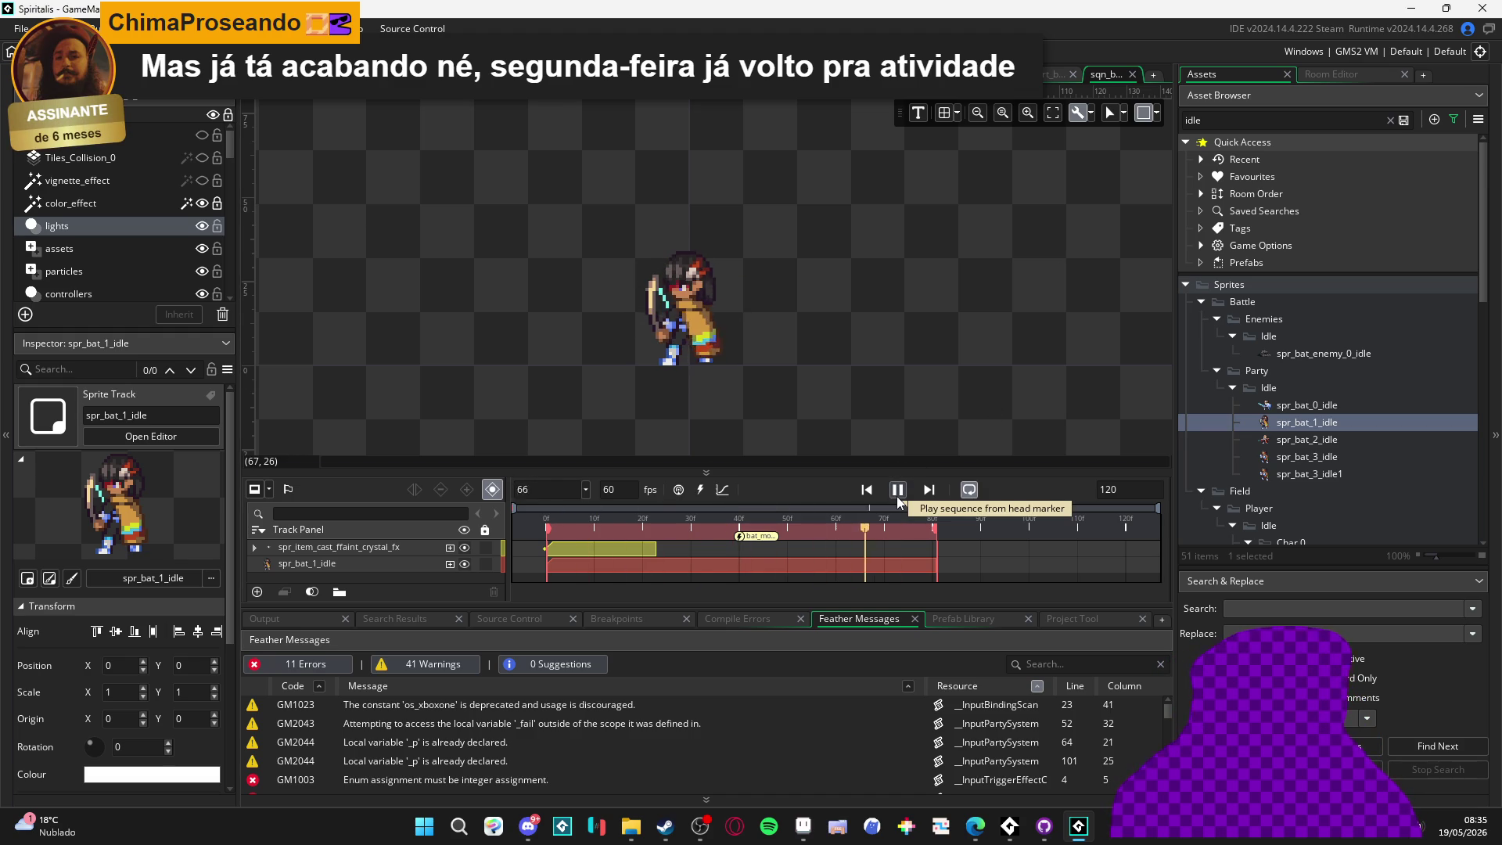
click(896, 496)
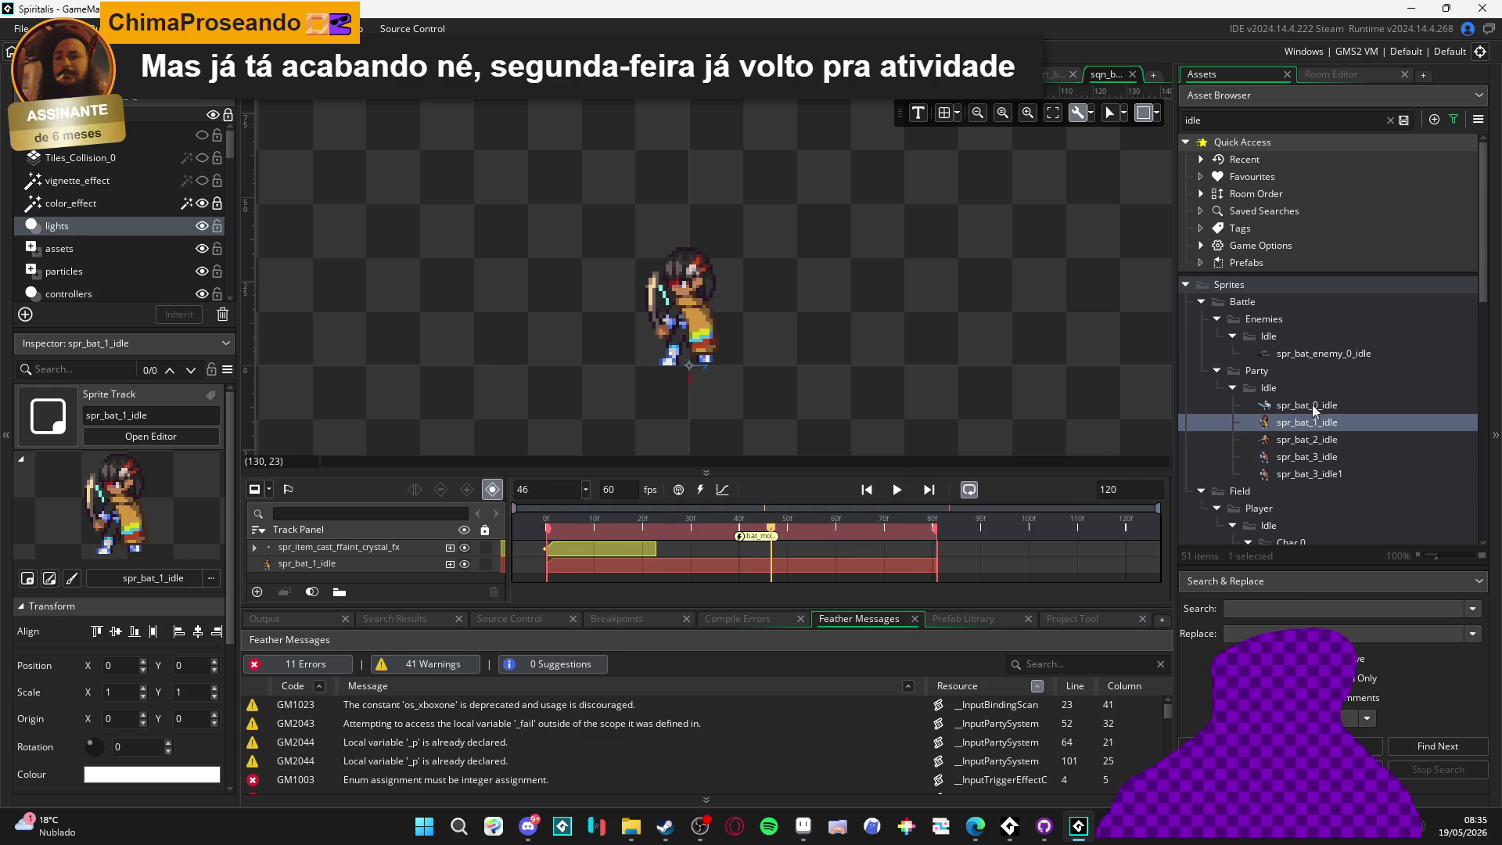
scroll(1312, 405, down, 5)
scroll(1303, 396, up, 3)
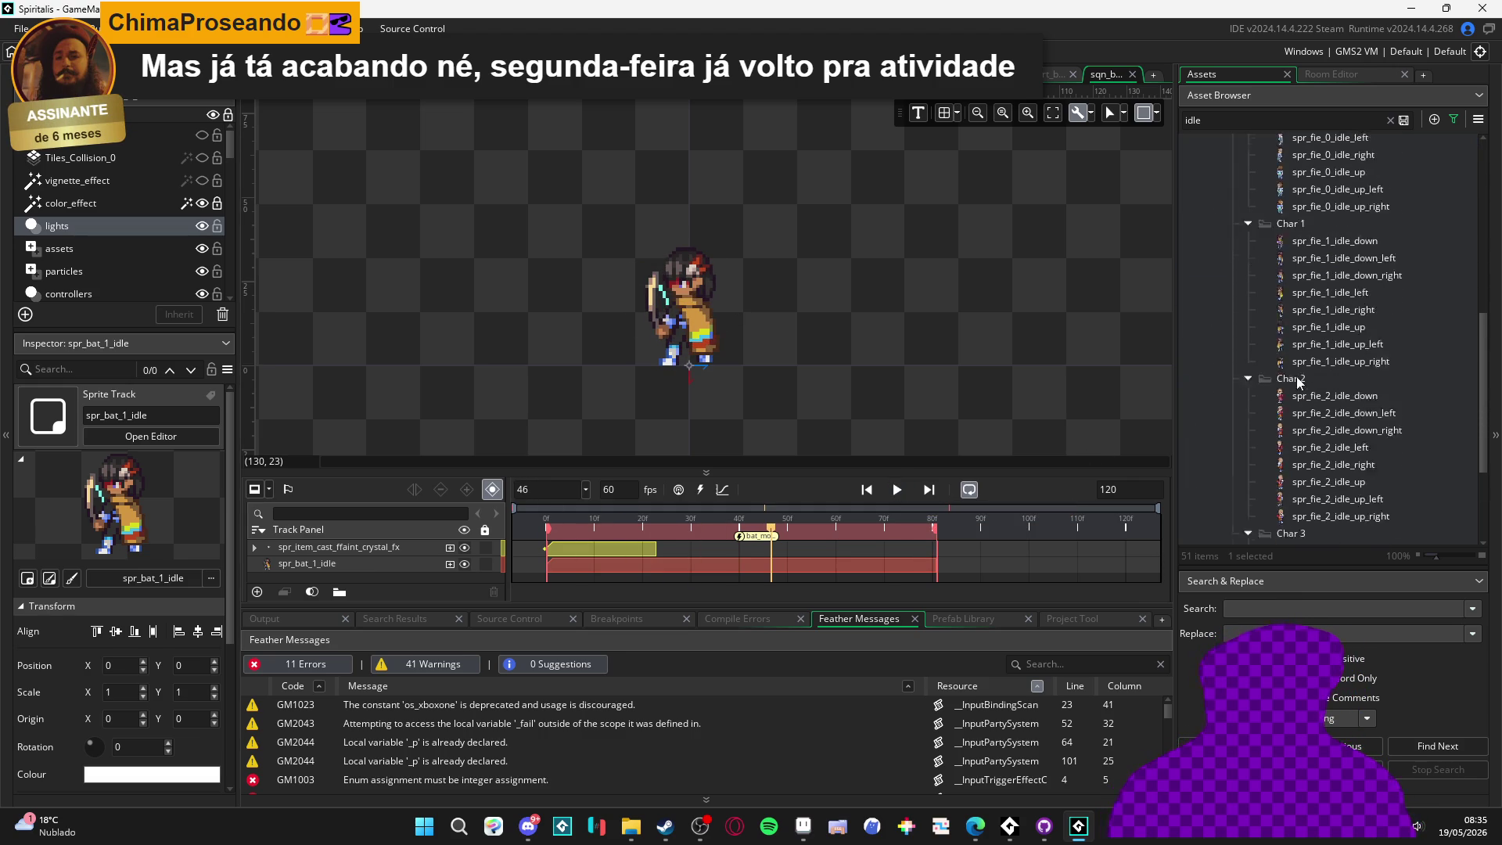
click(1249, 448)
click(1247, 467)
click(1248, 483)
Clear the idle search filter and collapse the Party, Battle and Sprites folders
scroll(1250, 506, up, 2)
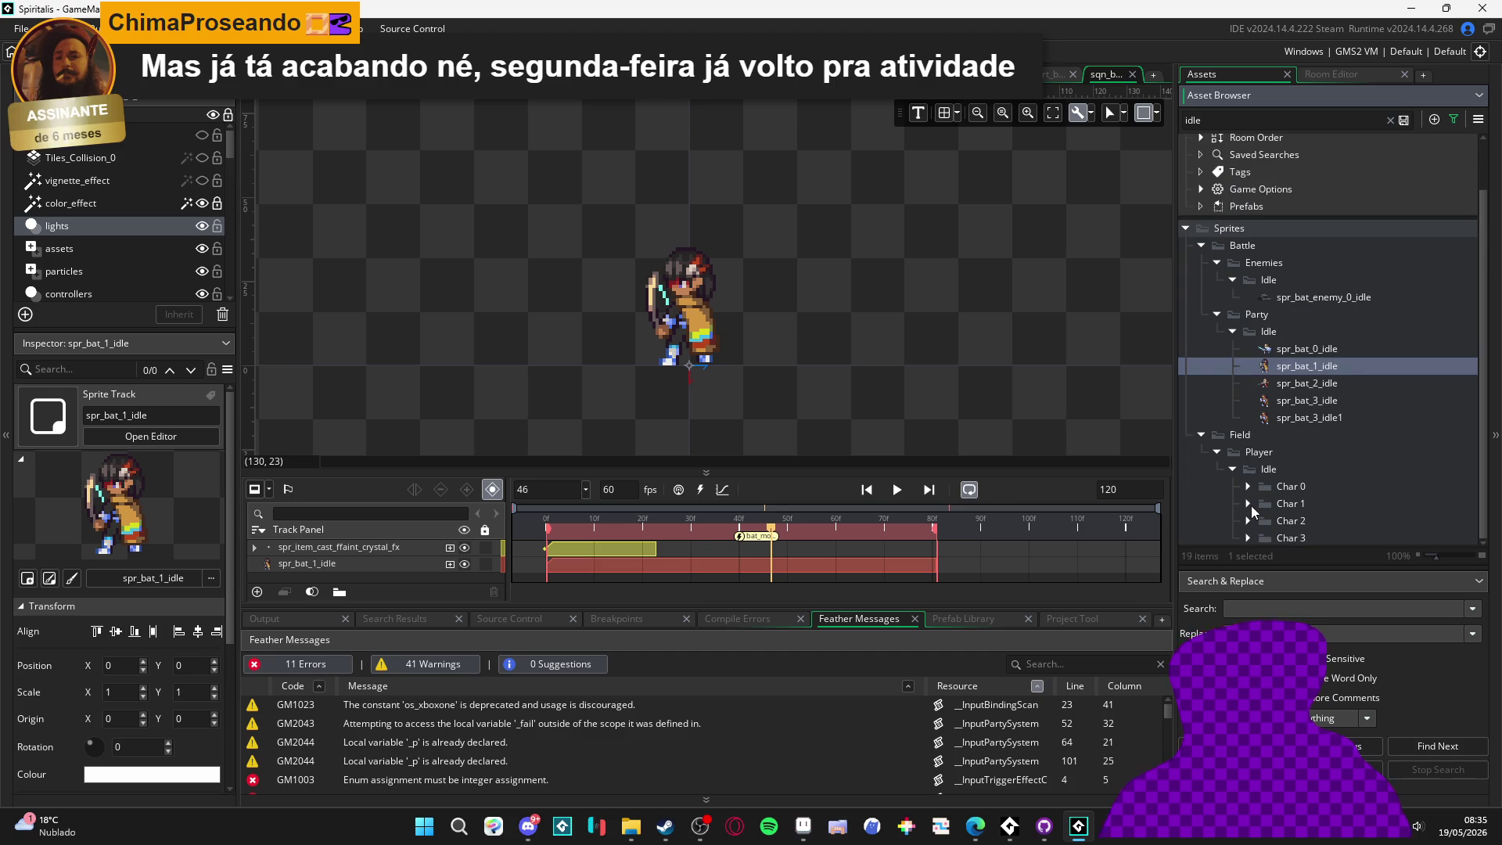
scroll(1251, 499, down, 2)
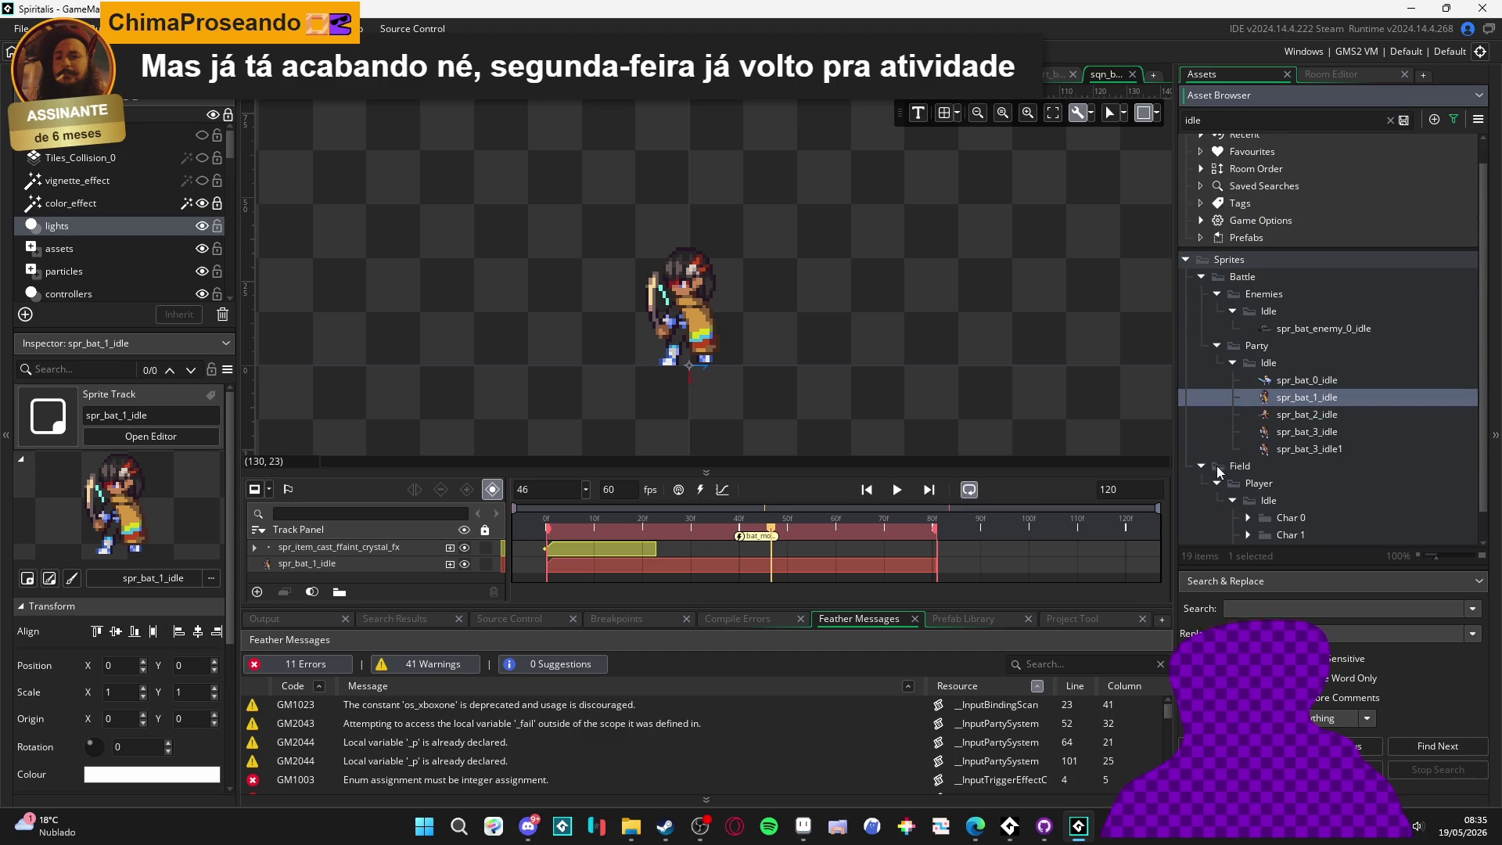
scroll(1209, 465, up, 2)
click(1391, 120)
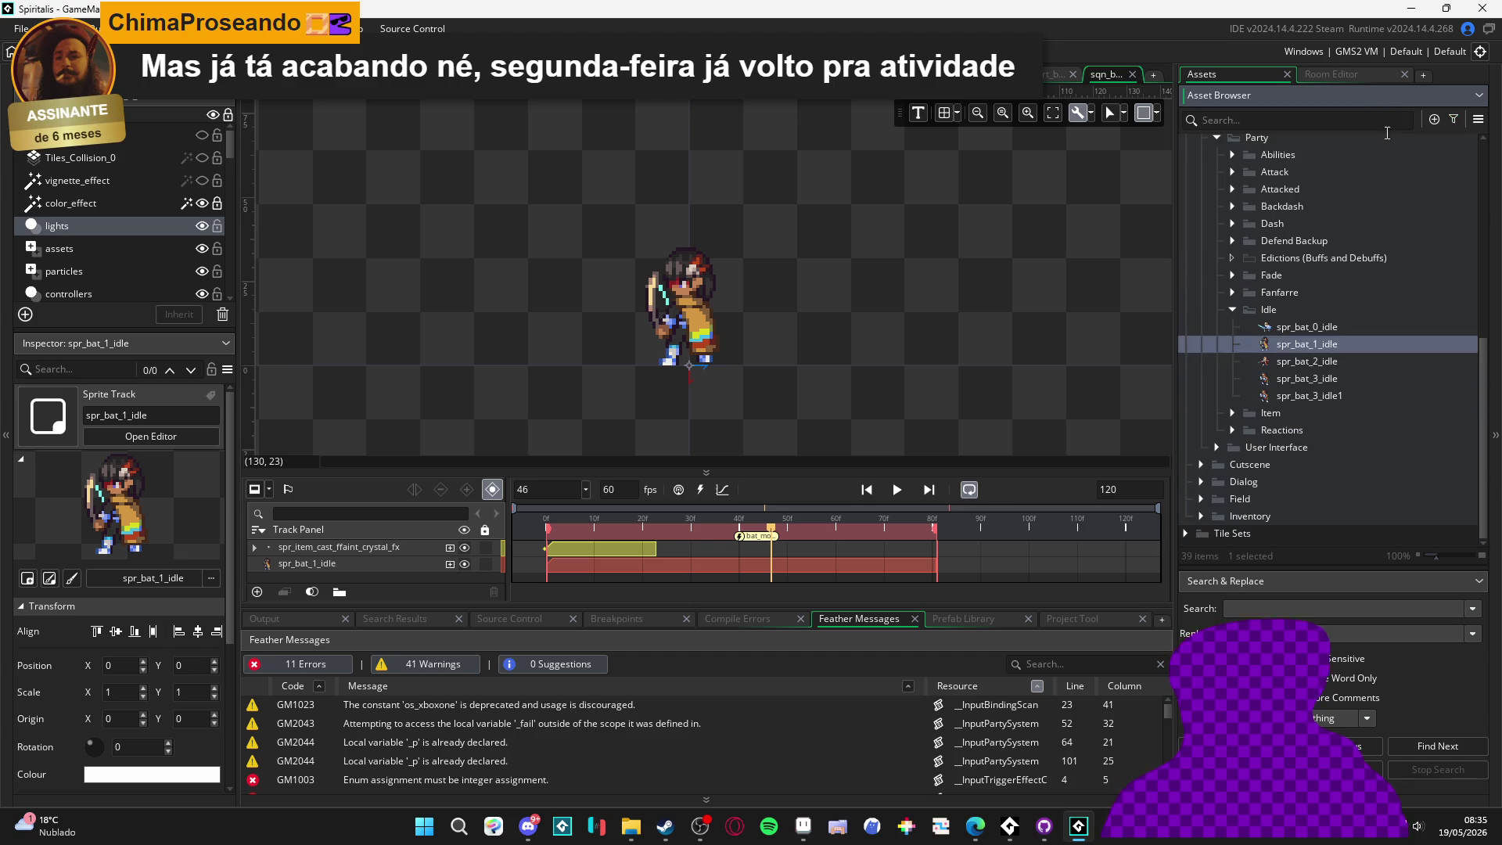
scroll(1265, 326, up, 5)
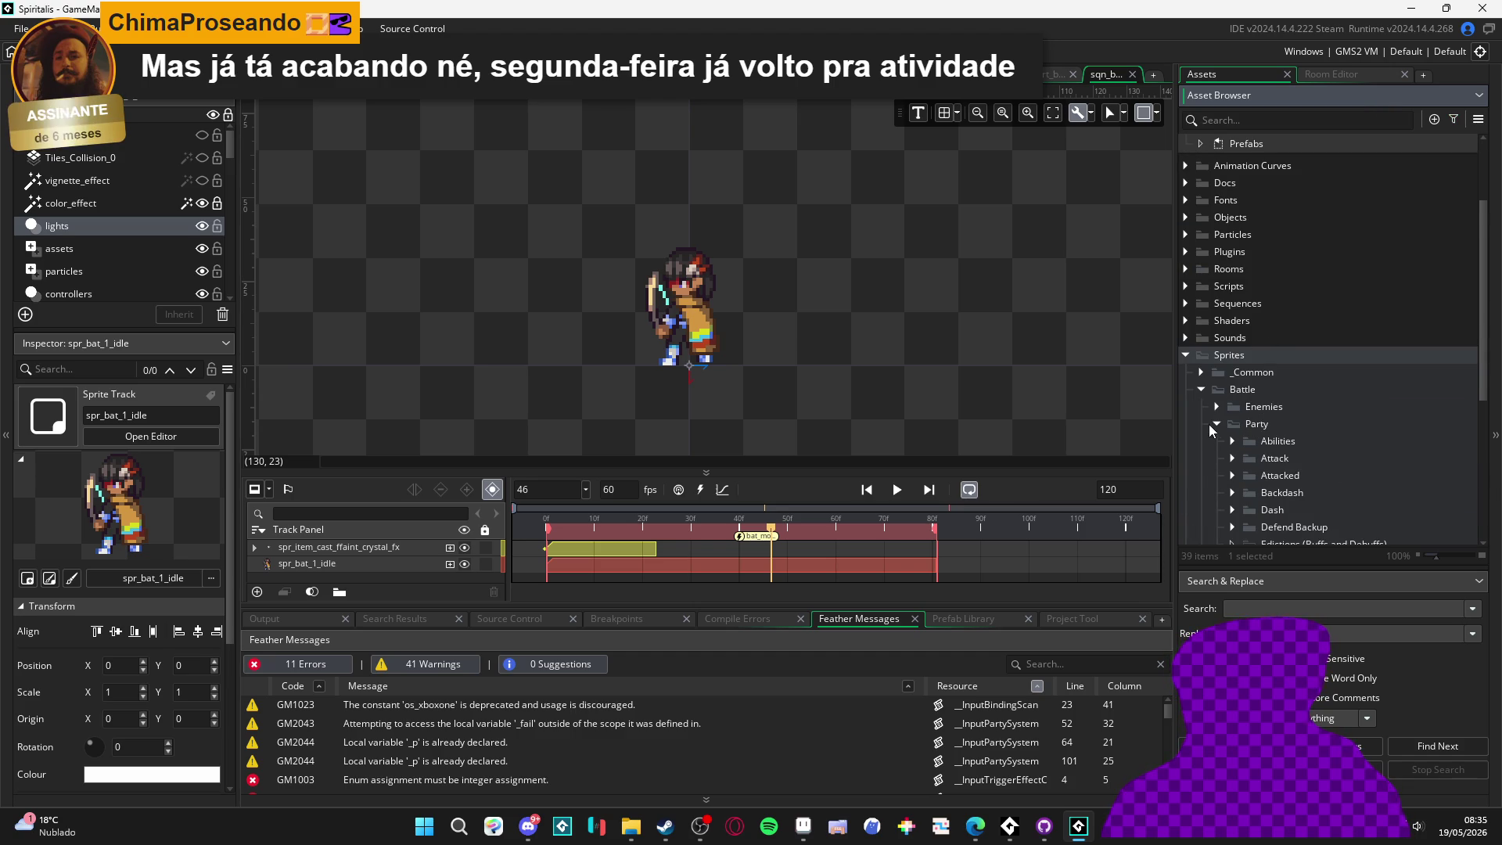
click(1213, 426)
click(1200, 392)
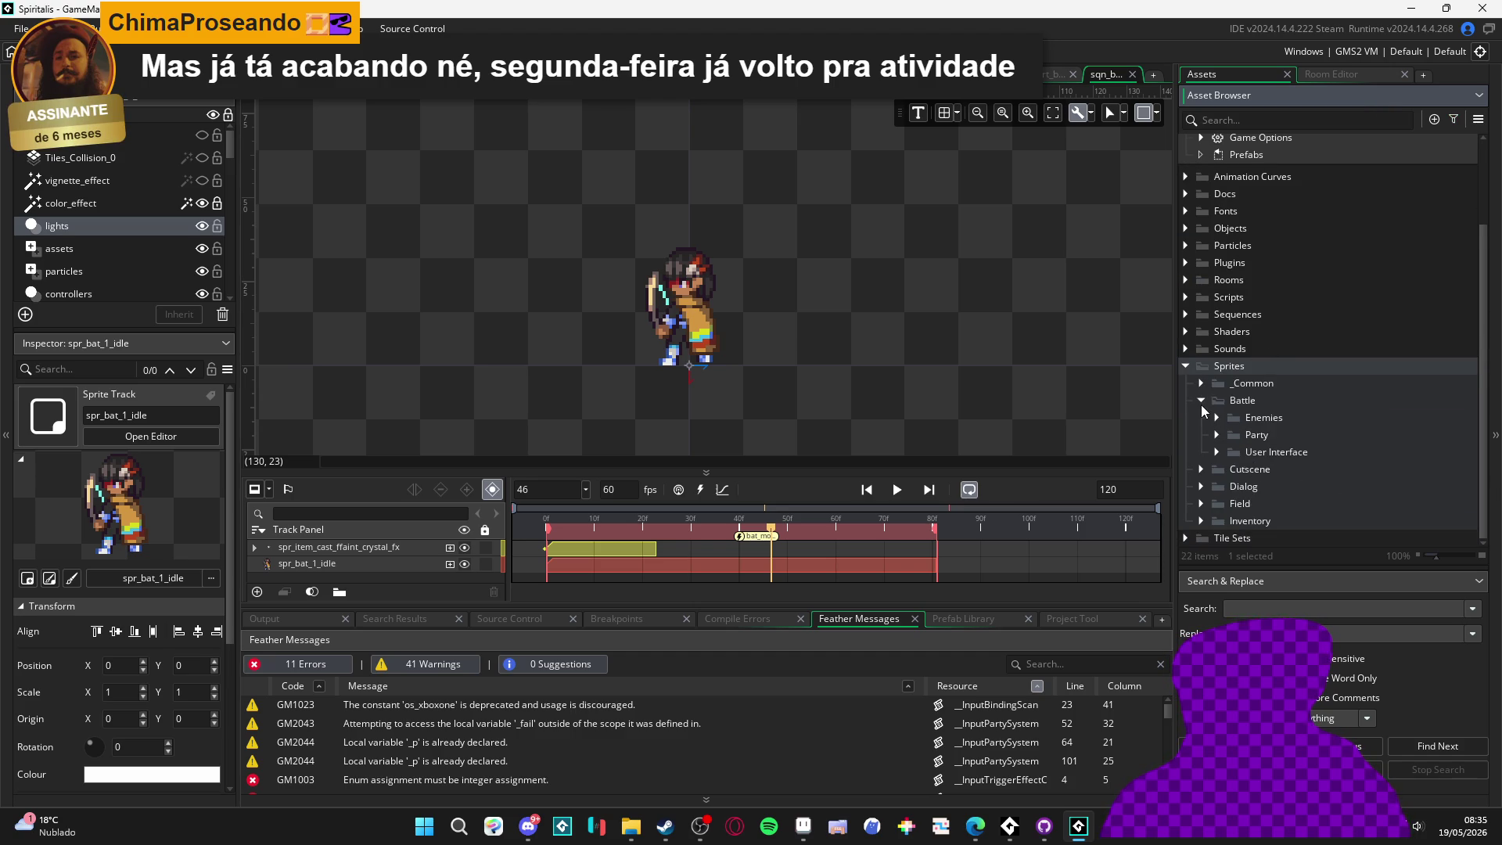
scroll(1200, 406, up, 1)
click(1185, 418)
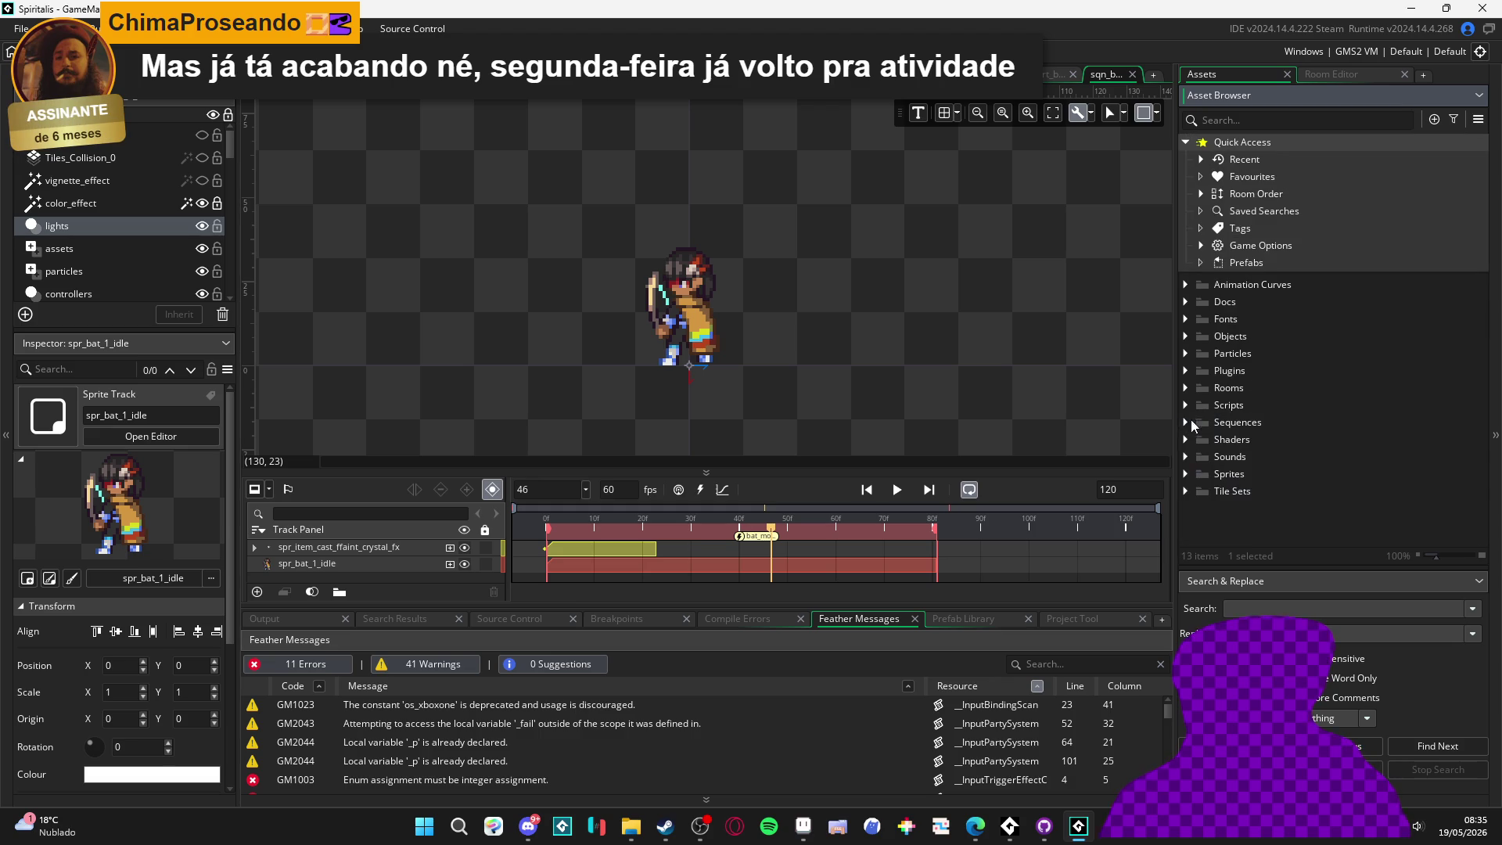
click(1184, 423)
click(1184, 423)
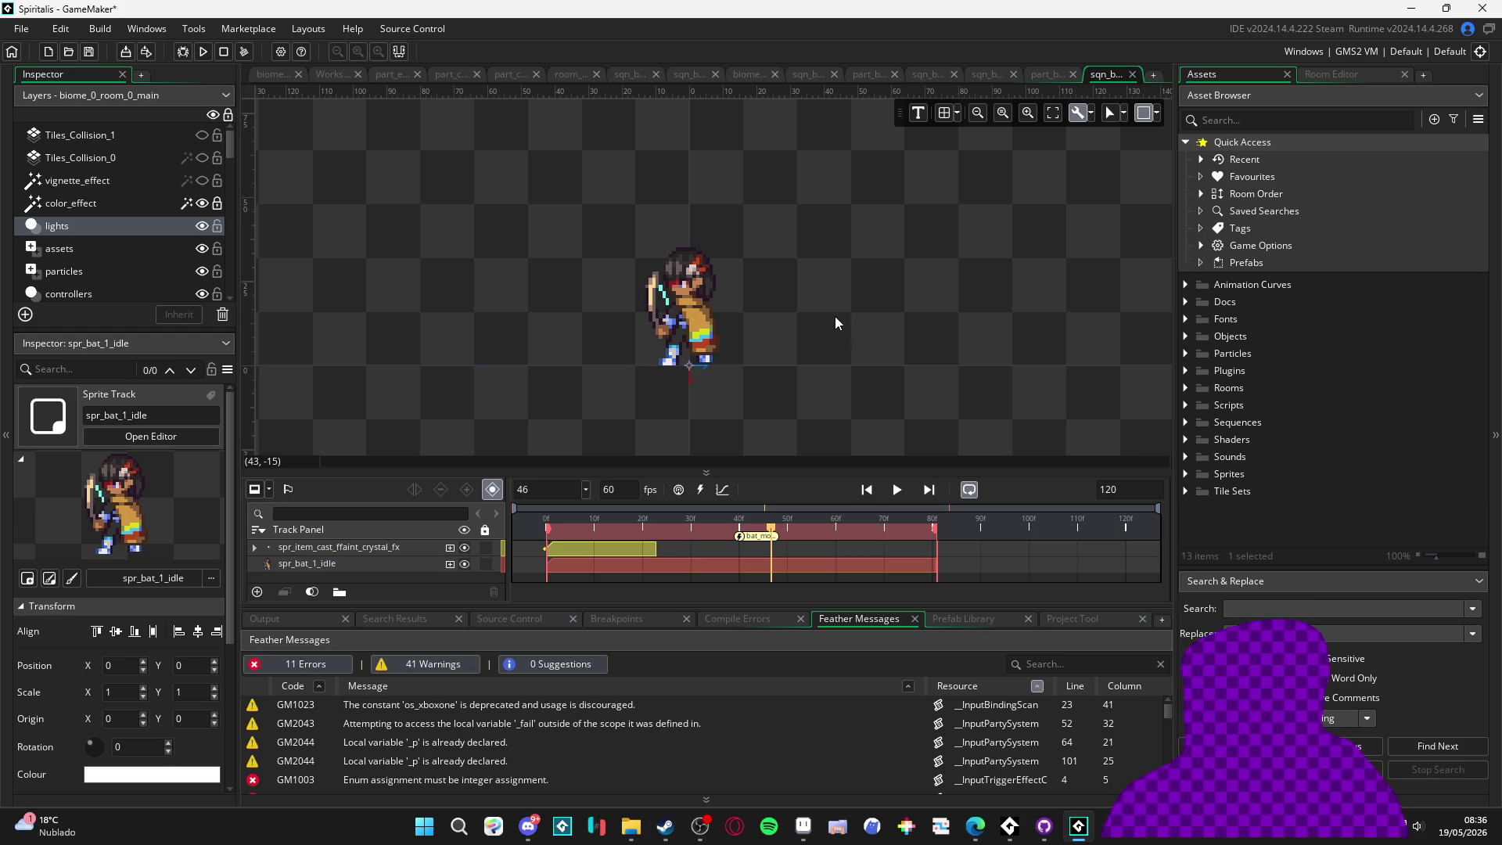
Enlarge the timeline, turn off sequence looping, and expand the Particles > _Common asset folder
mouse_move(748, 471)
mouse_down()
mouse_move(748, 423)
mouse_move(763, 476)
mouse_up()
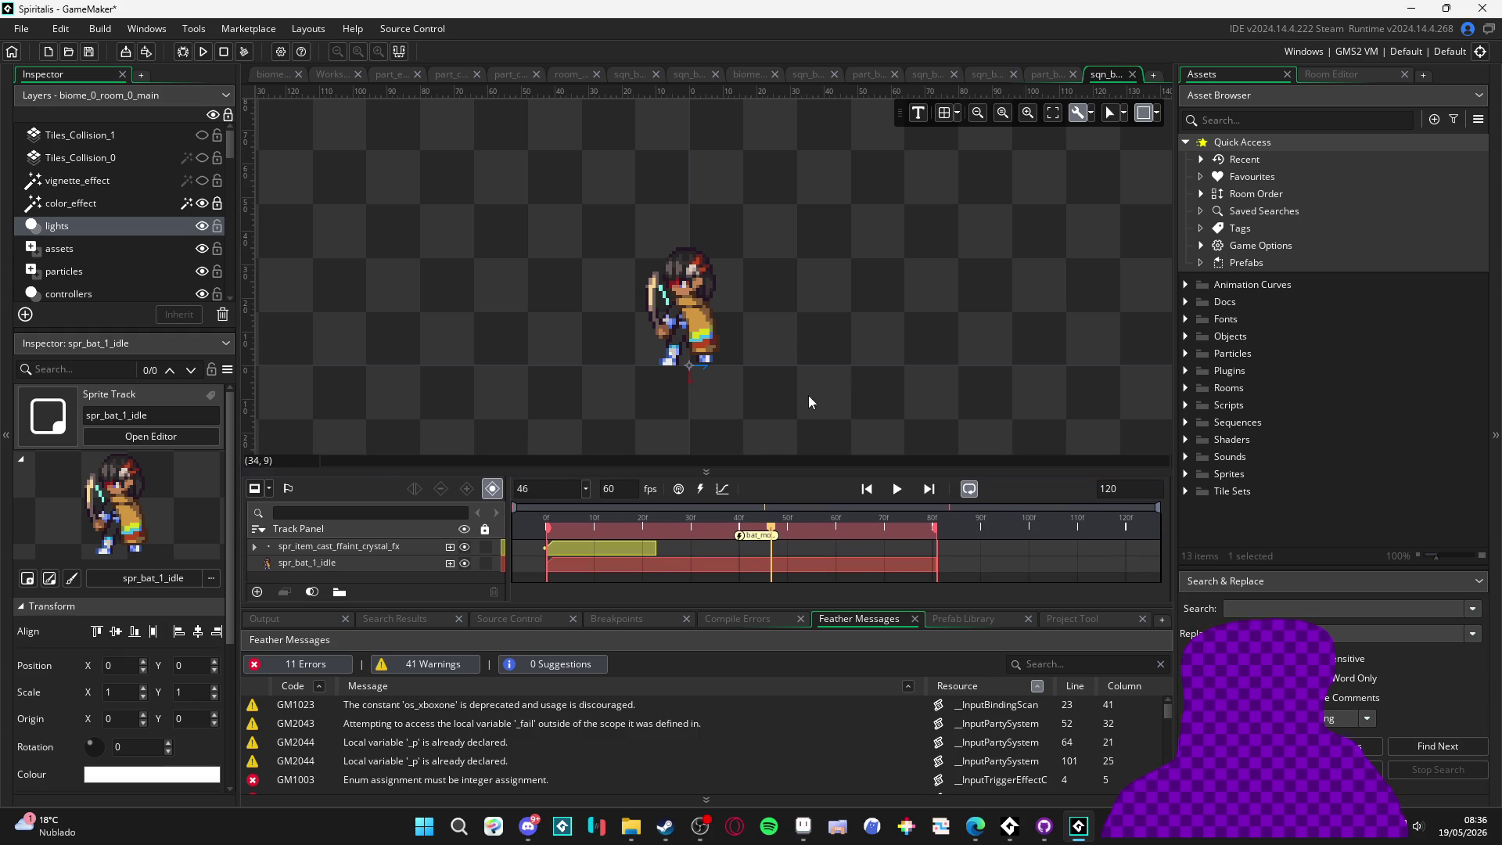
click(969, 490)
click(1191, 353)
click(1200, 371)
click(1198, 372)
click(1199, 373)
Preview the common particle systems, from part_constant_fading through part_ejection_smaller to part_ejection_water
click(1272, 388)
click(1276, 405)
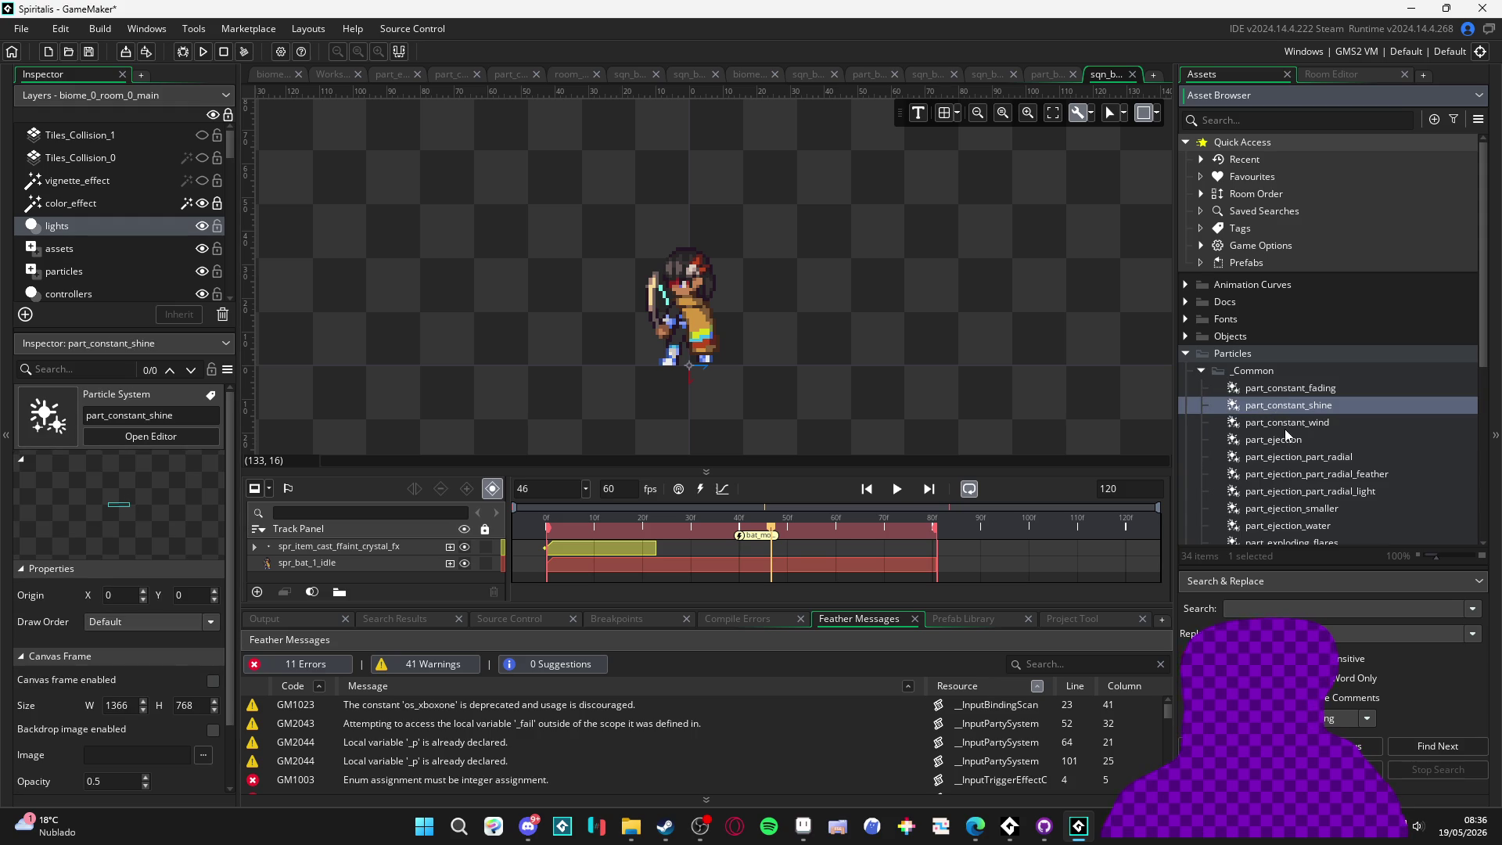
click(1289, 440)
click(1289, 457)
click(1291, 474)
click(1293, 508)
click(1293, 498)
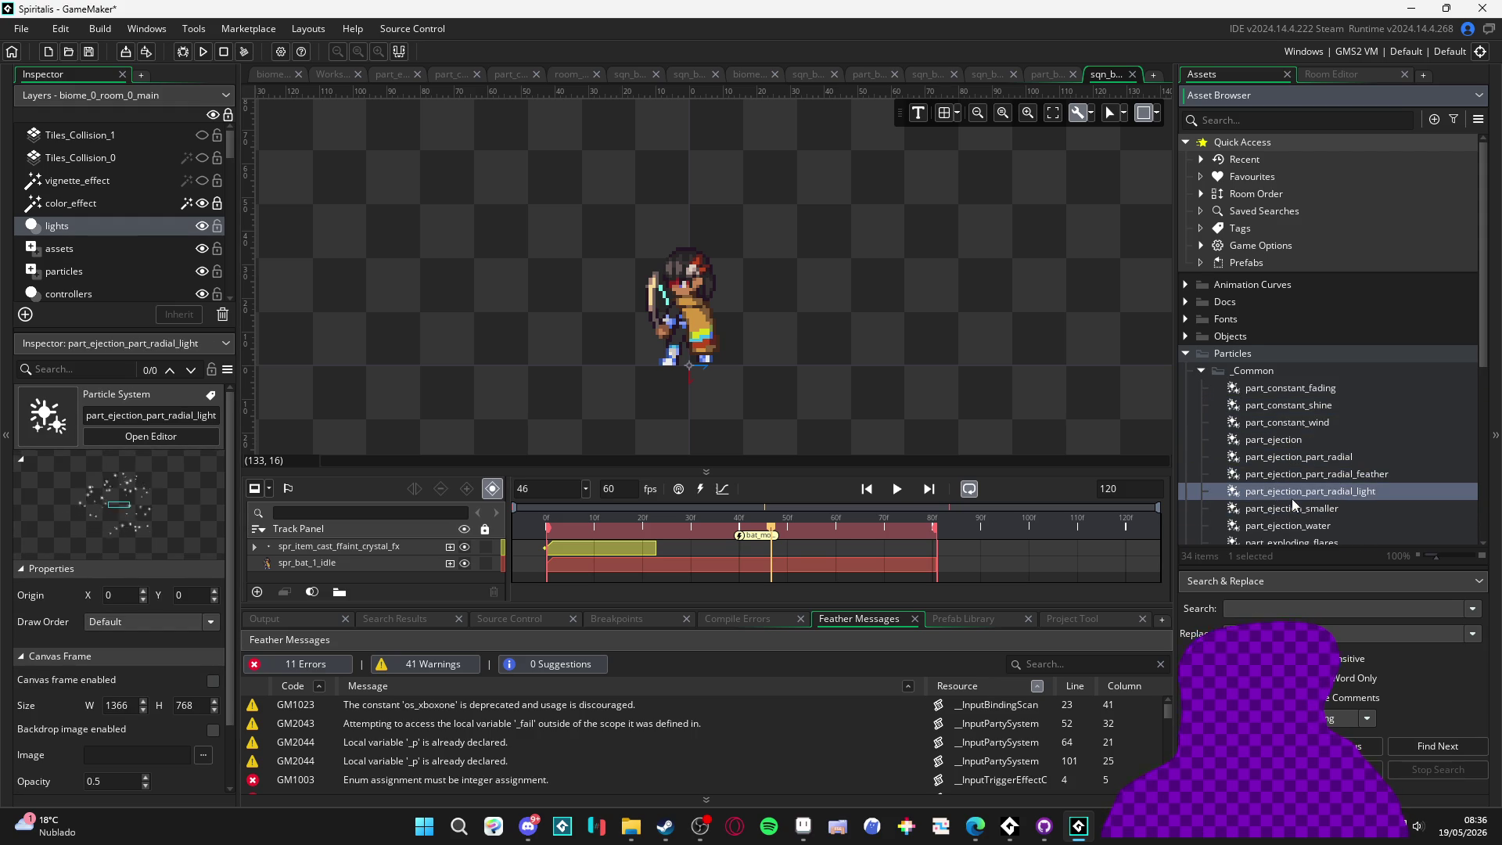
scroll(1292, 499, down, 1)
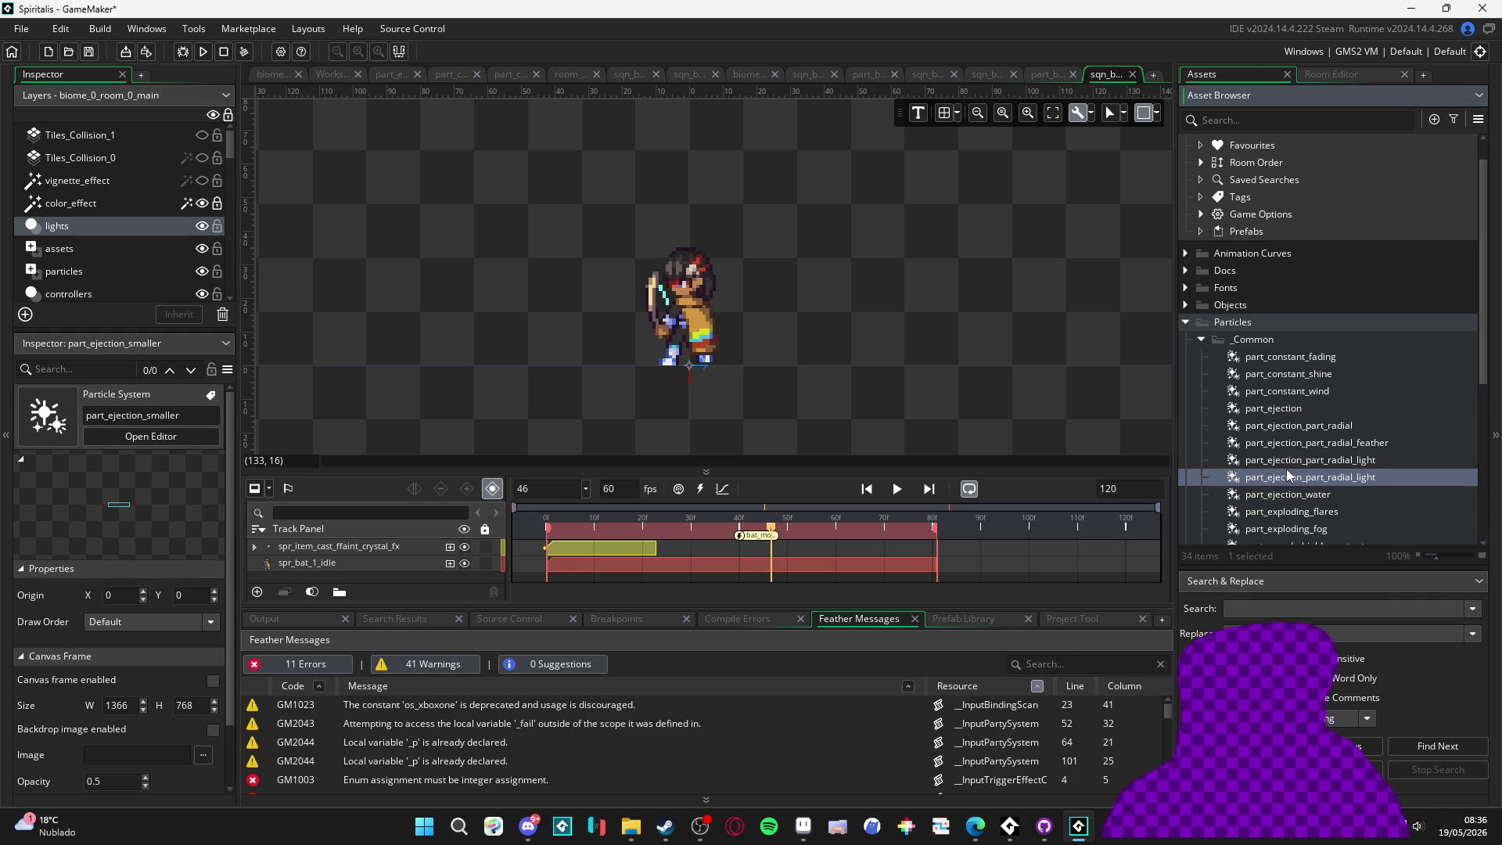
click(1288, 493)
Add part_ejection_smaller over the character and shift its clip earlier in the timeline
mouse_move(1302, 480)
mouse_down()
mouse_move(693, 333)
mouse_move(692, 377)
mouse_move(699, 327)
mouse_up()
click(897, 489)
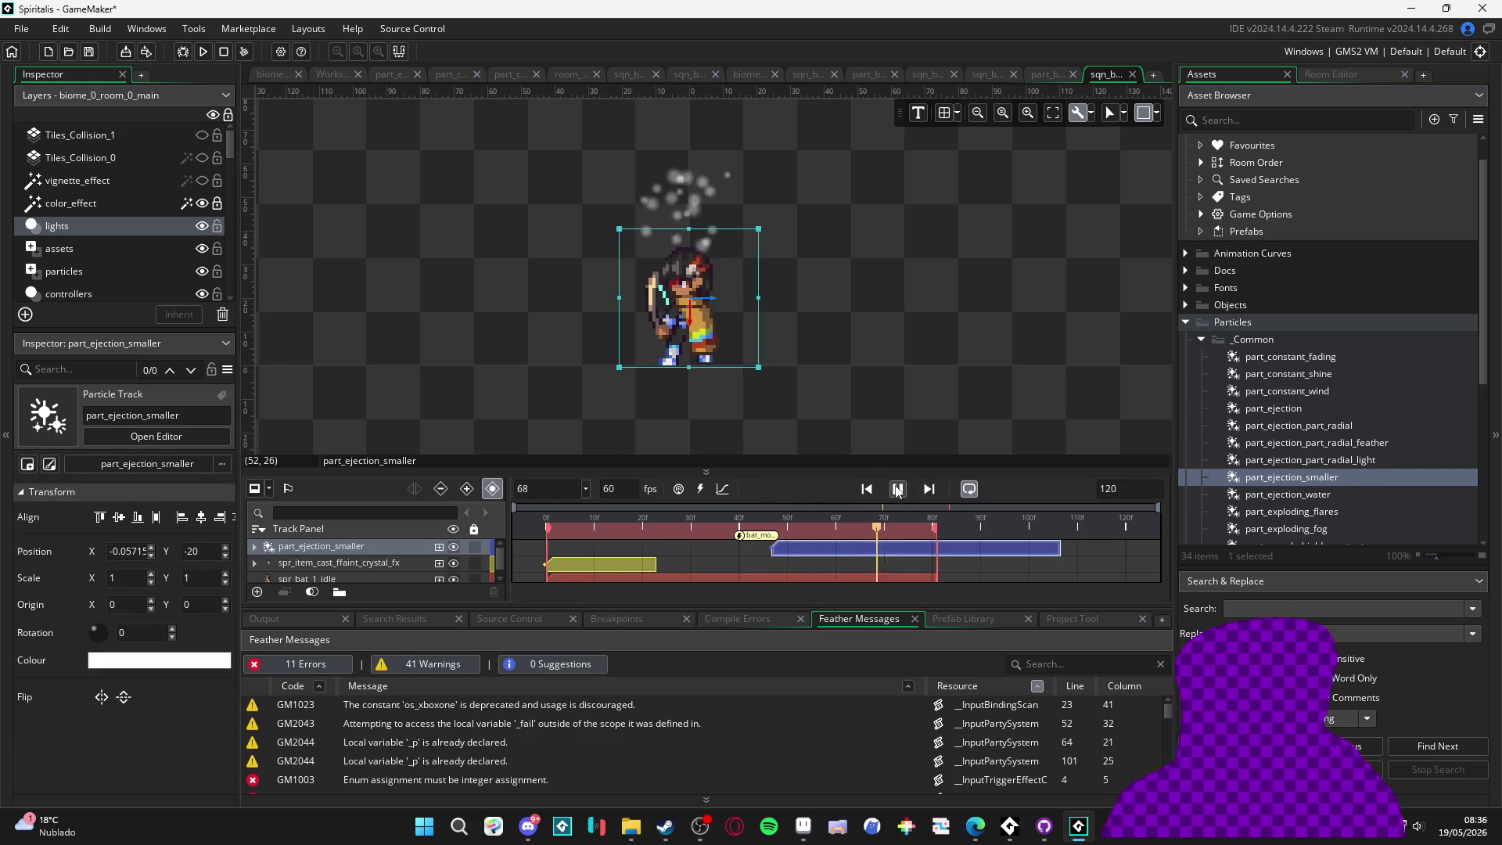
click(897, 489)
drag(896, 554, 670, 551)
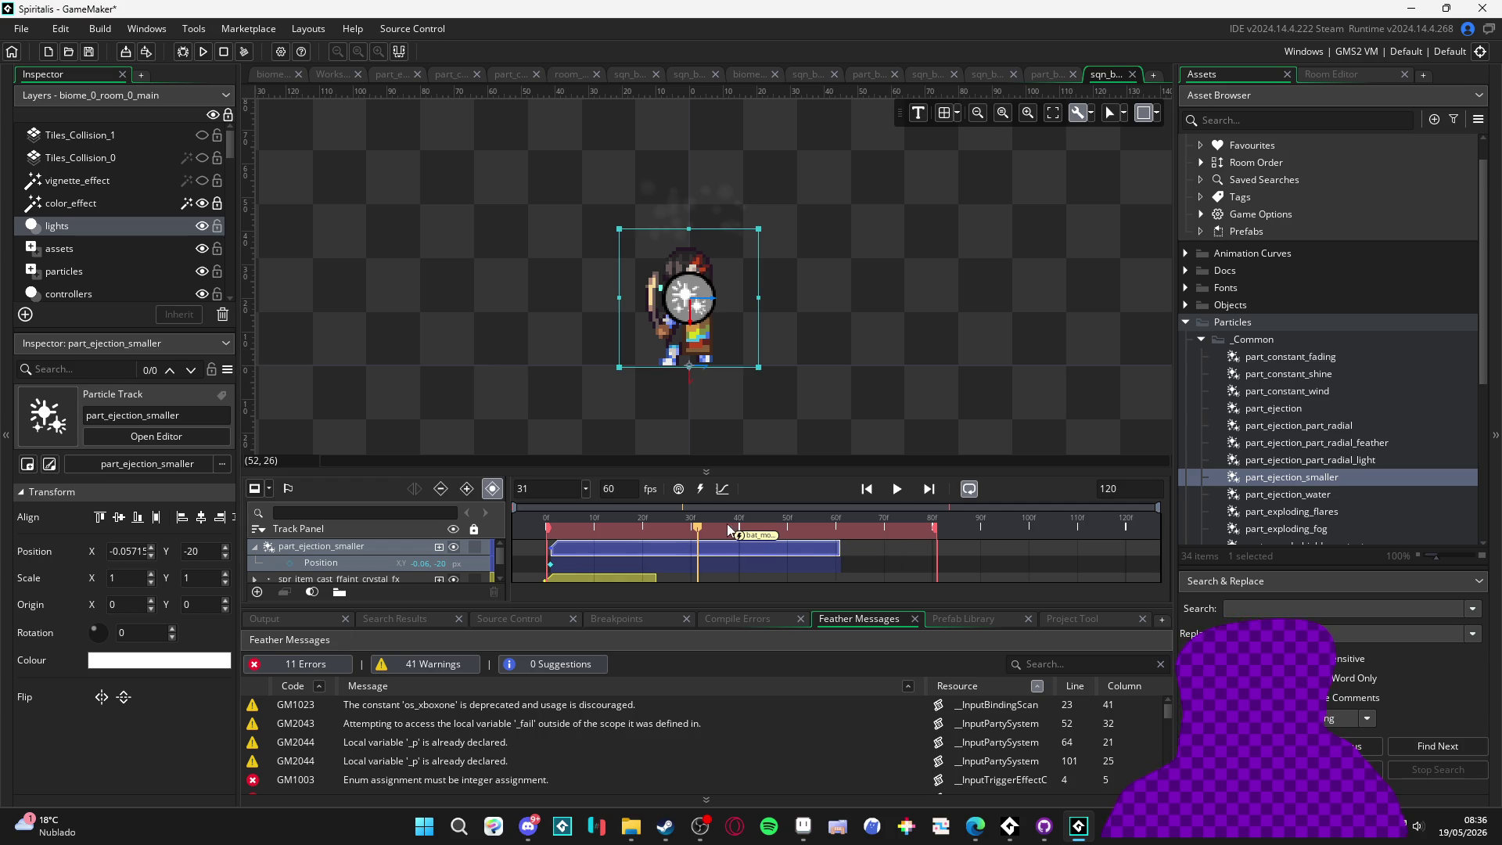
At frame 29, move the ejection particle down below the character's feet
click(896, 491)
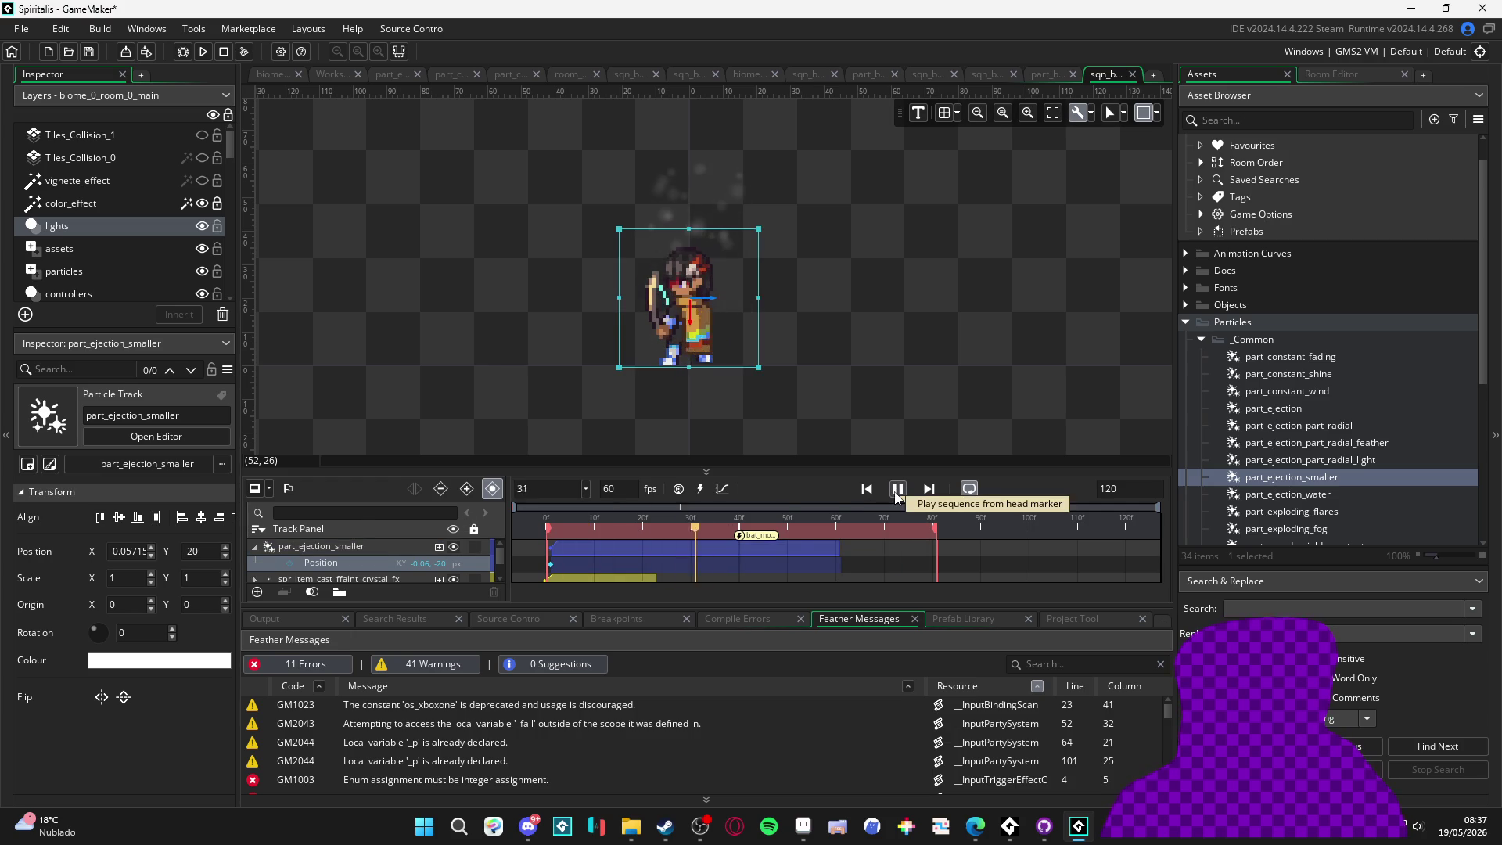
click(898, 490)
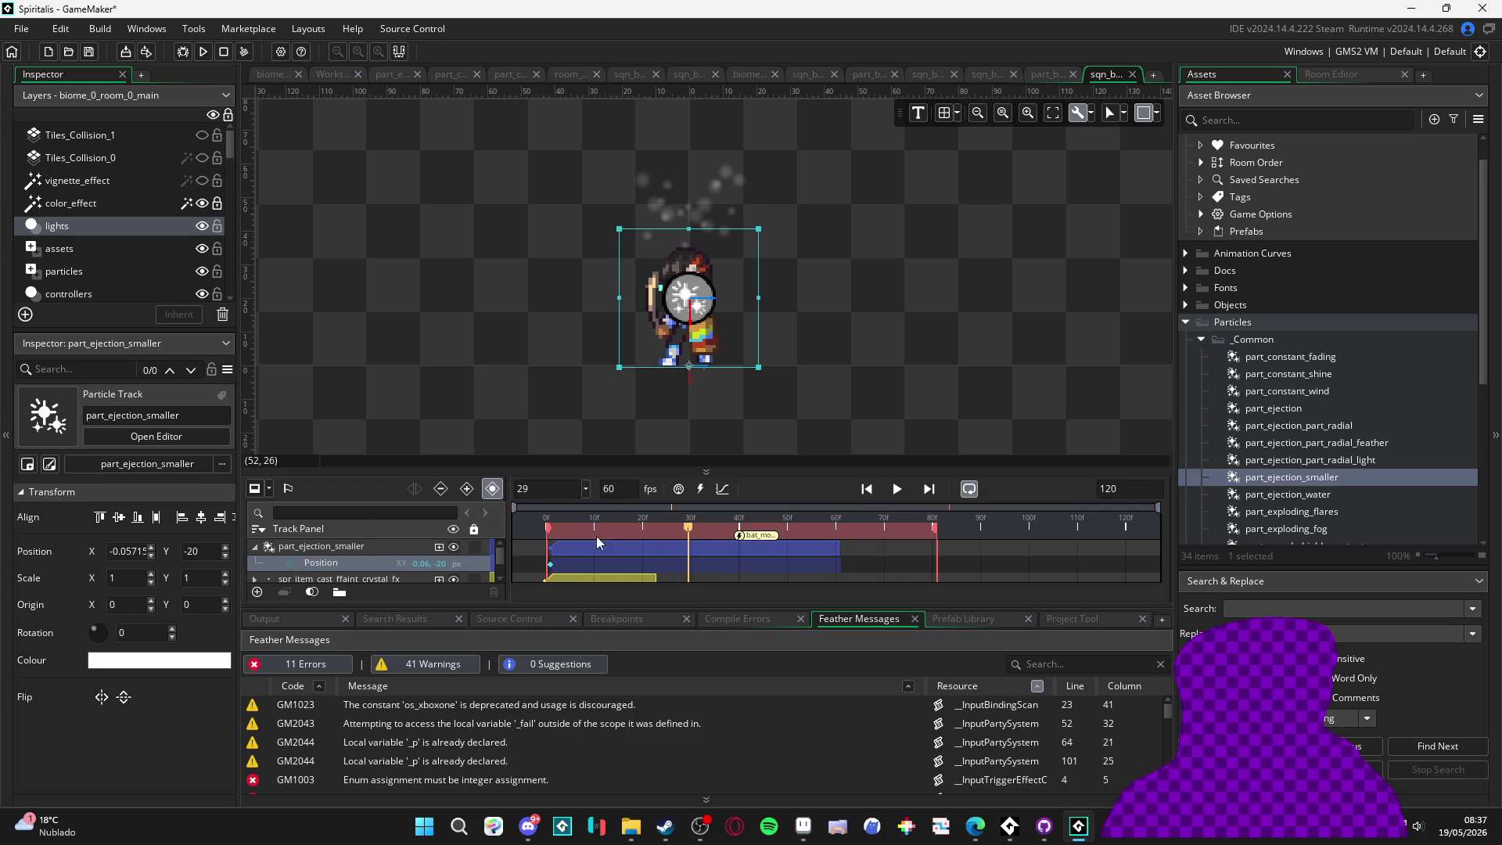
click(585, 547)
drag(697, 318, 693, 391)
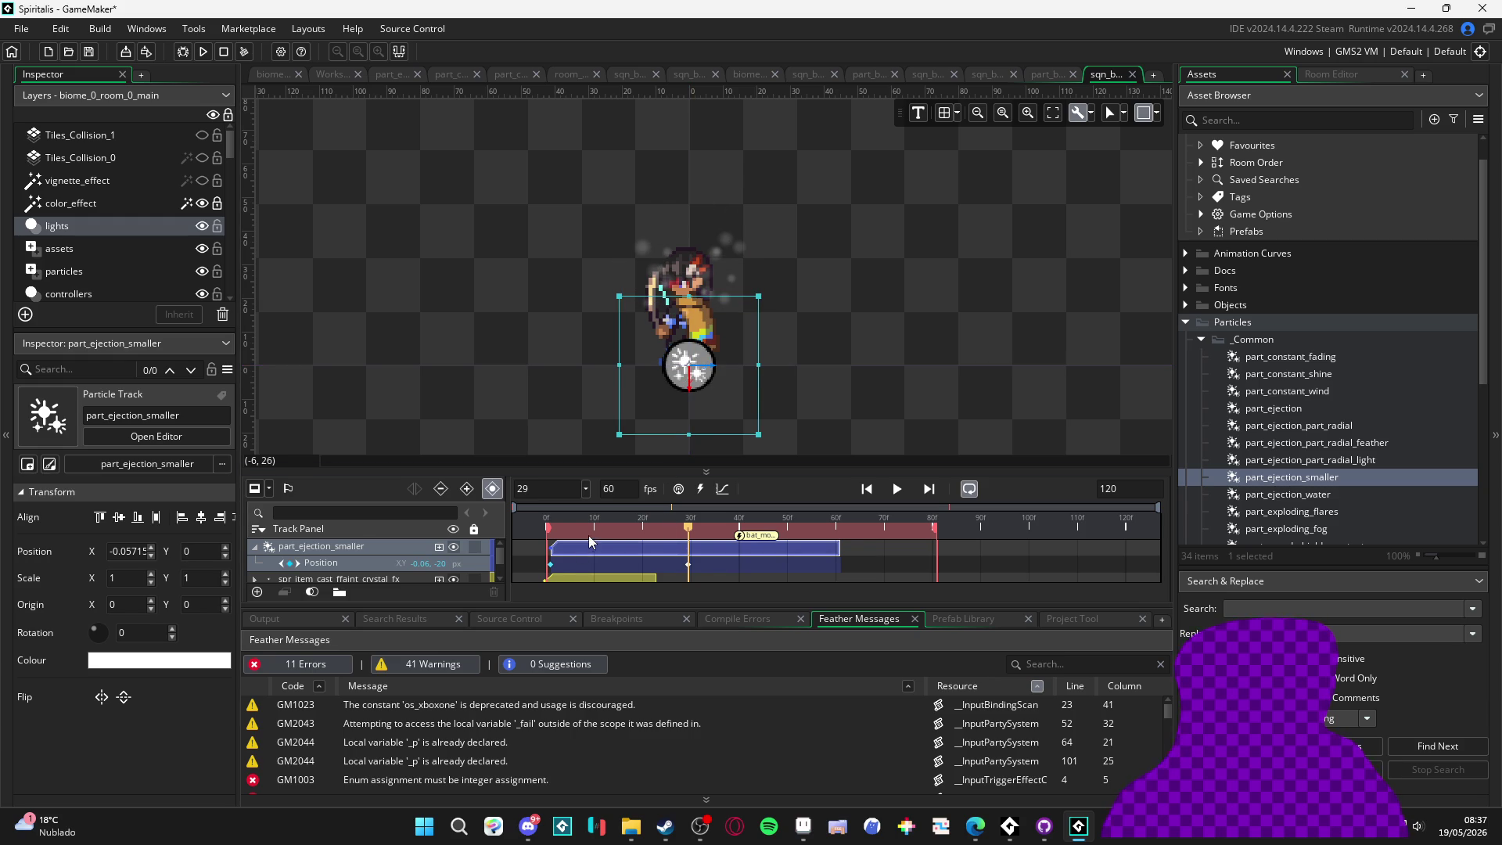
Enlarge the timeline and delete the particle's frame-0 Position keyframe
key(Left)
key(Left)
key(Left)
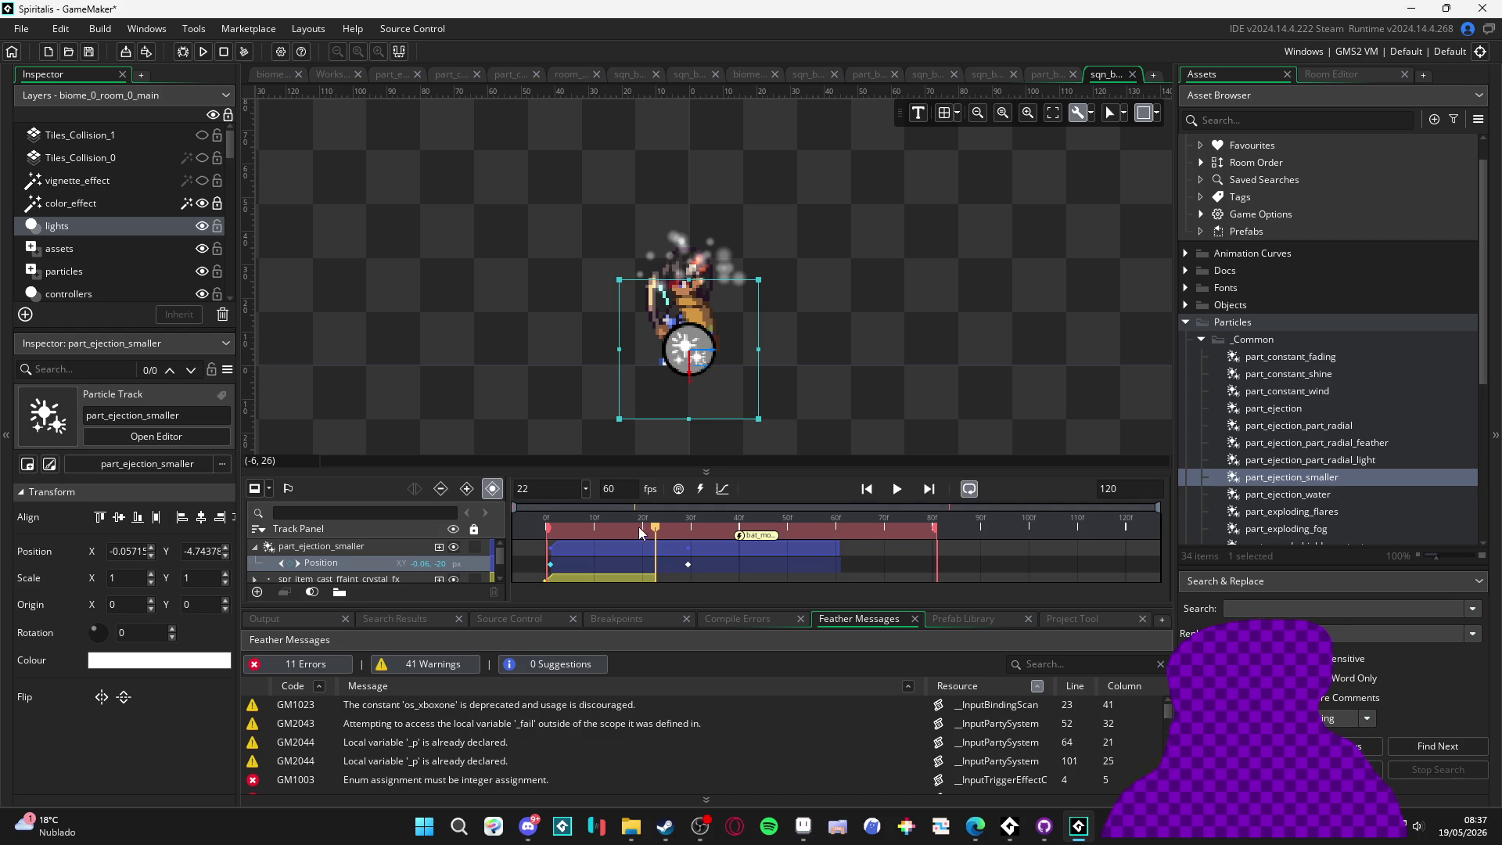
drag(759, 473, 759, 410)
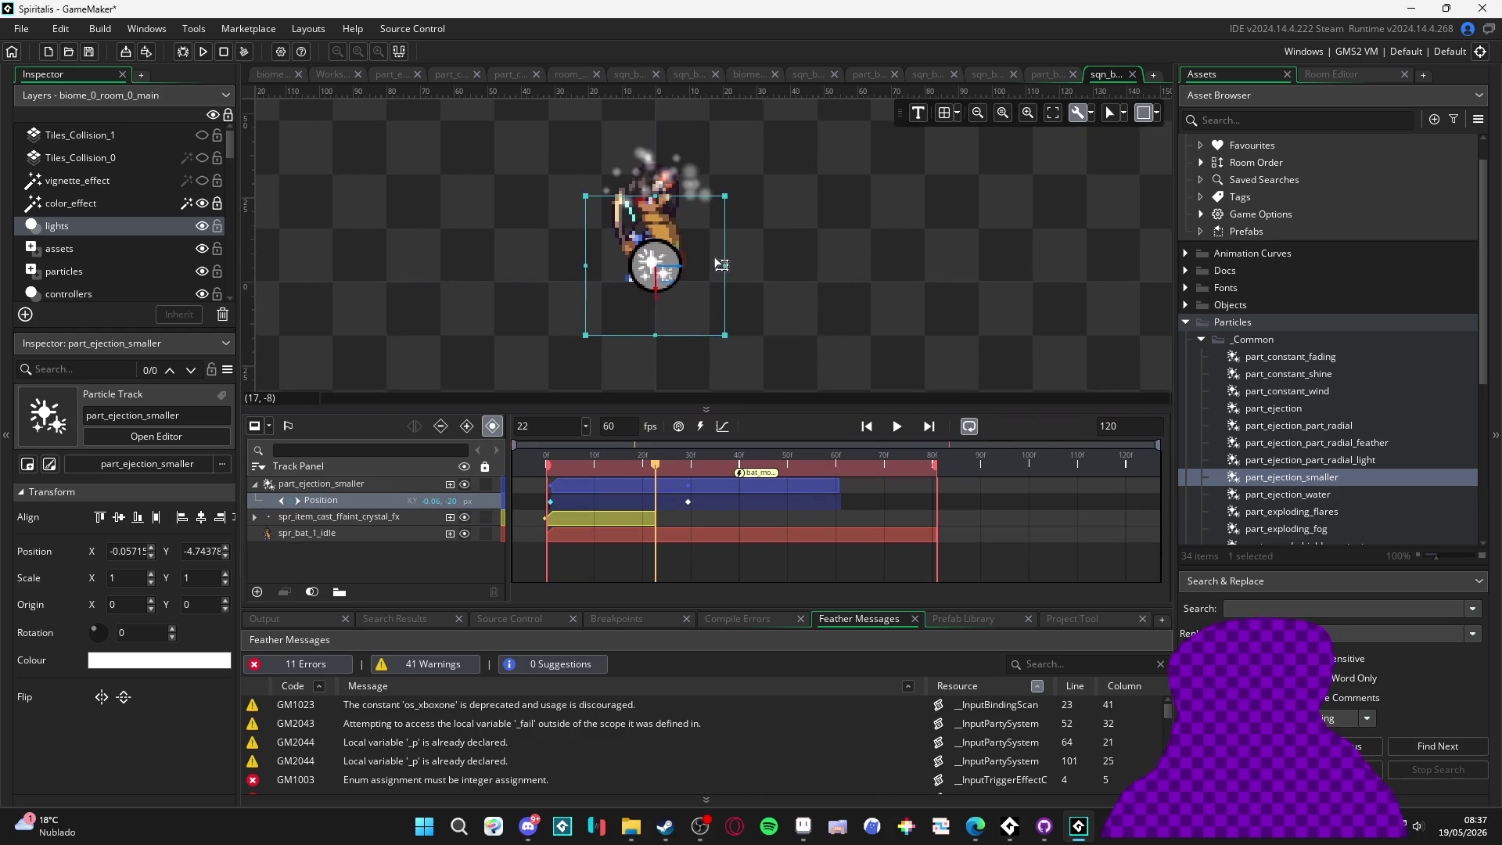
drag(762, 282, 758, 298)
mouse_move(656, 462)
mouse_down()
mouse_move(615, 462)
mouse_move(645, 462)
mouse_up()
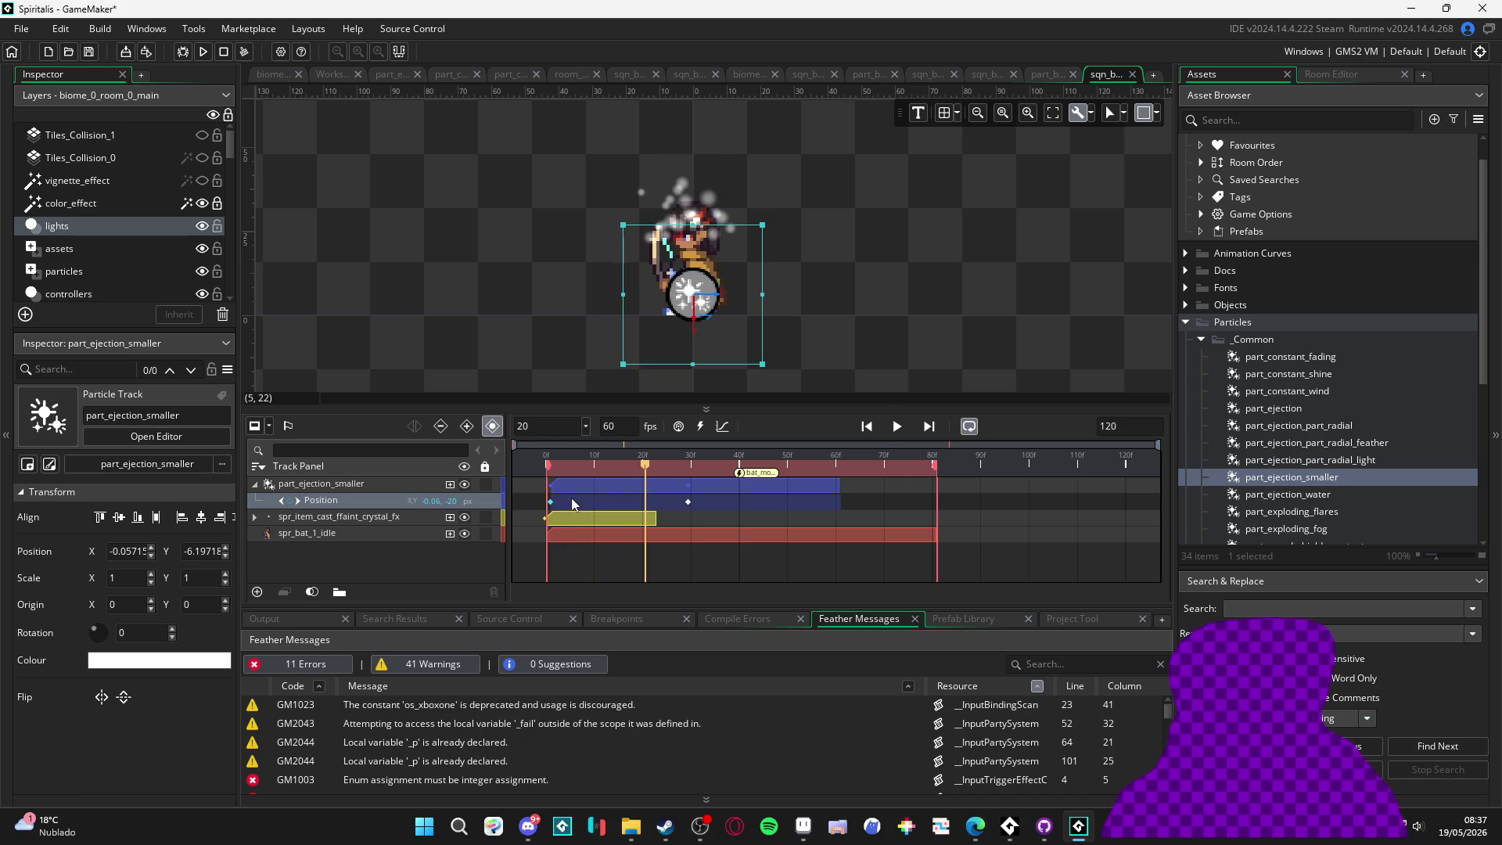
click(551, 501)
key(Delete)
Nudge the remaining Position keyframe and particle clip earlier, then play the sequence
click(686, 501)
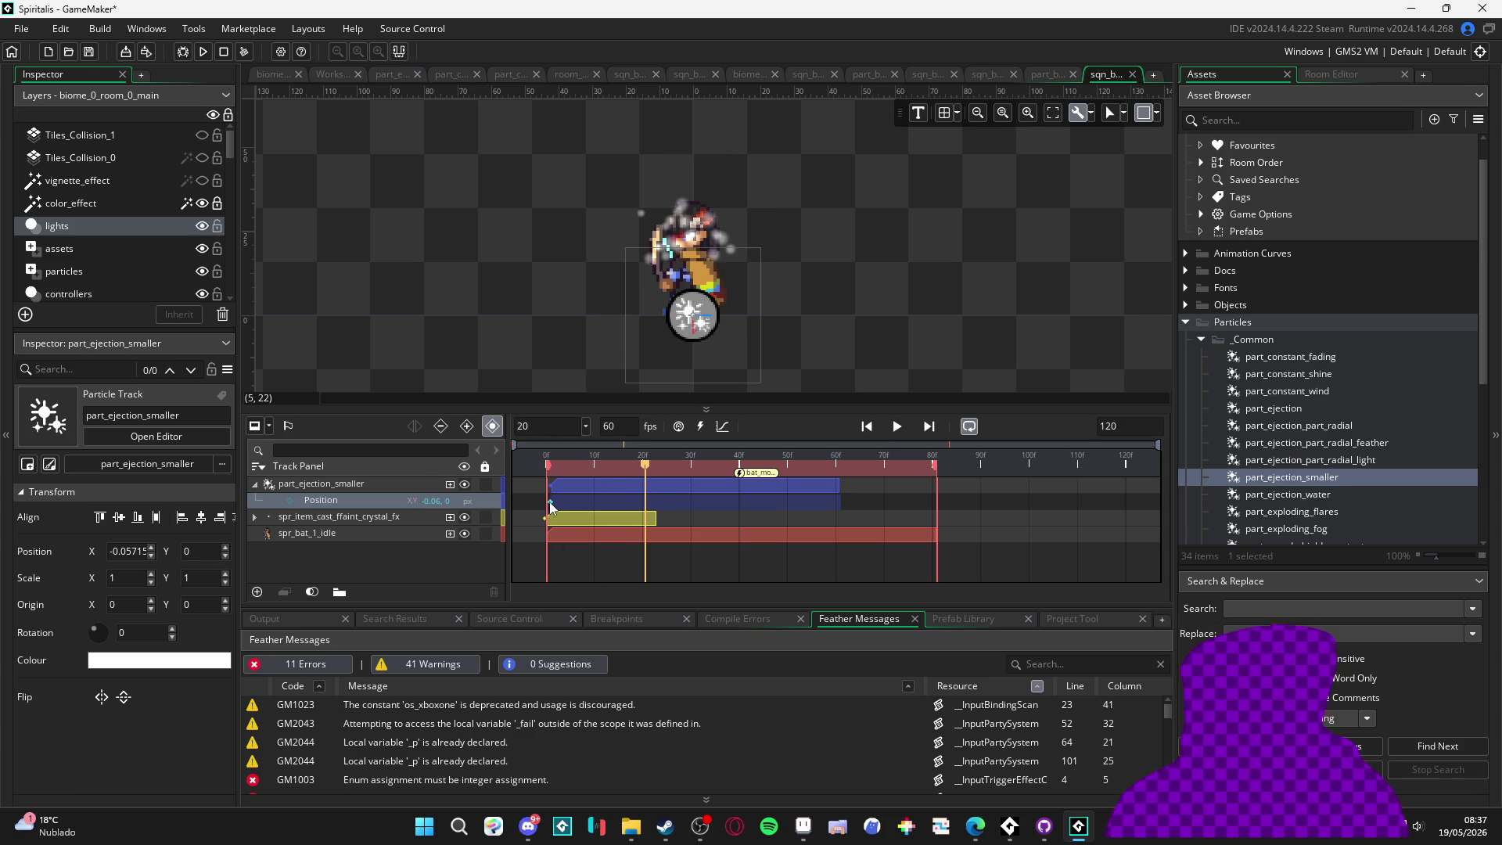
drag(572, 497, 569, 500)
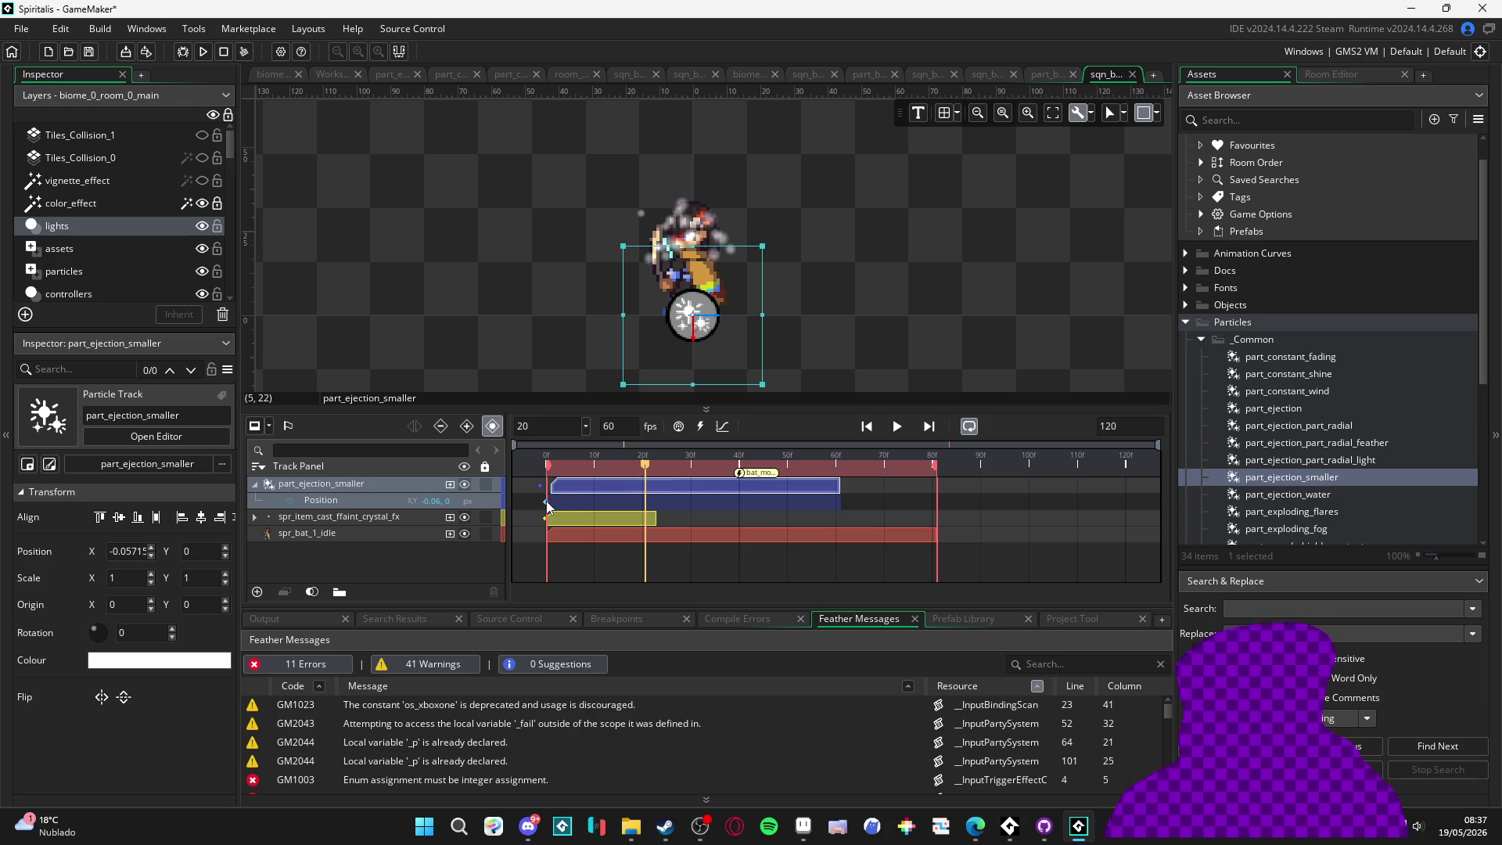
click(546, 501)
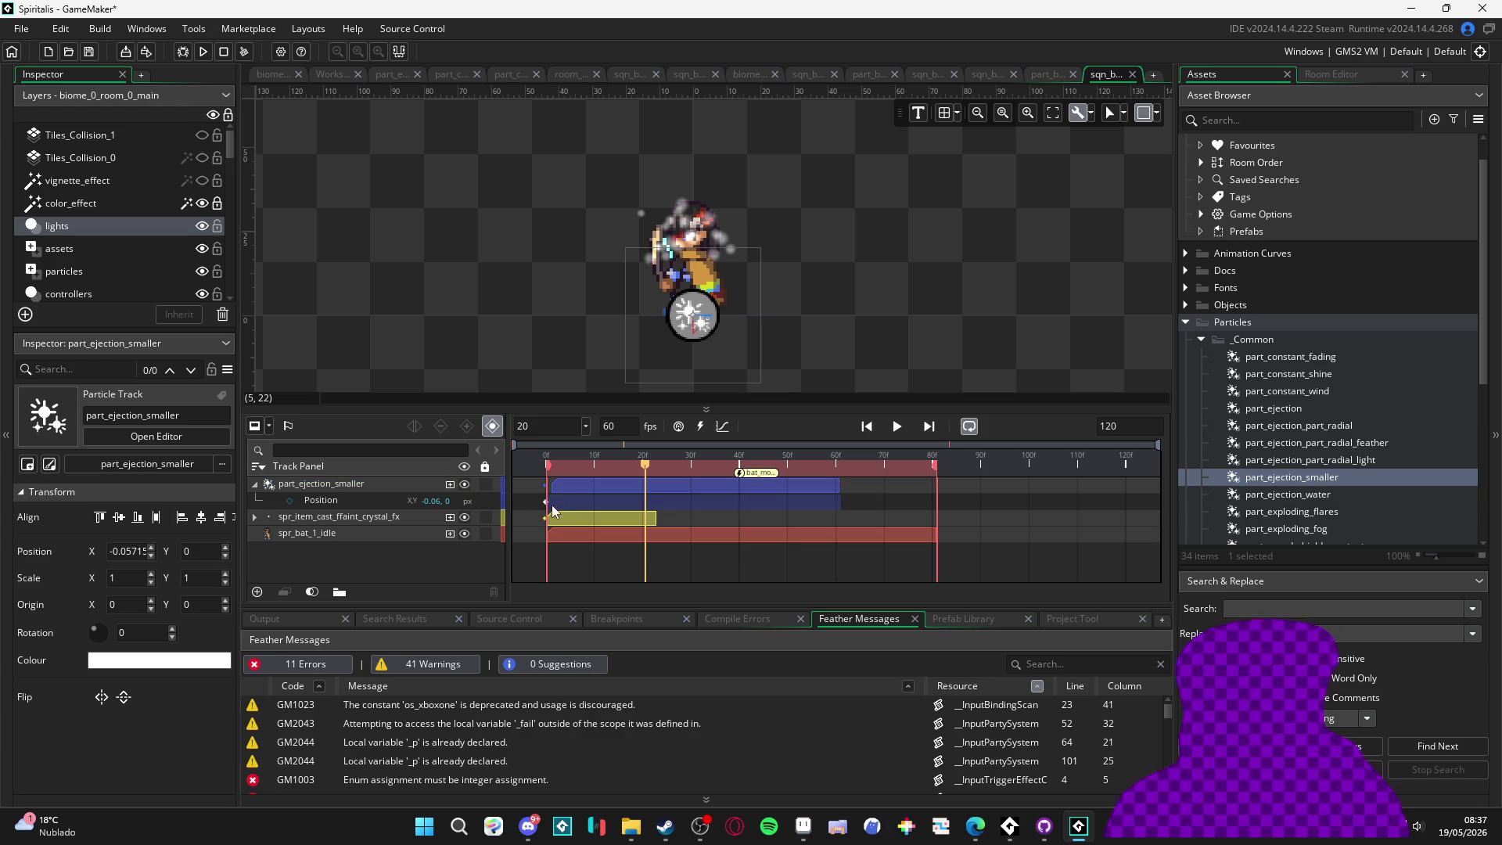
click(549, 502)
click(567, 499)
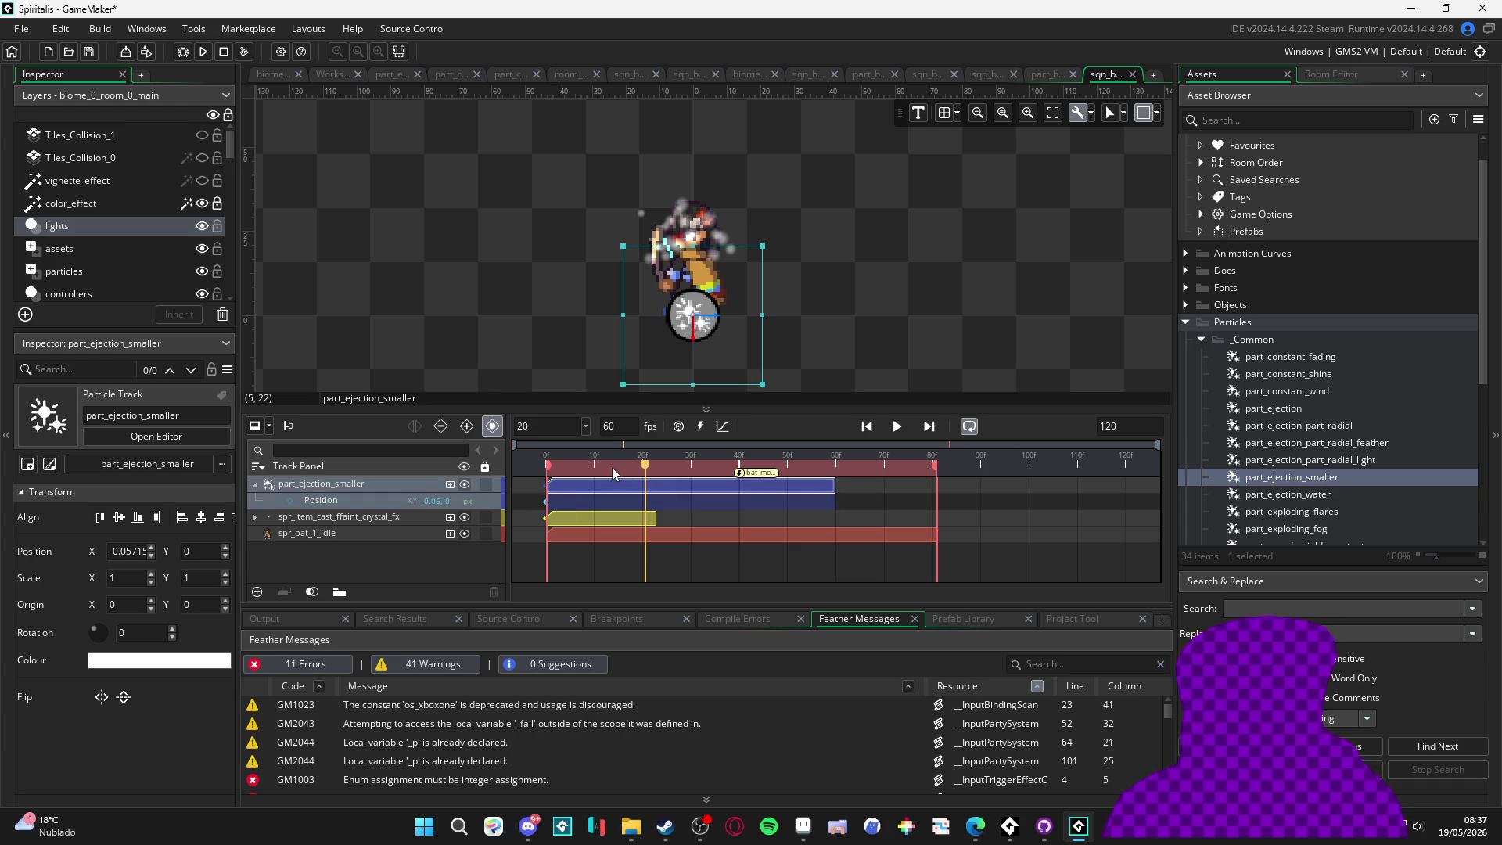
key(space)
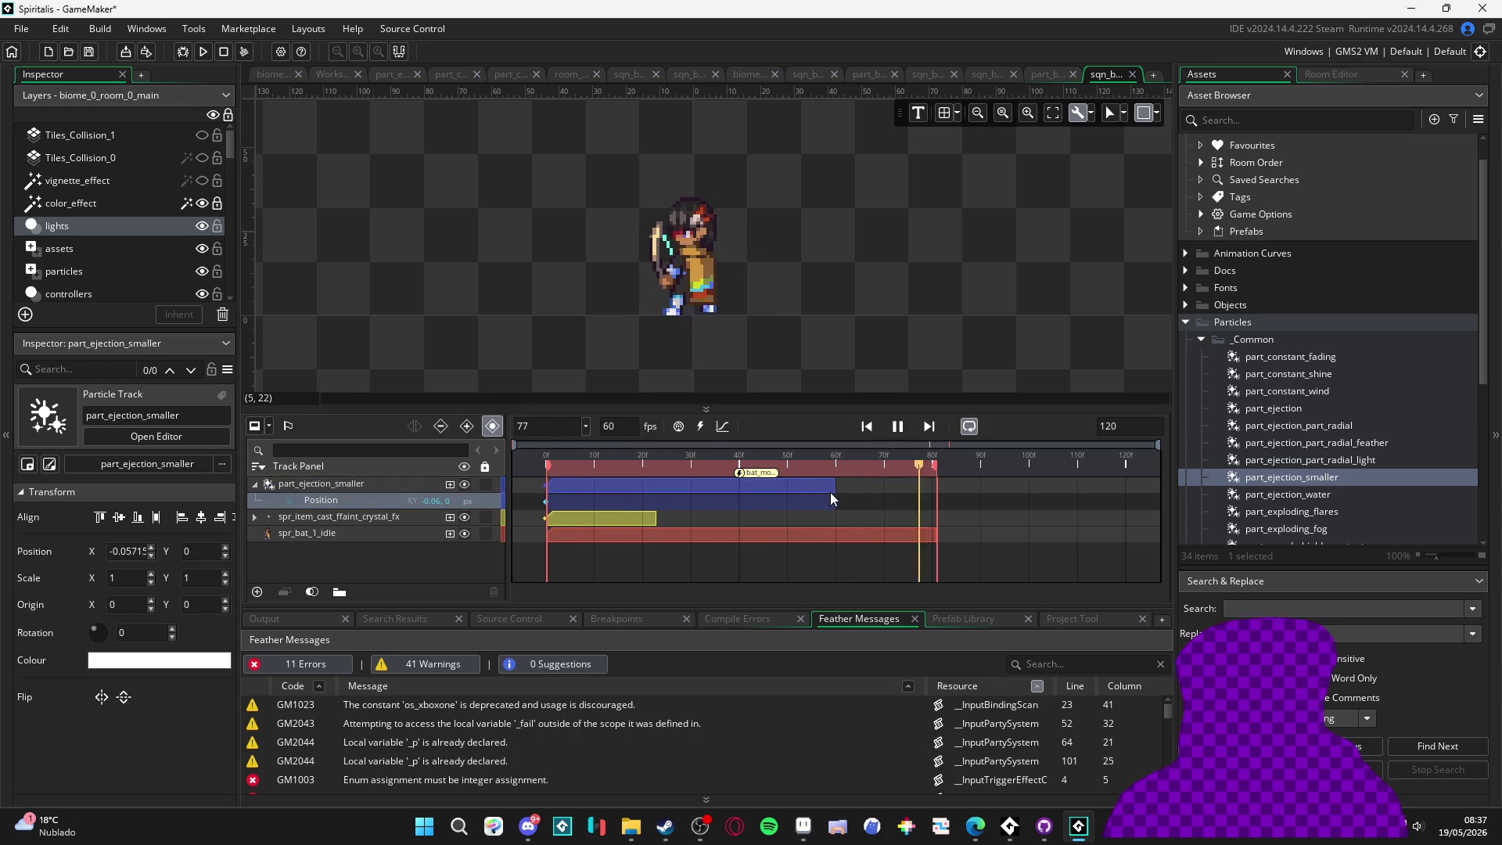
click(893, 327)
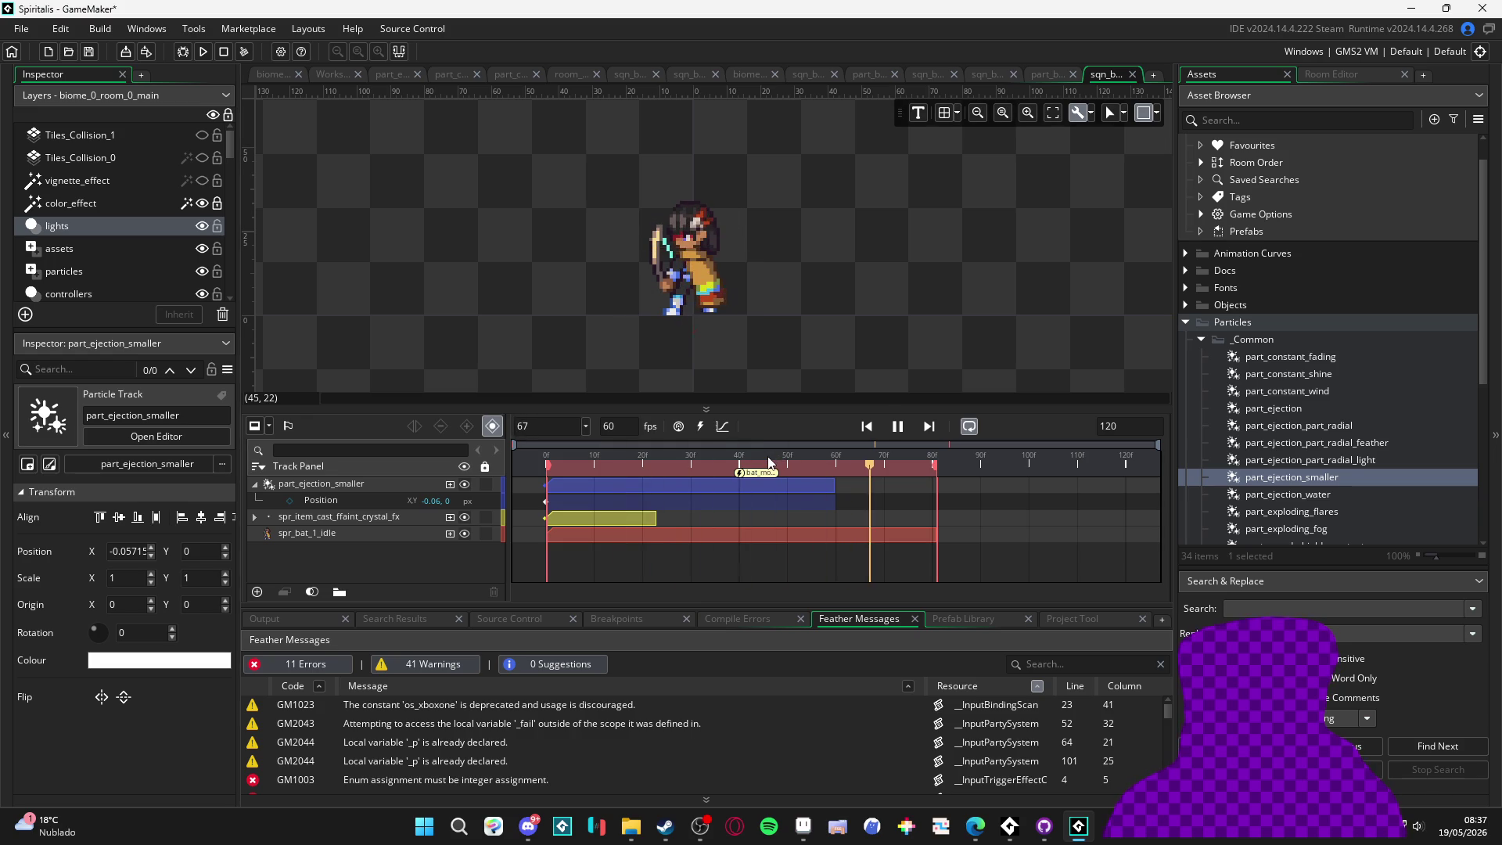
key(space)
key(space)
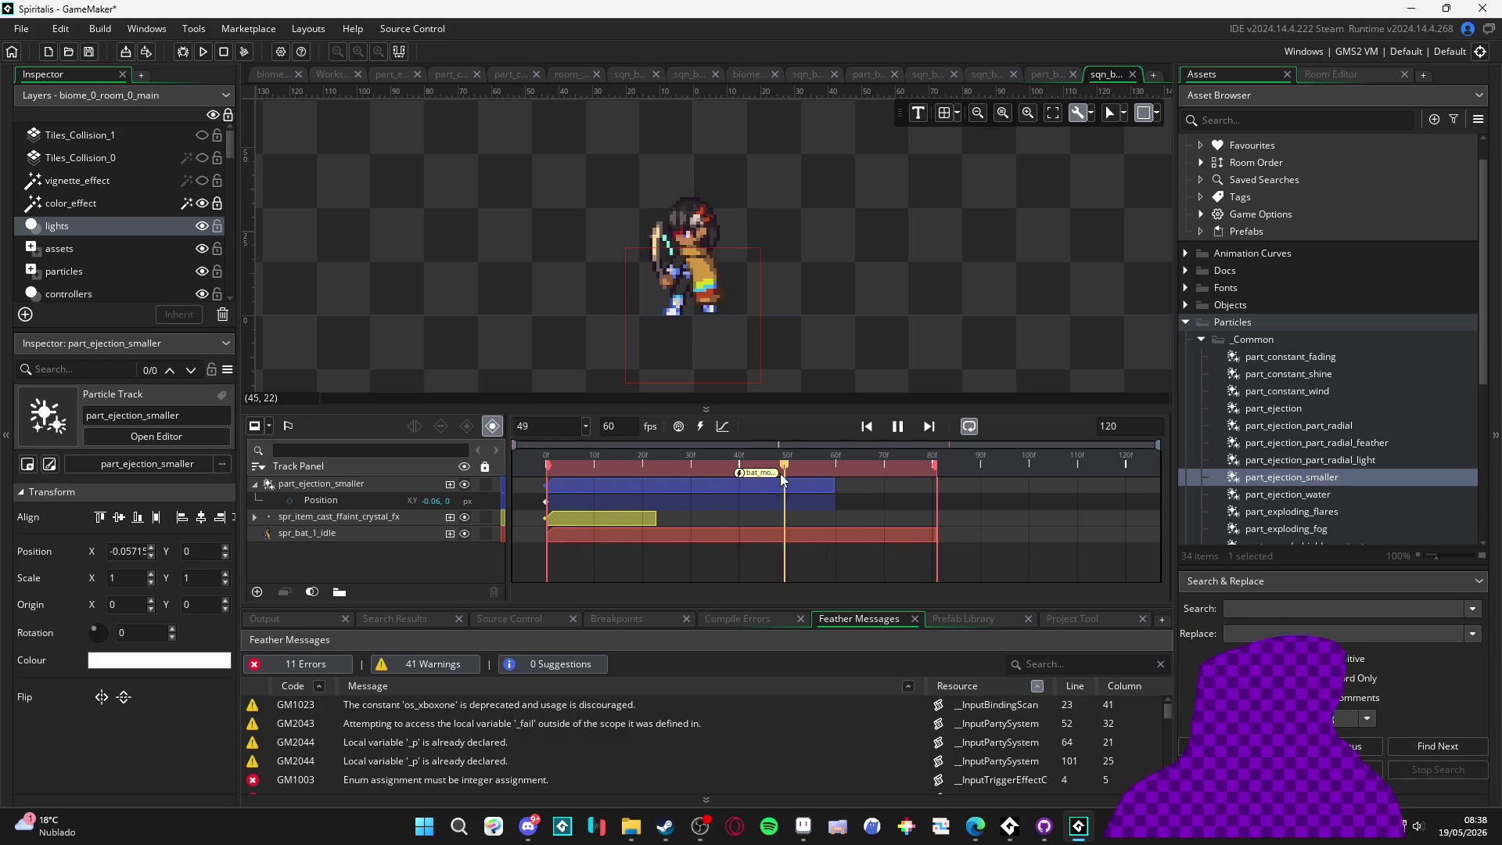
key(space)
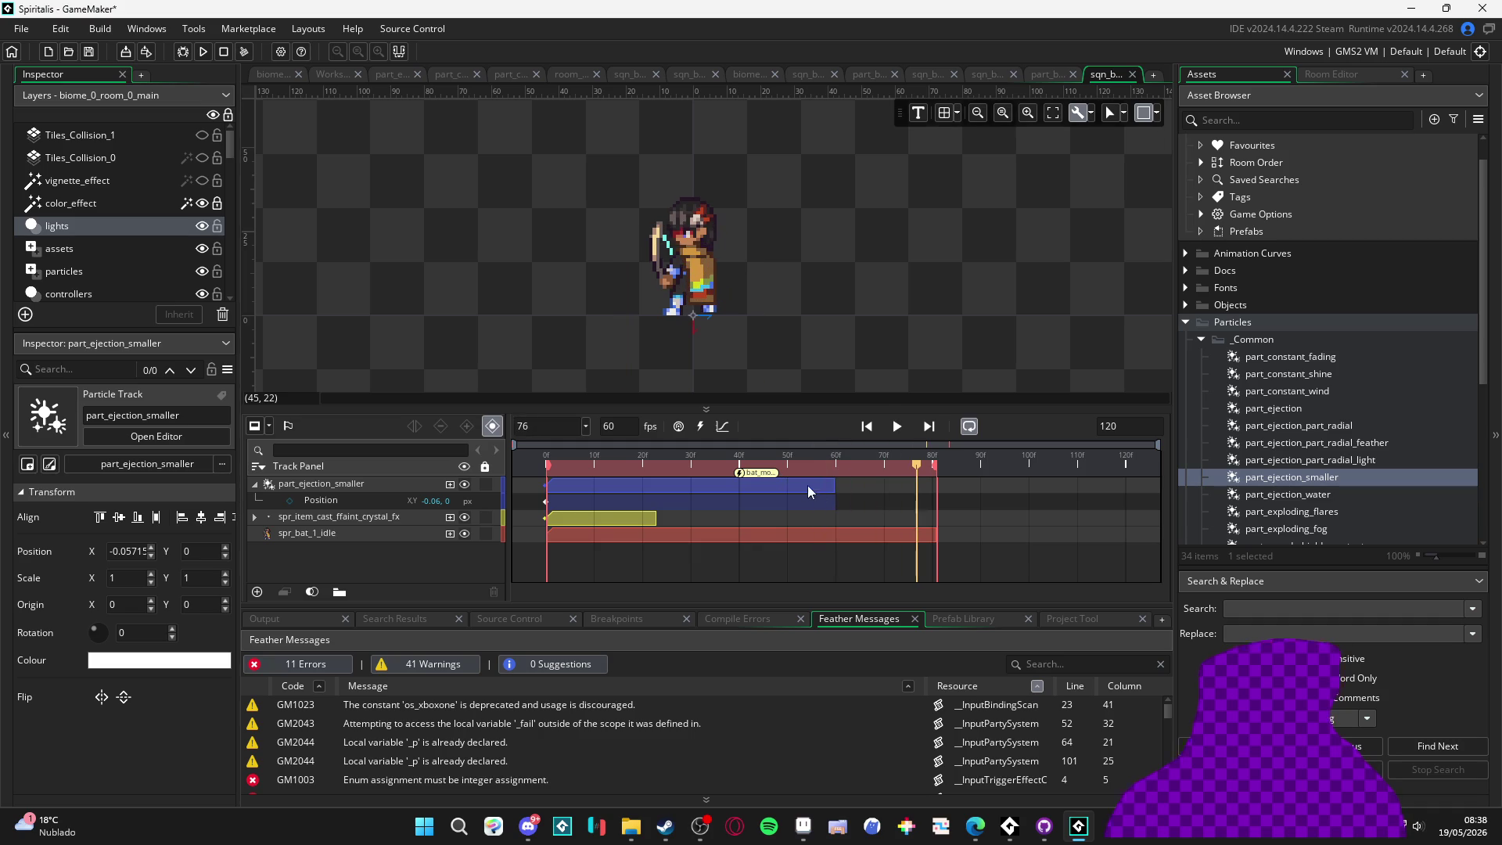
scroll(1308, 488, down, 1)
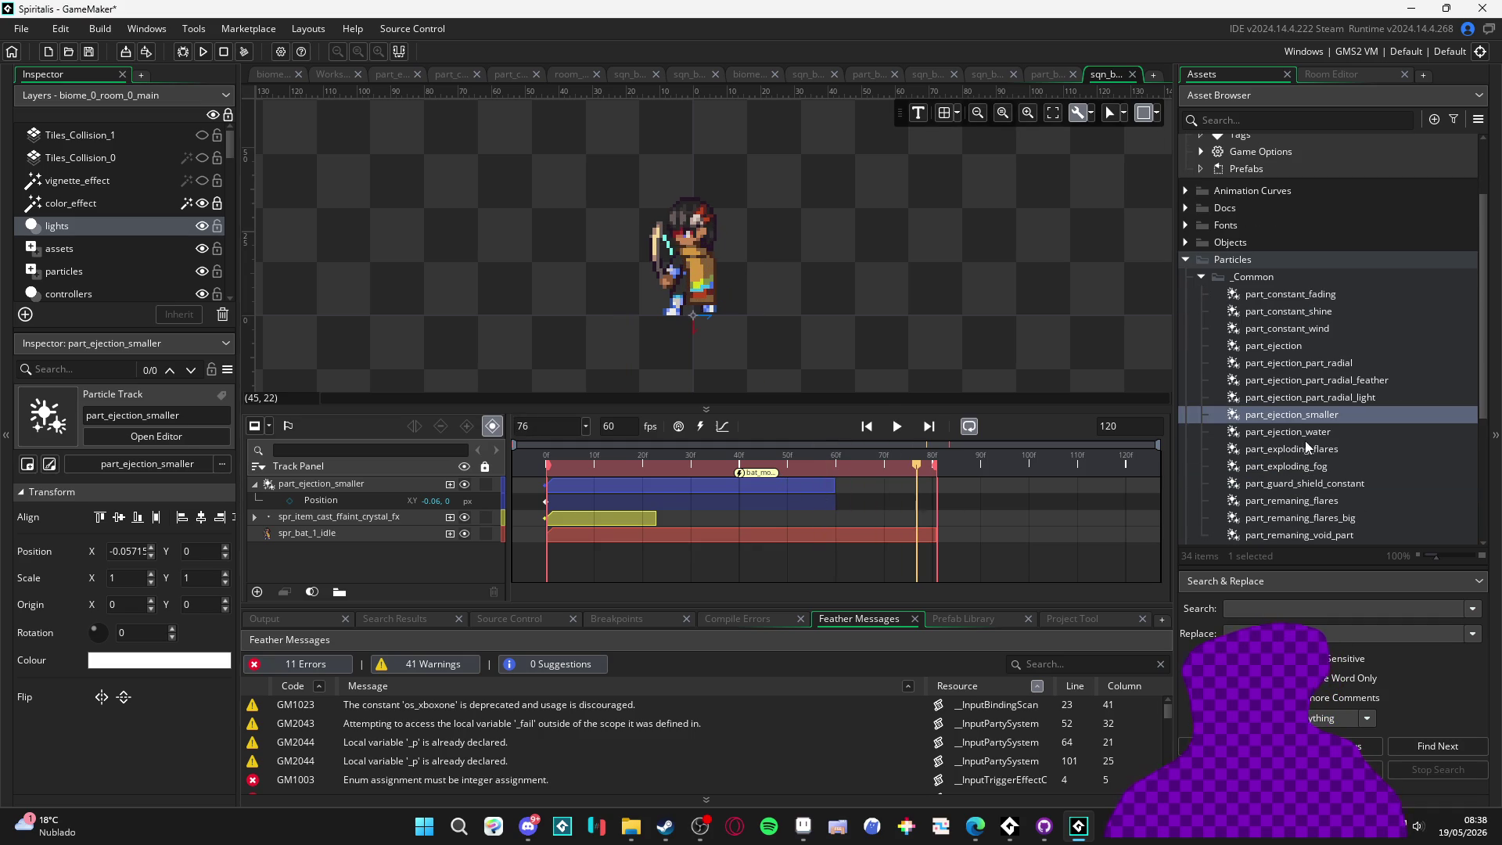
Duplicate part_ejection_smaller and name the copy part_ejection_faint_crystal_0
click(1299, 417)
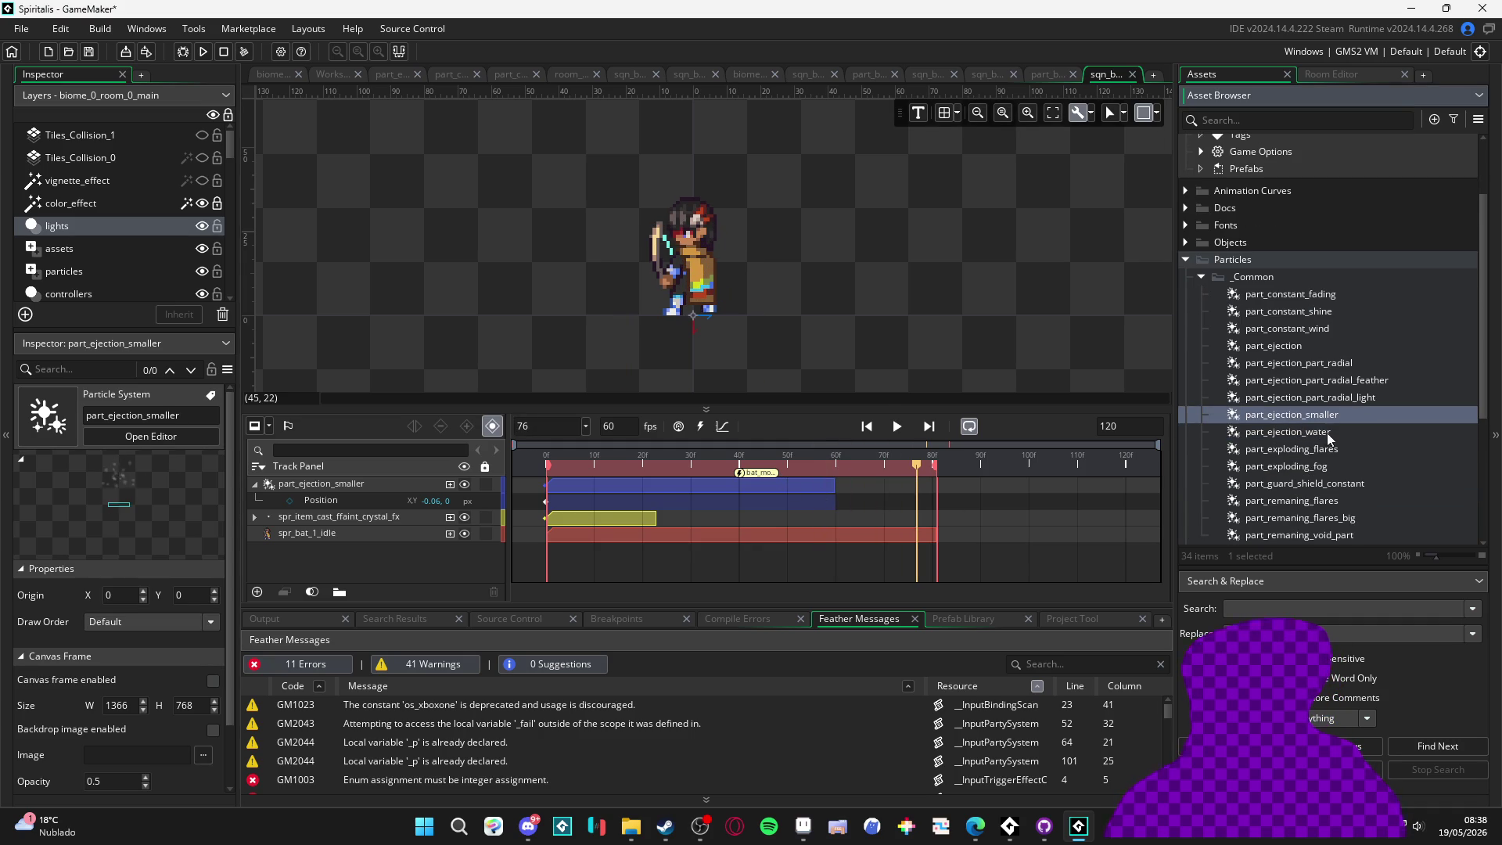
key(ctrl+d)
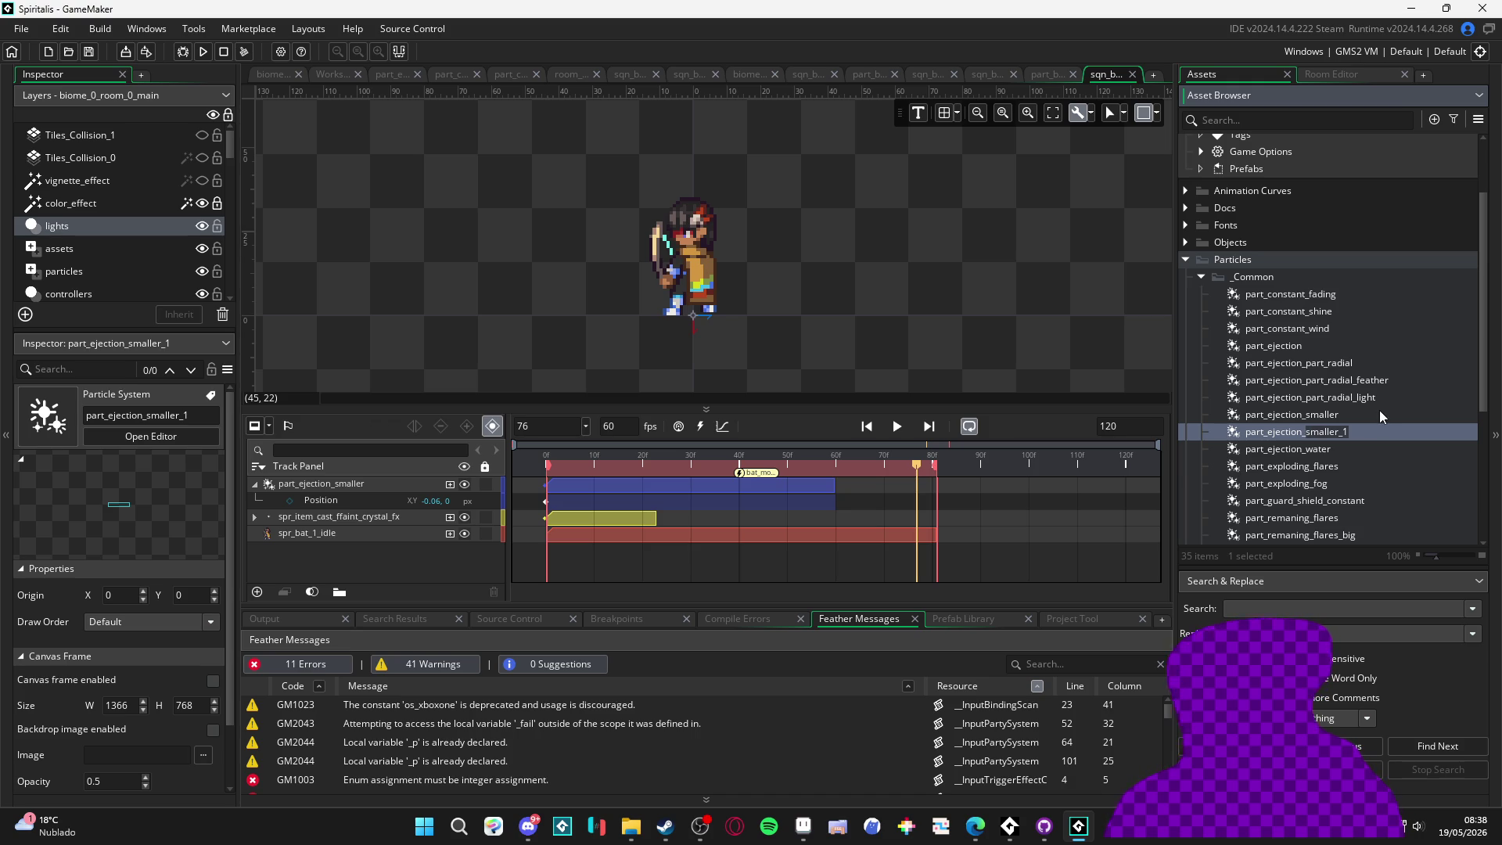
text(faint)
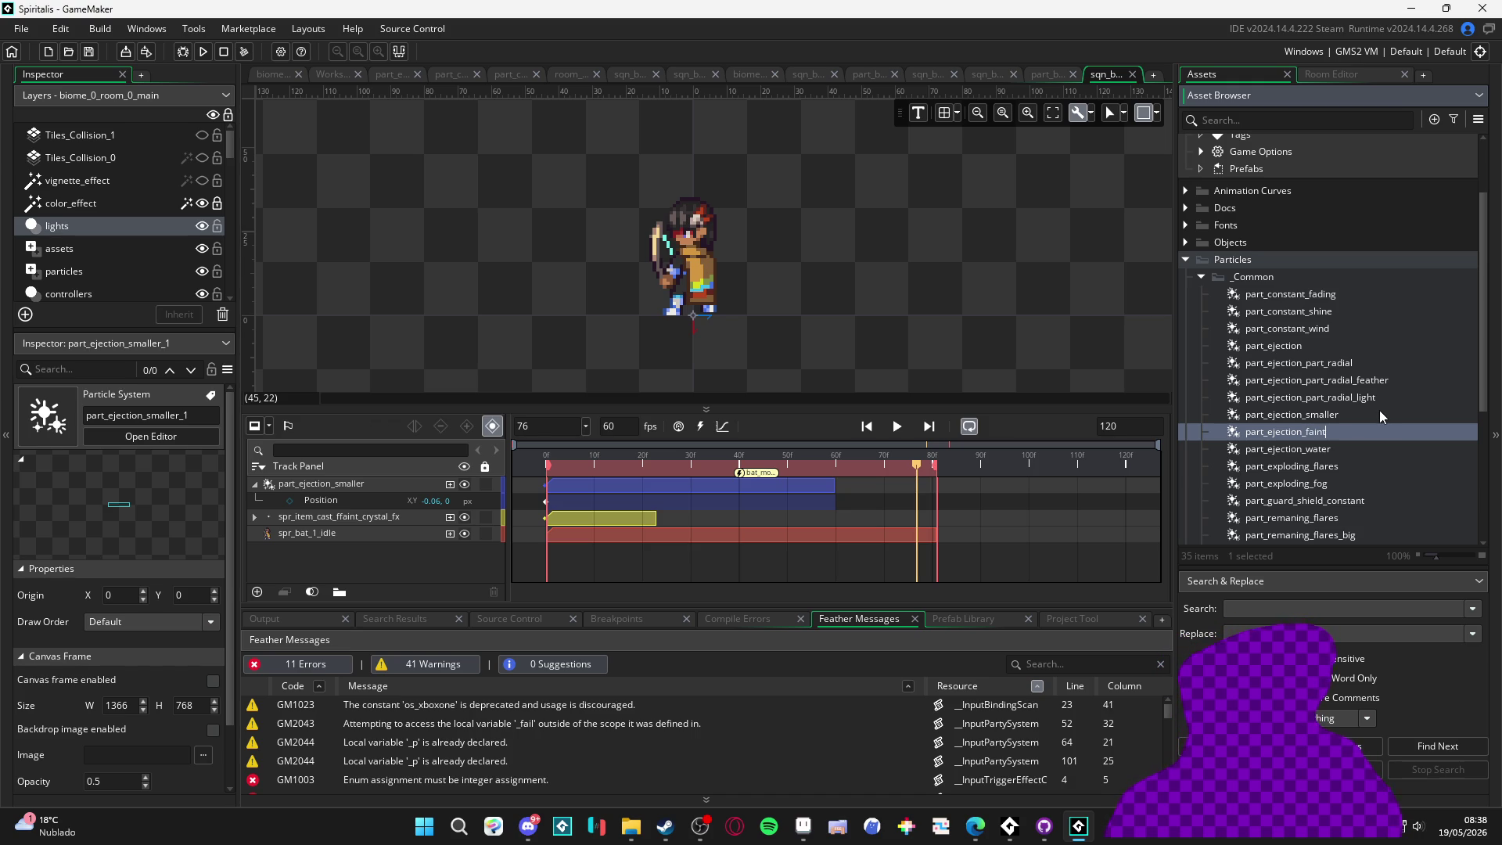
text(_crystal_)
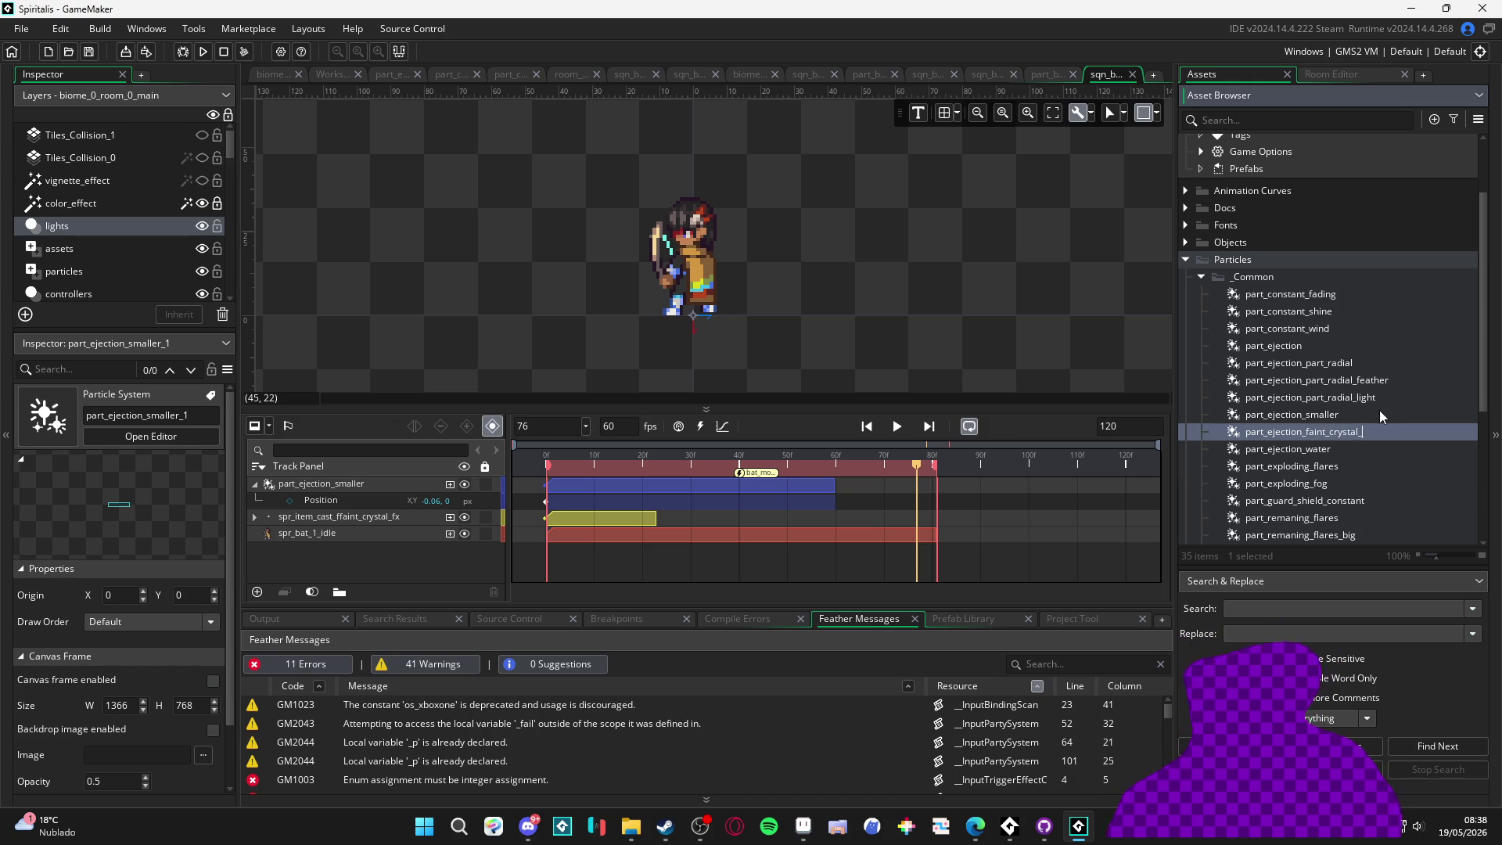
text(0)
key(Return)
Move part_ejection_faint_crystal_0 into the Battle > Items folder
scroll(1372, 411, down, 2)
scroll(1299, 295, down, 2)
click(1202, 440)
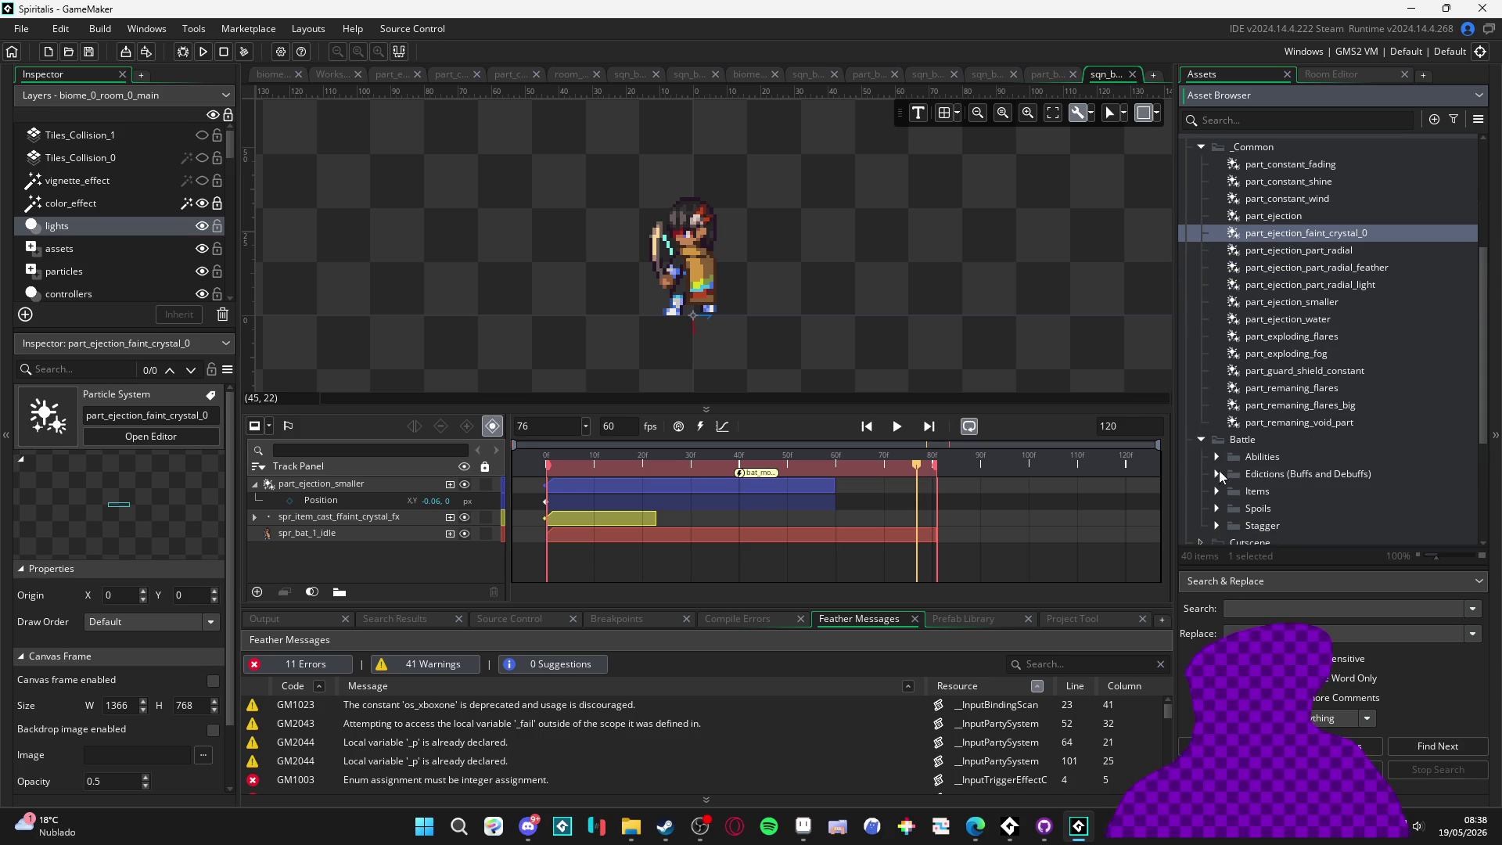
click(1217, 490)
mouse_move(1329, 509)
mouse_down()
mouse_move(1341, 237)
mouse_move(1332, 444)
mouse_move(1297, 490)
mouse_up()
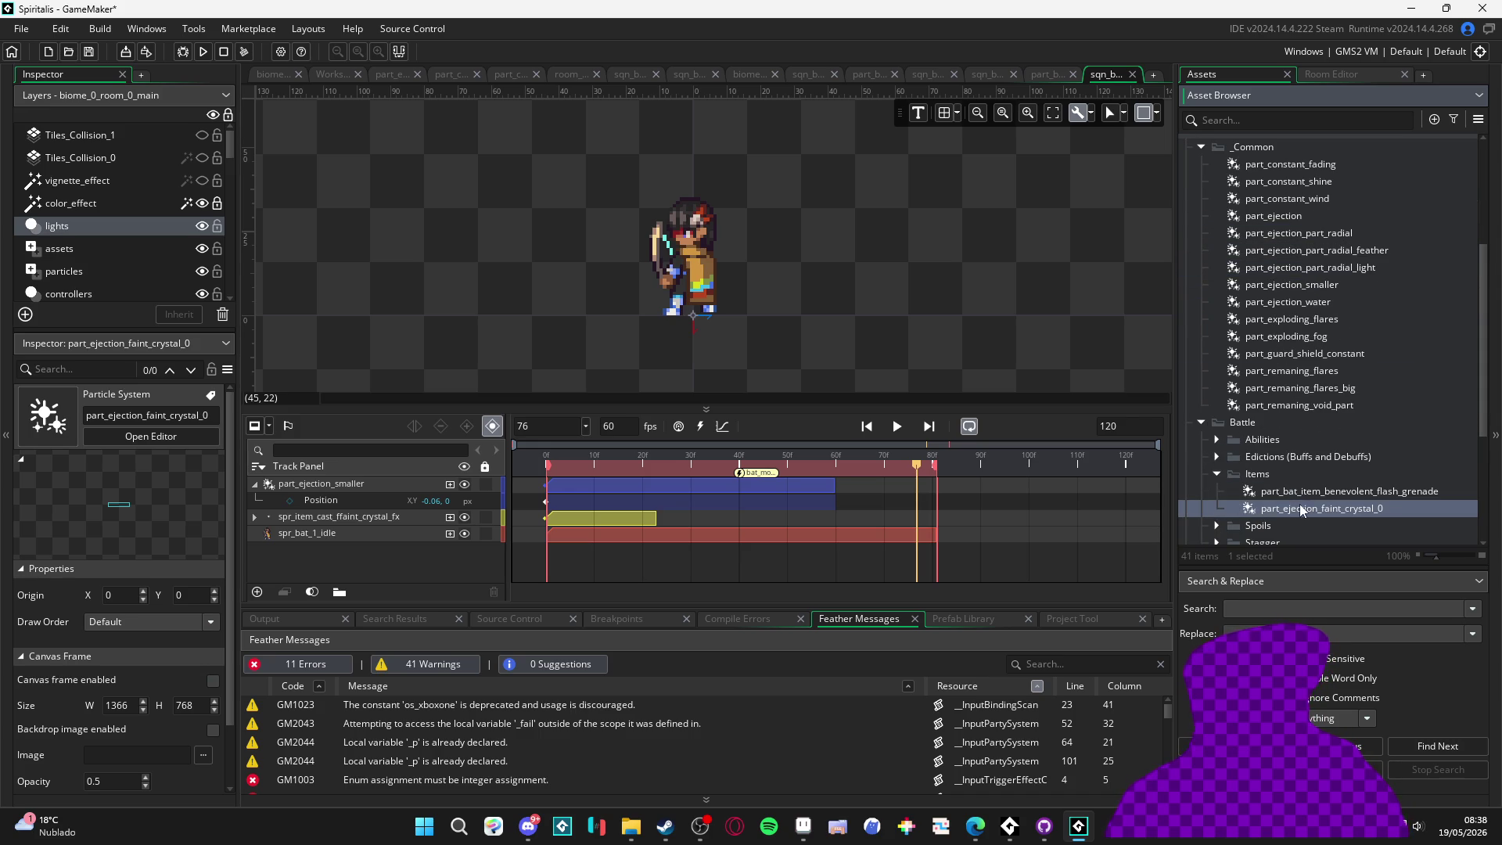
Open part_ejection_faint_crystal_0 and try the Spark particle texture, replaying the burst preview
double_click(1298, 509)
scroll(147, 493, down, 5)
scroll(155, 606, down, 1)
scroll(162, 634, down, 1)
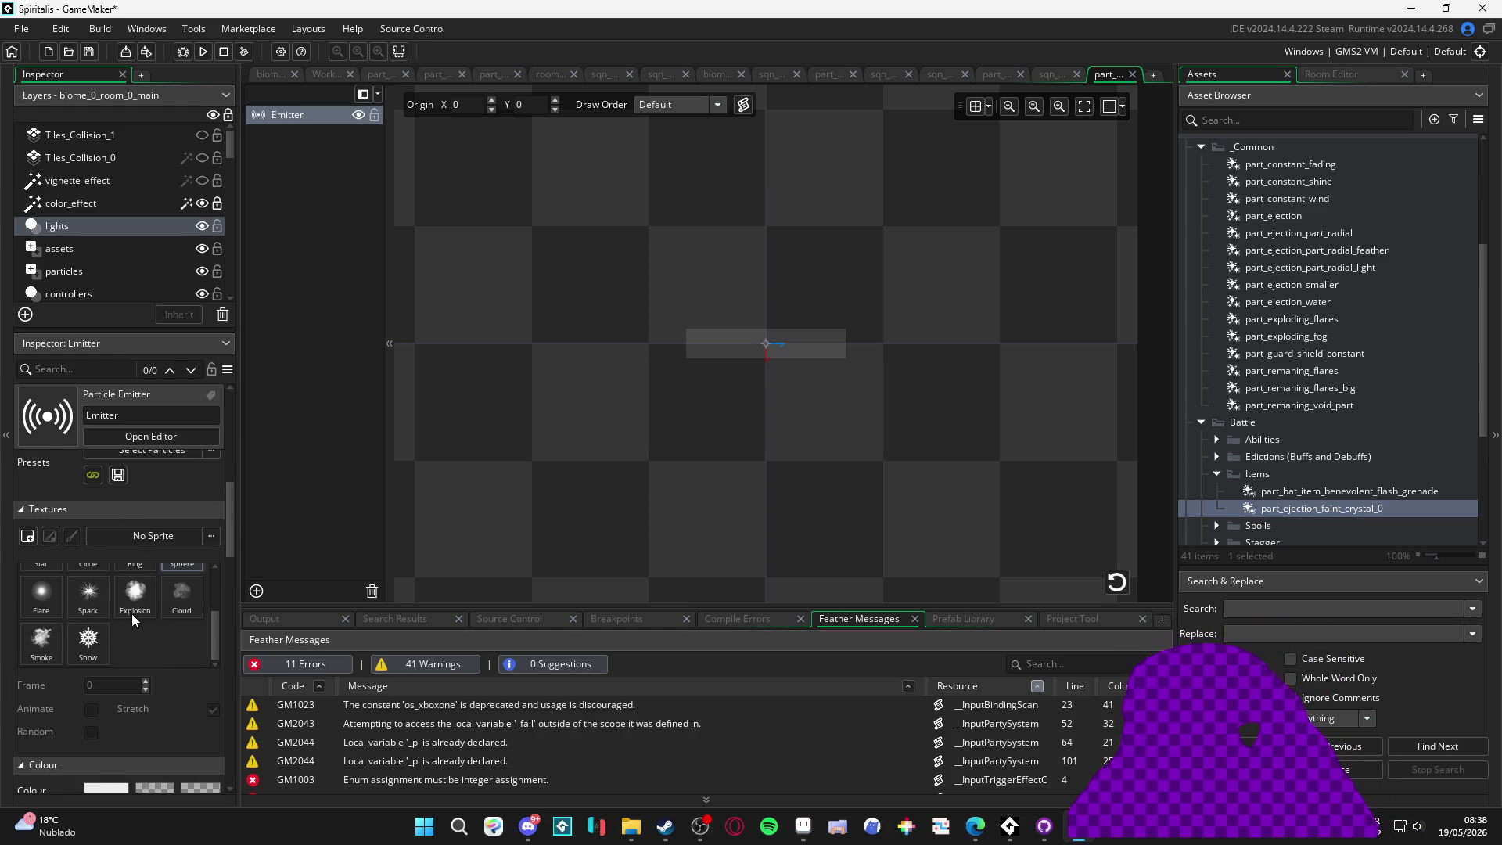
click(89, 595)
click(1116, 587)
click(1116, 586)
click(1124, 585)
click(1125, 585)
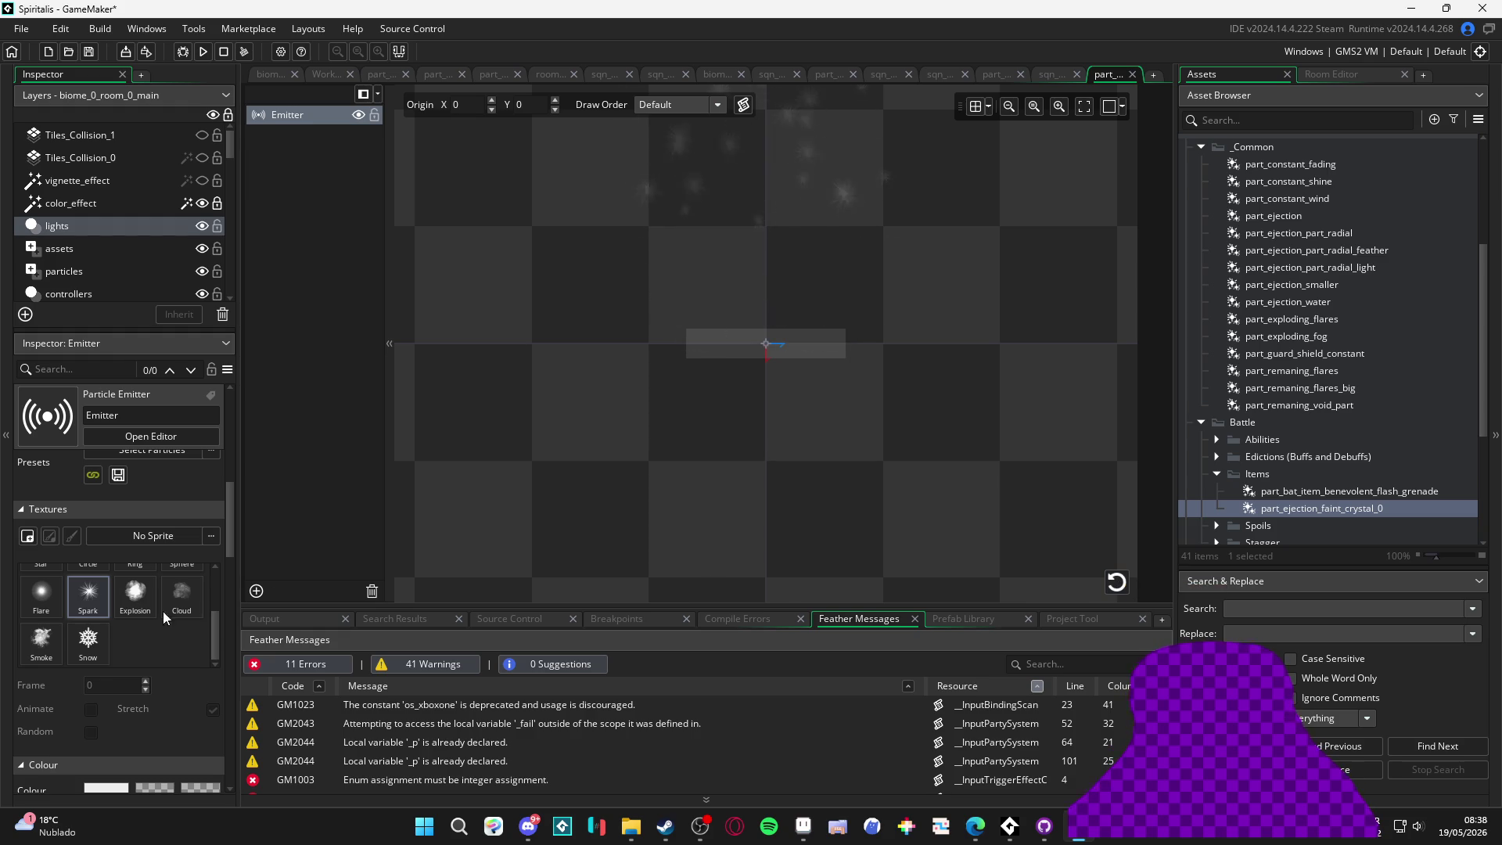
Try the Ring and then Sphere particle textures, replaying the burst each time
scroll(118, 645, up, 3)
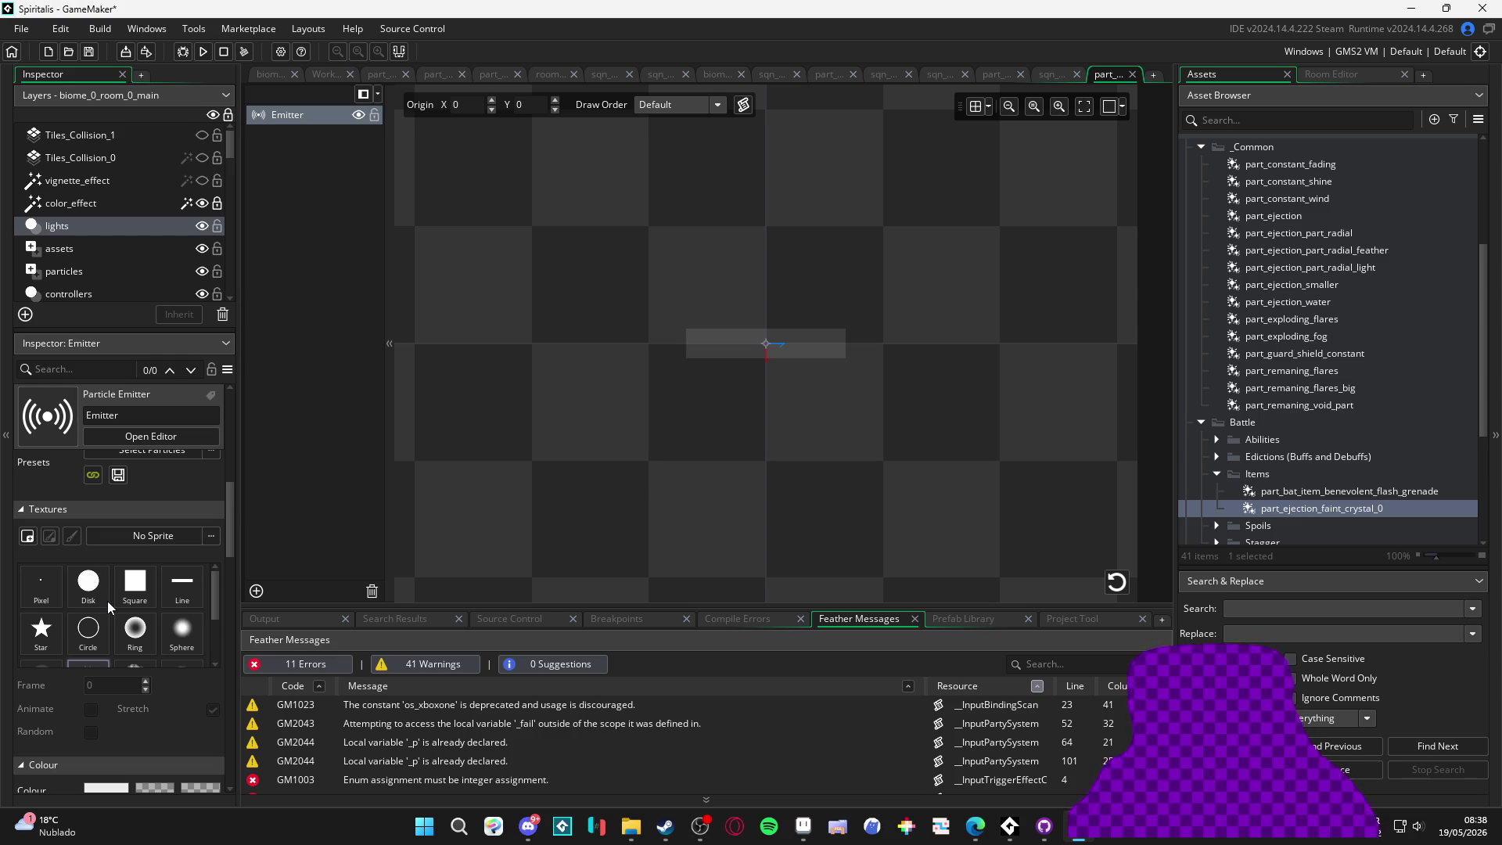
scroll(107, 601, down, 1)
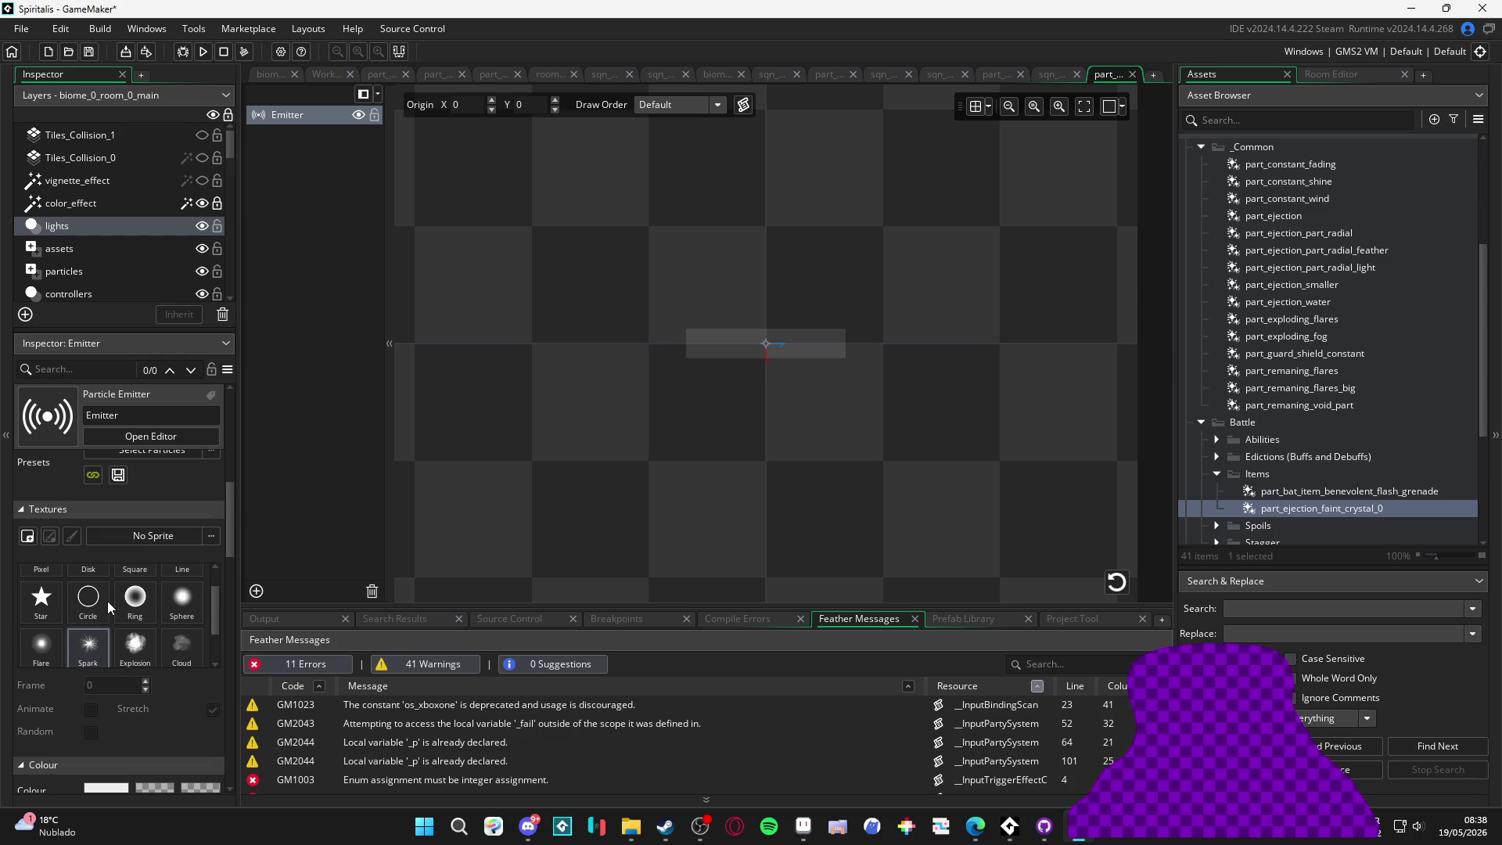
click(142, 613)
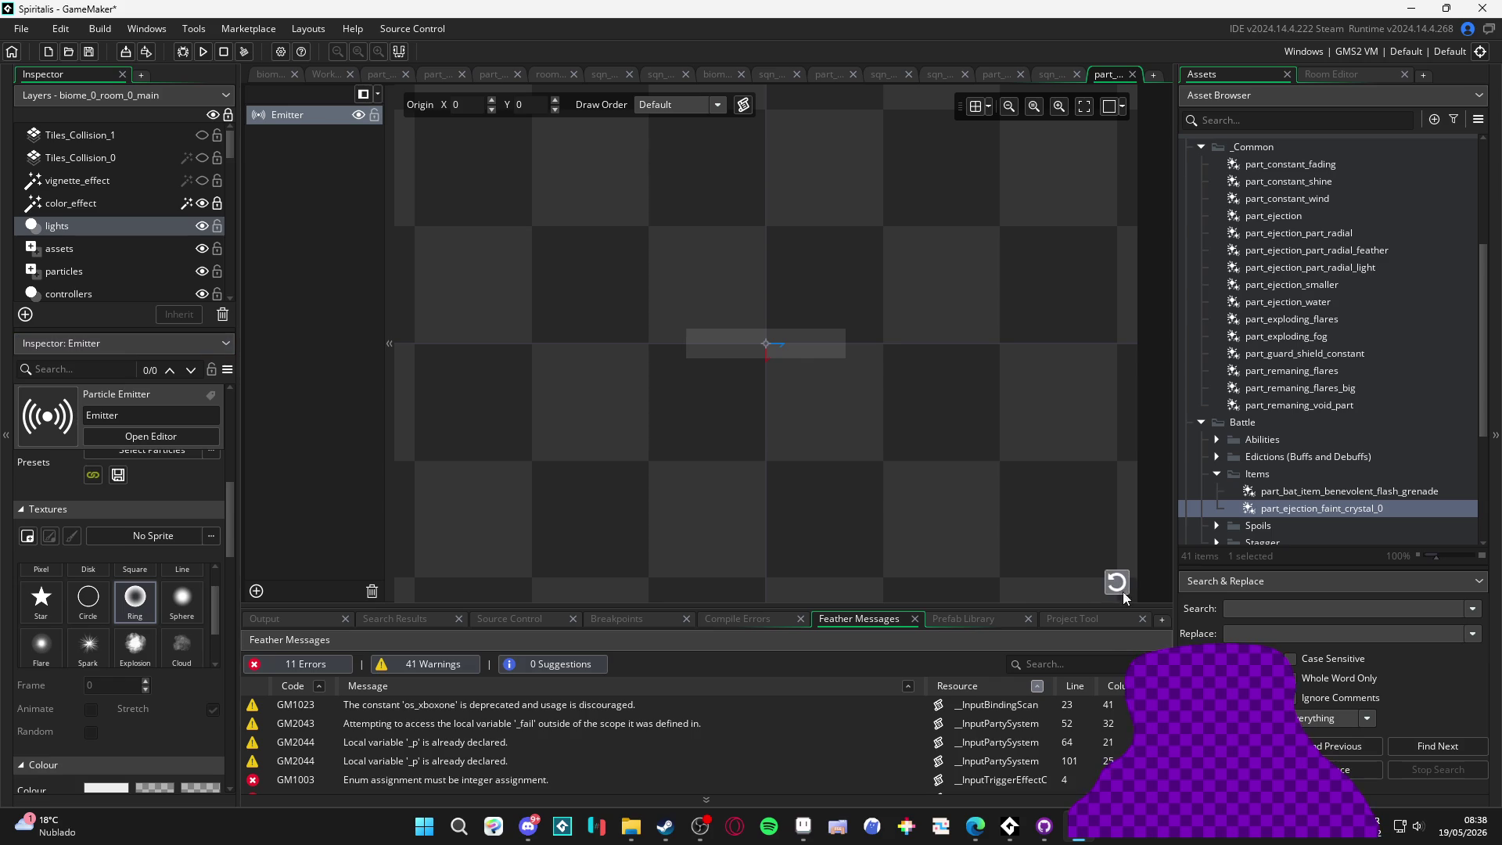
click(185, 616)
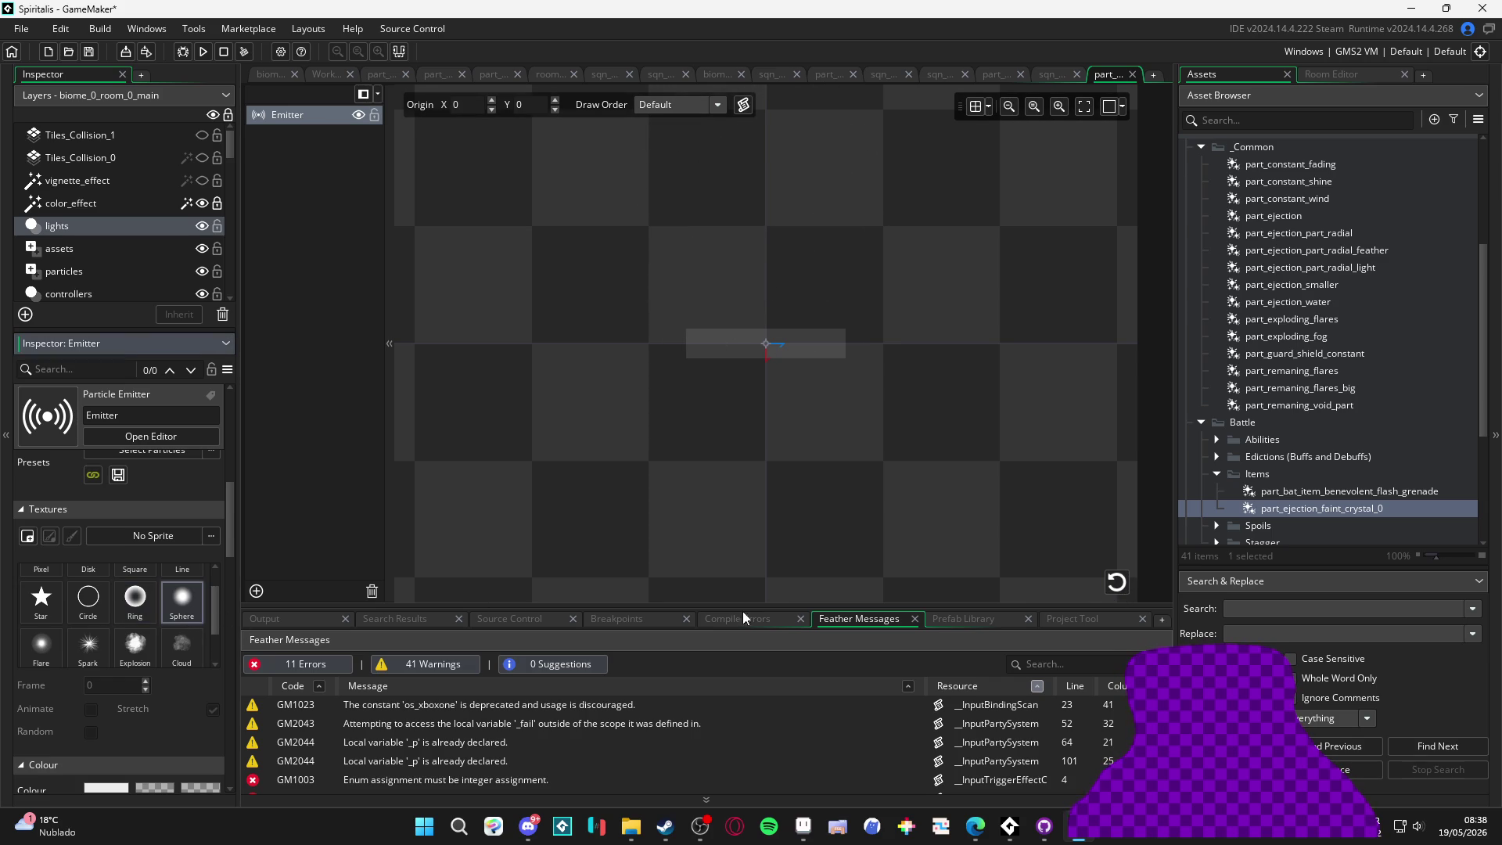
click(1115, 585)
click(1115, 586)
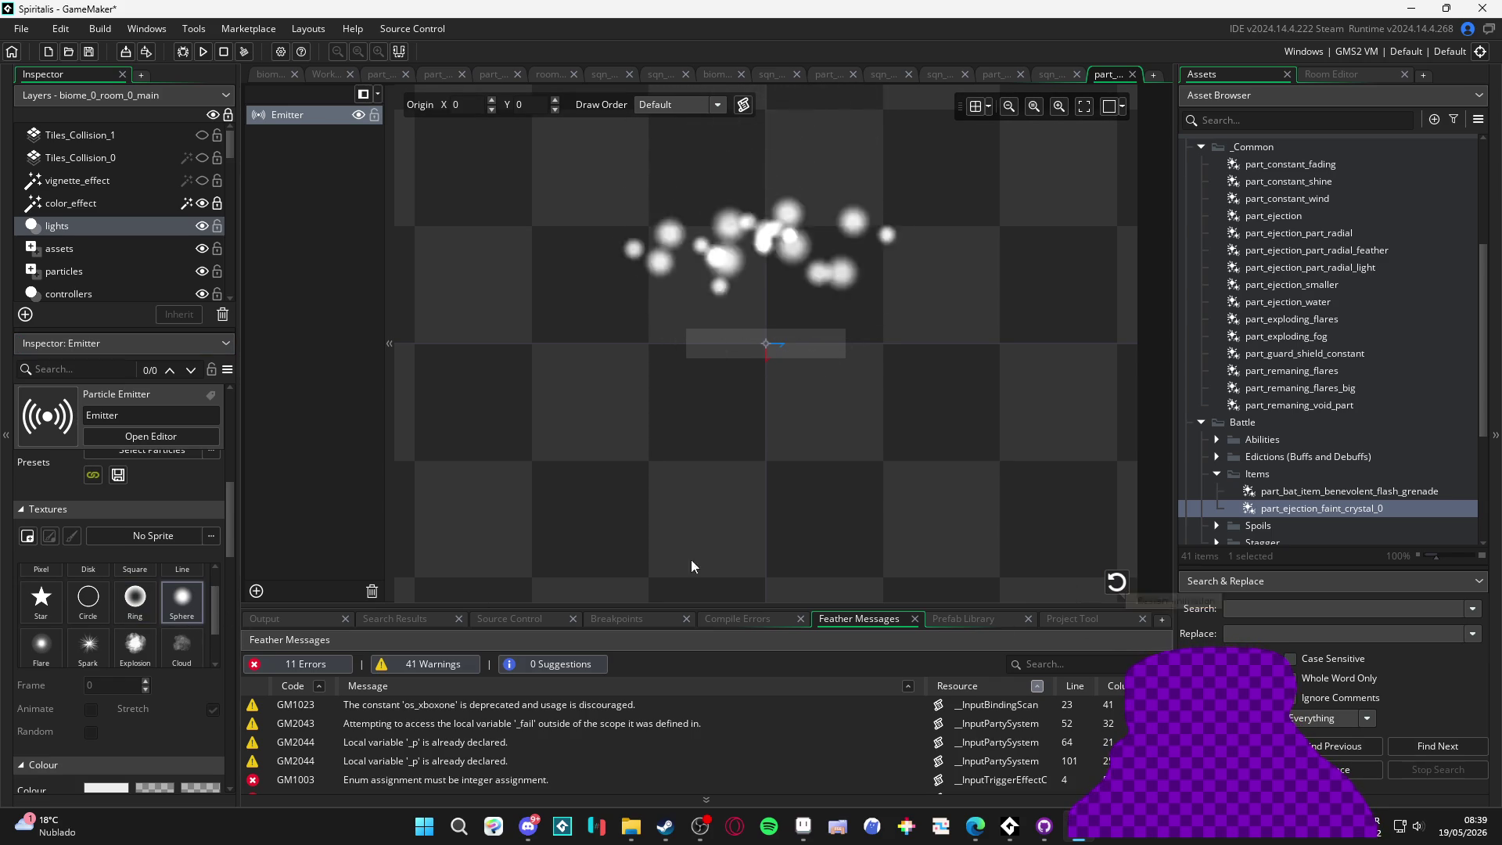
scroll(125, 528, up, 5)
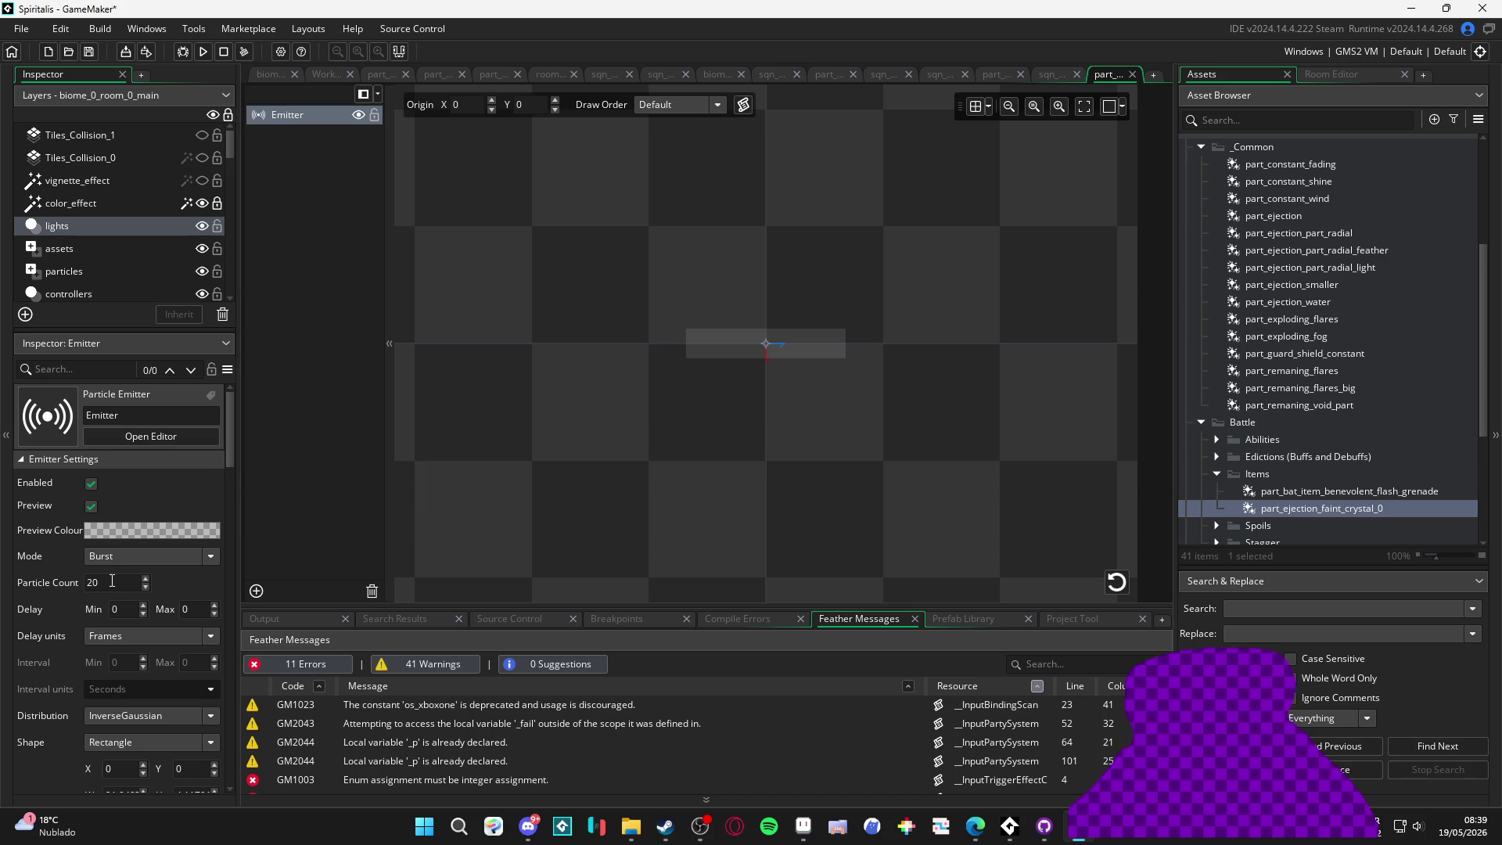
Set the emitter's Particle Count to 7 and replay the burst preview
click(112, 582)
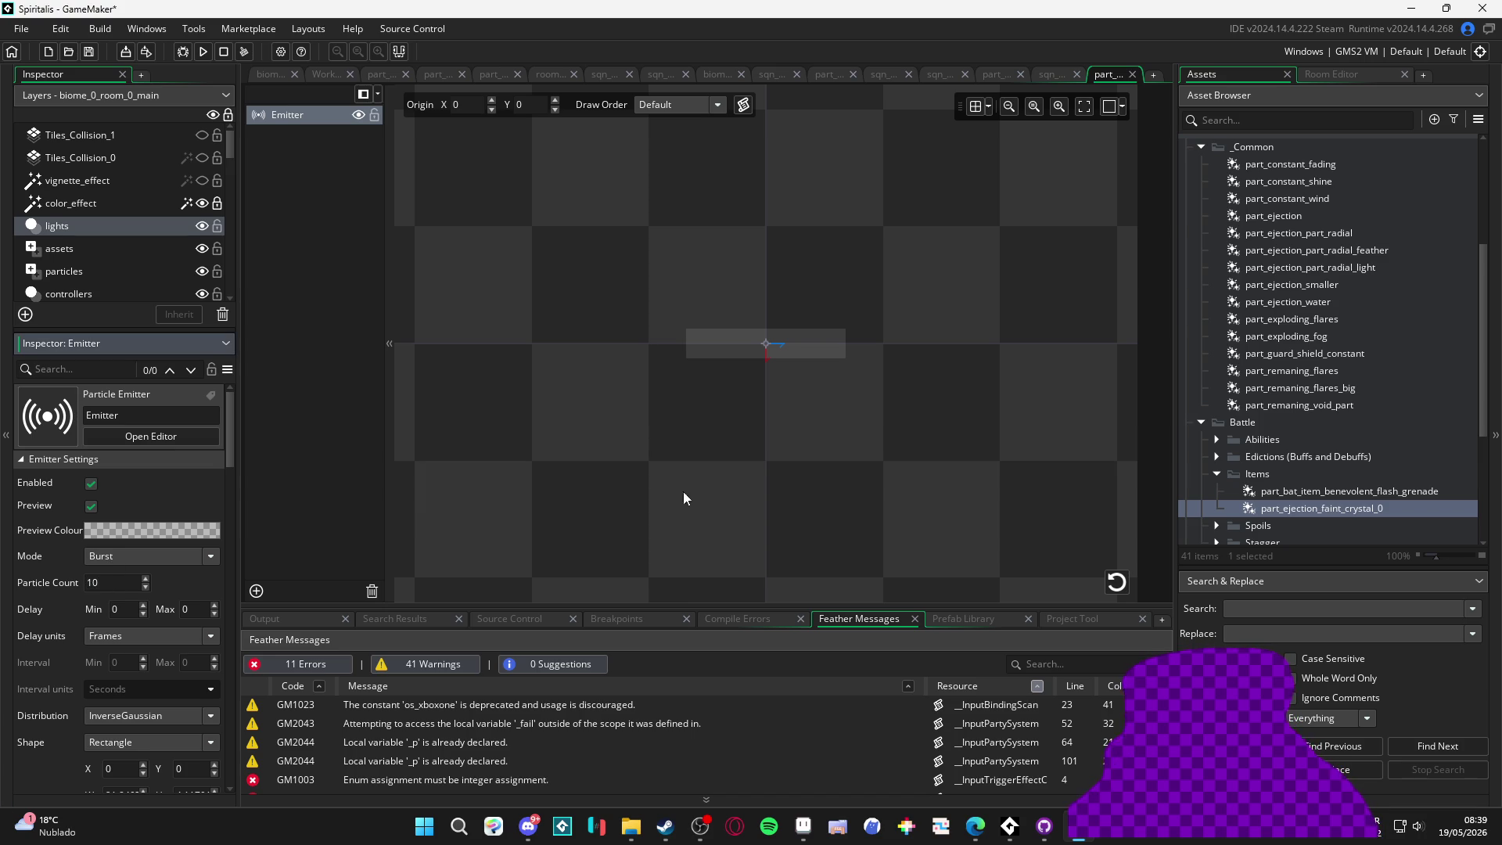
click(1117, 582)
click(1117, 582)
click(1117, 582)
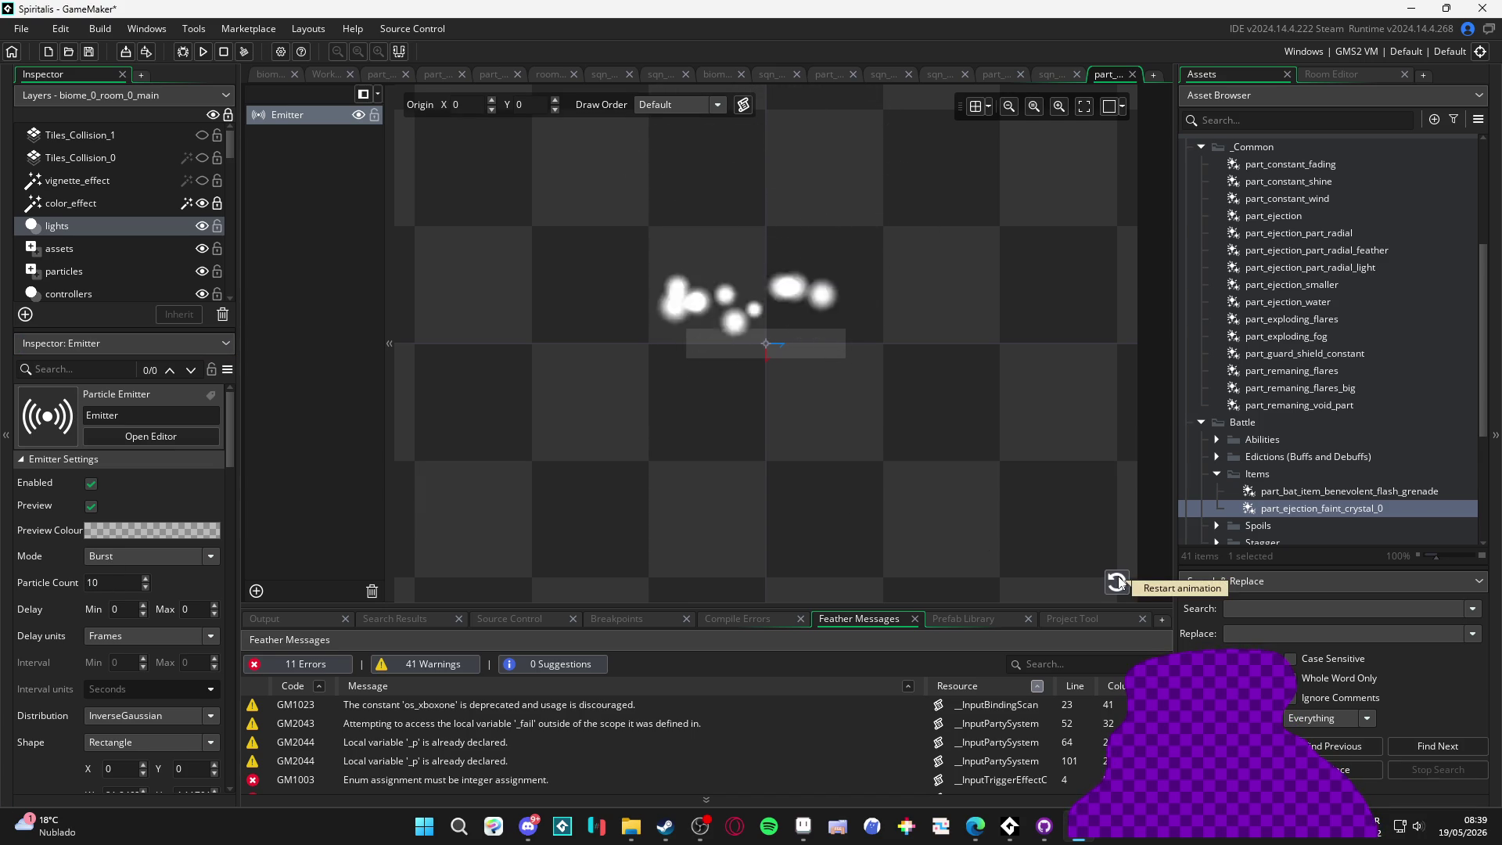
click(1117, 582)
click(1117, 582)
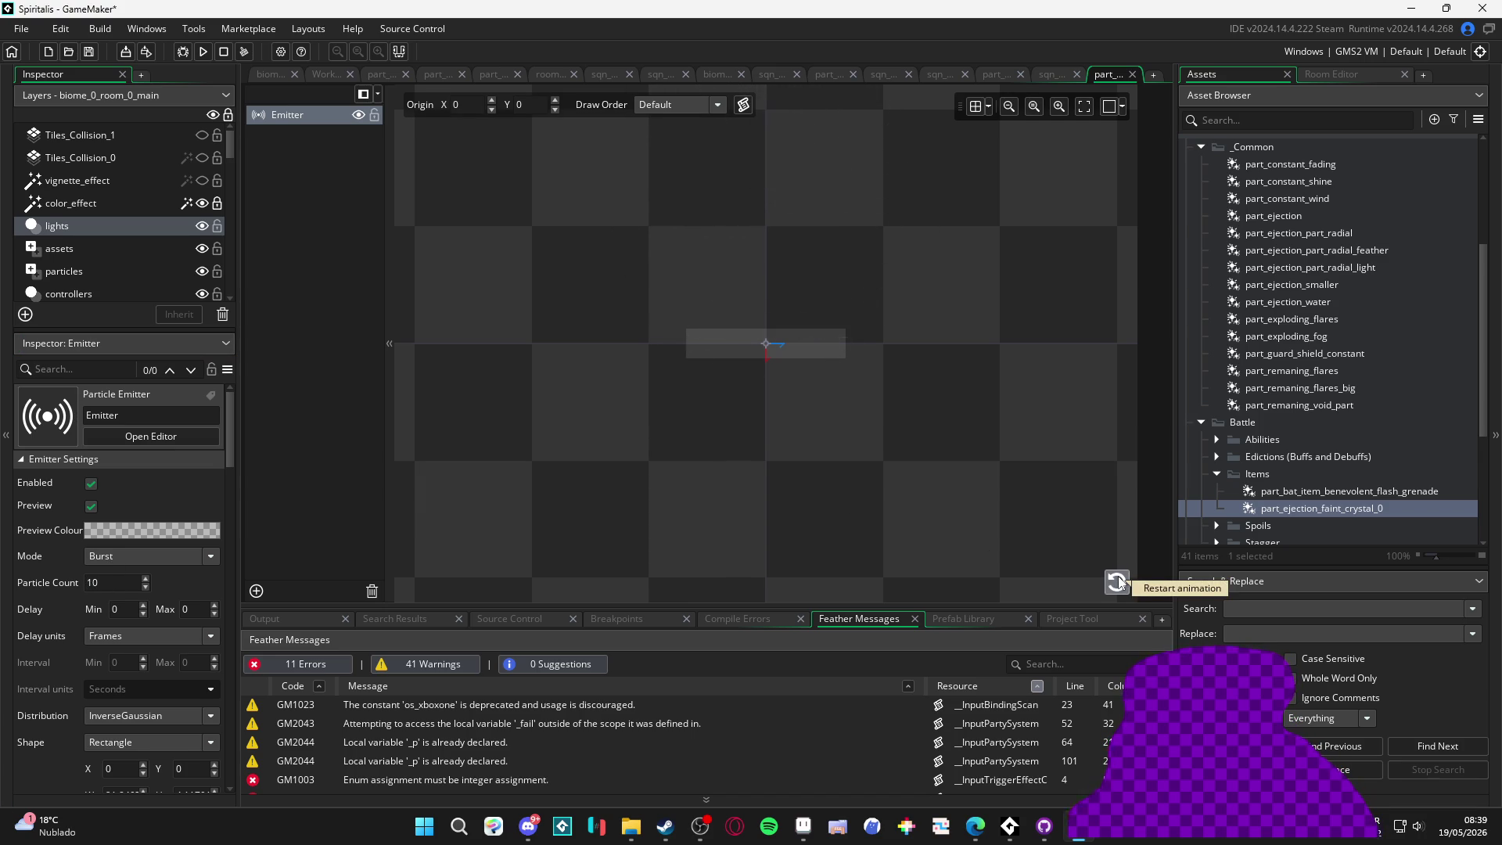
click(1117, 582)
click(88, 582)
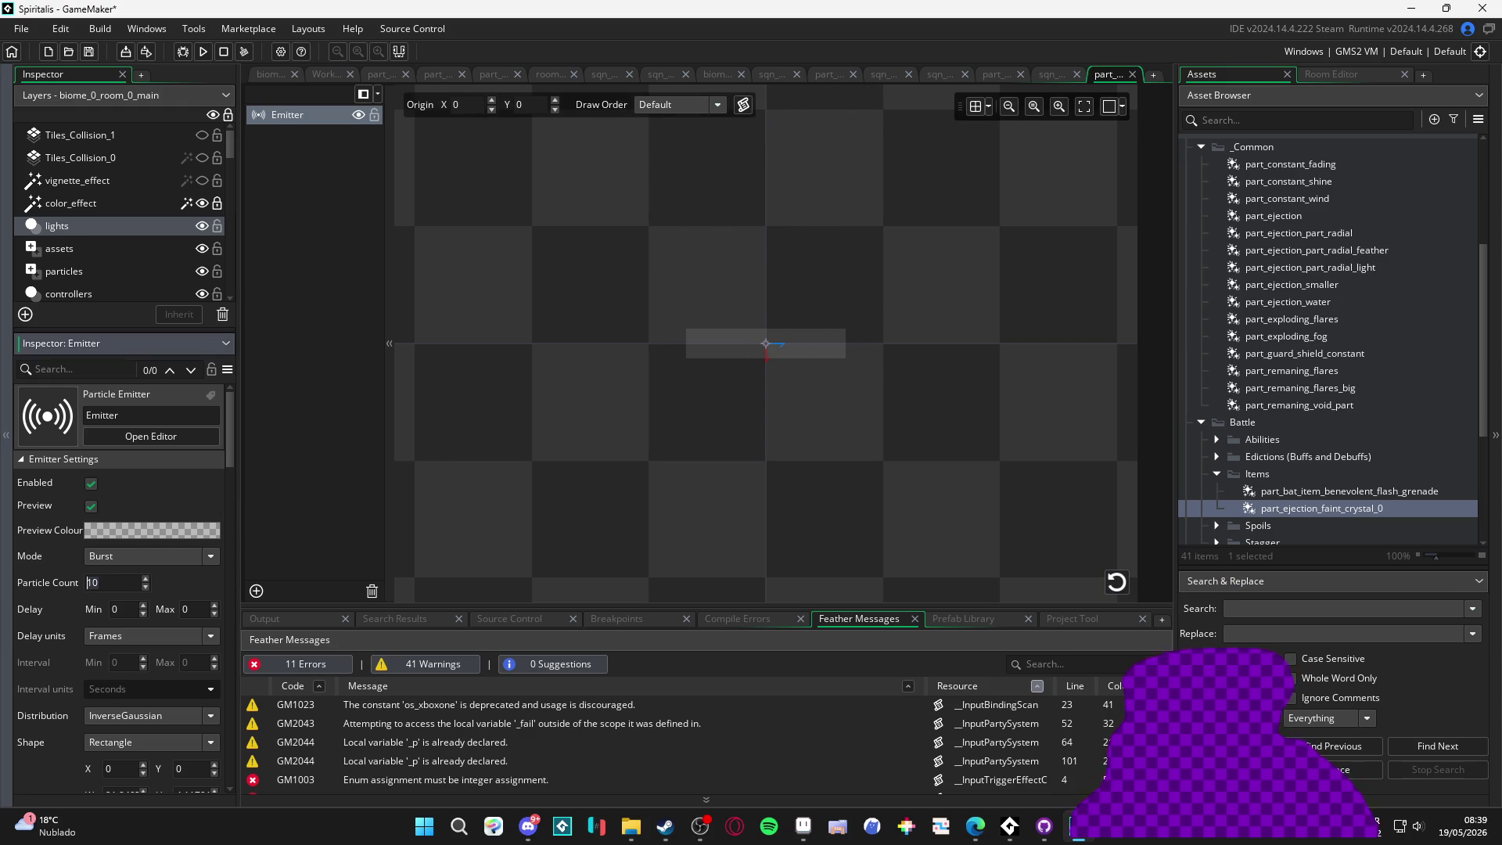
text(7)
key(Return)
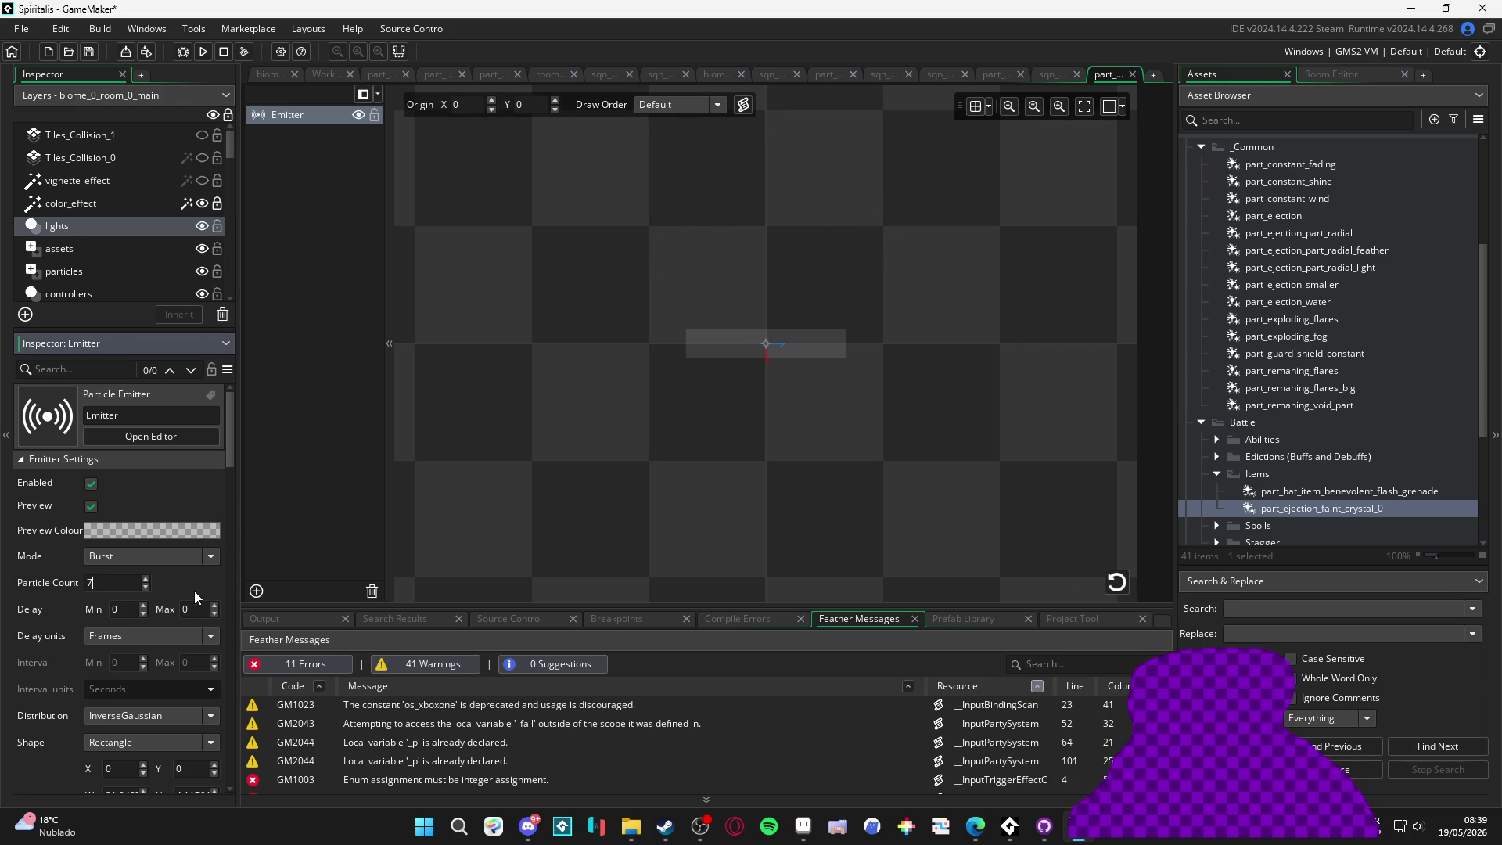
click(1116, 583)
click(1117, 583)
click(1117, 583)
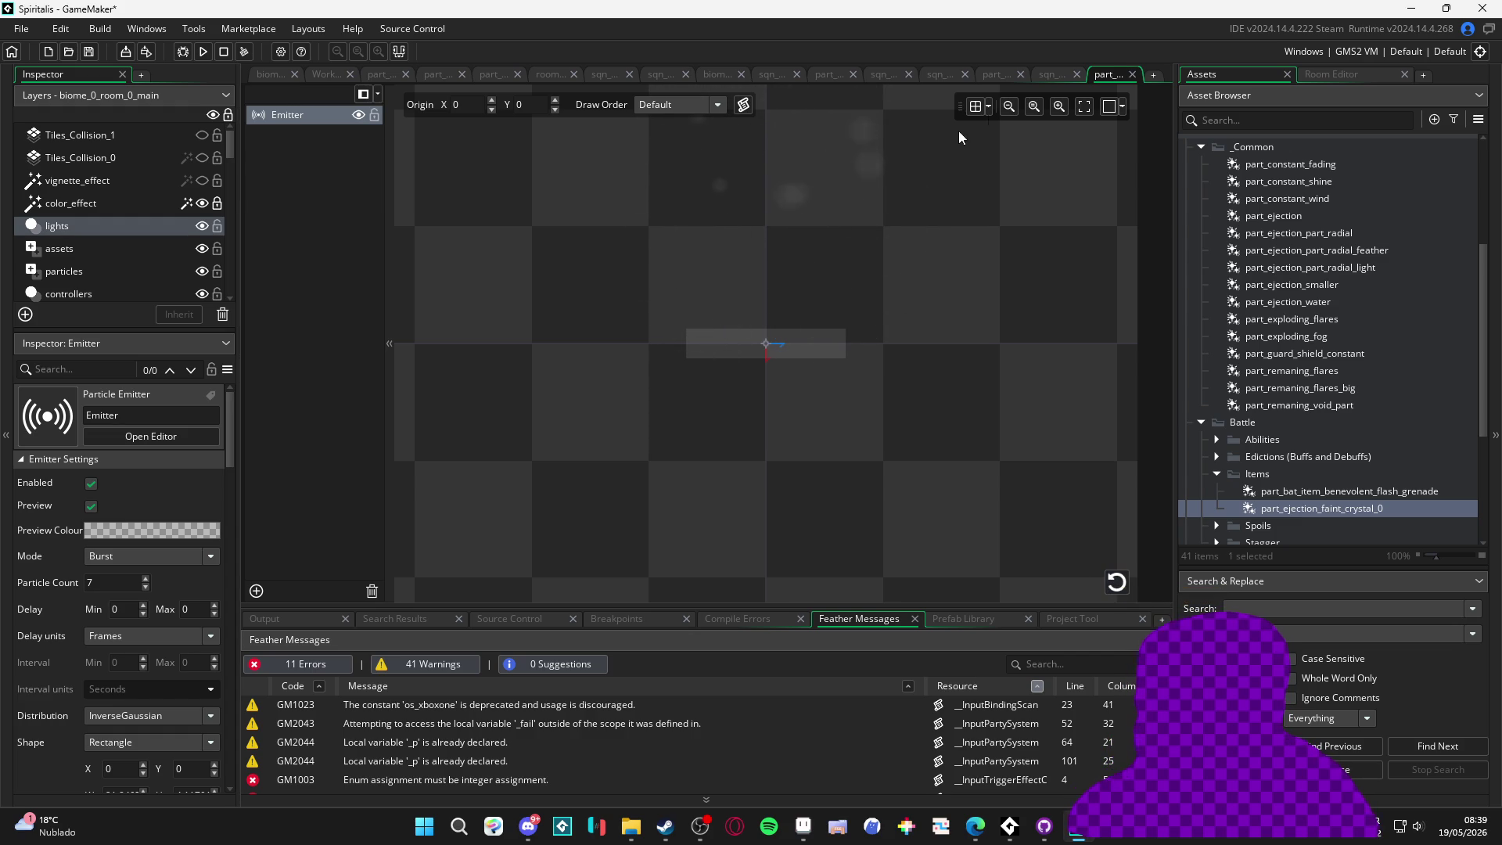
click(1051, 75)
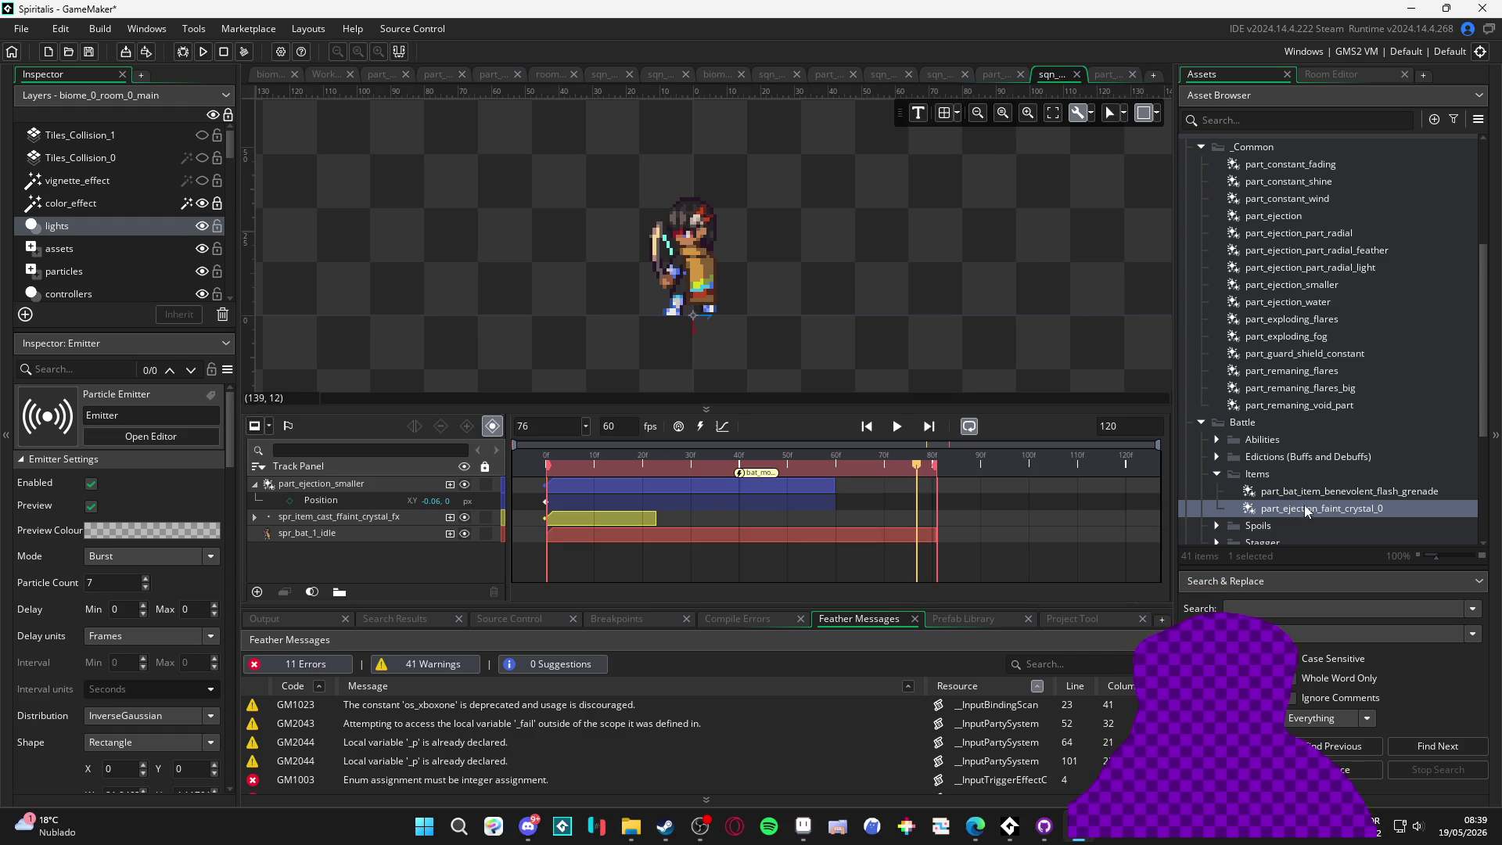
Swap part_ejection_smaller for part_ejection_faint_crystal_0, starting at frame 0 and stretched to the sequence end
mouse_move(1305, 510)
mouse_down()
mouse_move(1135, 391)
mouse_move(682, 303)
mouse_up()
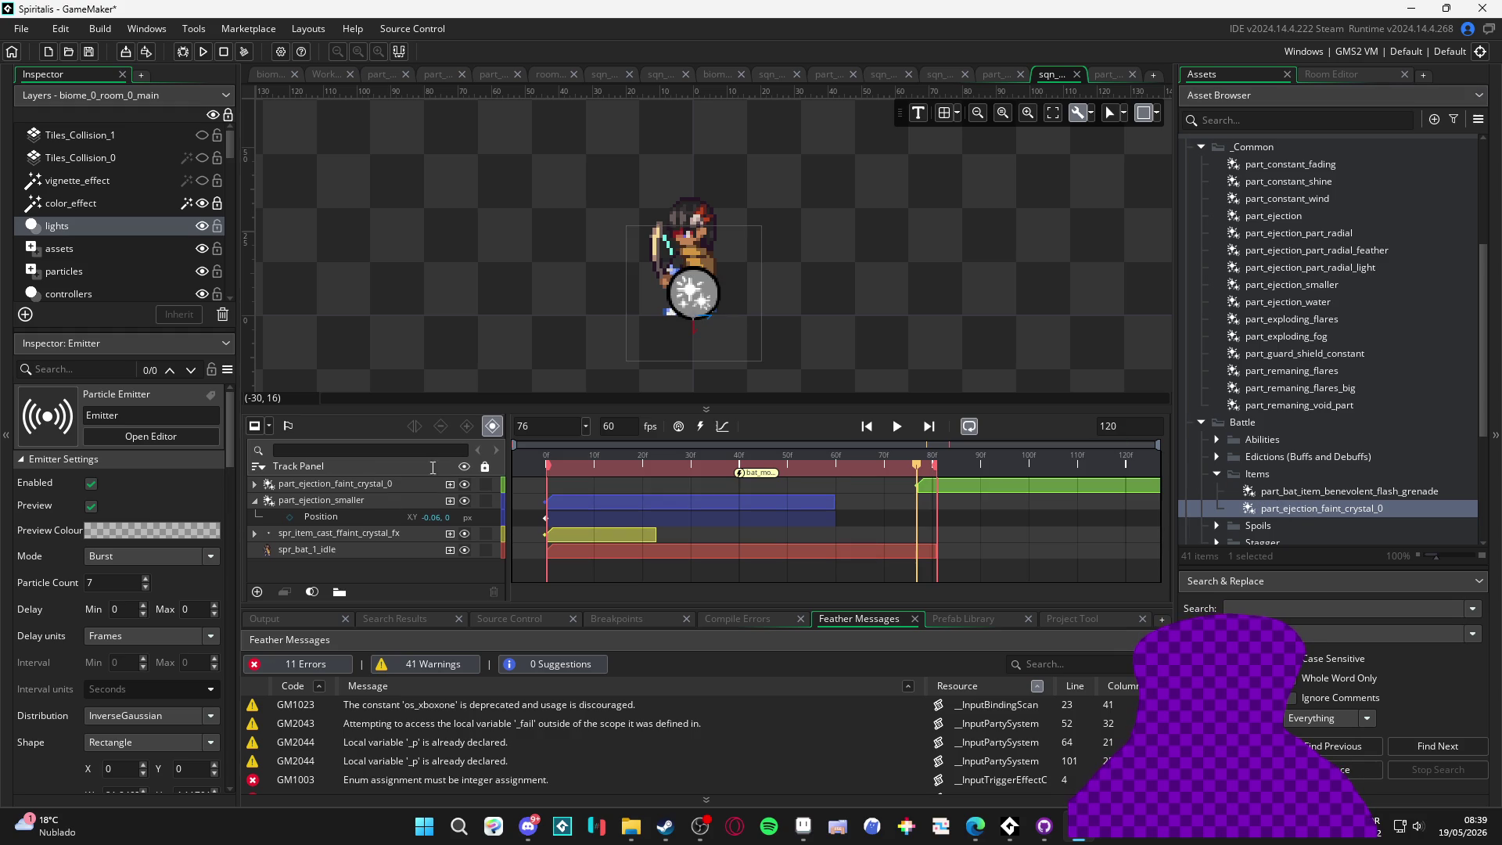
click(318, 487)
click(327, 501)
key(Delete)
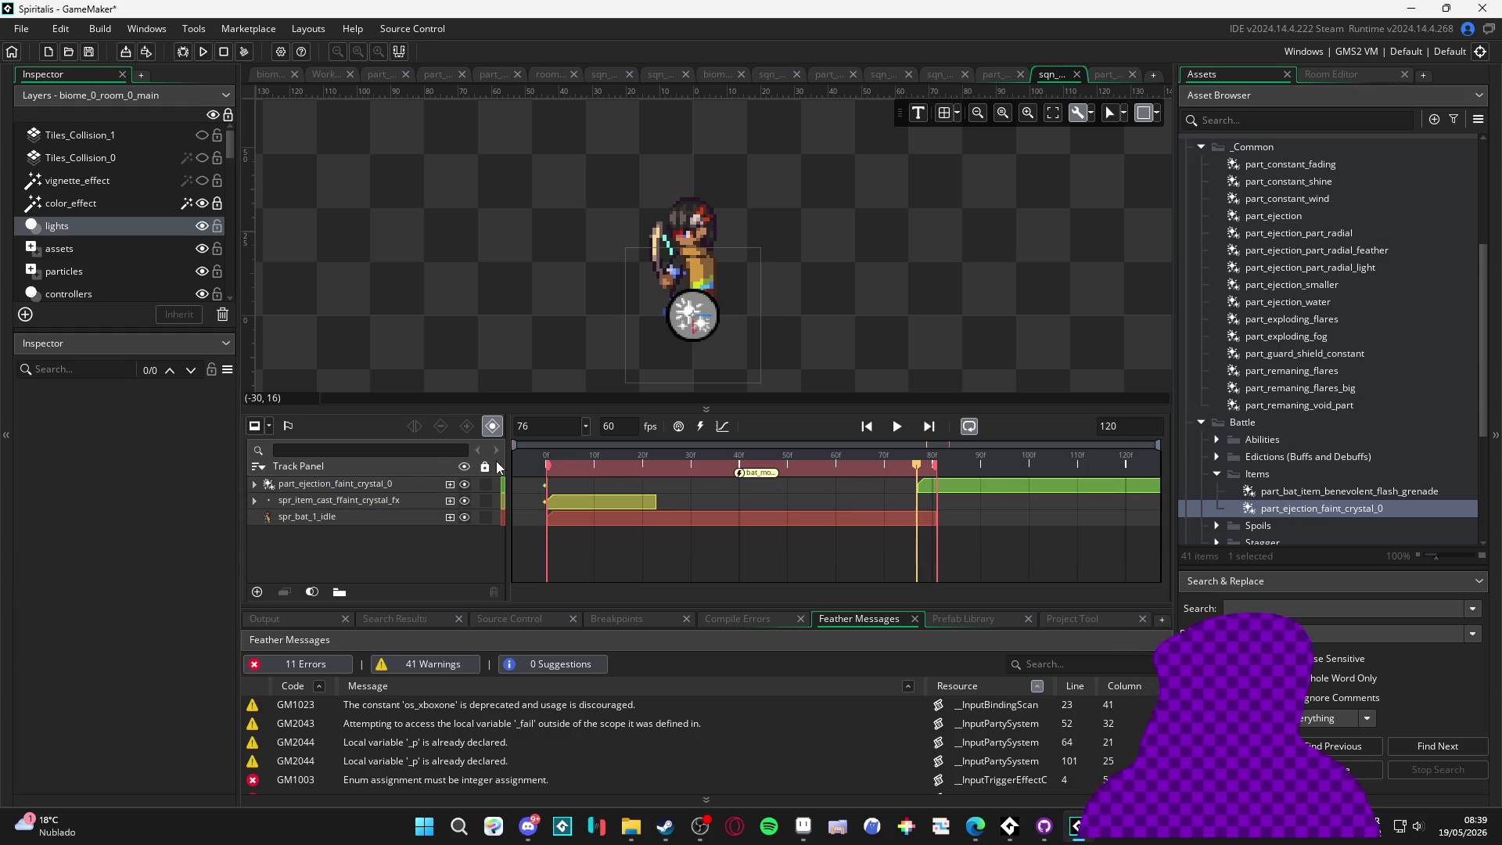
drag(973, 485, 603, 486)
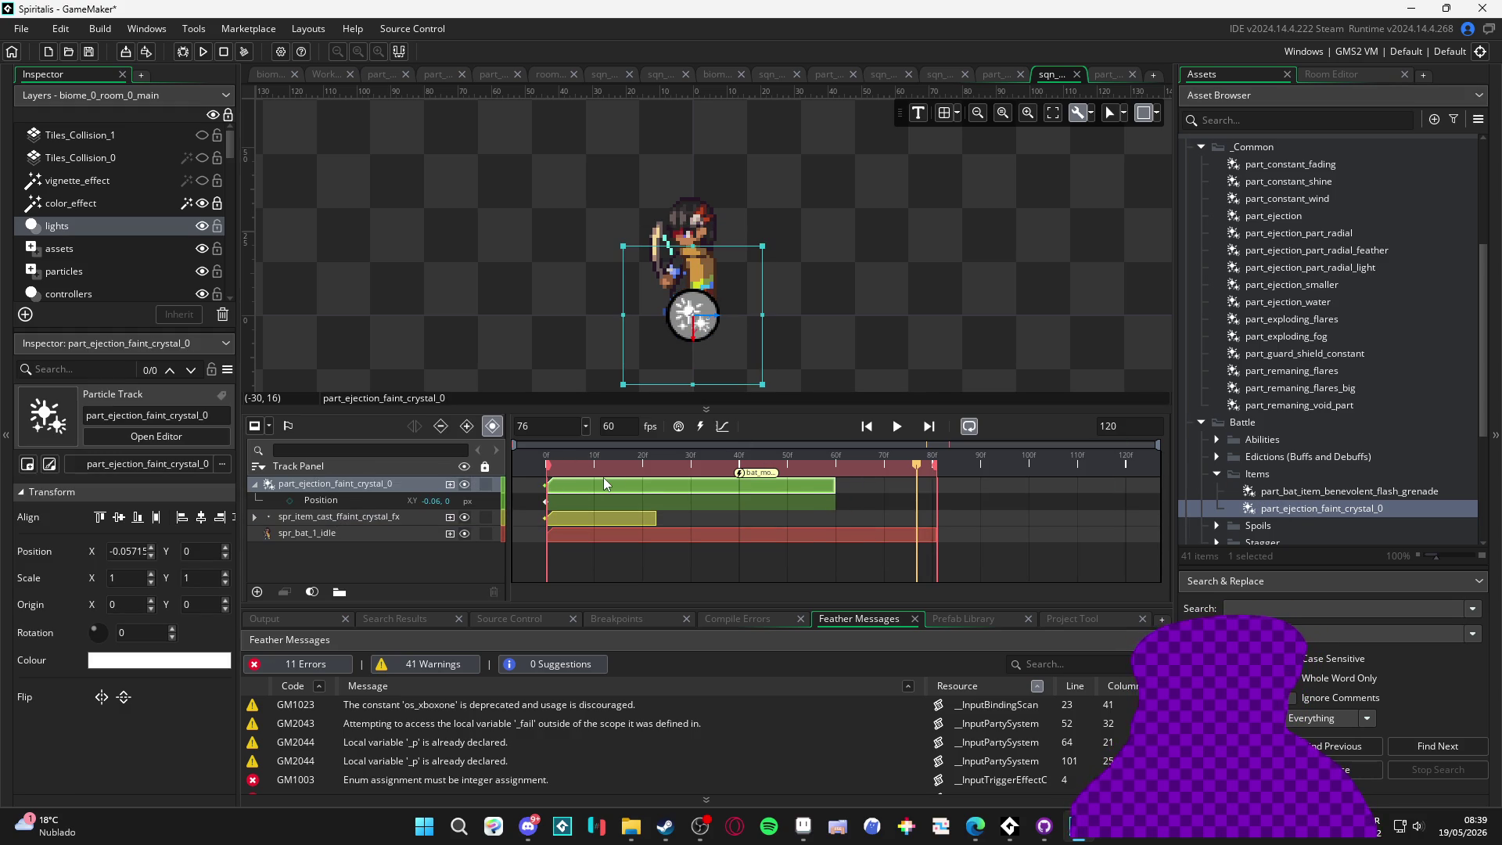
drag(836, 482, 941, 495)
Rewind to frame 0 and play the sequence preview, pausing at frame 31
key(Home)
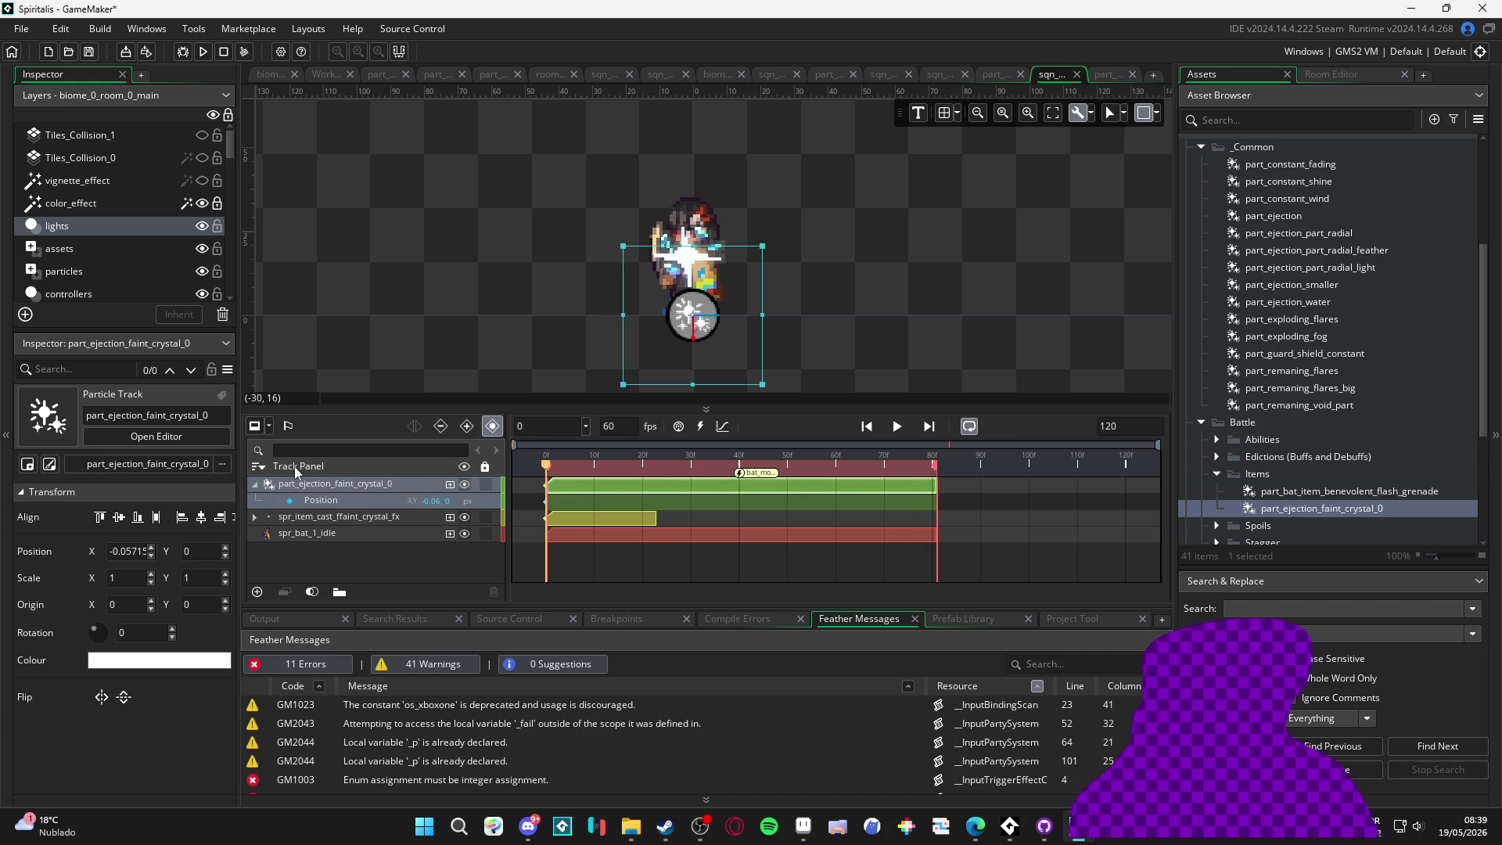
click(844, 296)
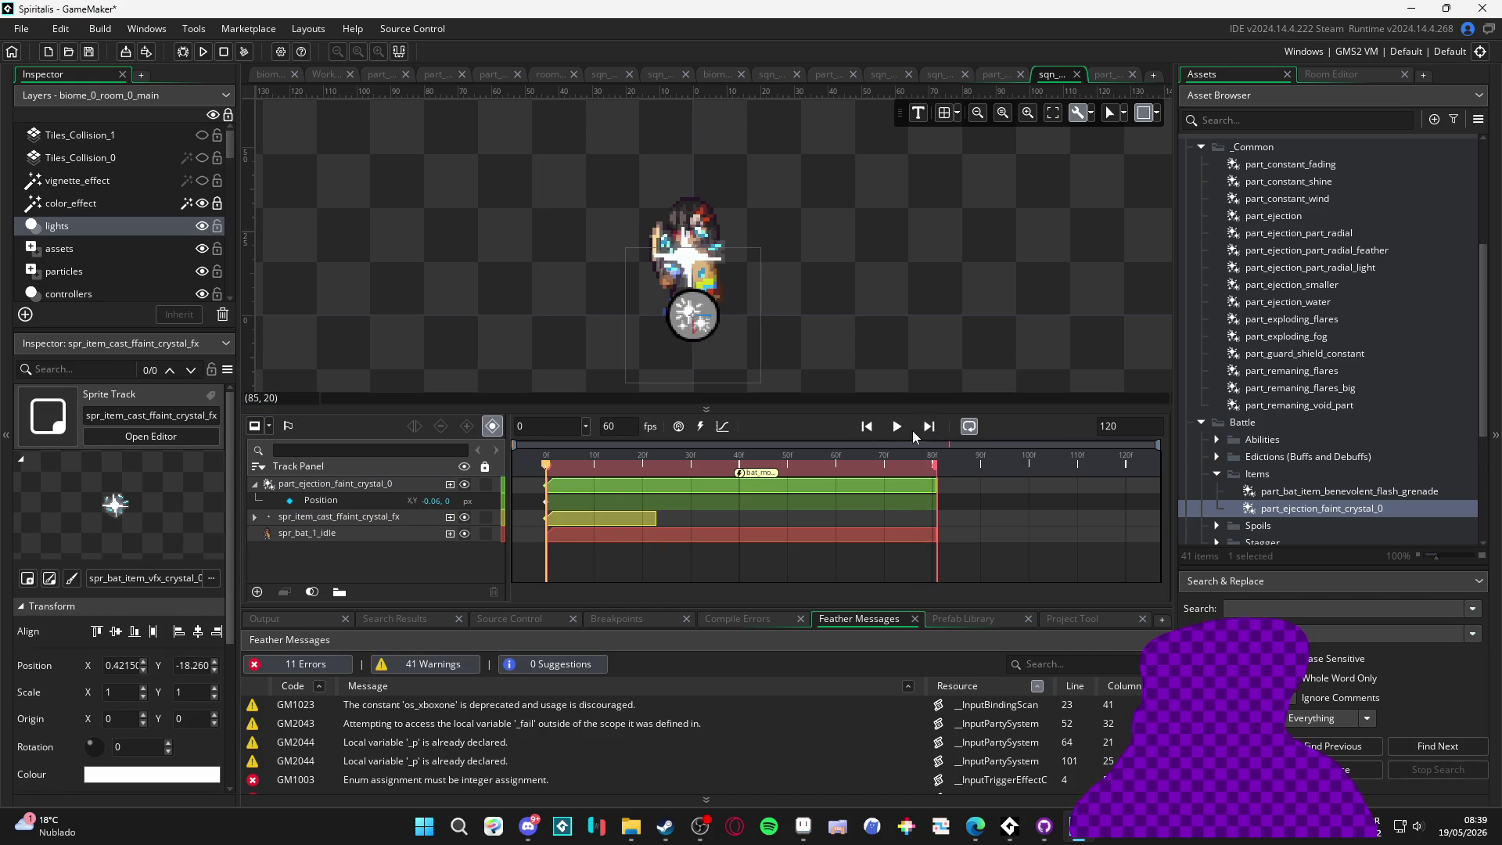
click(900, 429)
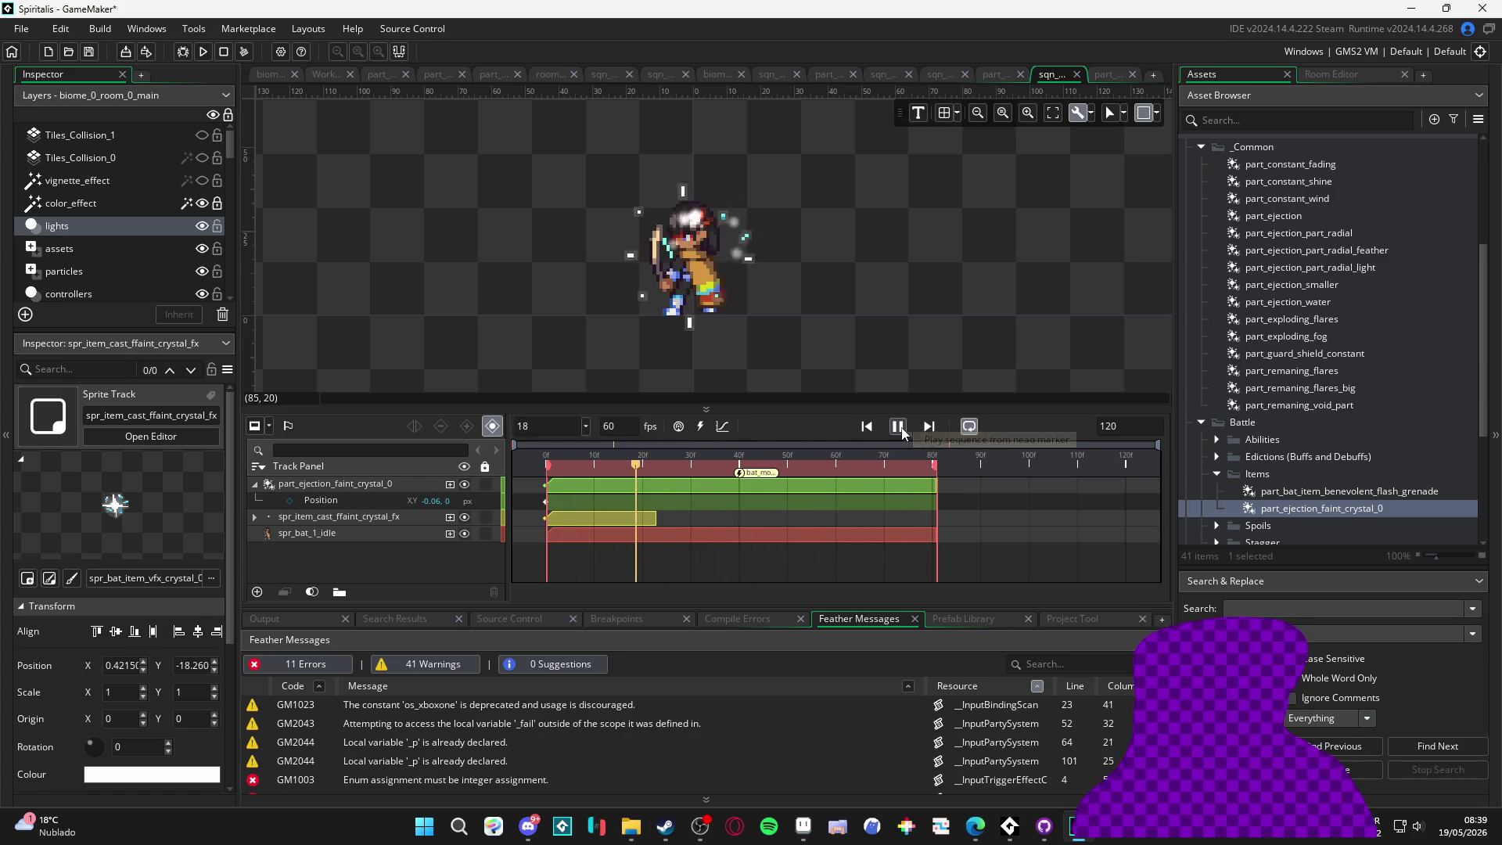
click(899, 429)
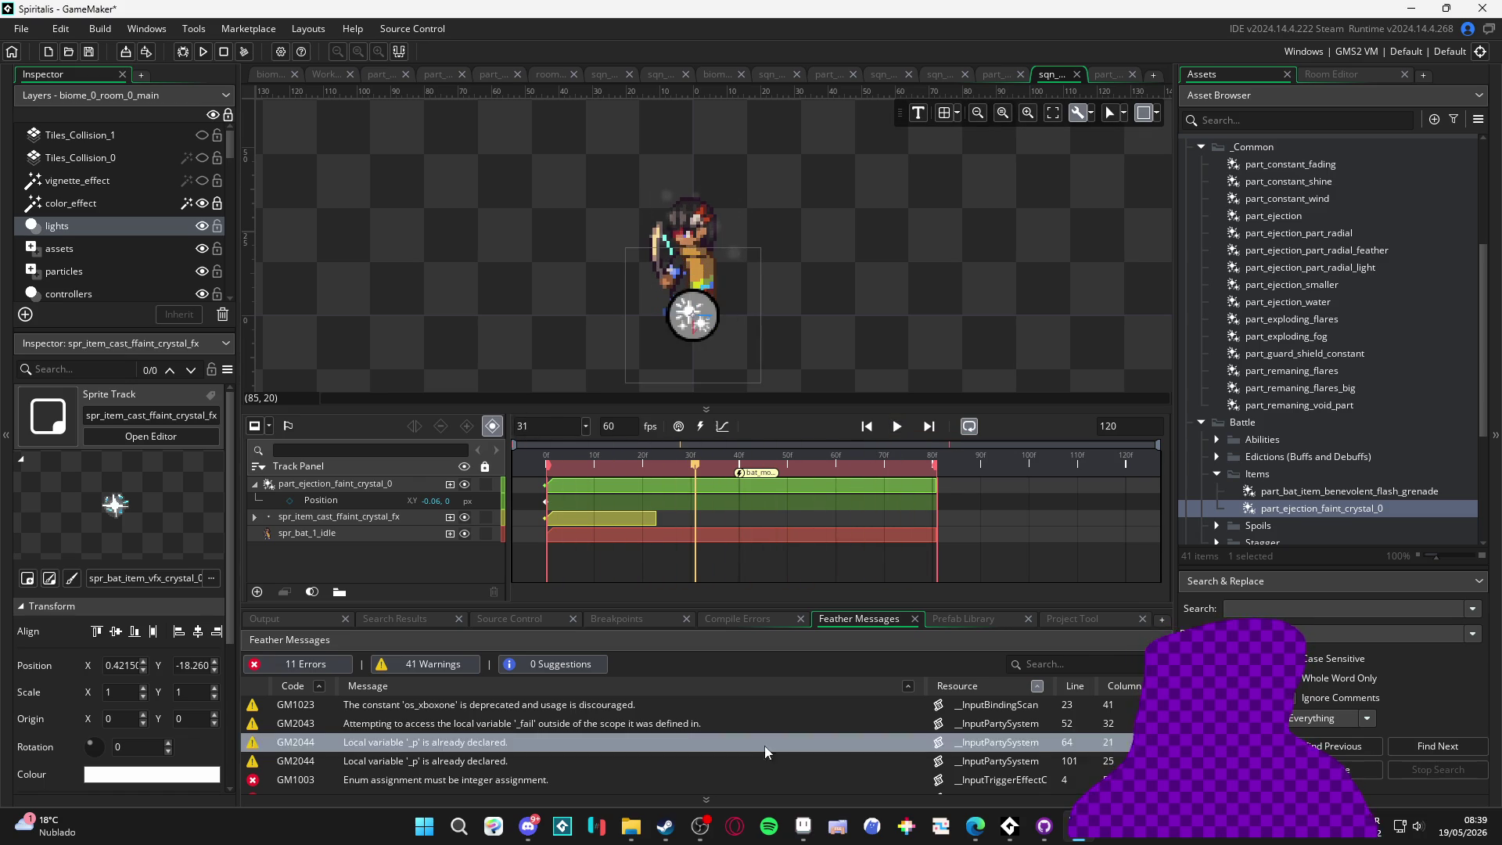
click(807, 828)
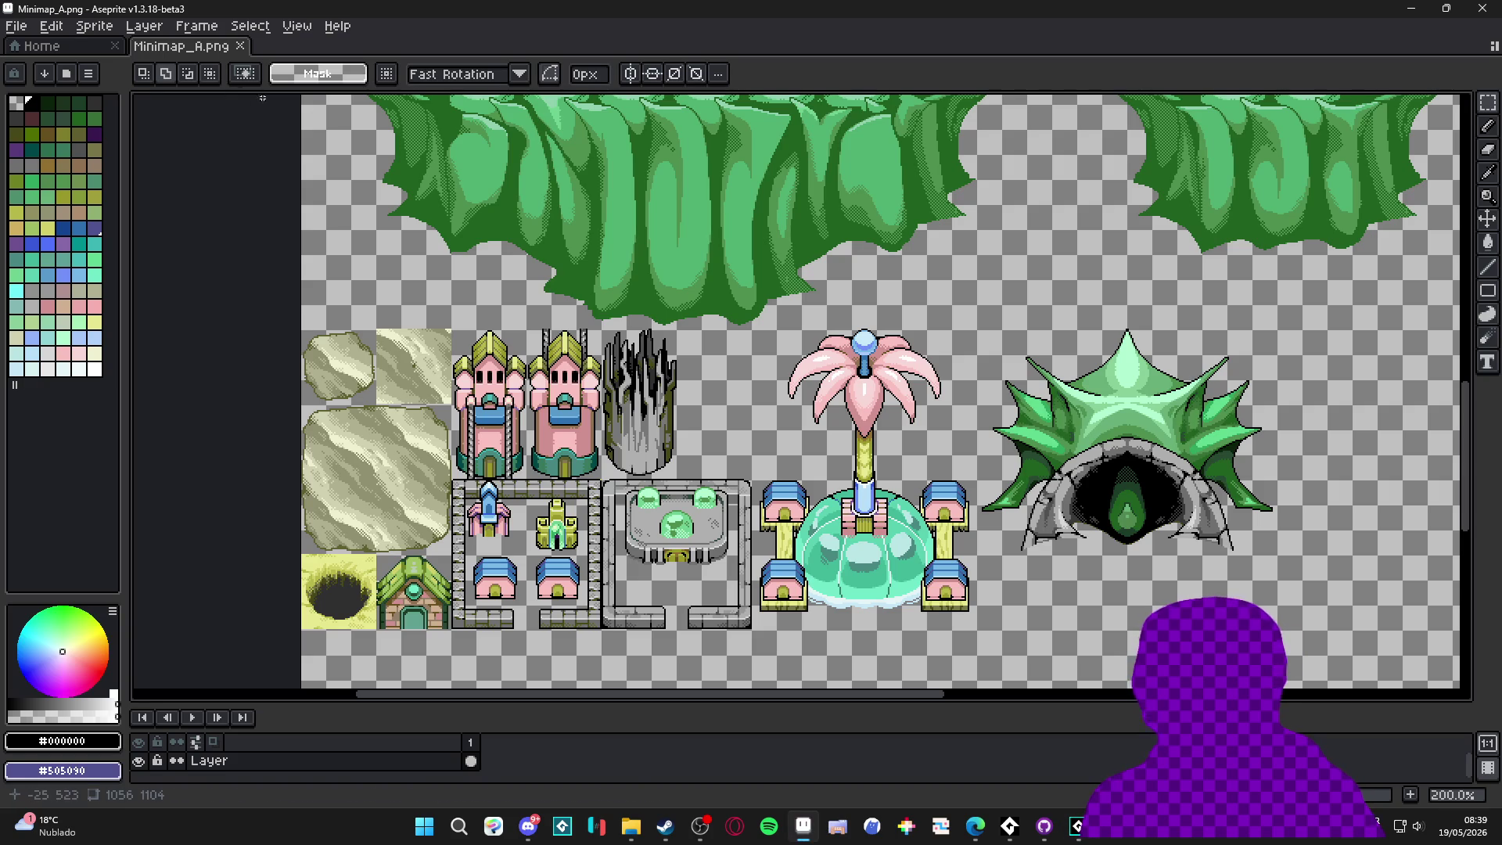
View Aseprite's Home page and Open Recent list, then cancel a New Sprite dialog
click(66, 47)
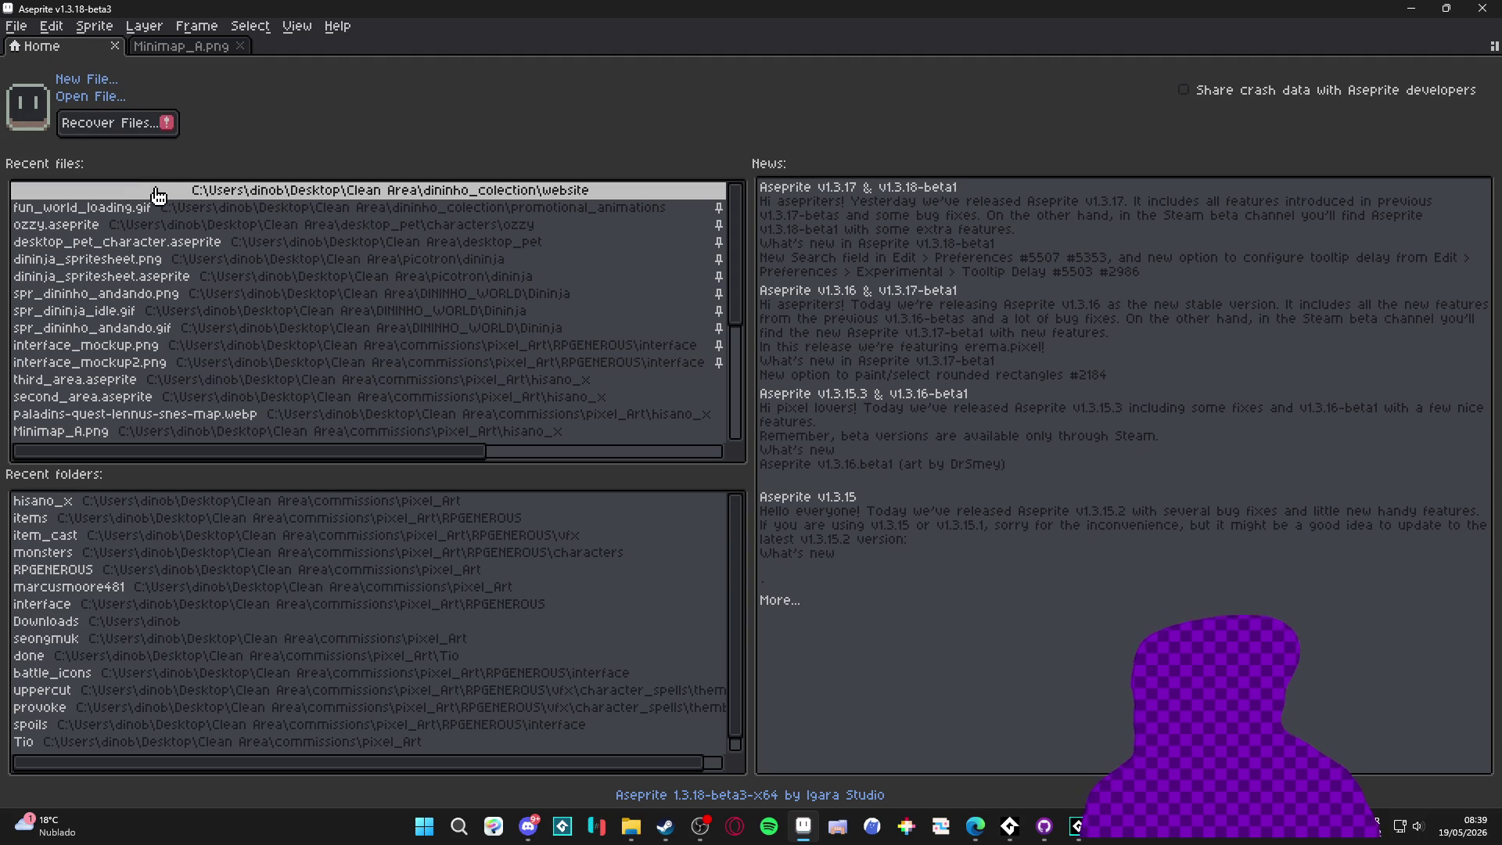
click(16, 26)
mouse_move(109, 83)
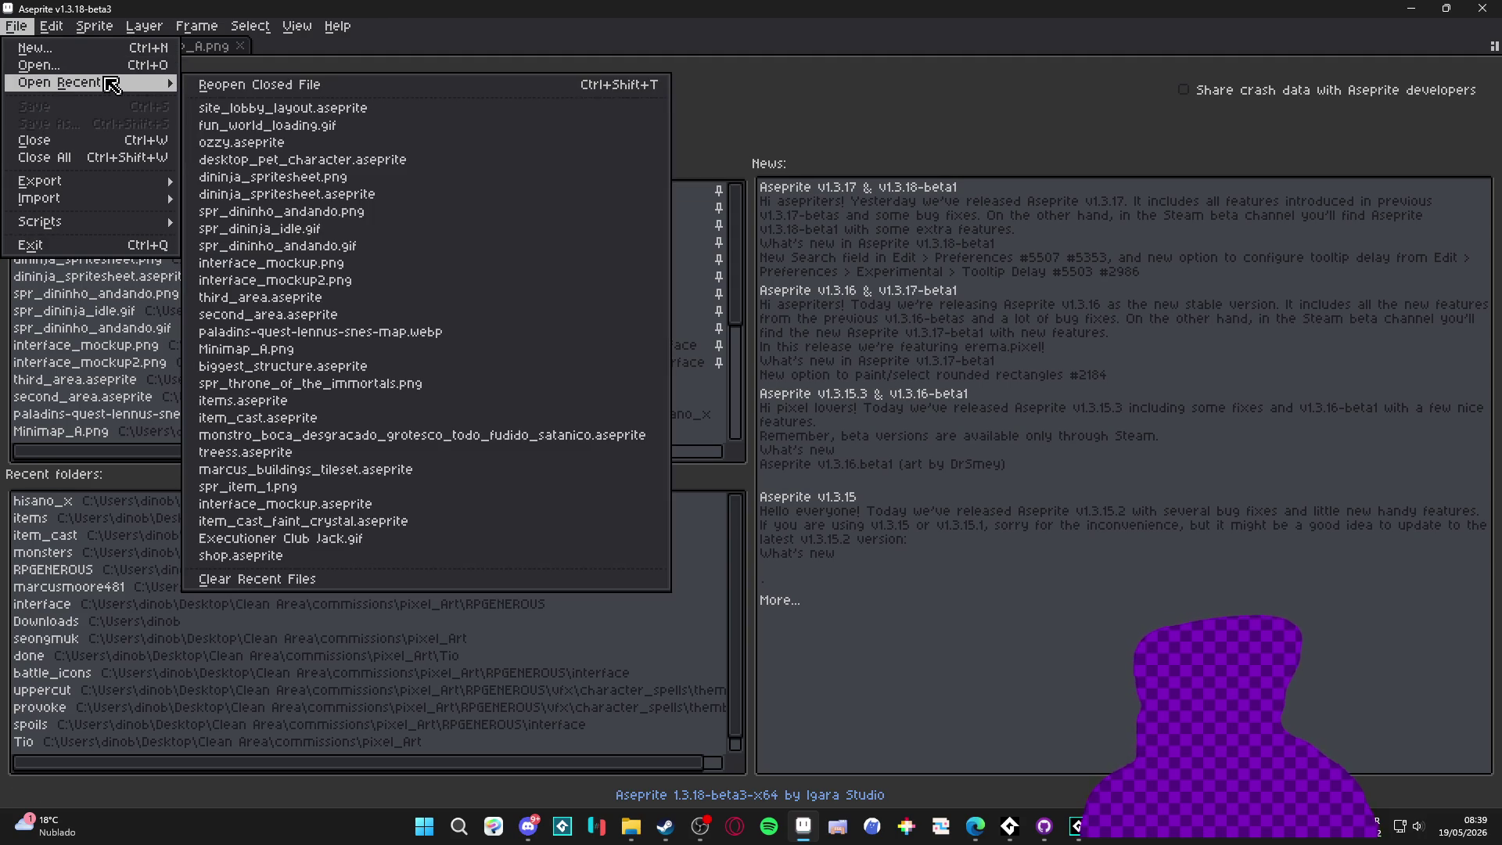
click(92, 48)
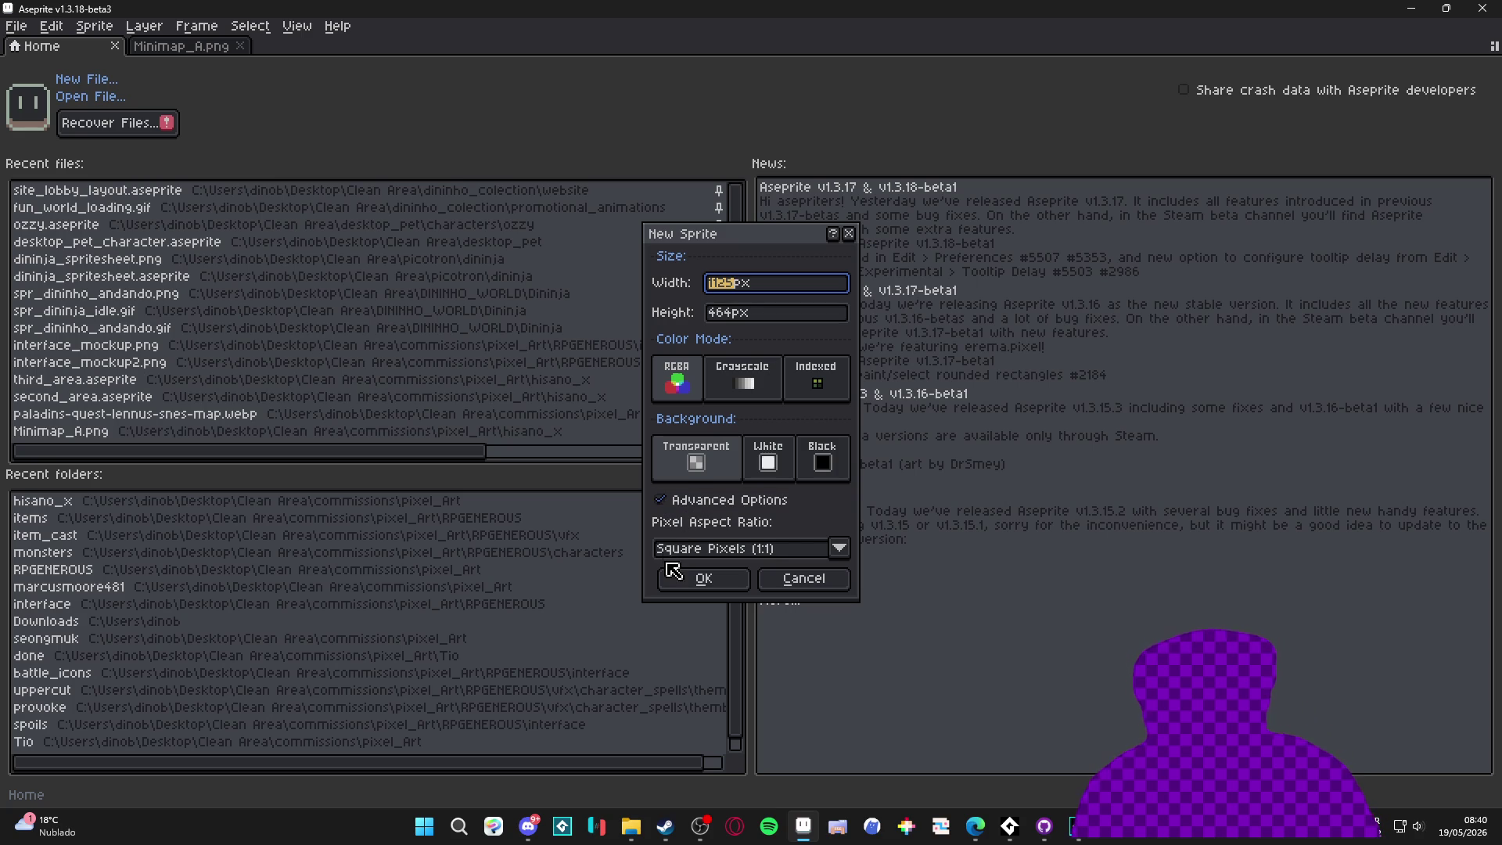
click(794, 587)
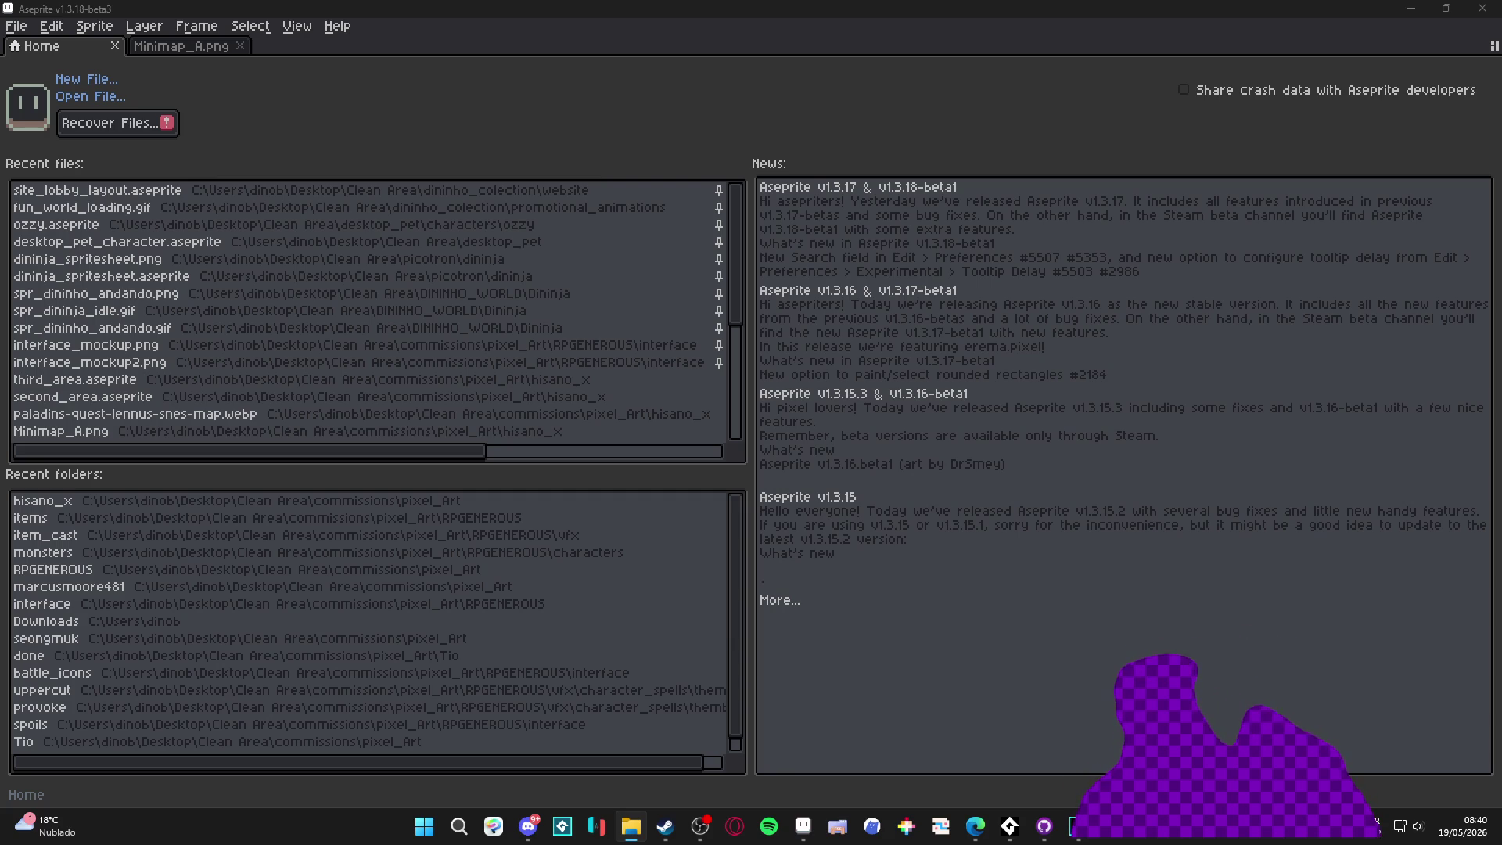
Open castle_mockup.aseprite and pan and zoom around the castle tilemap
drag(136, 189, 504, 72)
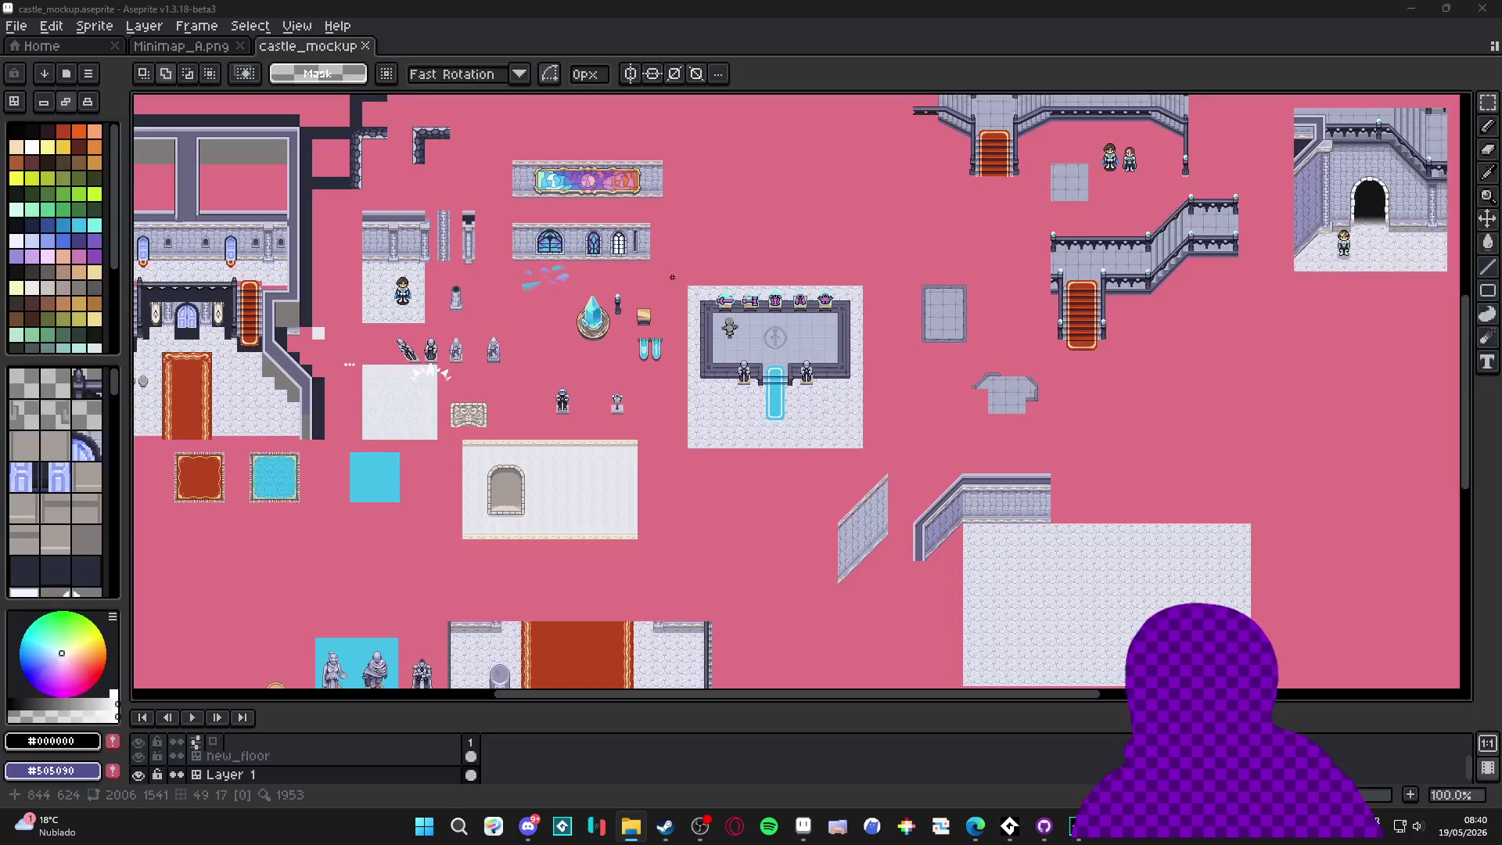
drag(340, 368, 825, 482)
scroll(586, 410, up, 1)
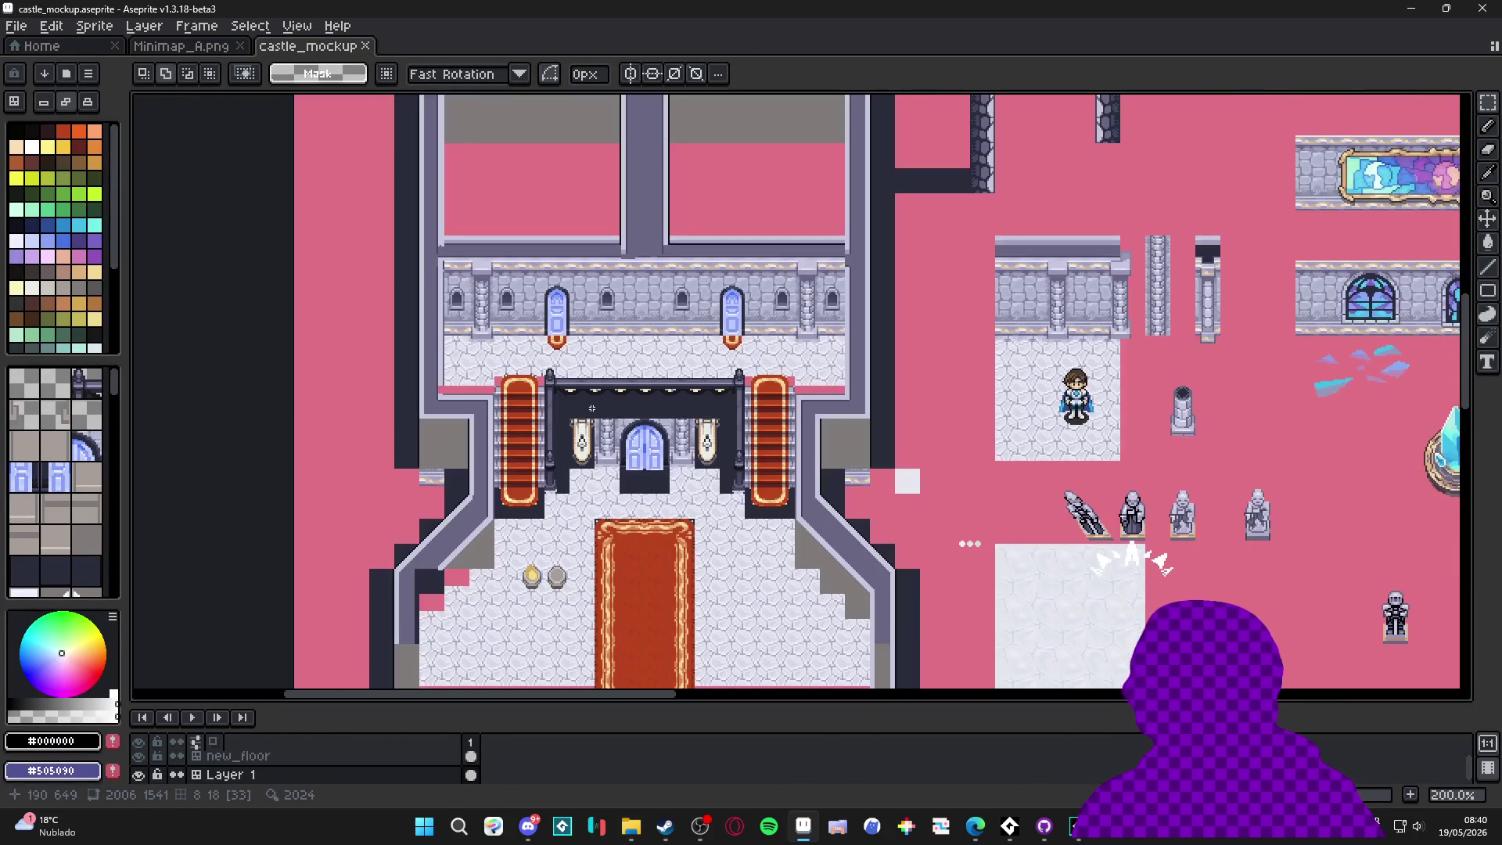
drag(538, 516, 499, 392)
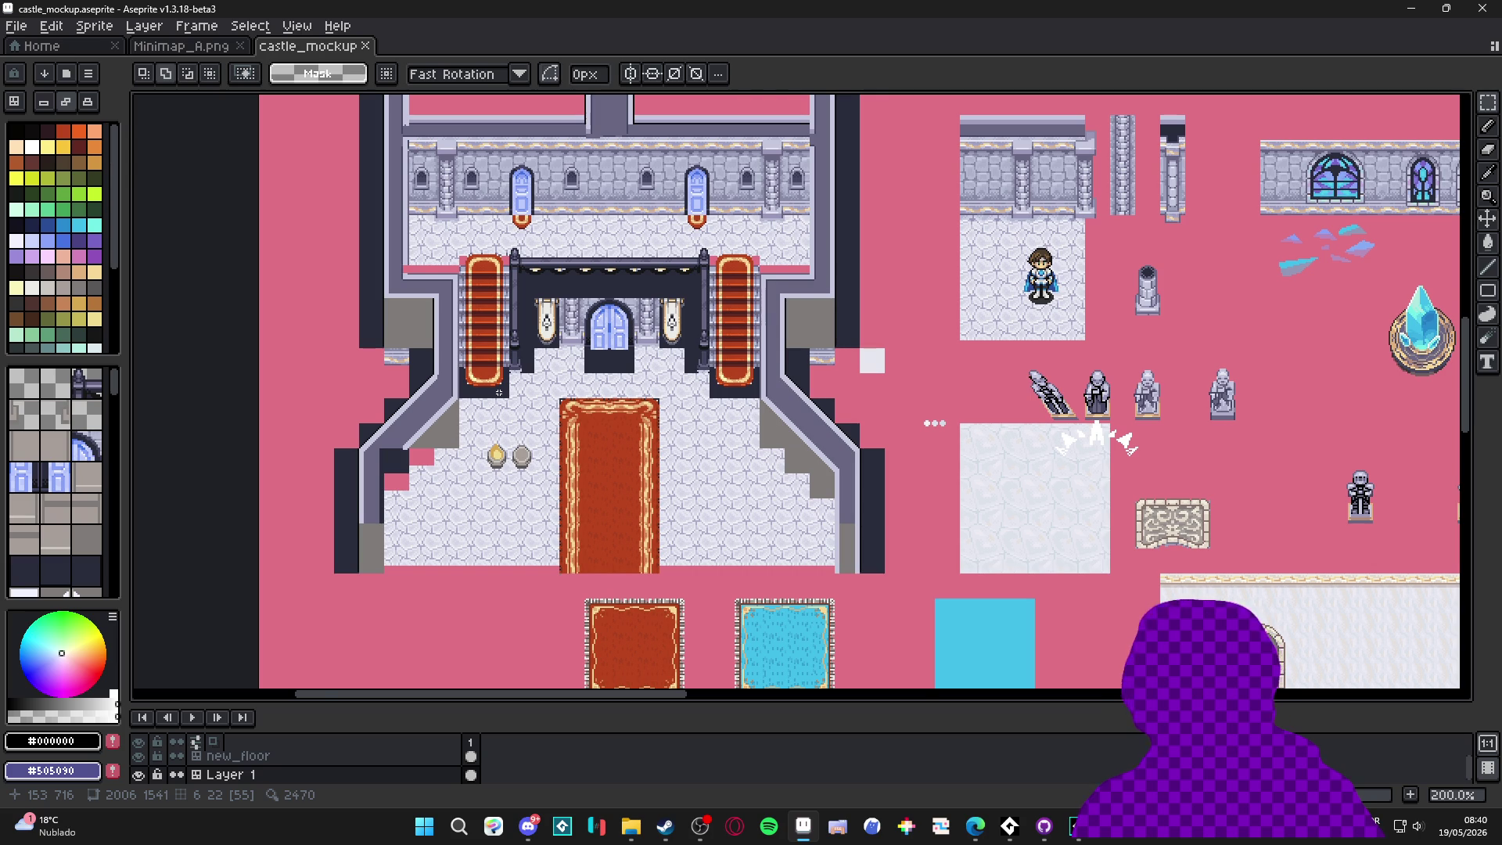
scroll(498, 392, down, 1)
mouse_move(901, 423)
mouse_down()
mouse_move(618, 446)
mouse_move(576, 414)
mouse_move(458, 167)
mouse_up()
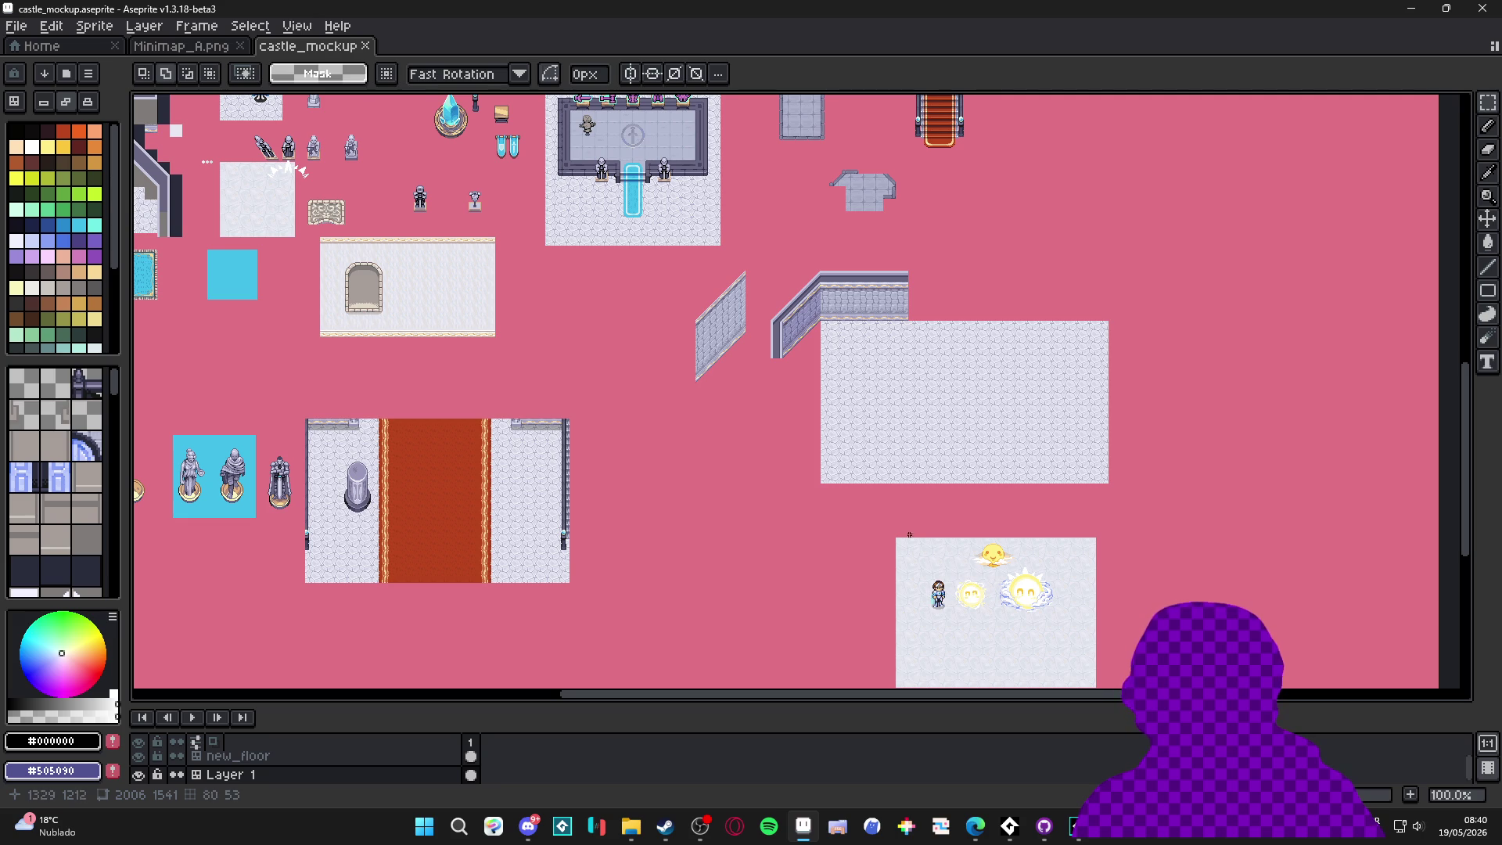
drag(886, 525, 803, 465)
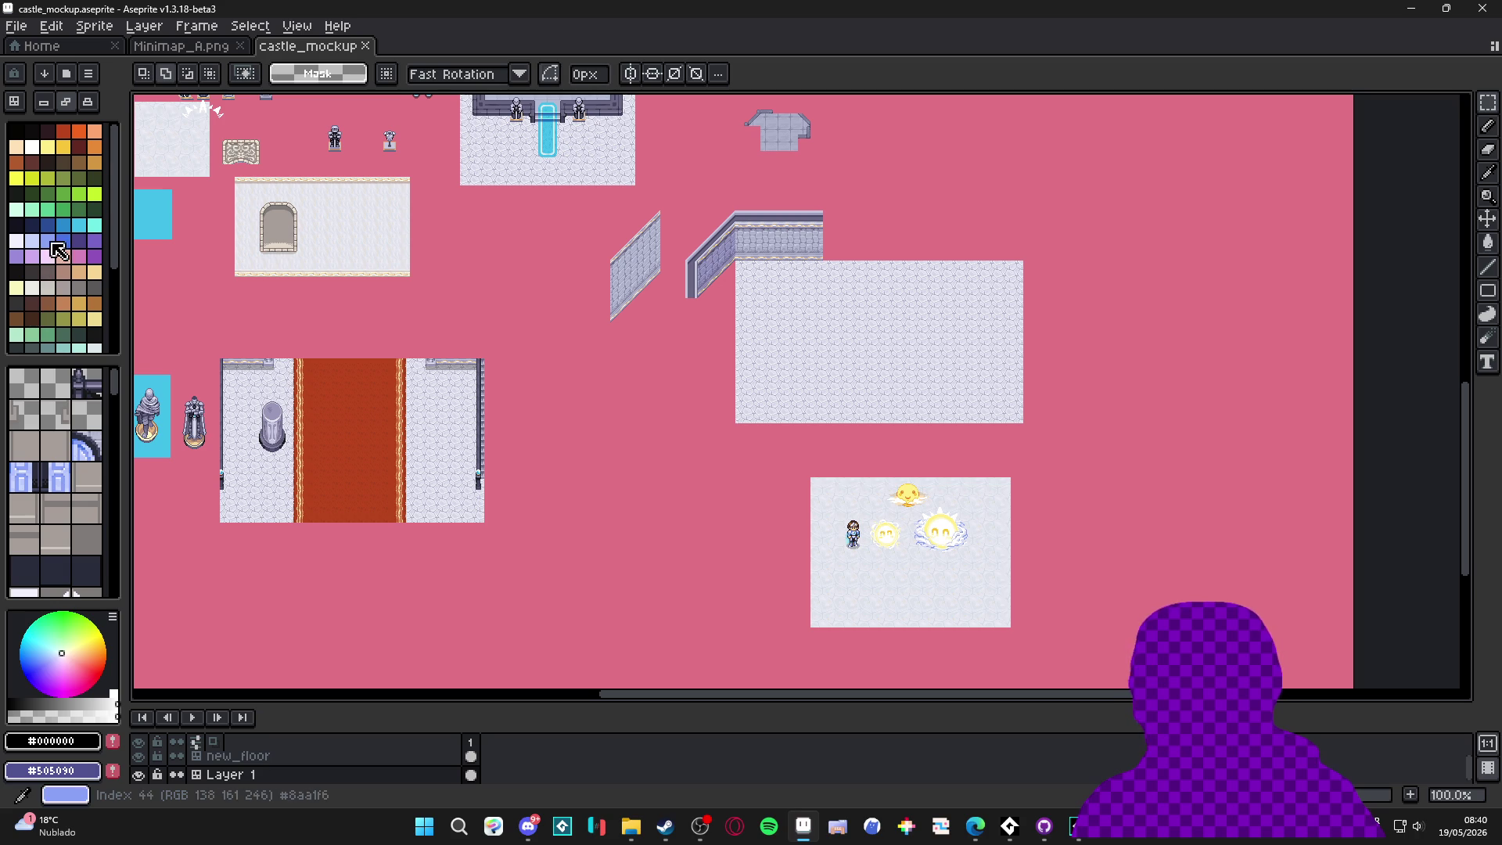
Set palette colour 73efe8 (index 41) as foreground and minimise Aseprite
click(95, 225)
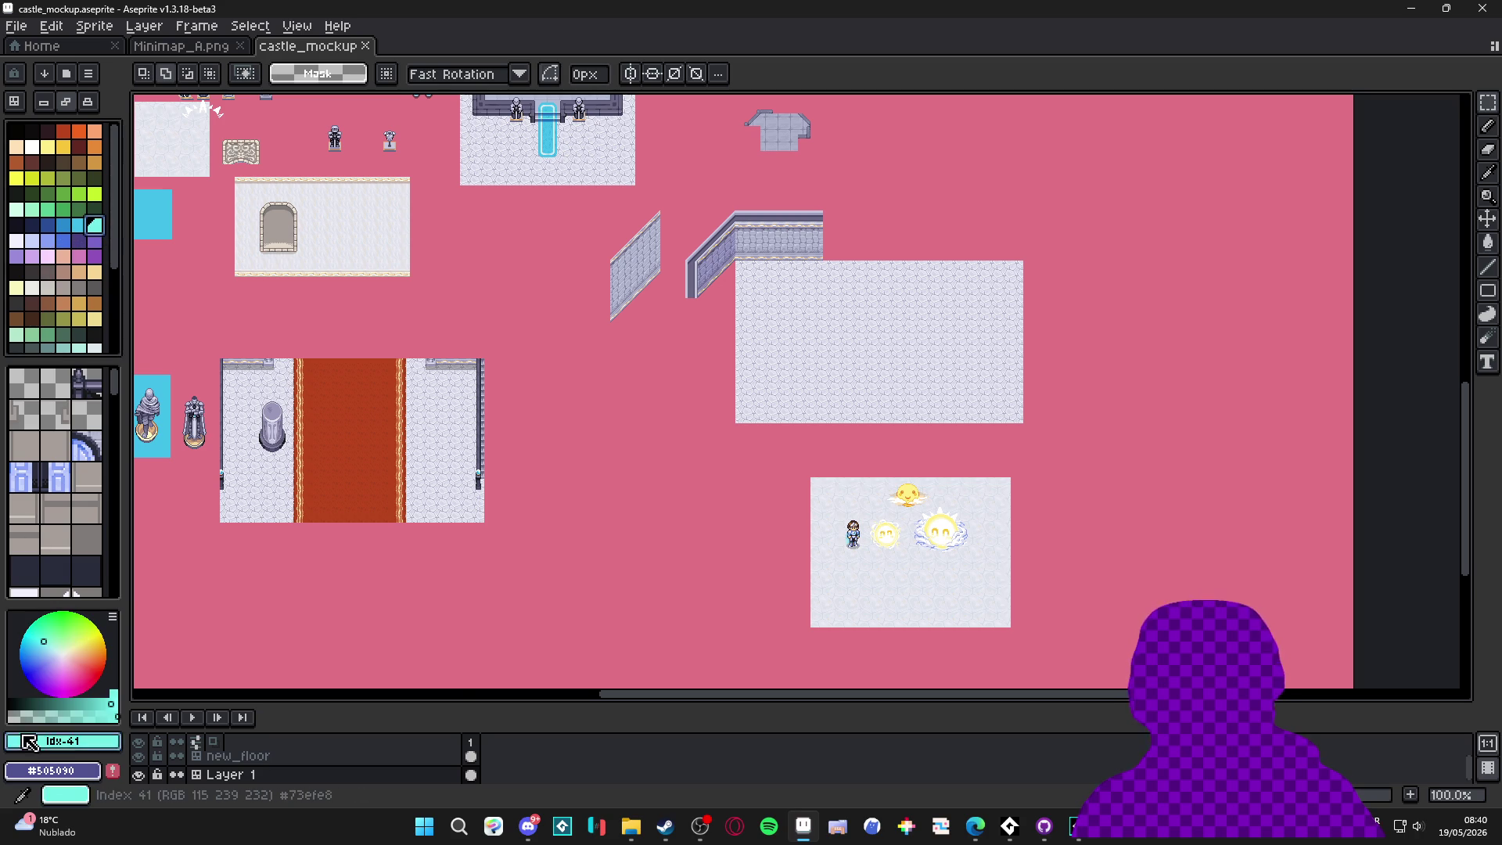
click(63, 741)
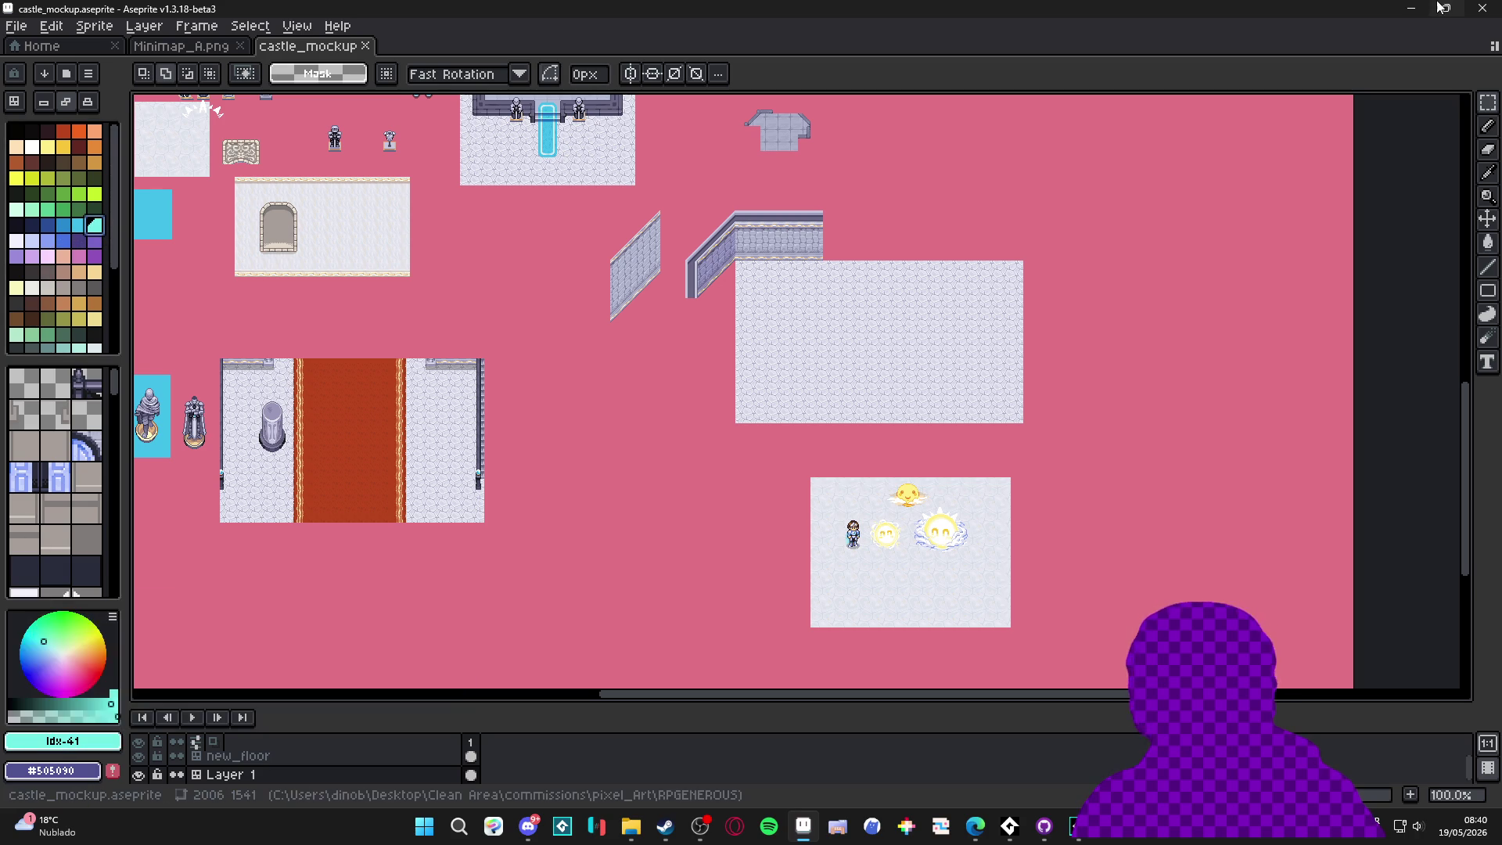
click(1412, 8)
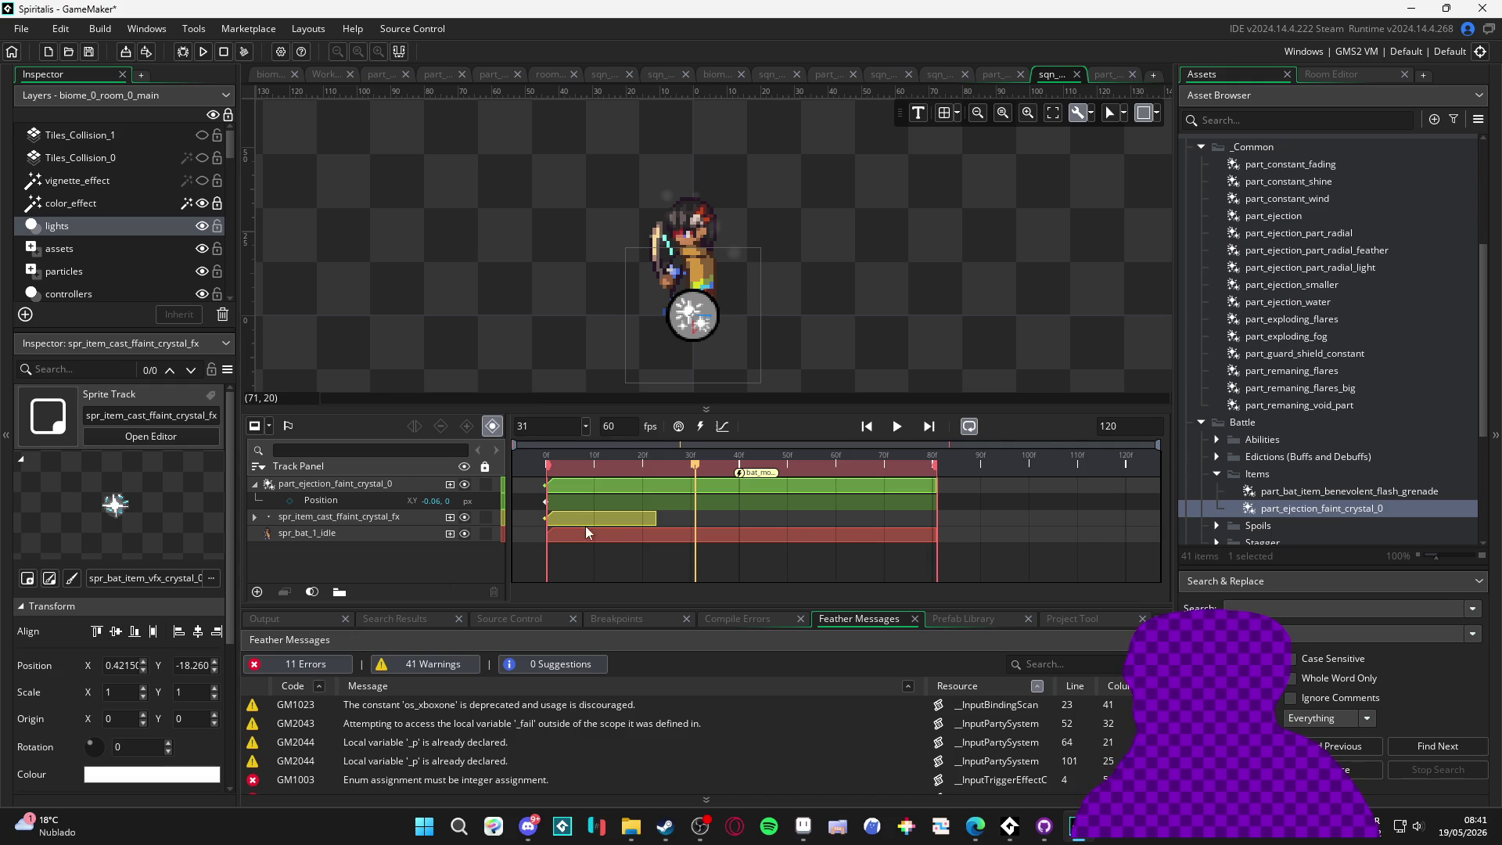
Add a Colour Multiply of 73EFE8 to the part_ejection_faint_crystal_0 track and play from frame 50
click(377, 485)
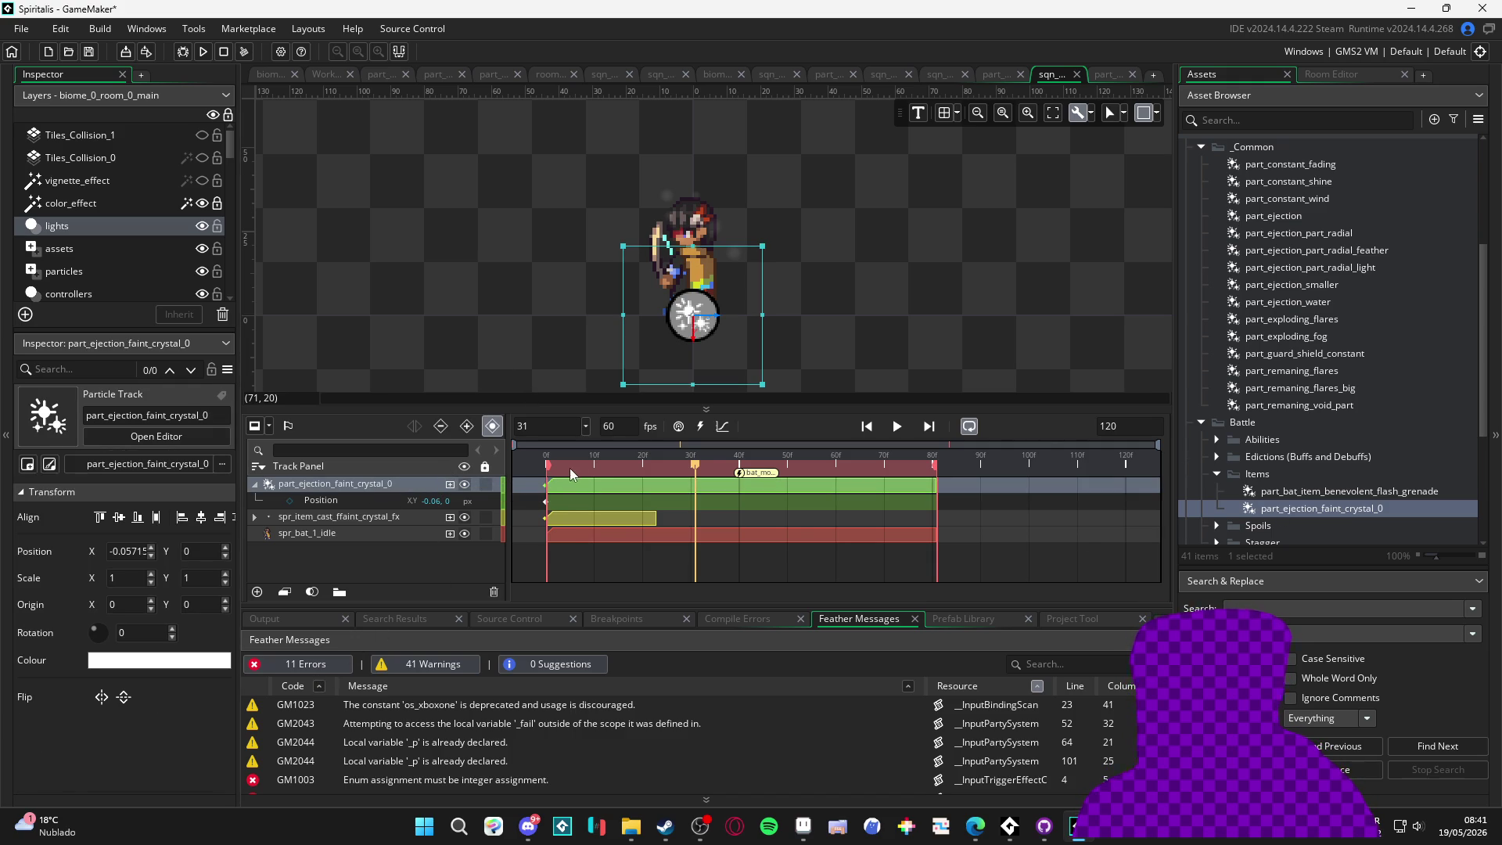
drag(570, 468, 509, 472)
click(451, 484)
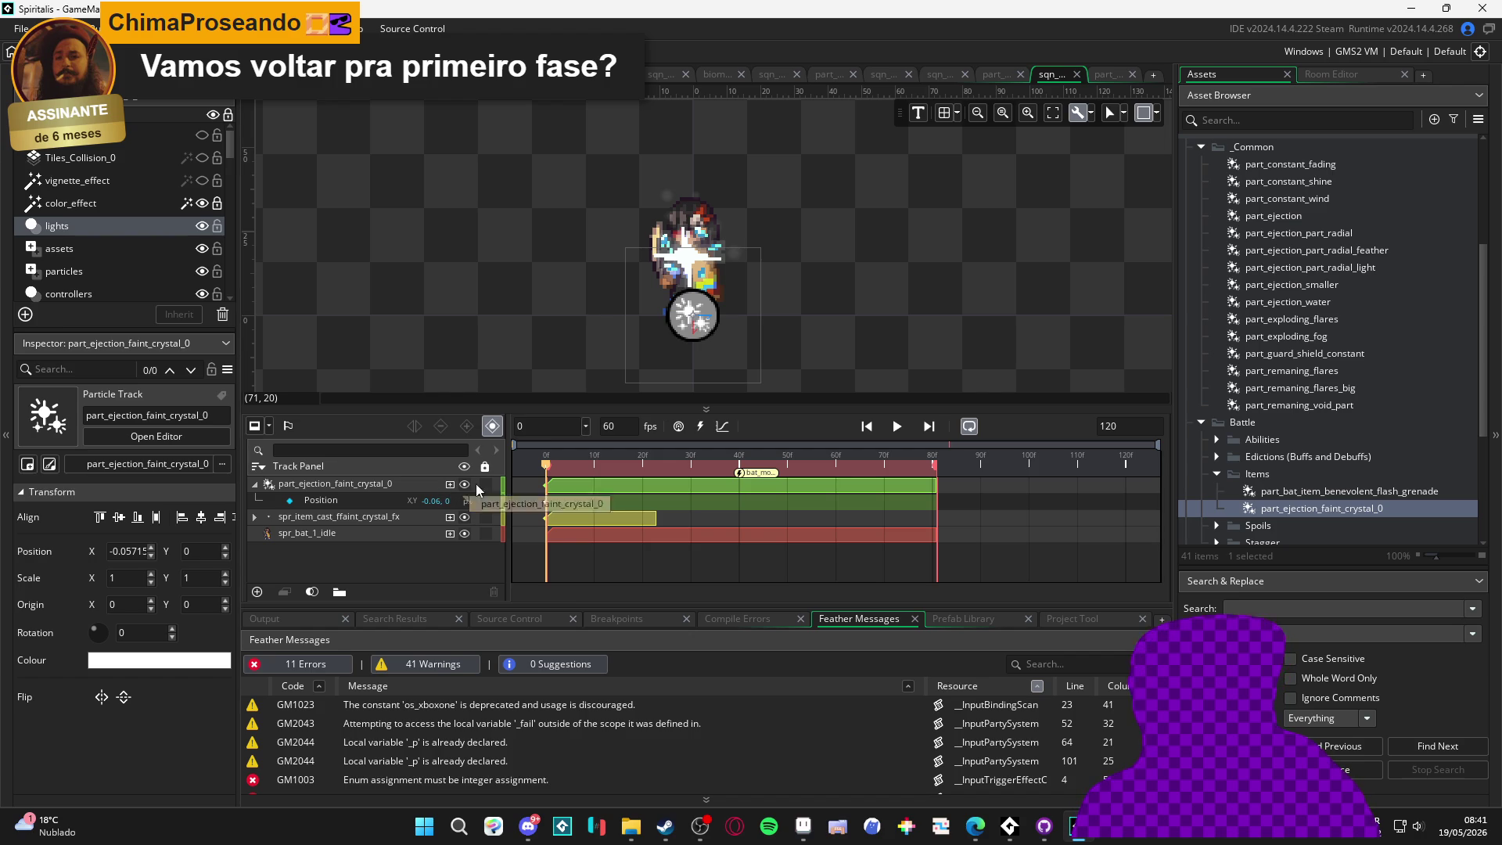
click(451, 485)
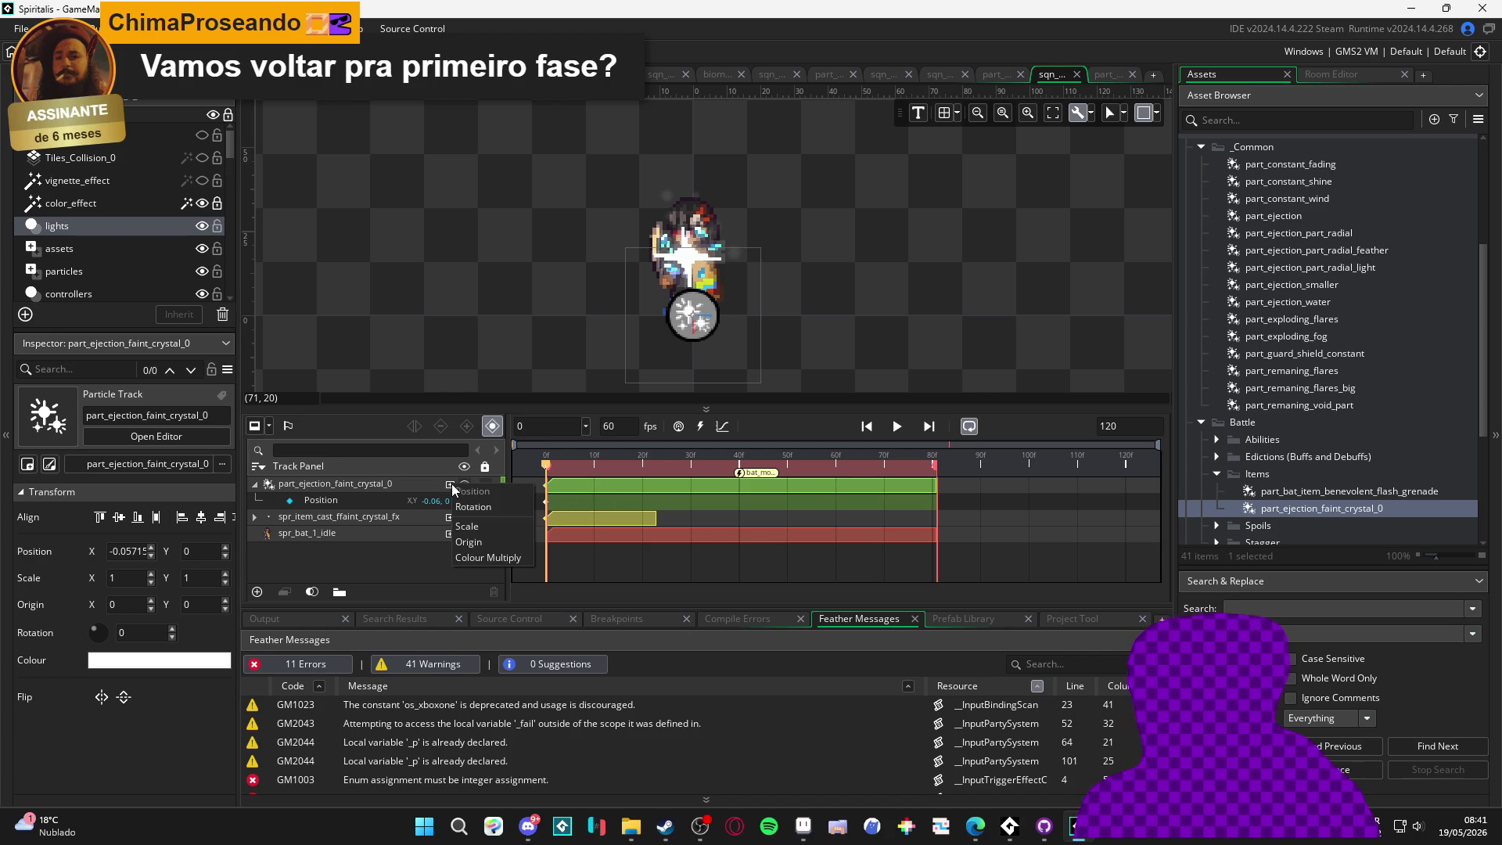
click(479, 556)
click(415, 501)
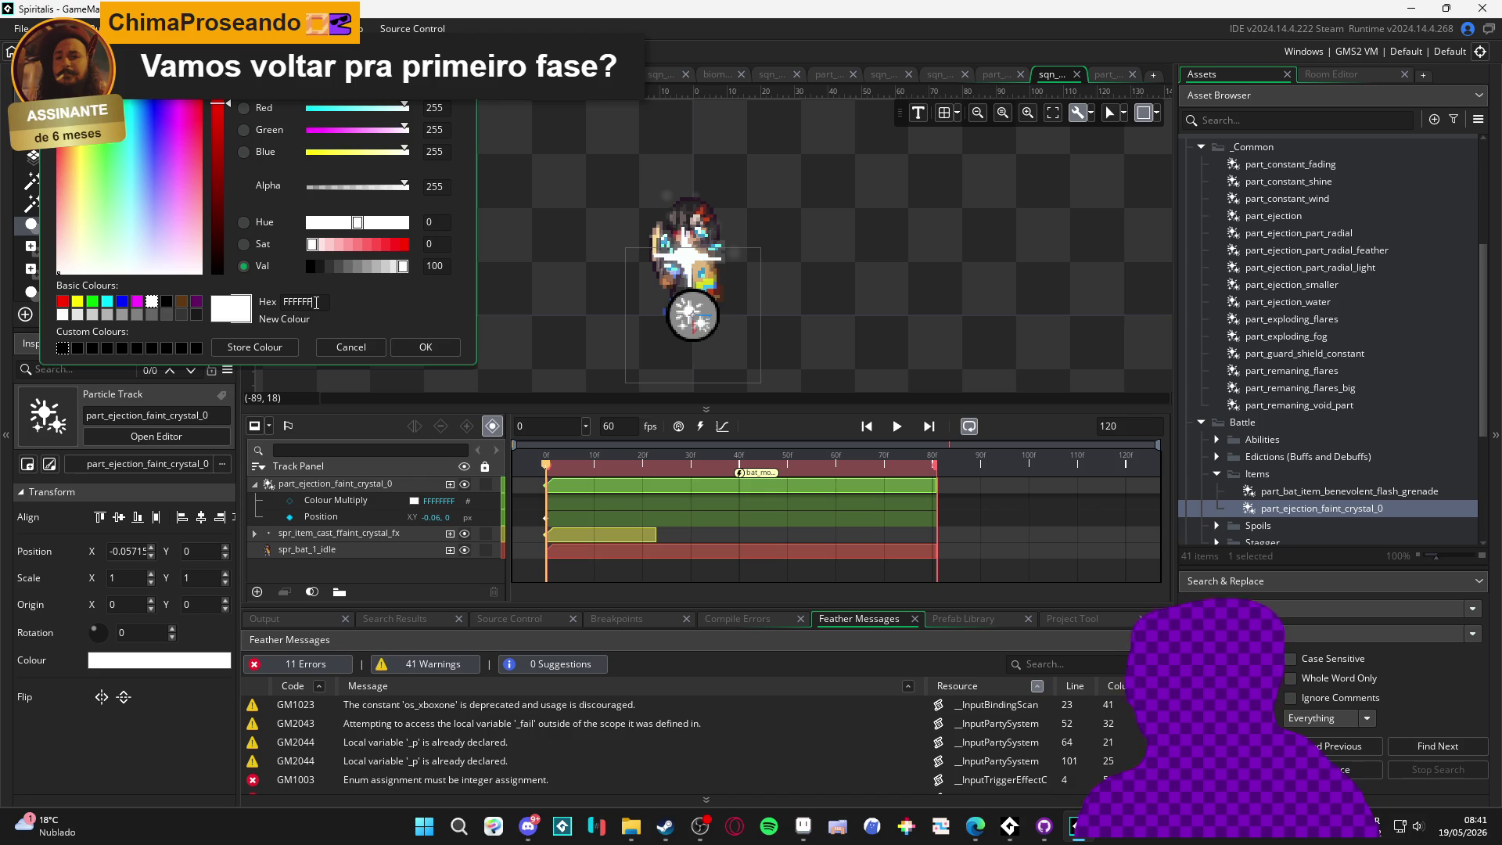
text(73EFE8)
key(Return)
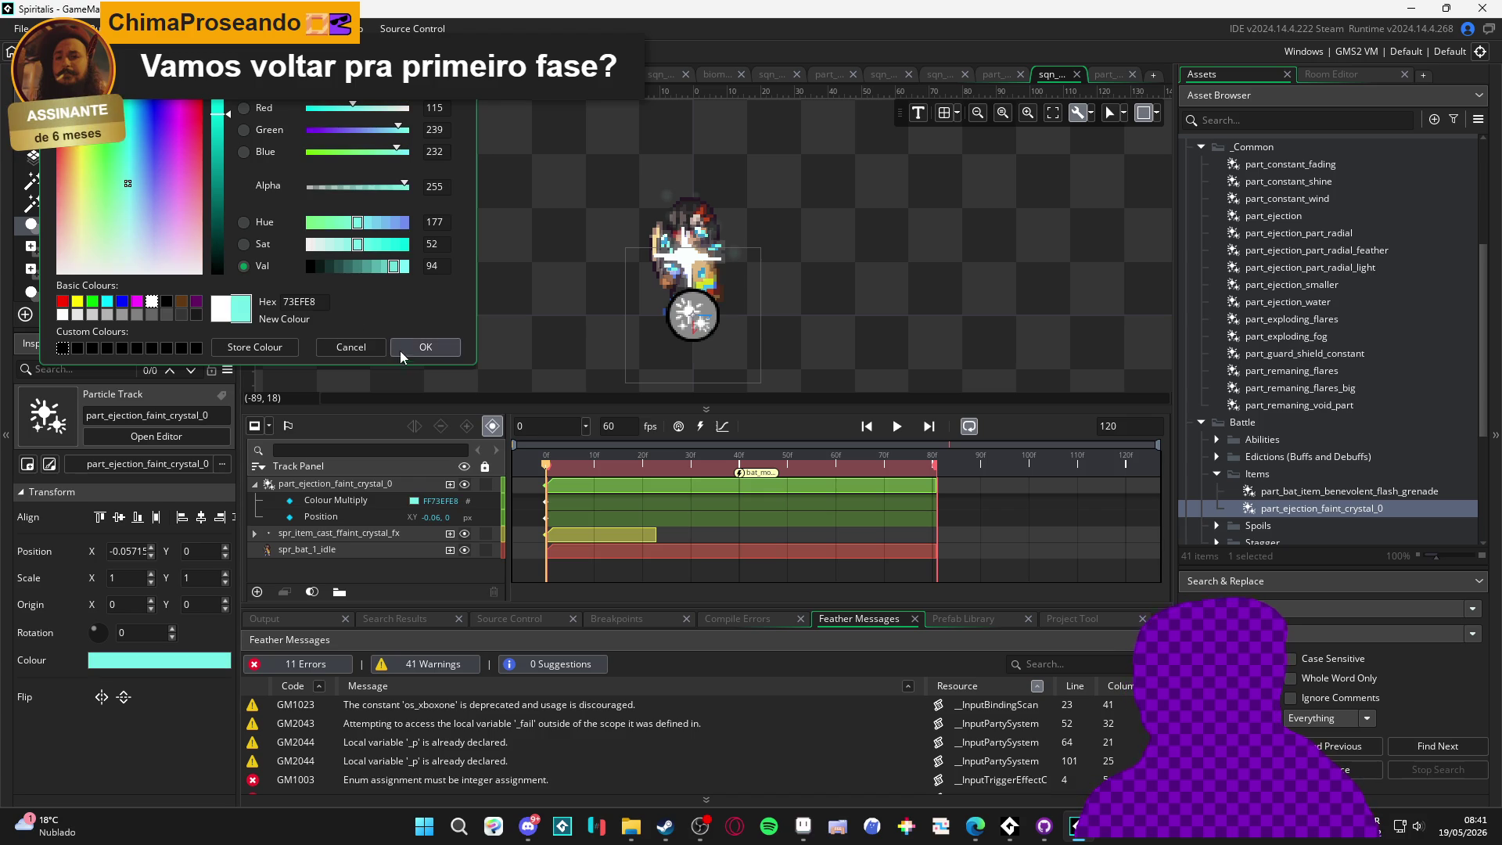
key(Return)
click(785, 467)
key(space)
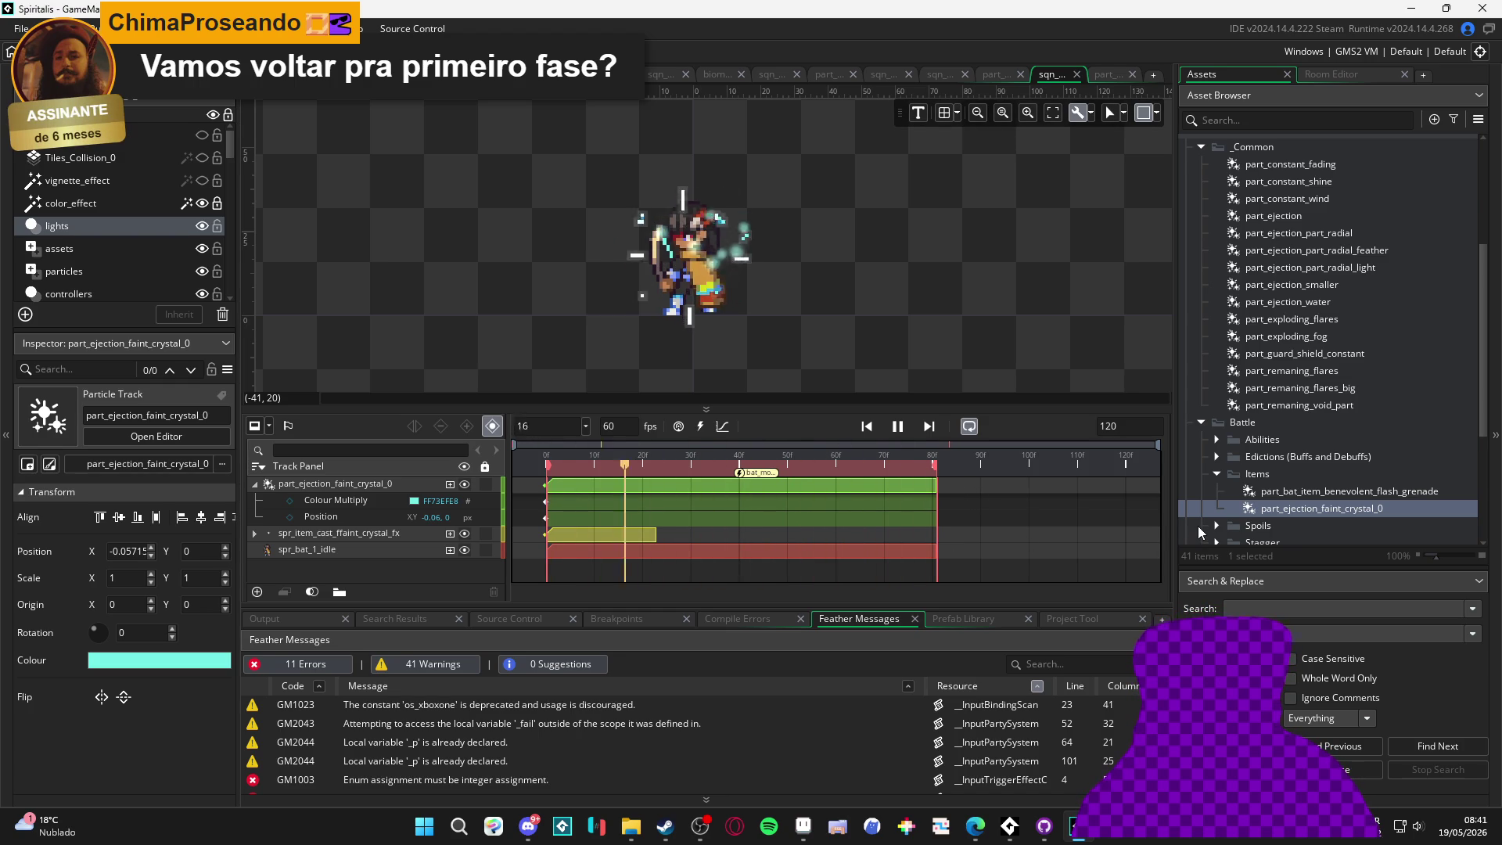
Raise the crystal particles' maximum life to 120 and preview it in the sequence
double_click(1292, 505)
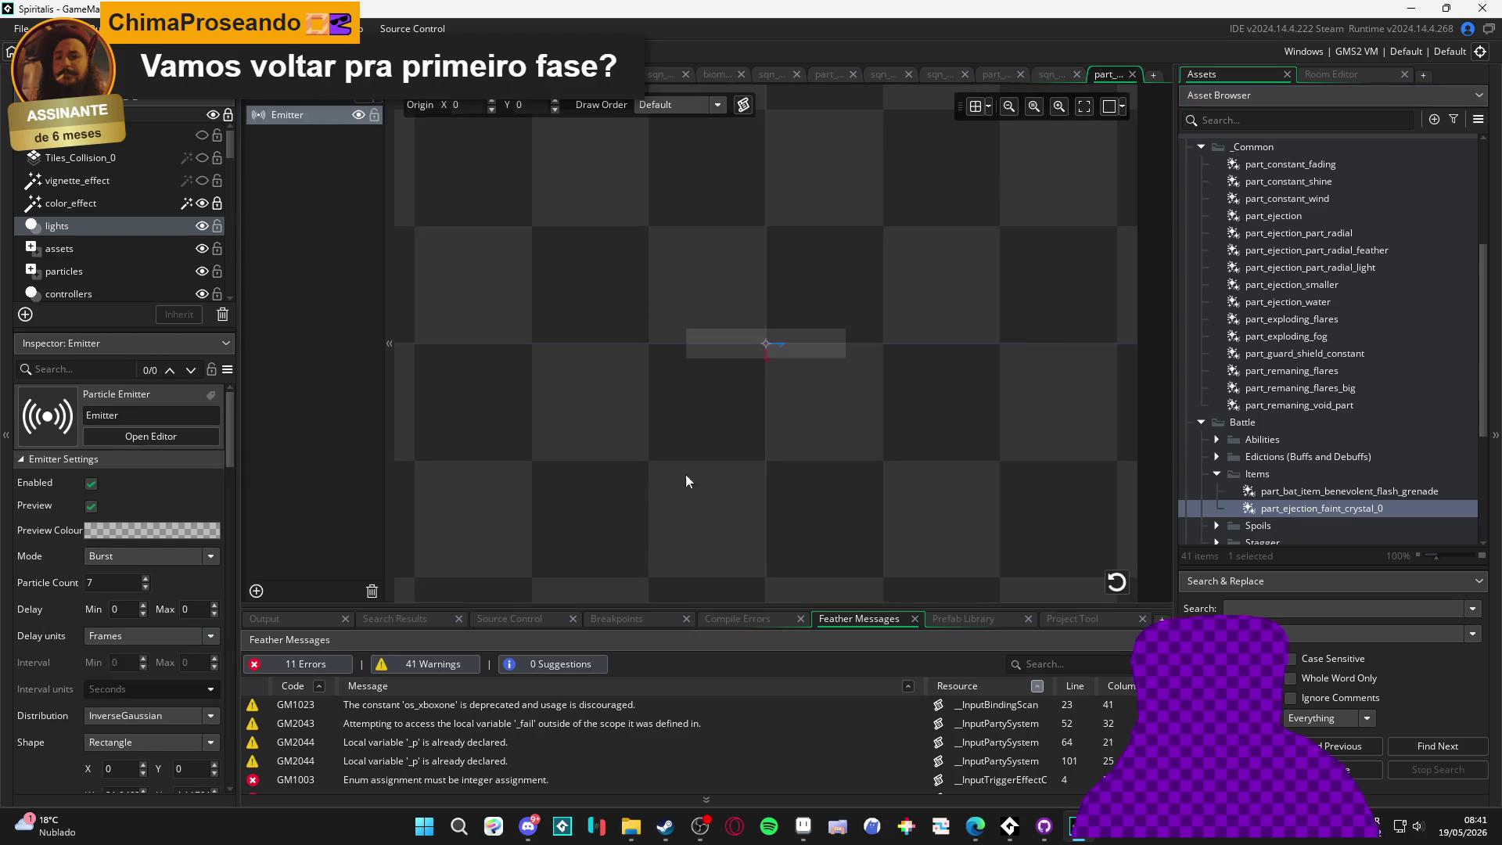
scroll(55, 556, down, 10)
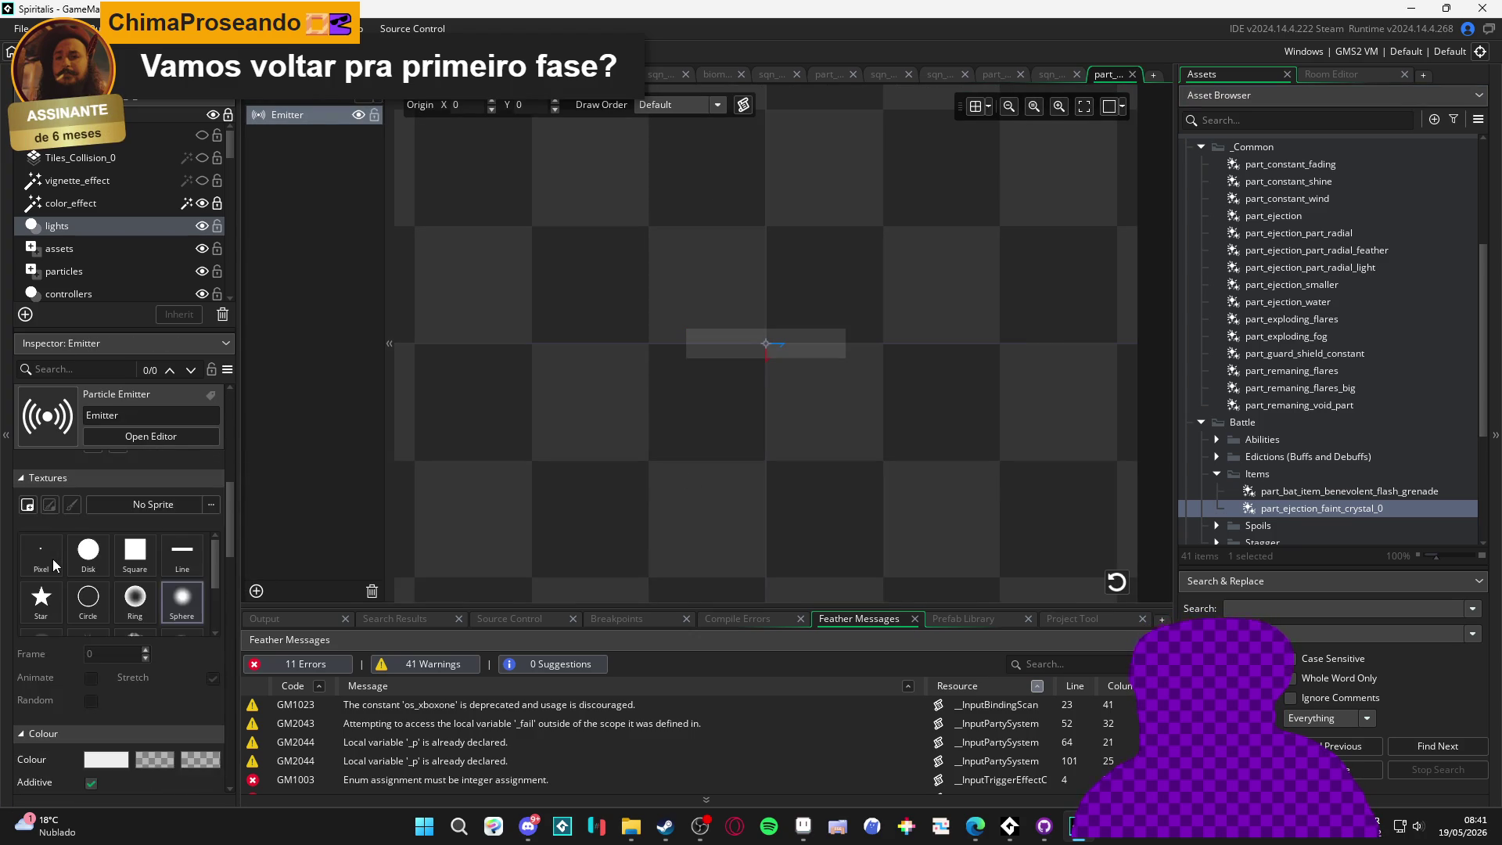
click(117, 713)
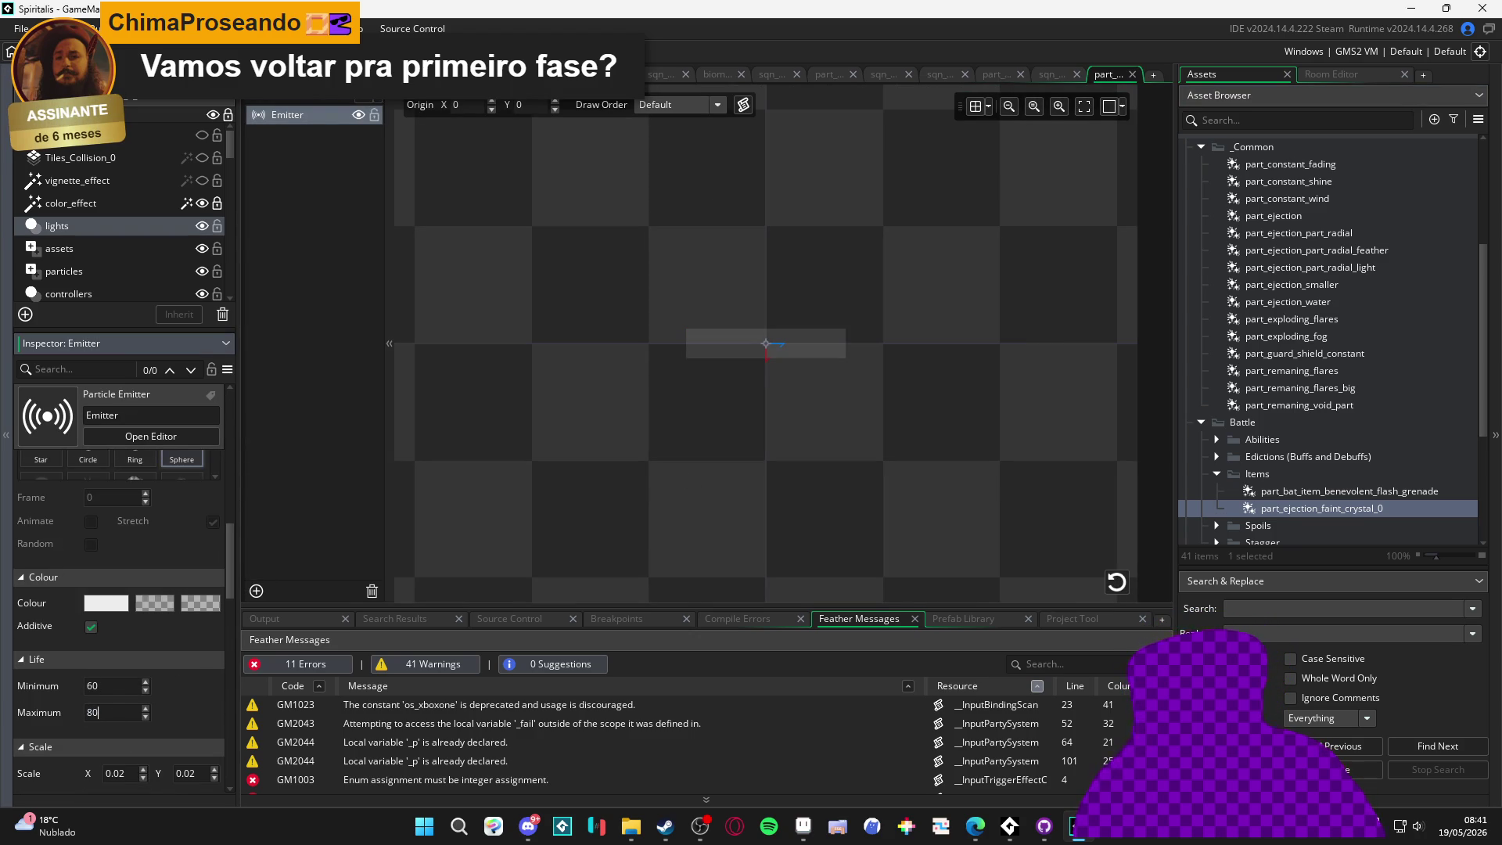
click(1099, 406)
click(1113, 589)
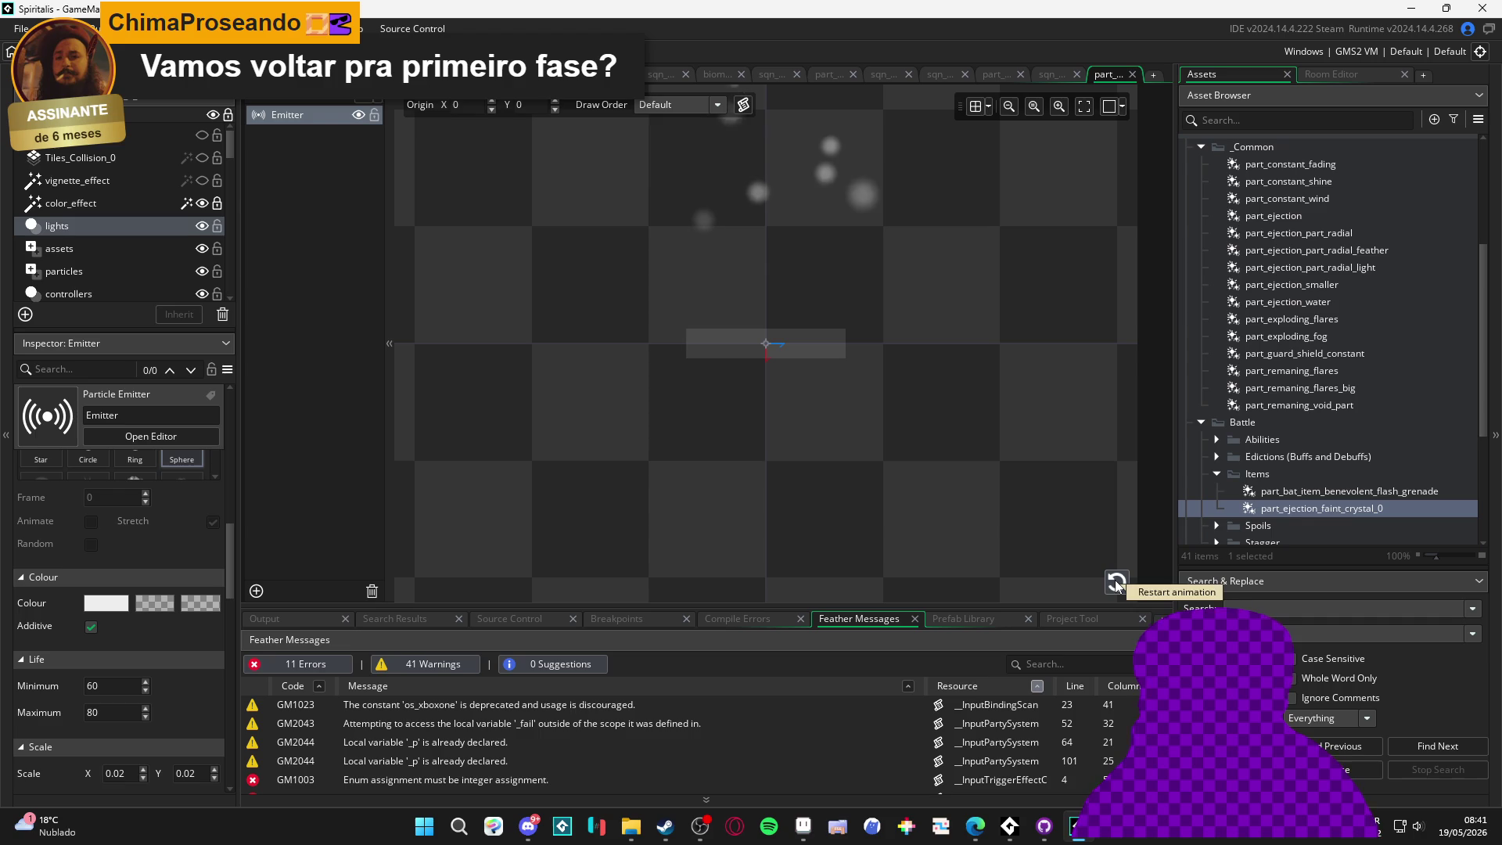
click(1062, 75)
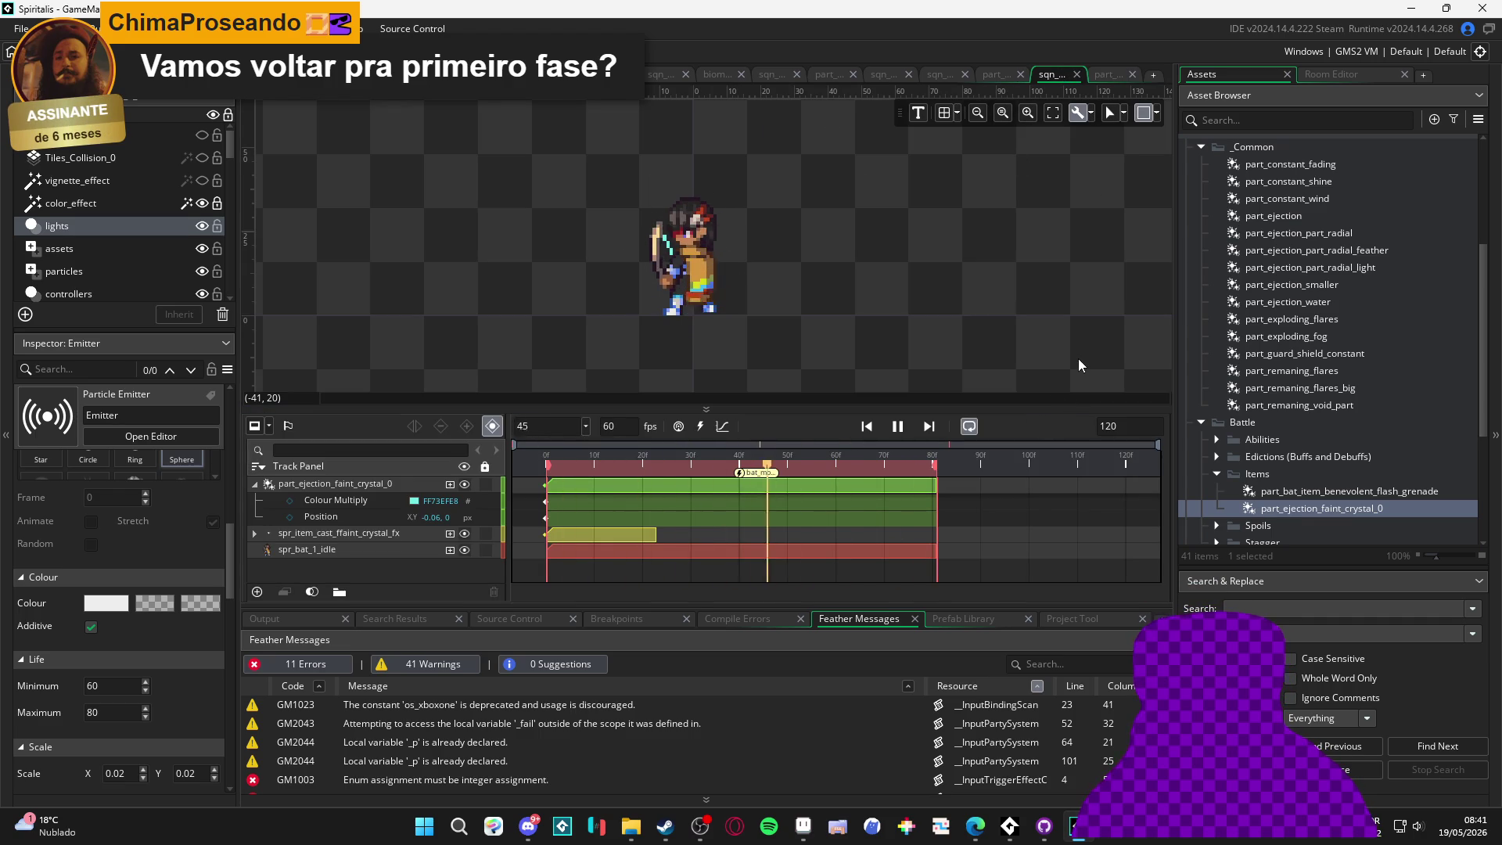
click(900, 427)
click(1100, 74)
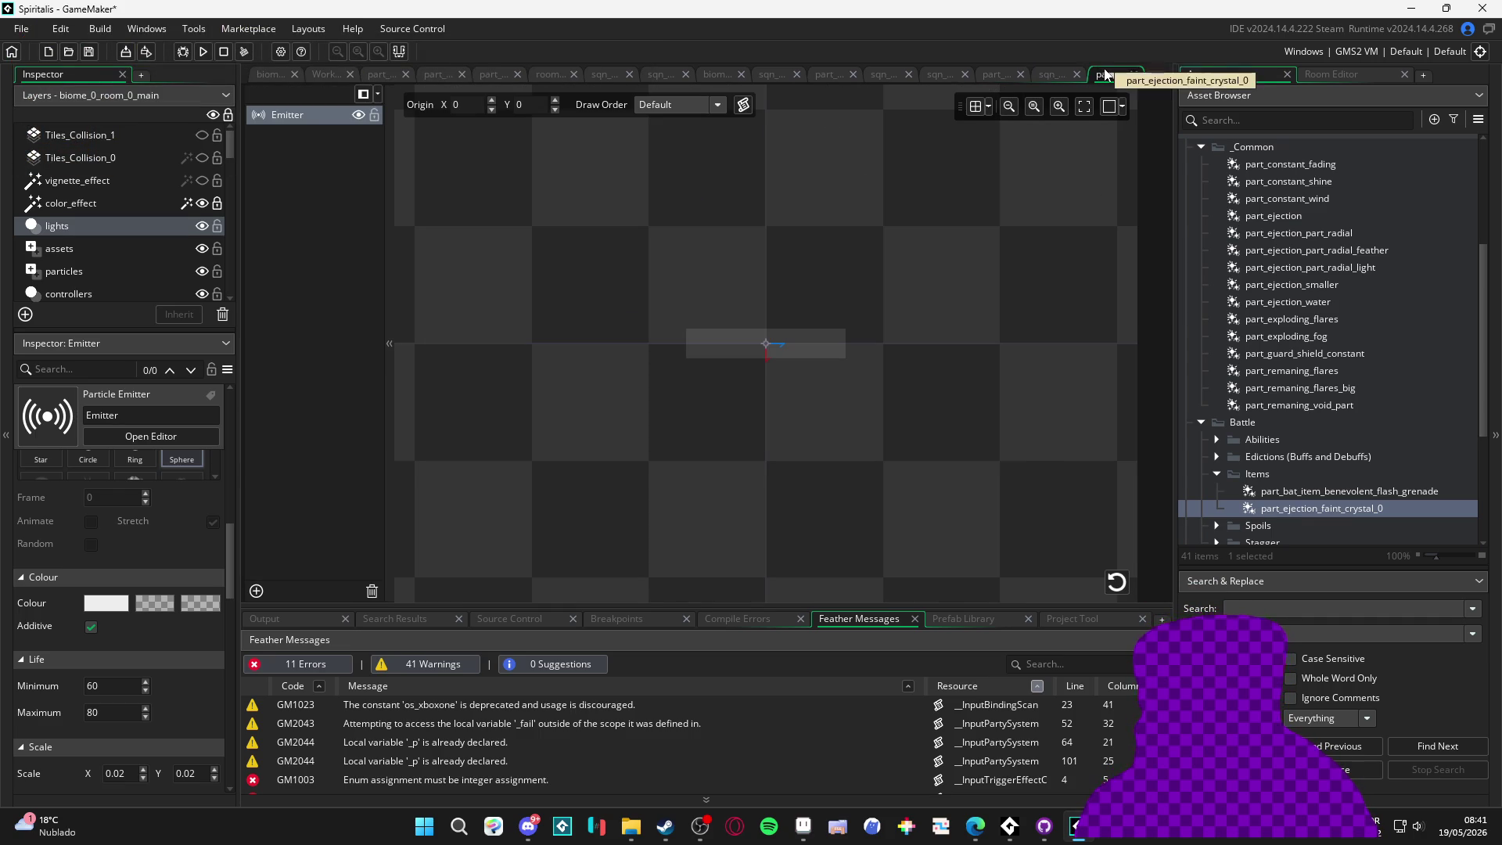
click(99, 707)
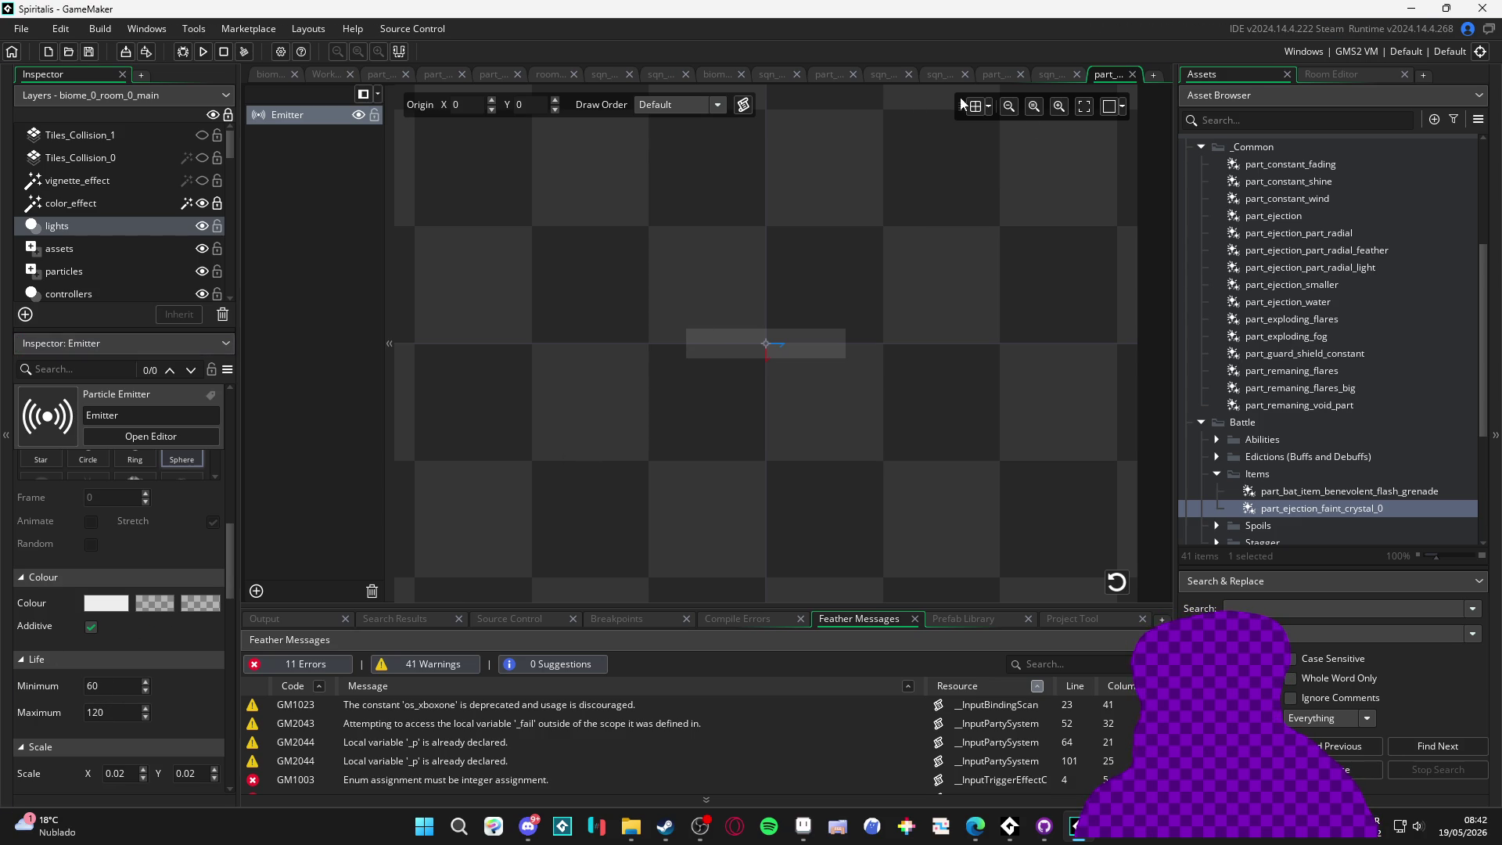
click(1065, 74)
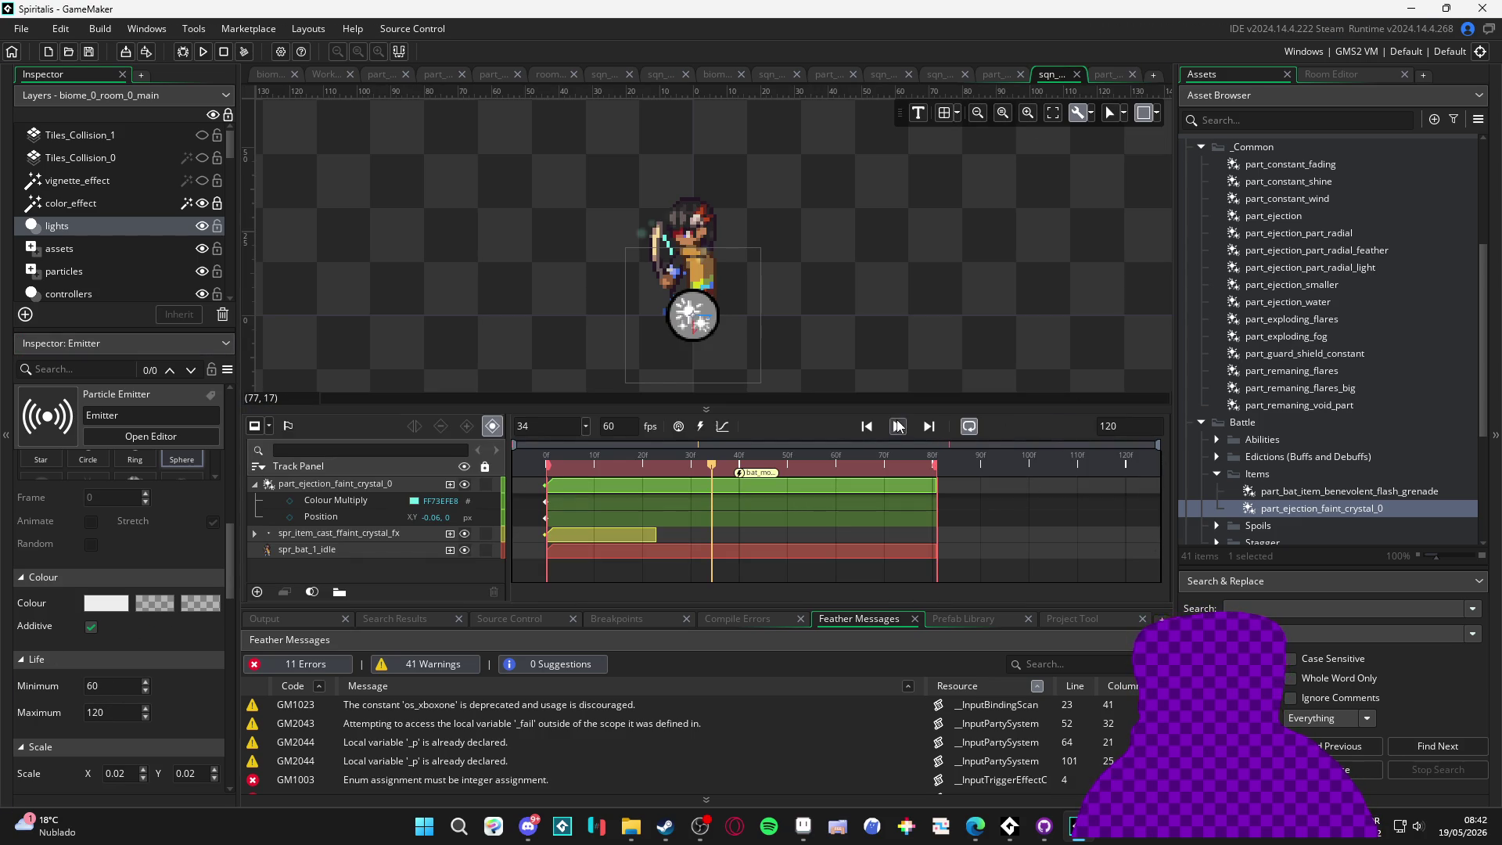
click(898, 426)
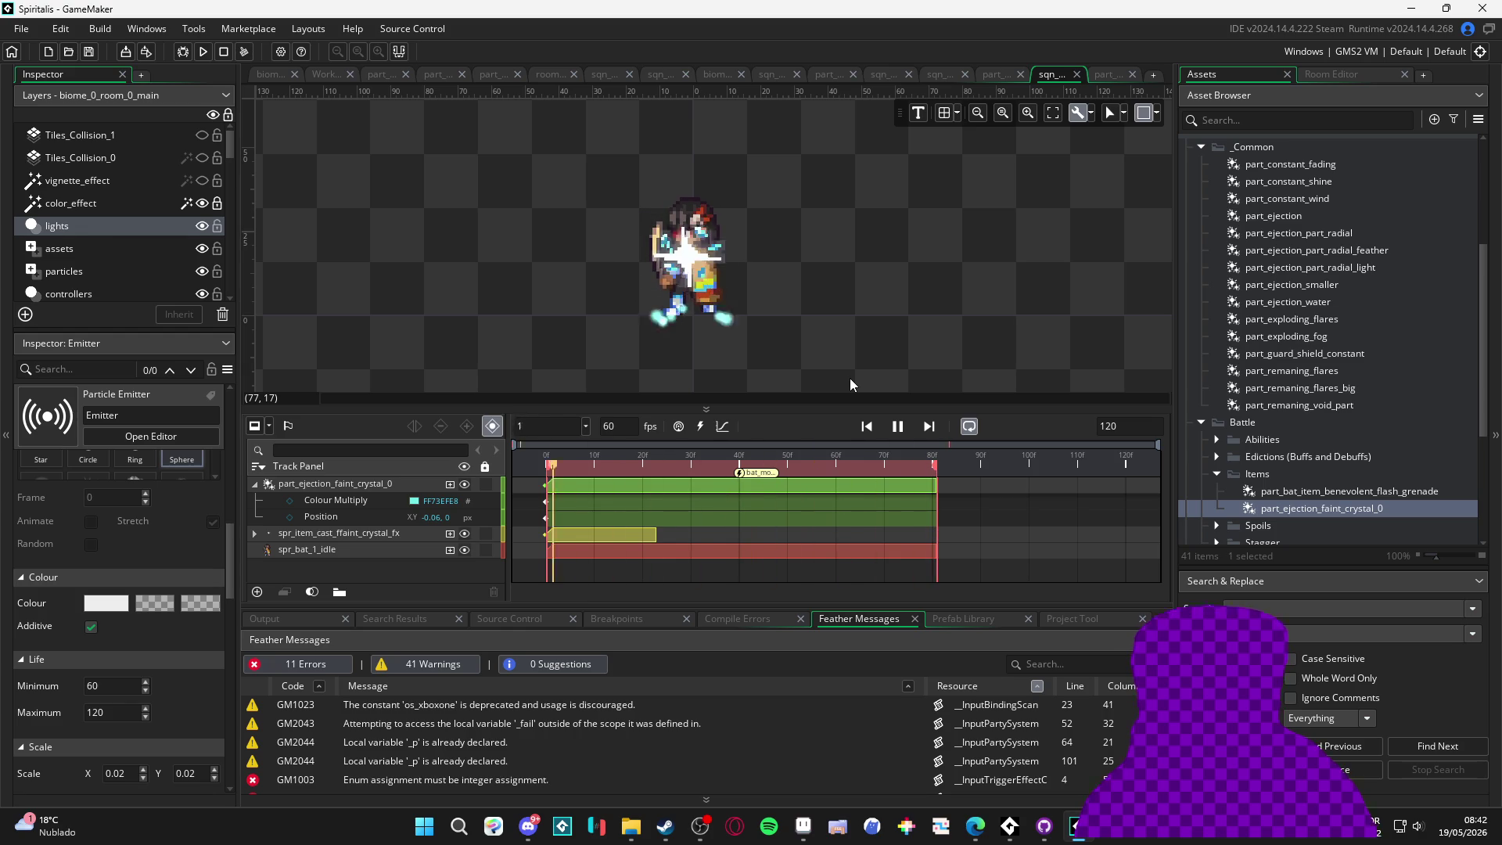
Set the particles' speed increment to -0.05 and check it in the sequence
click(1110, 75)
scroll(63, 660, down, 5)
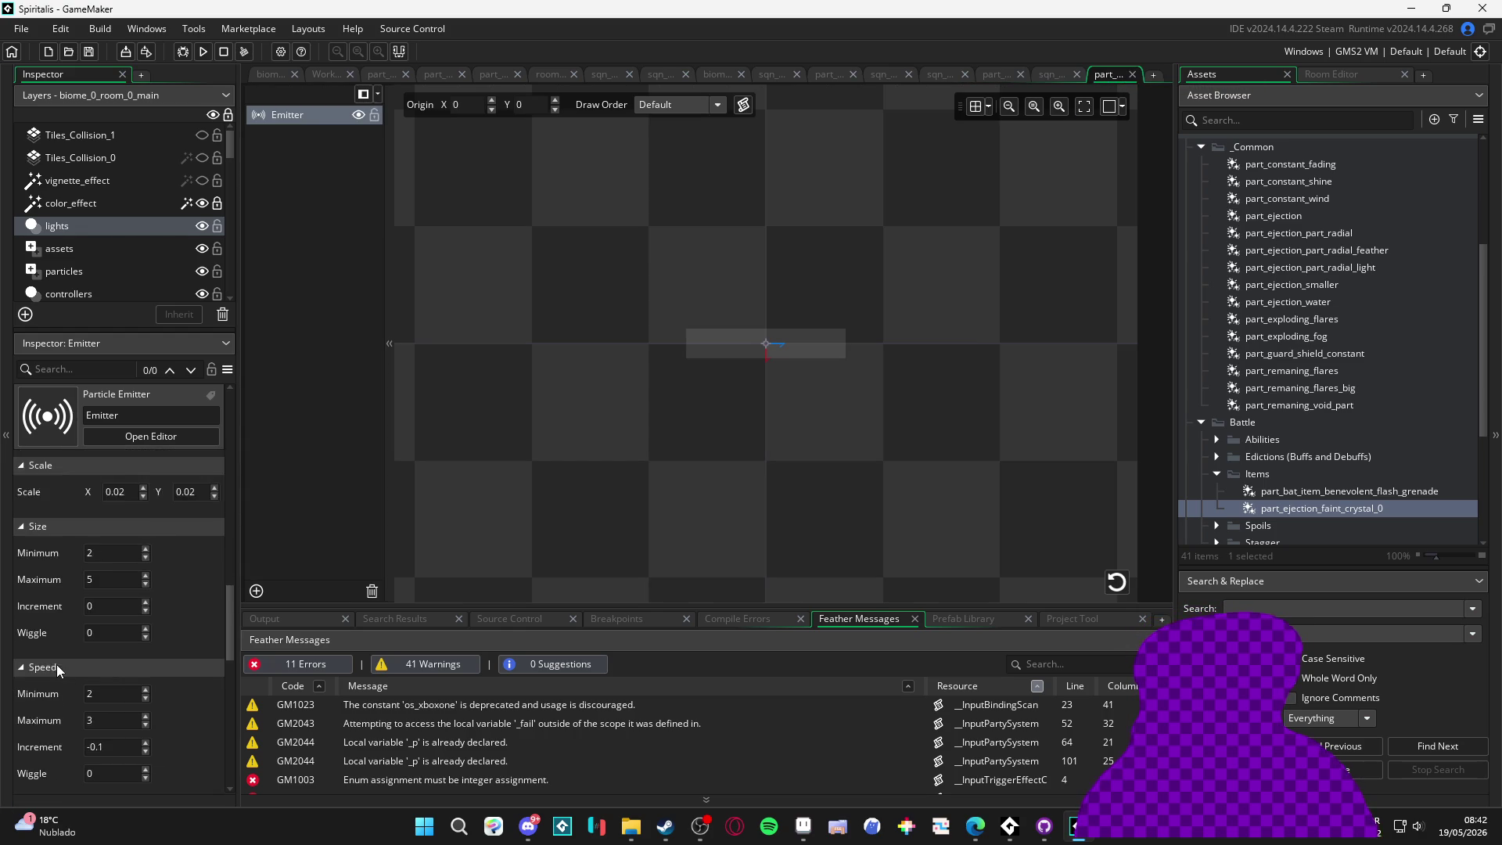
scroll(57, 664, down, 3)
click(106, 629)
key(BackSpace)
text(05)
click(506, 467)
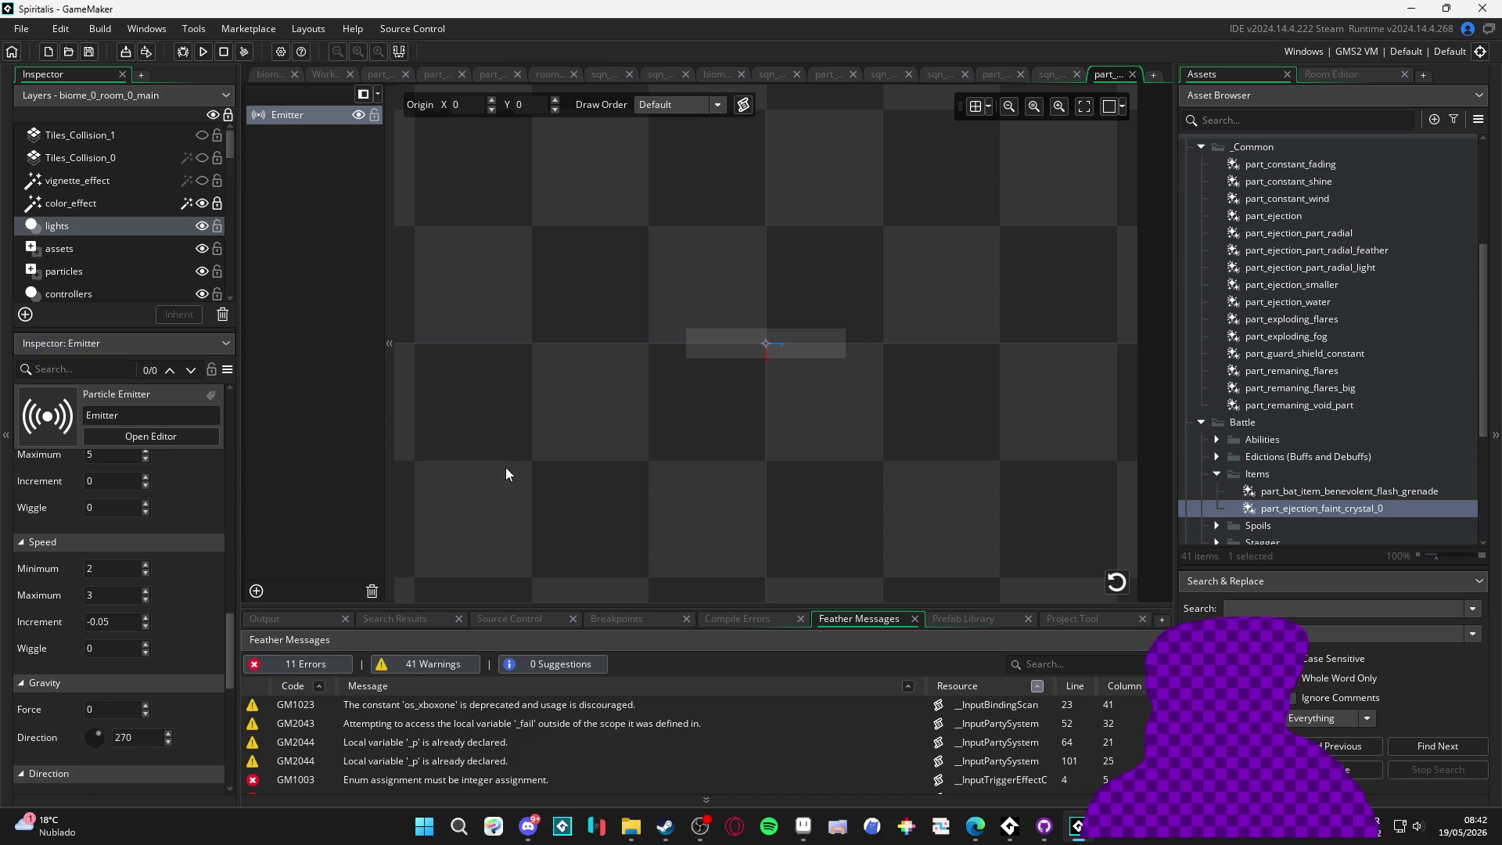
click(1067, 71)
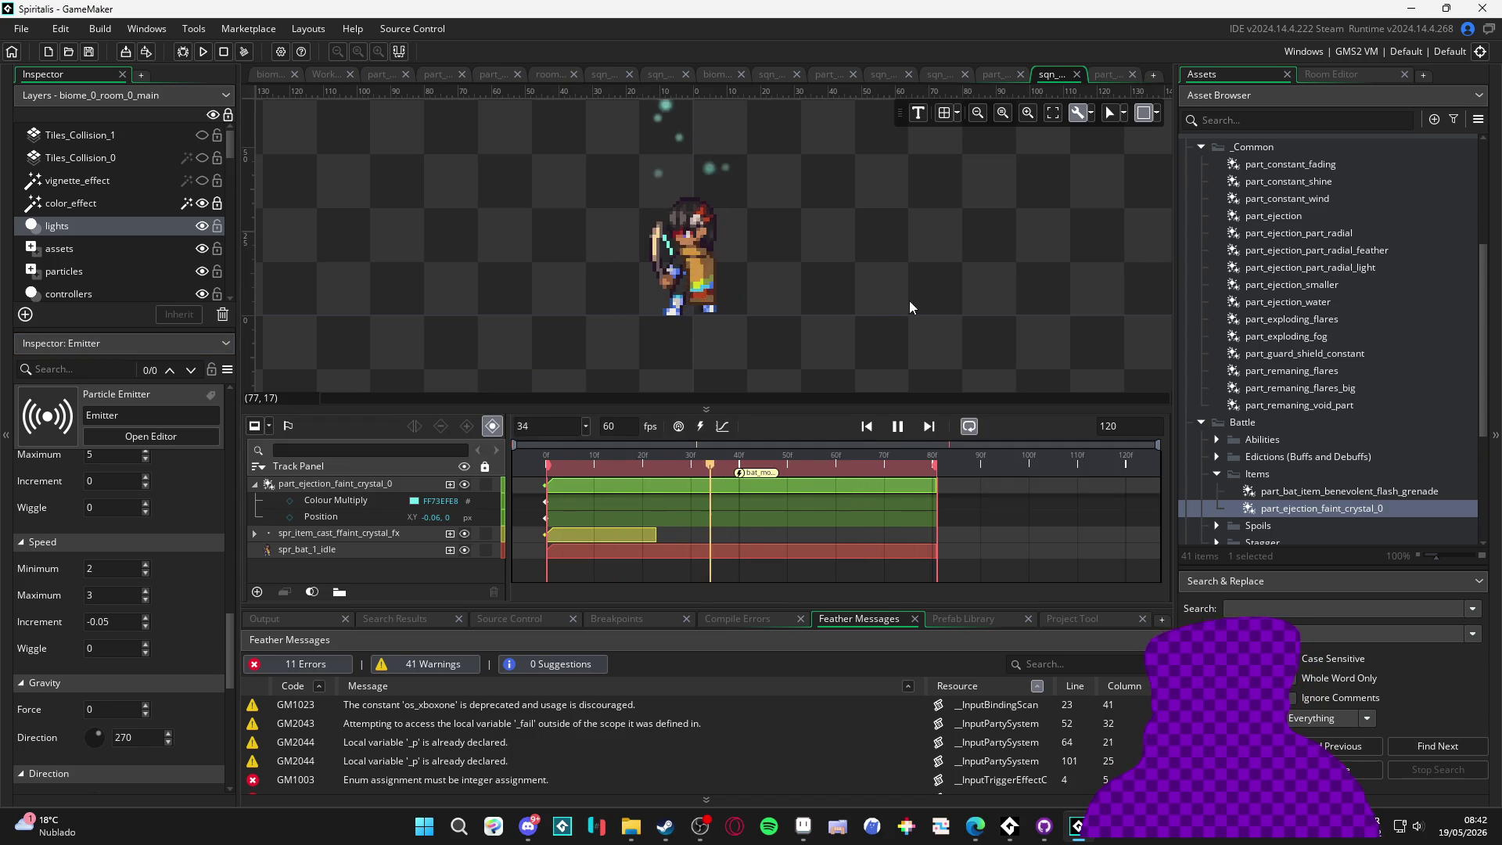
scroll(823, 310, down, 1)
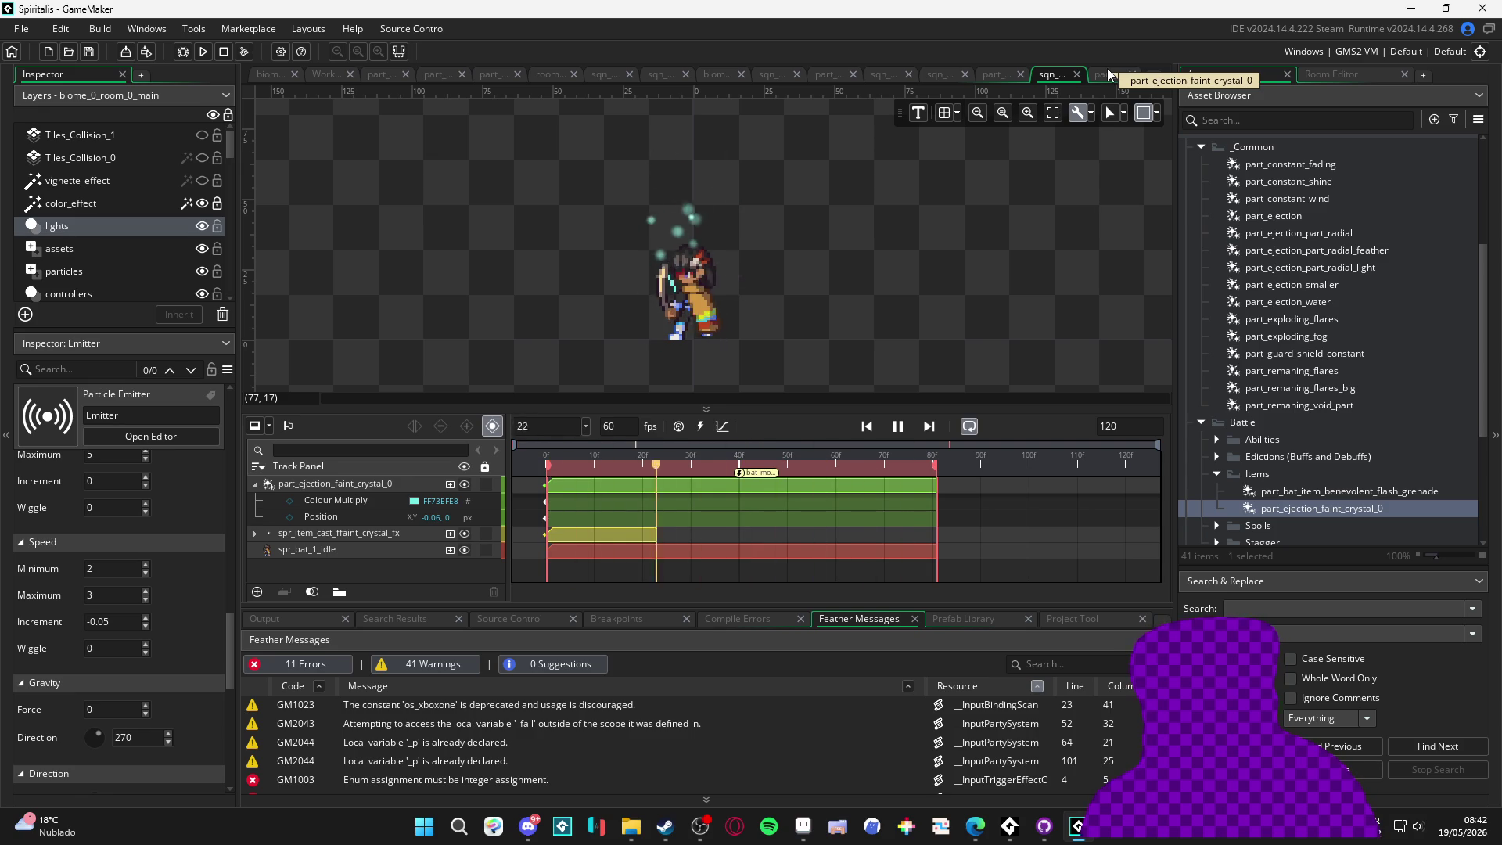
click(1106, 68)
Set the emitter's Life Maximum to 80 and Size Minimum to 1
scroll(66, 638, up, 6)
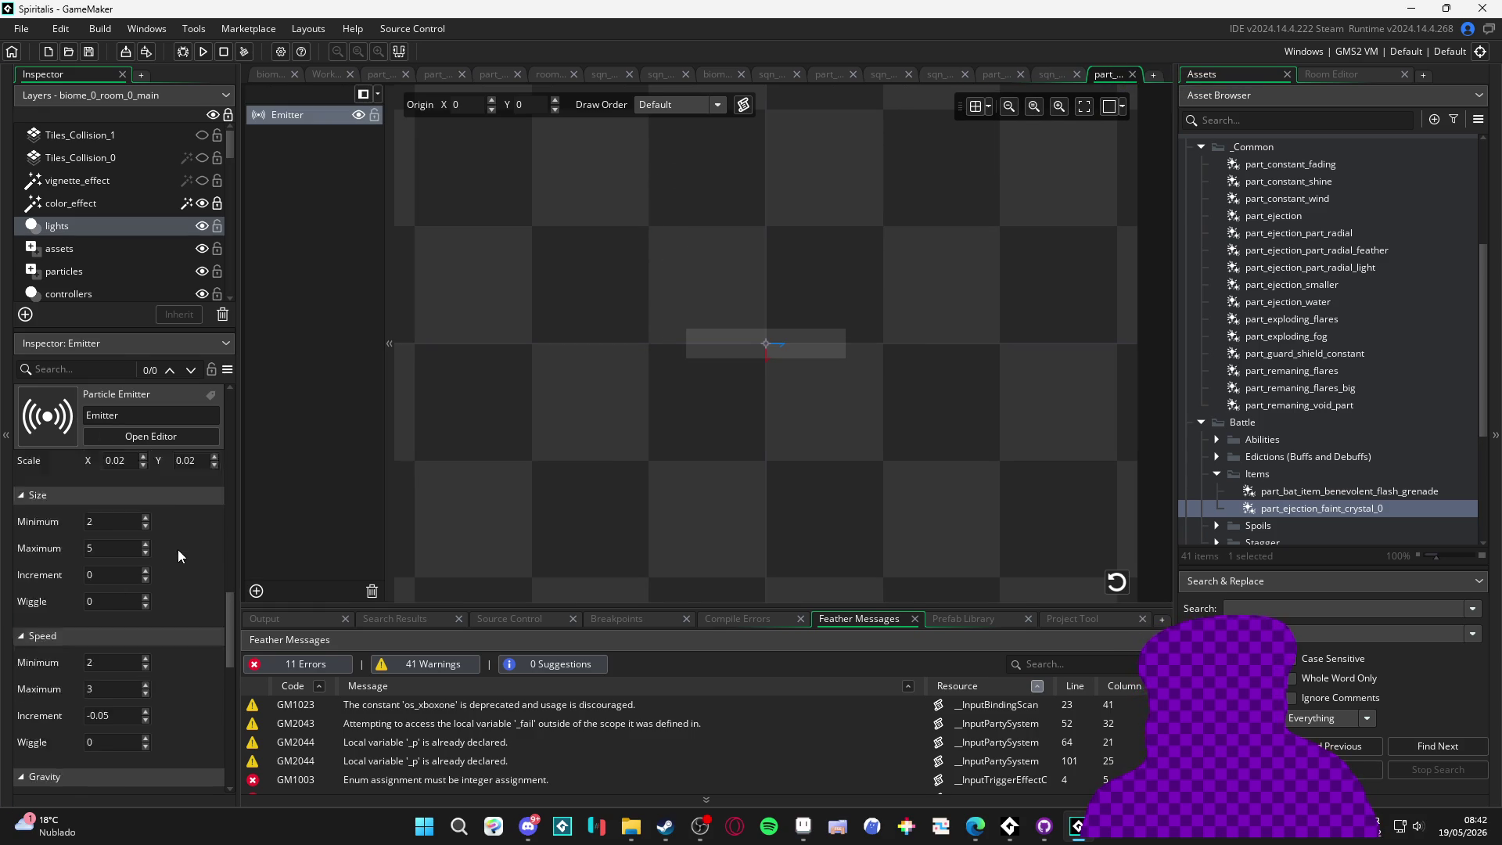
click(98, 587)
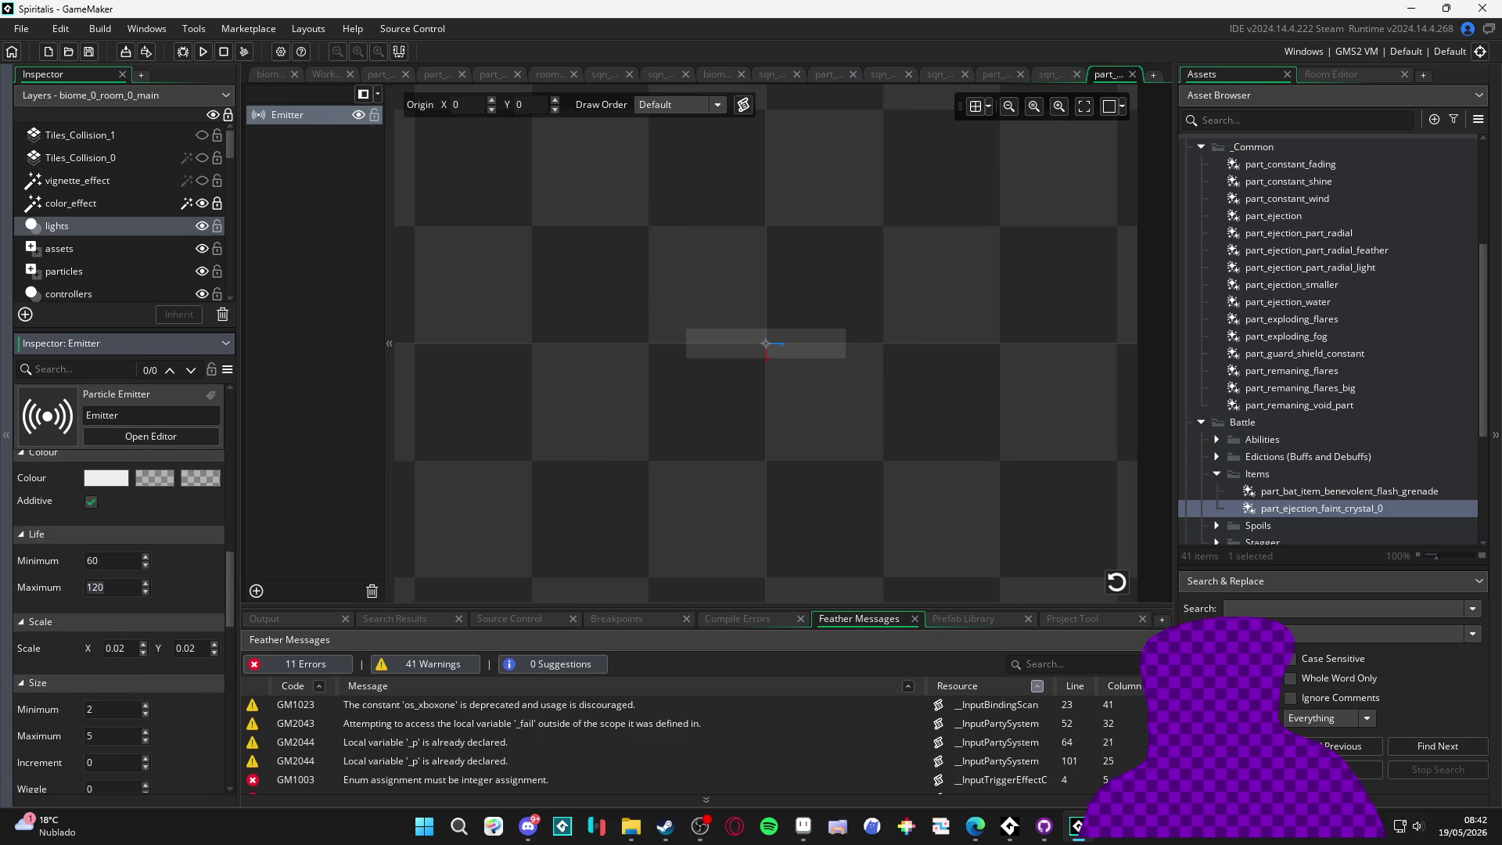
click(975, 127)
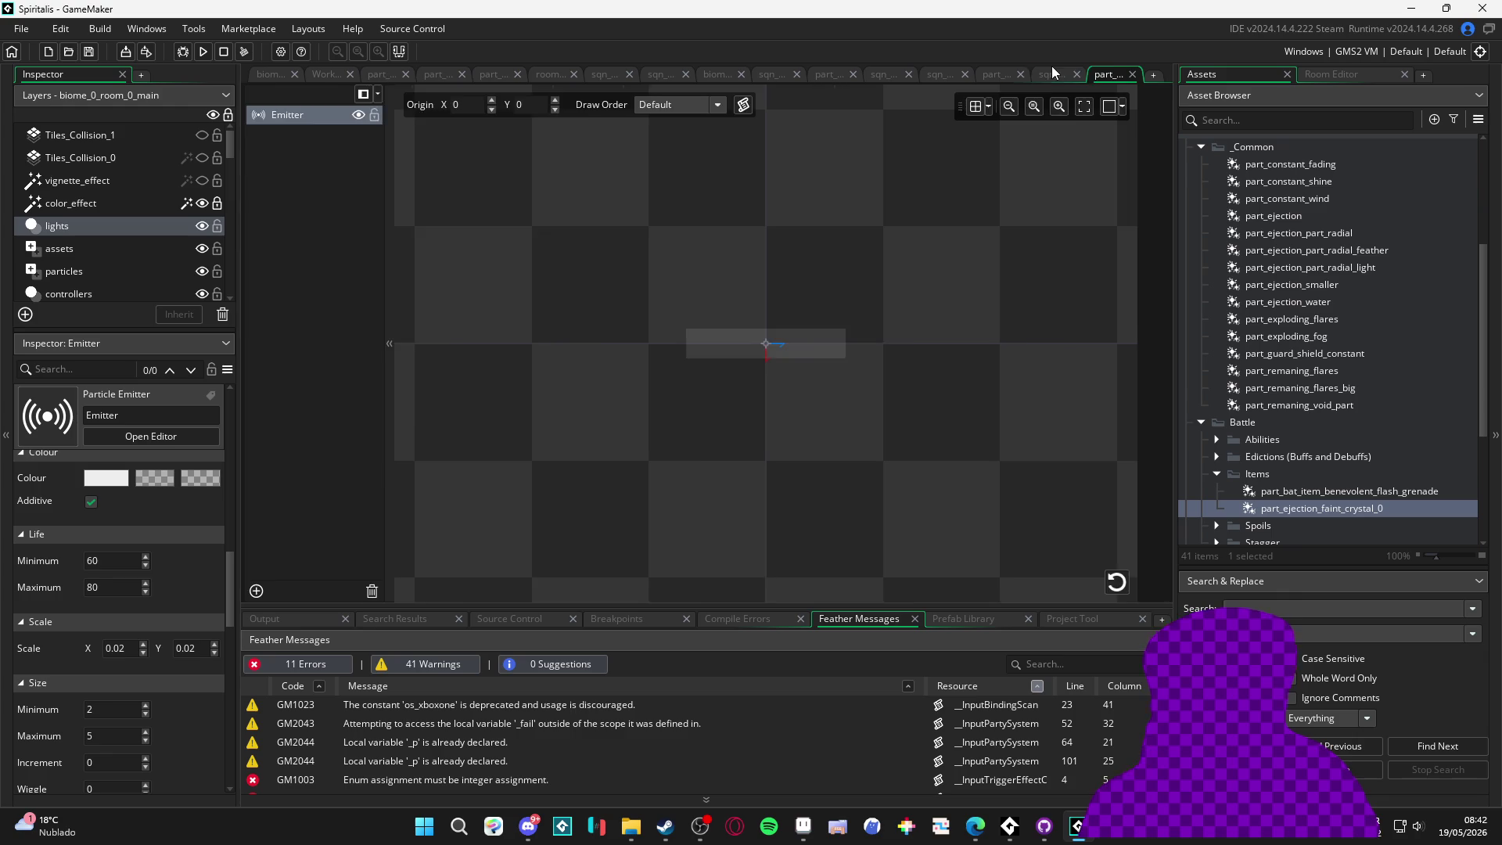
click(1052, 74)
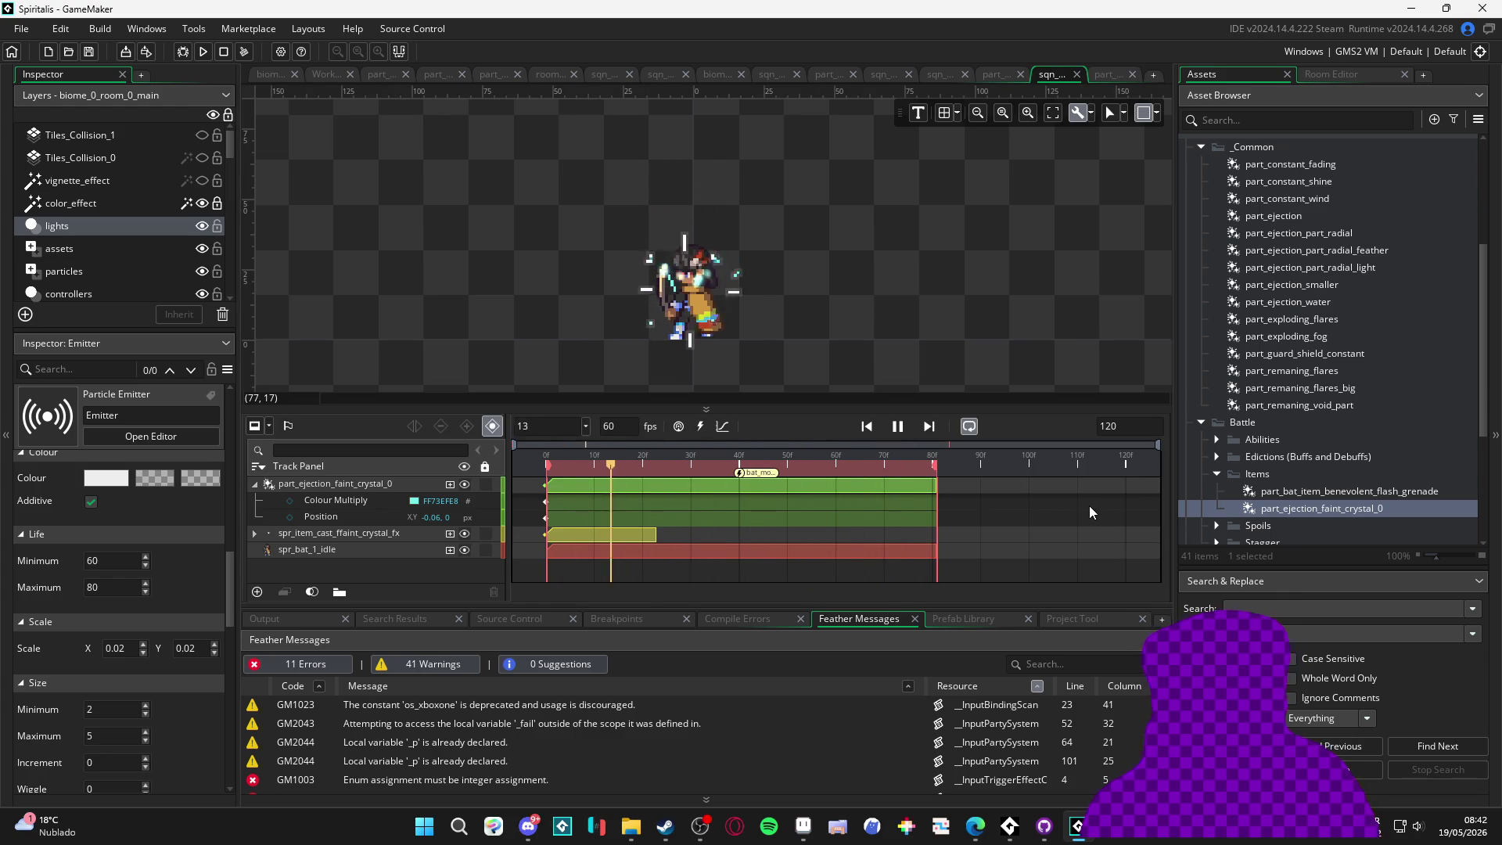
scroll(161, 693, down, 1)
click(145, 682)
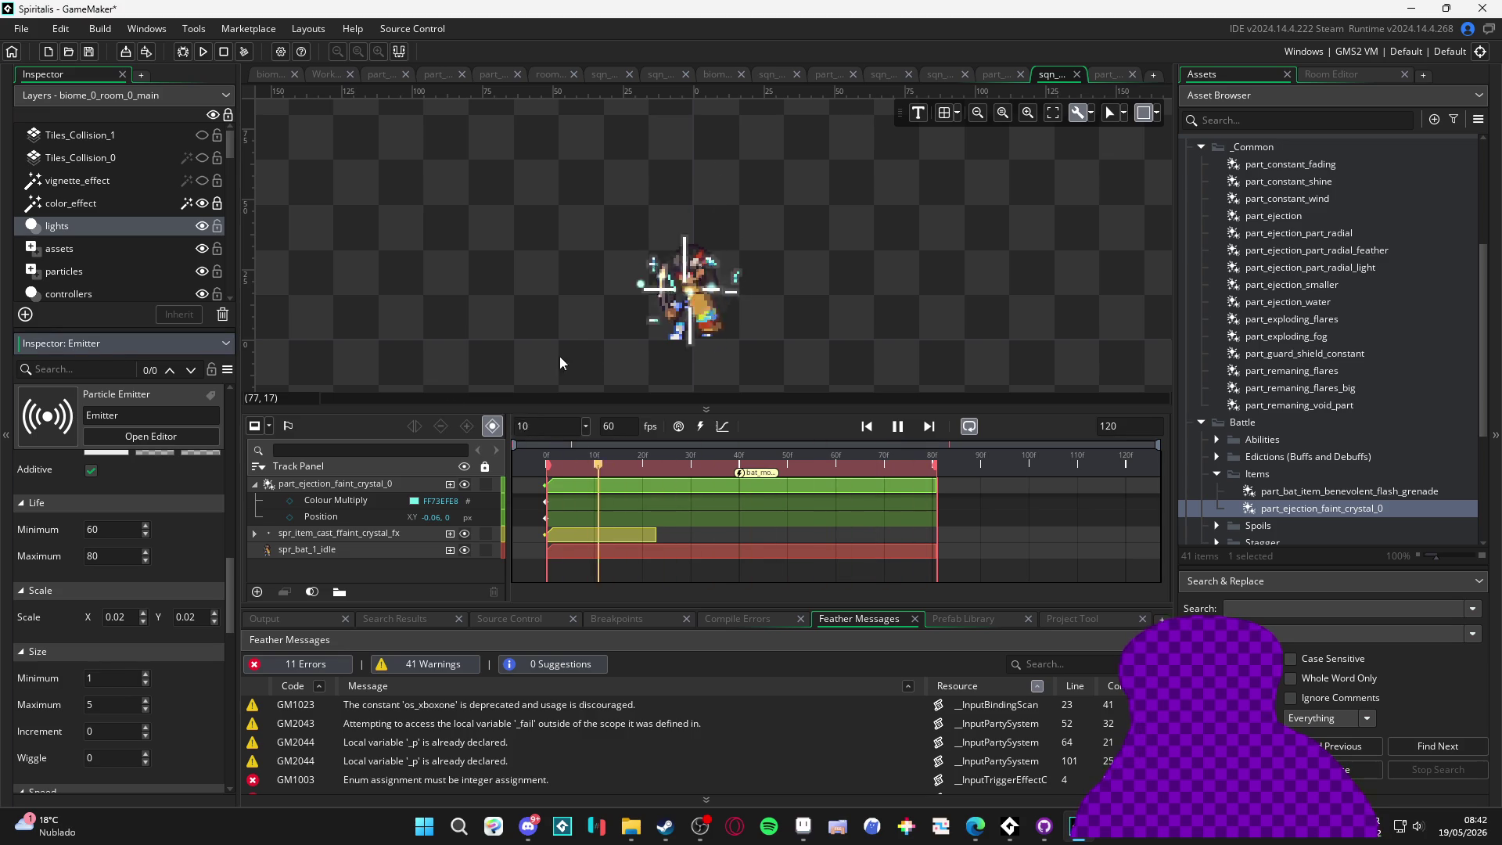
Replay the sequence and particle burst to check the changes, then open biome_1_room_0_arrival
key(space)
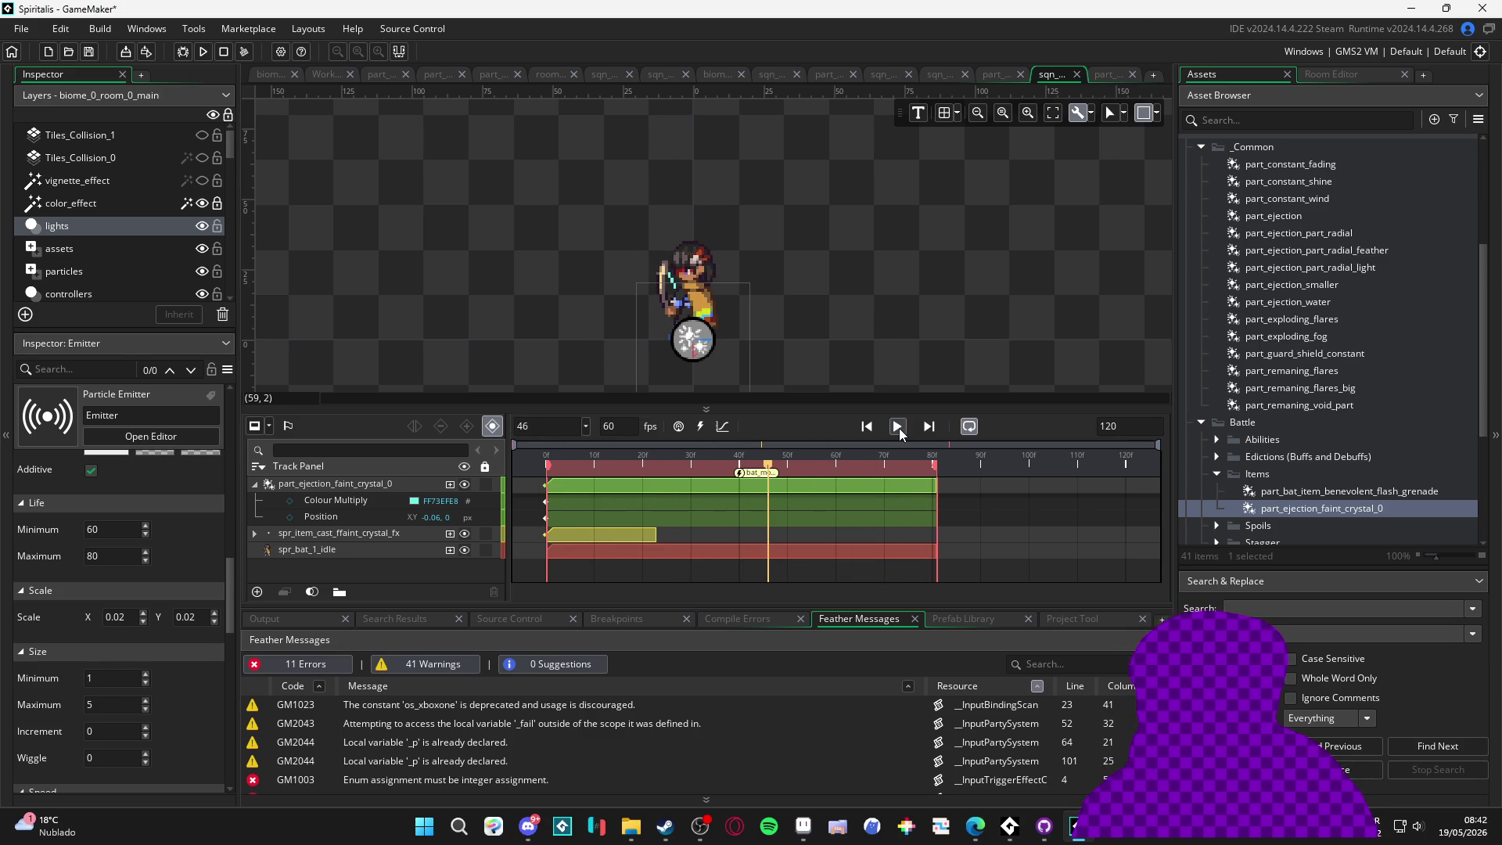
click(899, 427)
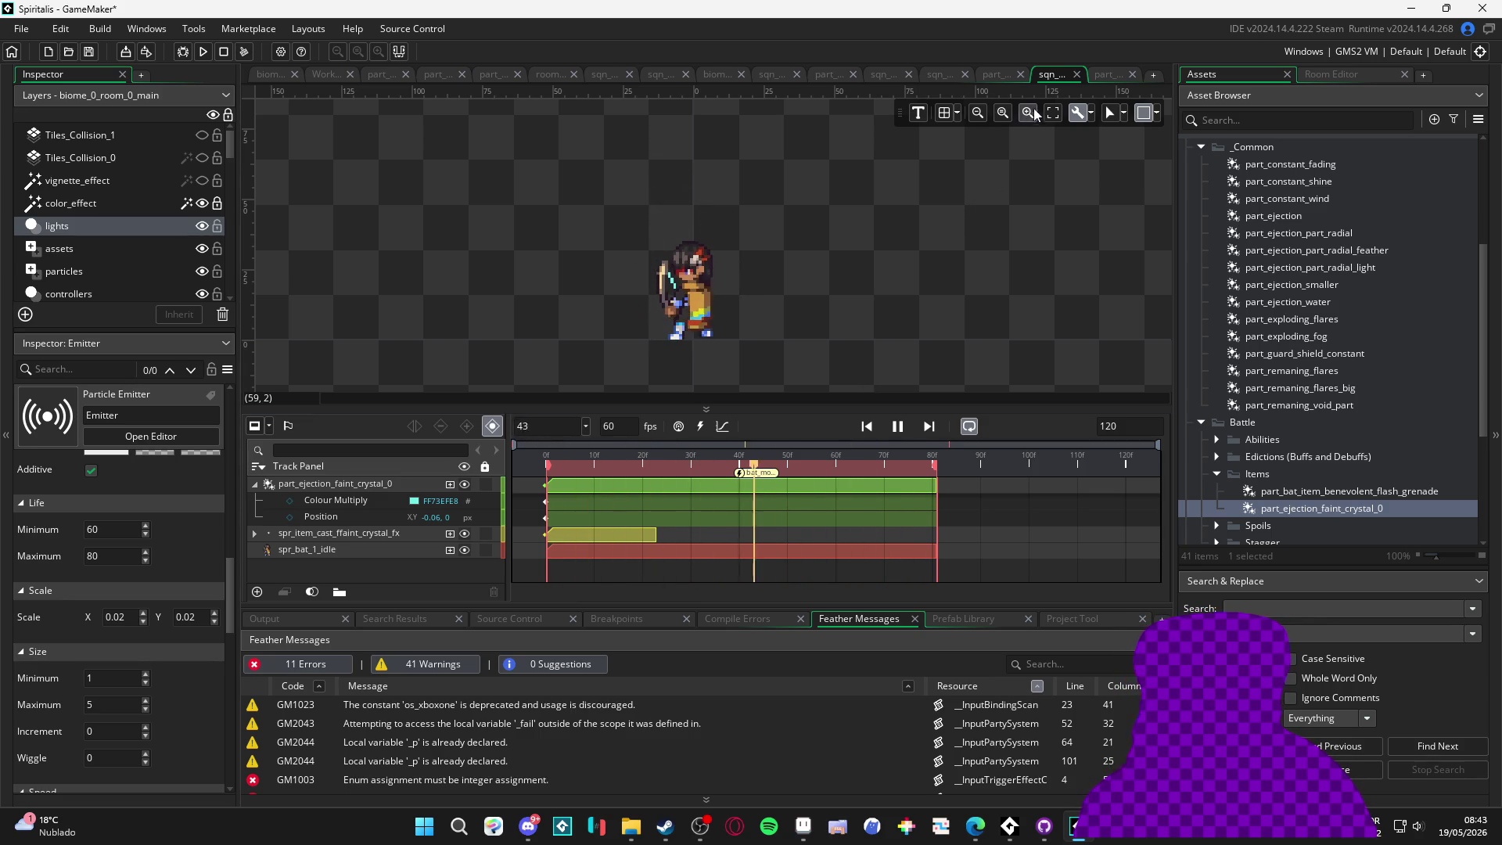
click(1101, 73)
click(1110, 584)
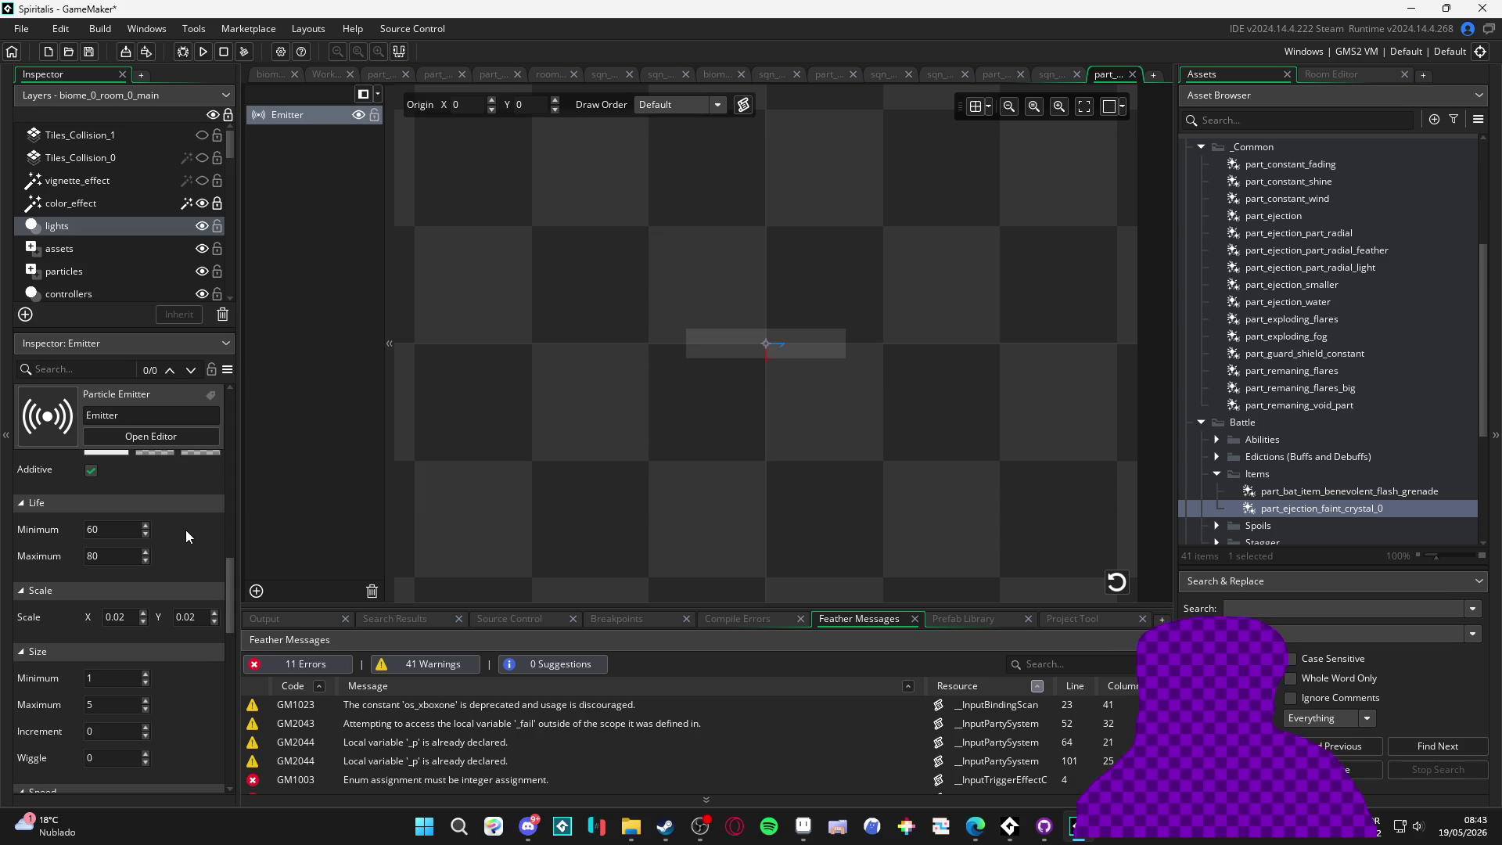
click(1056, 68)
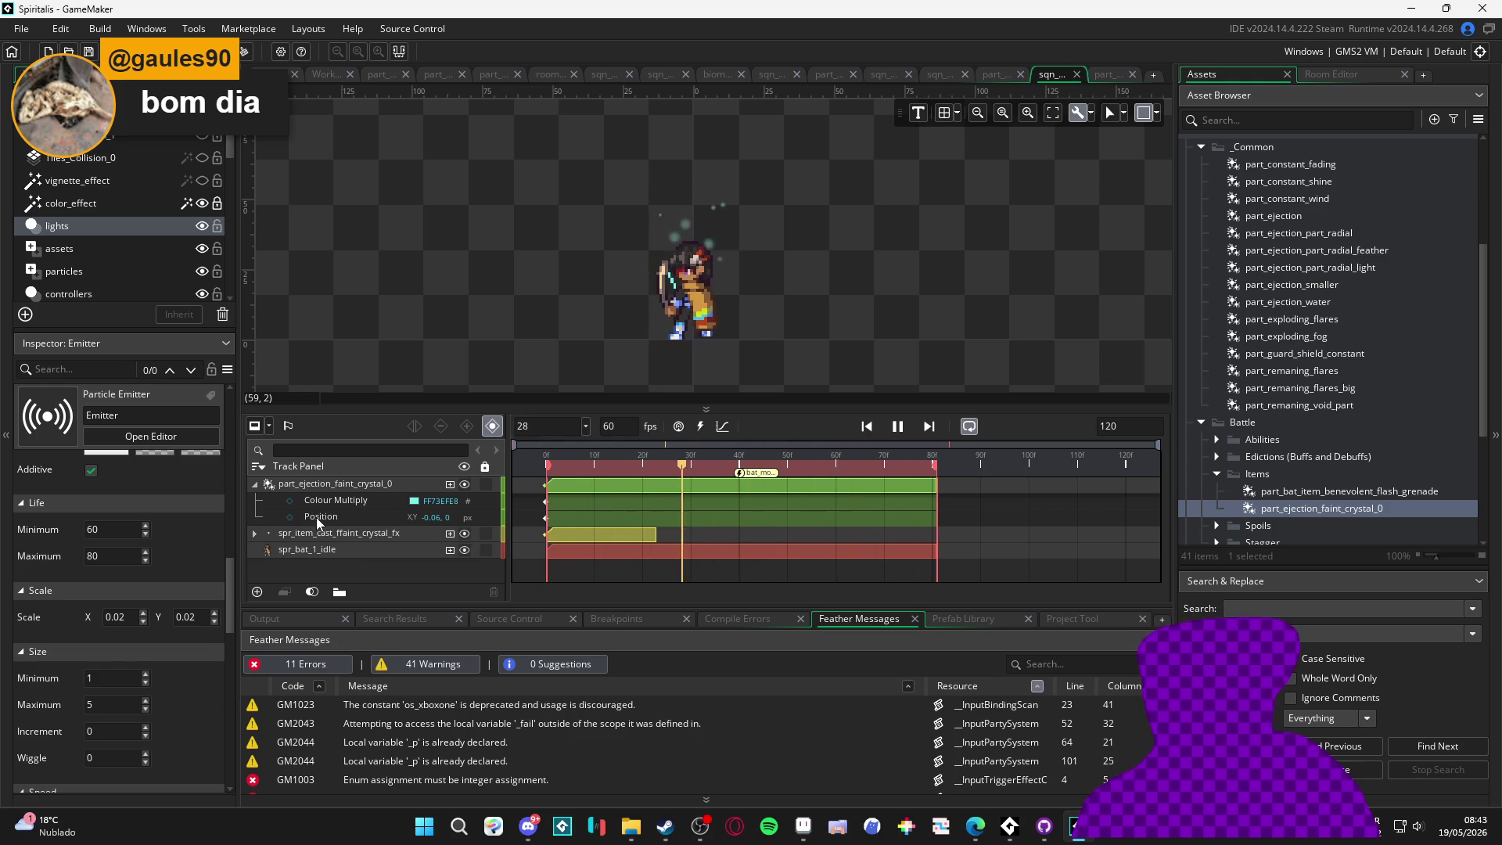
click(270, 74)
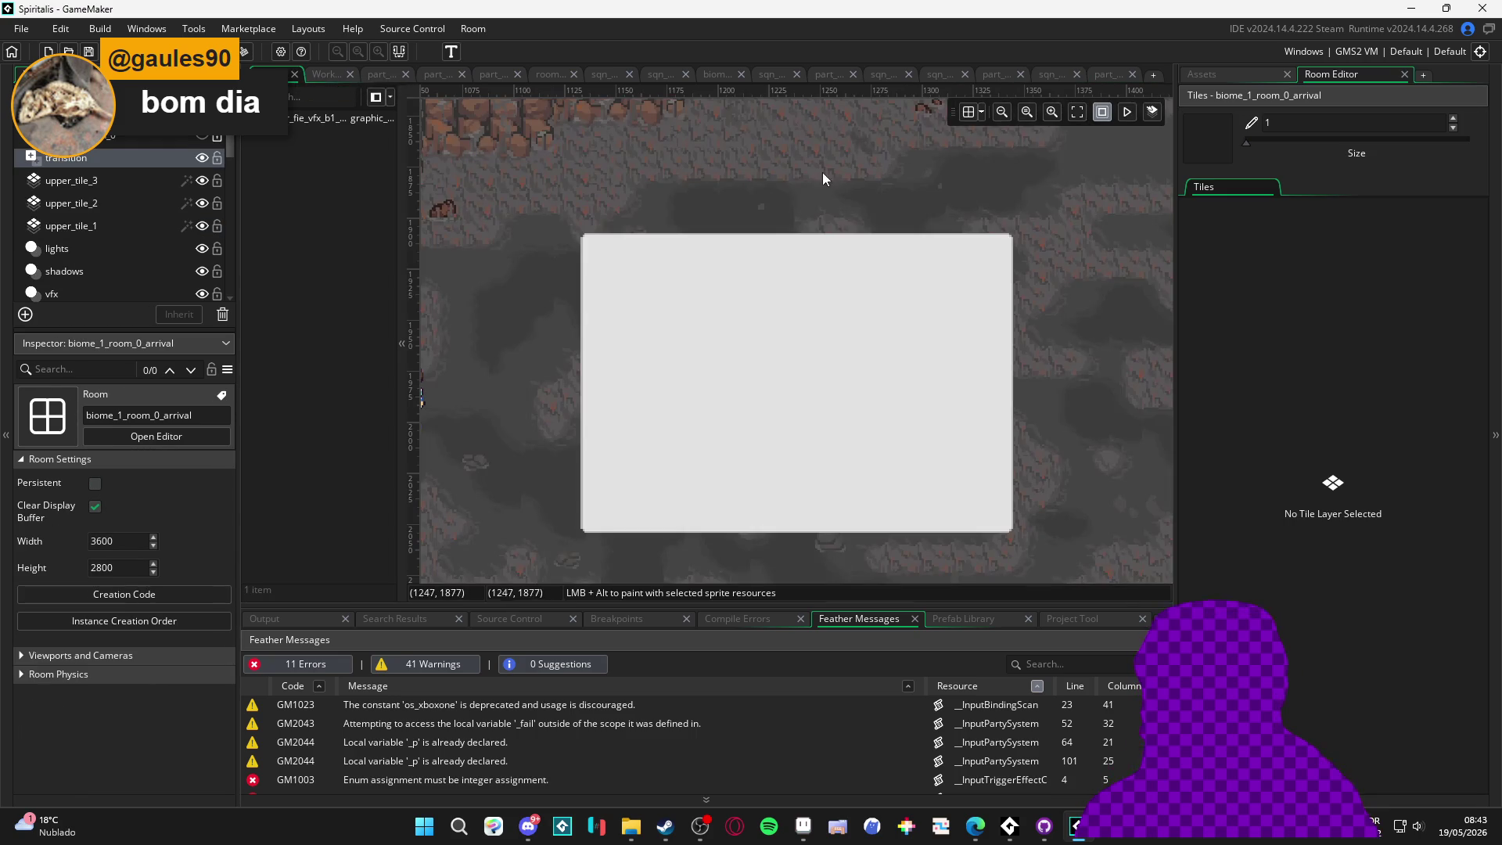
Place the crystal particle system in the arrival room as a trial, then delete it
click(1239, 74)
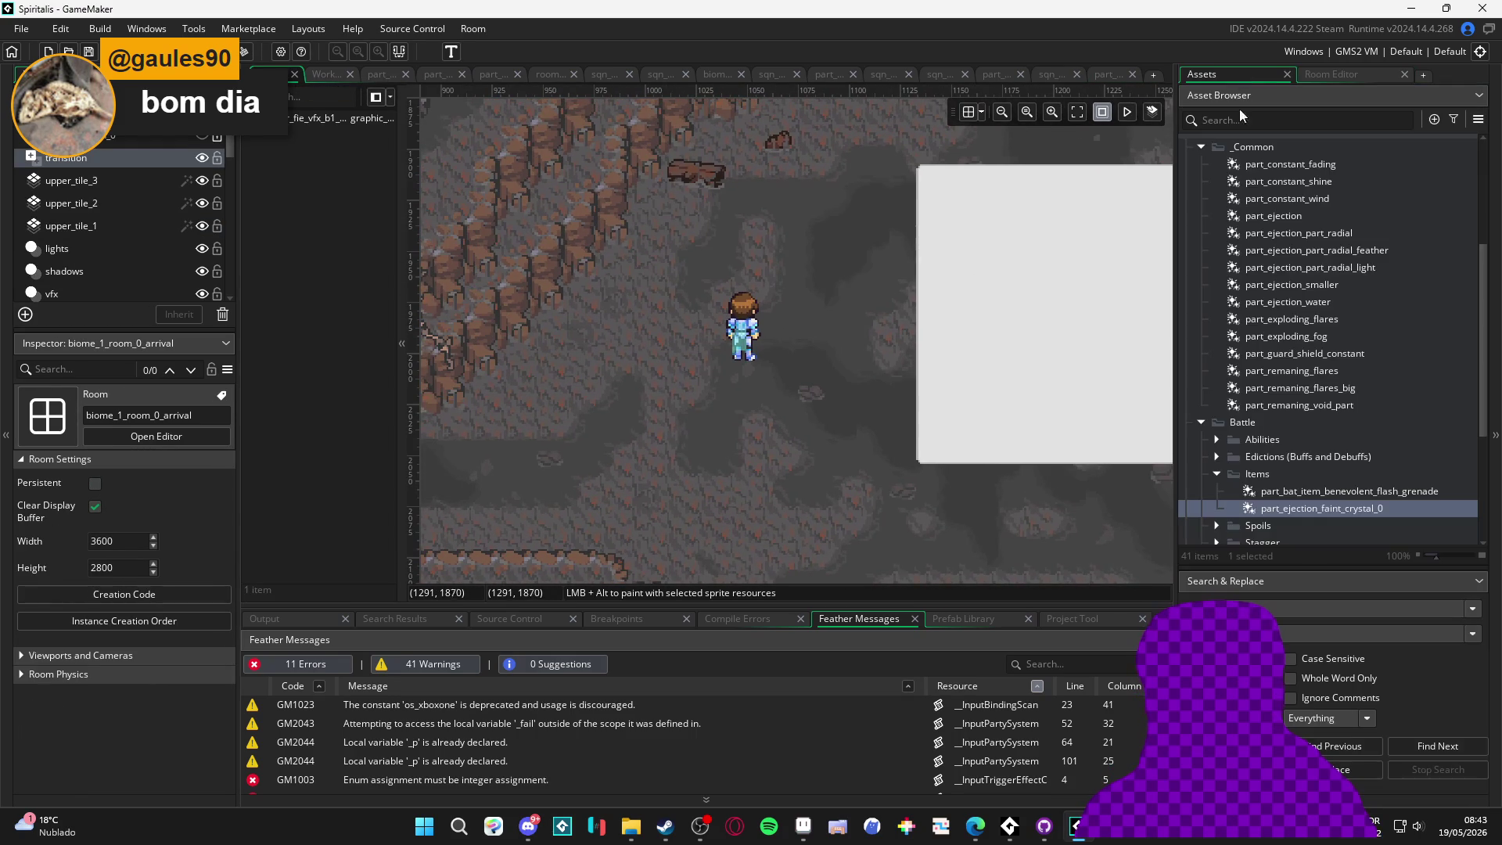
scroll(1406, 445, up, 4)
scroll(1405, 444, down, 8)
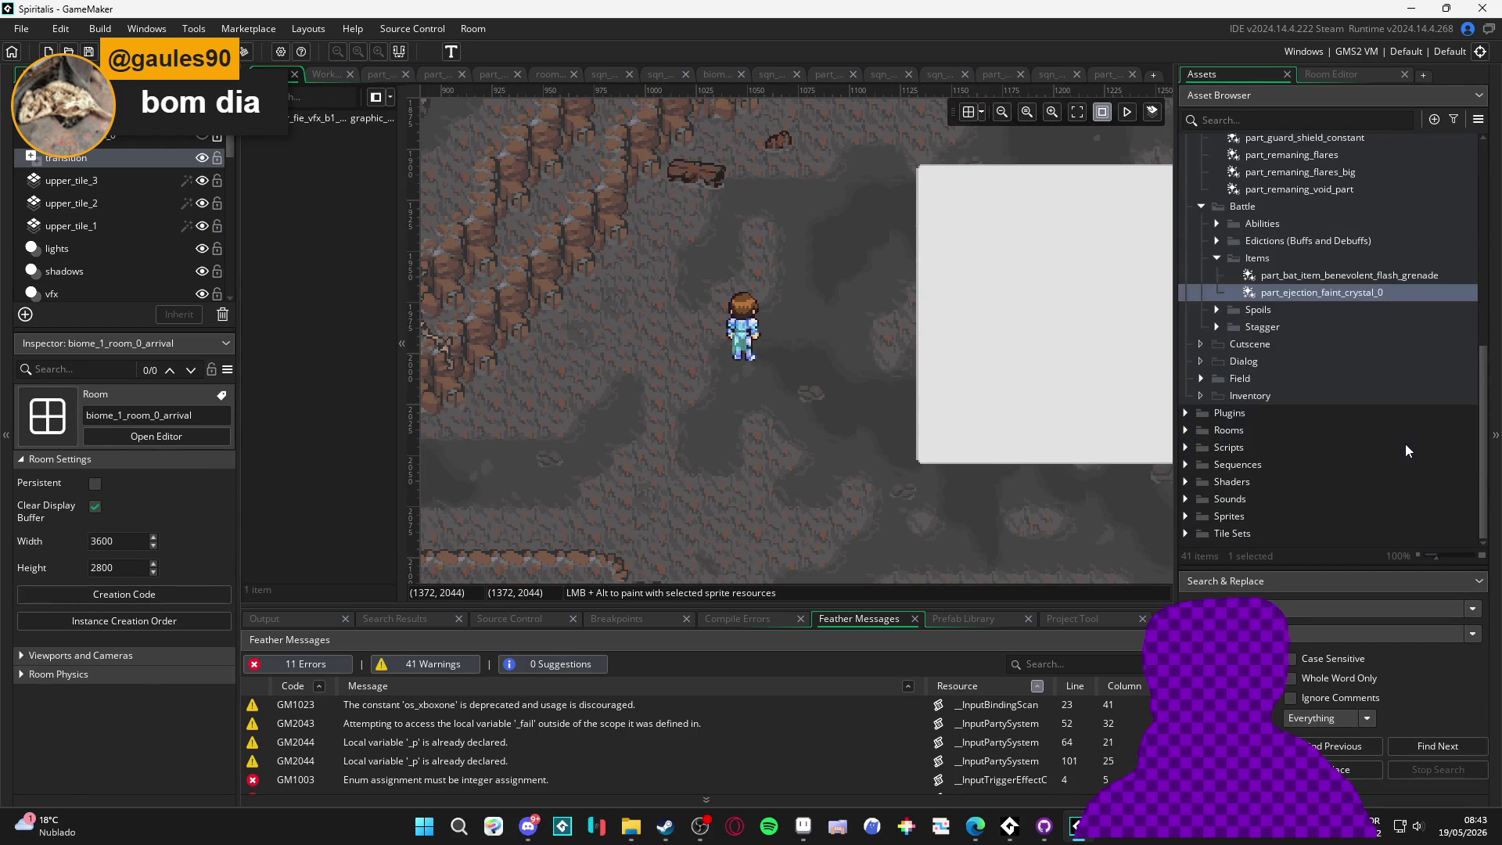
click(1185, 465)
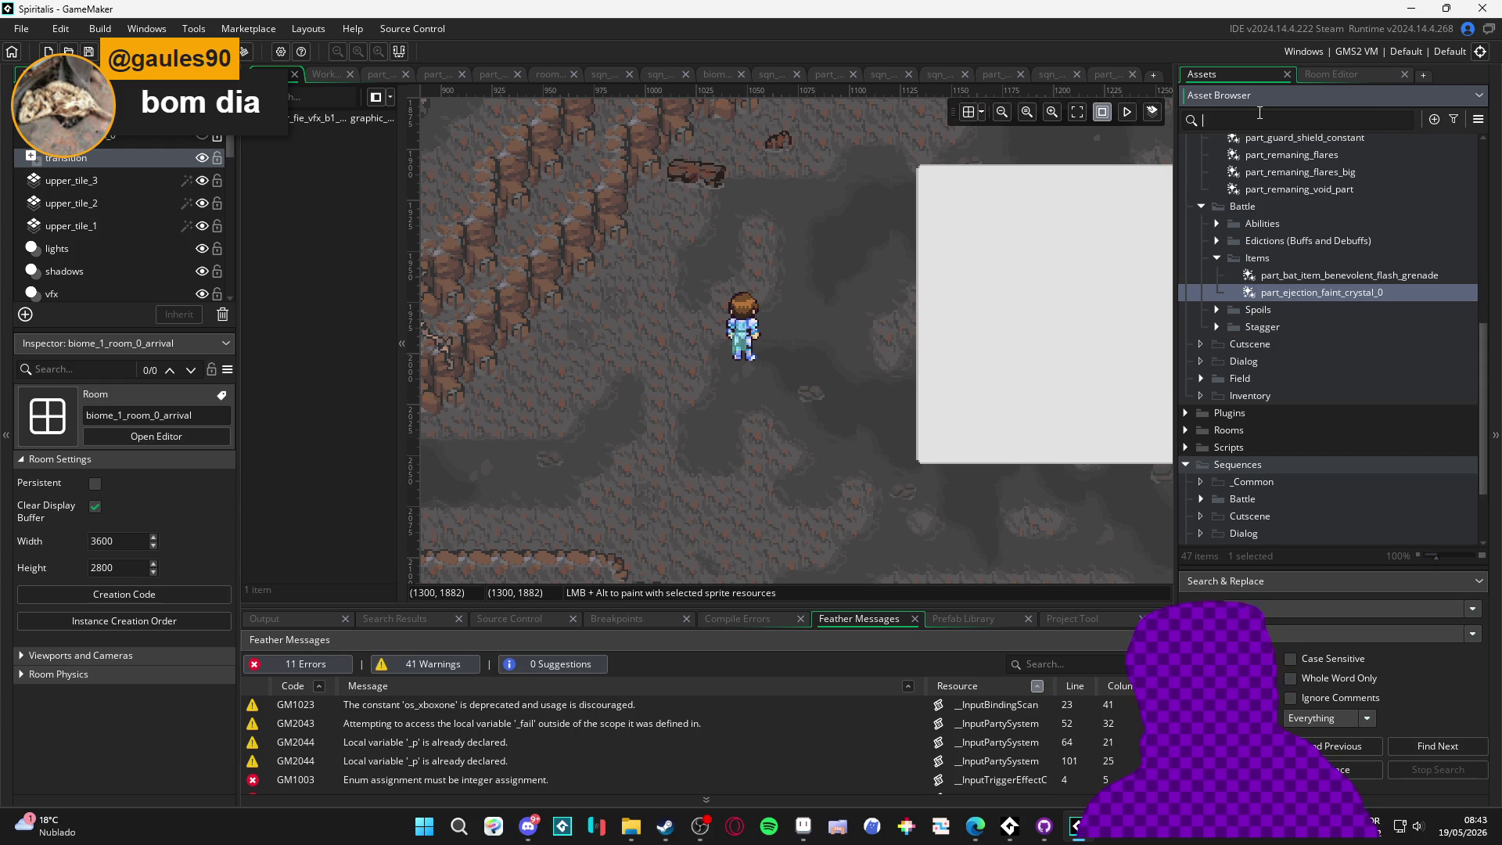
text(faint_c)
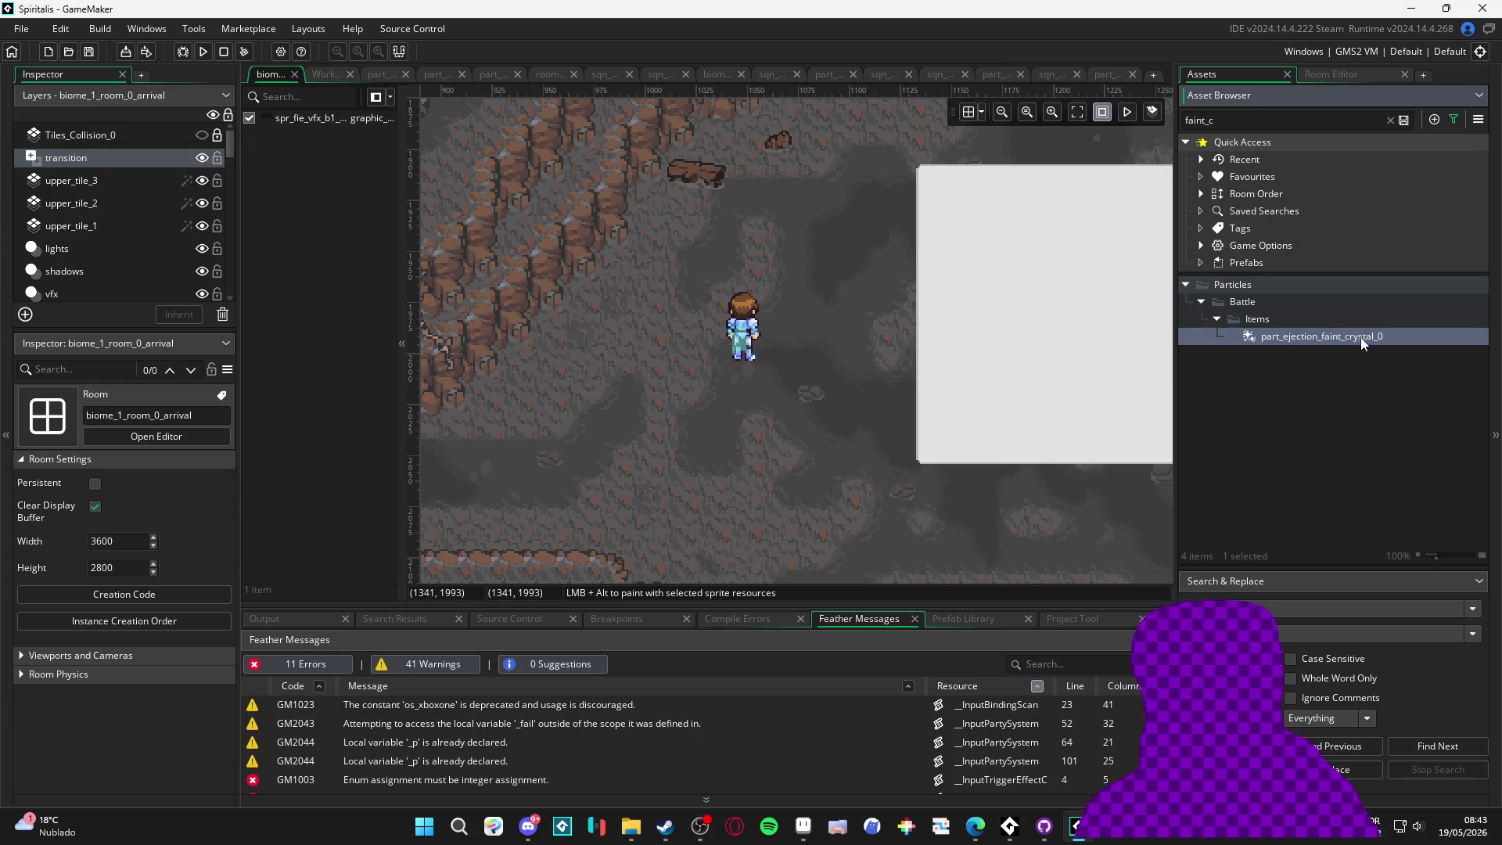
drag(1362, 333, 611, 468)
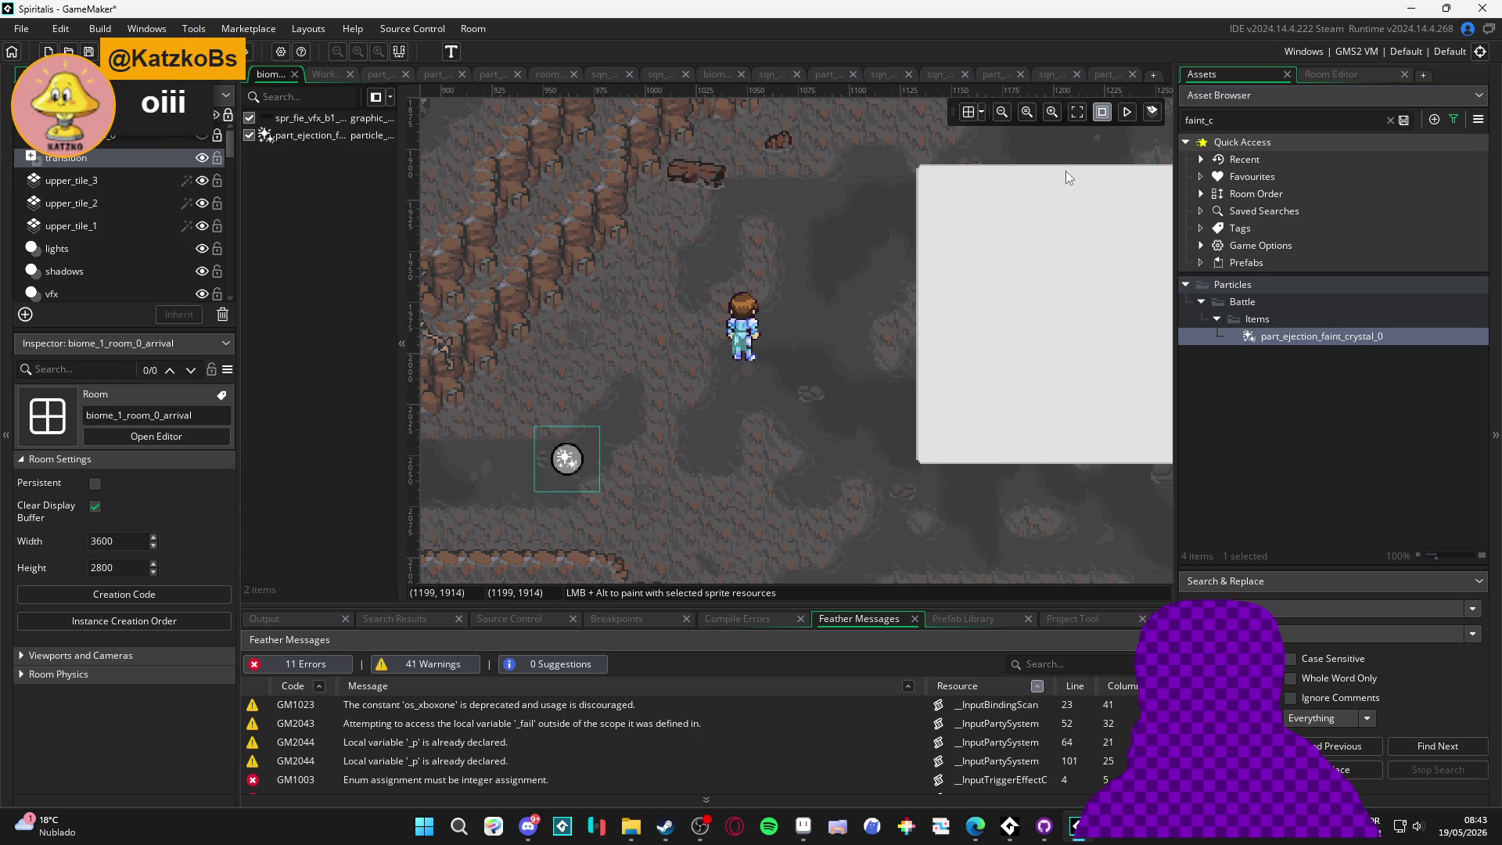
click(1127, 114)
click(1258, 373)
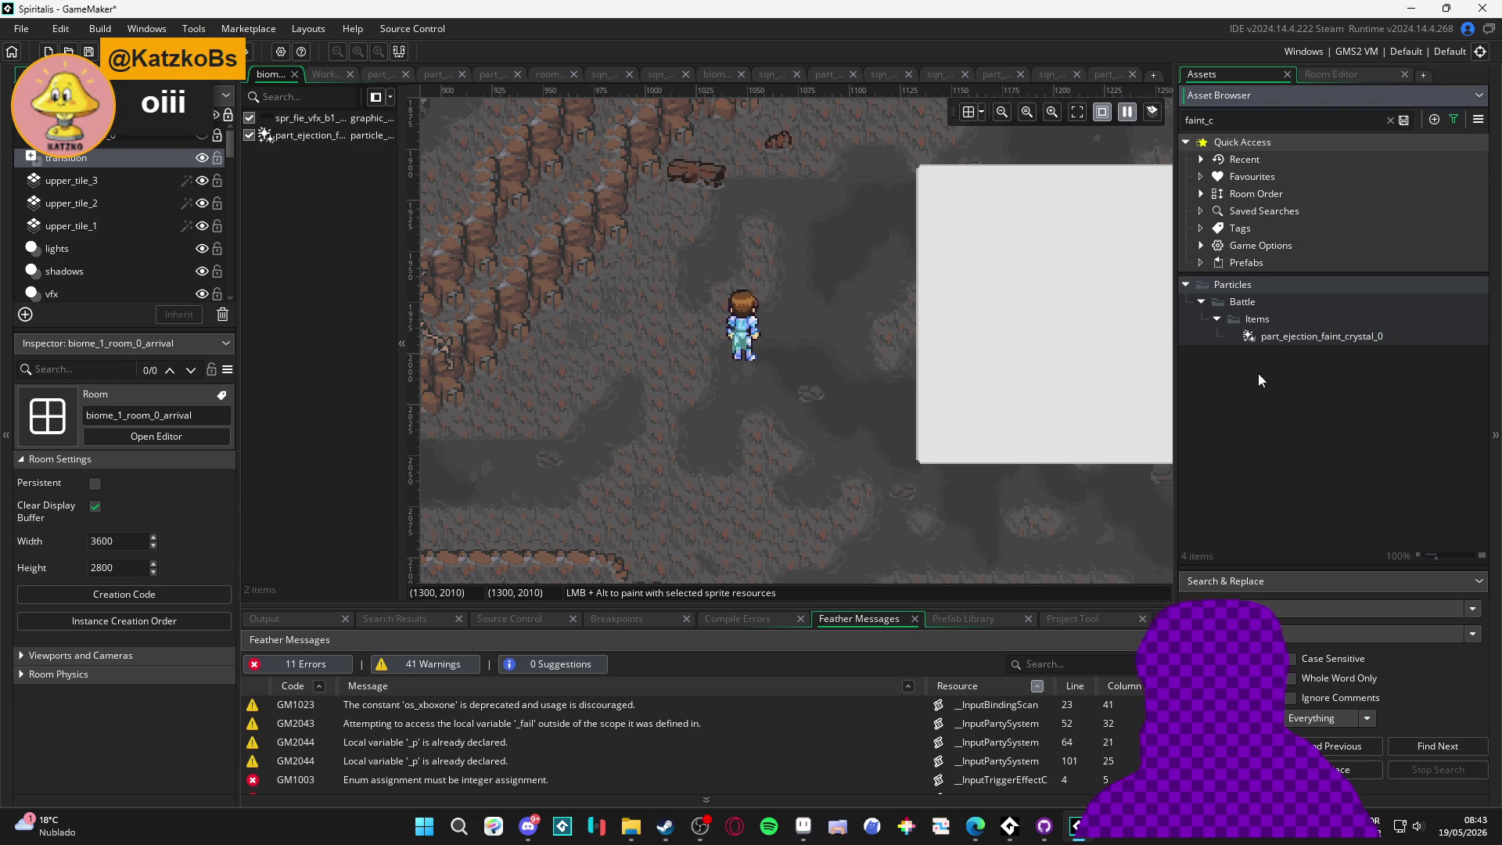
key(Delete)
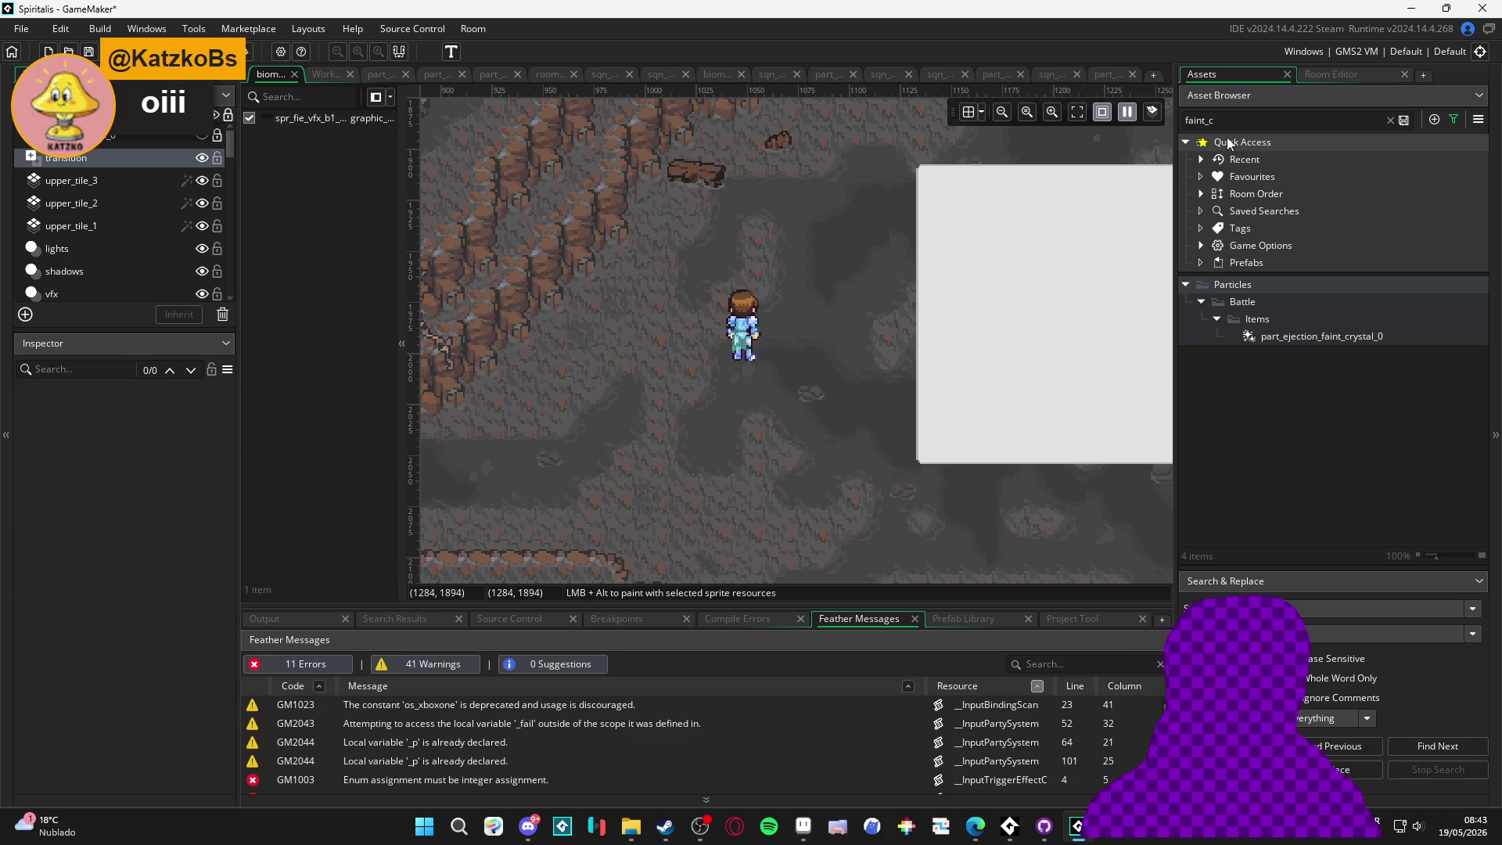
Search 'faint' and place sqn_bat_item_crystal_0_faint in the room at X 964, Y 2061
click(1243, 121)
text(nt)
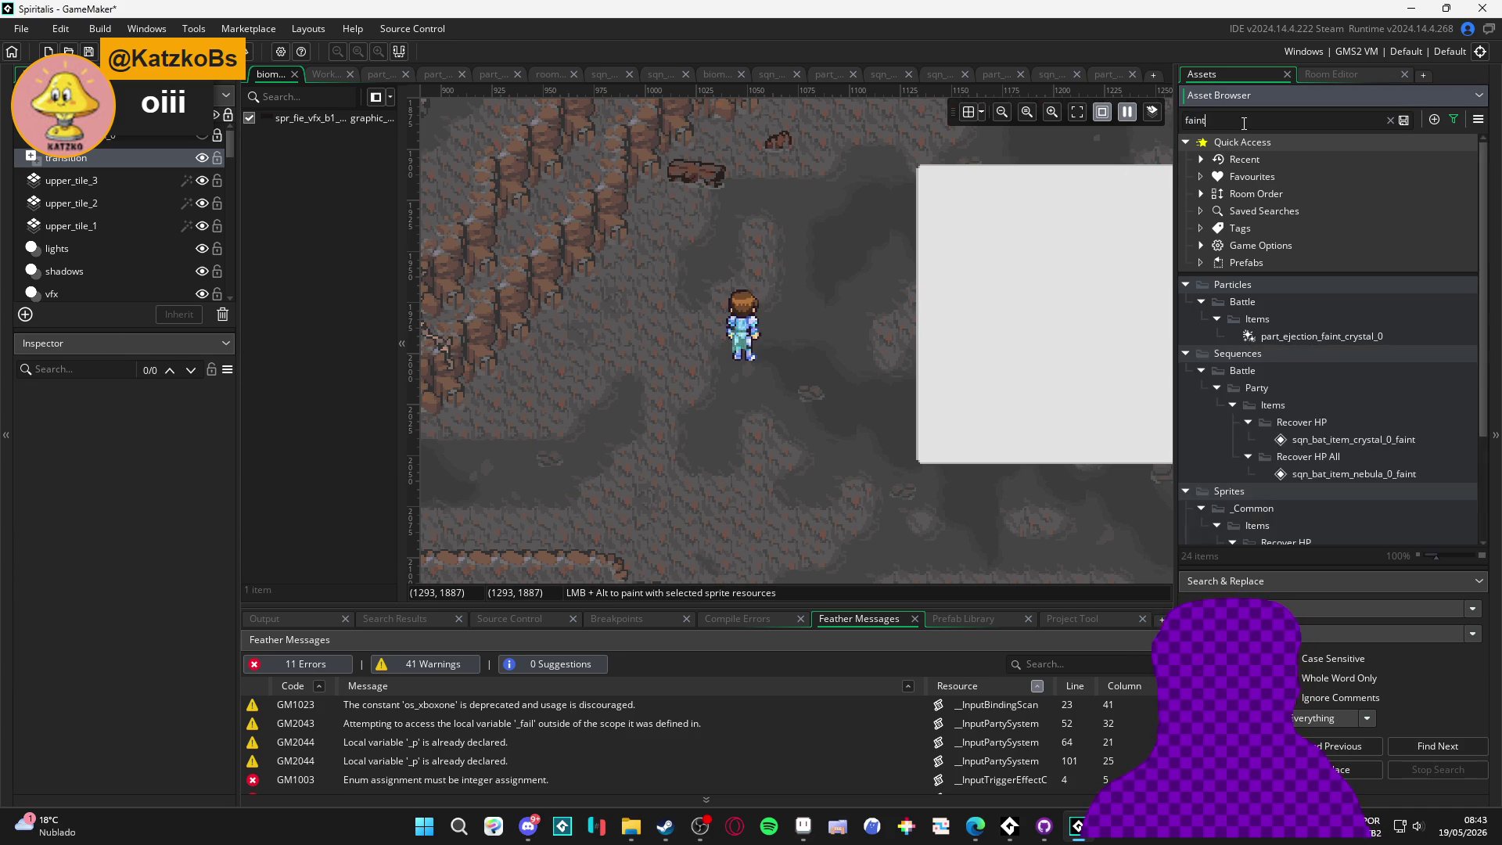
scroll(1307, 352, down, 2)
mouse_move(1373, 349)
mouse_down()
mouse_move(1397, 348)
mouse_move(565, 449)
mouse_move(571, 477)
mouse_up()
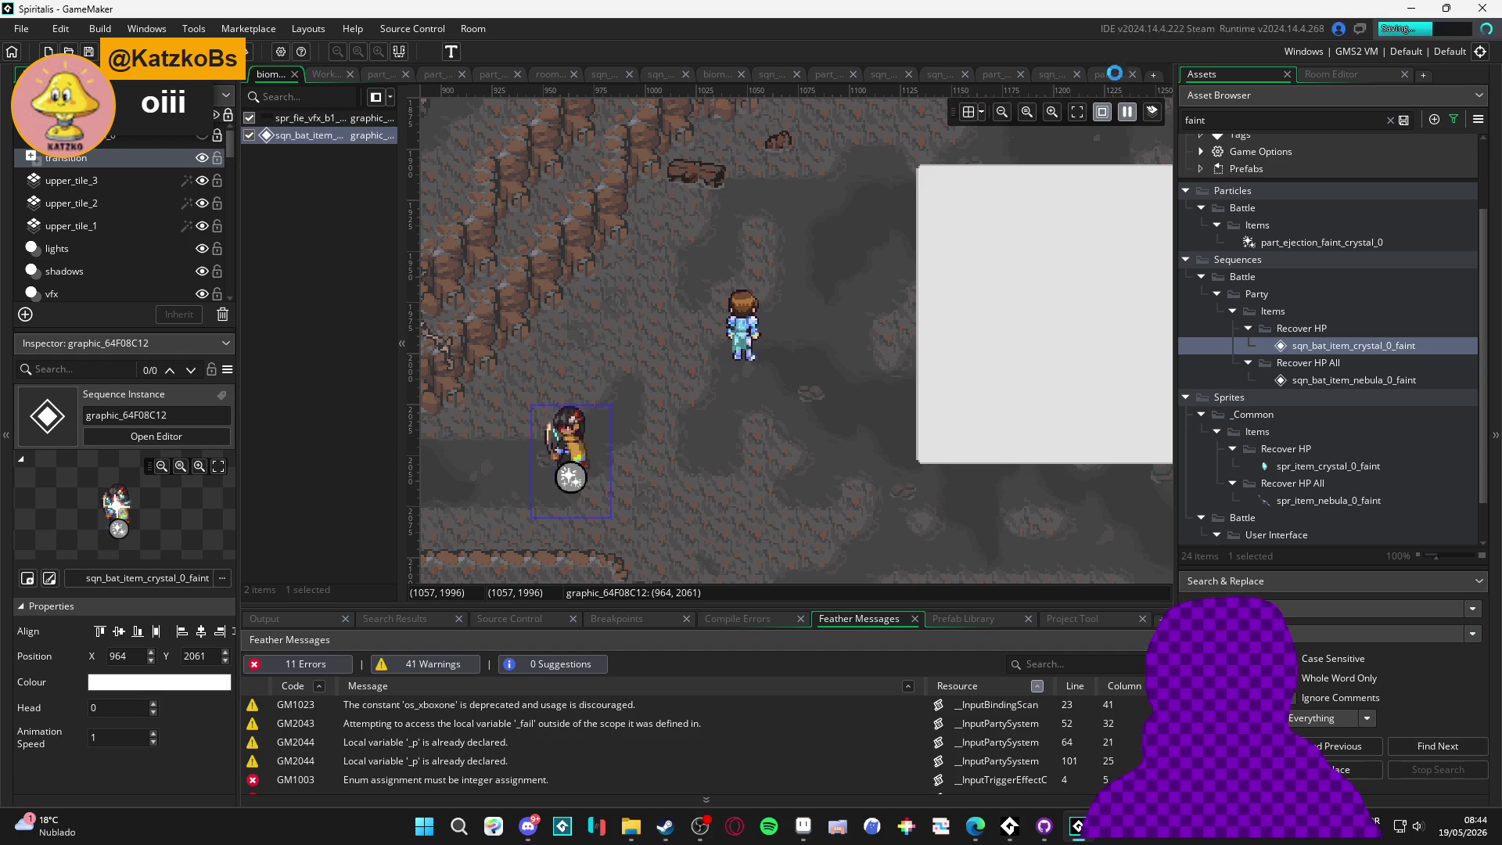
Move the crystal sequence's moment marker to the particle track's end, around frame 80, and run the game
double_click(1322, 242)
click(1052, 73)
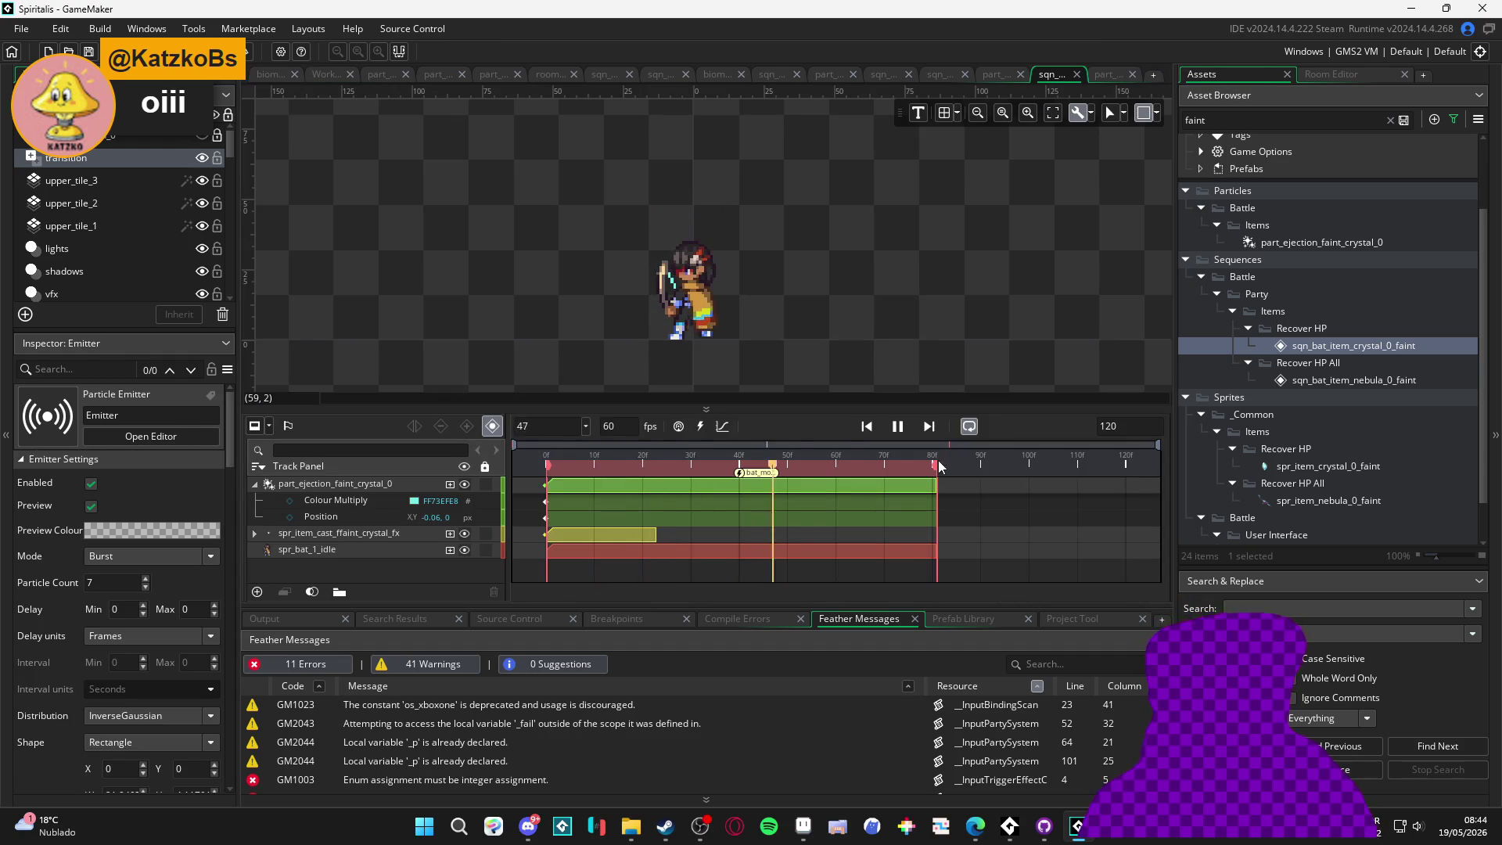
drag(755, 473, 982, 474)
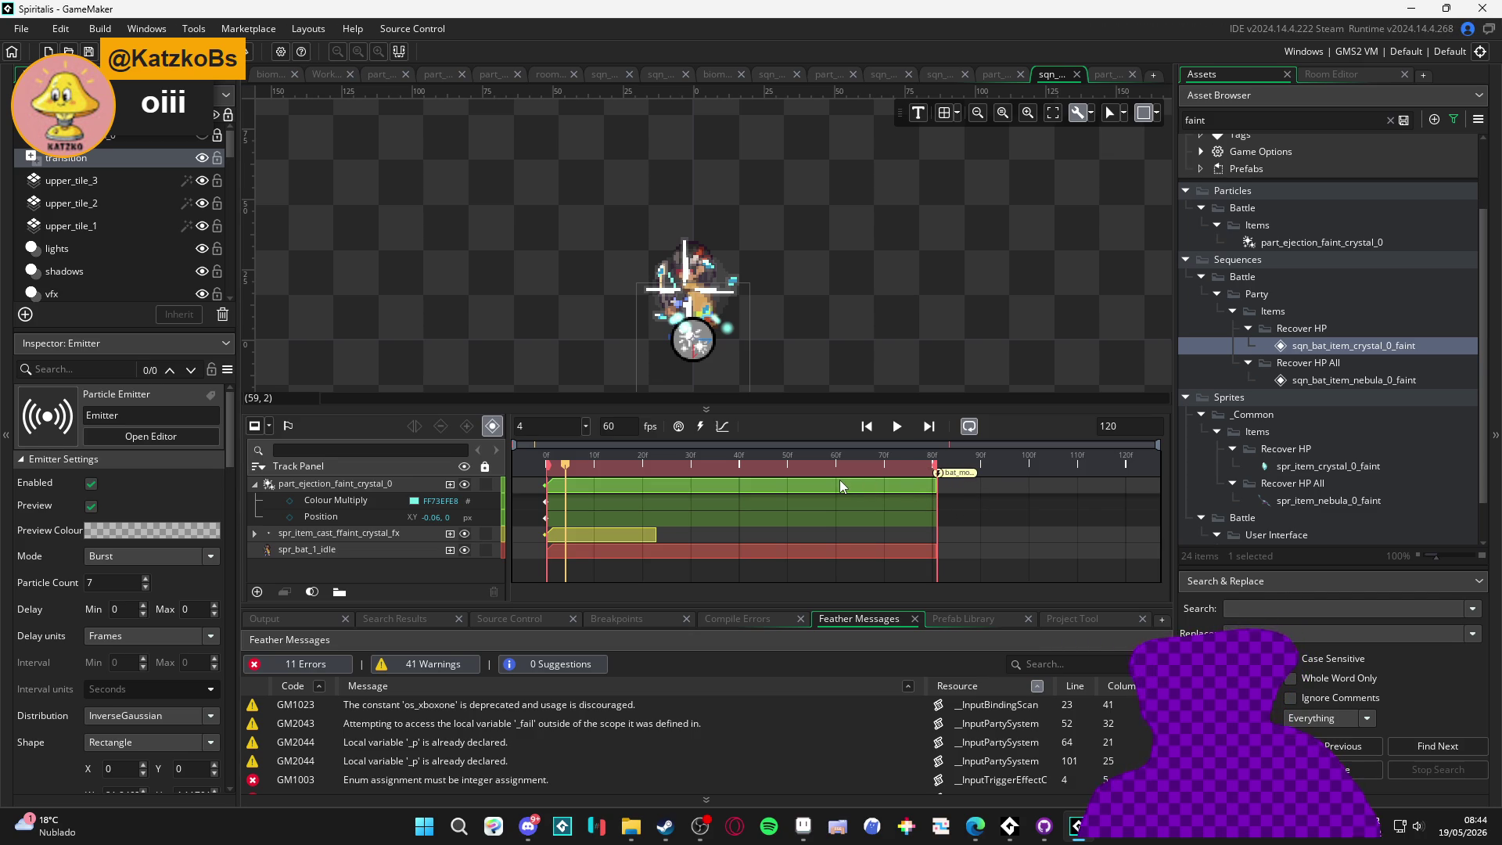
key(F5)
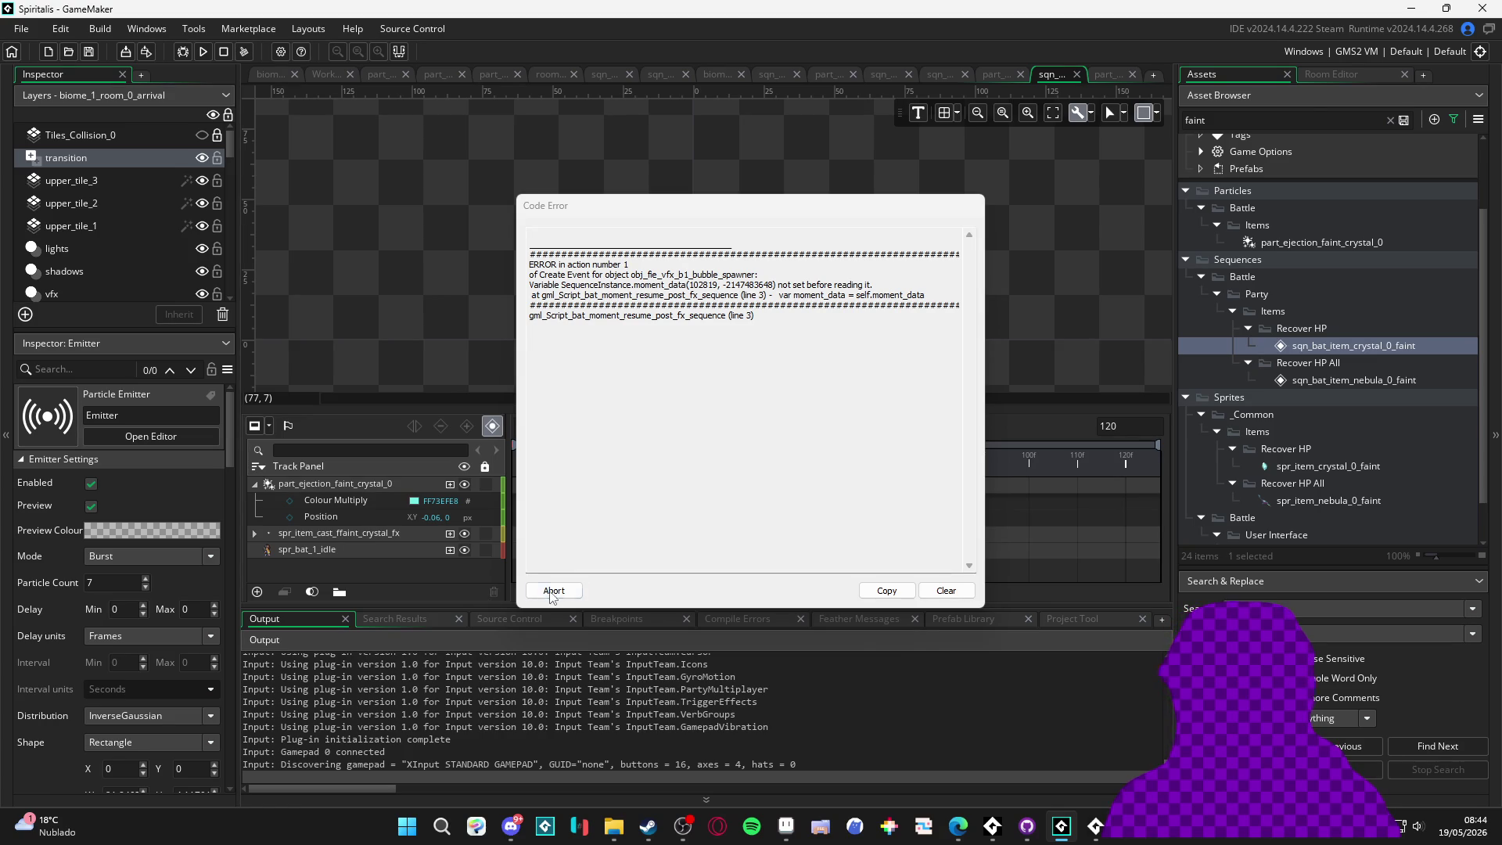
Abort the code error and delete the resume moment at frame 80
click(552, 592)
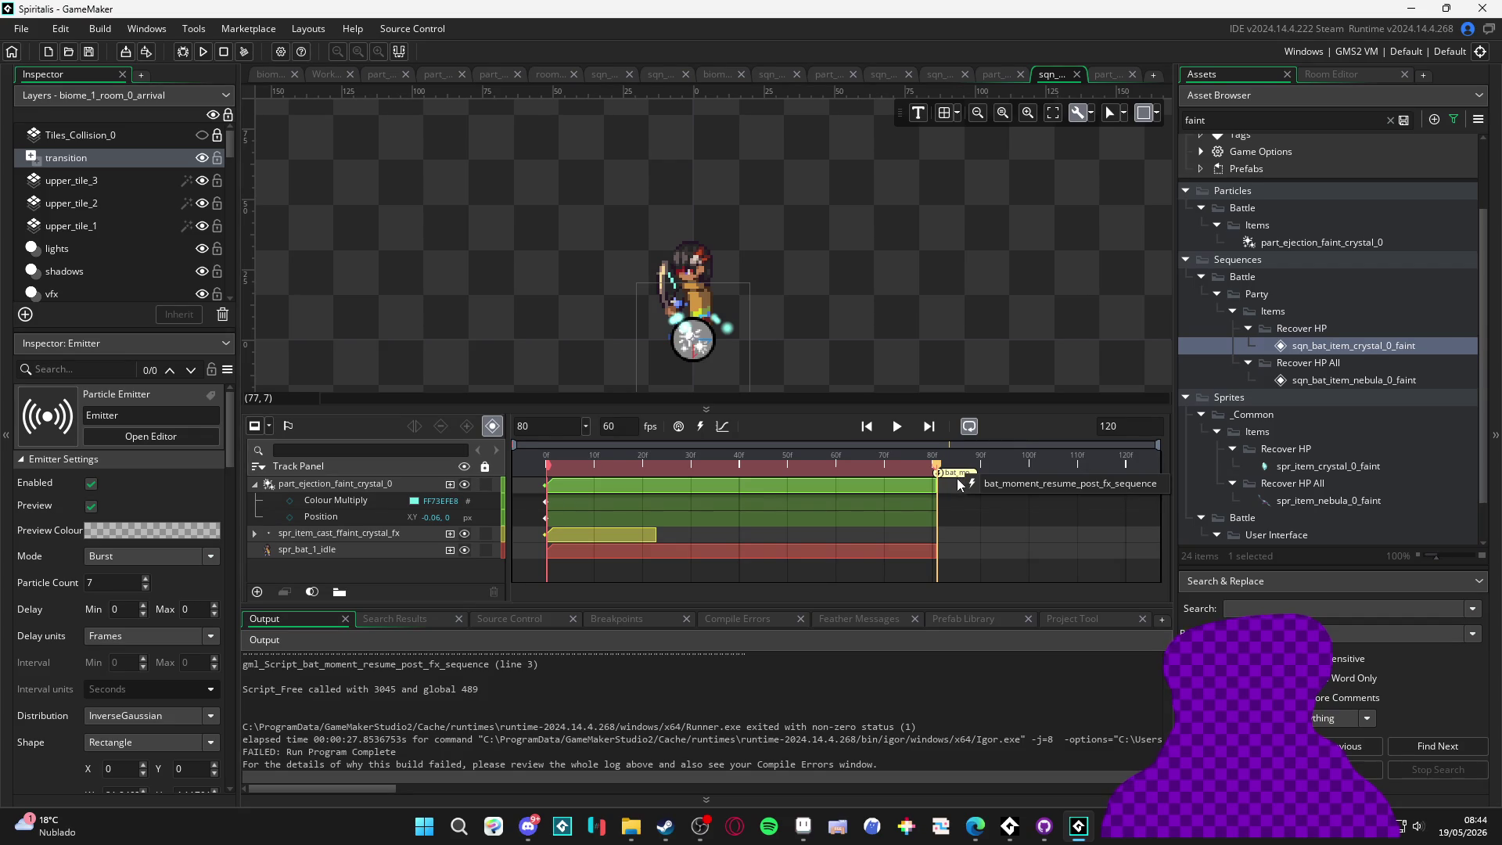
click(1089, 485)
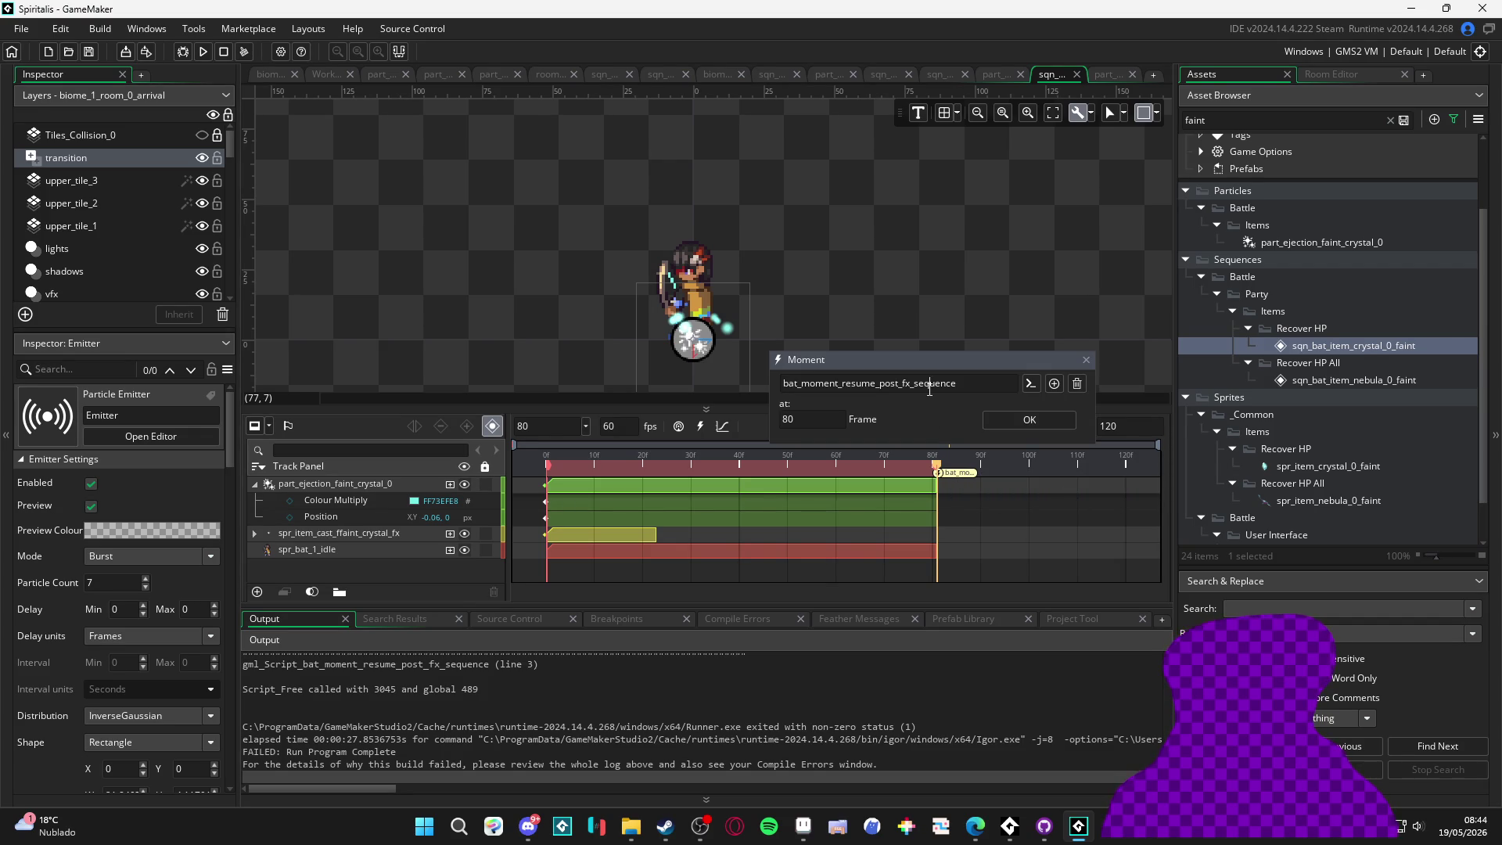
click(410, 827)
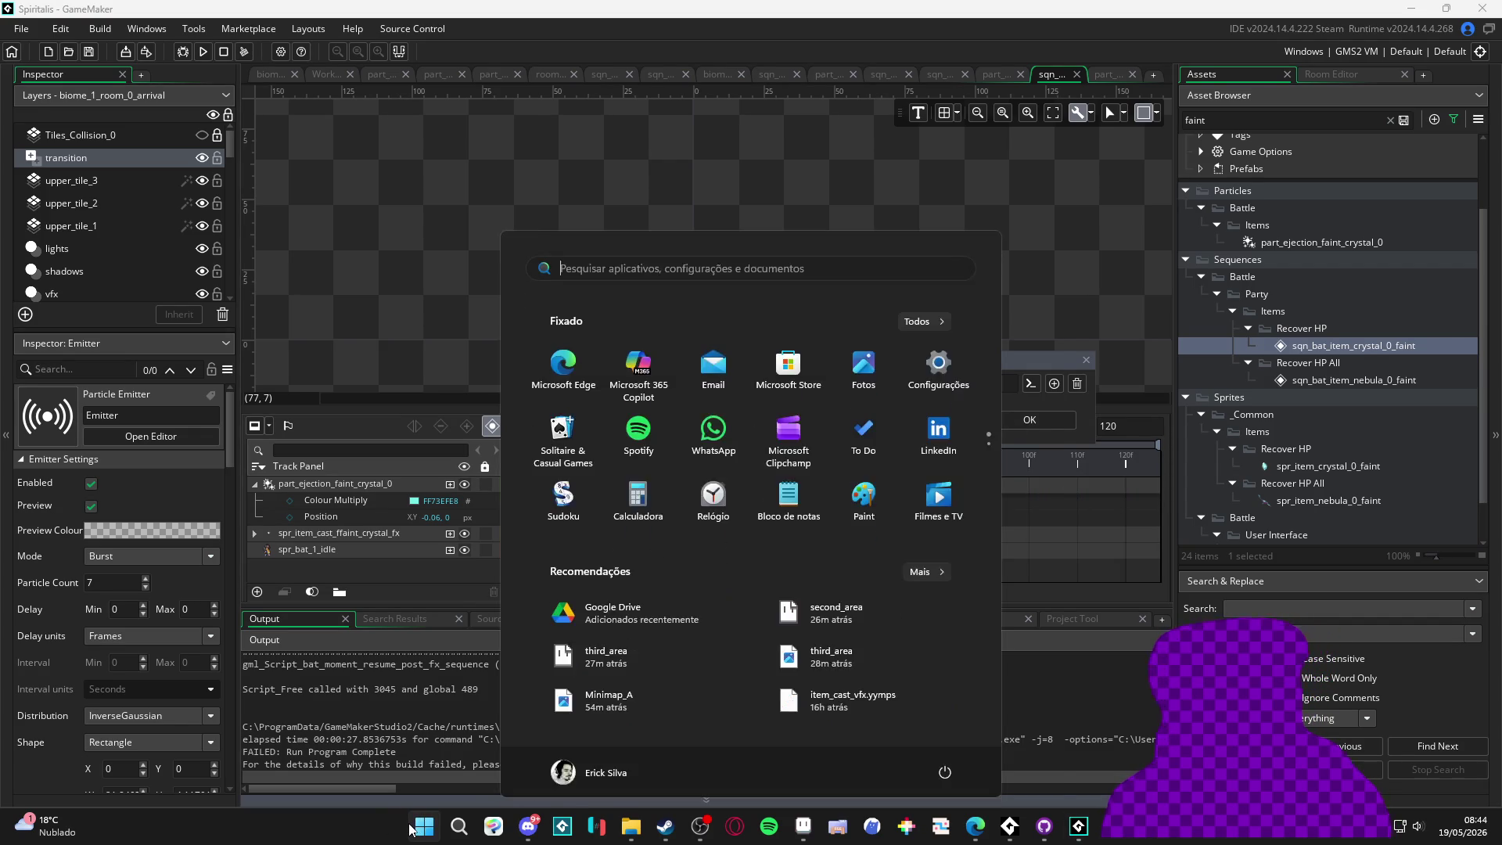
text(blo)
key(Return)
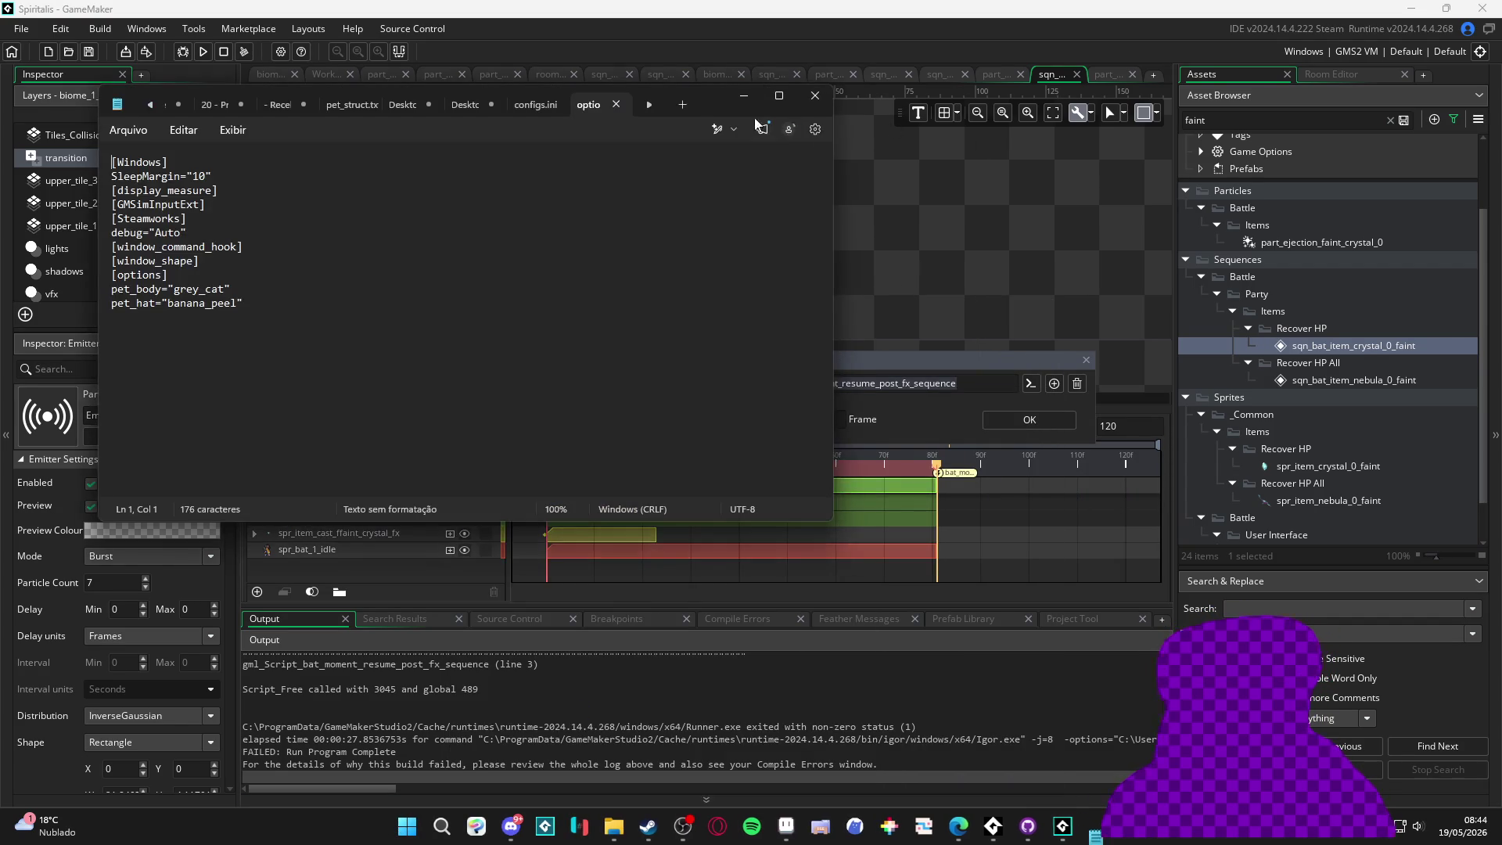
click(744, 95)
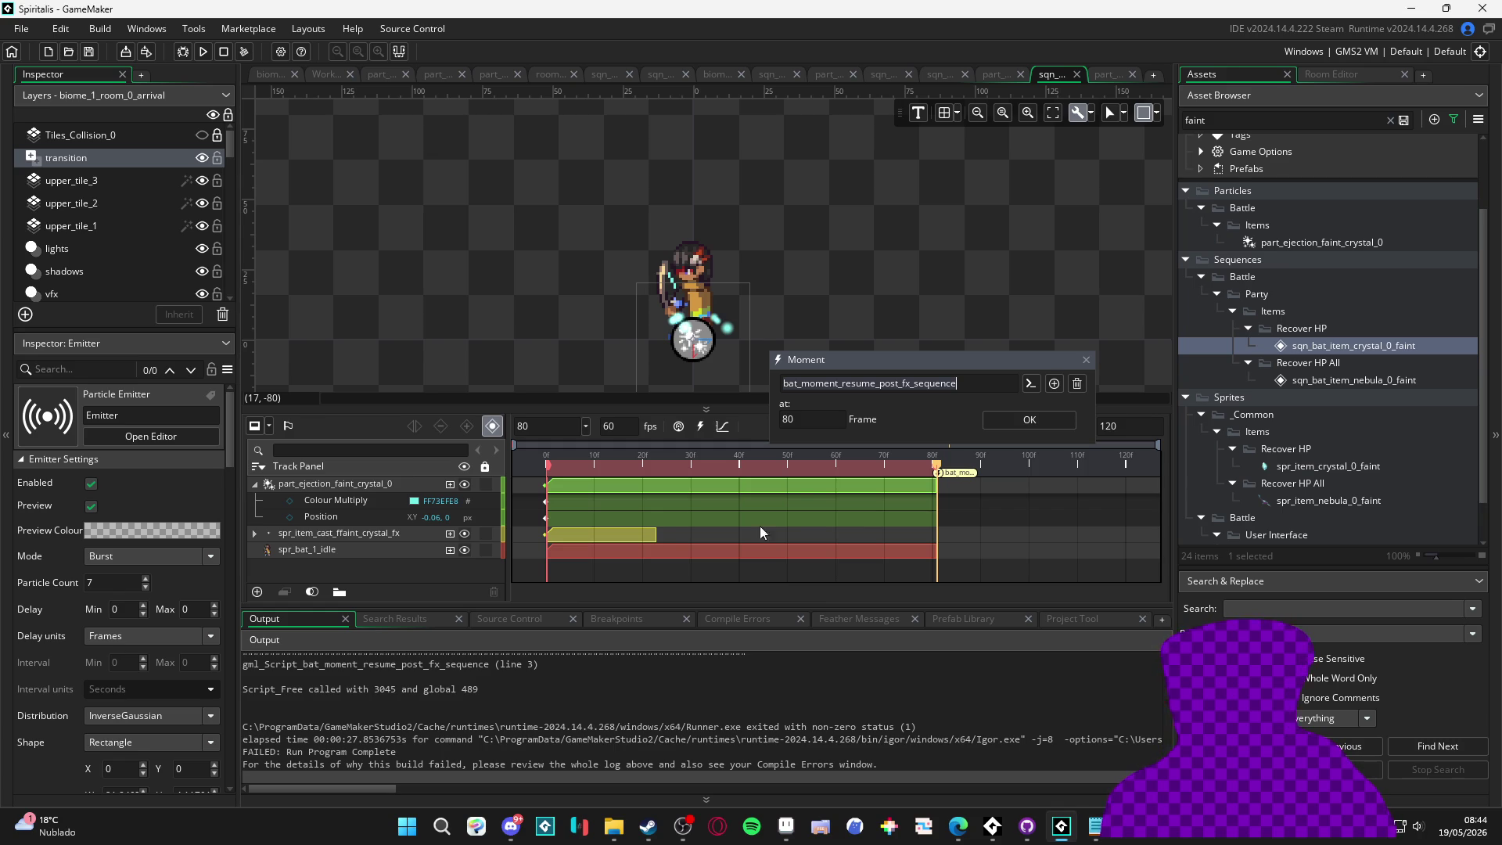
click(1076, 384)
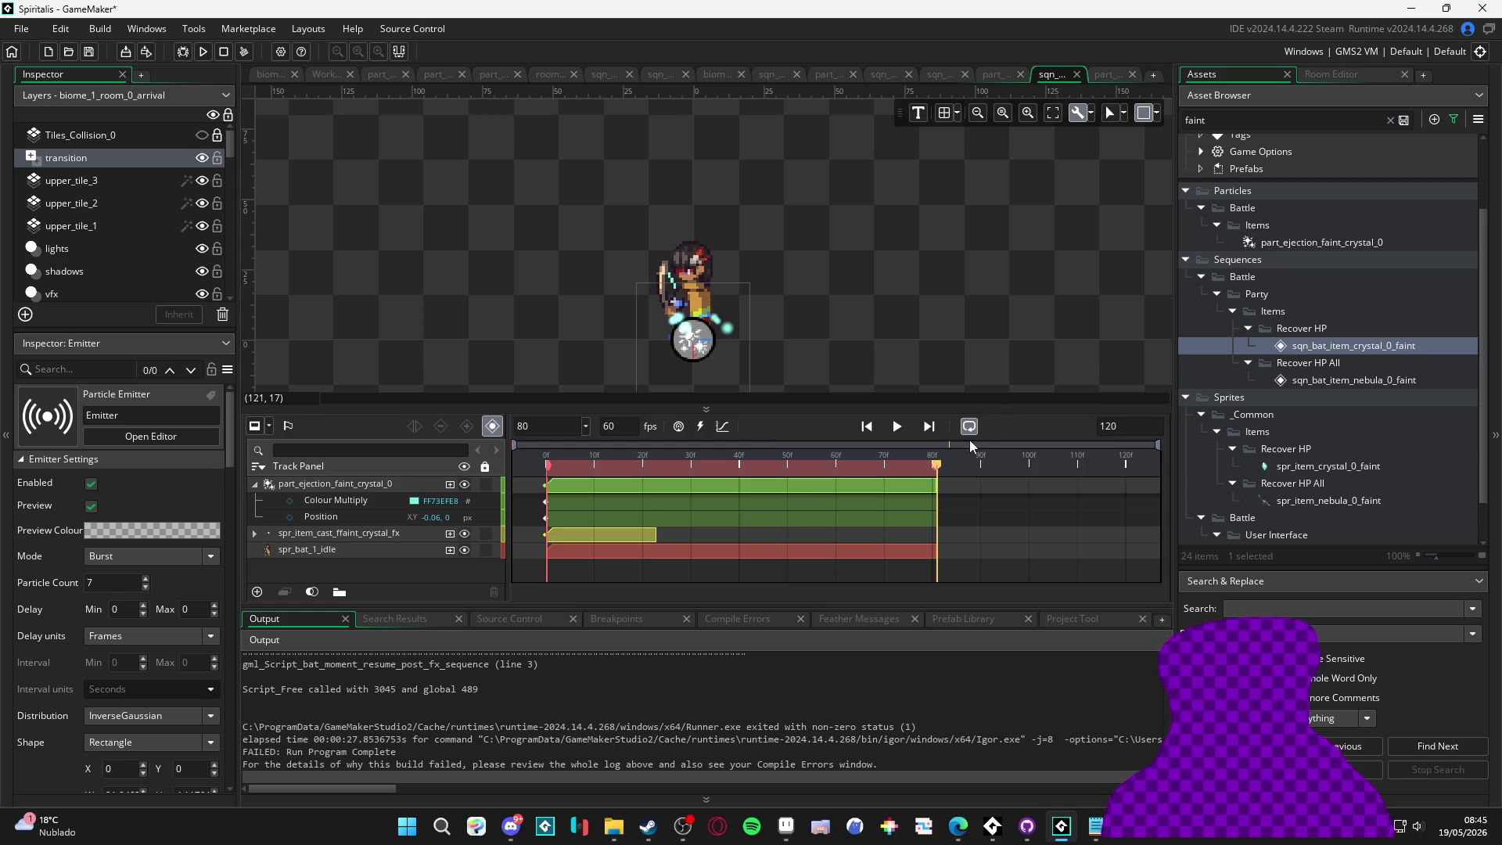
Set the sequence length to 80 frames and run the game again
key(F5)
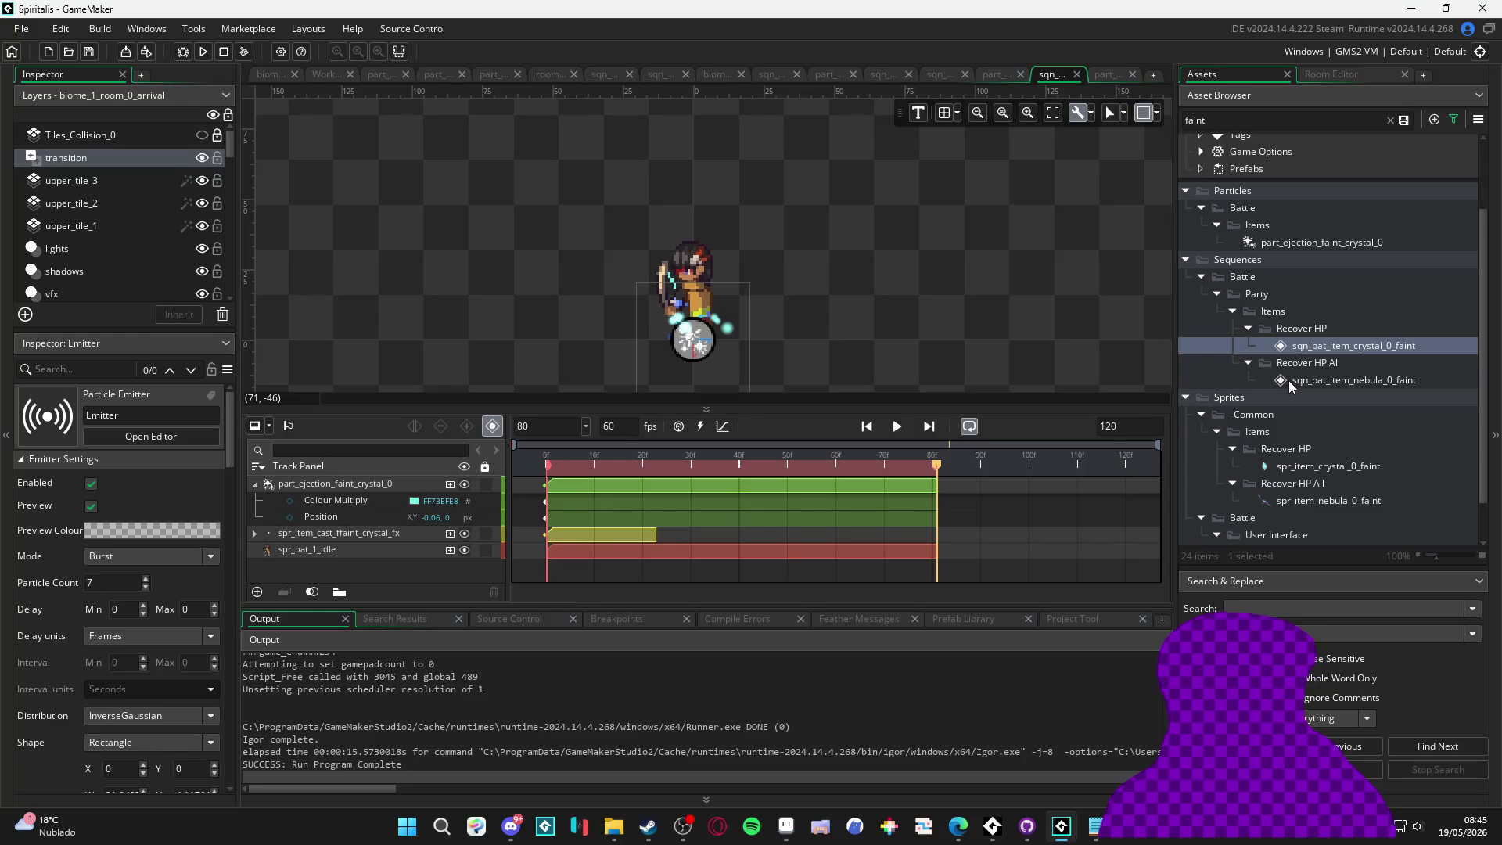
key(BackSpace)
key(BackSpace)
key(BackSpace)
text(80)
key(F5)
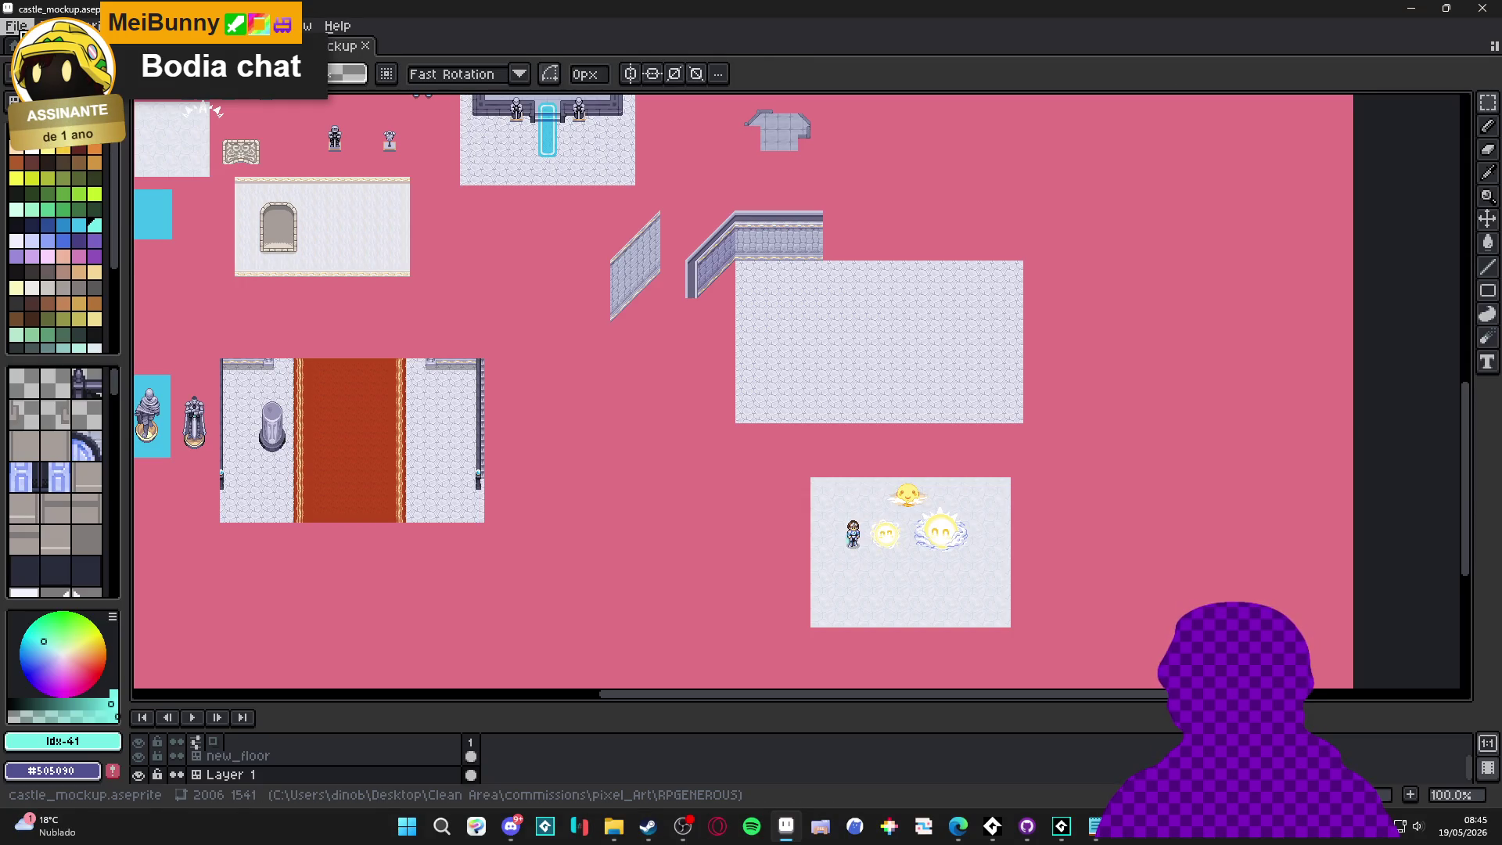
Create a new 16×32 sprite in Aseprite and select the Pencil
click(18, 28)
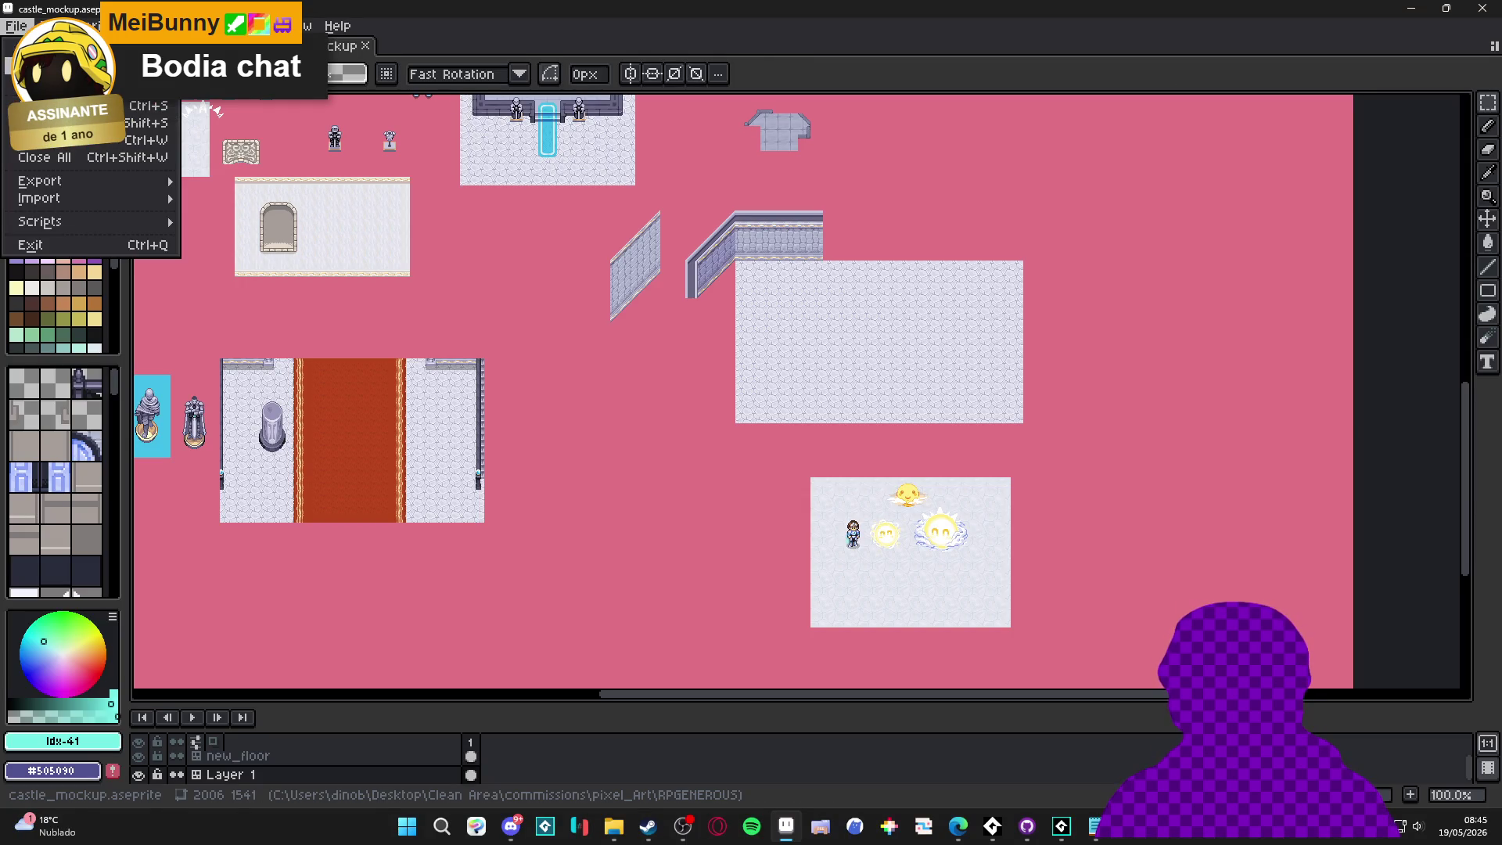
click(35, 44)
click(731, 585)
key(b)
scroll(790, 439, up, 10)
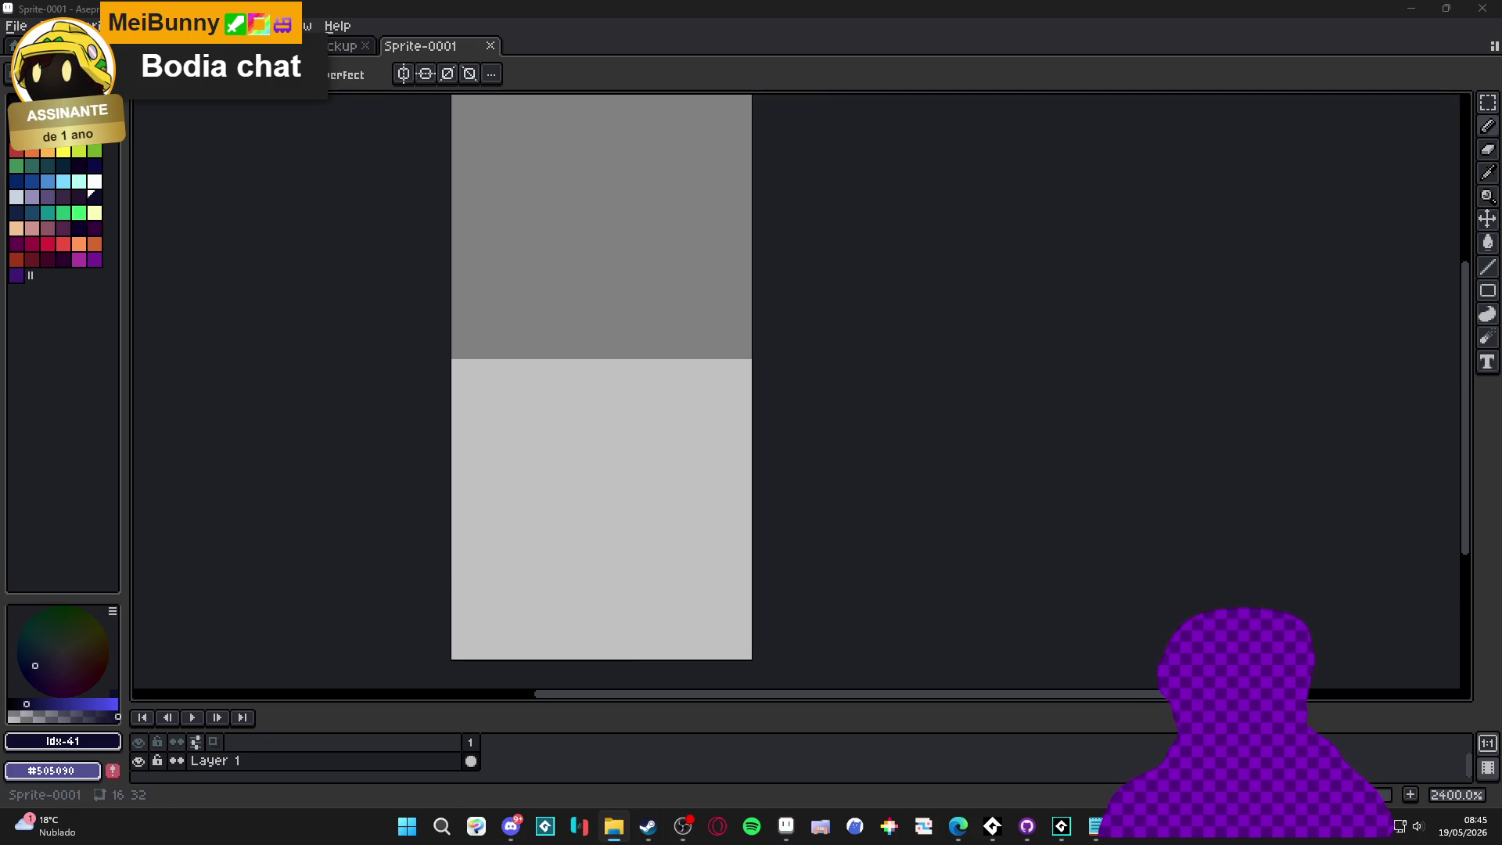
Locate and select spr_yara_battle in the characters/battle_poses folder in File Explorer
click(615, 828)
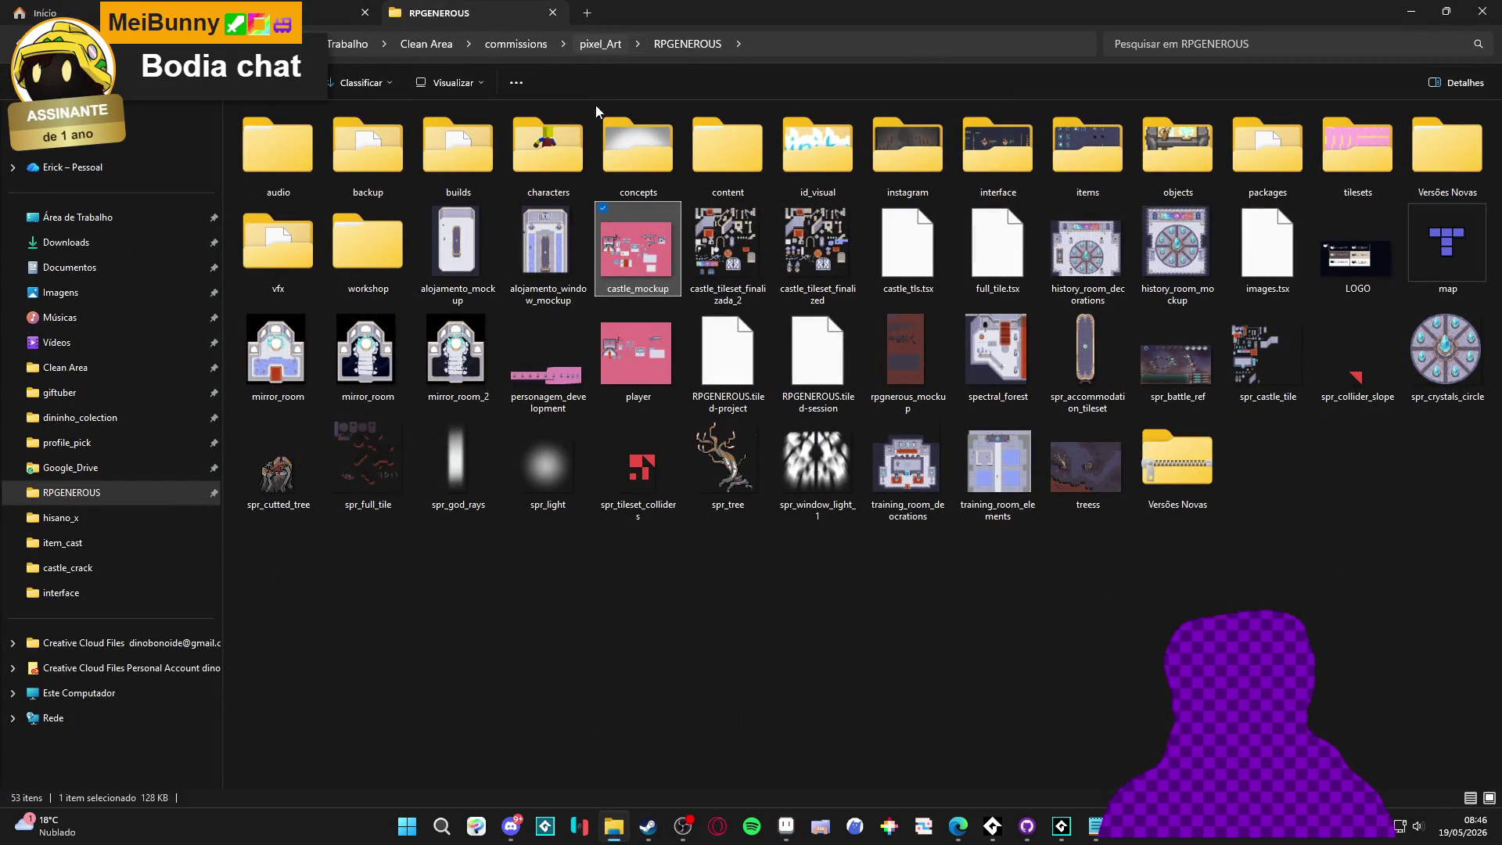
double_click(547, 147)
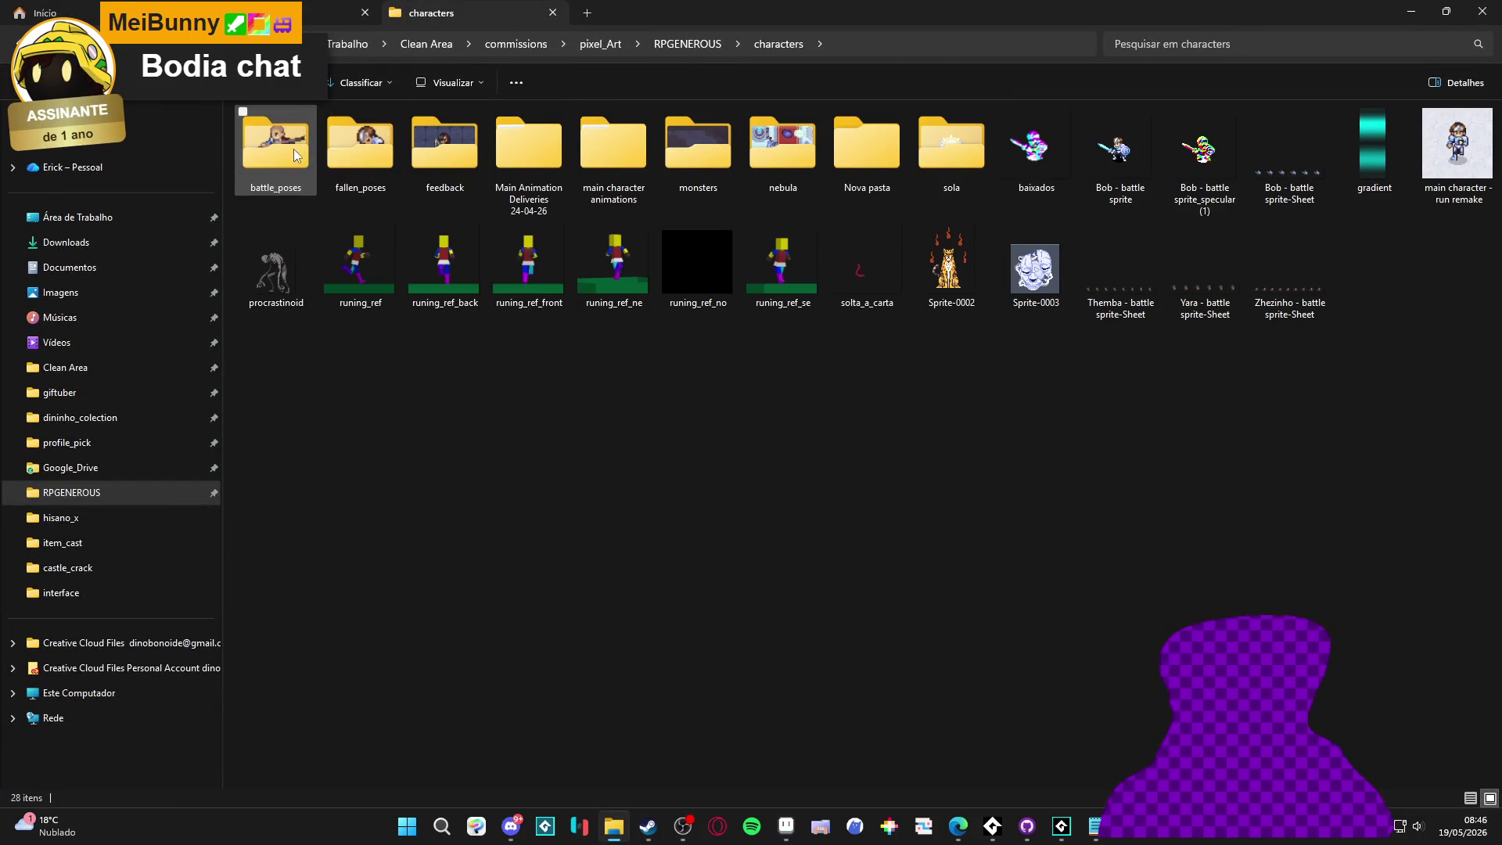
double_click(288, 148)
click(443, 162)
key(alt+Tab)
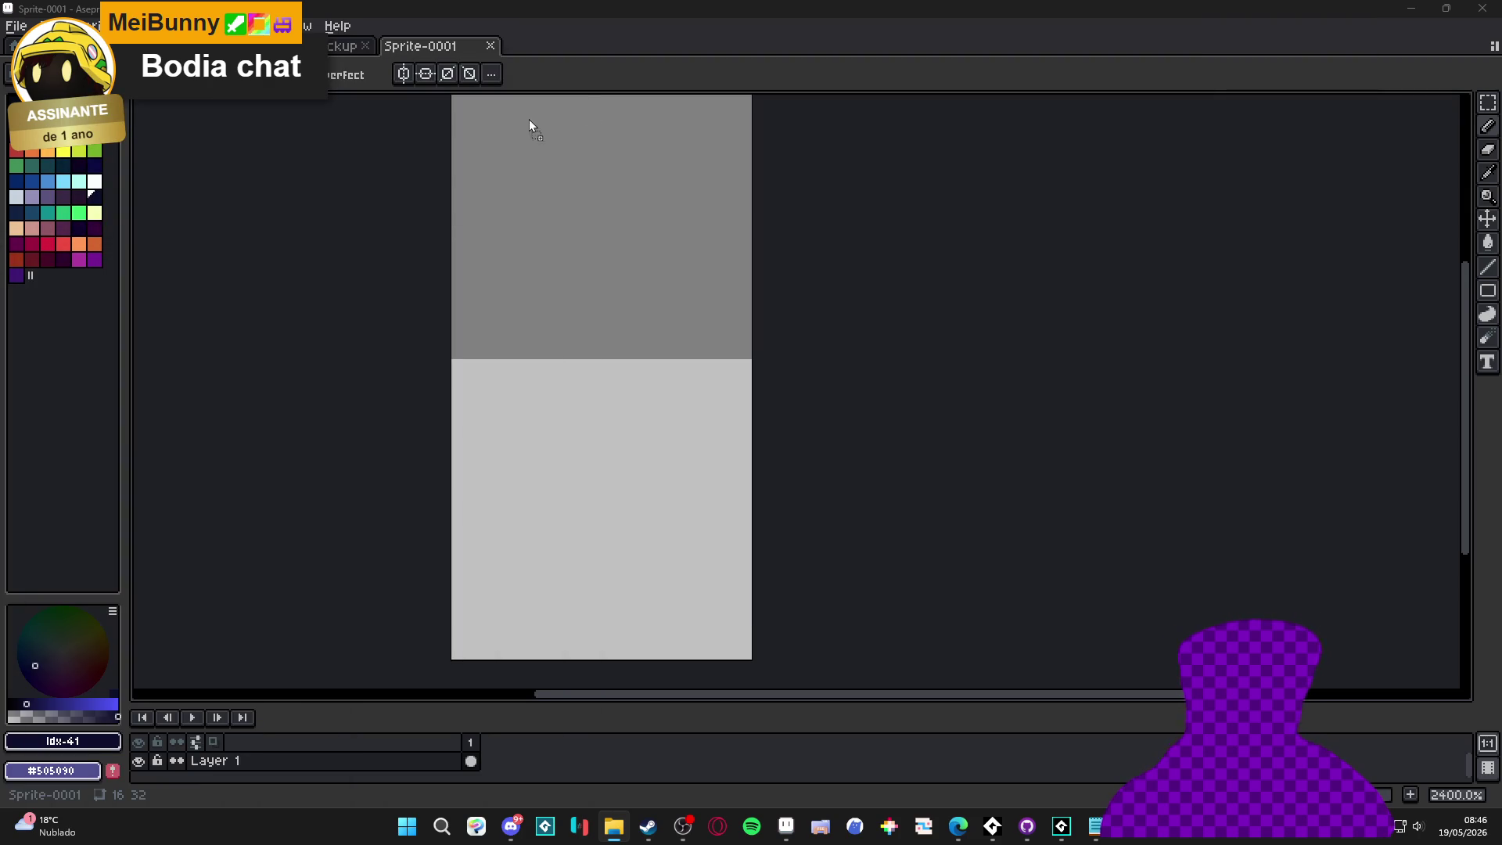
Open spr_yara_battle and paint a 4x4 white glow dot with #cecbc7 grey edges beside the character
drag(530, 125, 530, 125)
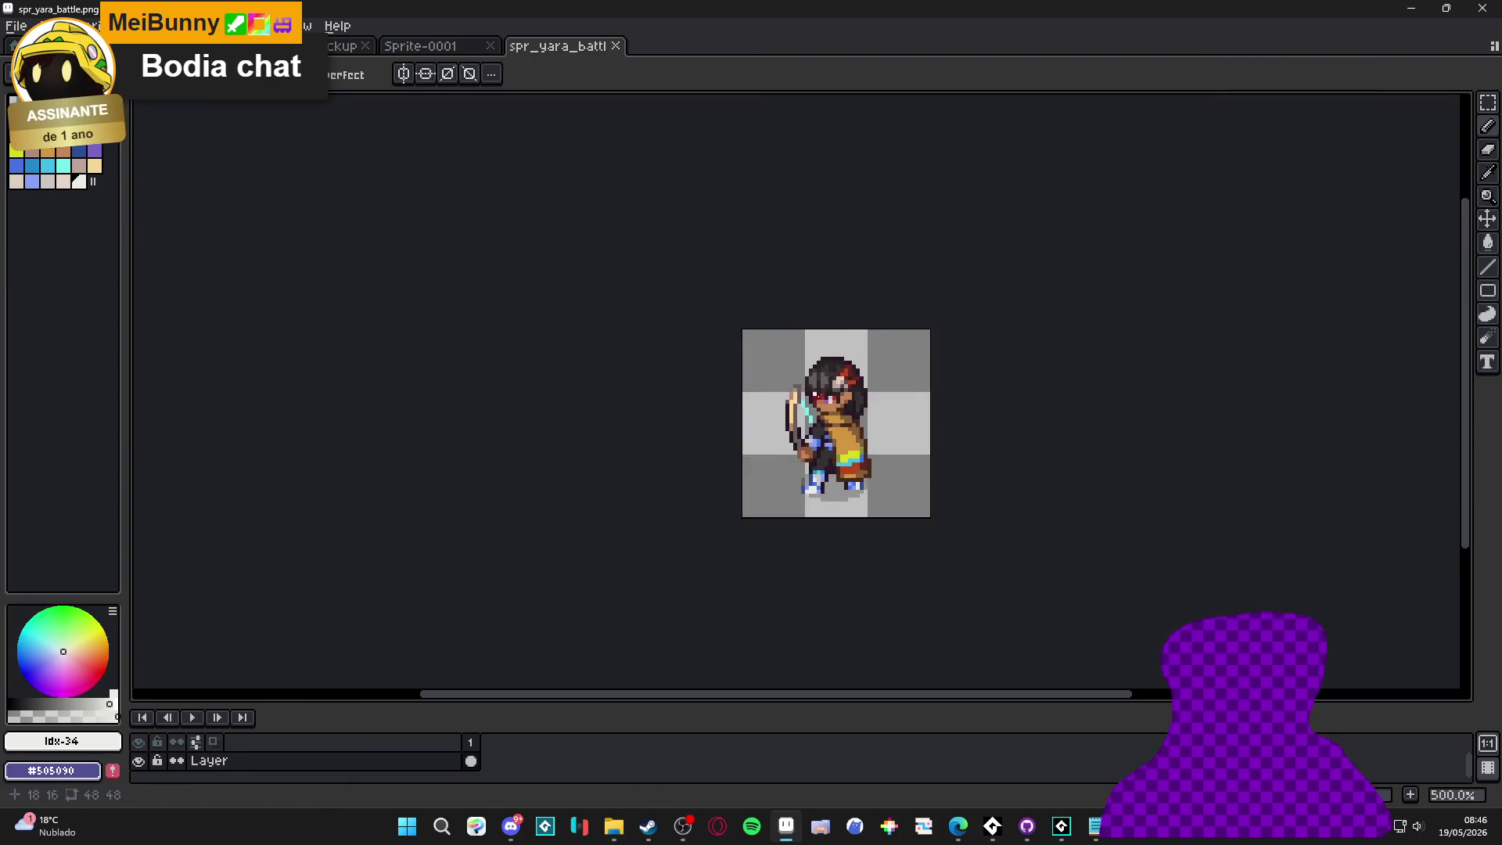
scroll(779, 485, up, 6)
click(773, 481)
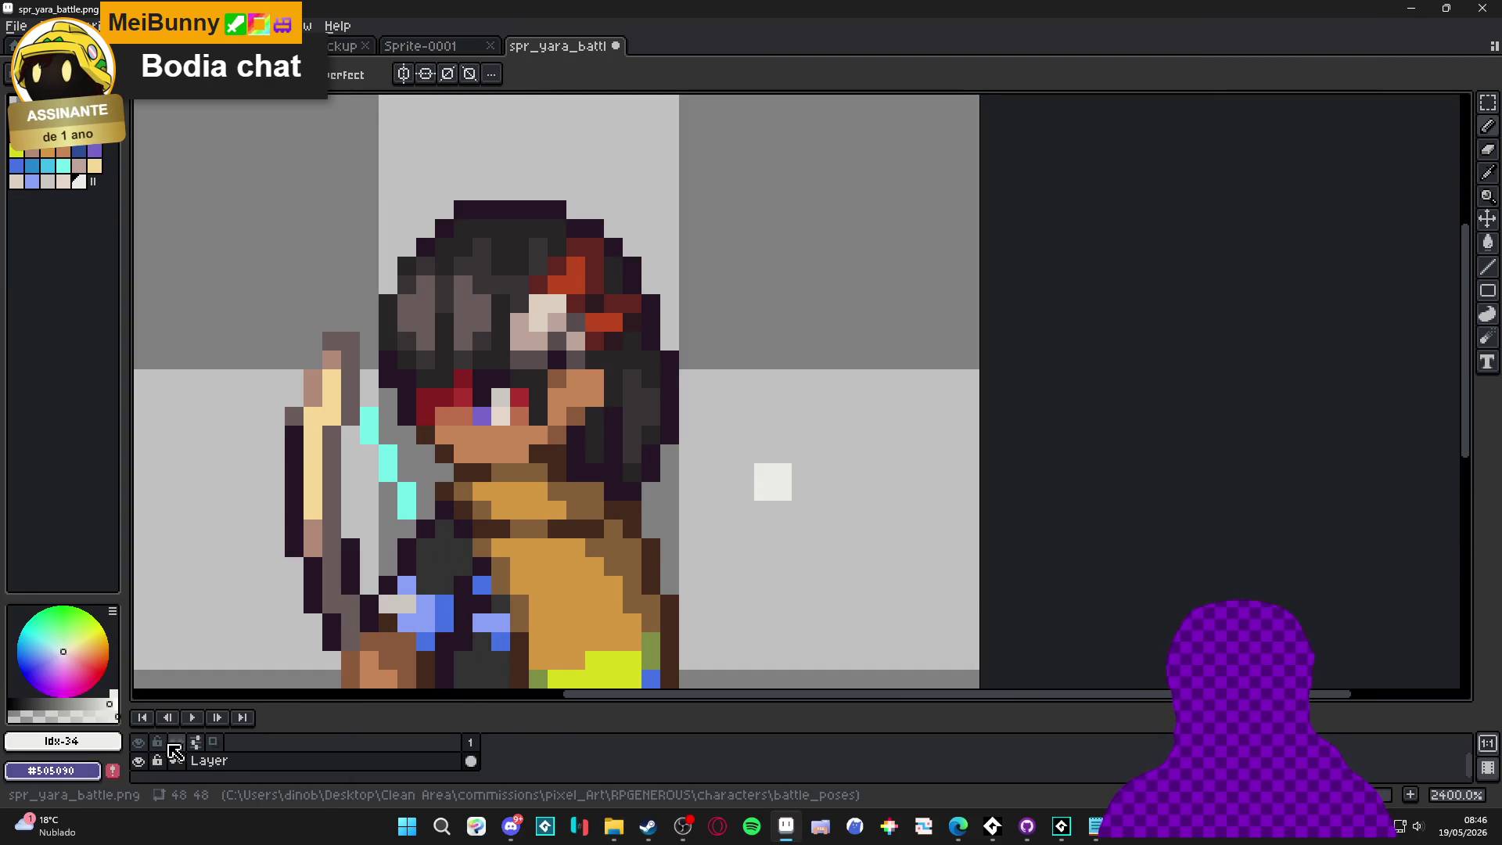
click(11, 714)
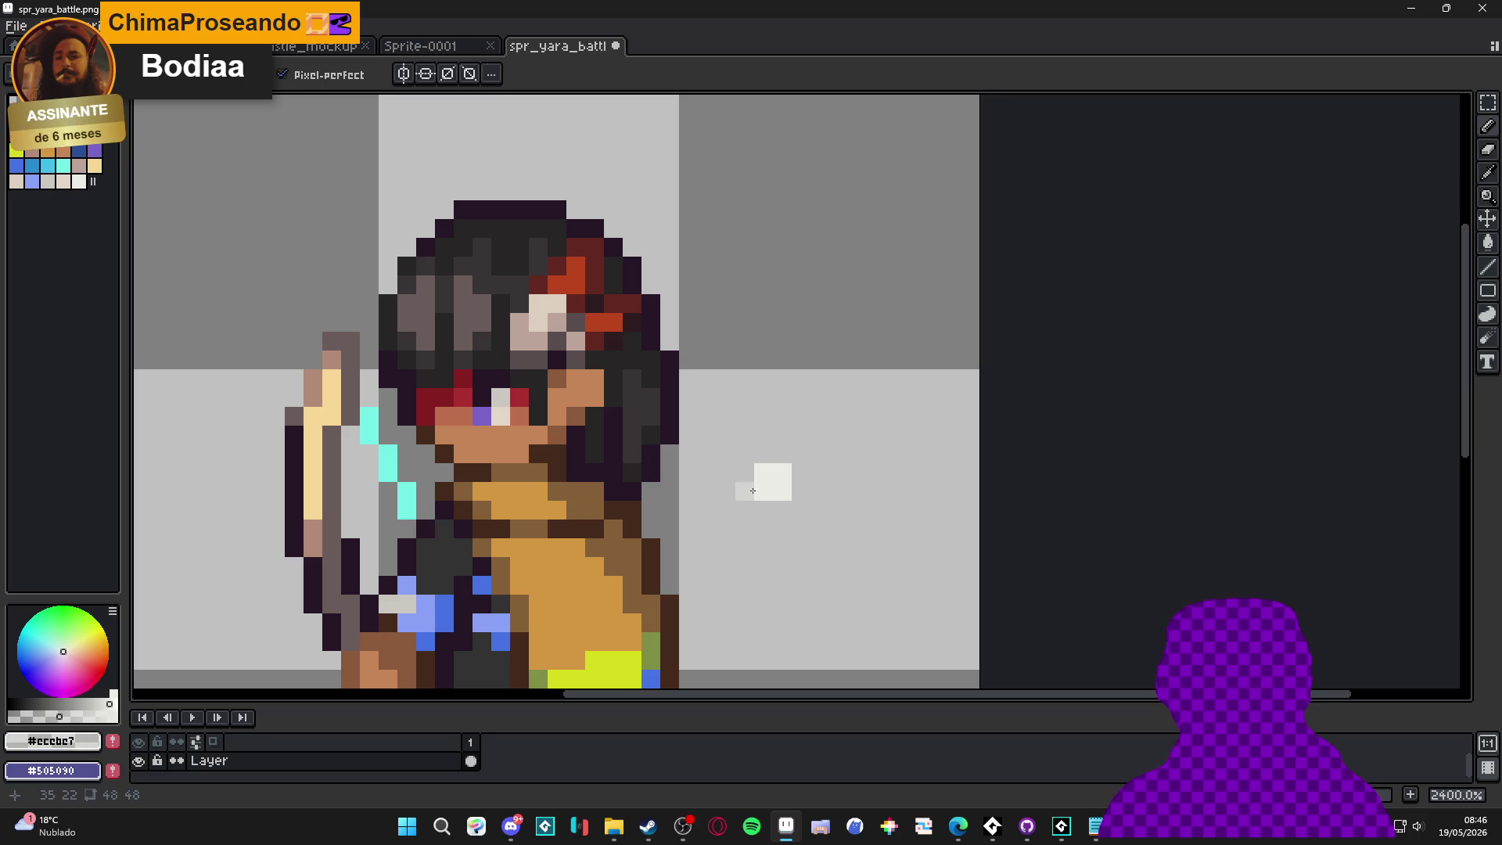
mouse_move(757, 479)
mouse_down()
mouse_move(745, 474)
mouse_move(765, 508)
mouse_up()
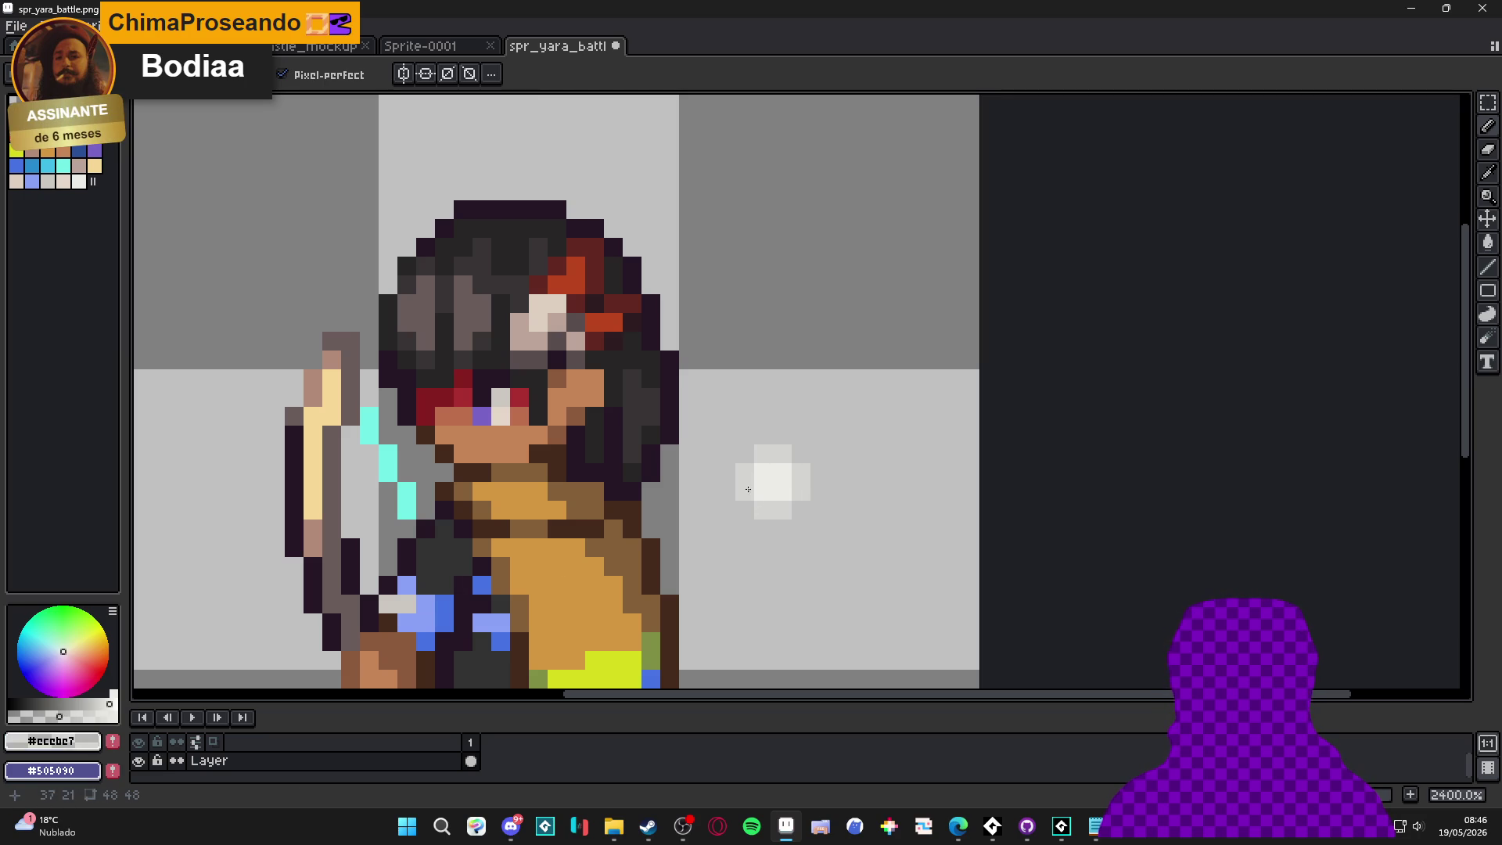
alt+click(741, 460)
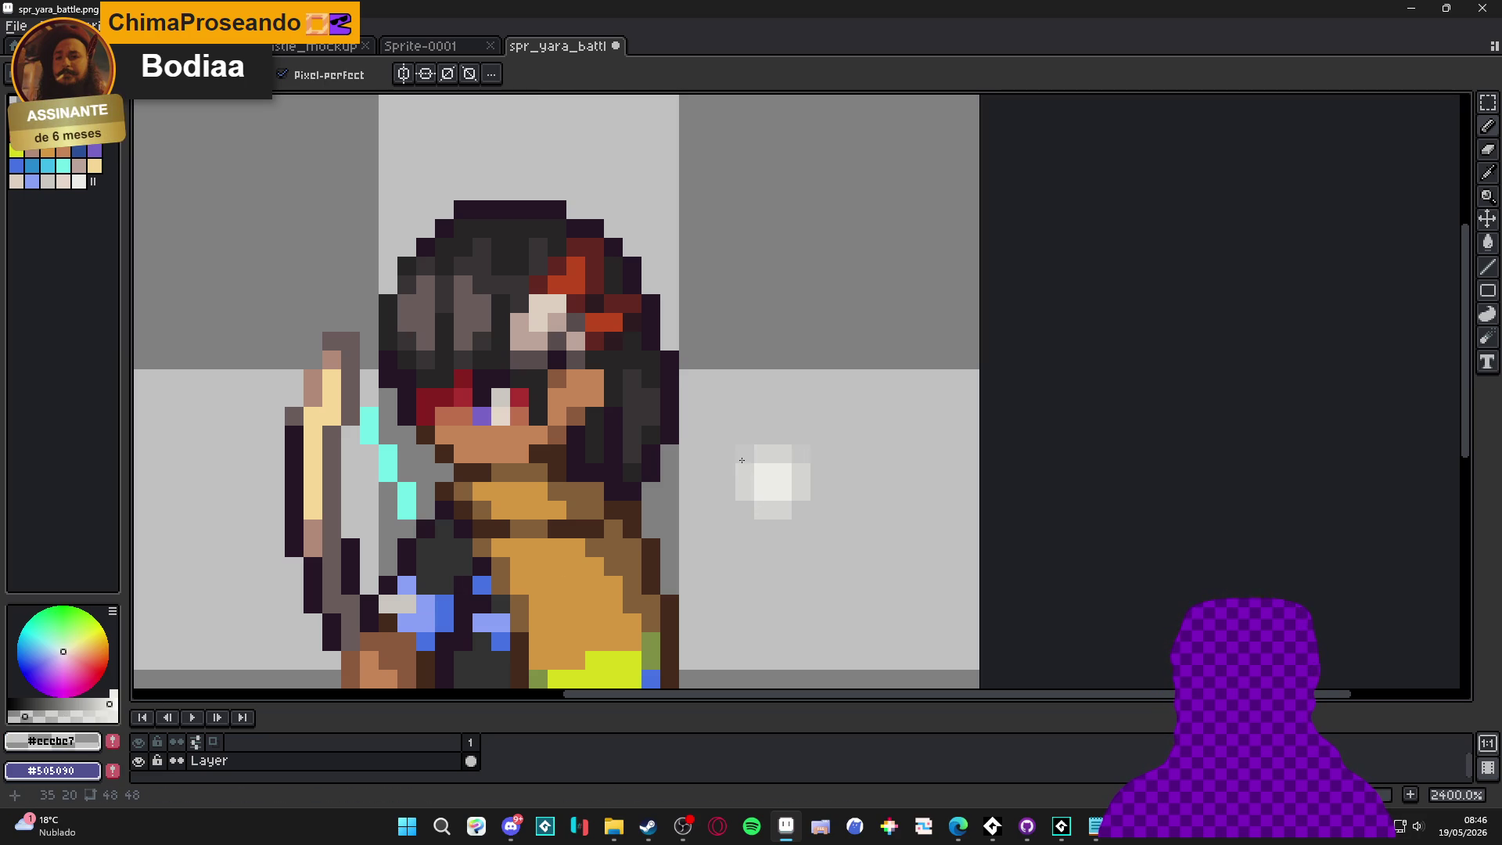
scroll(798, 511, down, 4)
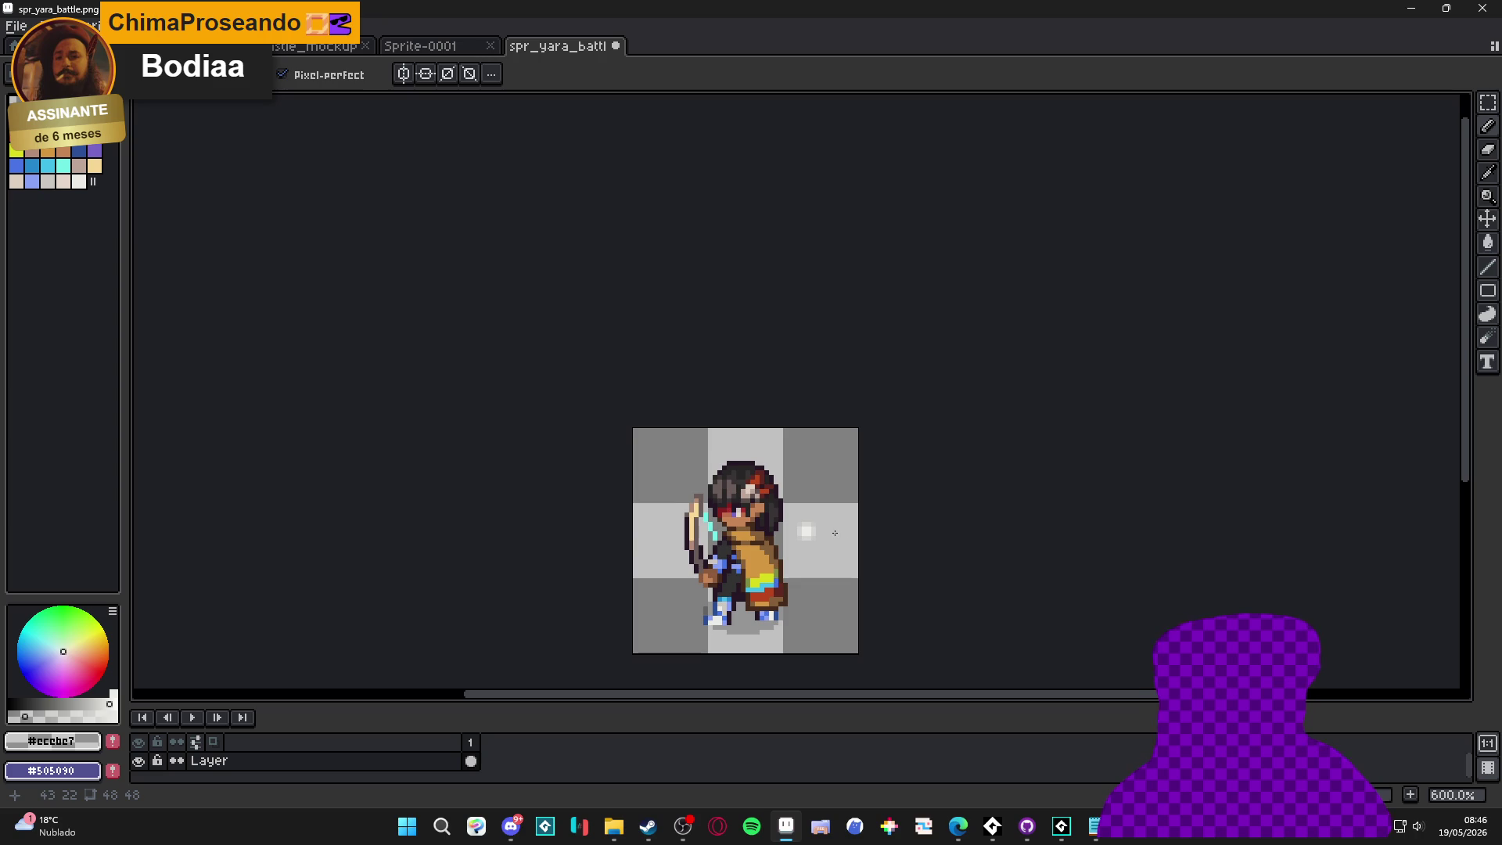
scroll(834, 533, up, 5)
Select just the glow pixels with the Rectangular Marquee
key(m)
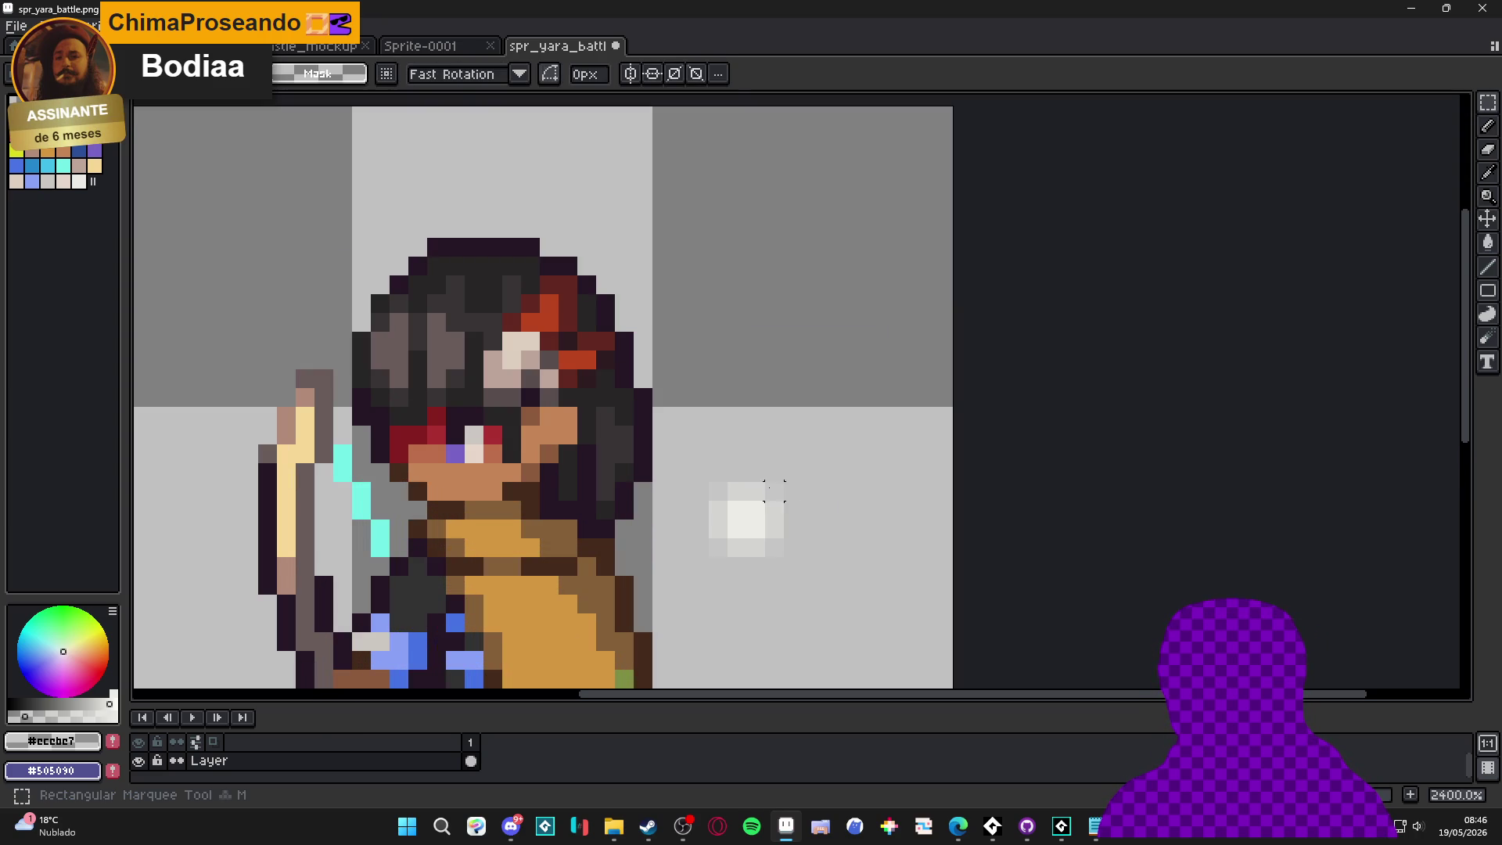
drag(779, 487, 690, 554)
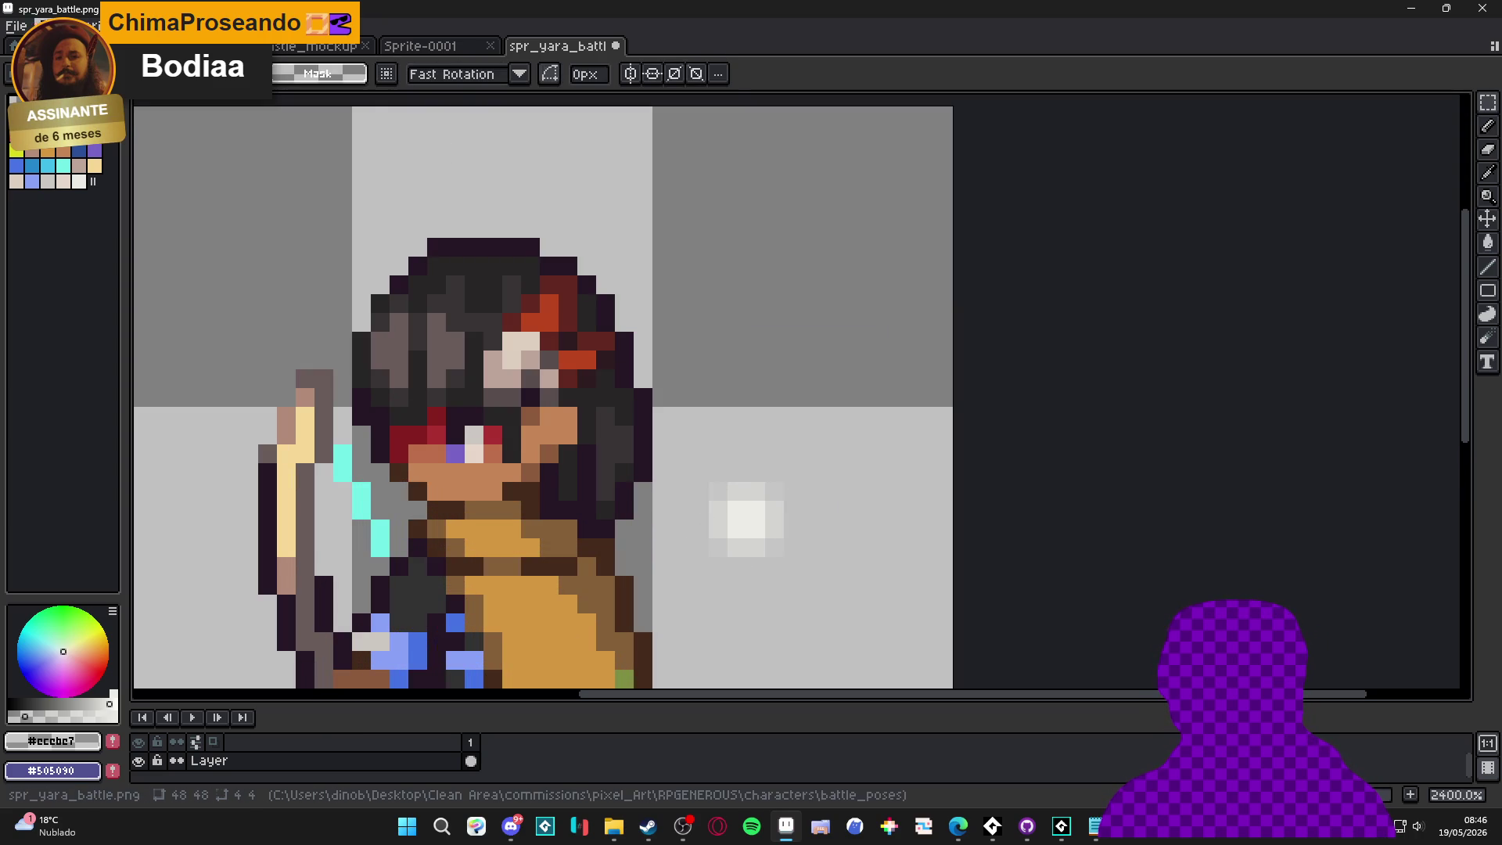
click(16, 26)
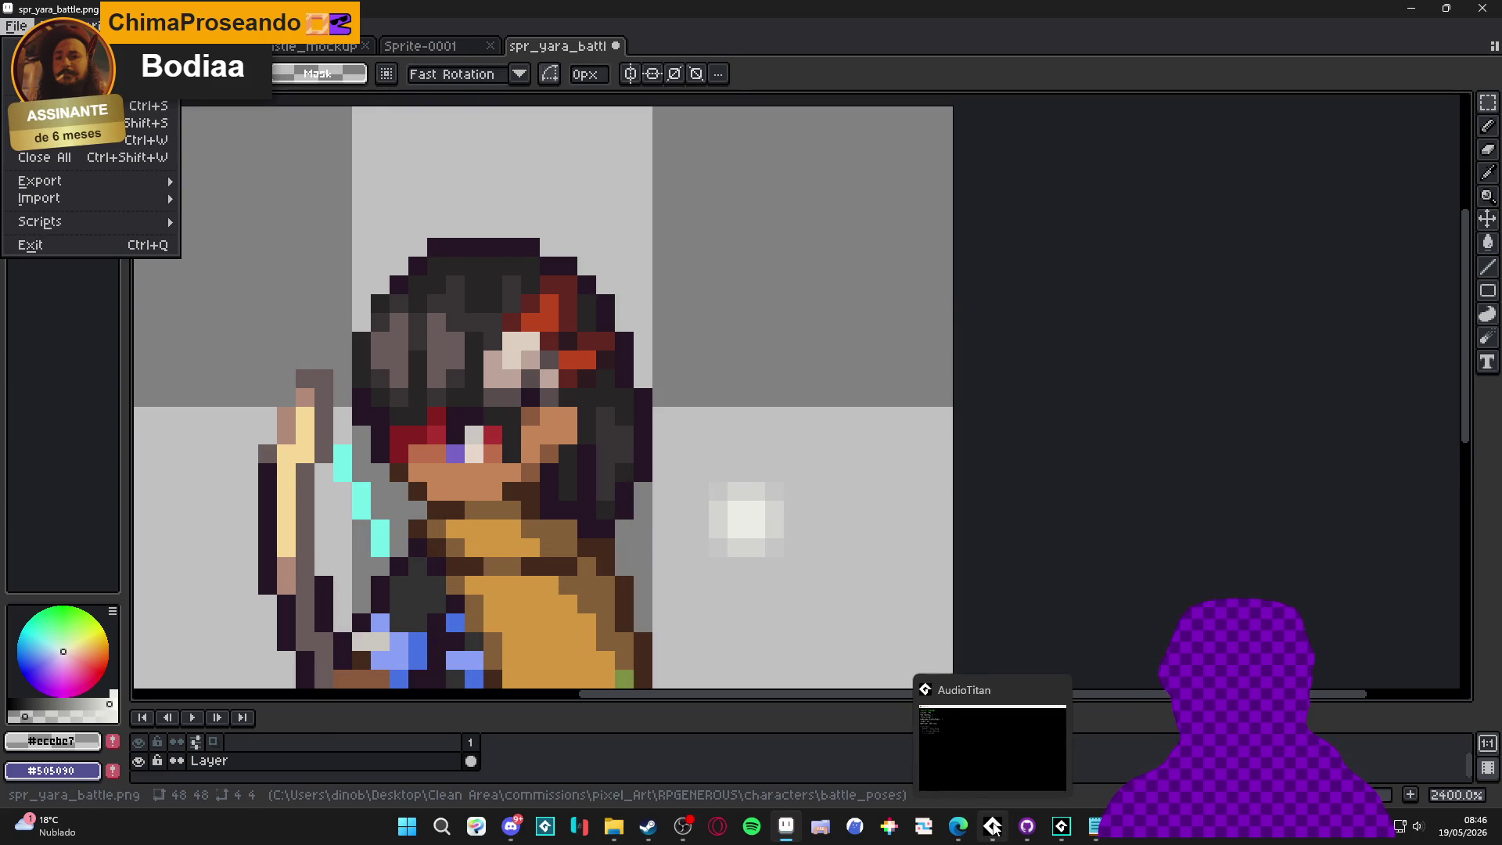
click(727, 509)
drag(775, 491, 728, 556)
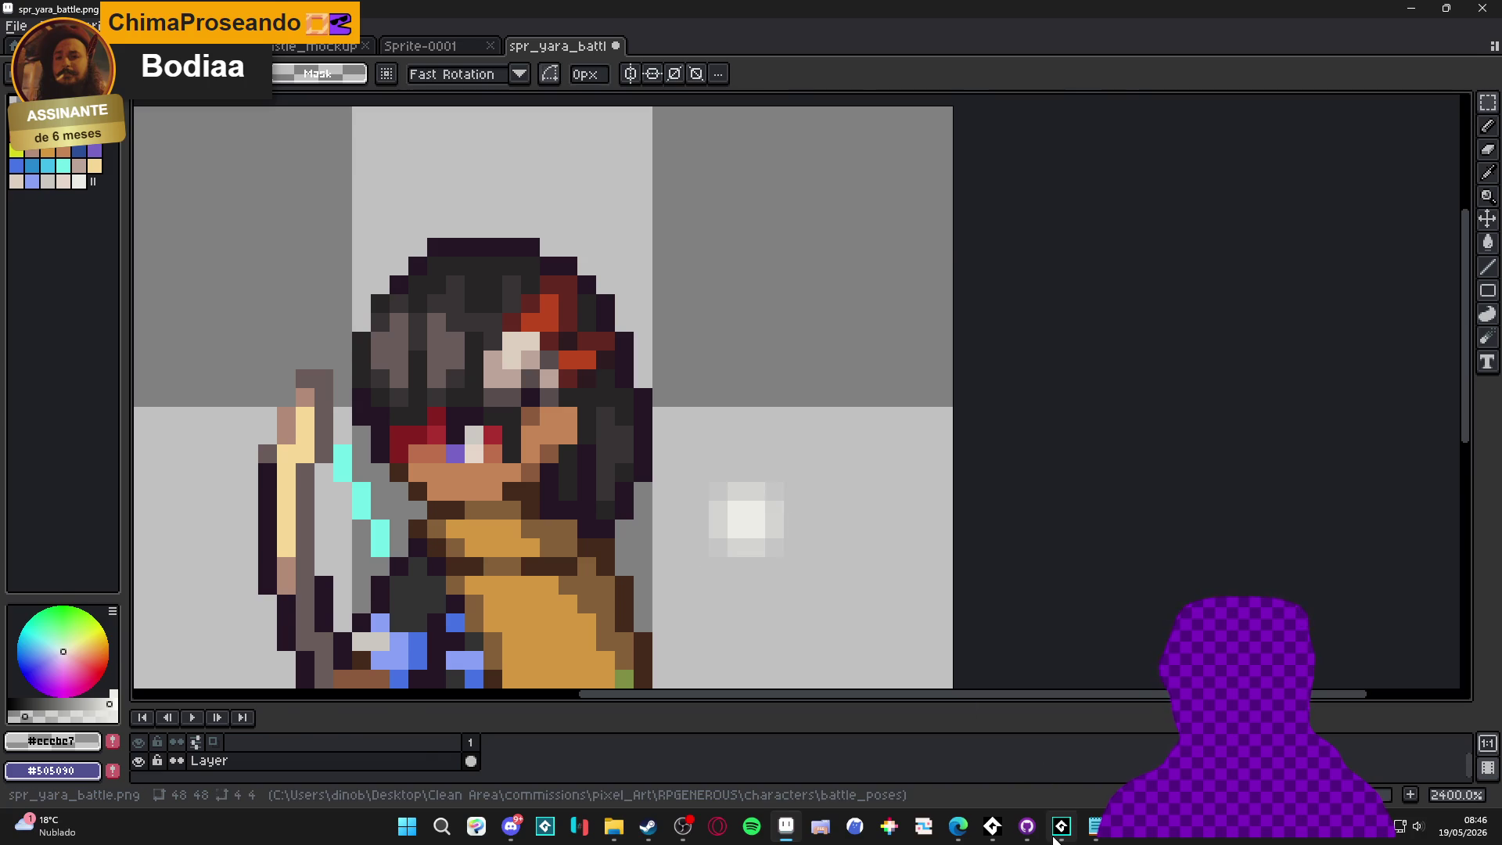
key(alt+Tab)
scroll(1327, 356, down, 2)
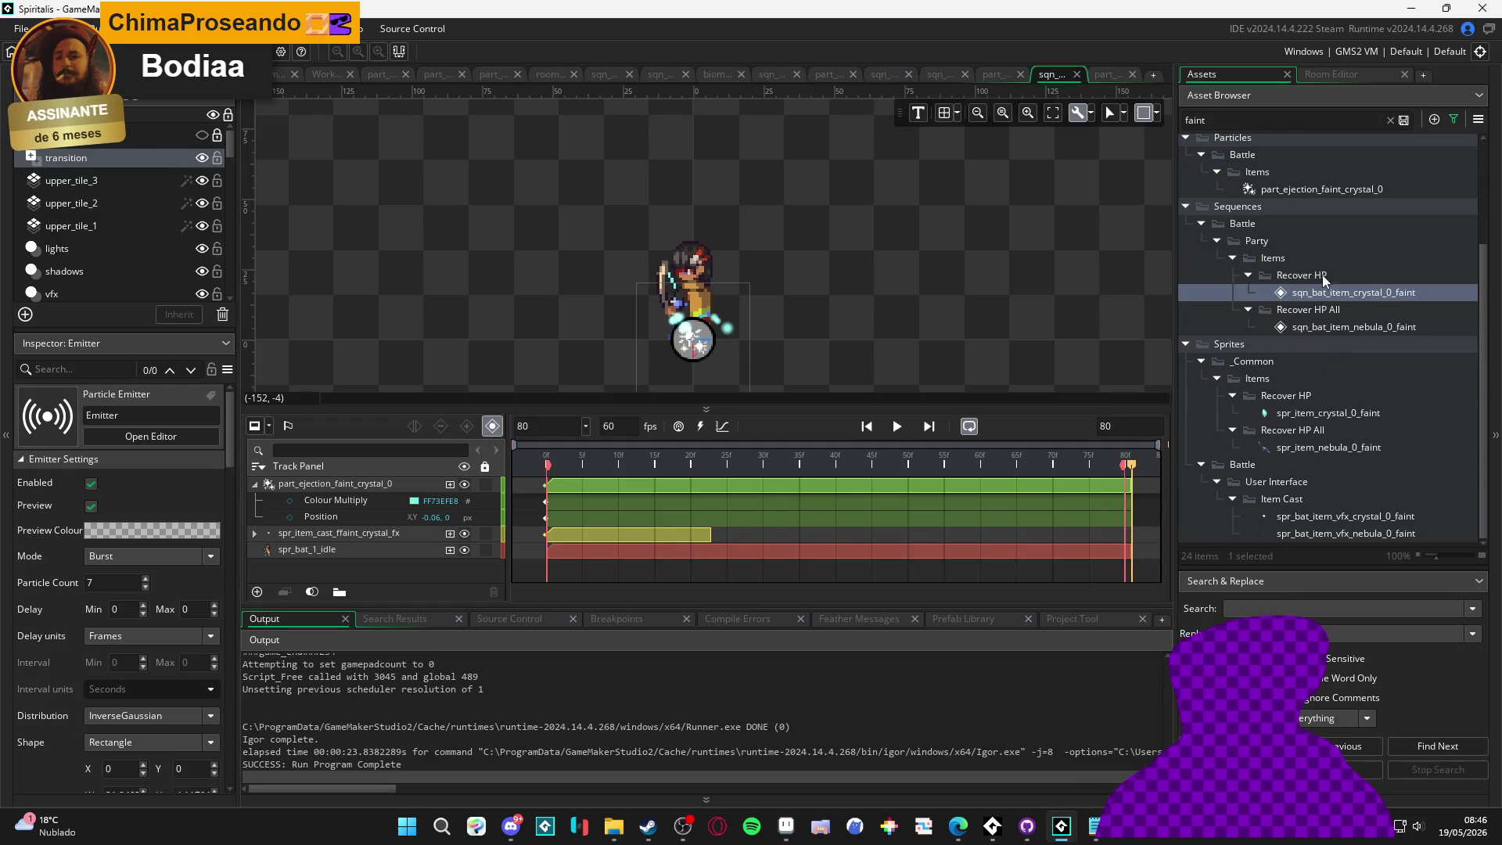
Clear the asset filter and expand Sprites > _Common > VFX > Particles
click(1390, 120)
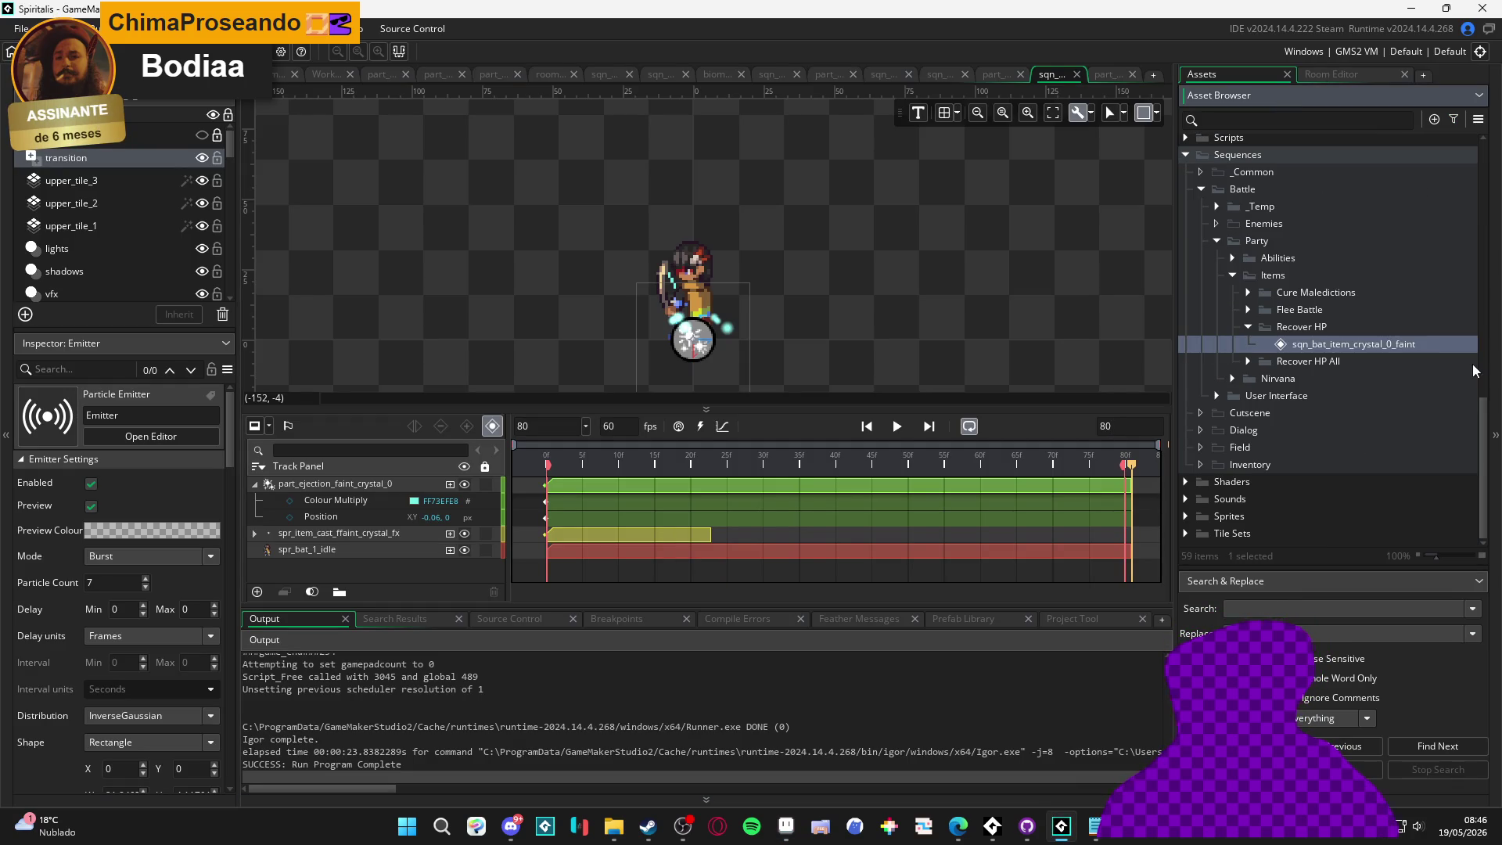
scroll(1392, 329, up, 5)
scroll(1369, 285, down, 5)
click(1186, 516)
scroll(1188, 520, down, 4)
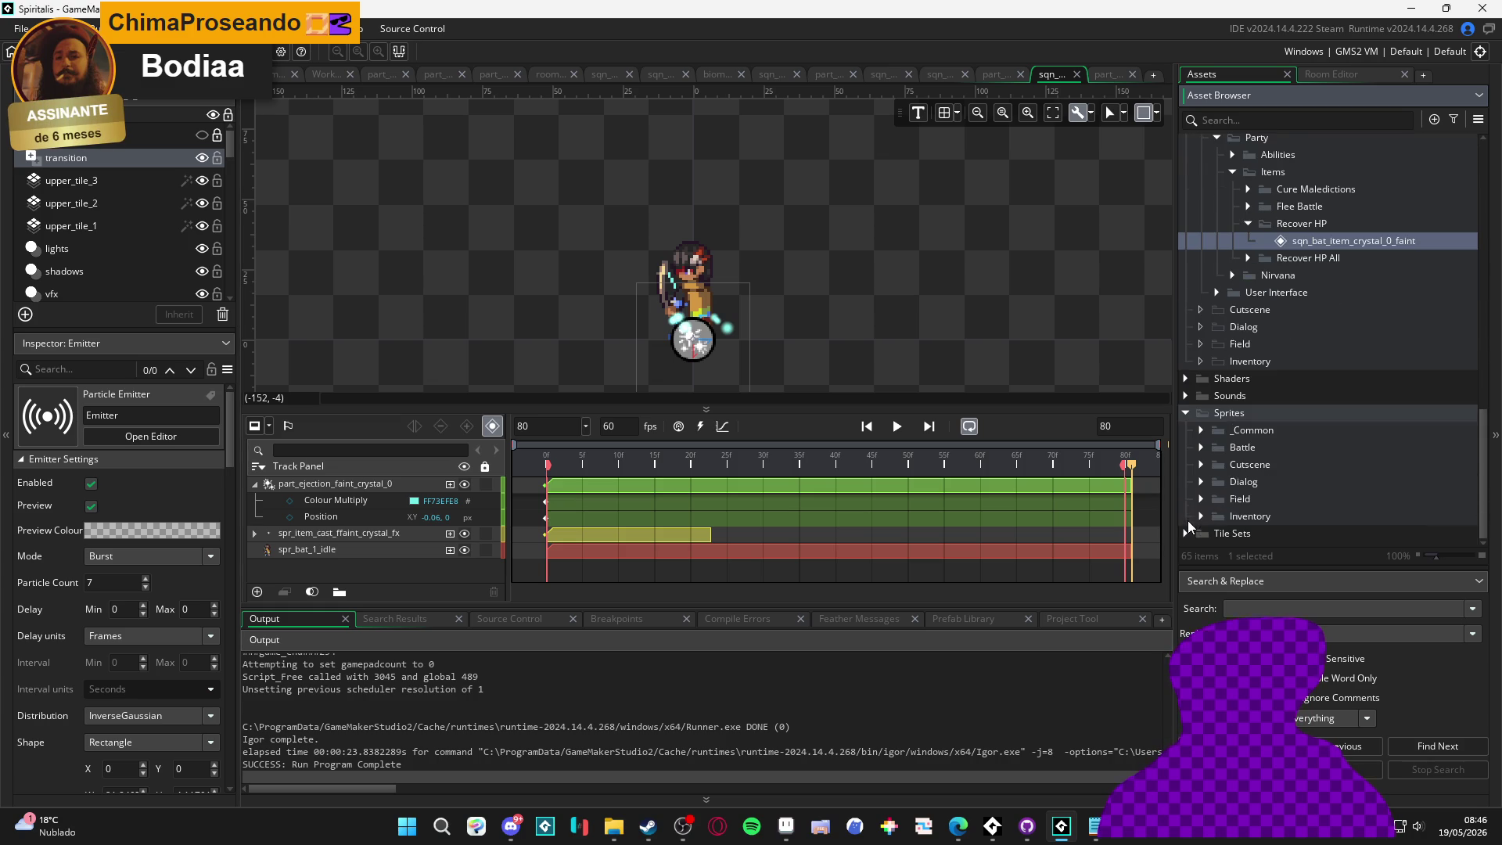
click(1202, 430)
scroll(1222, 469, down, 3)
click(1218, 472)
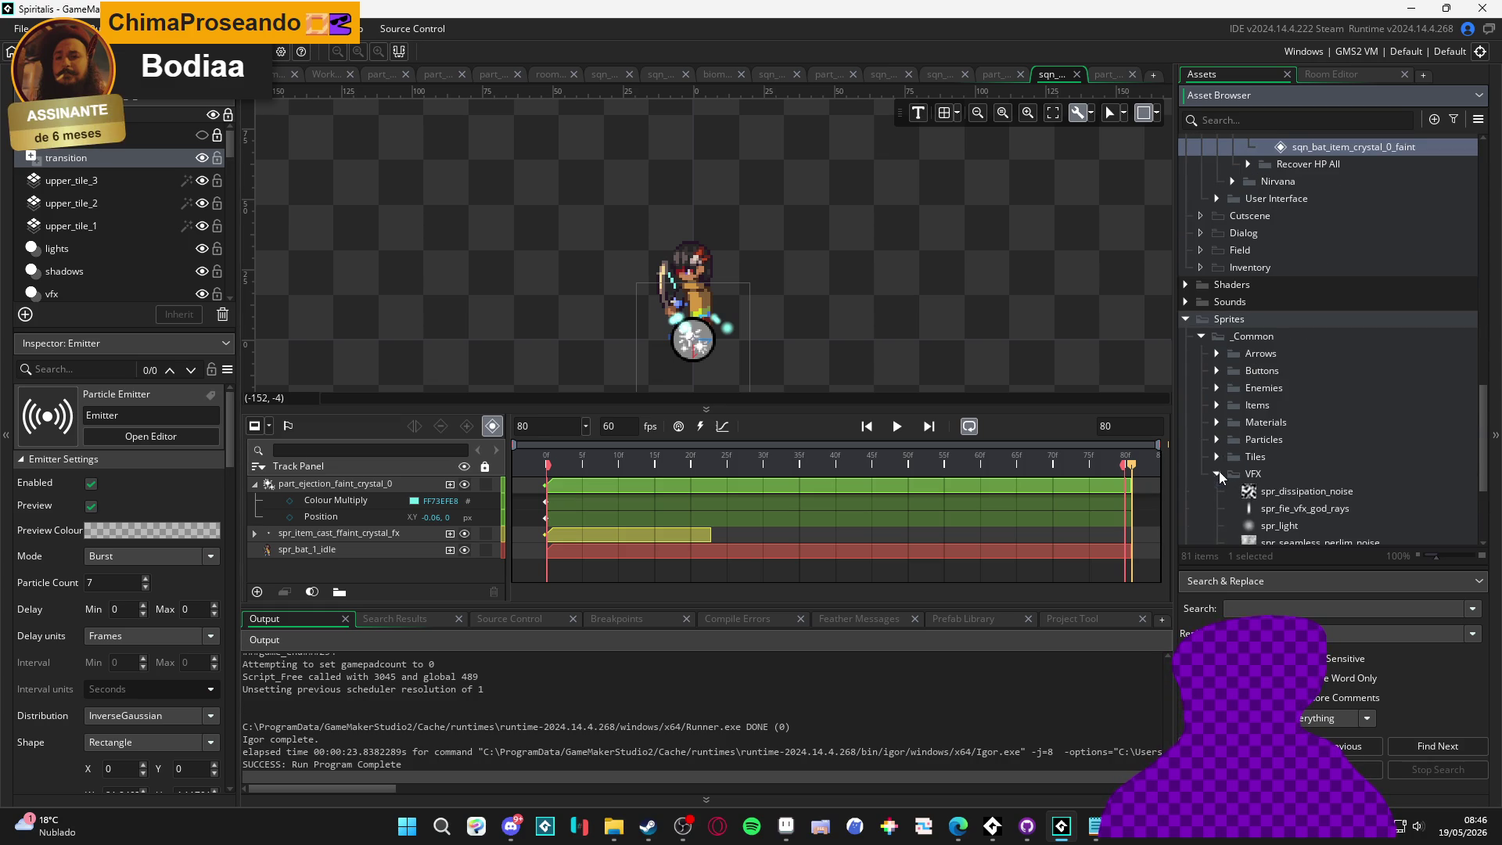
scroll(1219, 471, down, 1)
click(1218, 407)
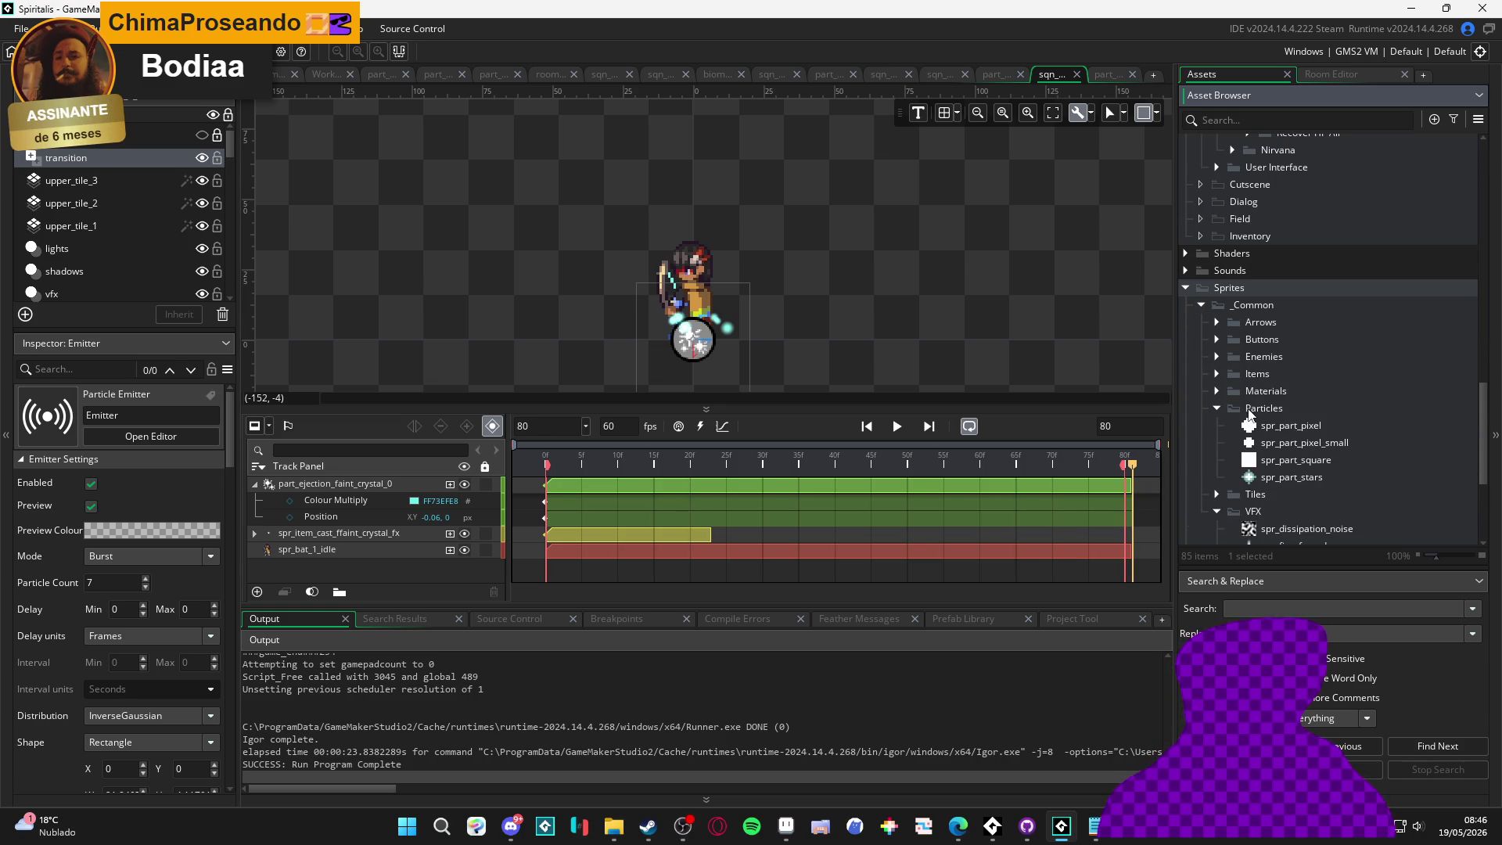
Create a new sprite, Sprite582, inside the Particles group
click(1249, 408)
right_click(1249, 408)
mouse_move(1283, 414)
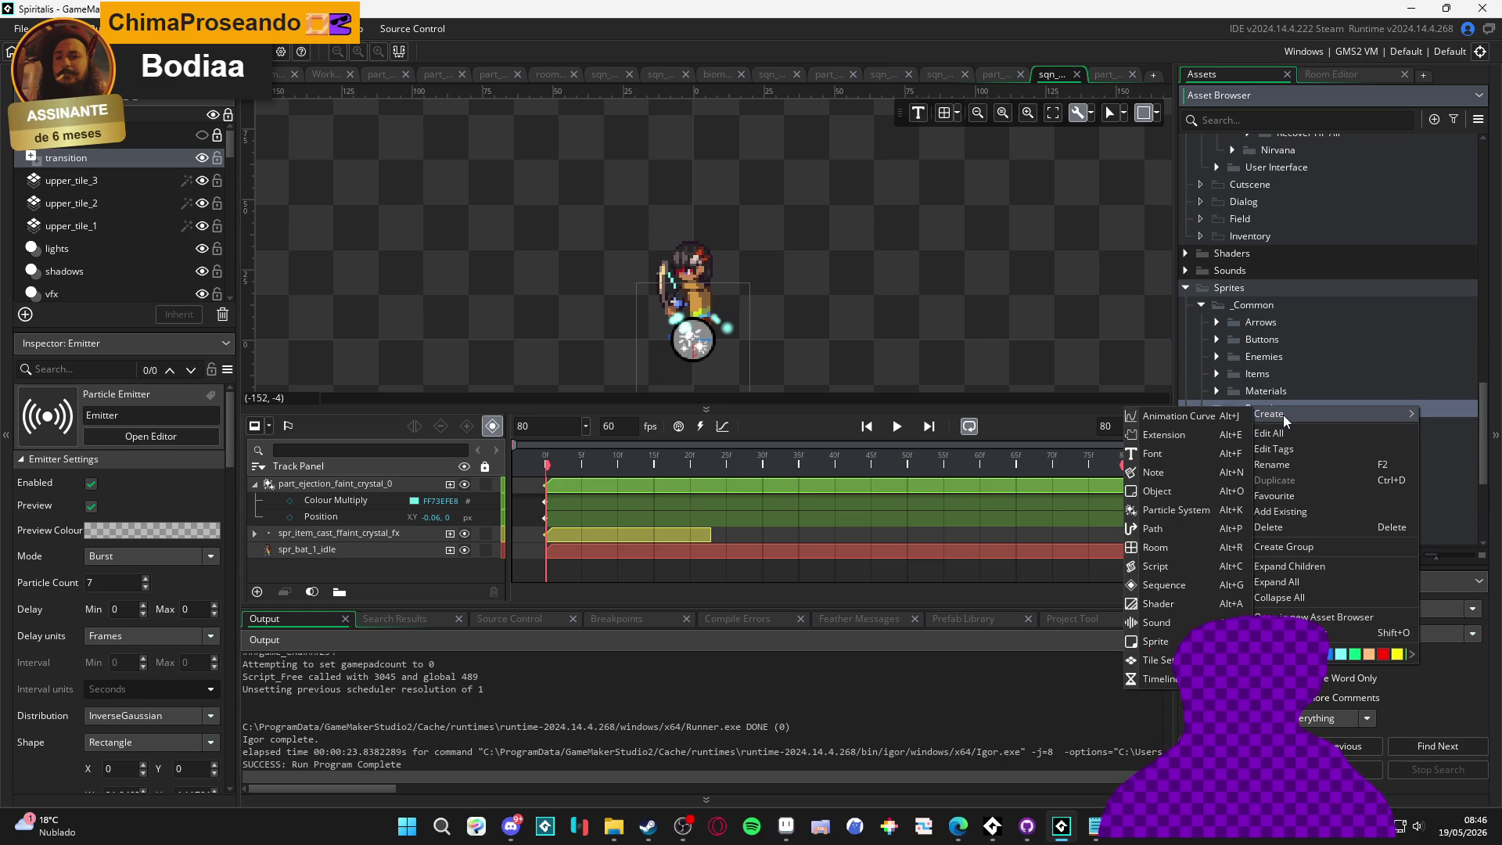
click(1154, 641)
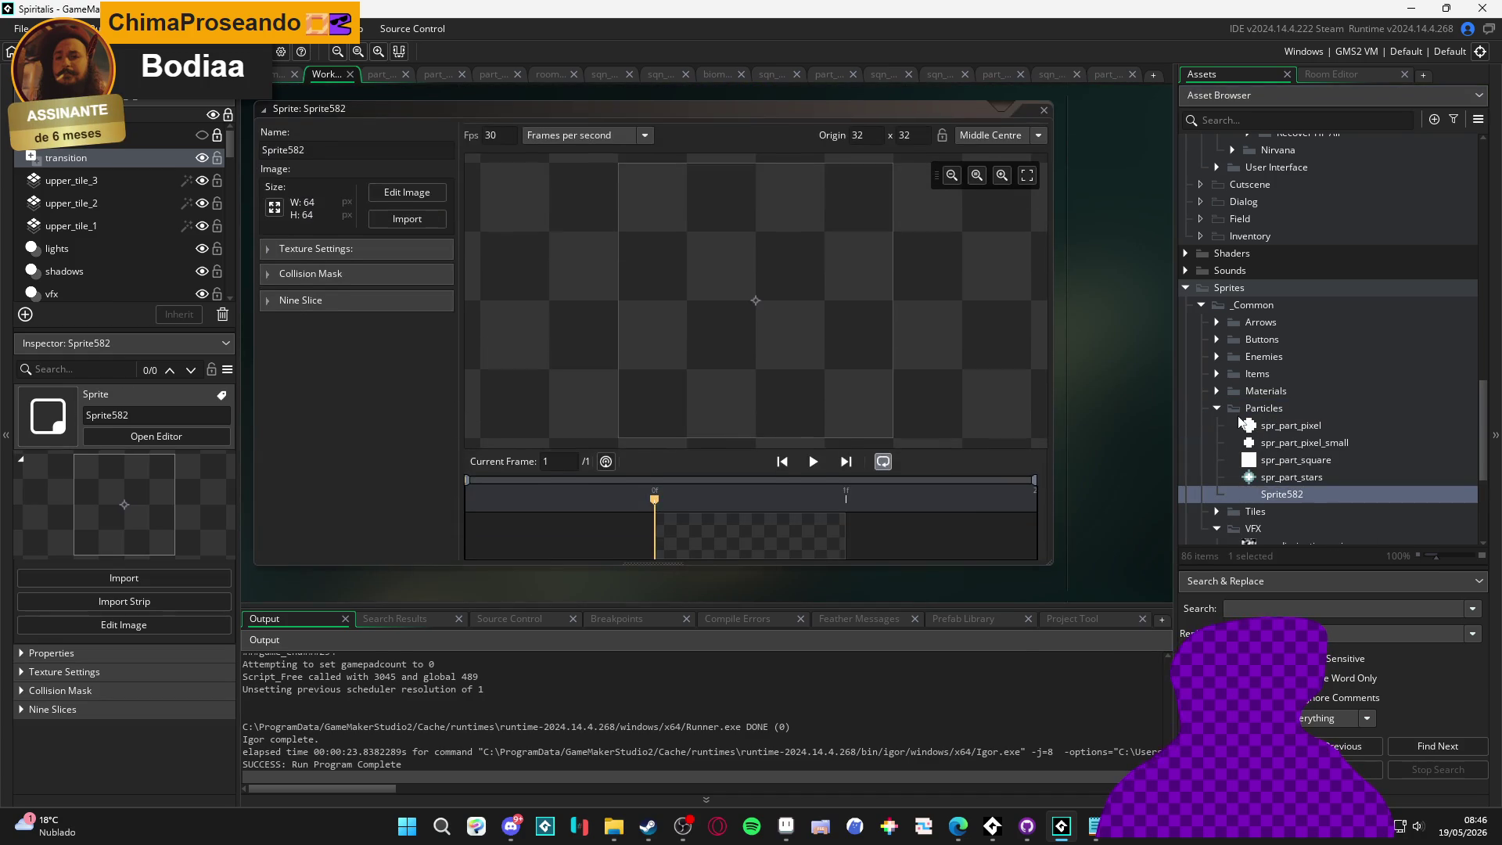
Rename the new sprite to spr_part_light_particle
double_click(331, 150)
text(spr_part_light_)
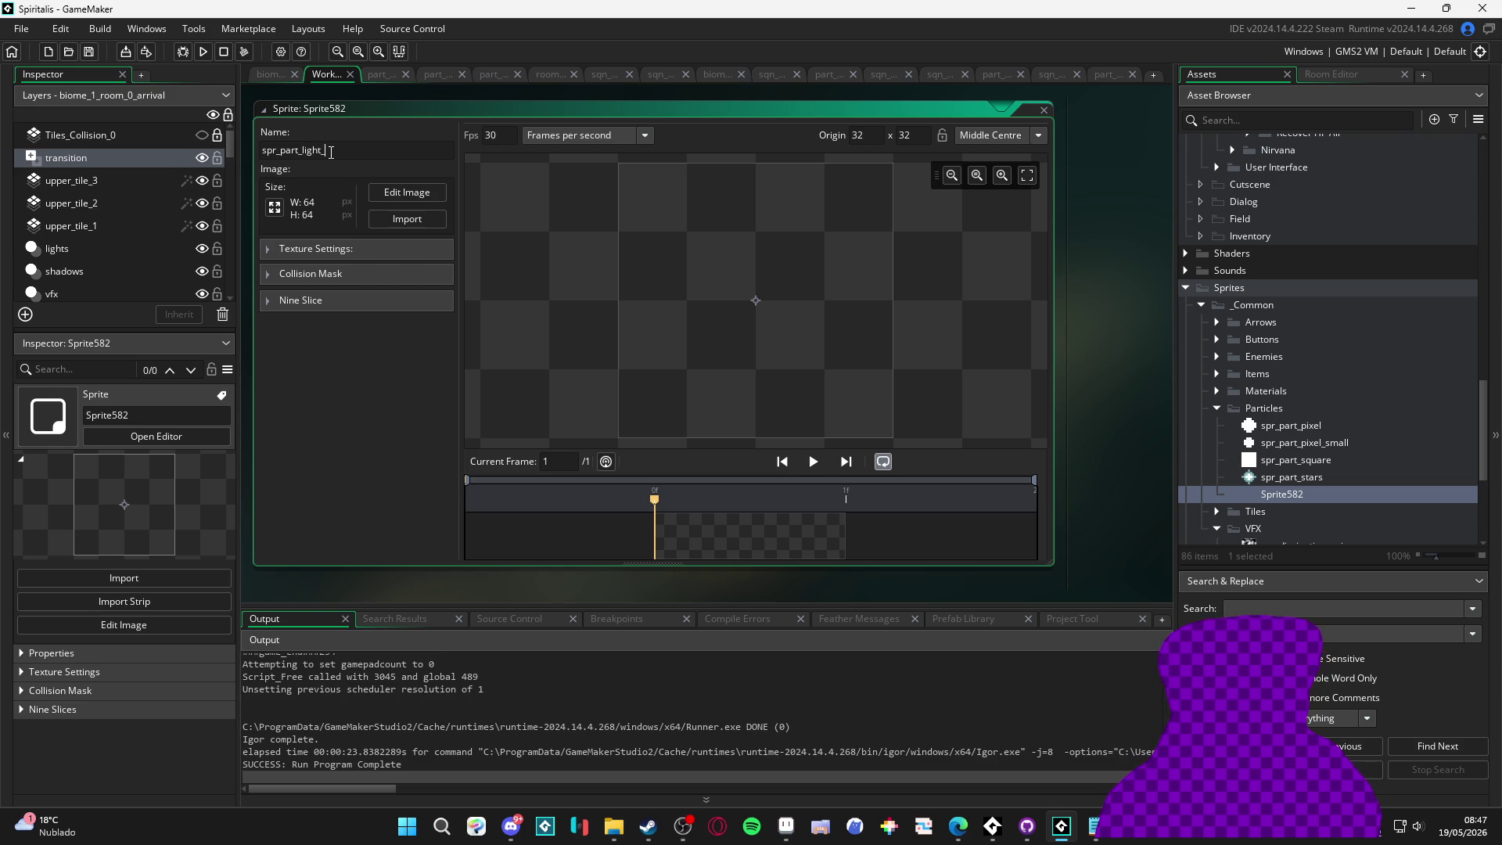
text(pec)
key(Return)
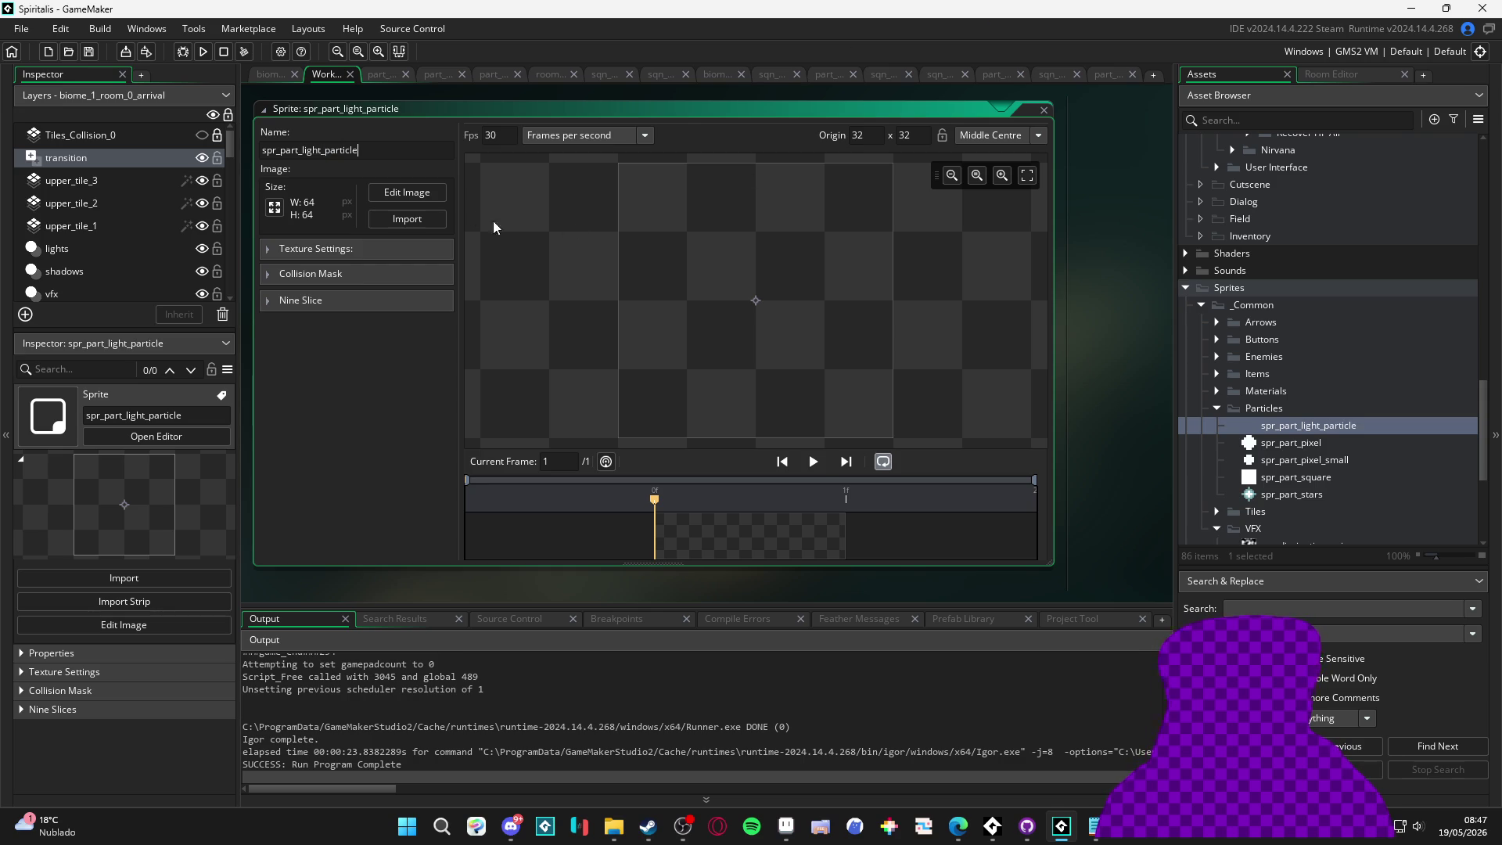
Resize the sprite image to 4×4
click(274, 208)
key(BackSpace)
key(BackSpace)
text(4)
key(Return)
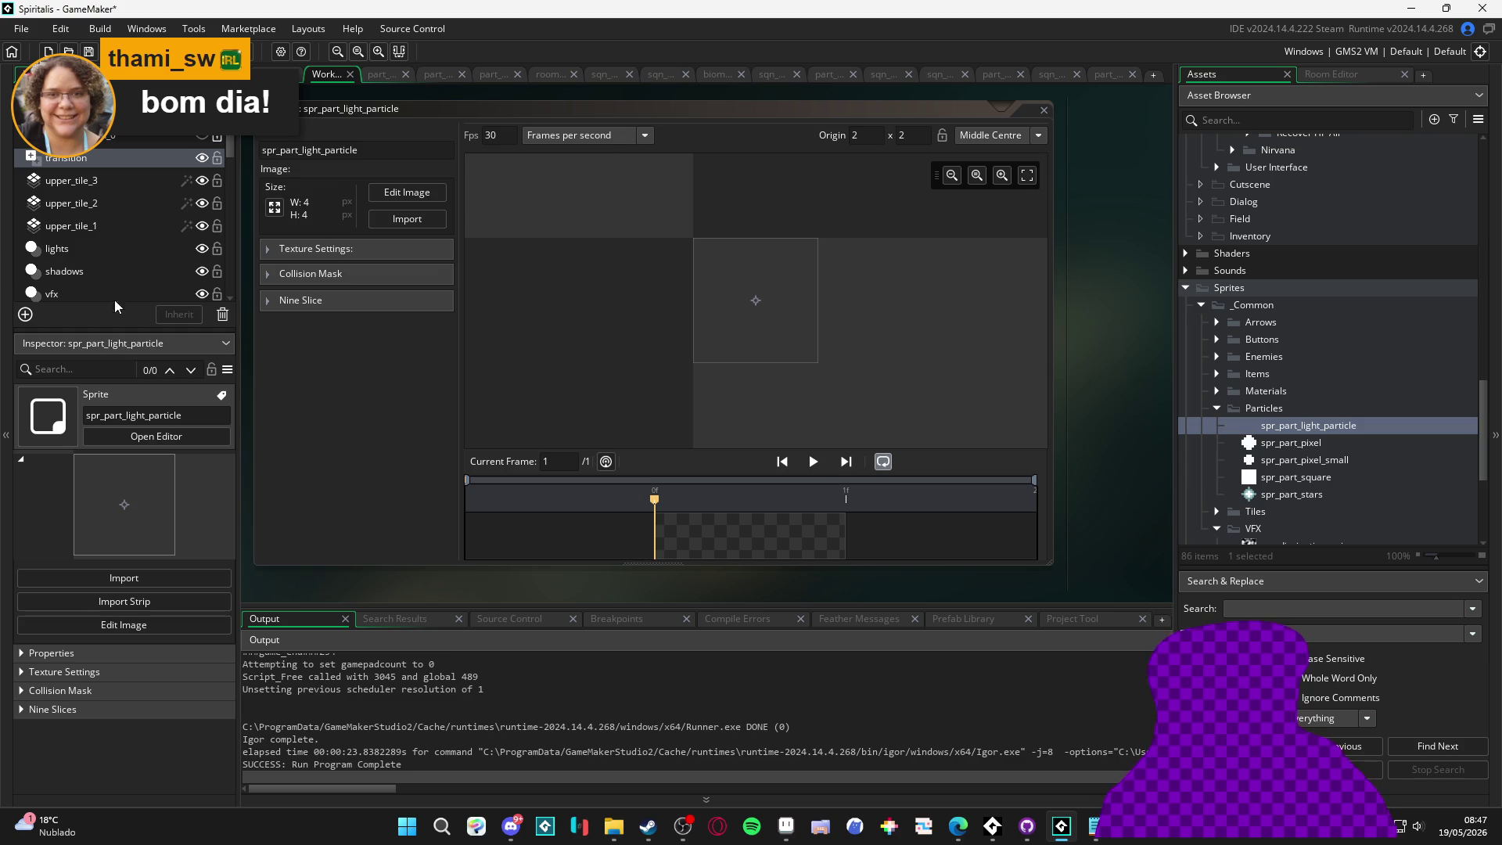
Paste the copied glow as a brush and stamp it over the 4×4 canvas
click(407, 193)
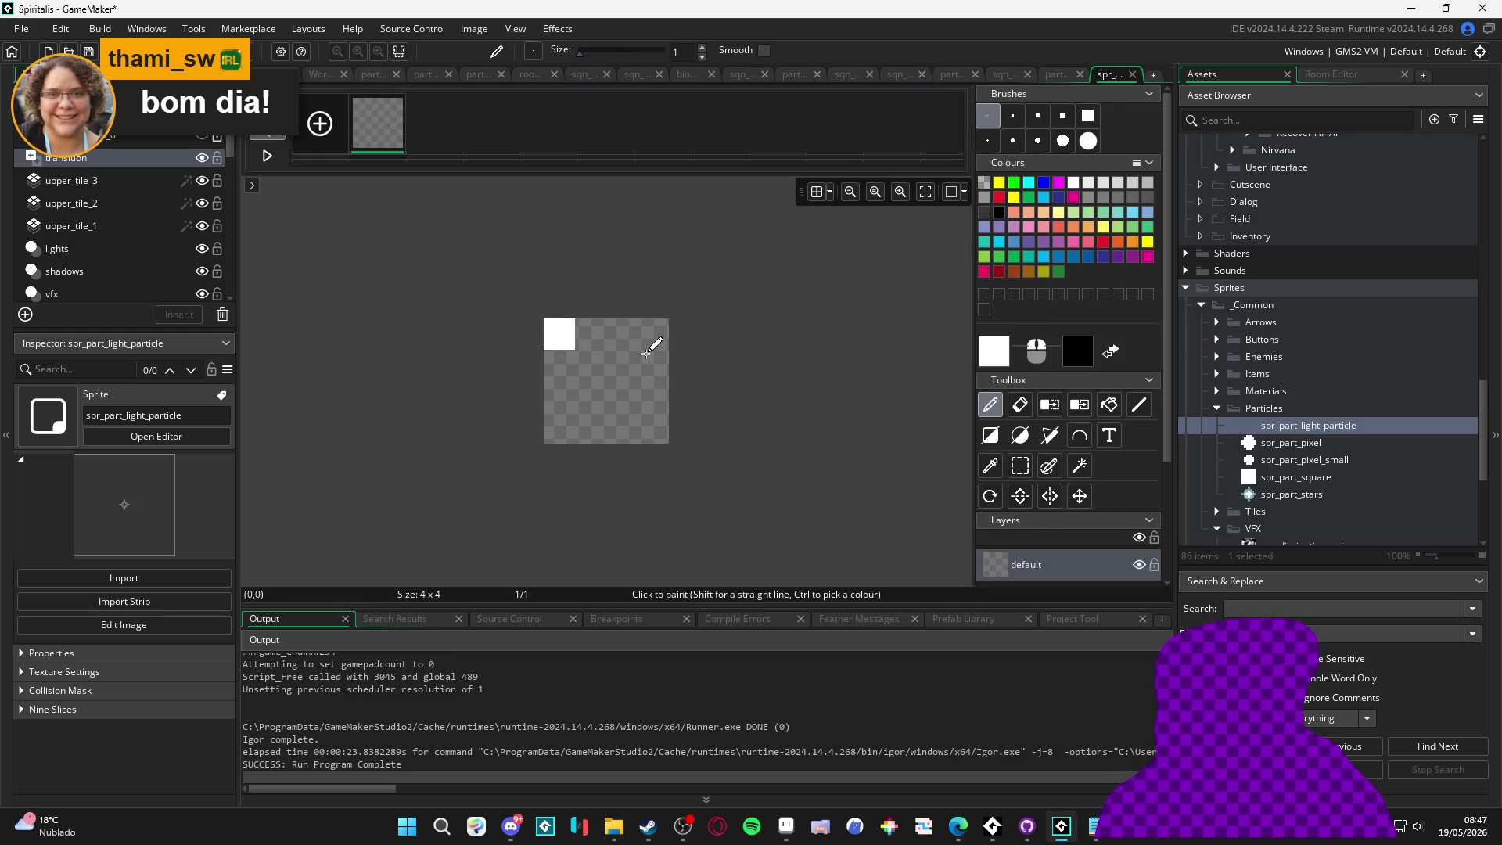
key(ctrl+v)
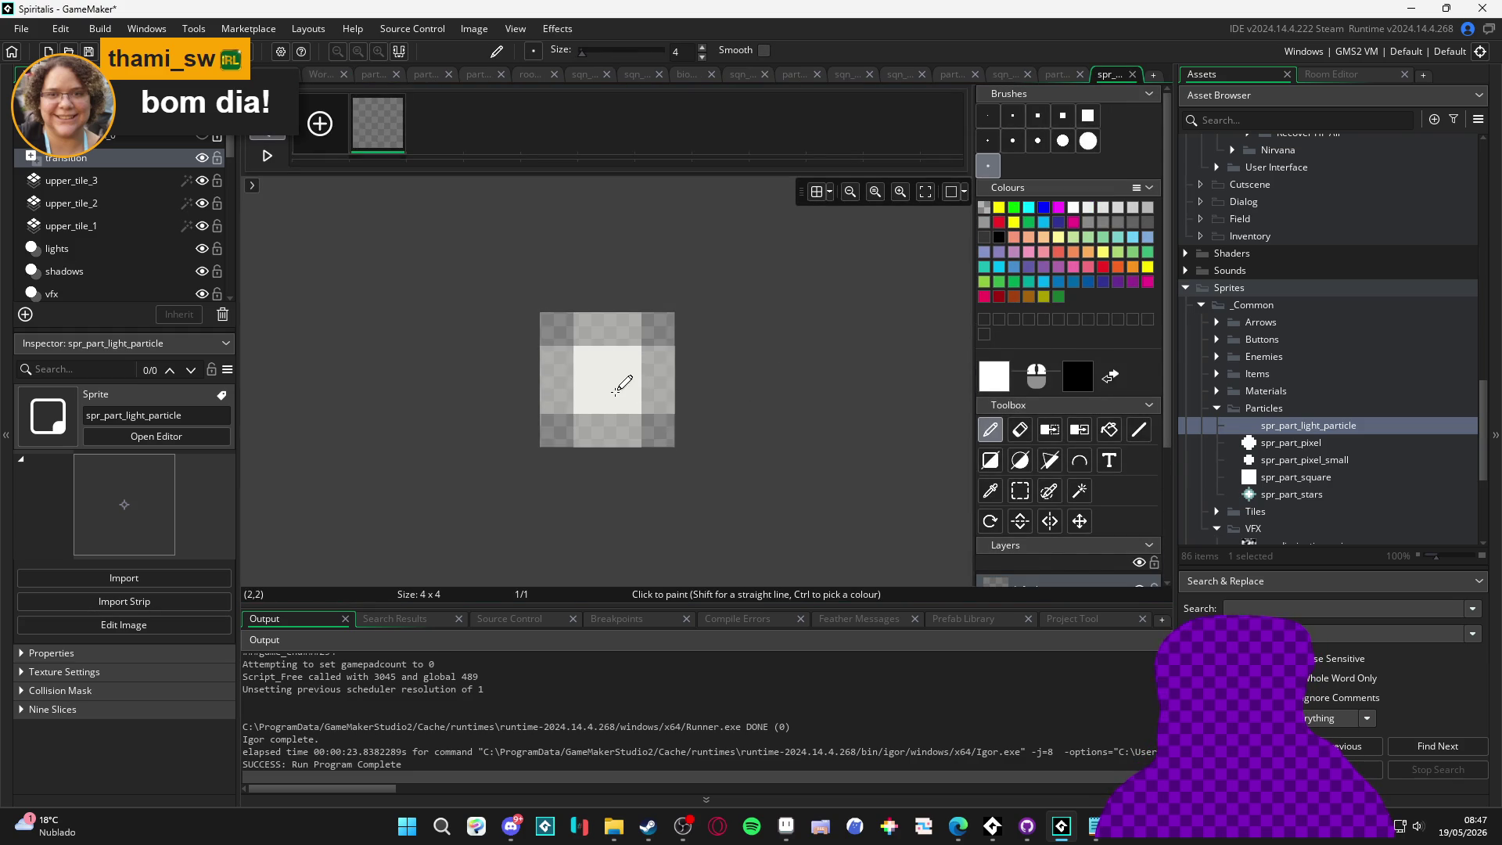
click(607, 384)
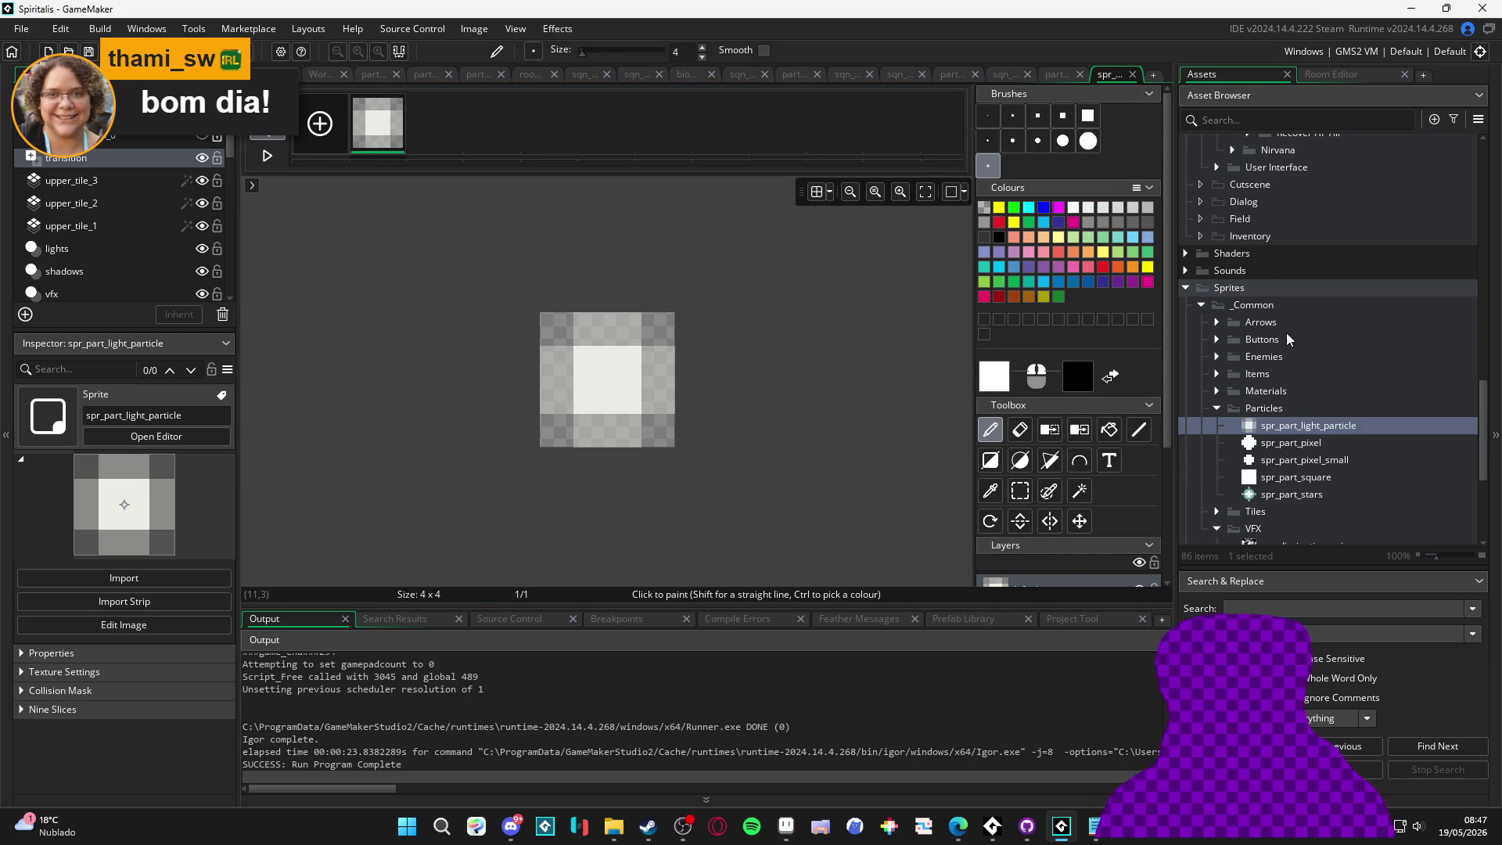
click(1057, 74)
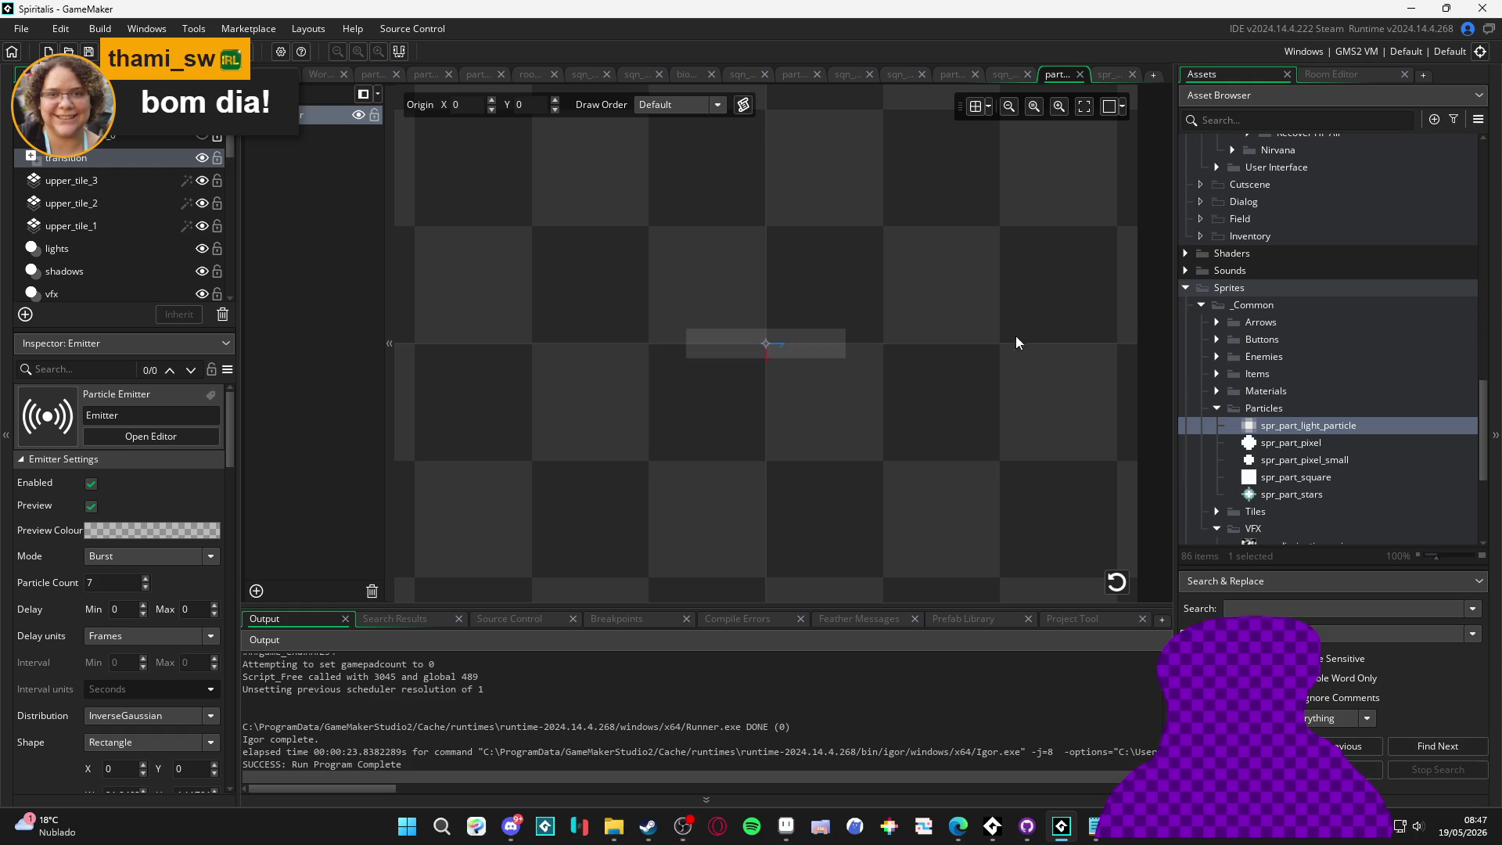
Set spr_part_light_particle as the emitter texture with Scale X and Y at 1, then replay the burst
click(1117, 583)
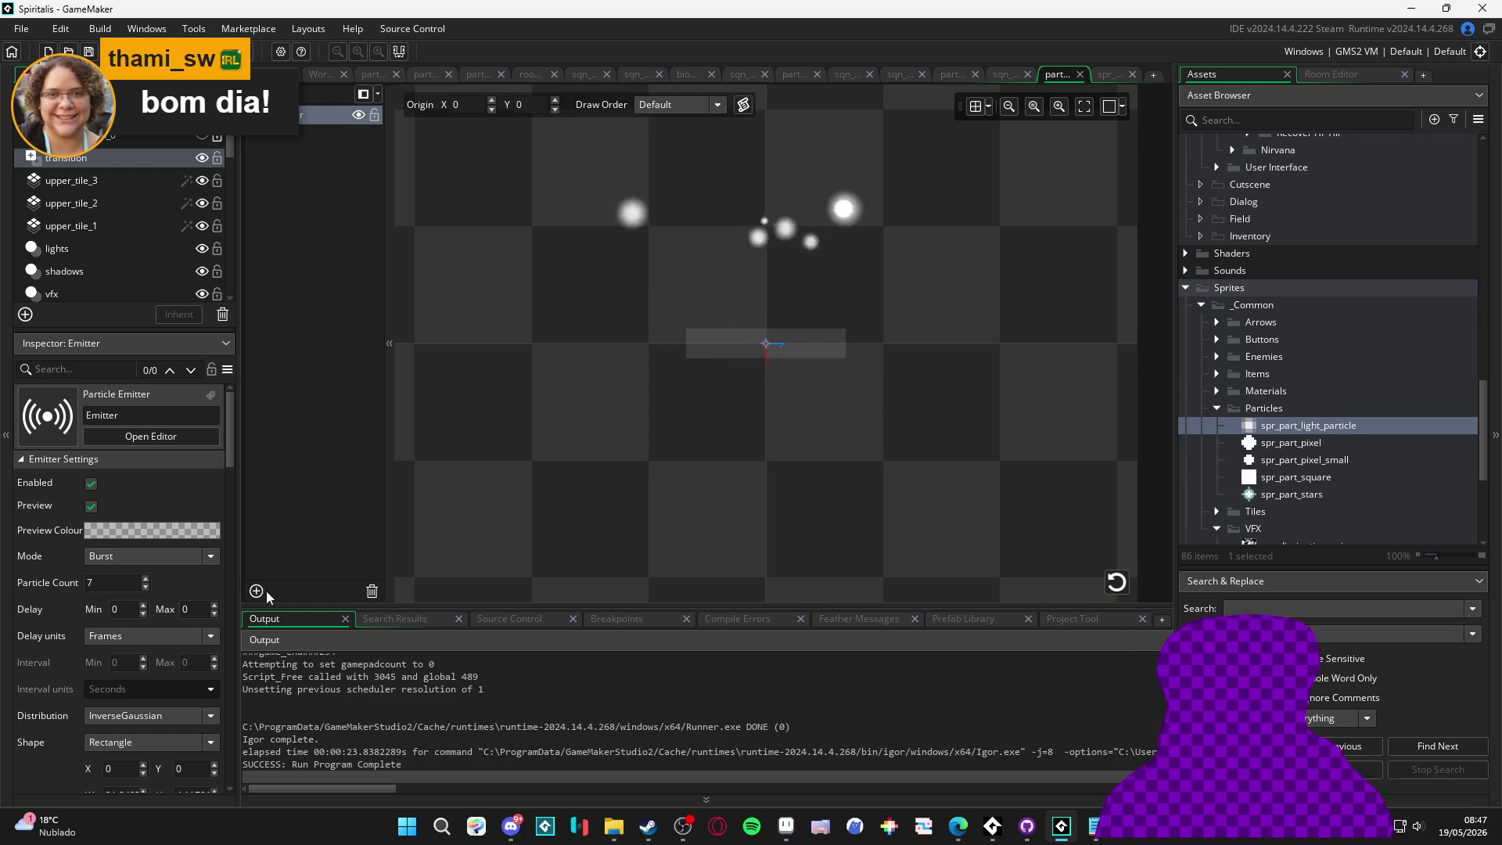
scroll(64, 598, down, 5)
scroll(65, 598, down, 7)
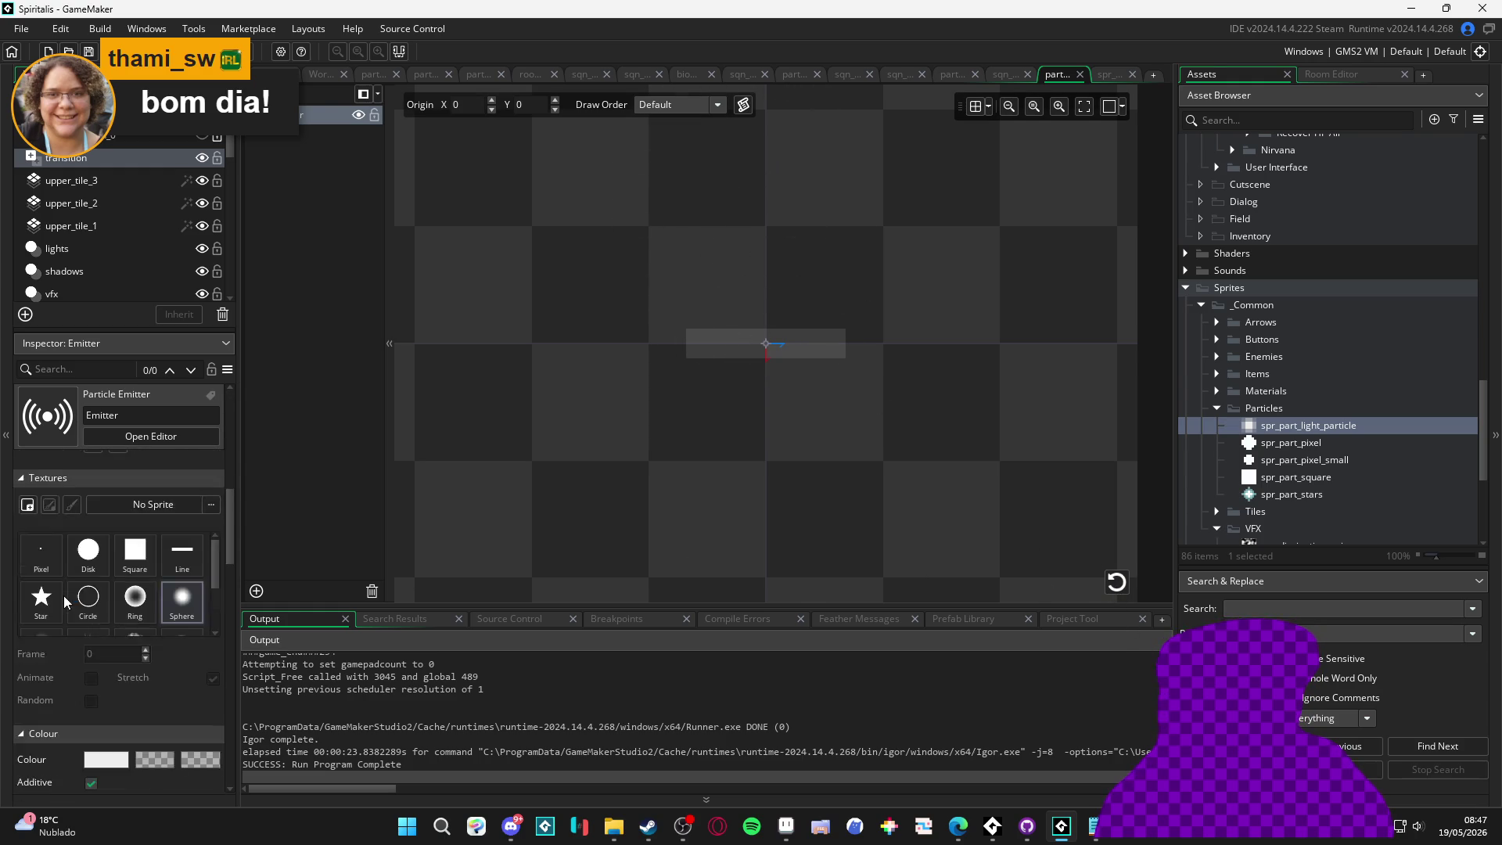
scroll(82, 583, up, 7)
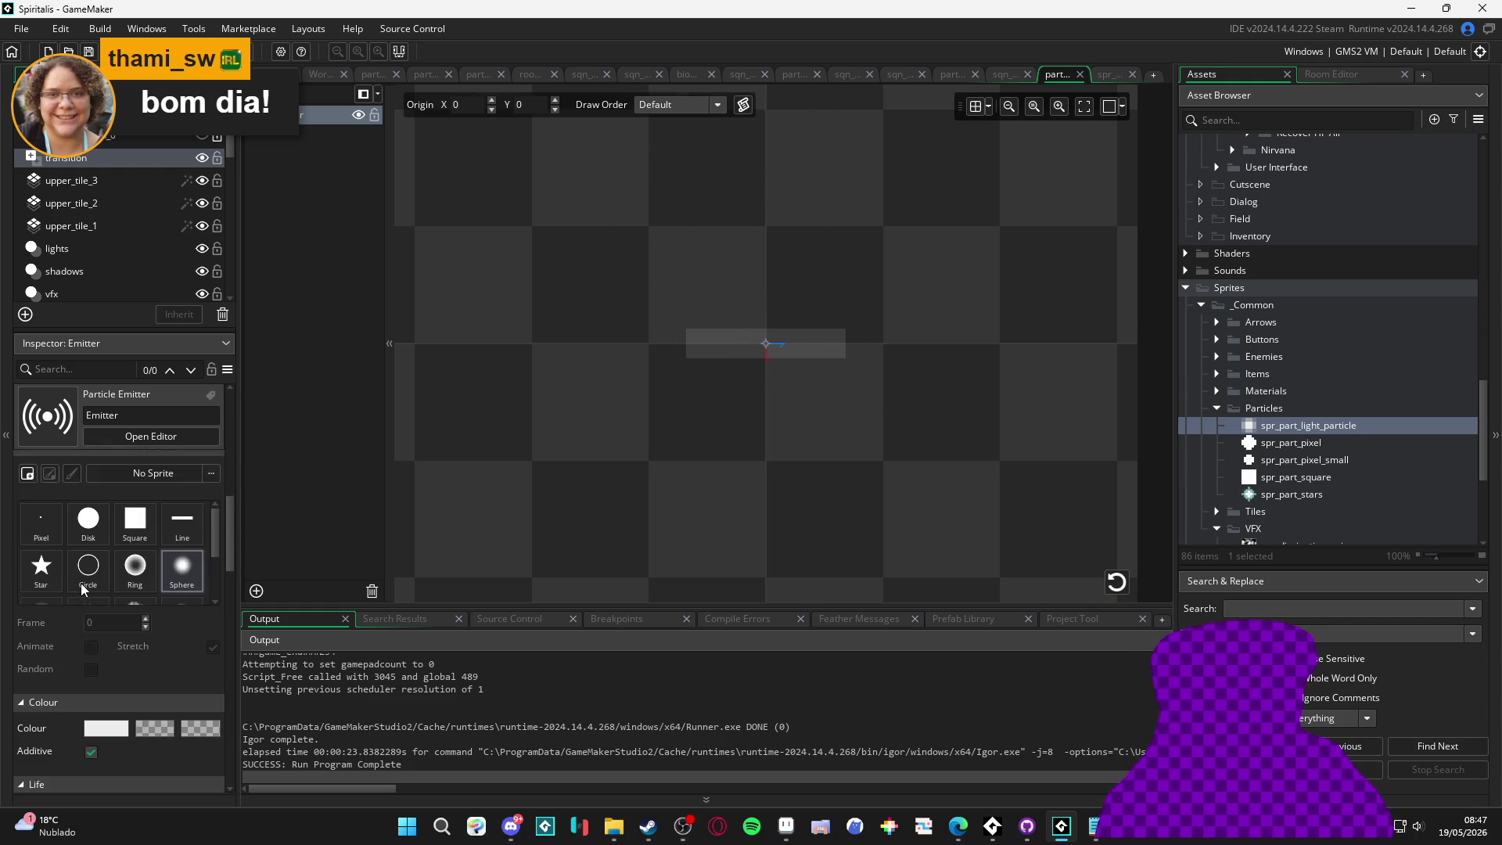
scroll(81, 583, down, 7)
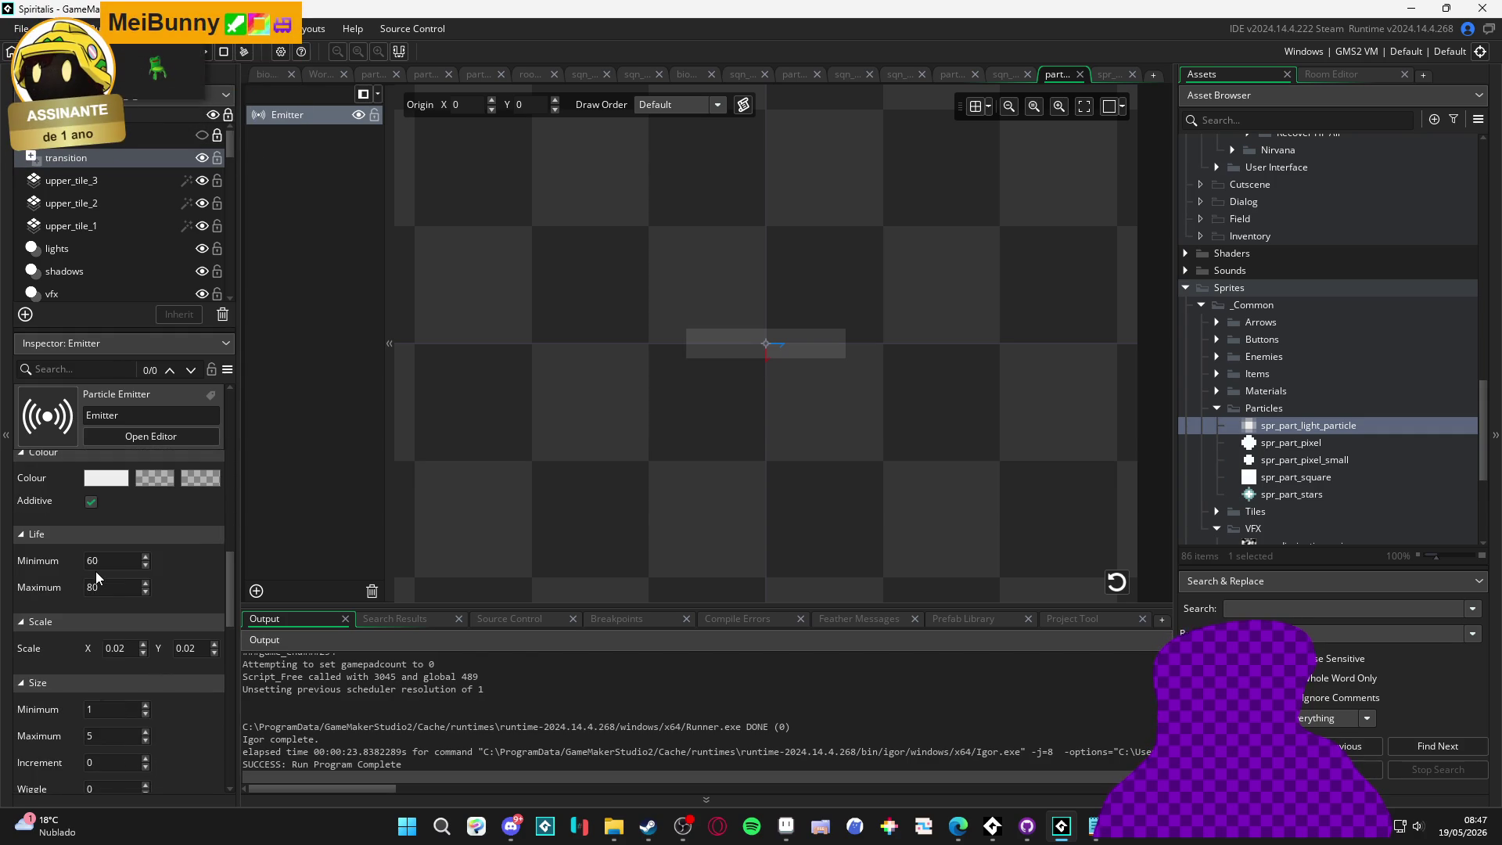
scroll(96, 571, up, 4)
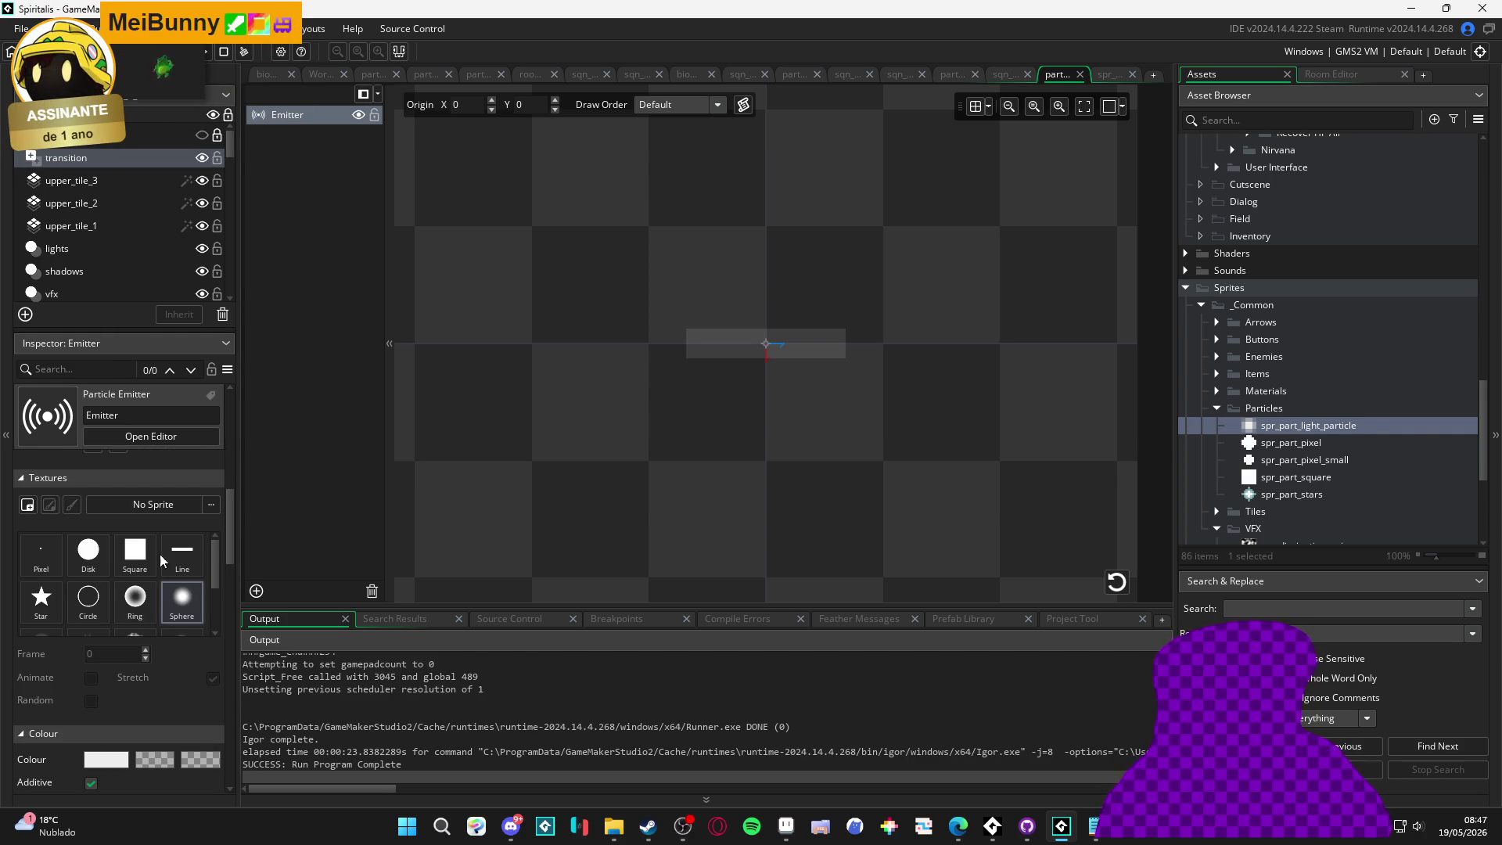
drag(1364, 429, 153, 504)
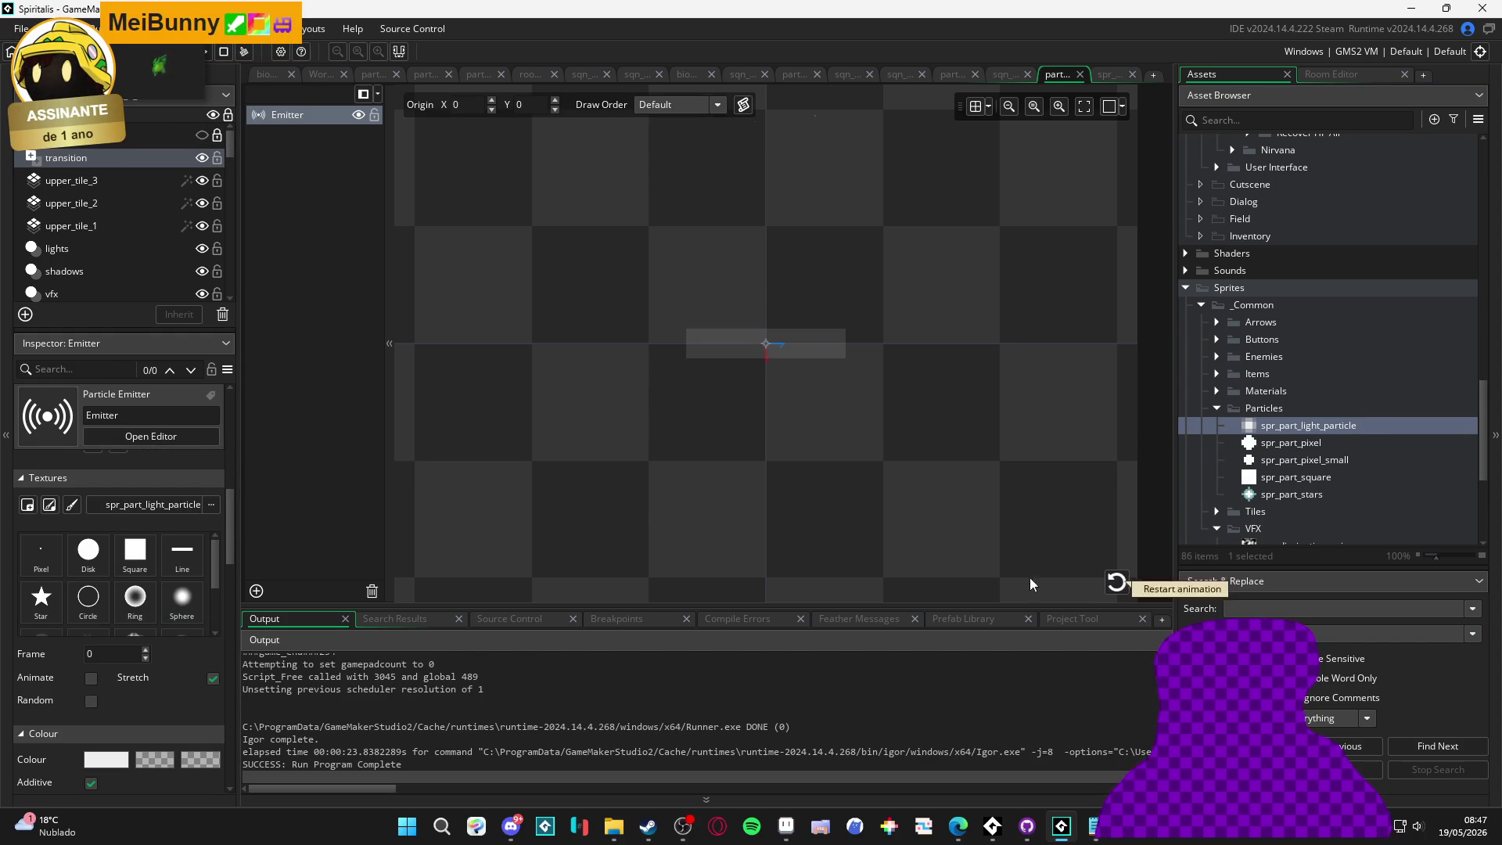
scroll(43, 630, down, 4)
scroll(33, 694, down, 3)
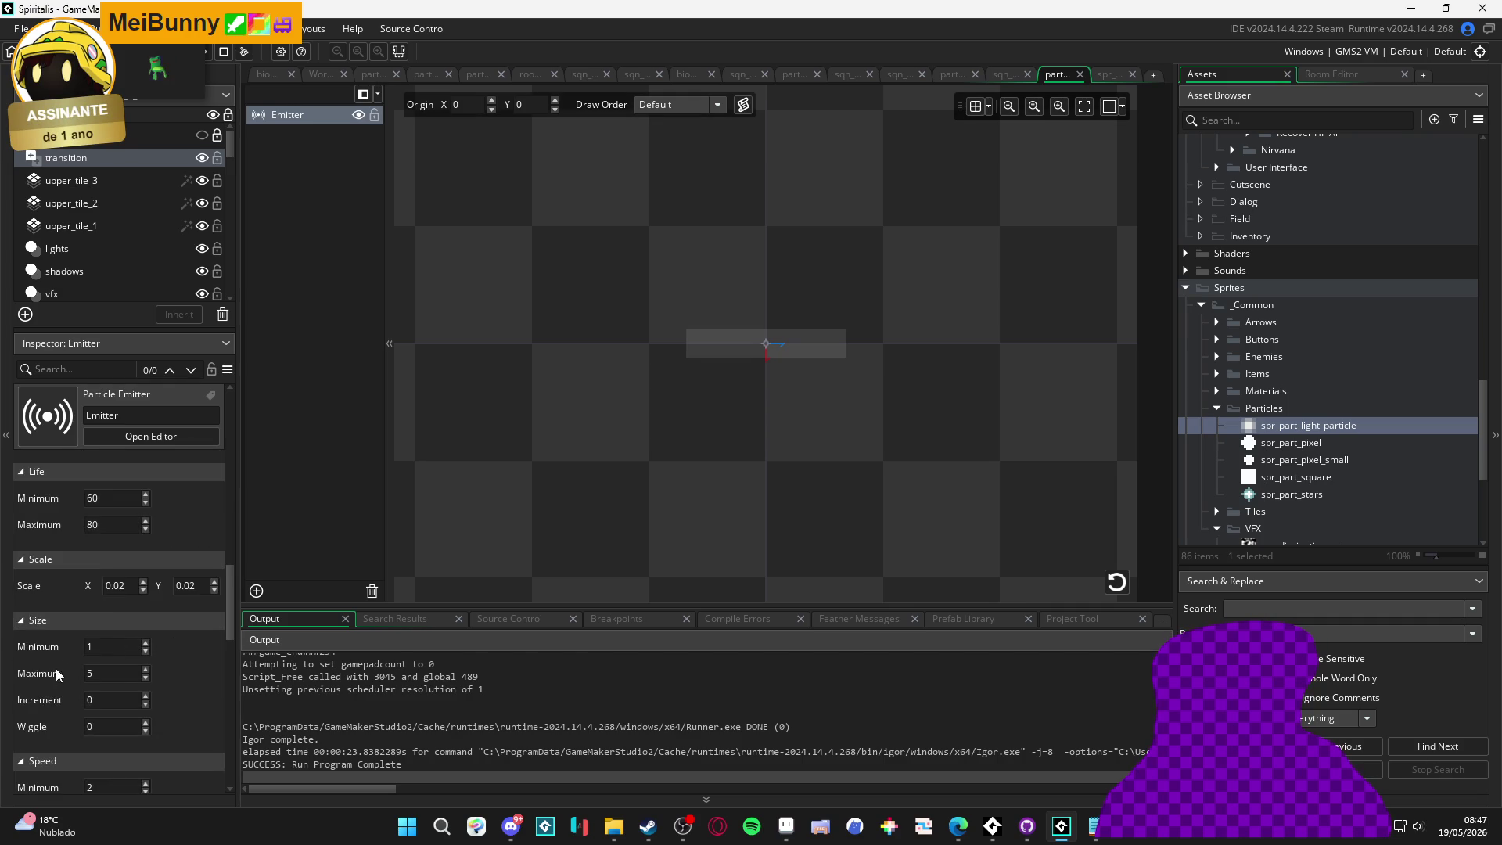
text(1)
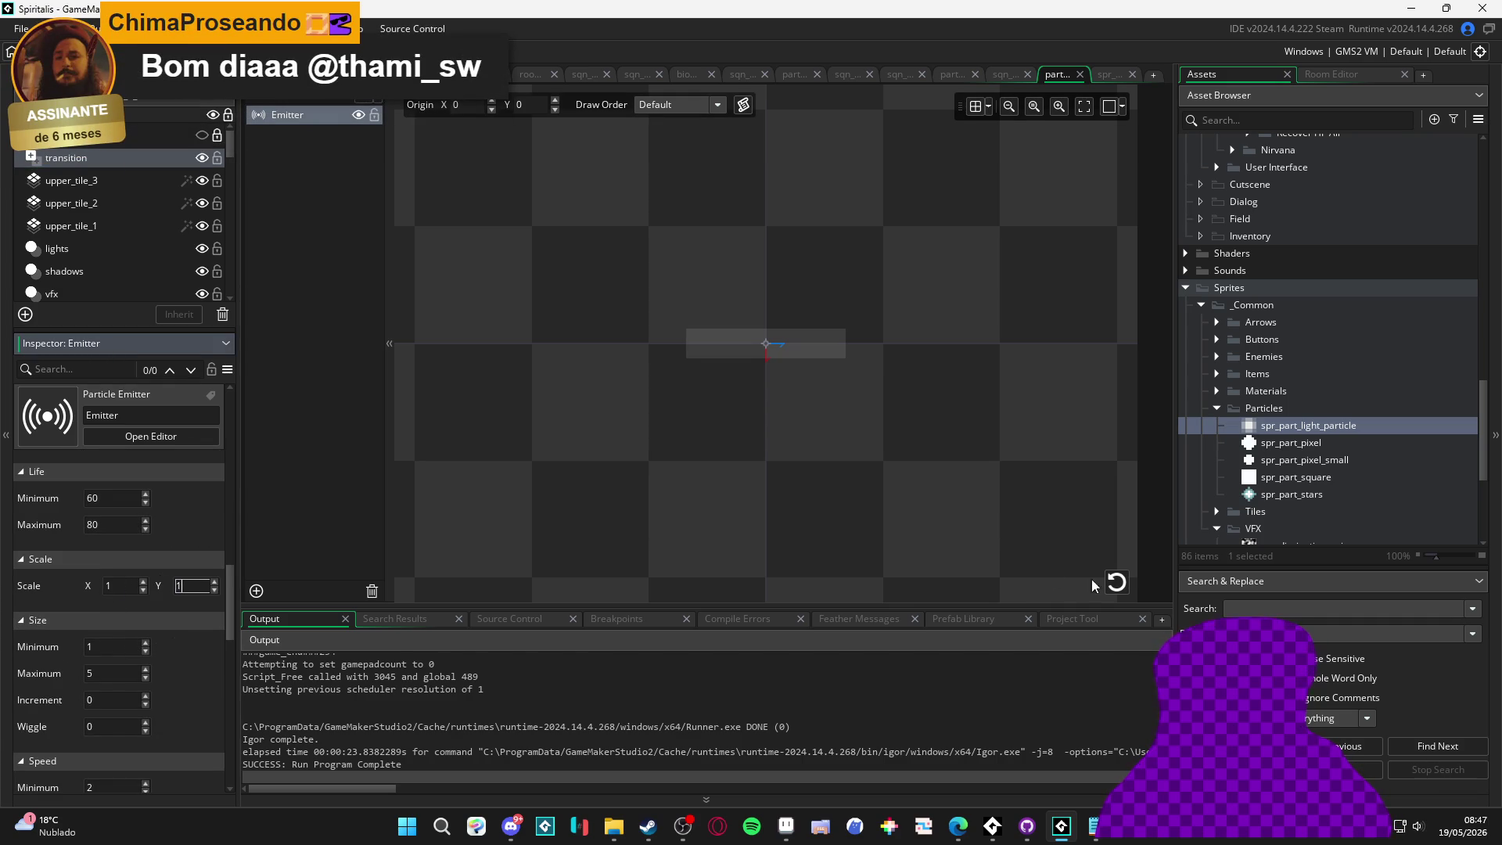
click(1116, 582)
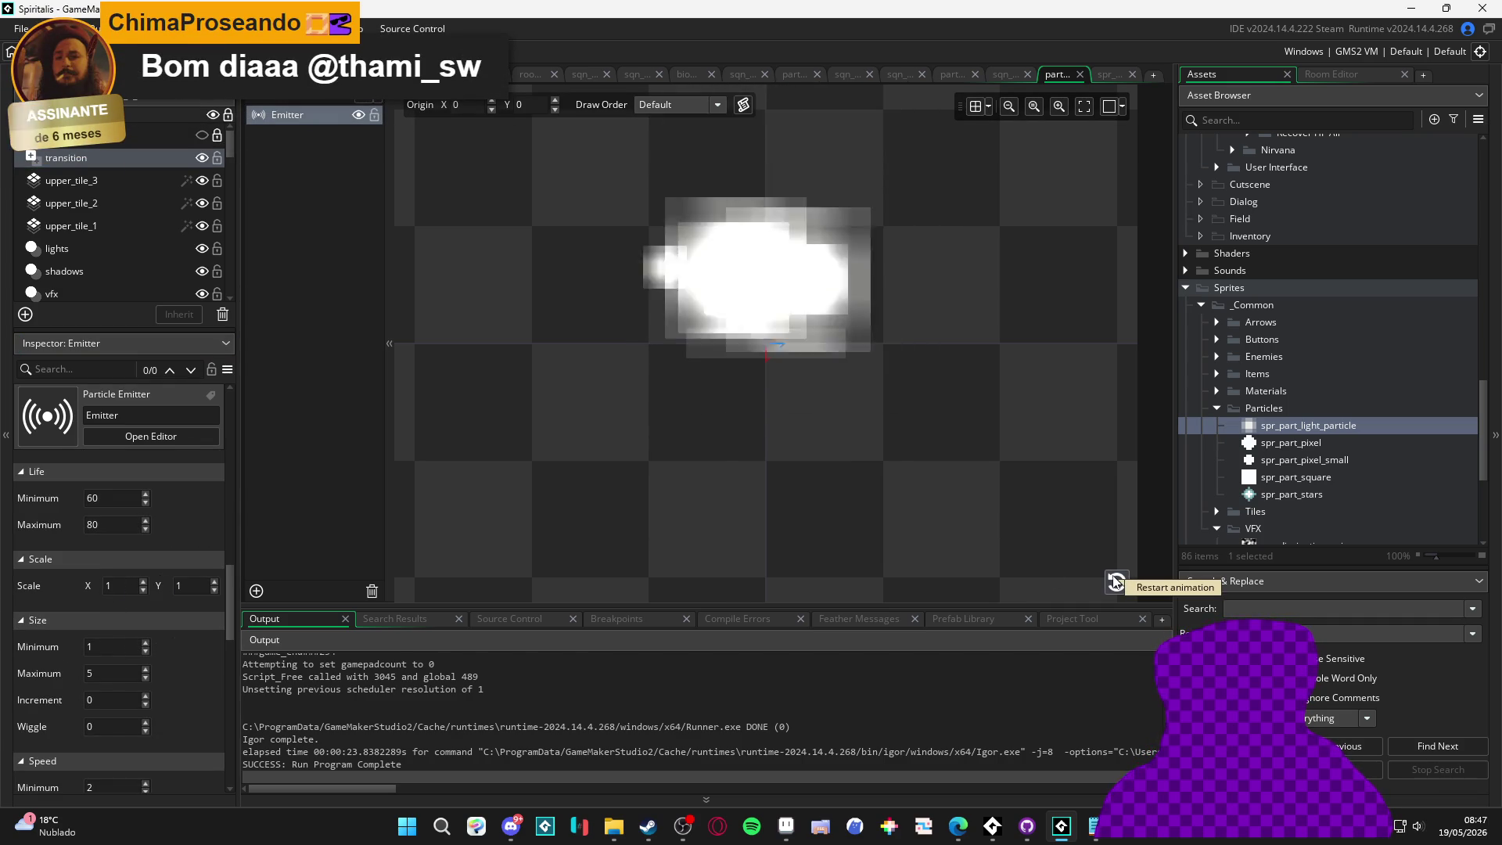
Check spr_part_light_particle's texture settings and close the sprite window
double_click(1304, 426)
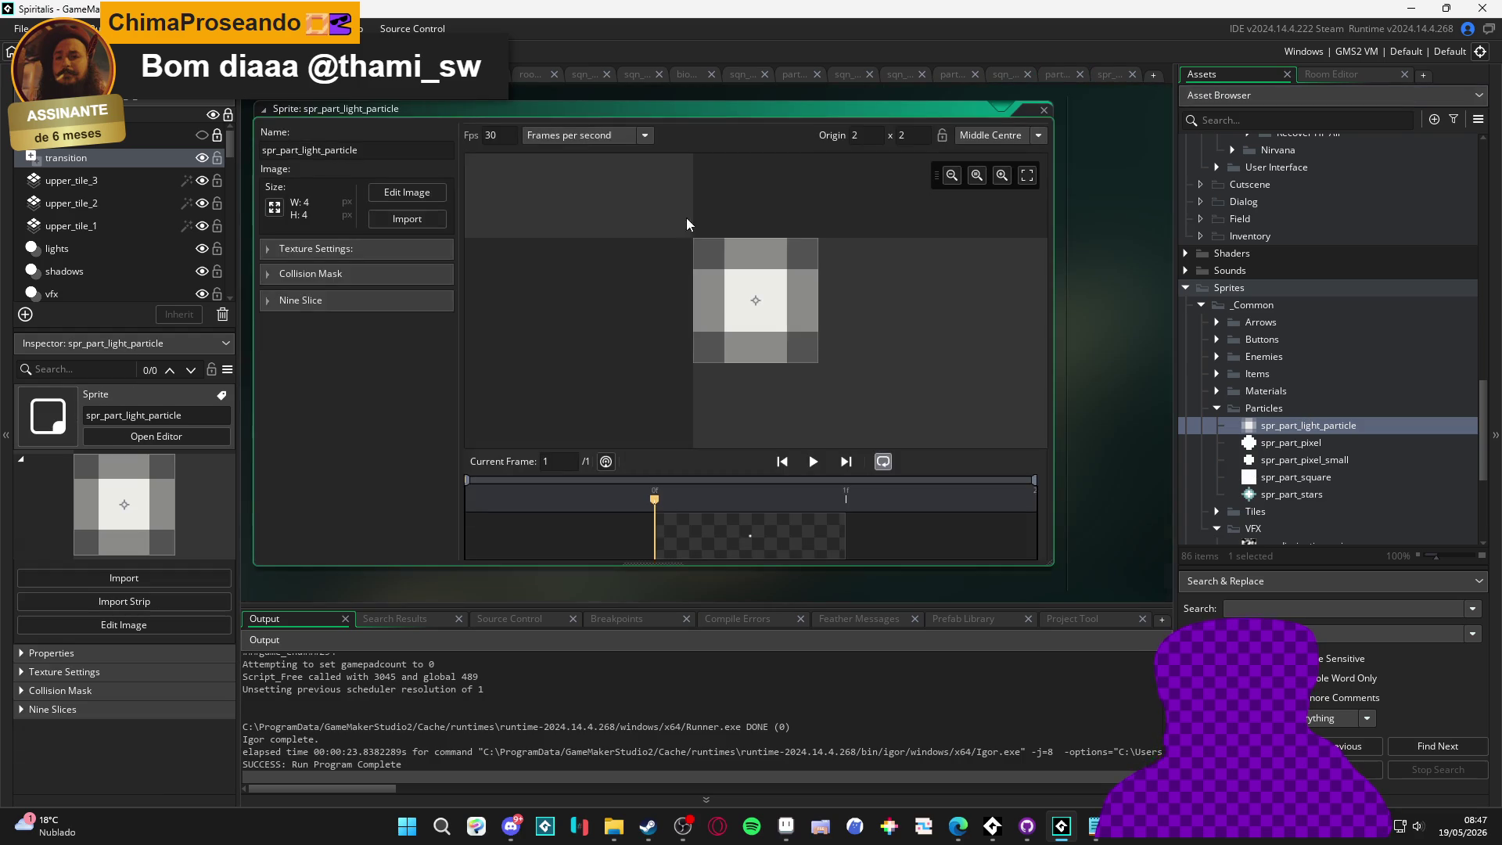
click(329, 248)
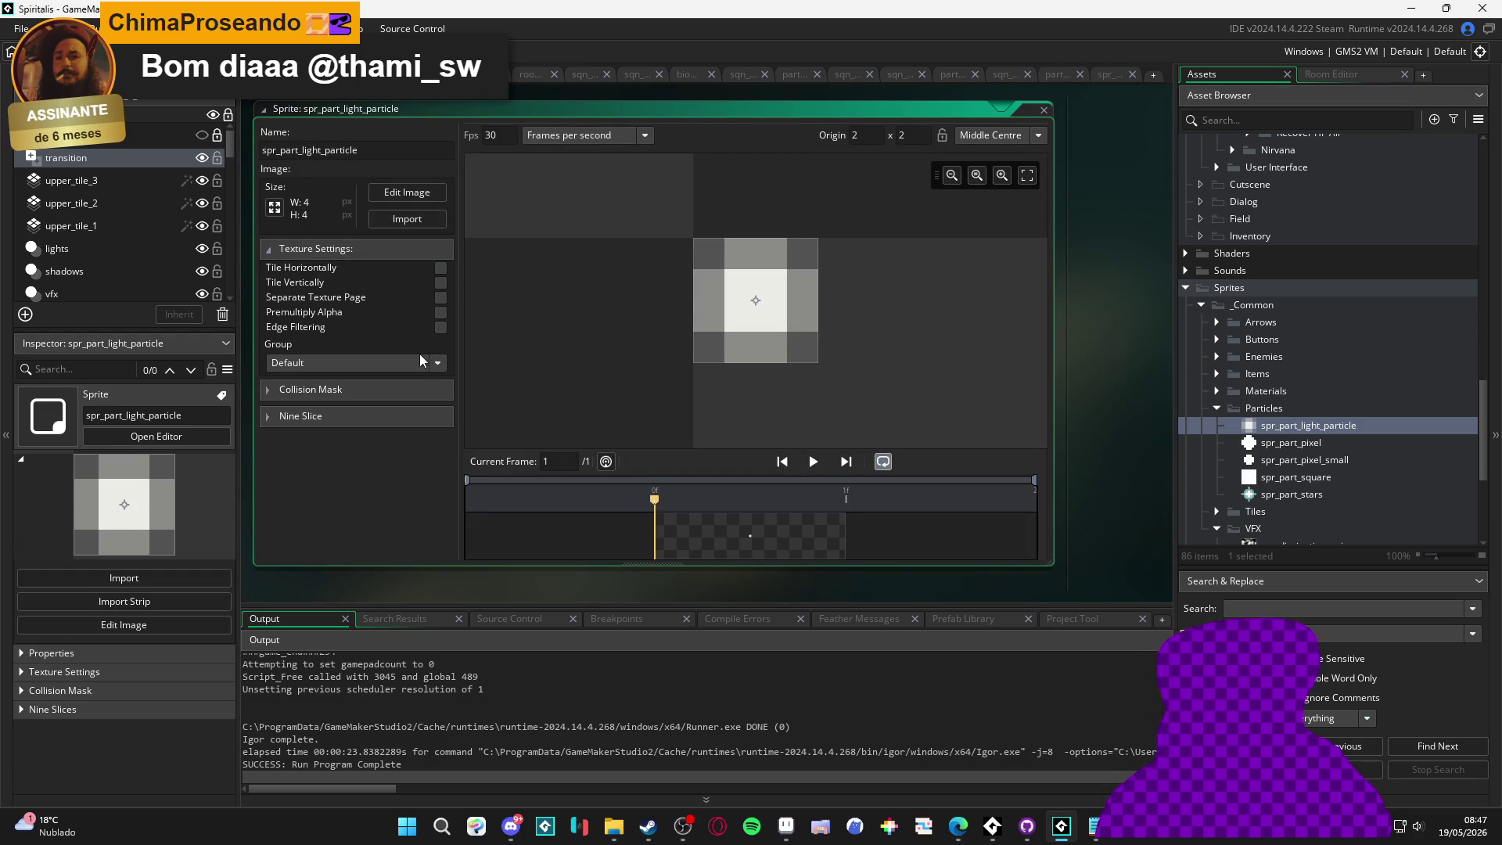
click(1072, 78)
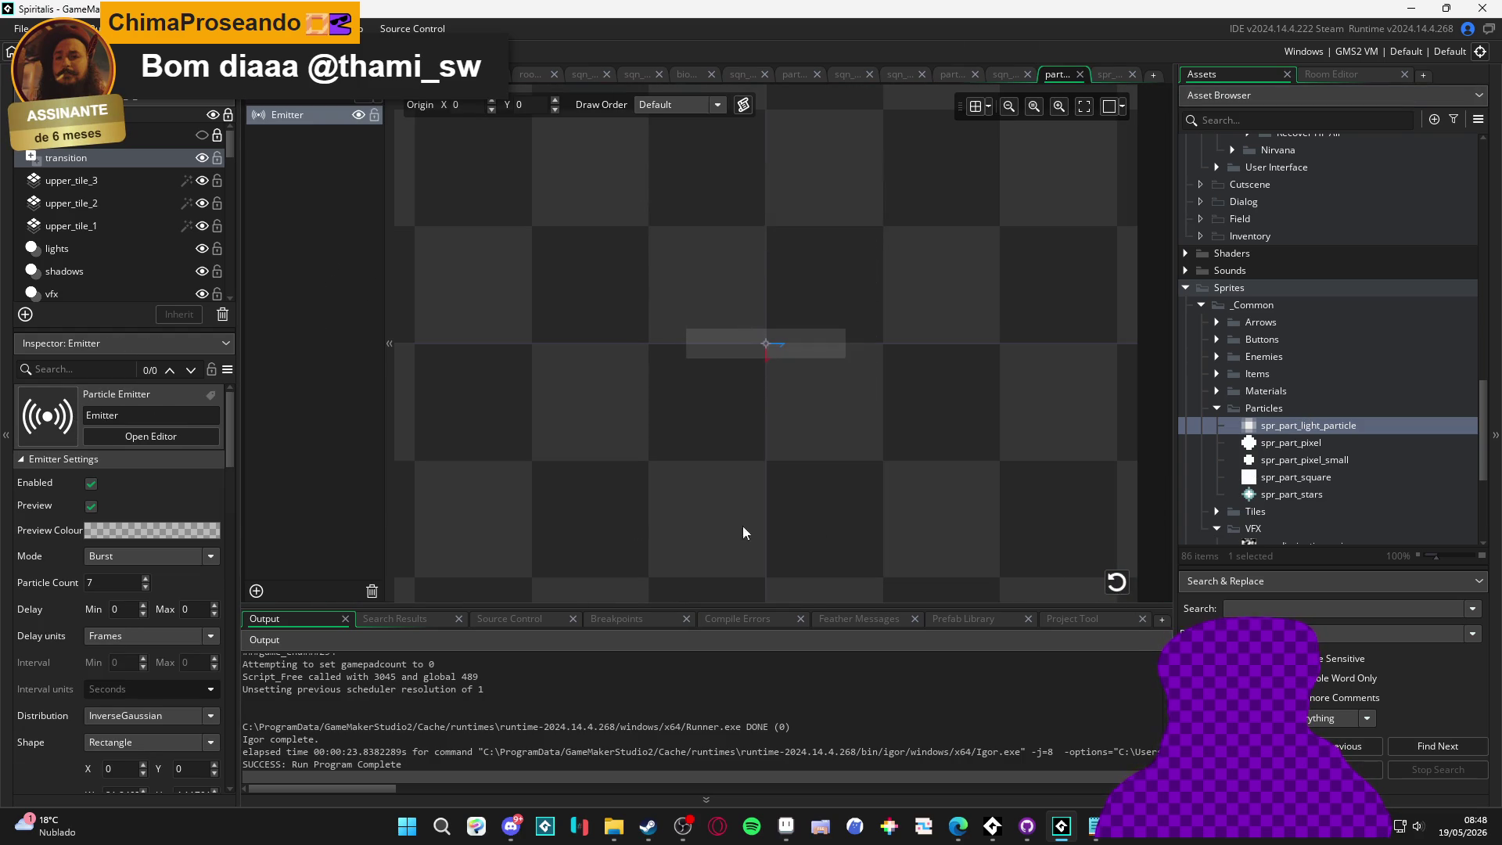
scroll(92, 618, down, 10)
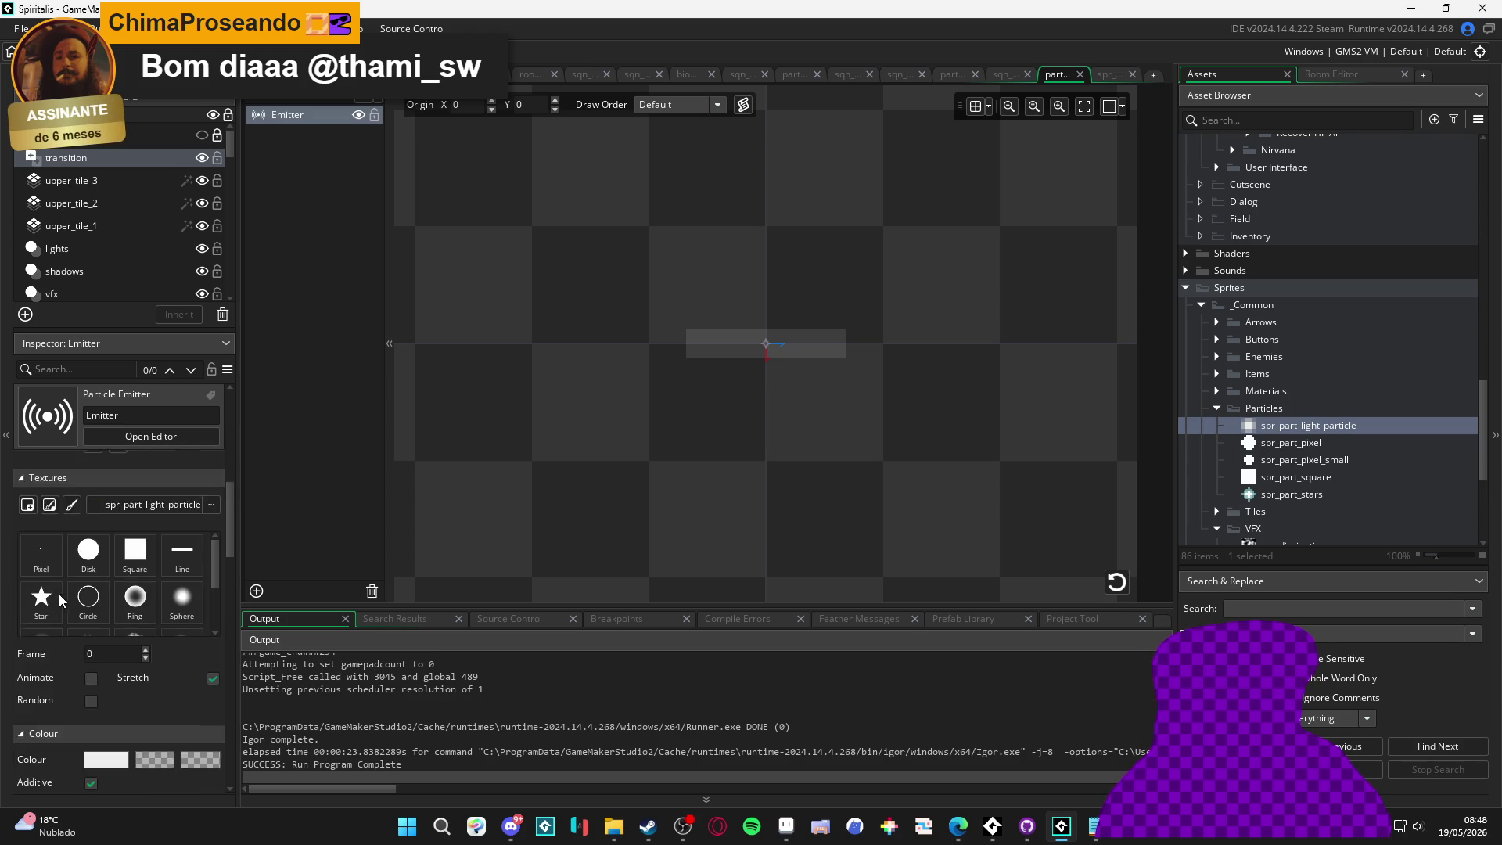
scroll(63, 590, down, 5)
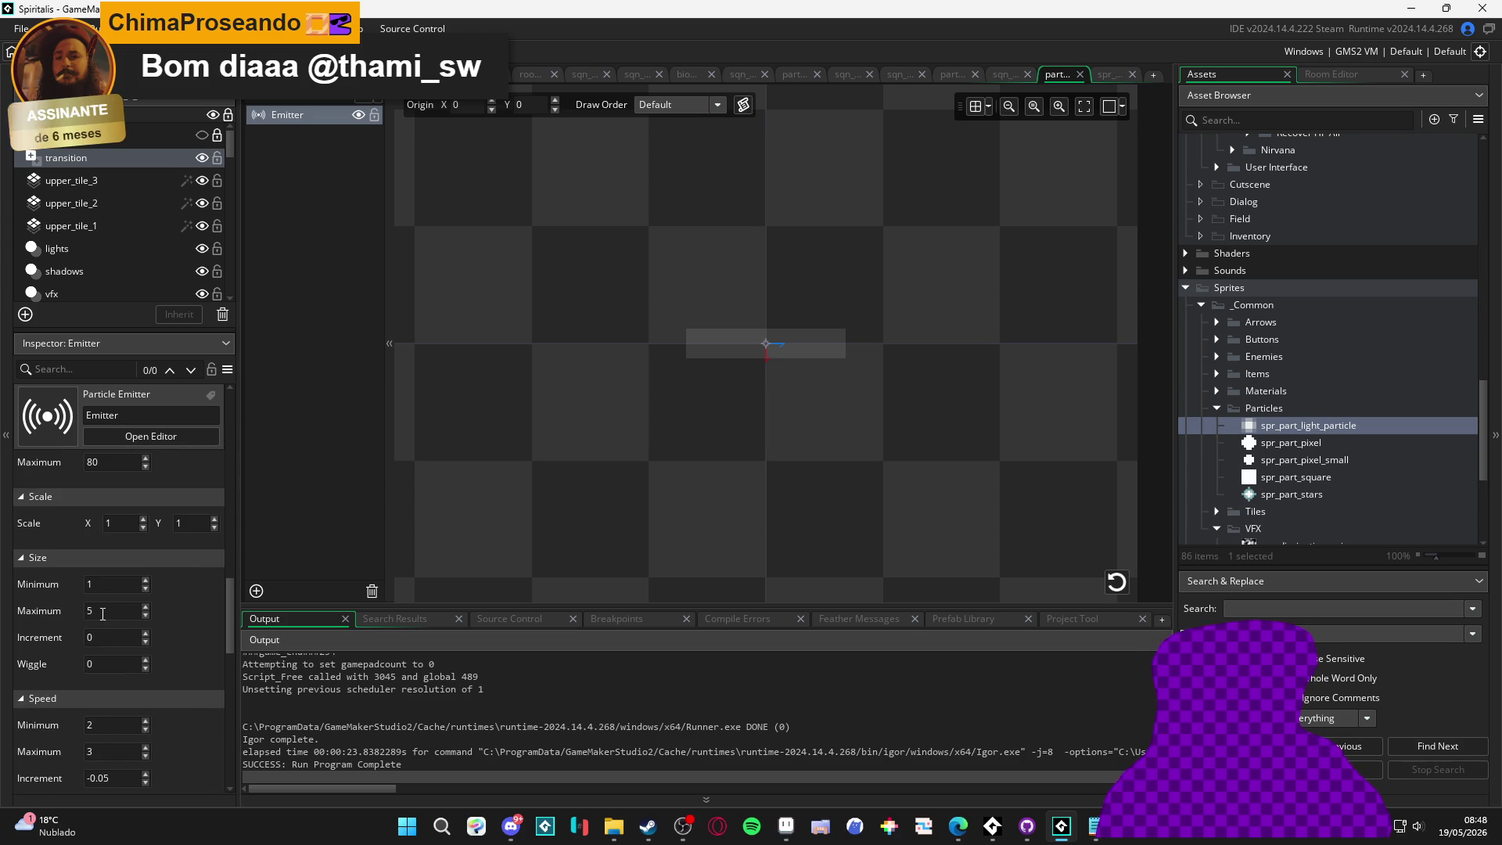
Set the emitter's Size Maximum to 2 and replay the burst preview
click(102, 612)
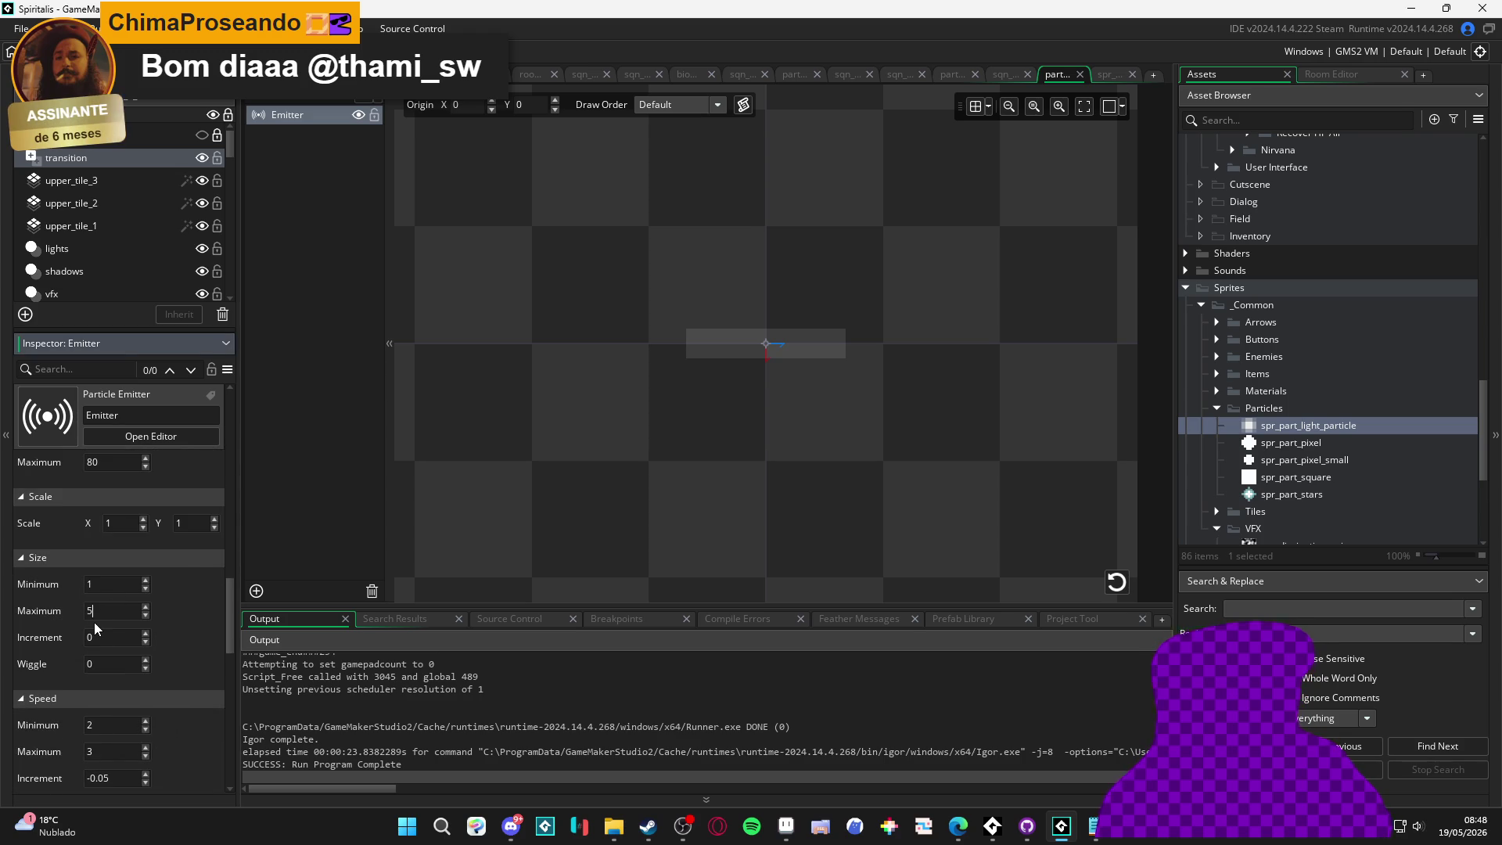
click(1127, 585)
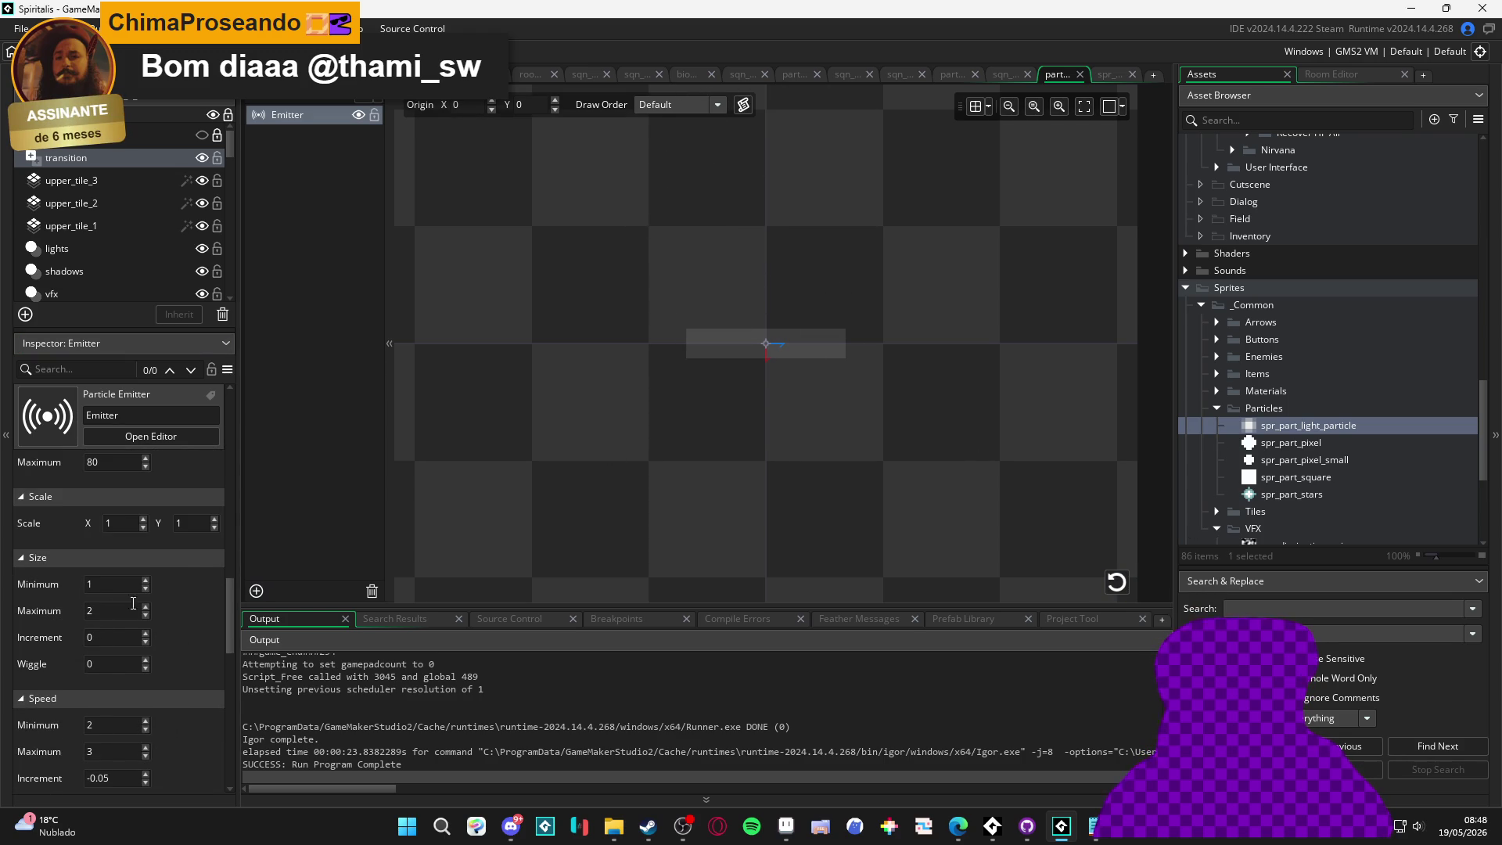
click(1126, 585)
scroll(950, 472, down, 2)
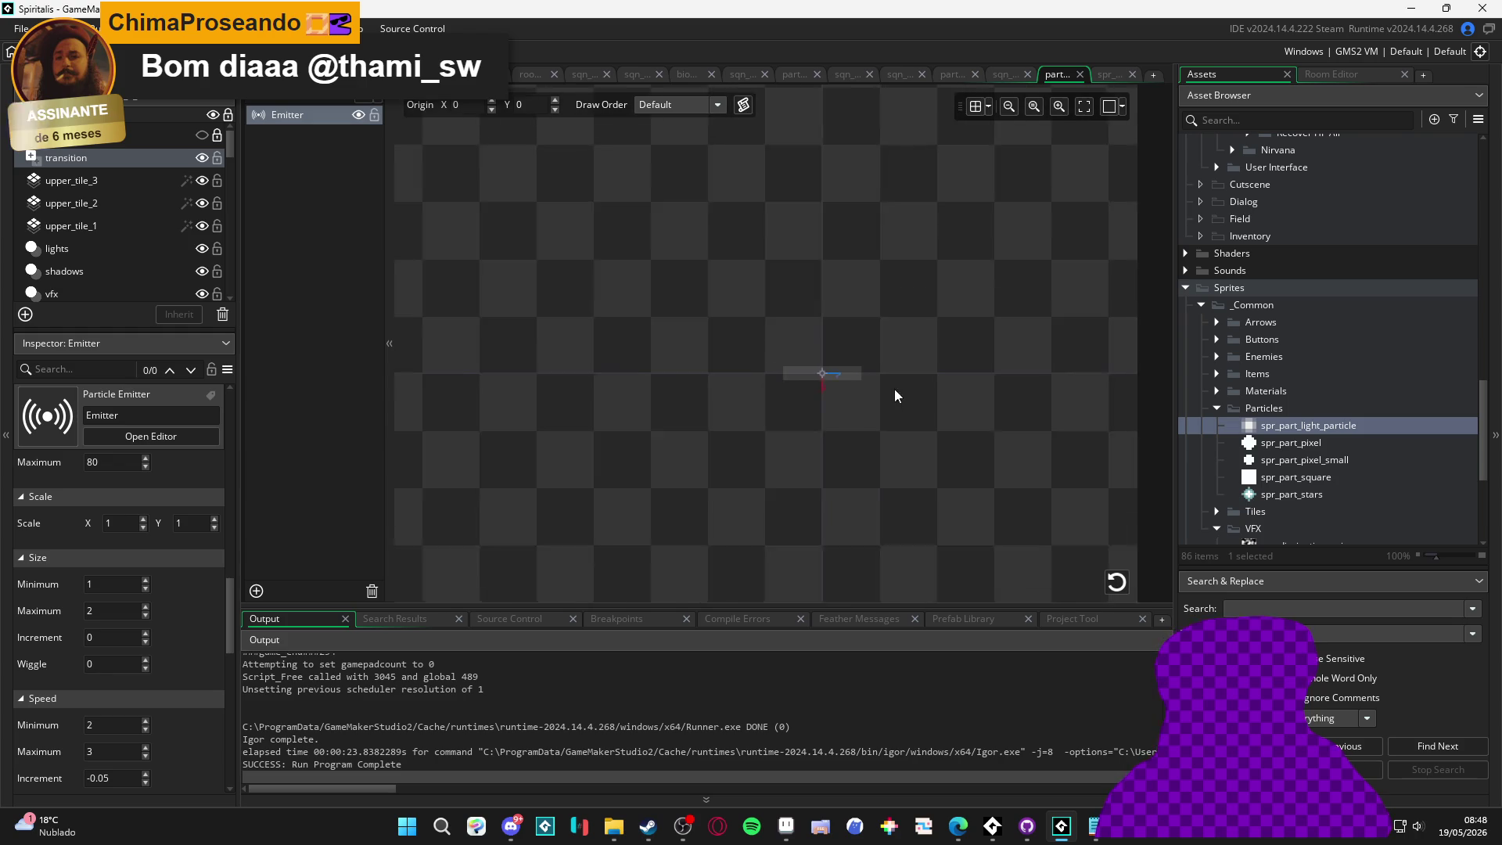
click(1108, 587)
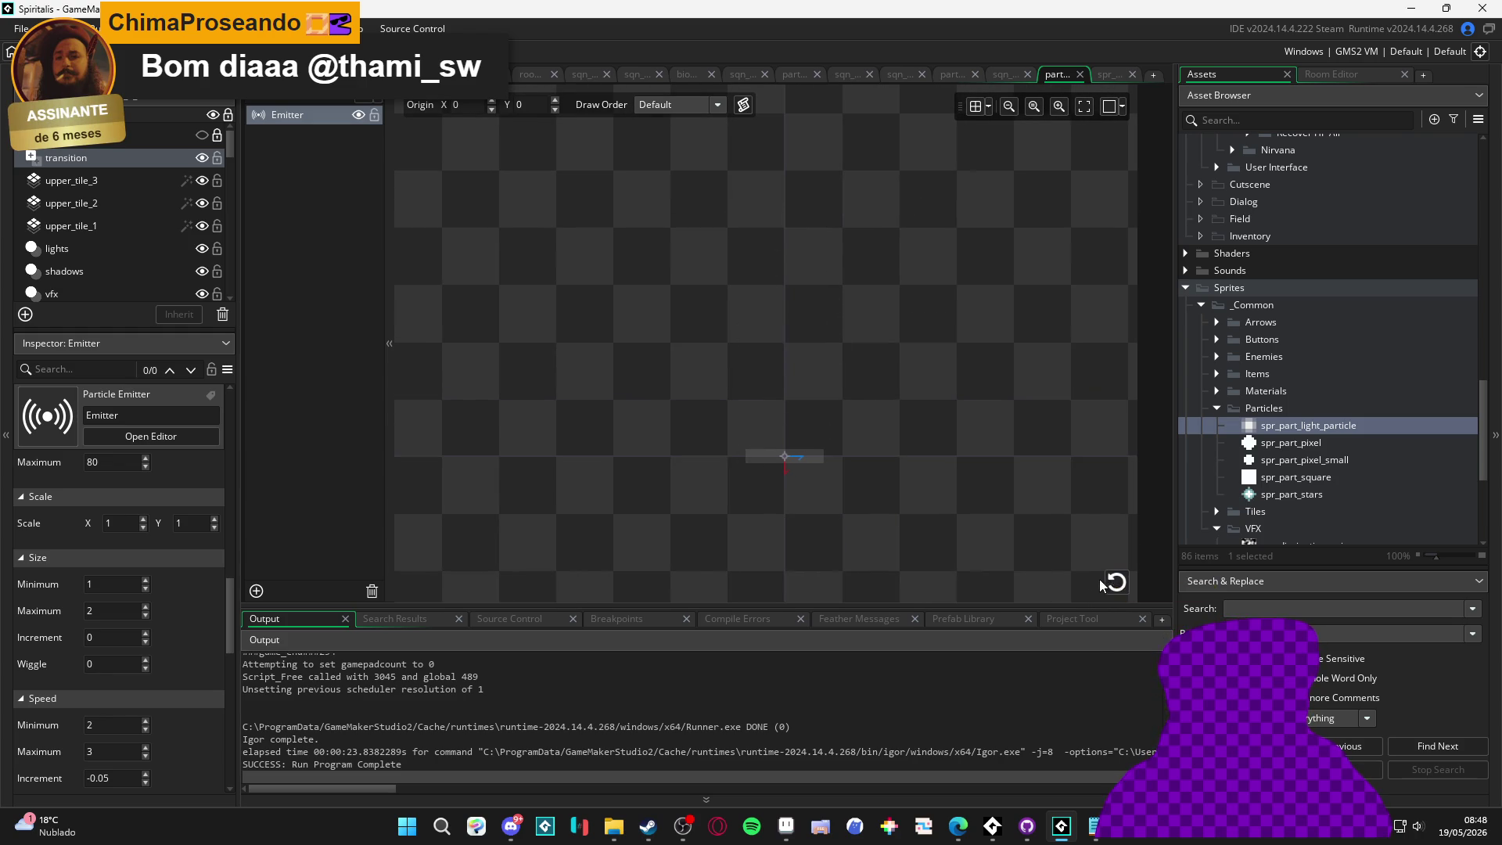
click(1109, 585)
Set Size Minimum to 0.5, then play the crystal effect sequence
double_click(114, 584)
text(0.5)
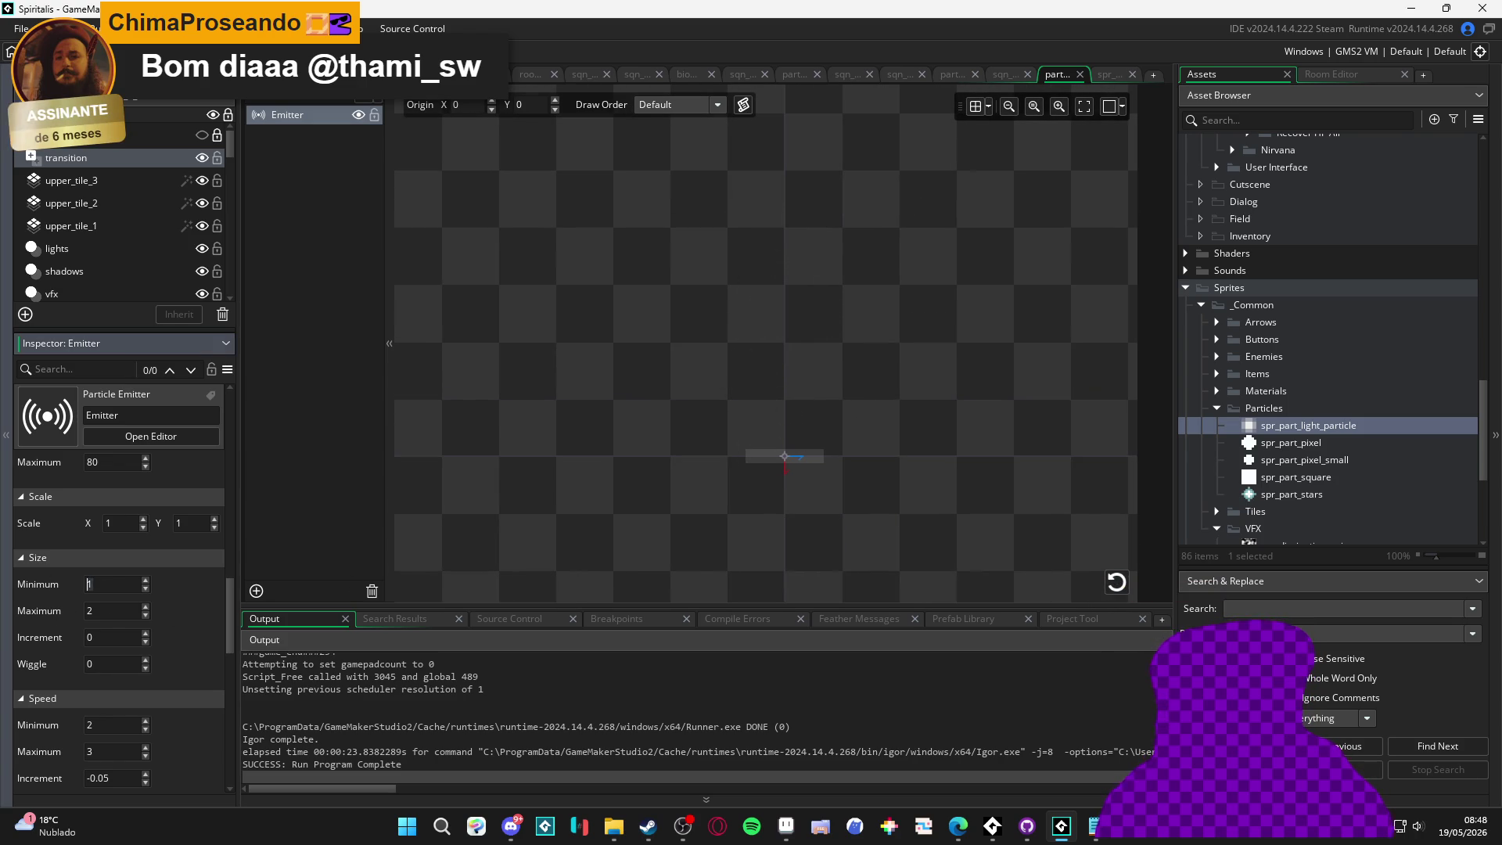
click(1117, 584)
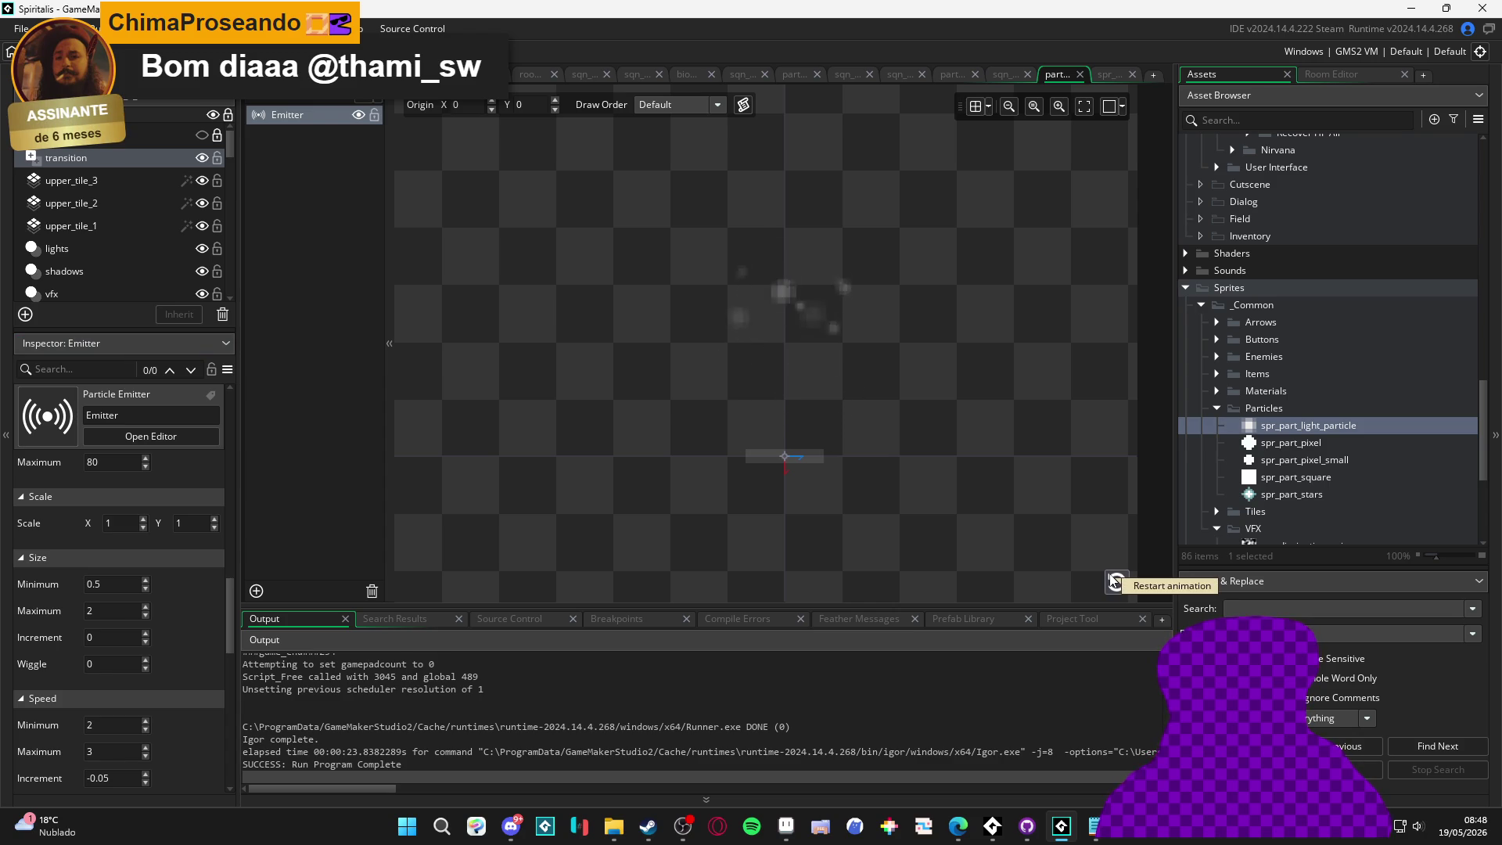
click(1118, 583)
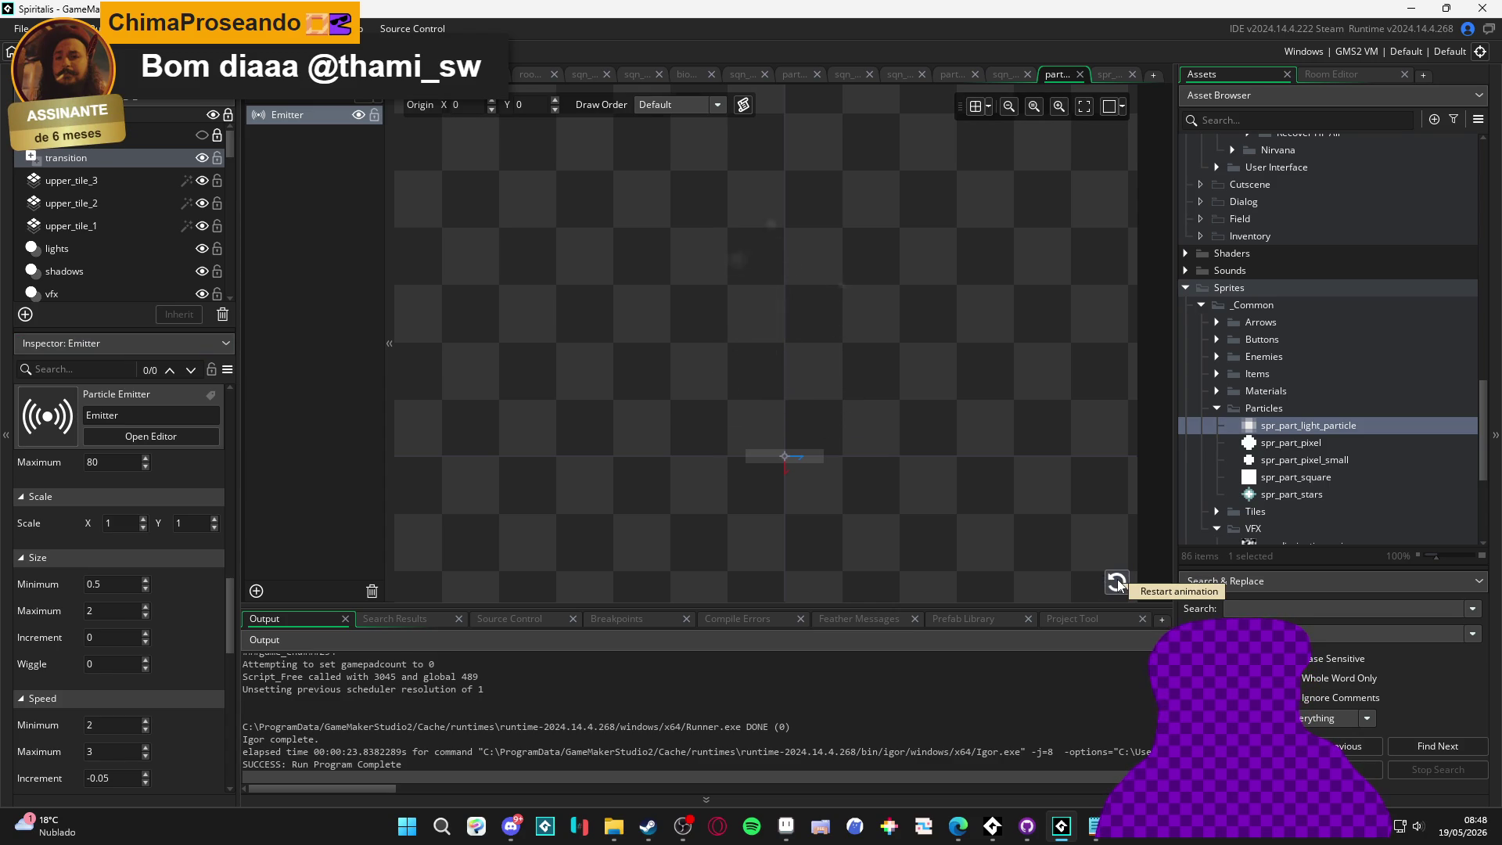
click(1117, 582)
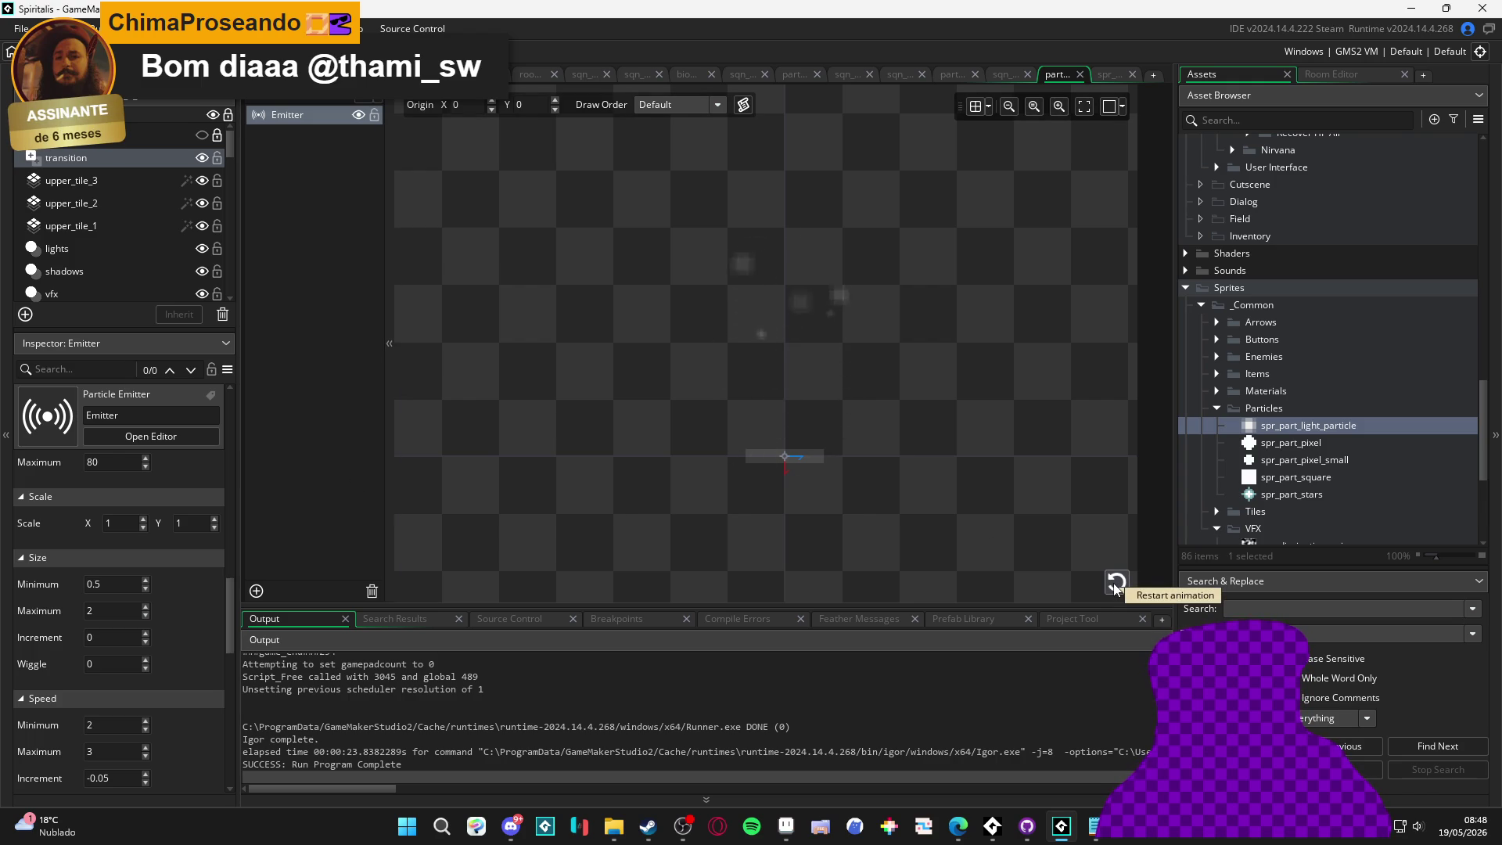
click(1003, 74)
click(897, 427)
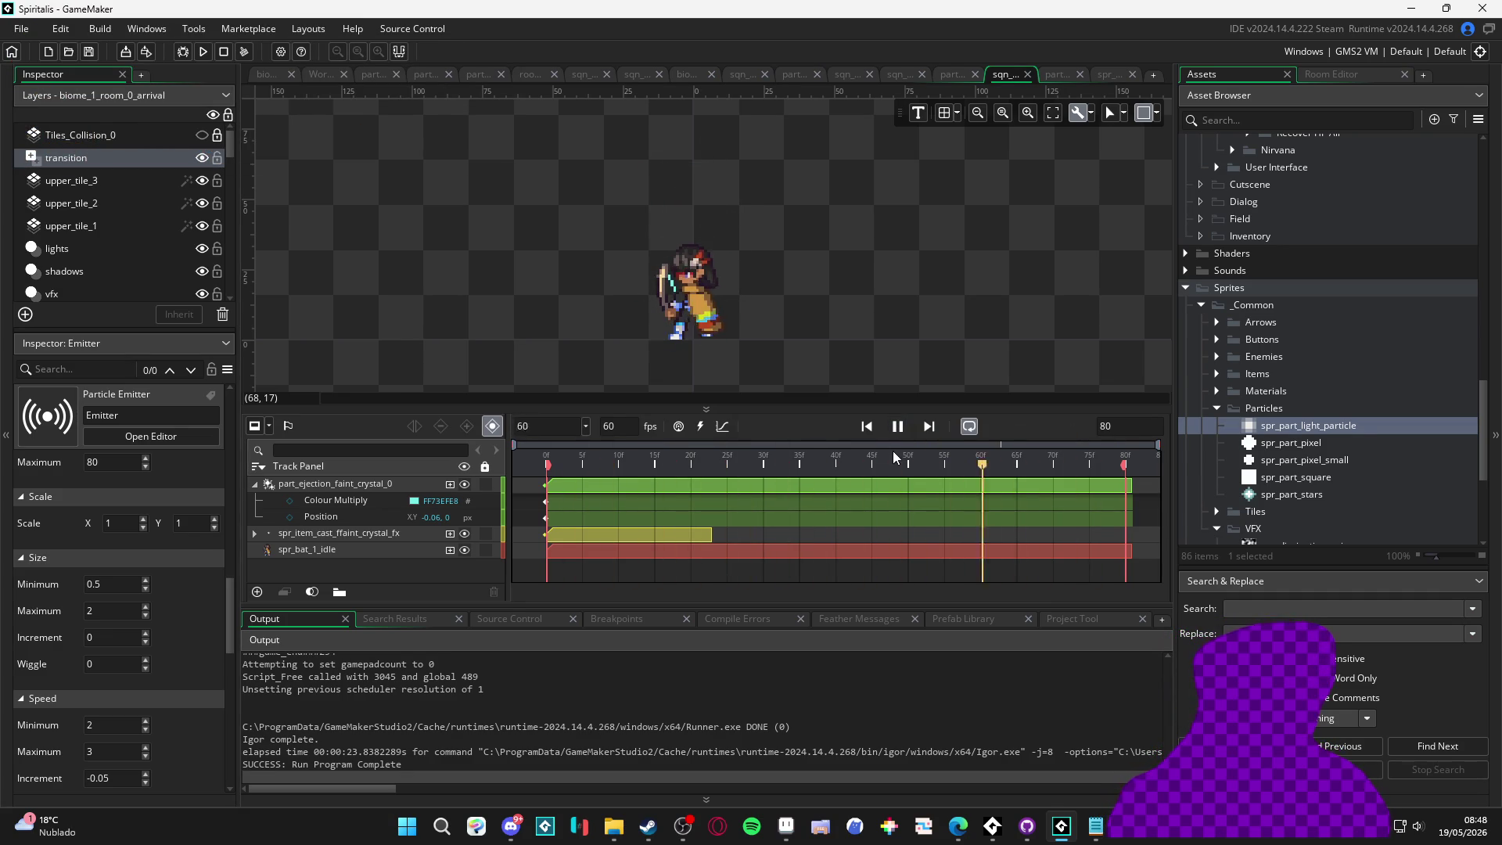
Test-run the game to check the glow particles, then add a bat_moment_resume_post_fx_sequence moment at frame 53
key(F5)
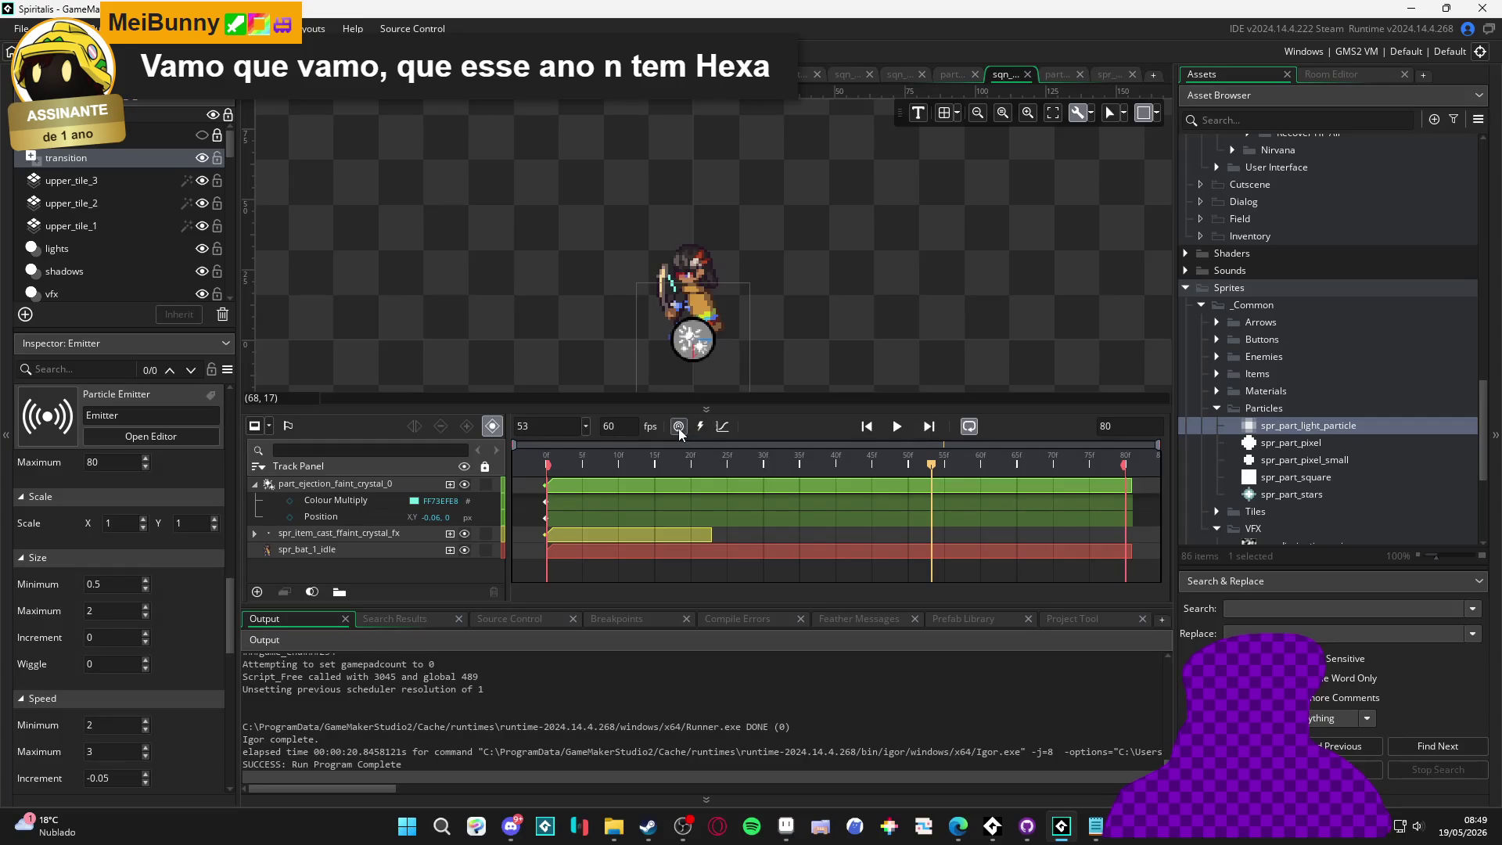
click(701, 427)
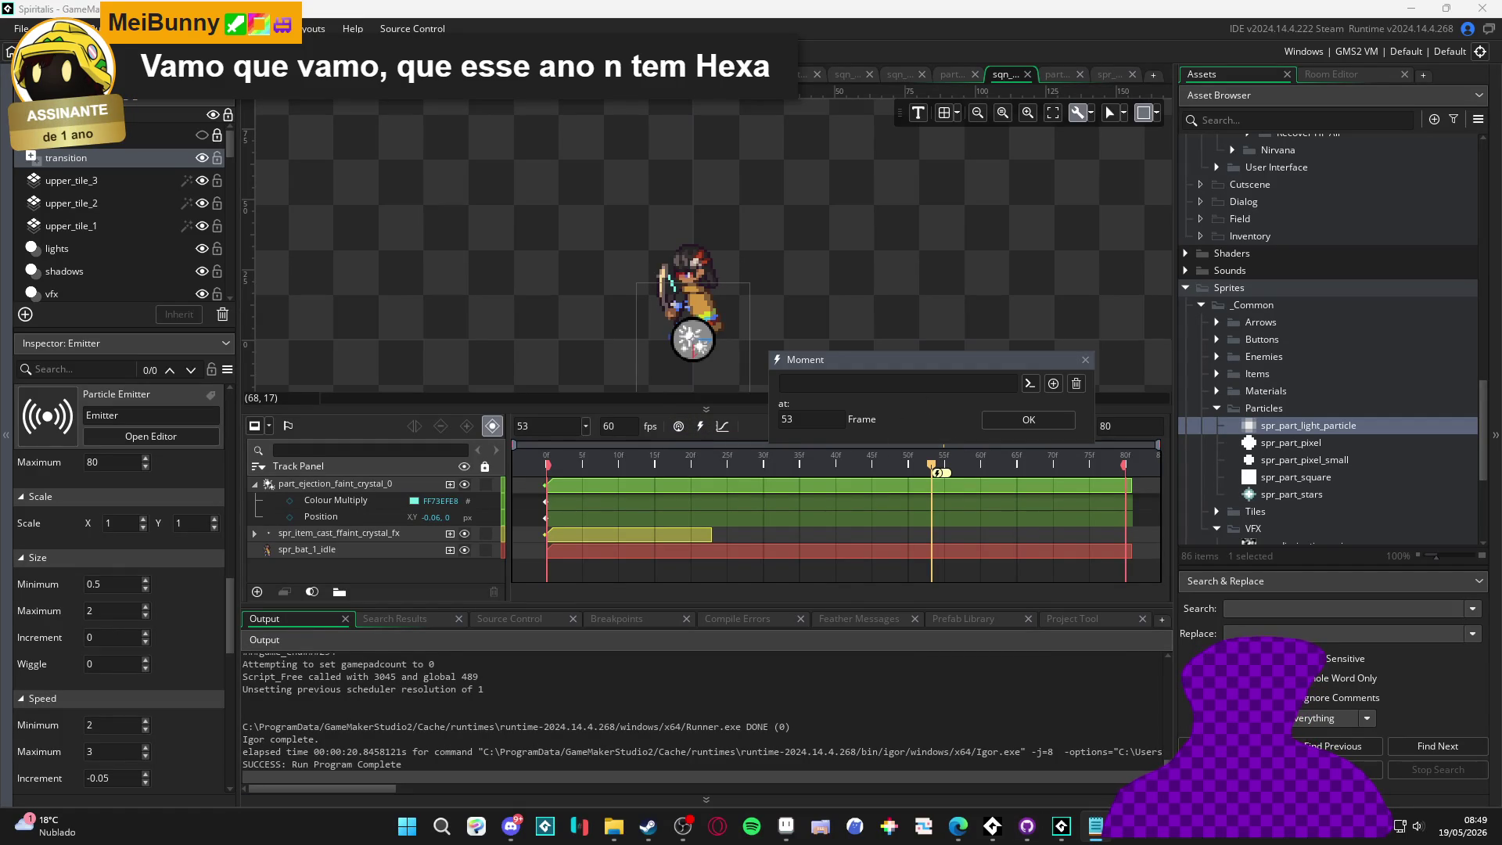
text(bat_moment_resume_post_fx_sequence)
click(1017, 420)
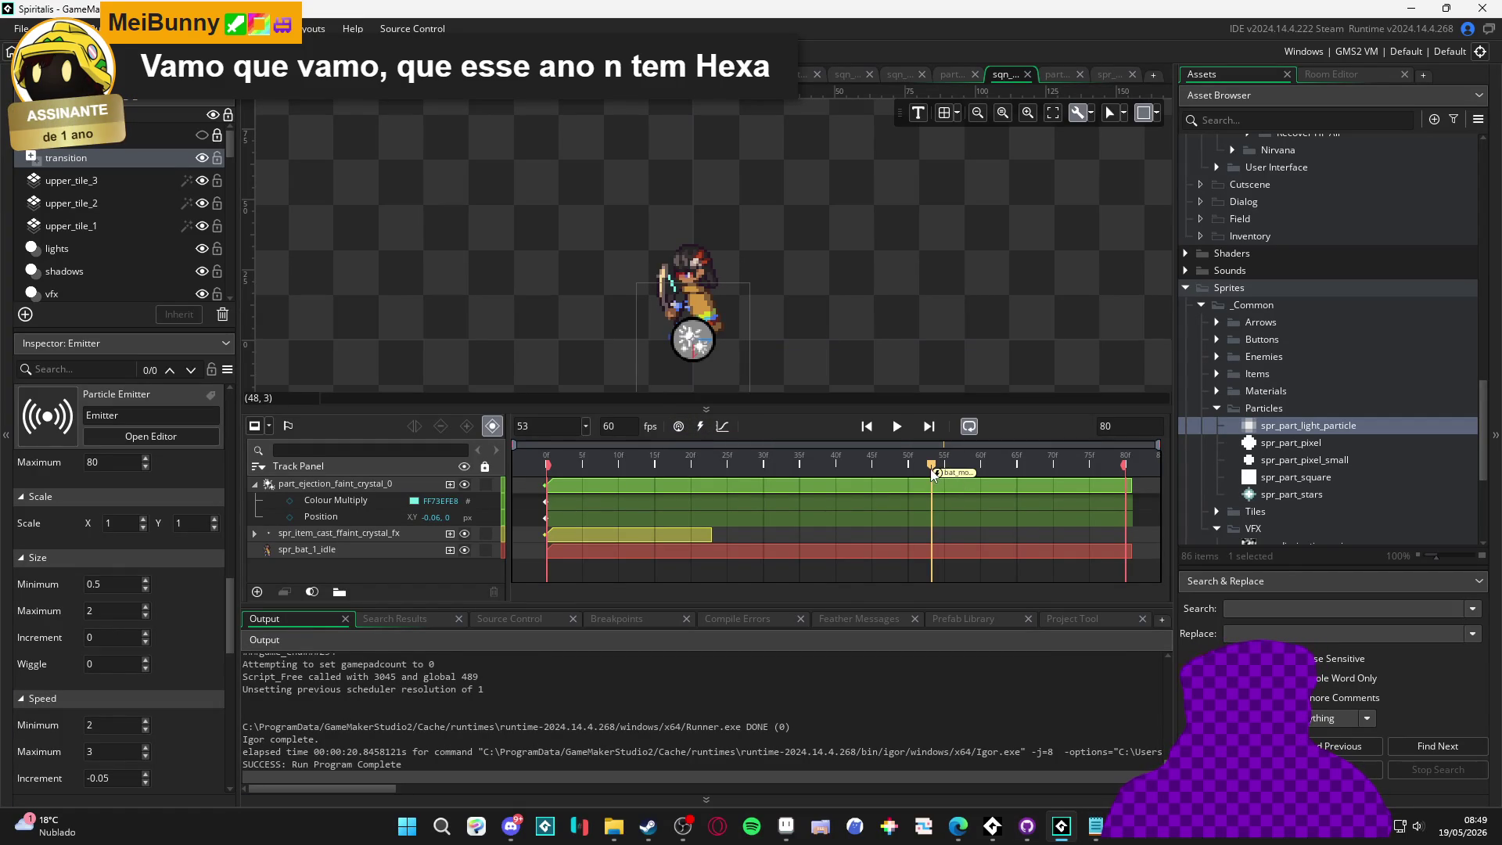
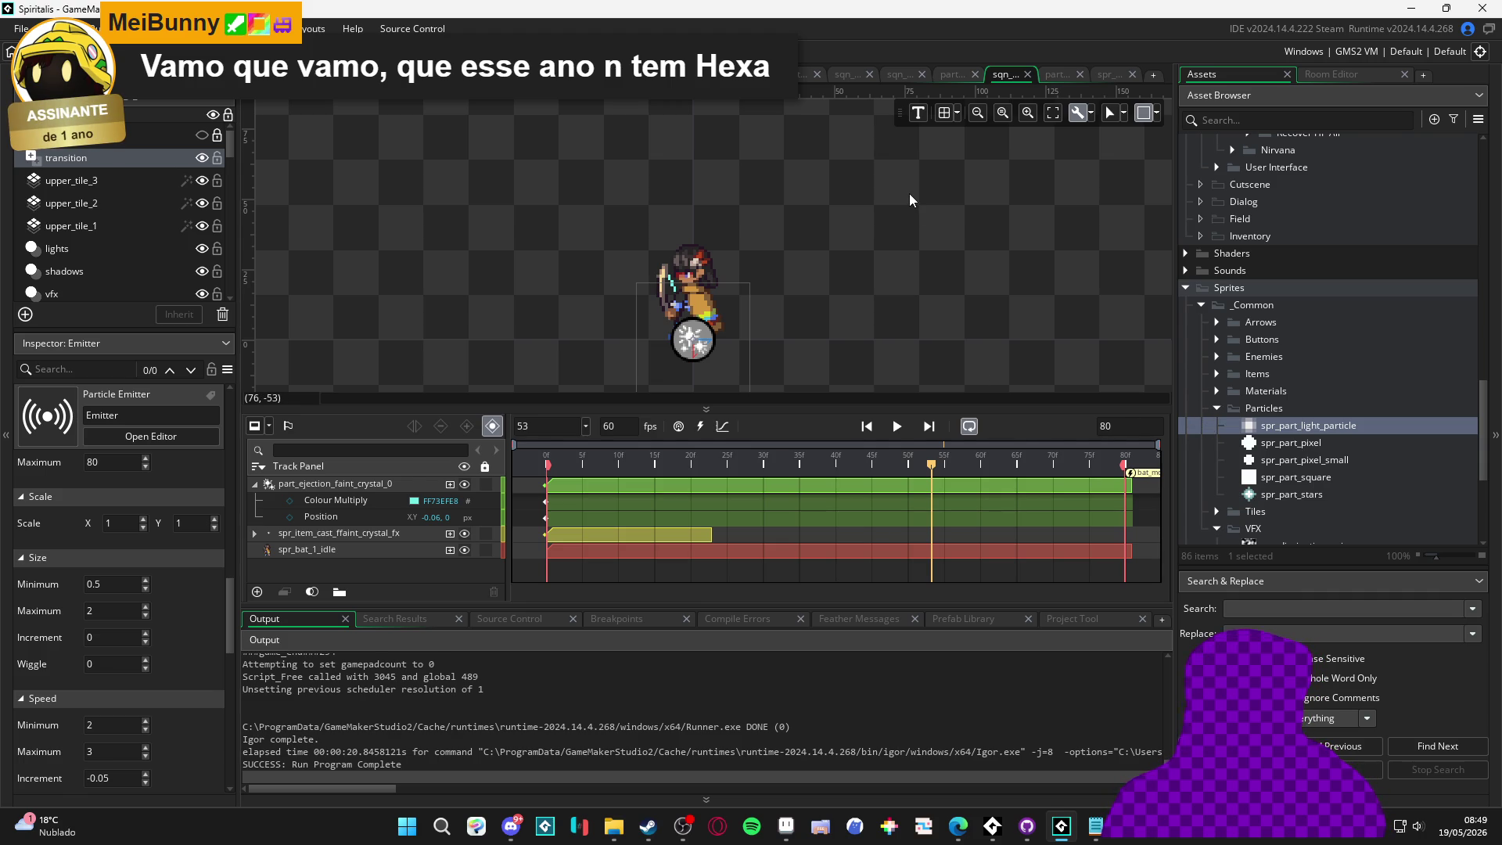
Play the faint crystal sequence preview and pause it at frame 68
click(896, 427)
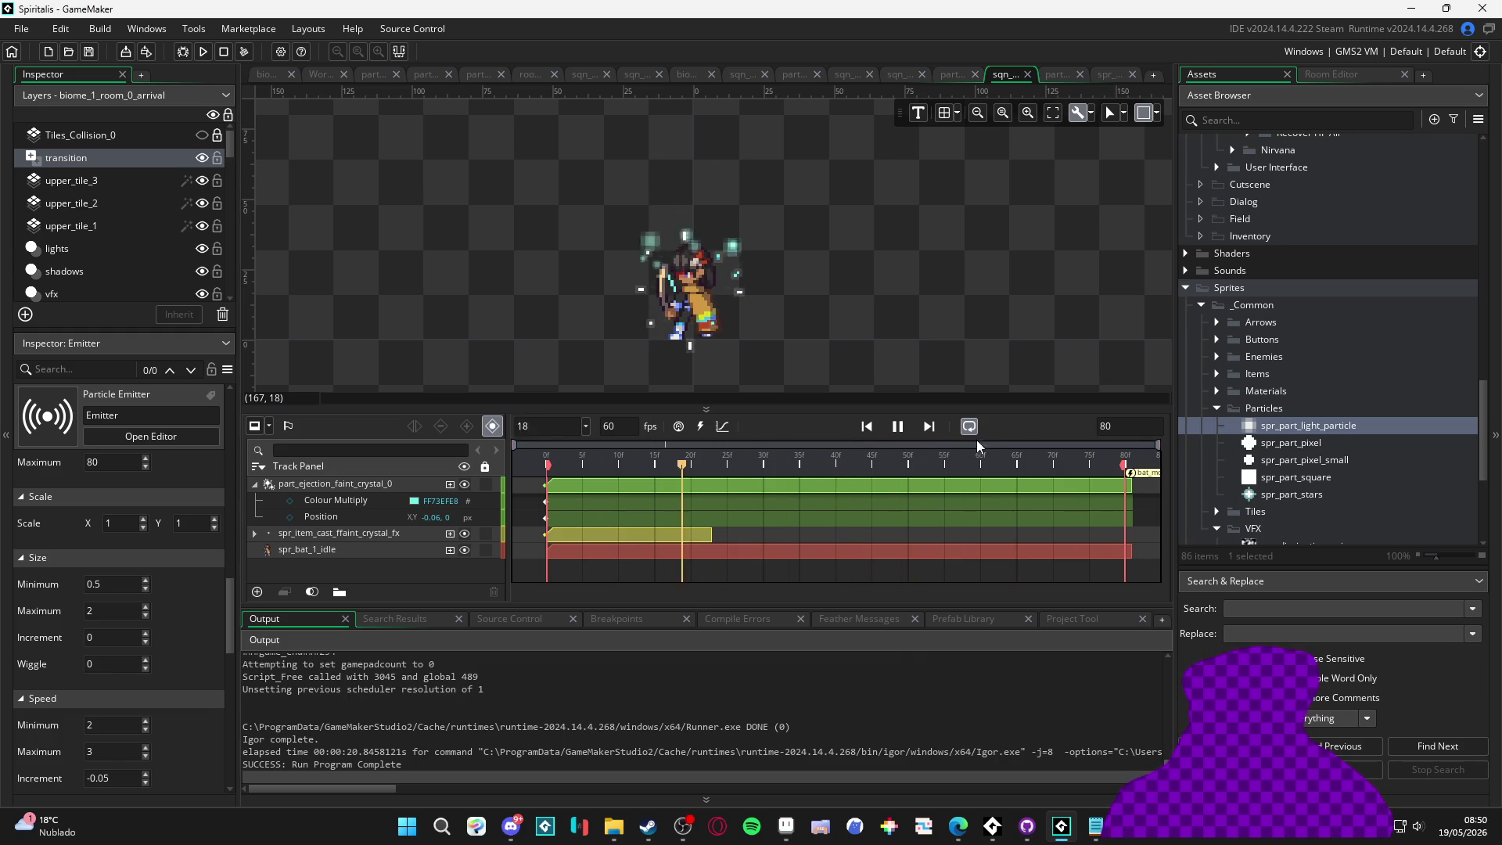
click(898, 430)
scroll(1367, 442, down, 2)
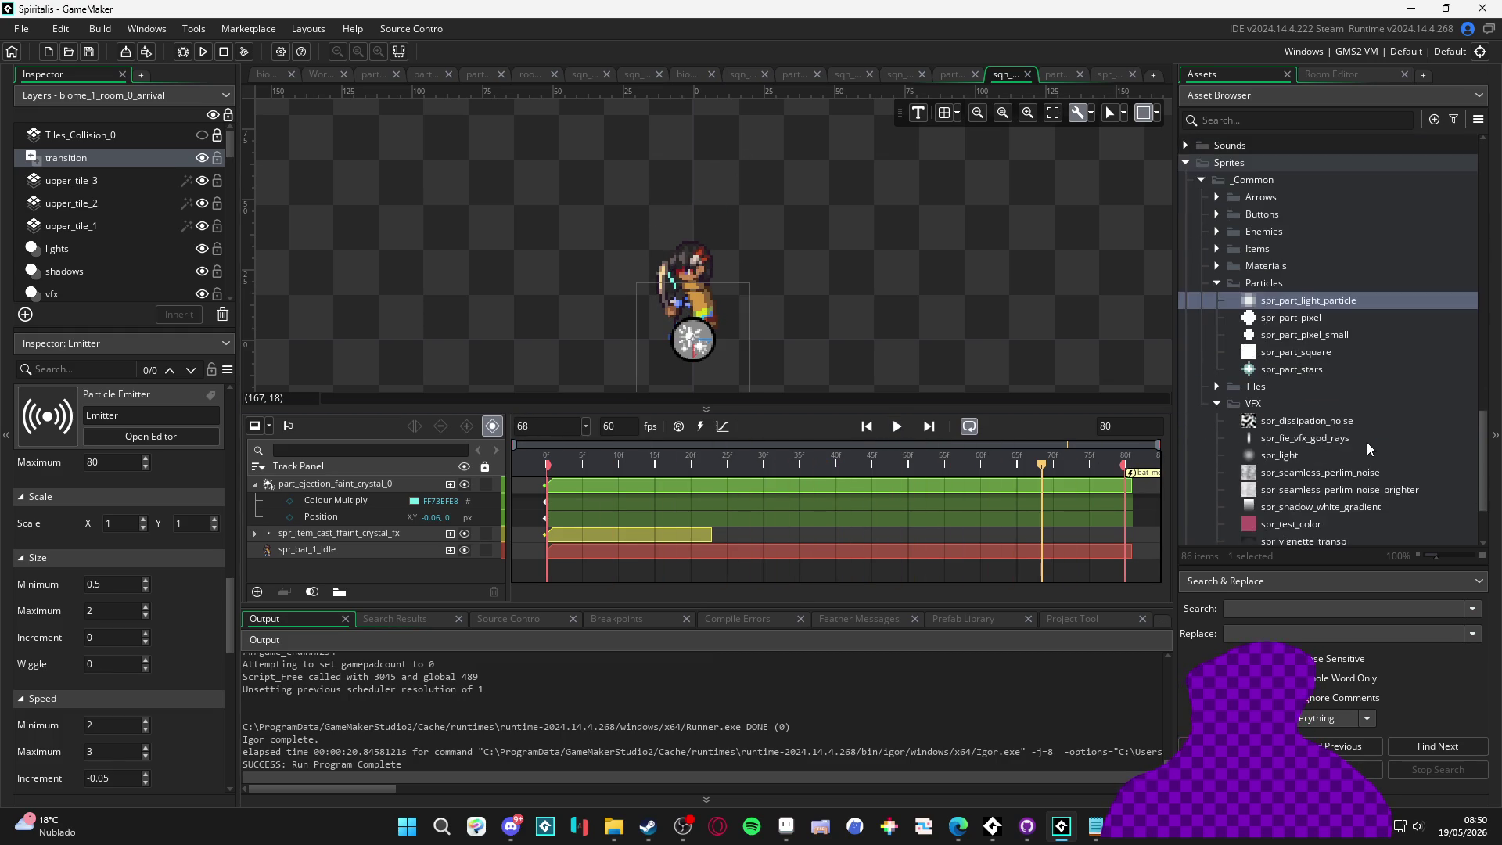
Filter the Asset Browser for 'nebul'
scroll(1368, 443, up, 5)
click(1258, 122)
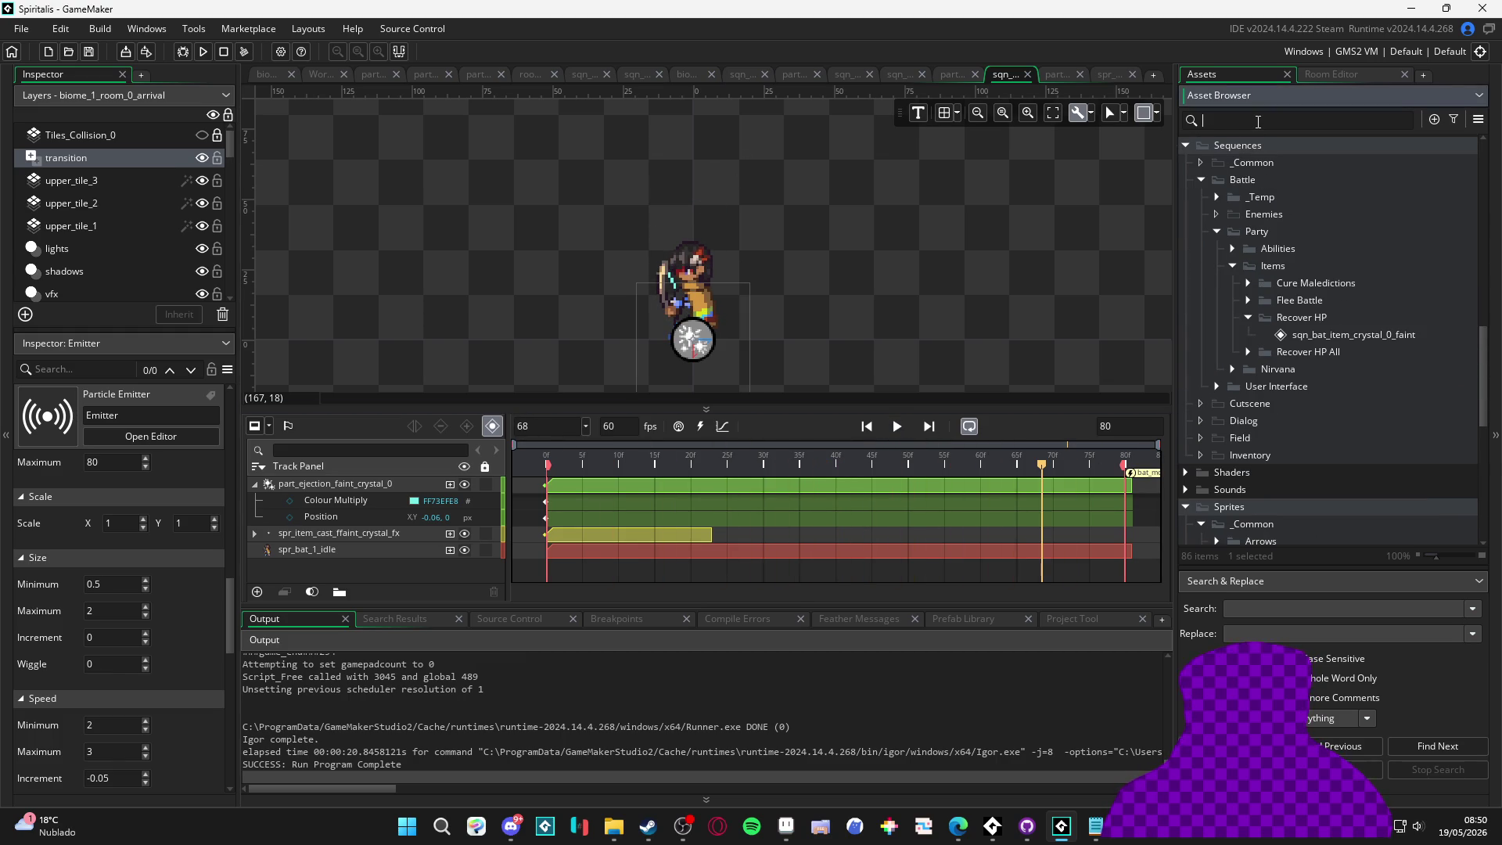
text(nebul)
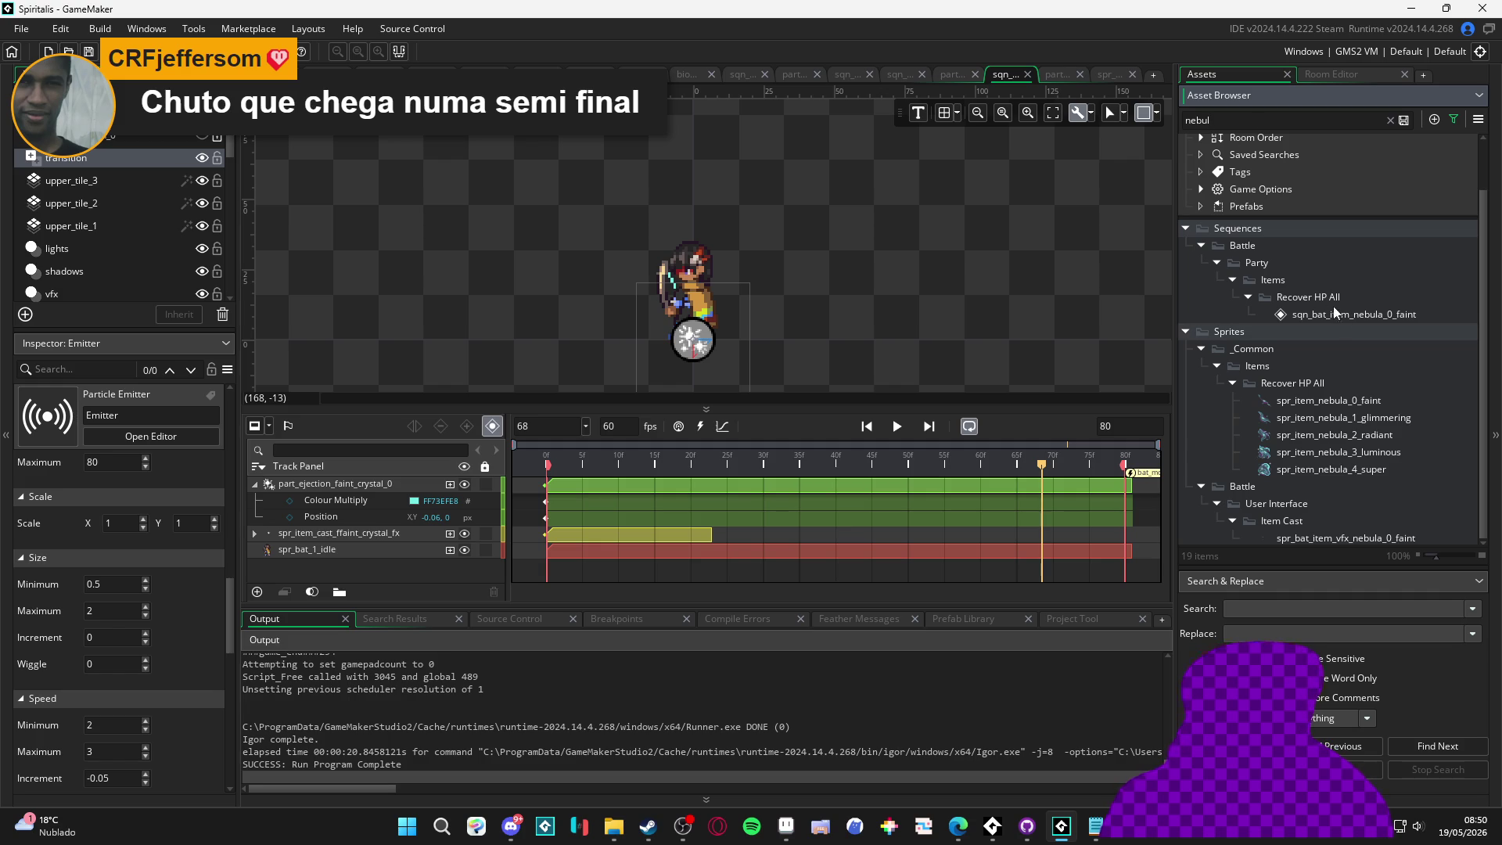
Open sqn_bat_item_nebula_0_faint and resize its canvas frame to 320 × 180
double_click(1364, 316)
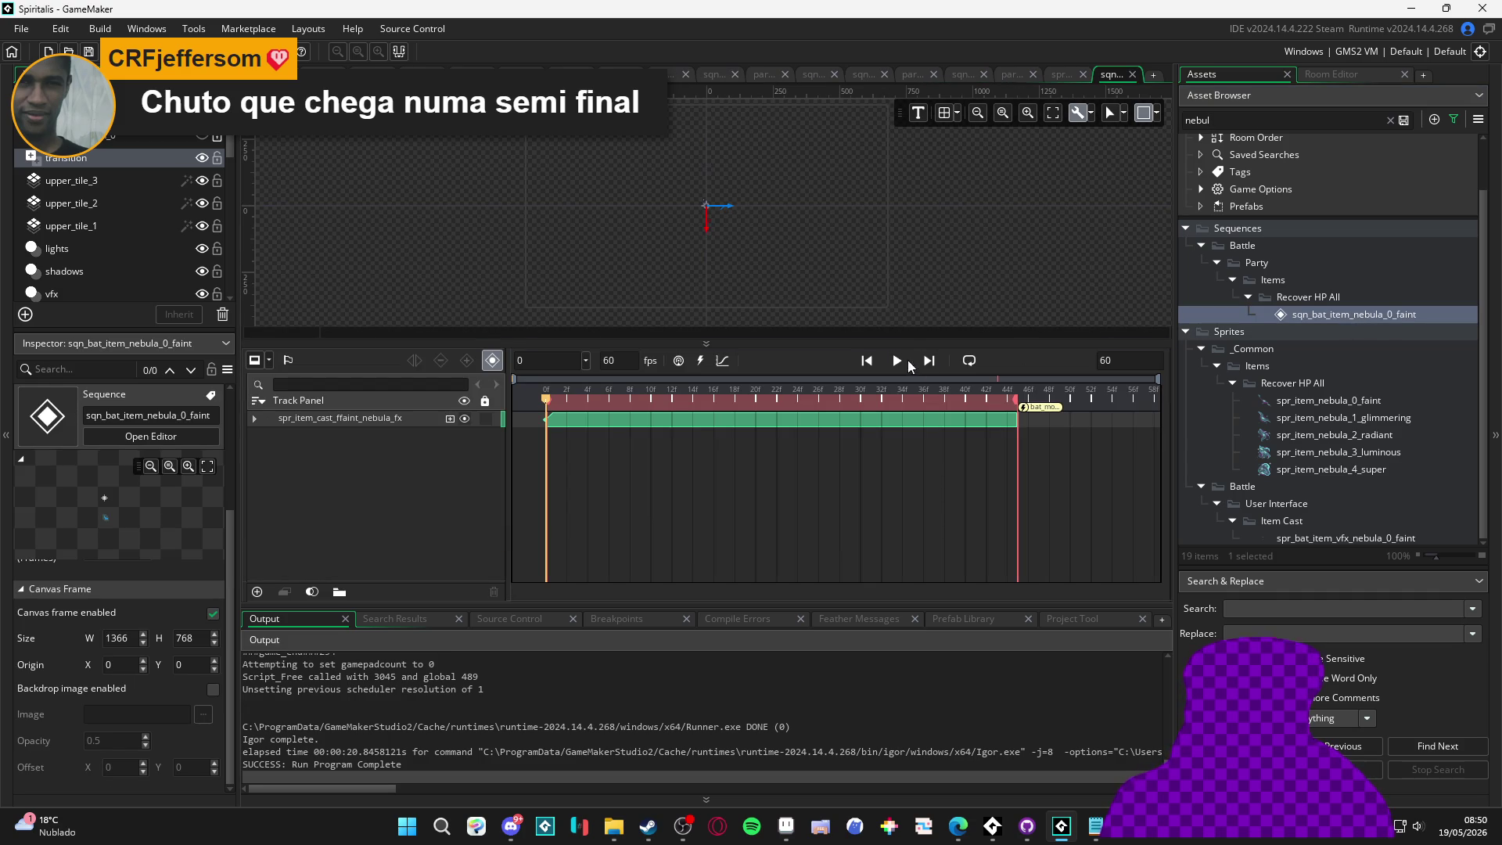
click(908, 361)
click(1156, 119)
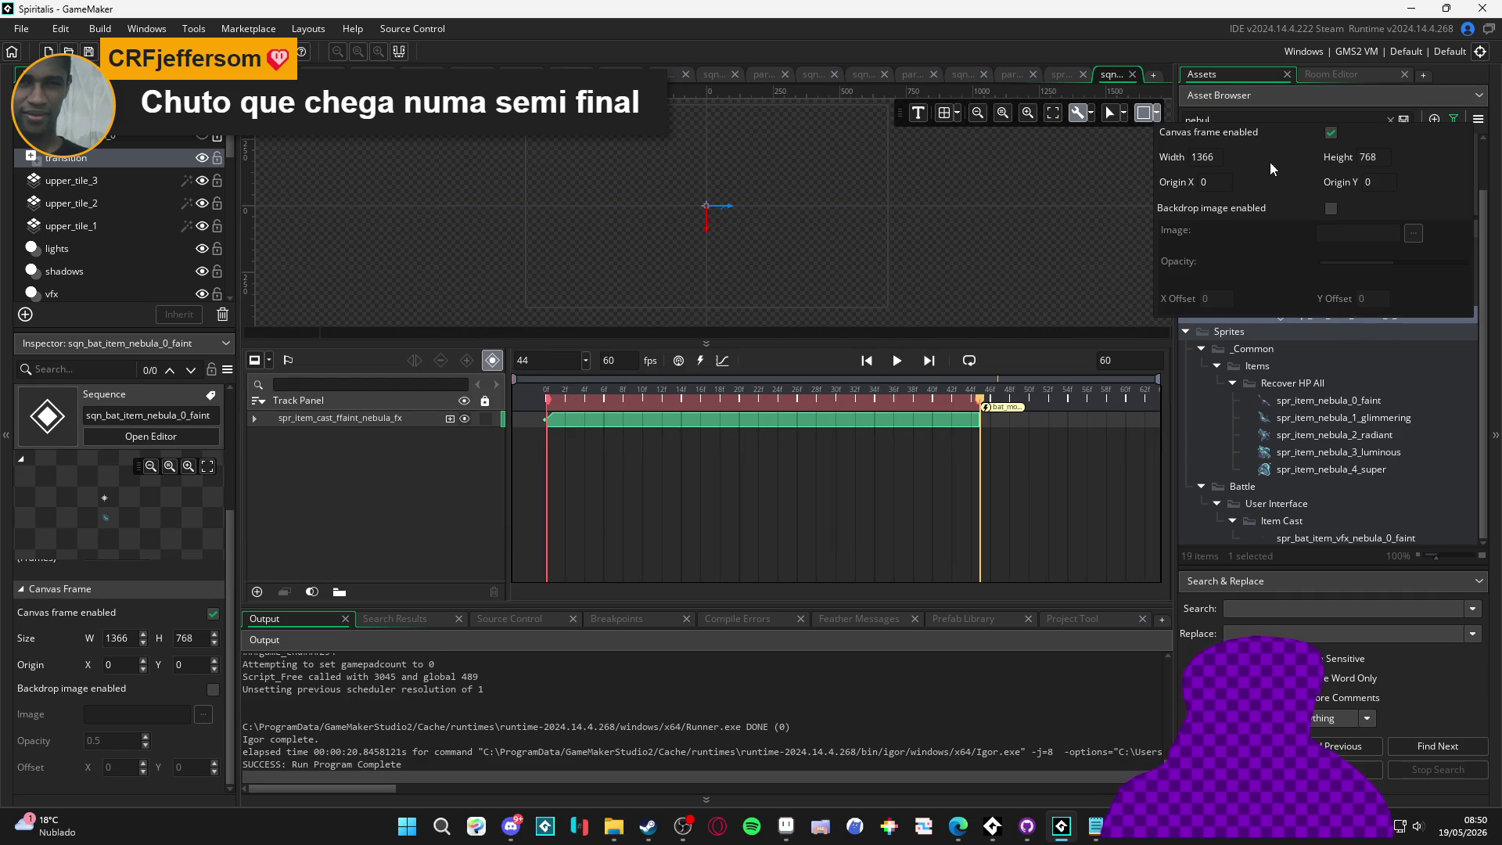
text(320)
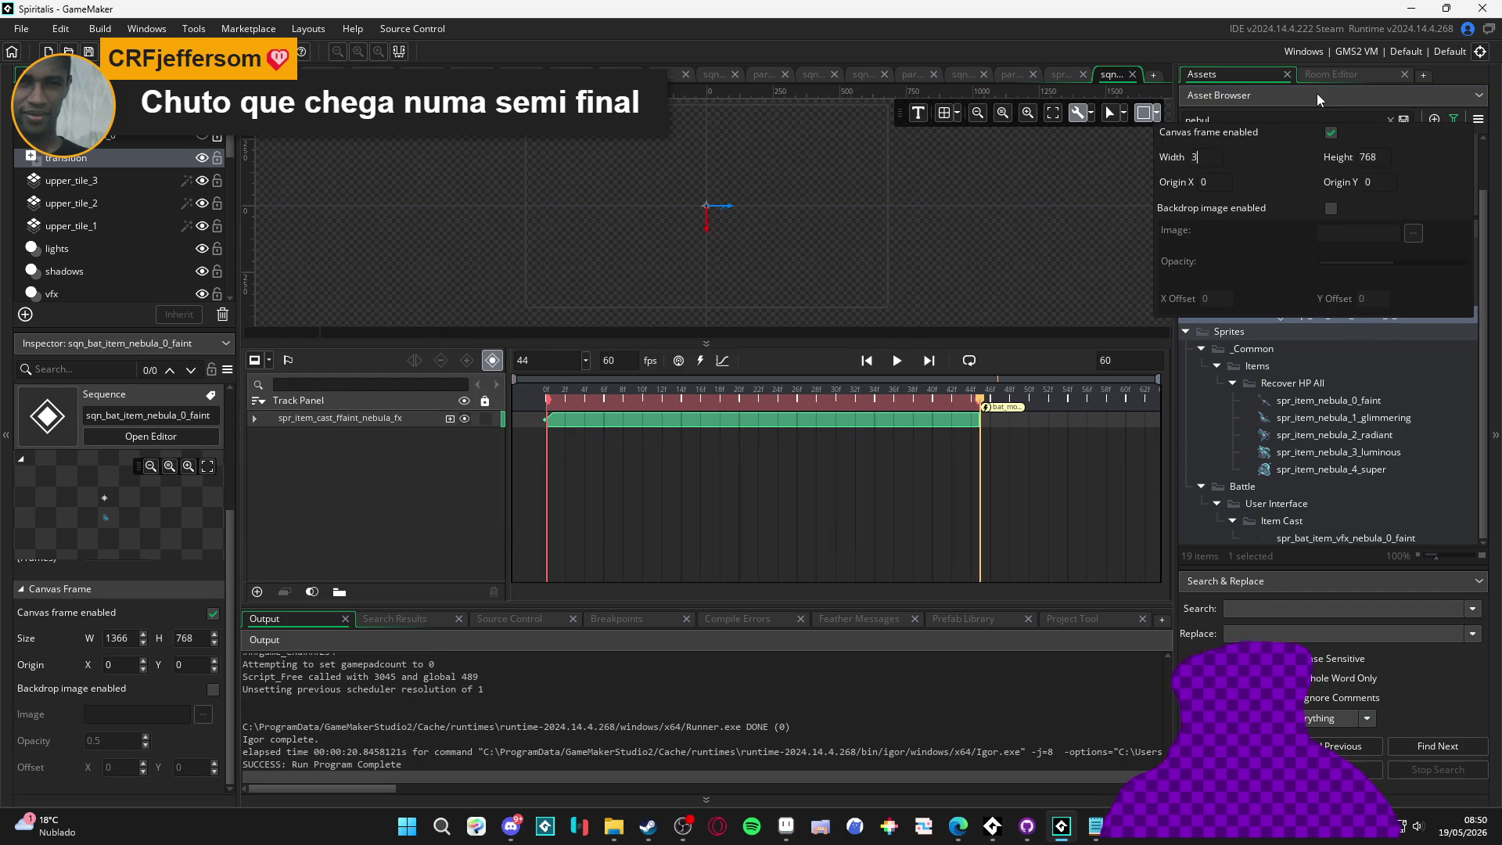
key(Tab)
text(80)
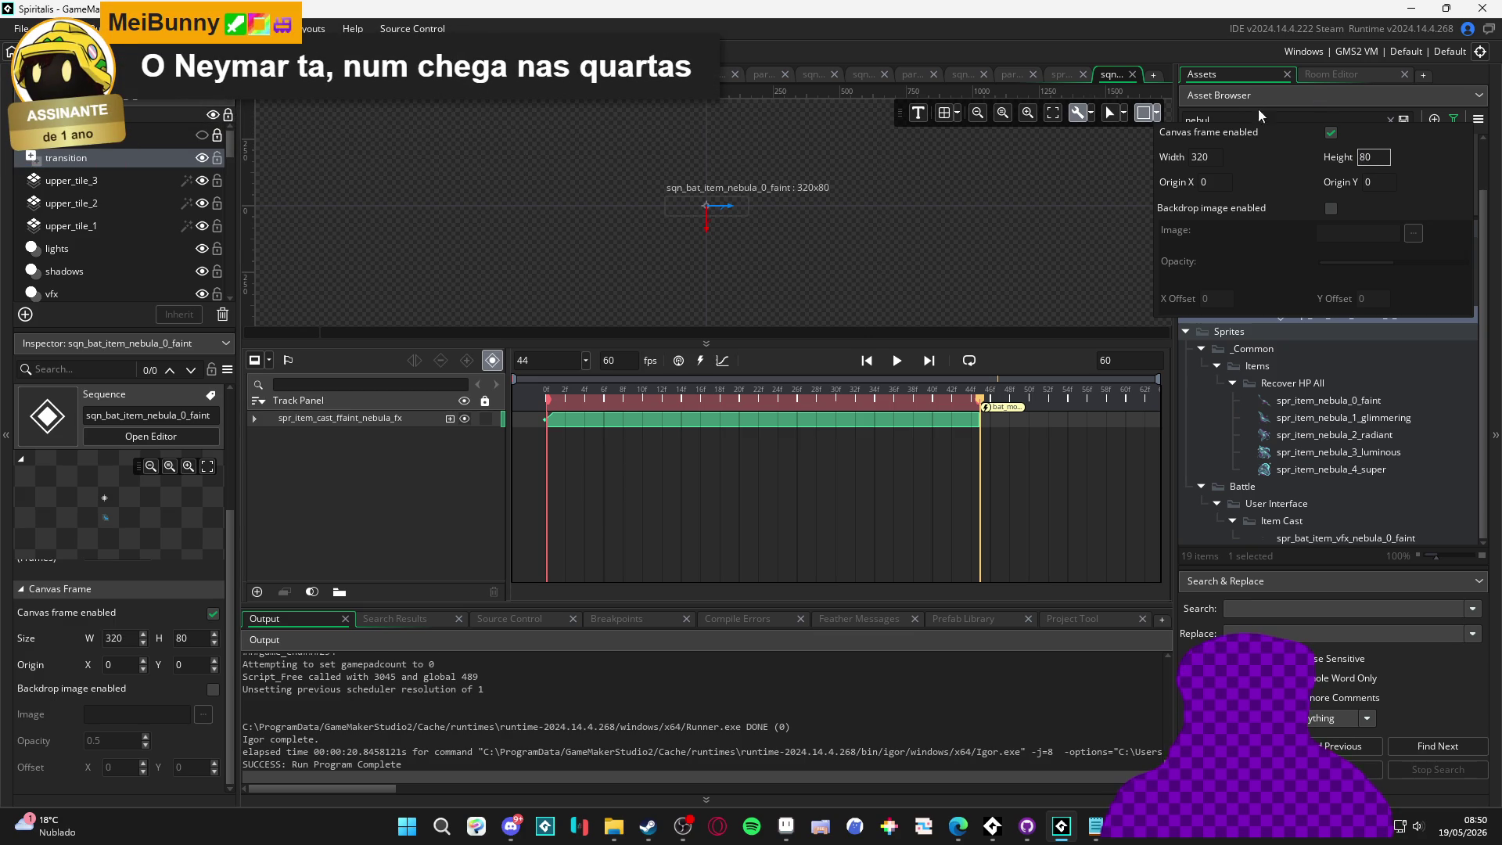
key(Return)
text(0)
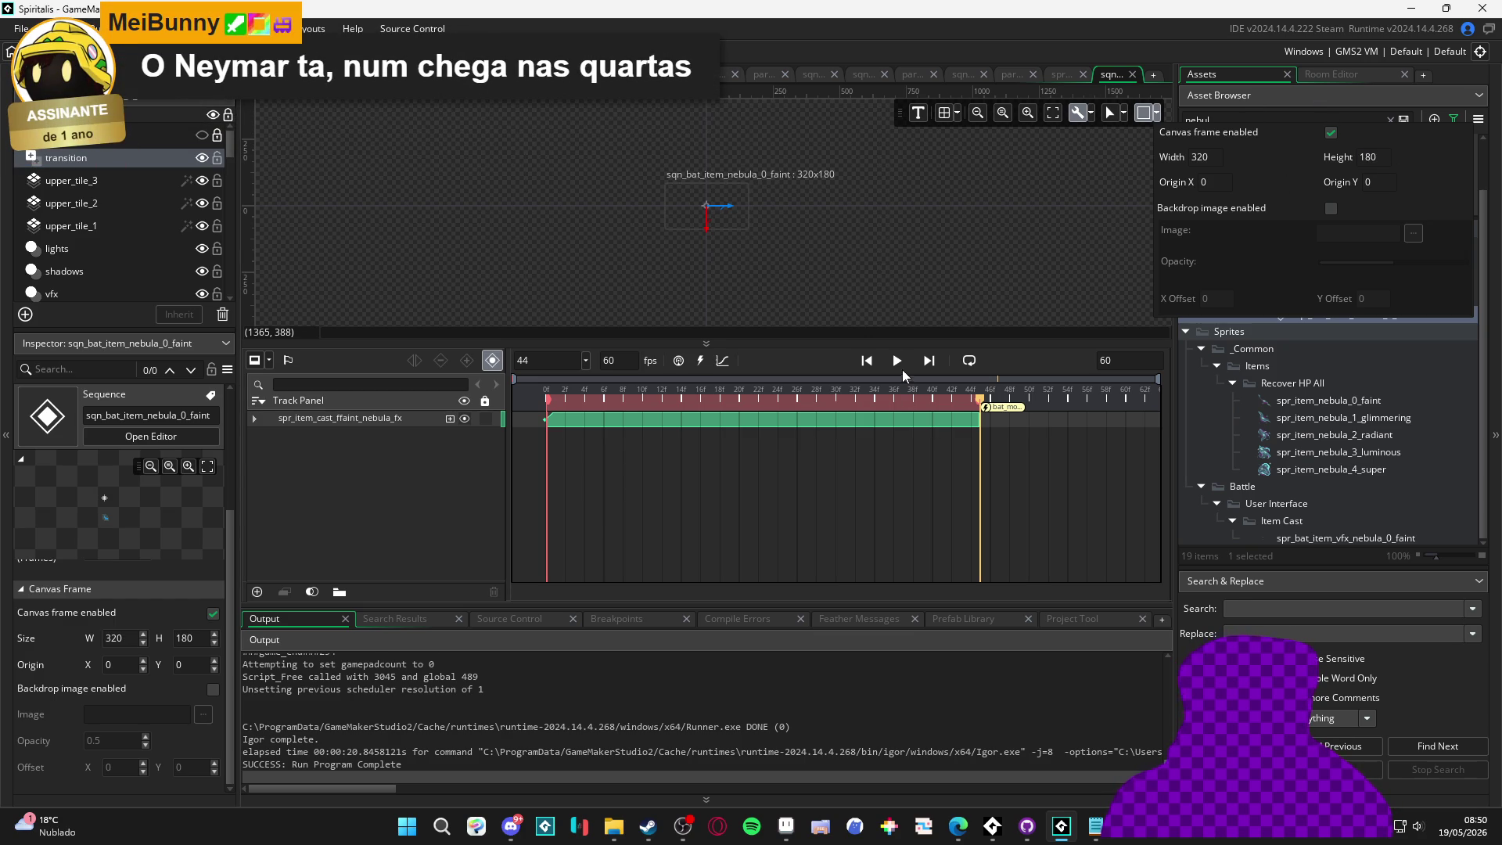
Preview the sequence in the new frame and enlarge the canvas area above the timeline
click(900, 364)
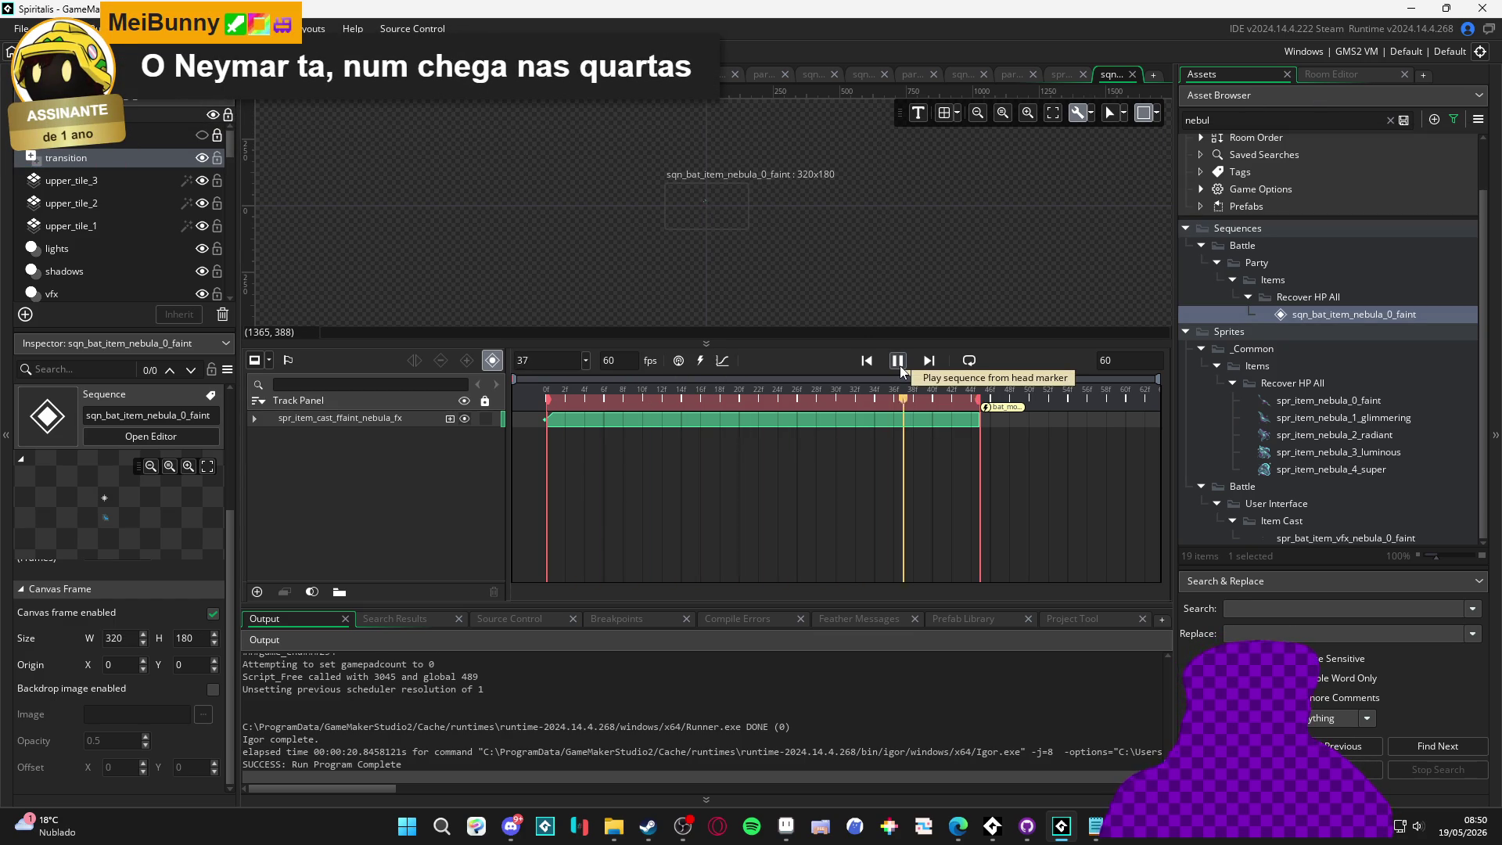
scroll(735, 211, up, 2)
scroll(735, 212, up, 4)
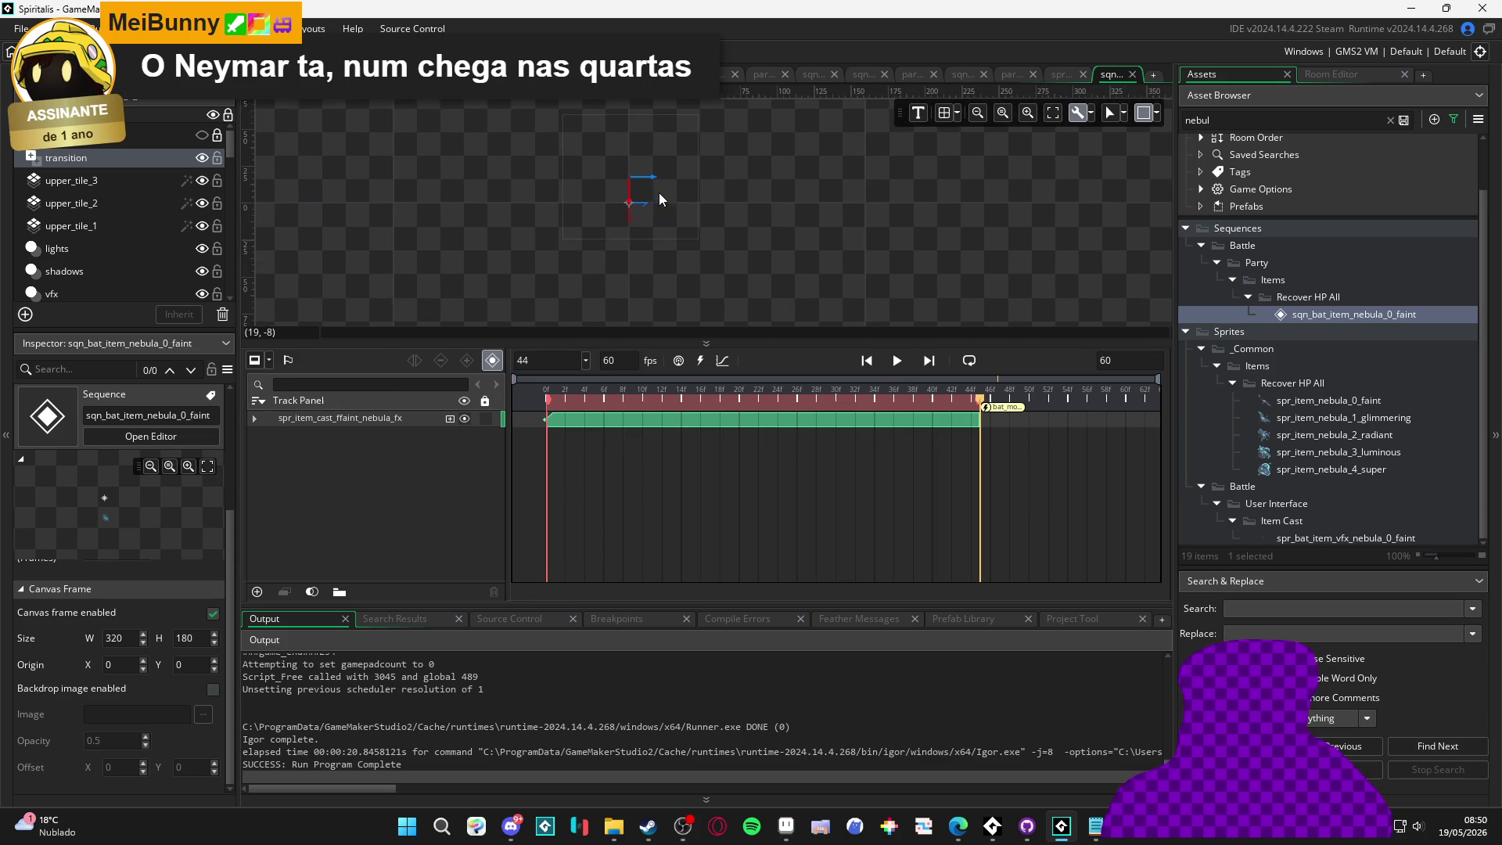
mouse_move(706, 343)
mouse_down()
mouse_move(707, 586)
mouse_move(631, 813)
mouse_move(630, 708)
mouse_up()
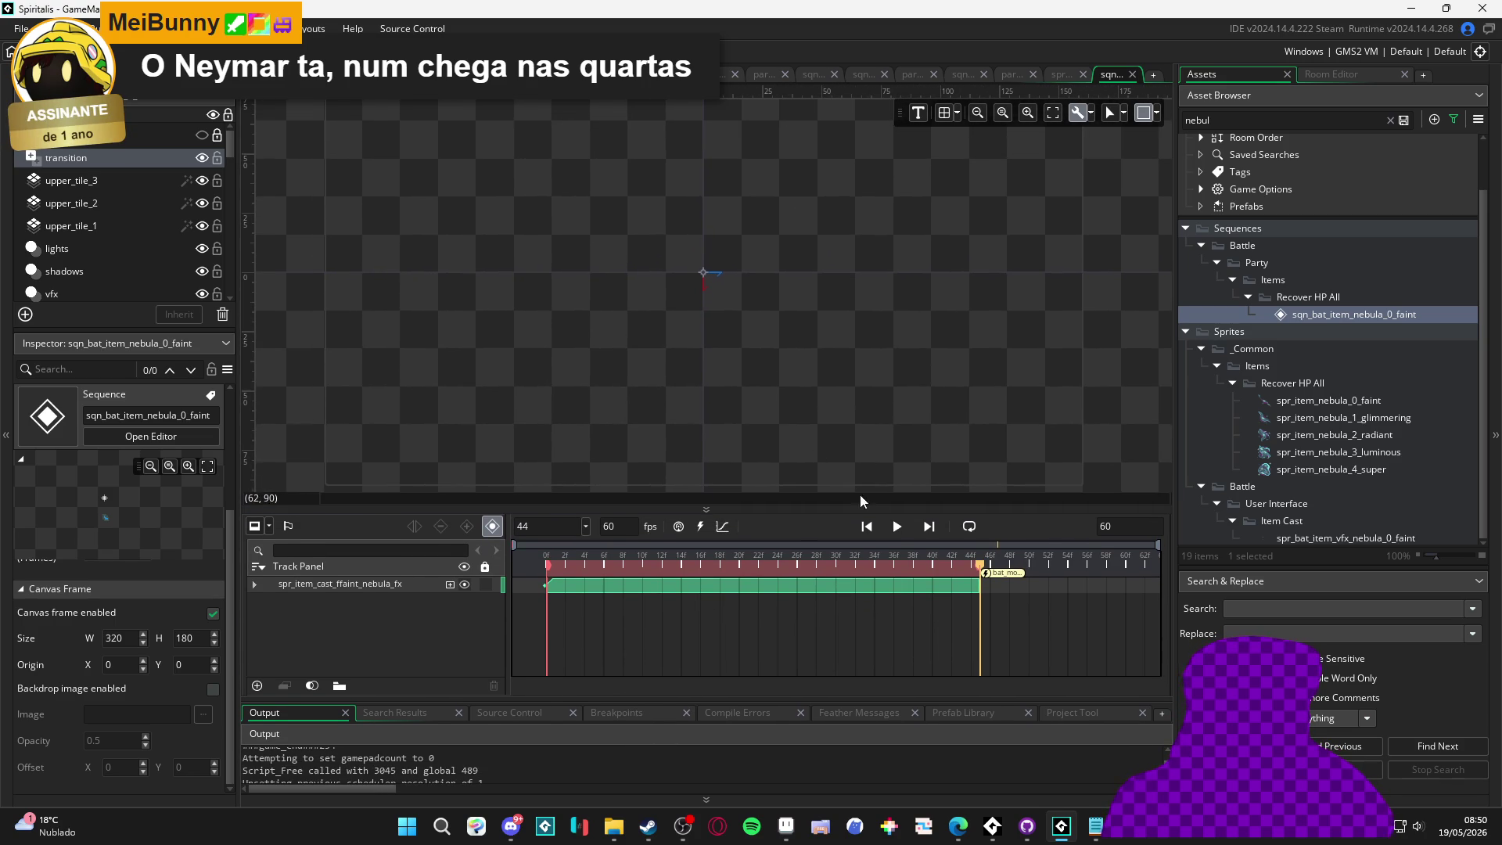
Replay the nebula sequence preview several times on the larger canvas
click(901, 526)
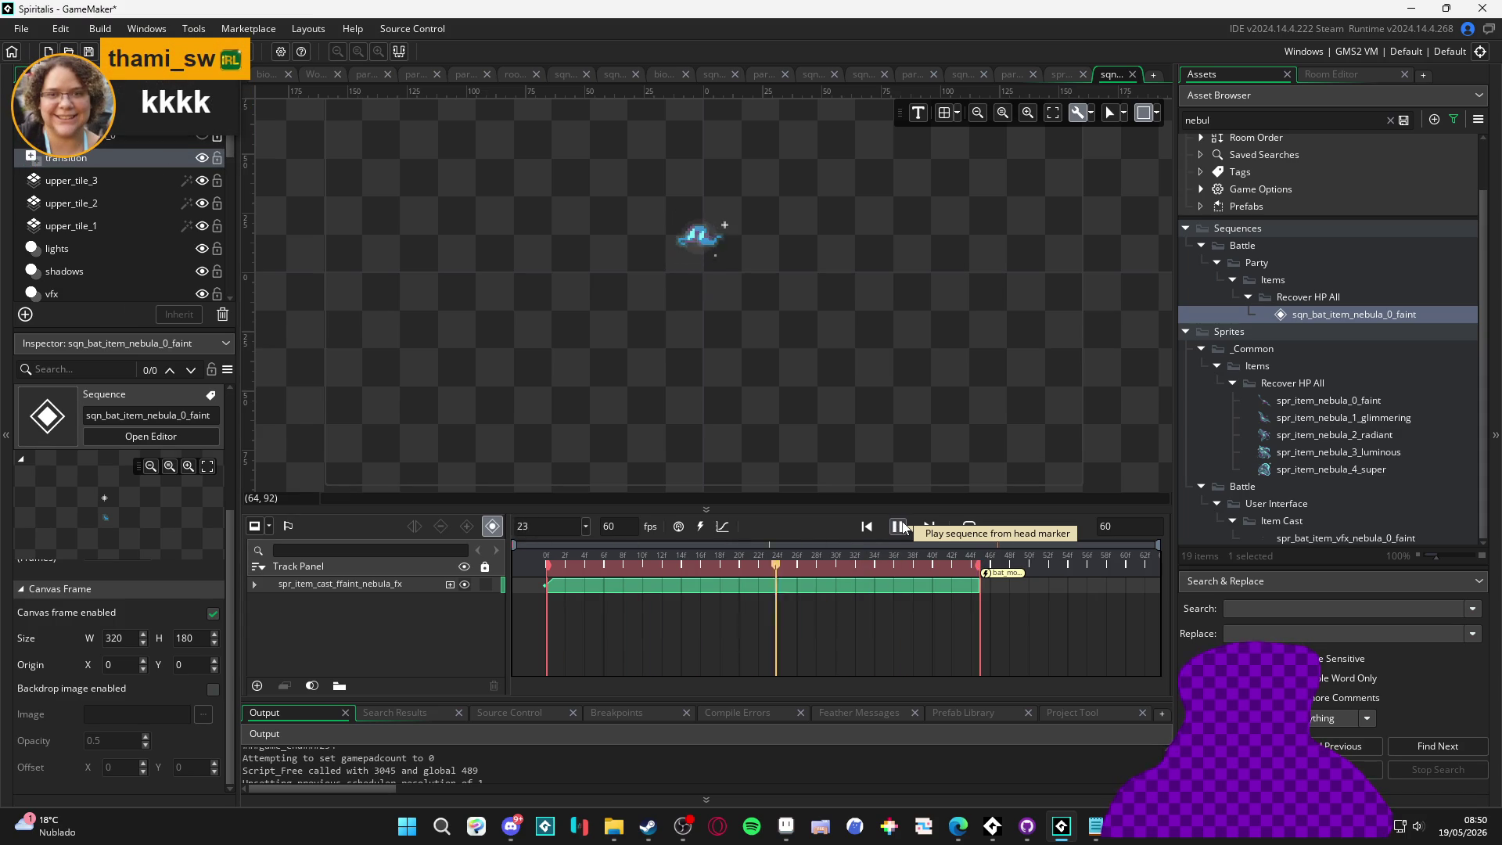
click(901, 526)
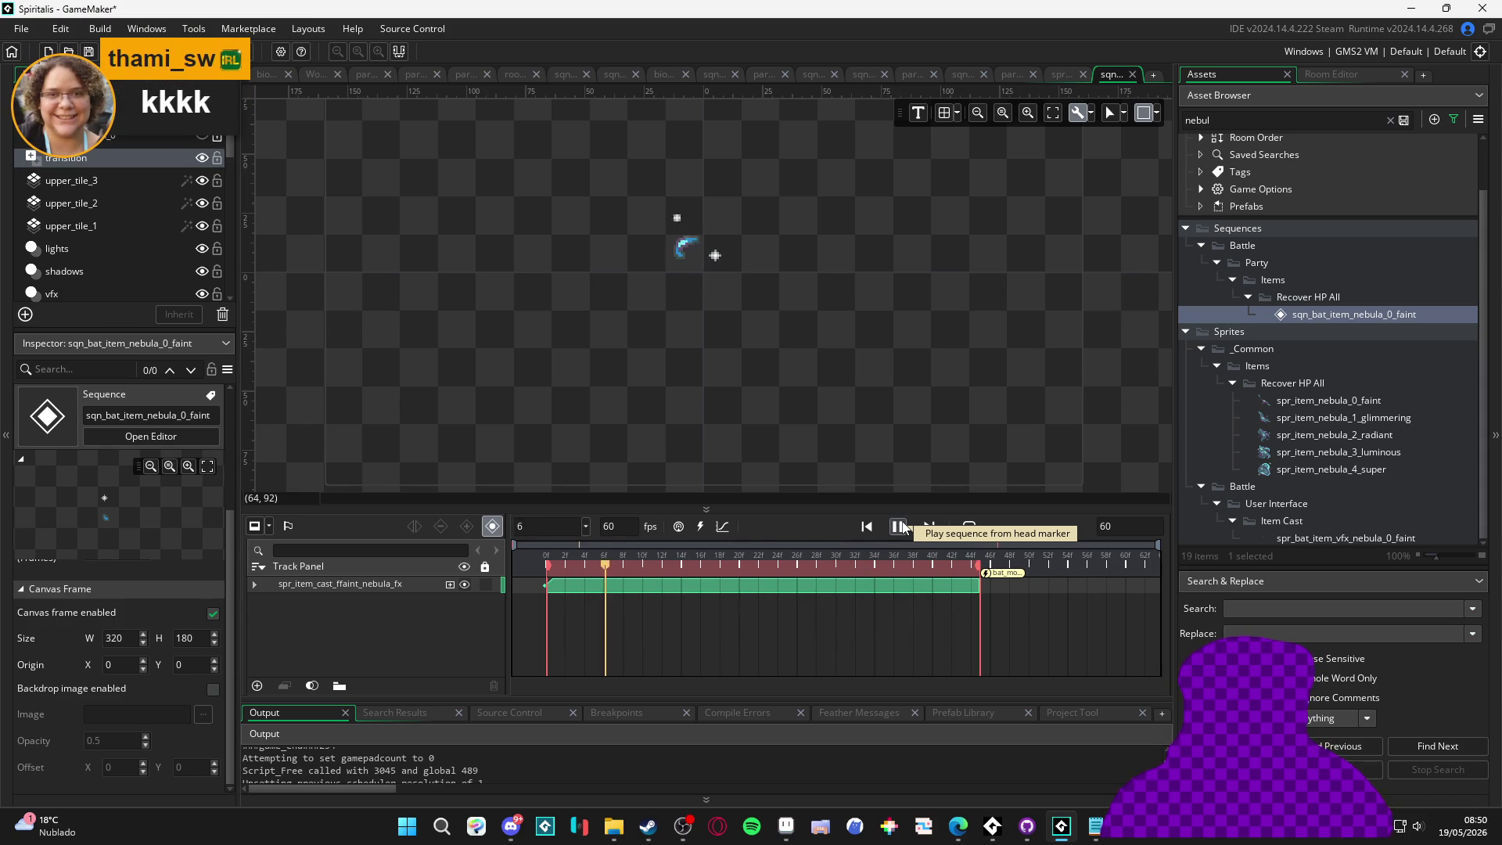
click(901, 527)
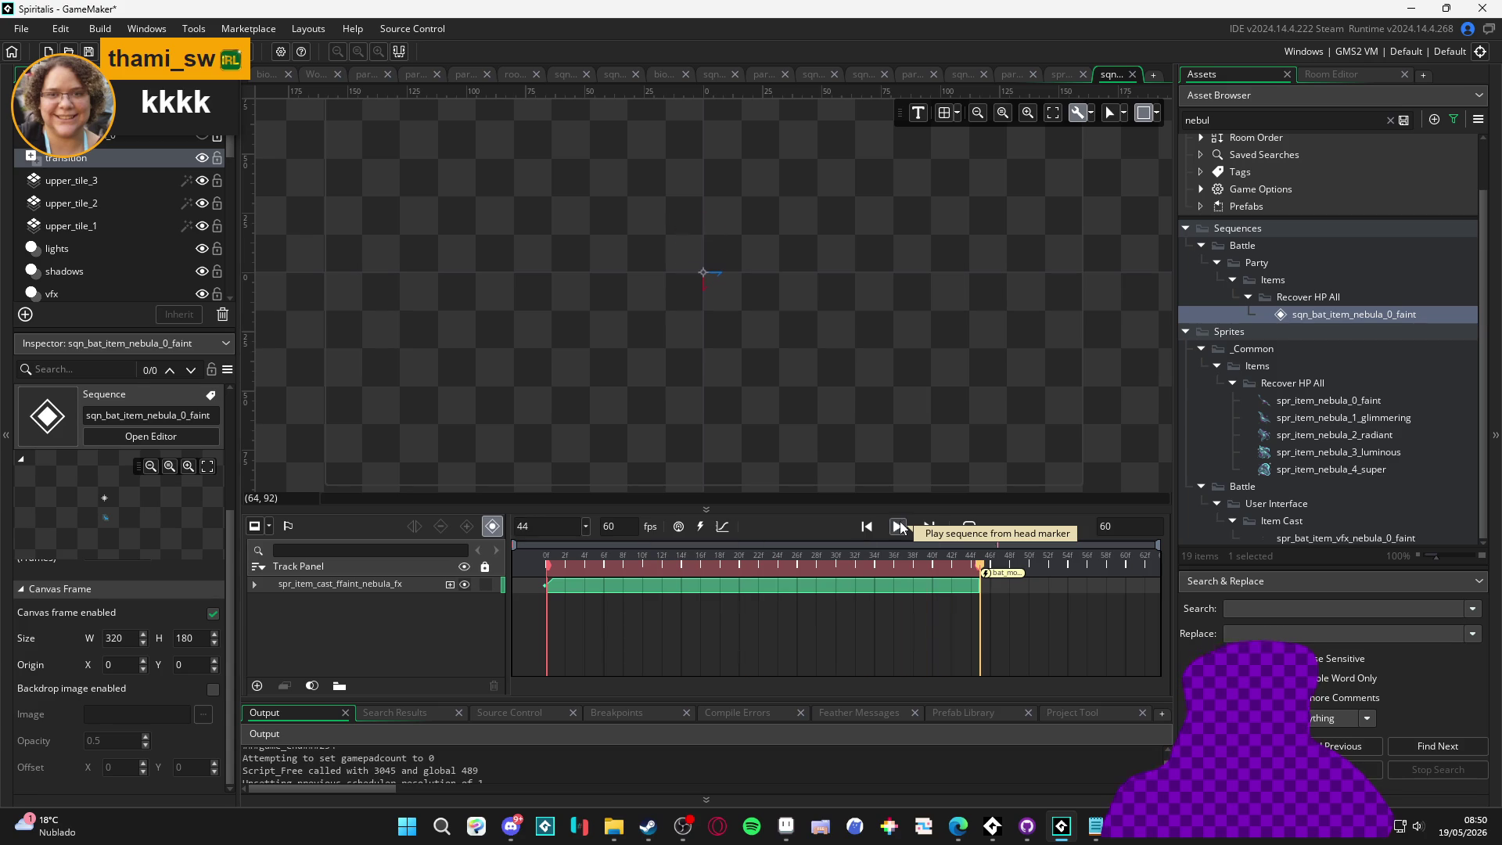
Change the sequence length from 60 to 120 frames and preview it
text(128)
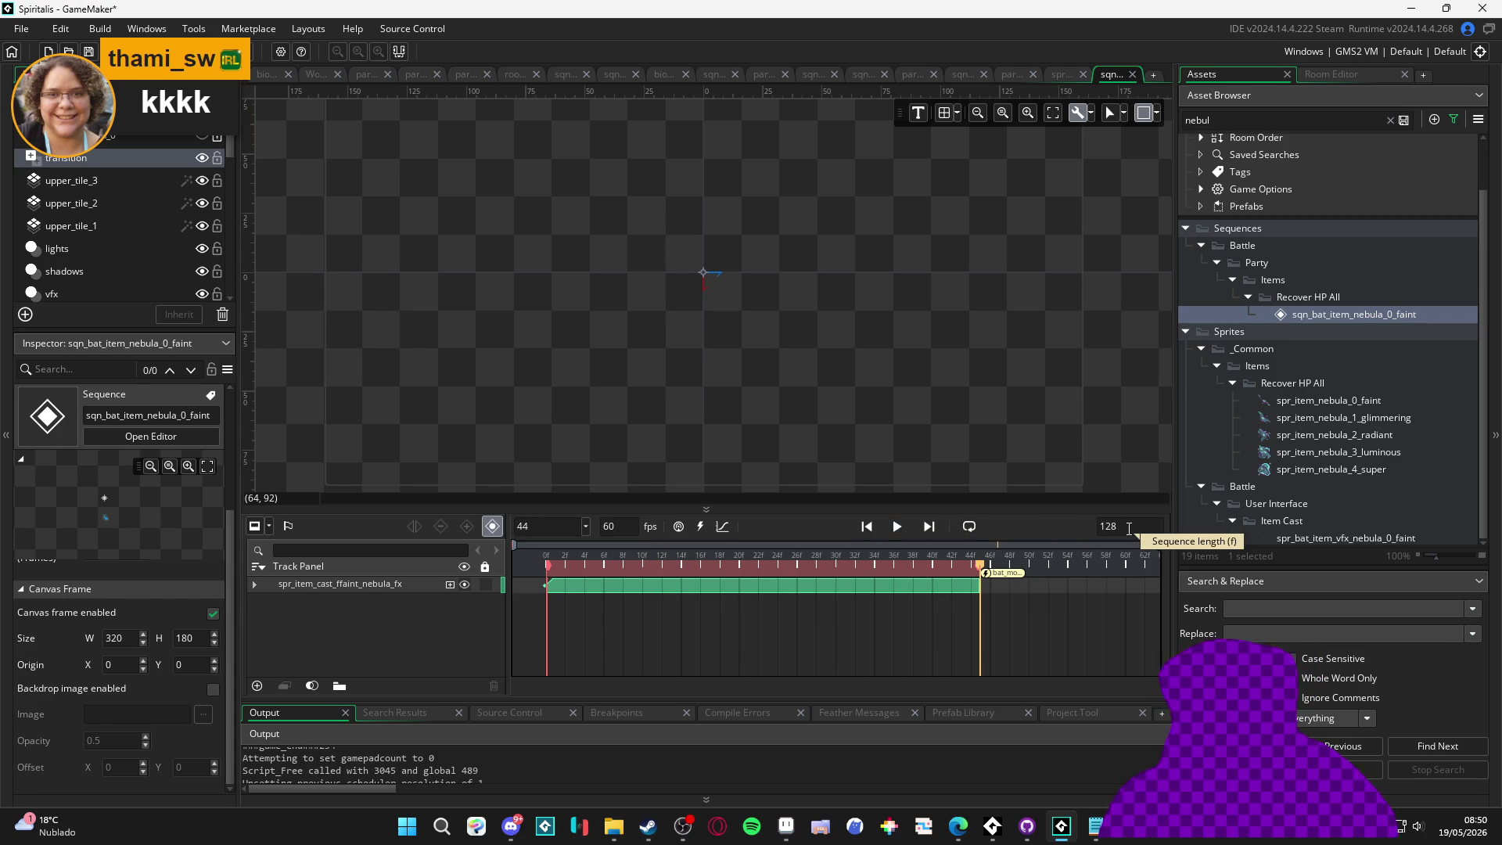
key(BackSpace)
text(0)
key(Return)
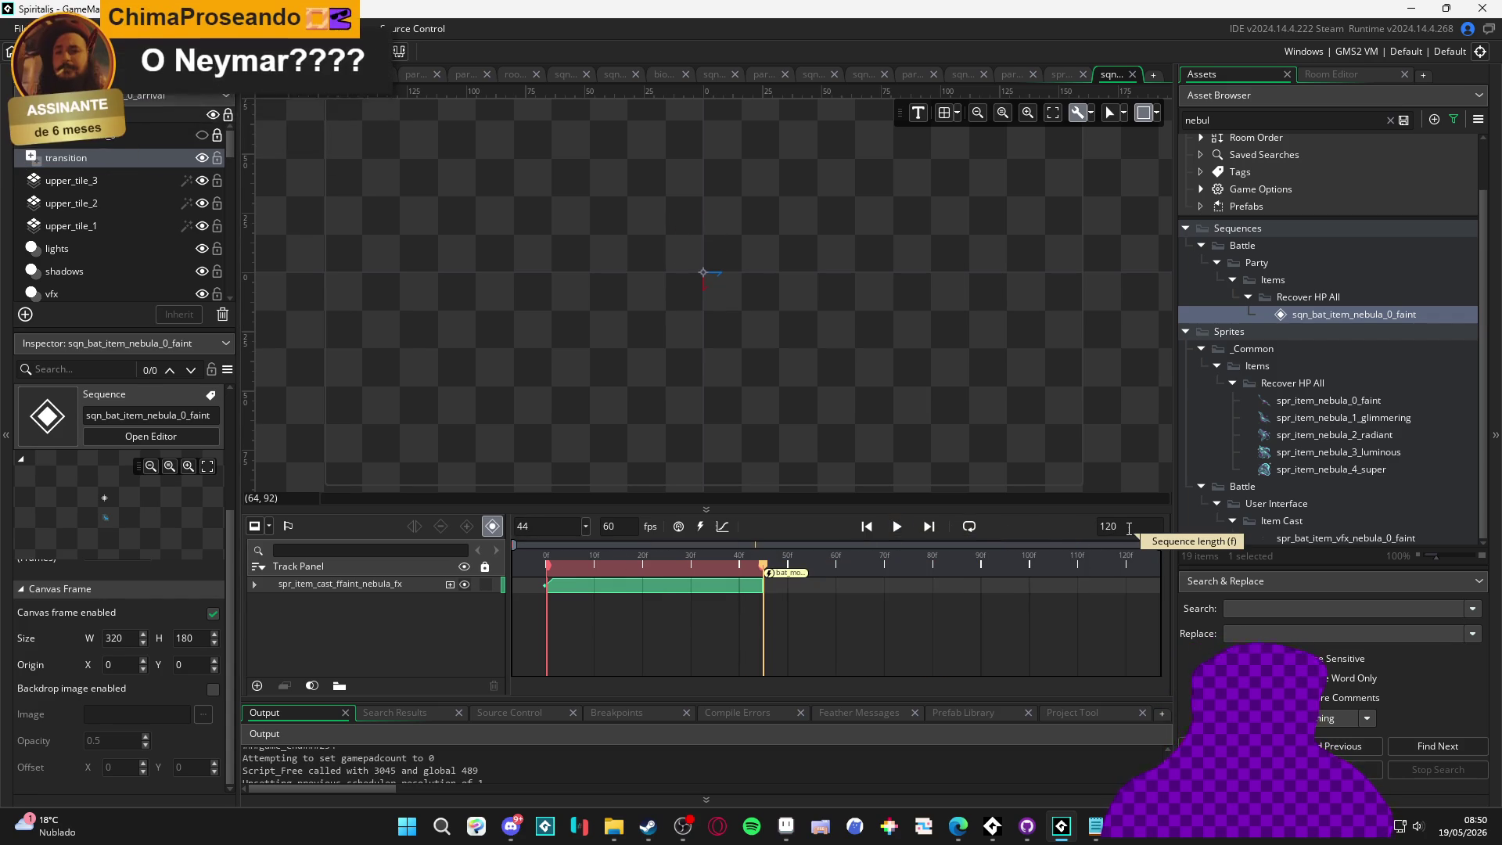
click(898, 529)
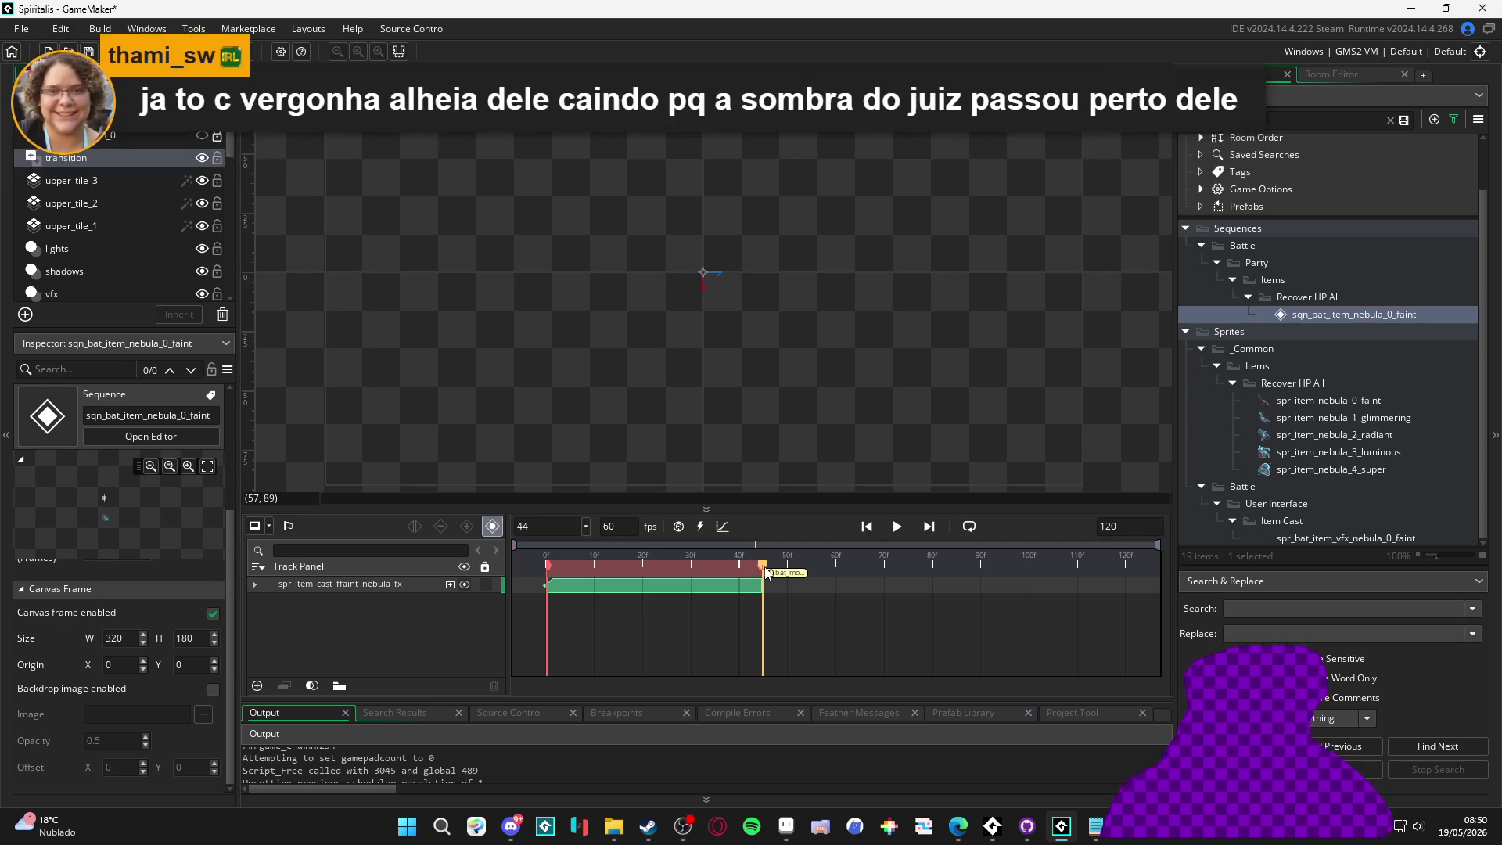
Extend the play range, nebula sprite clip and moment marker to frame 80
drag(737, 565, 617, 564)
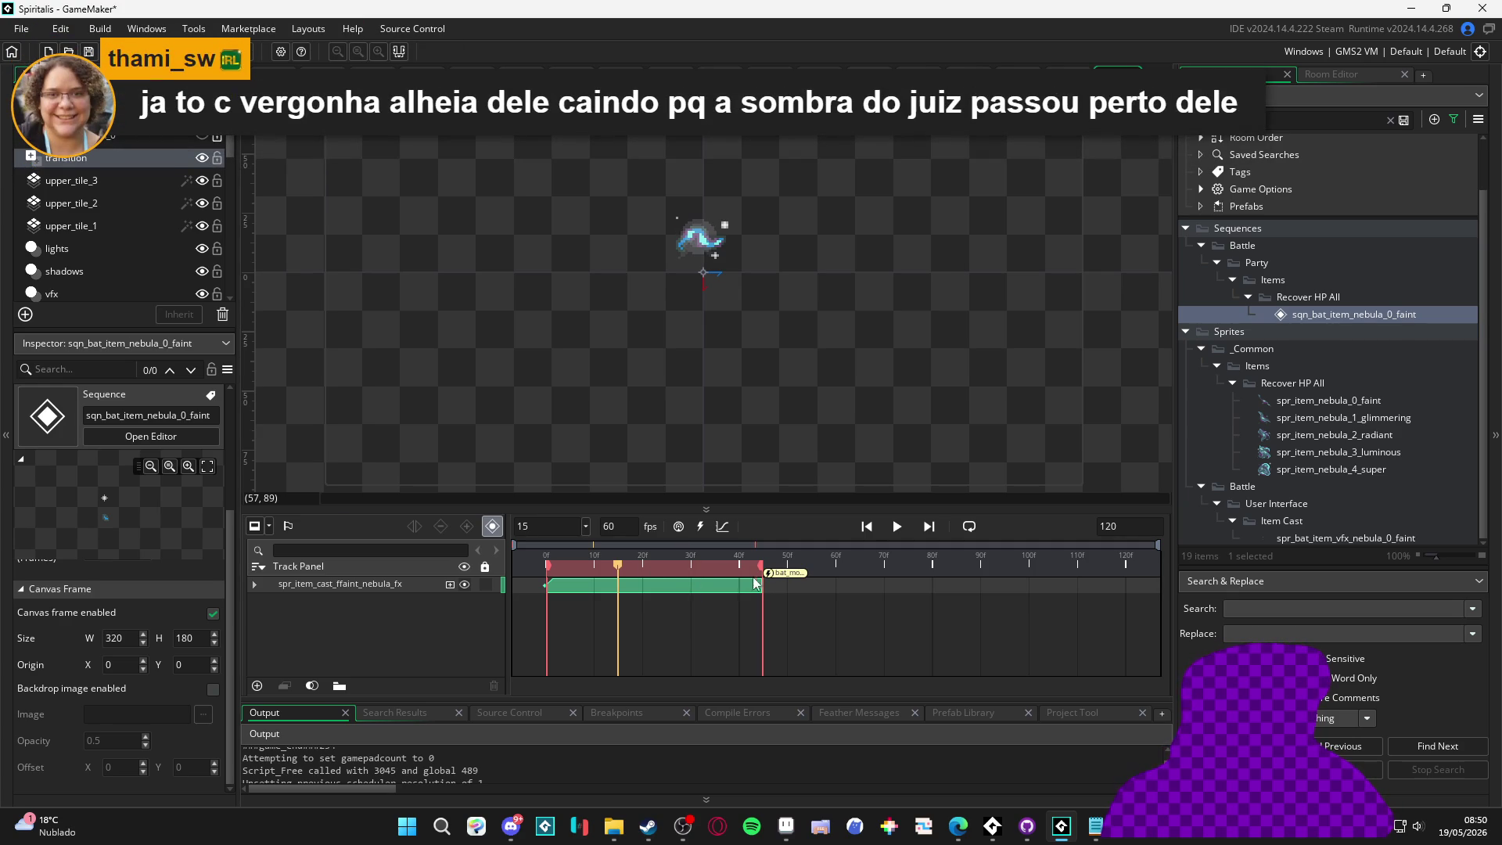
drag(760, 568, 1079, 589)
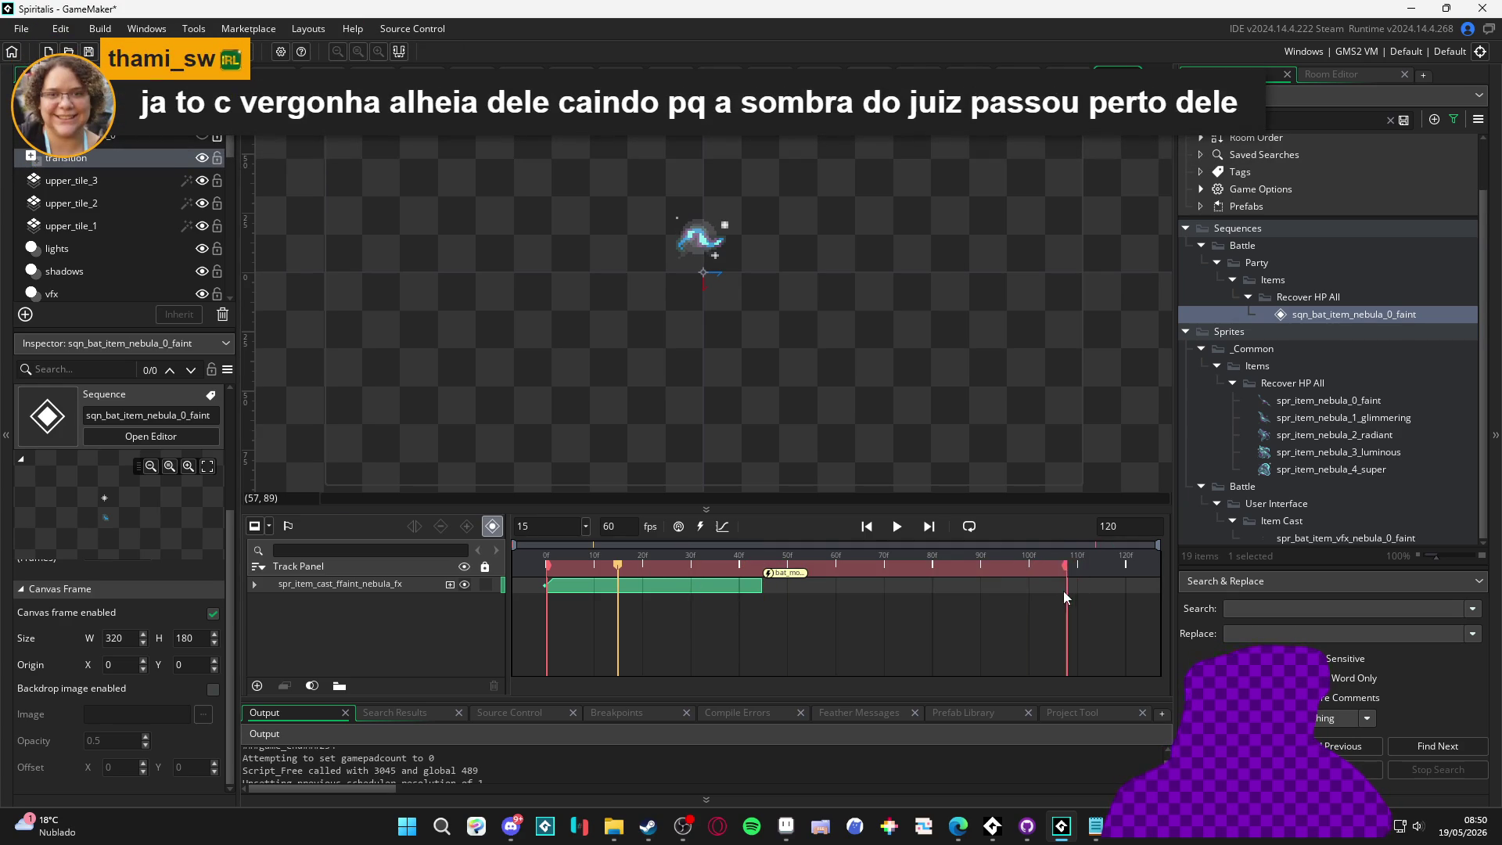
drag(932, 592, 930, 592)
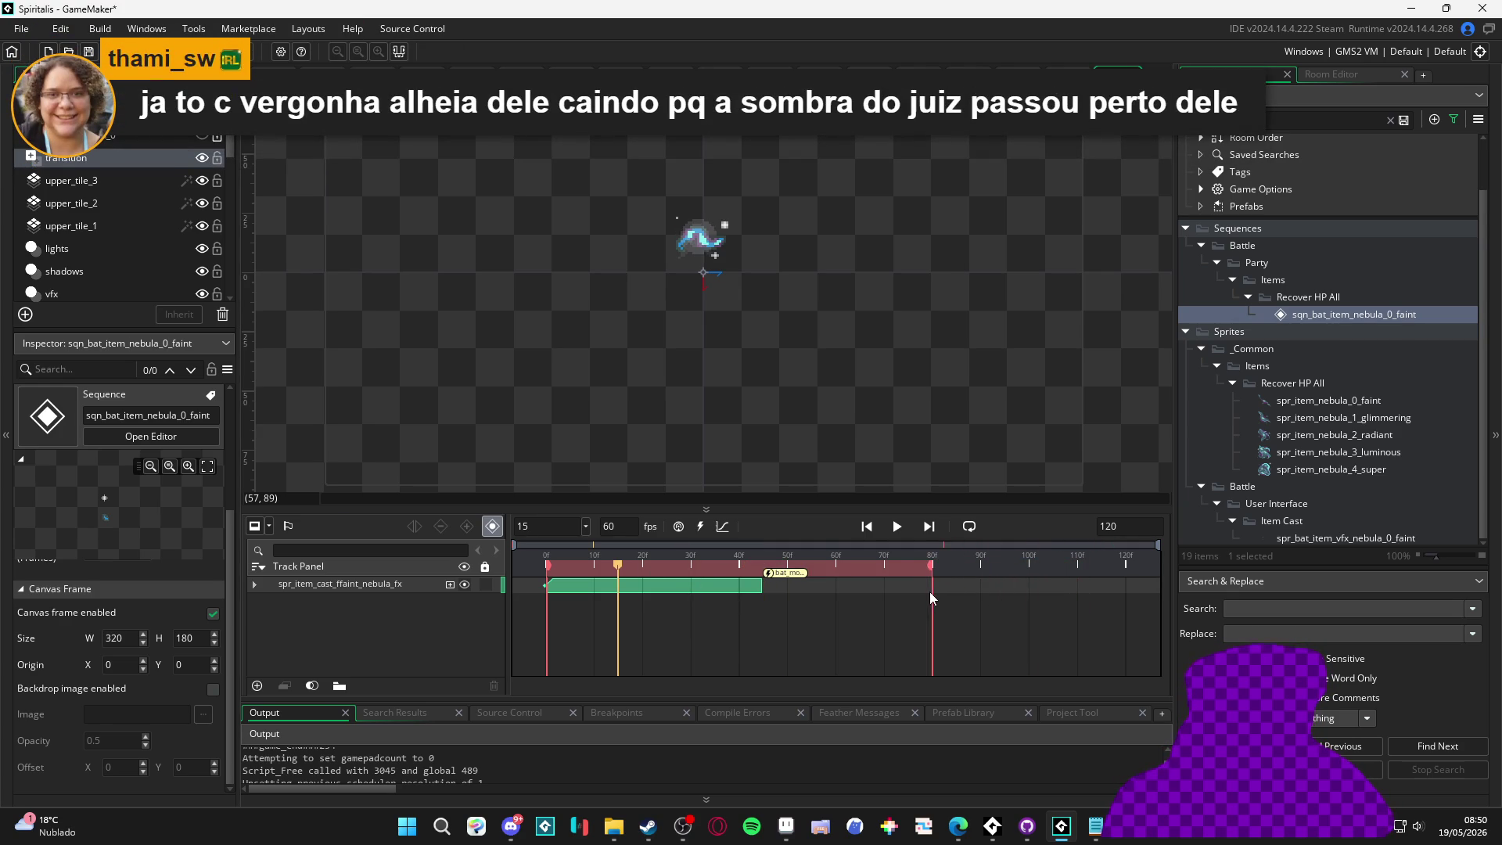
click(665, 588)
drag(759, 582, 932, 592)
drag(805, 575, 973, 589)
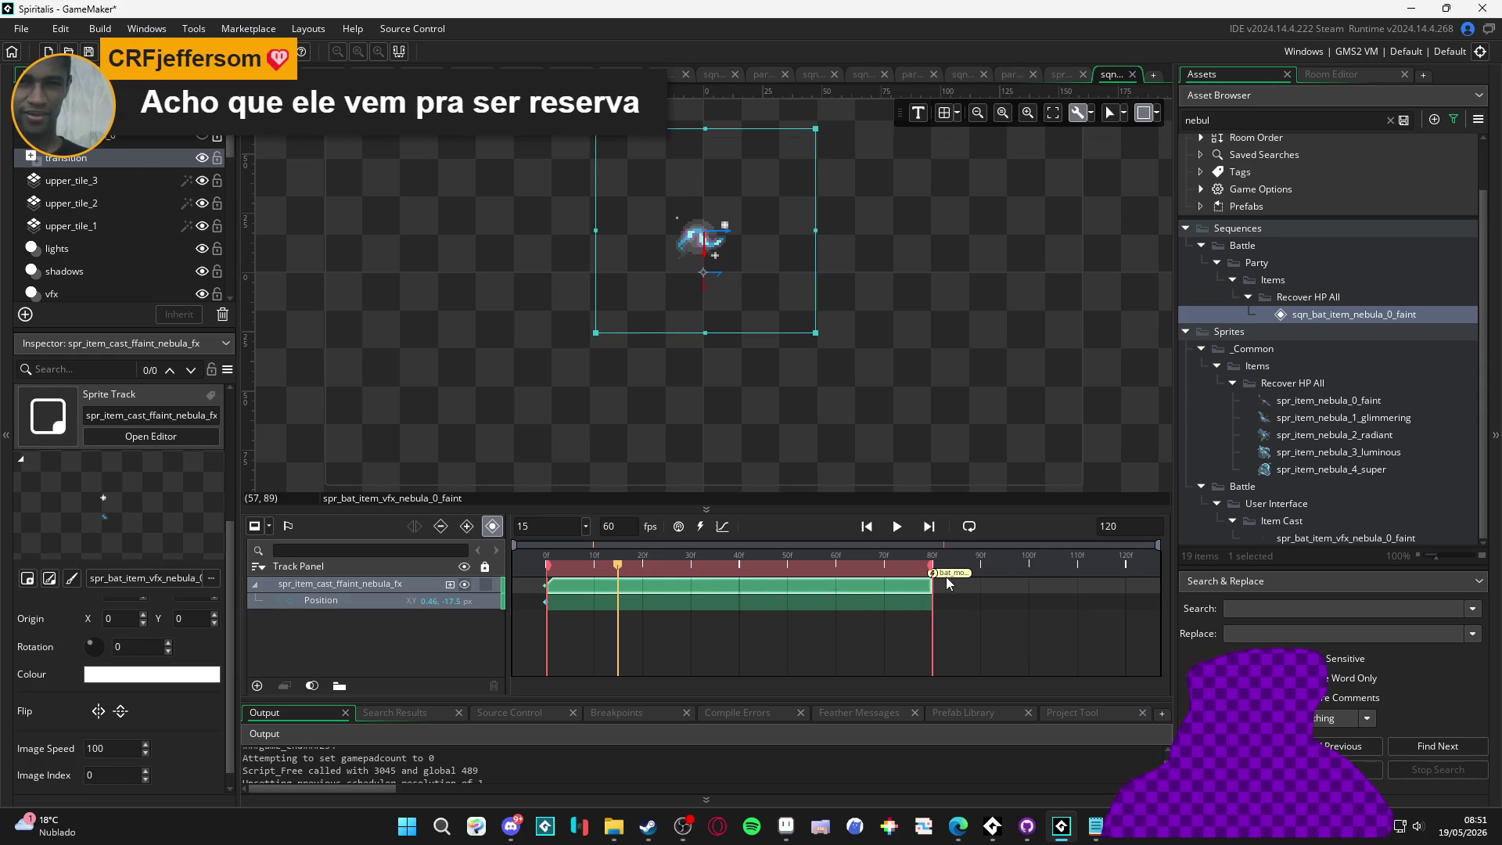
click(982, 582)
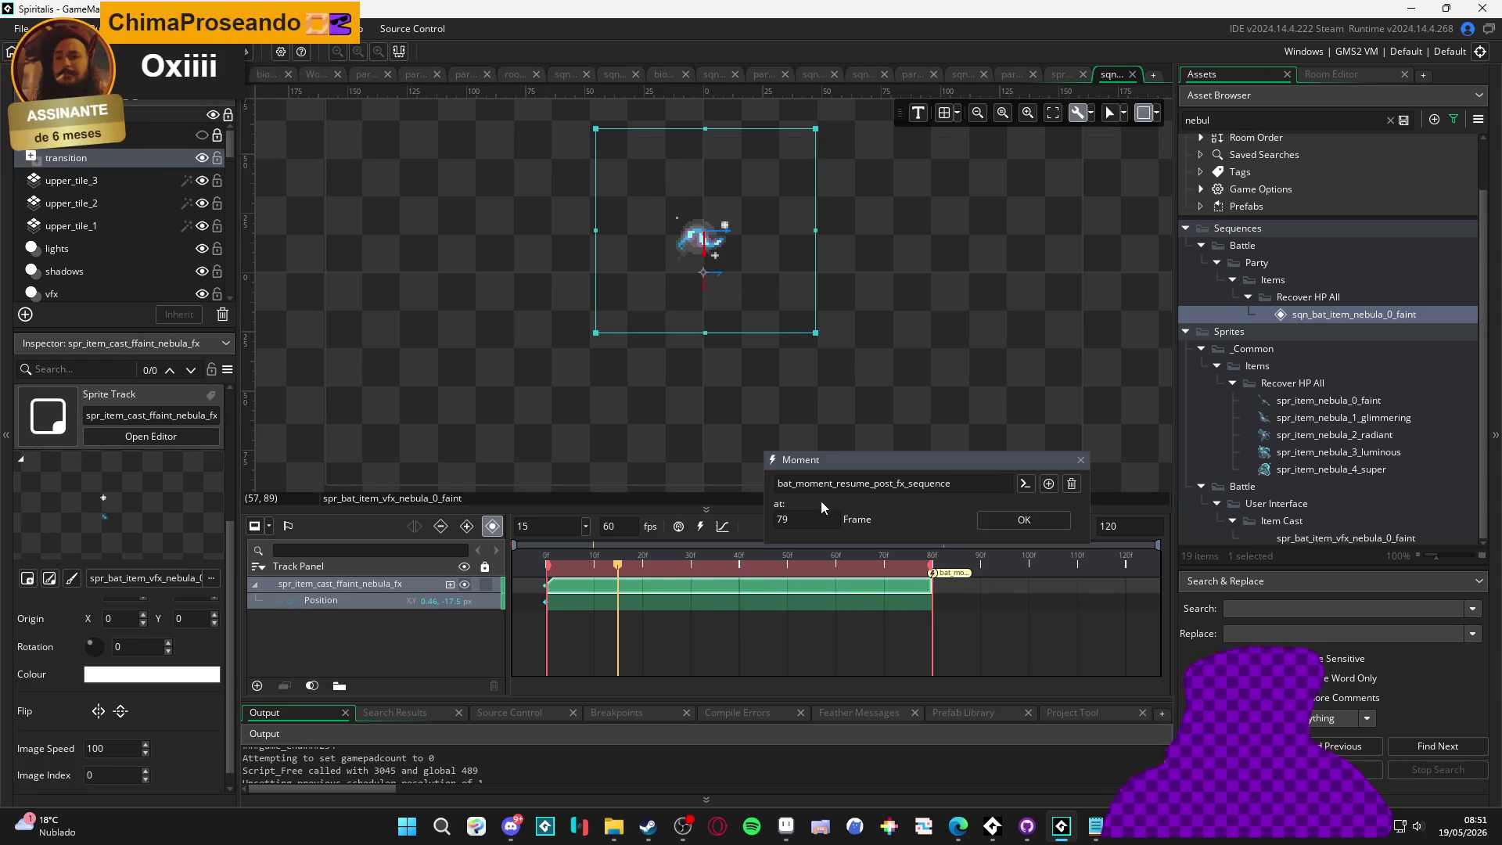
click(1057, 491)
click(958, 572)
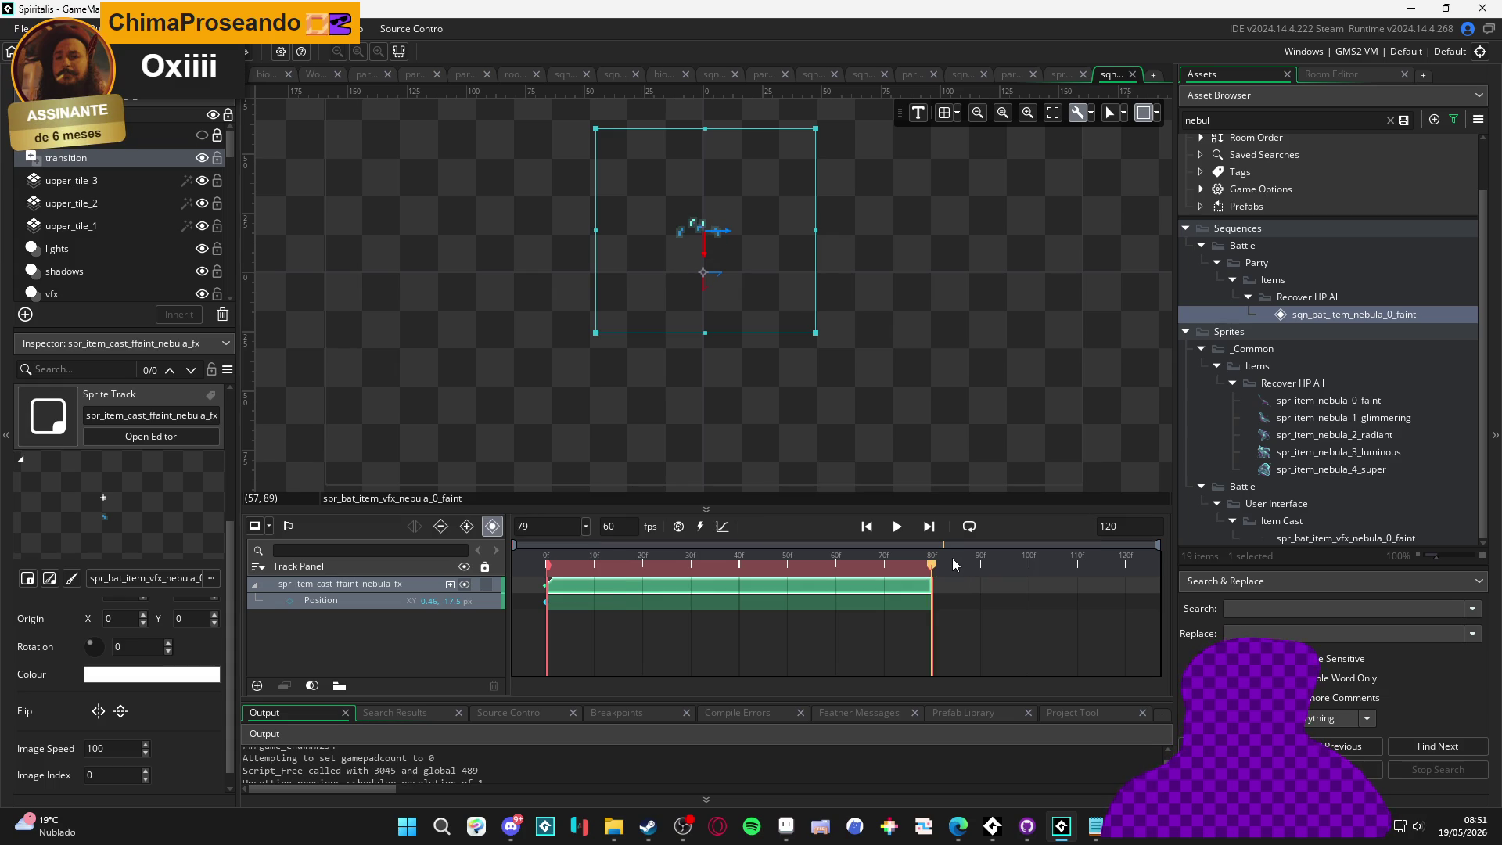
Play the sequence from the start to check the lengthened clip
click(897, 528)
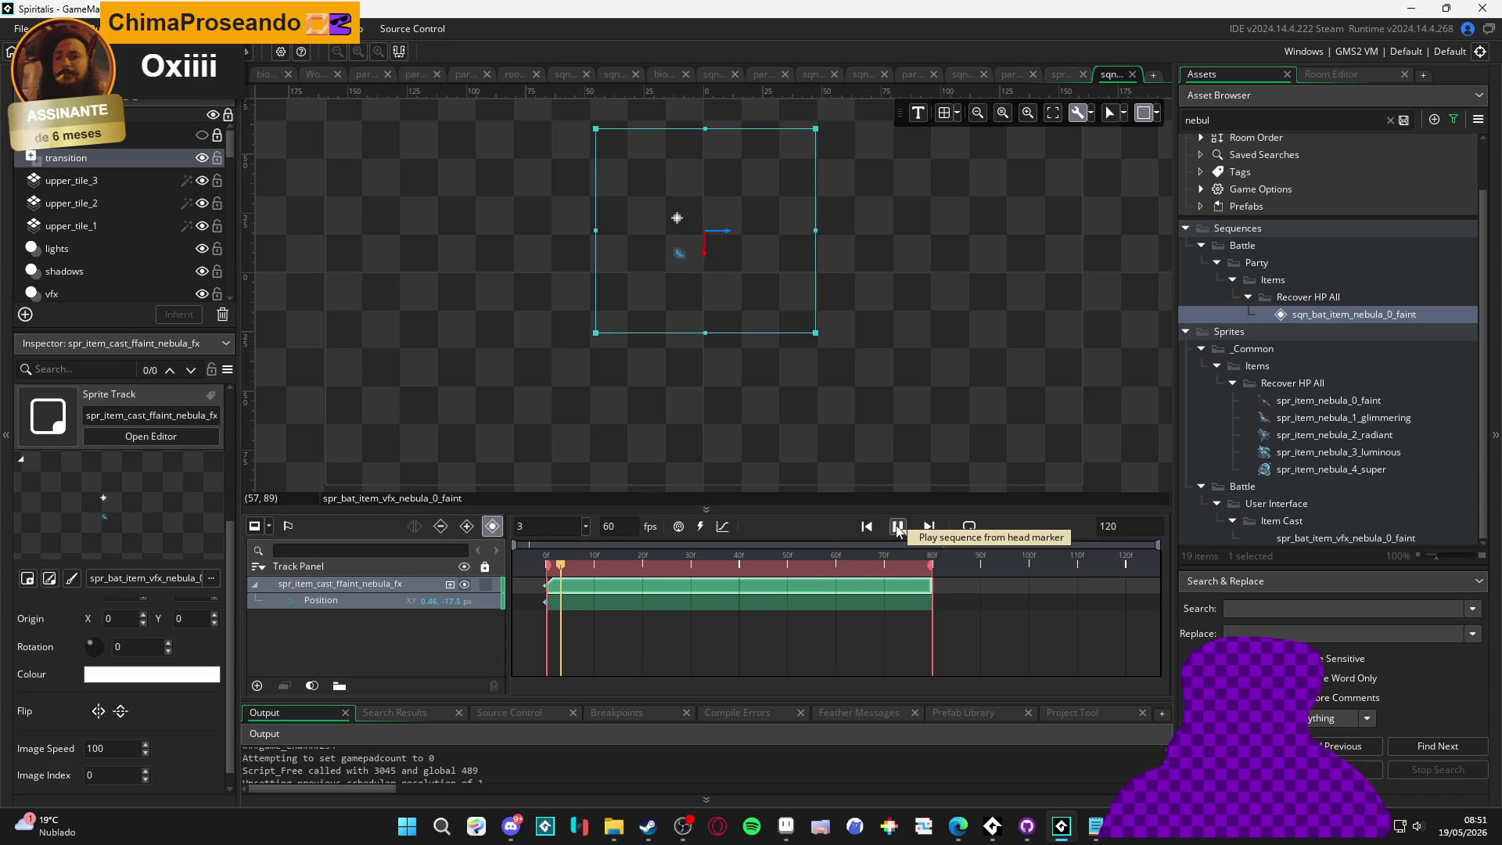
click(909, 505)
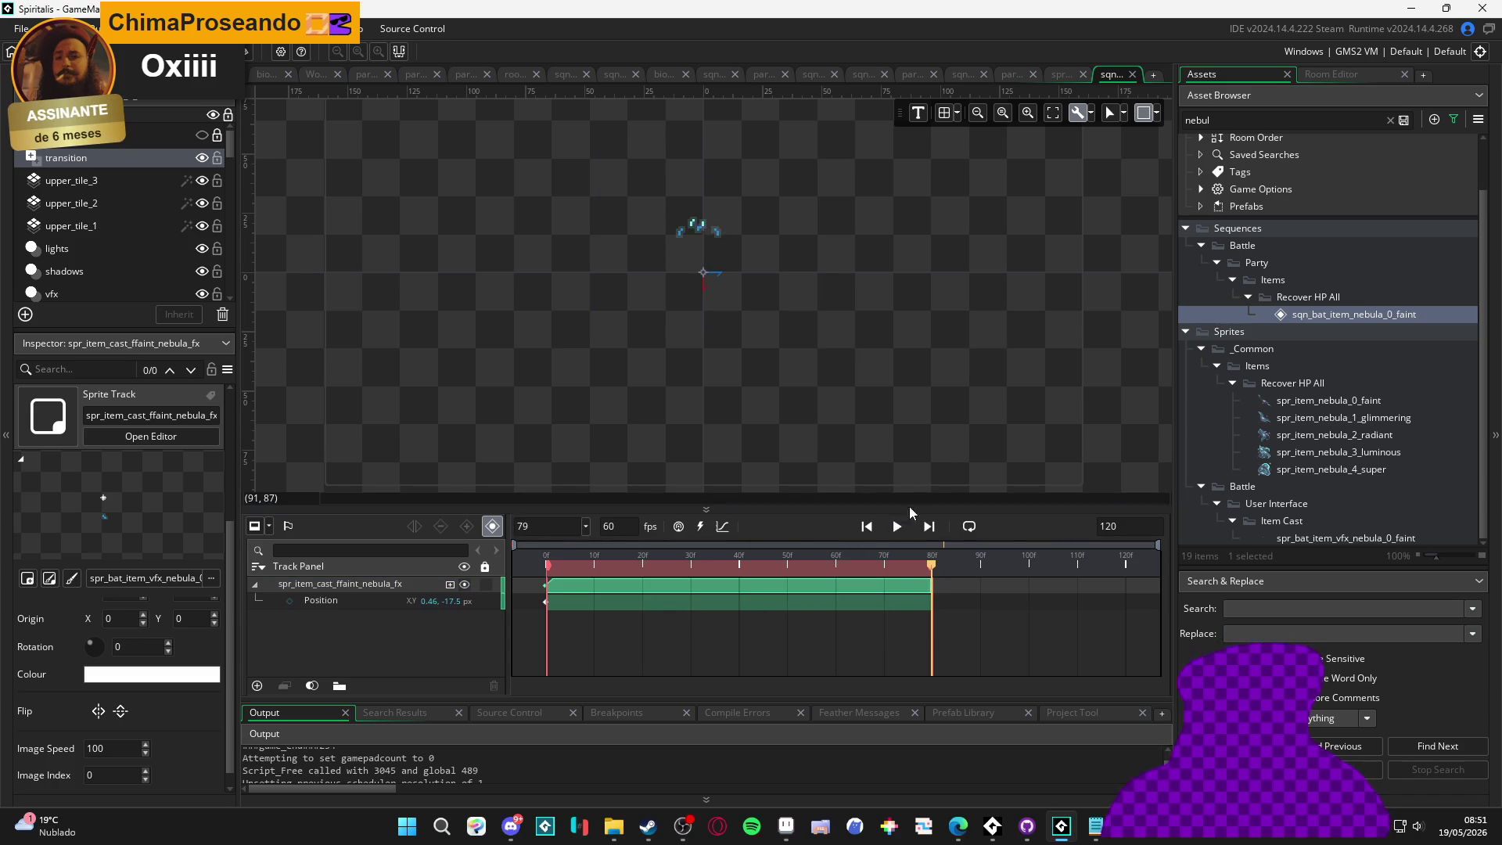
click(896, 526)
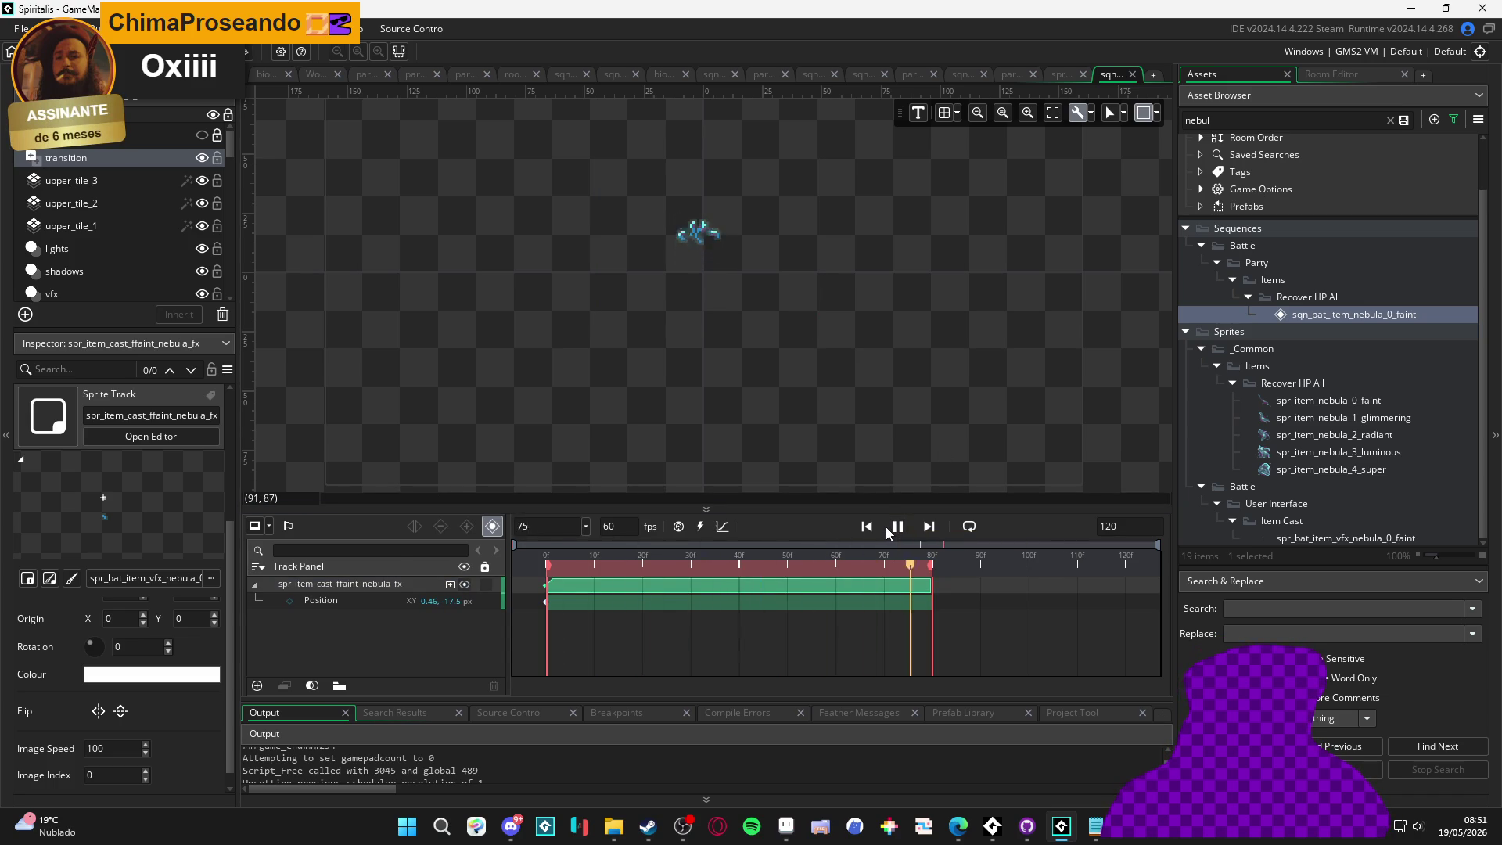
key(space)
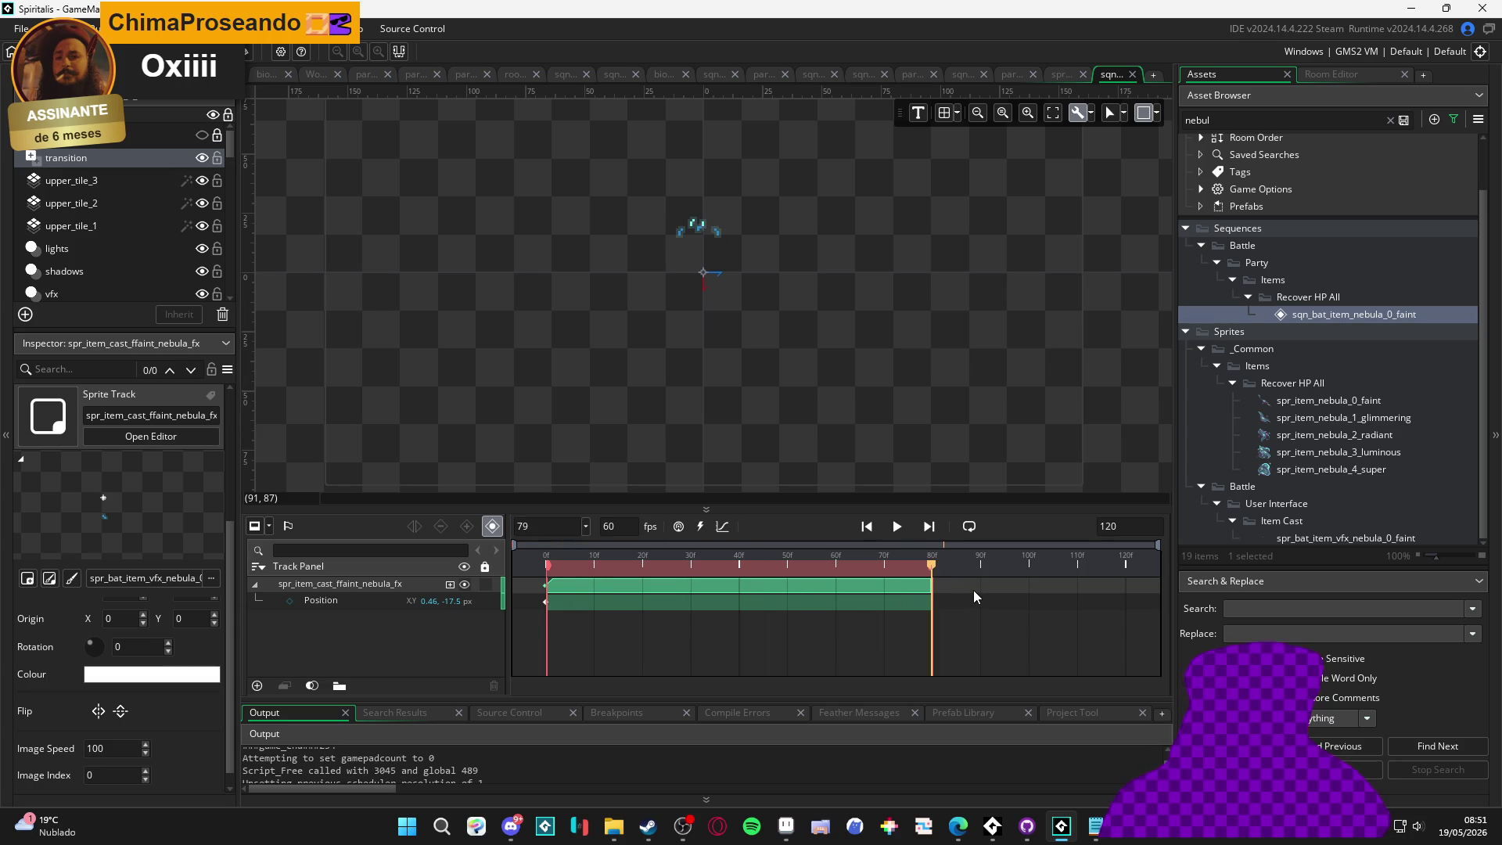
Trim the spr_item_cast_ffaint_nebula_fx clip to end at frame 43 and deselect it
mouse_move(916, 591)
mouse_down()
mouse_move(476, 591)
mouse_move(753, 587)
mouse_up()
drag(923, 599, 739, 611)
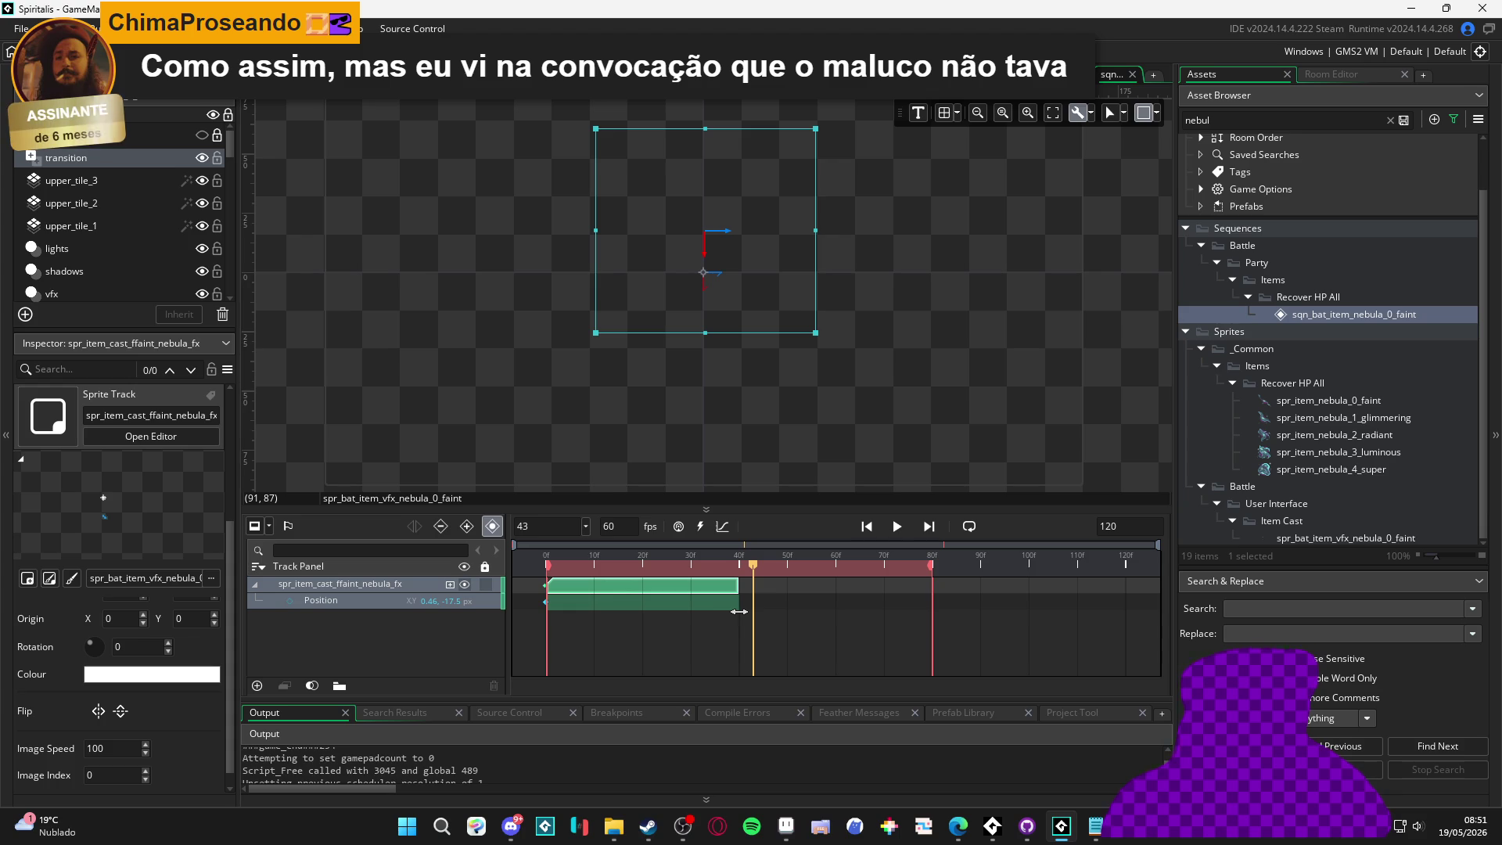
drag(738, 611, 756, 608)
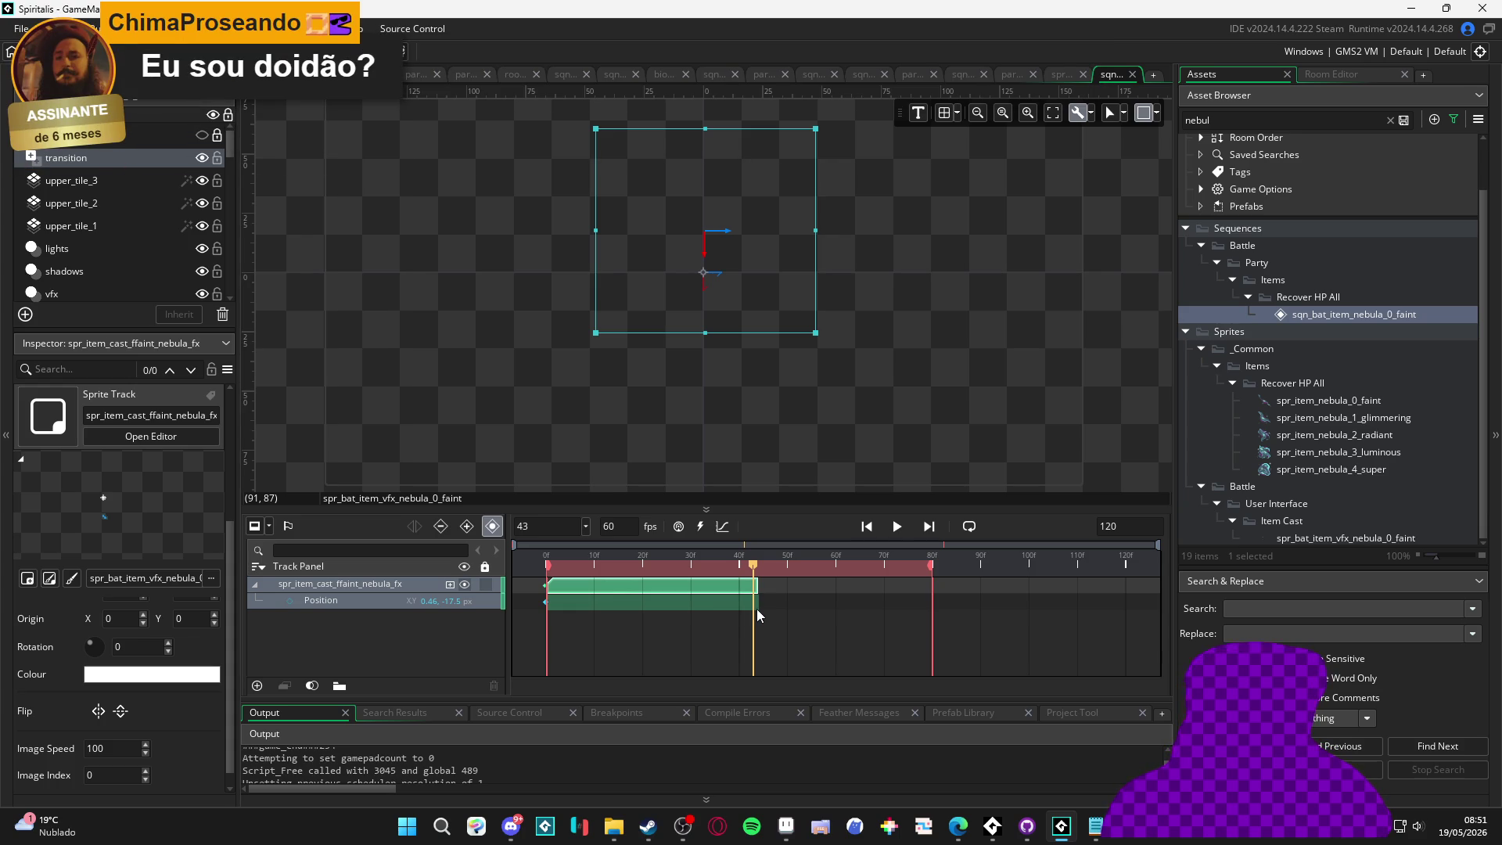
drag(756, 592, 751, 592)
click(1028, 483)
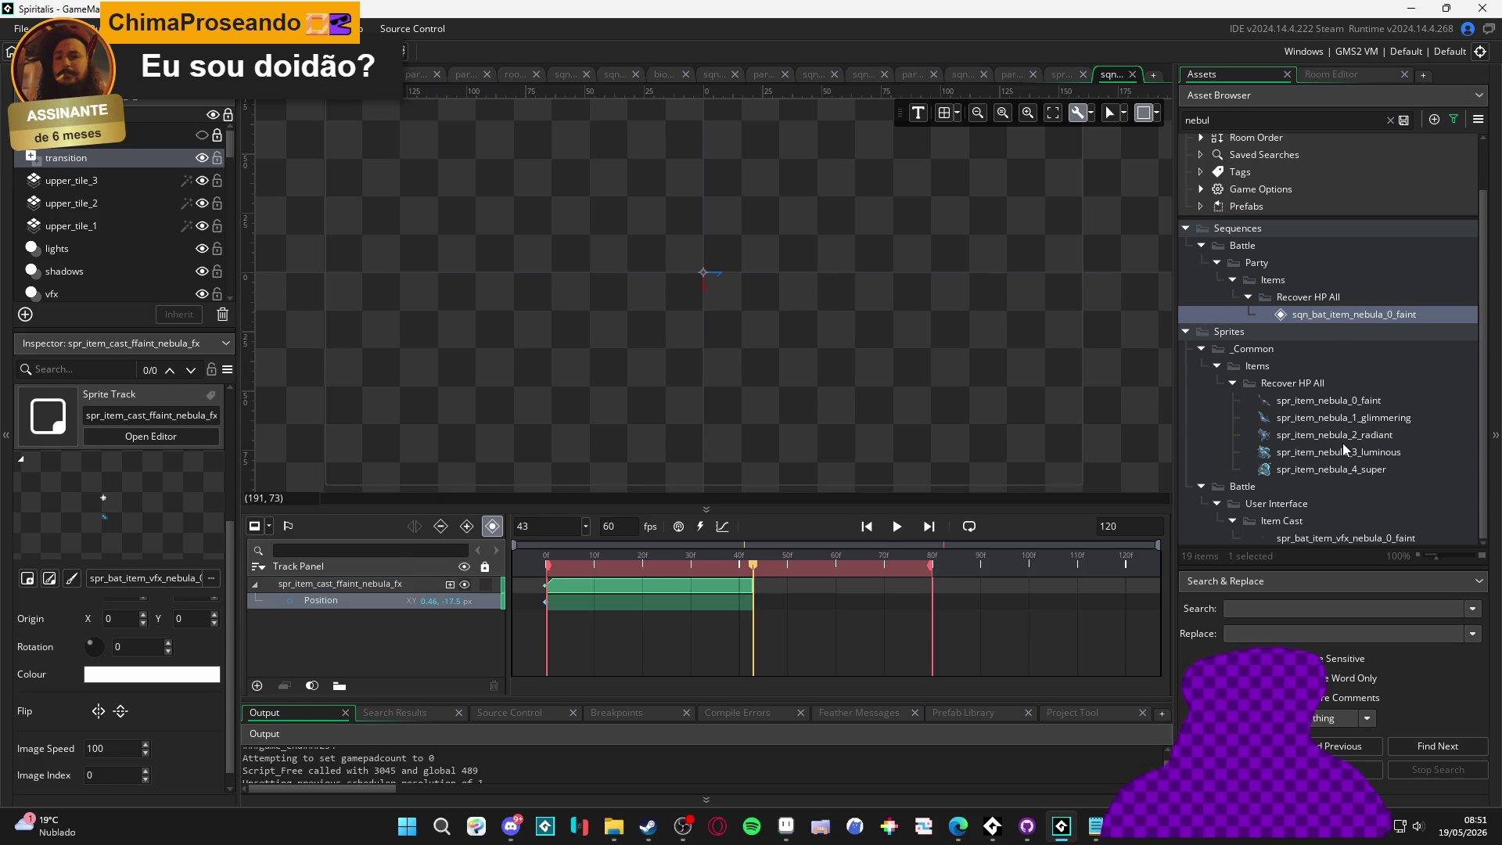
Search the assets for 'idle' and add spr_bat_1_idle as a new sequence track
scroll(1342, 443, up, 3)
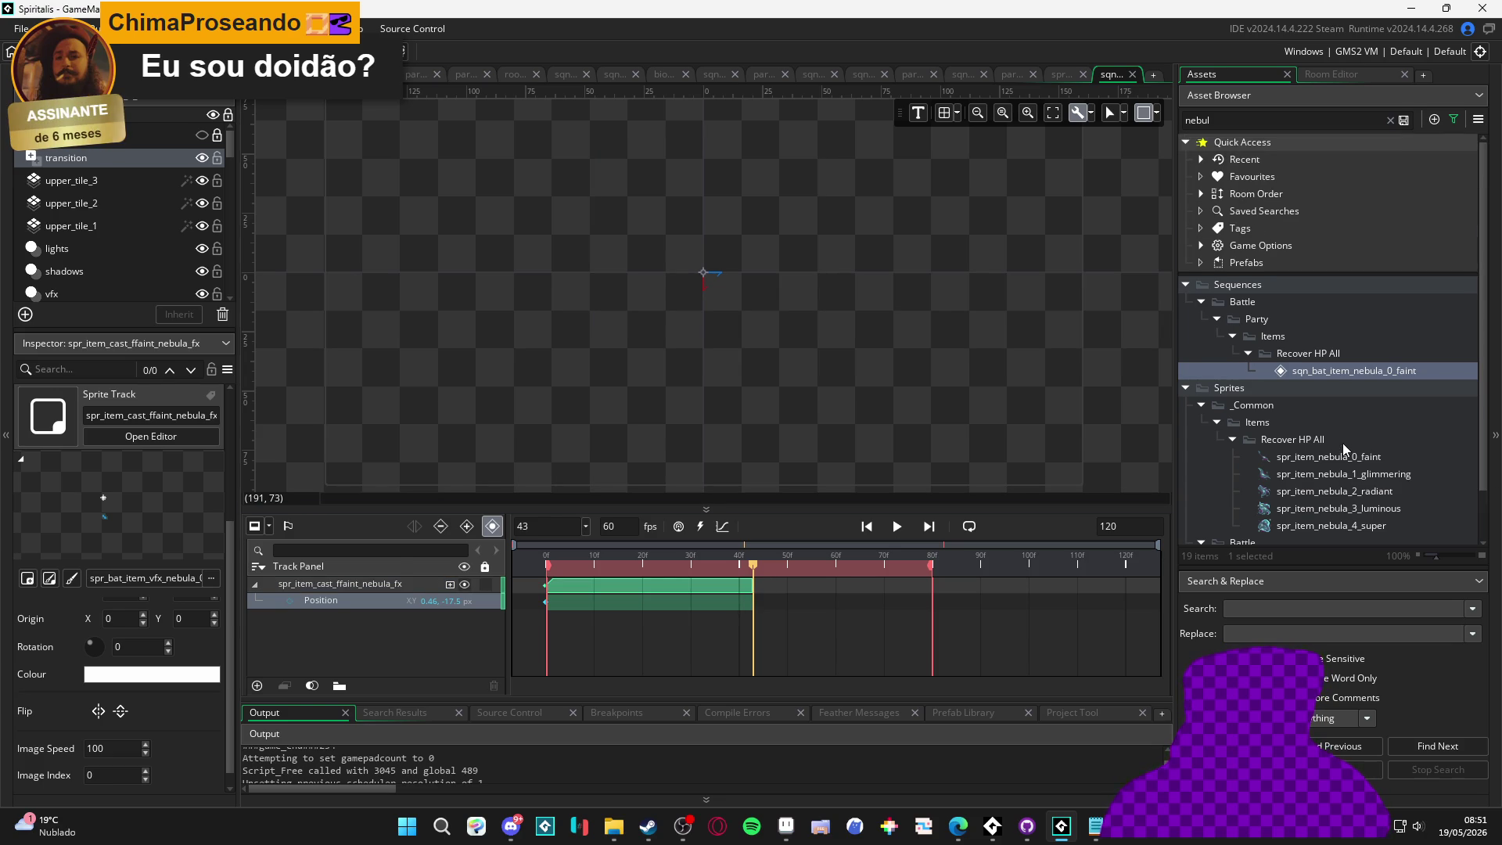
click(1394, 124)
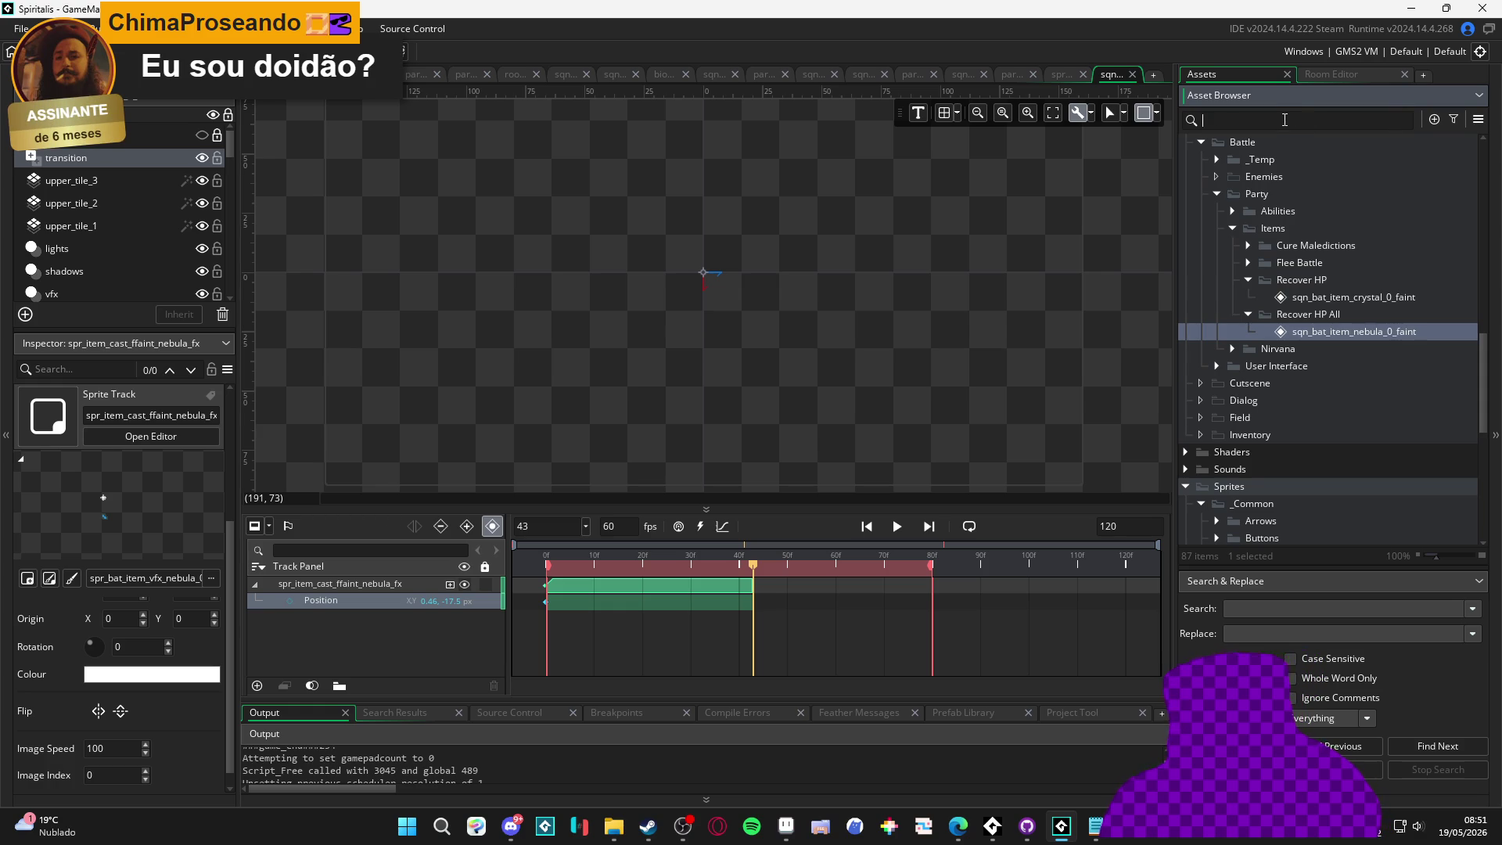
text(bat)
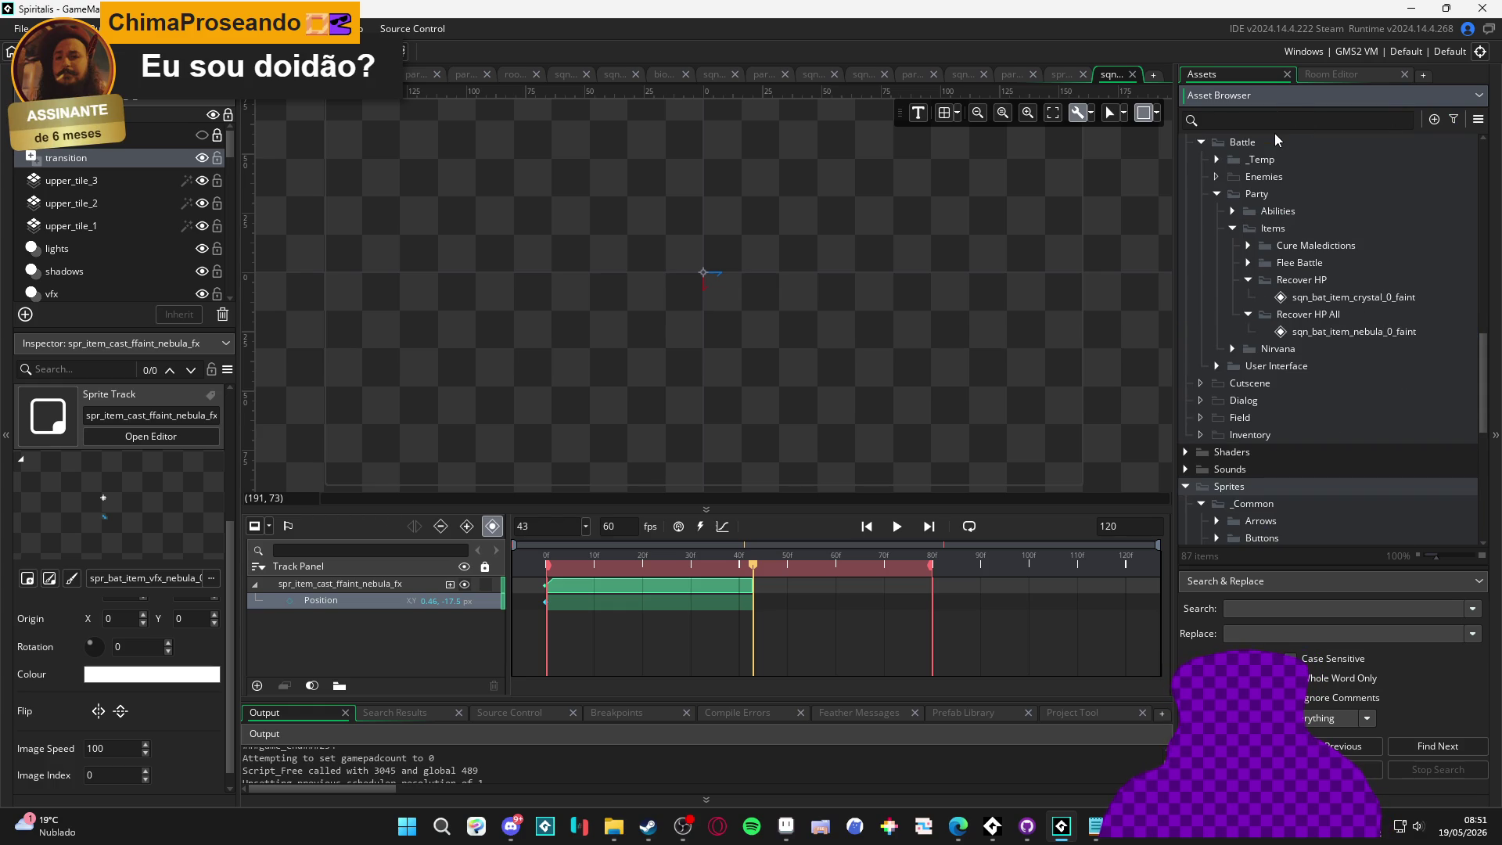
text(idle)
scroll(1339, 402, up, 5)
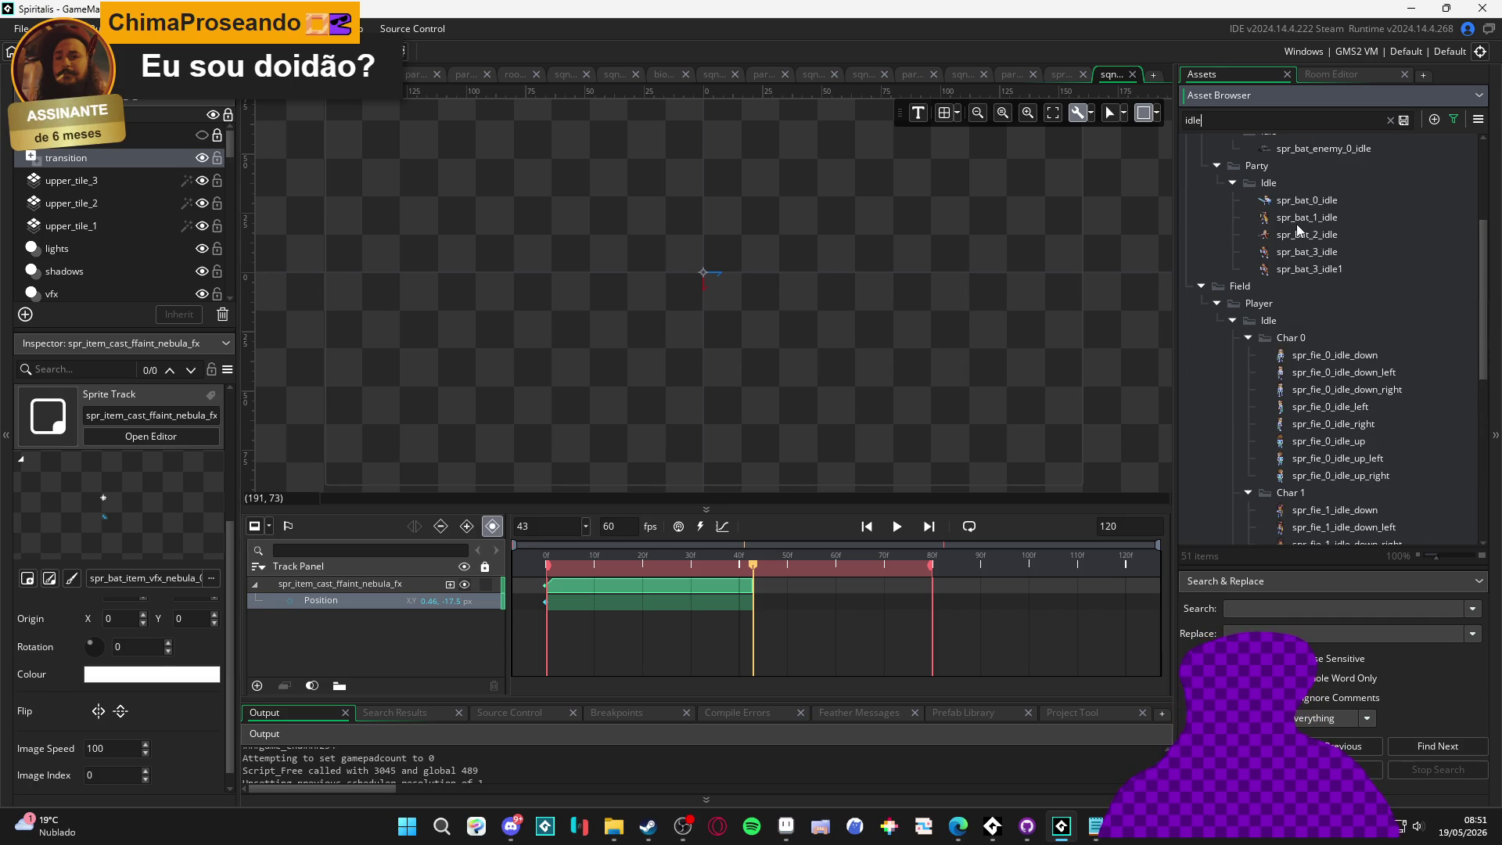
click(1298, 219)
drag(1341, 219, 721, 373)
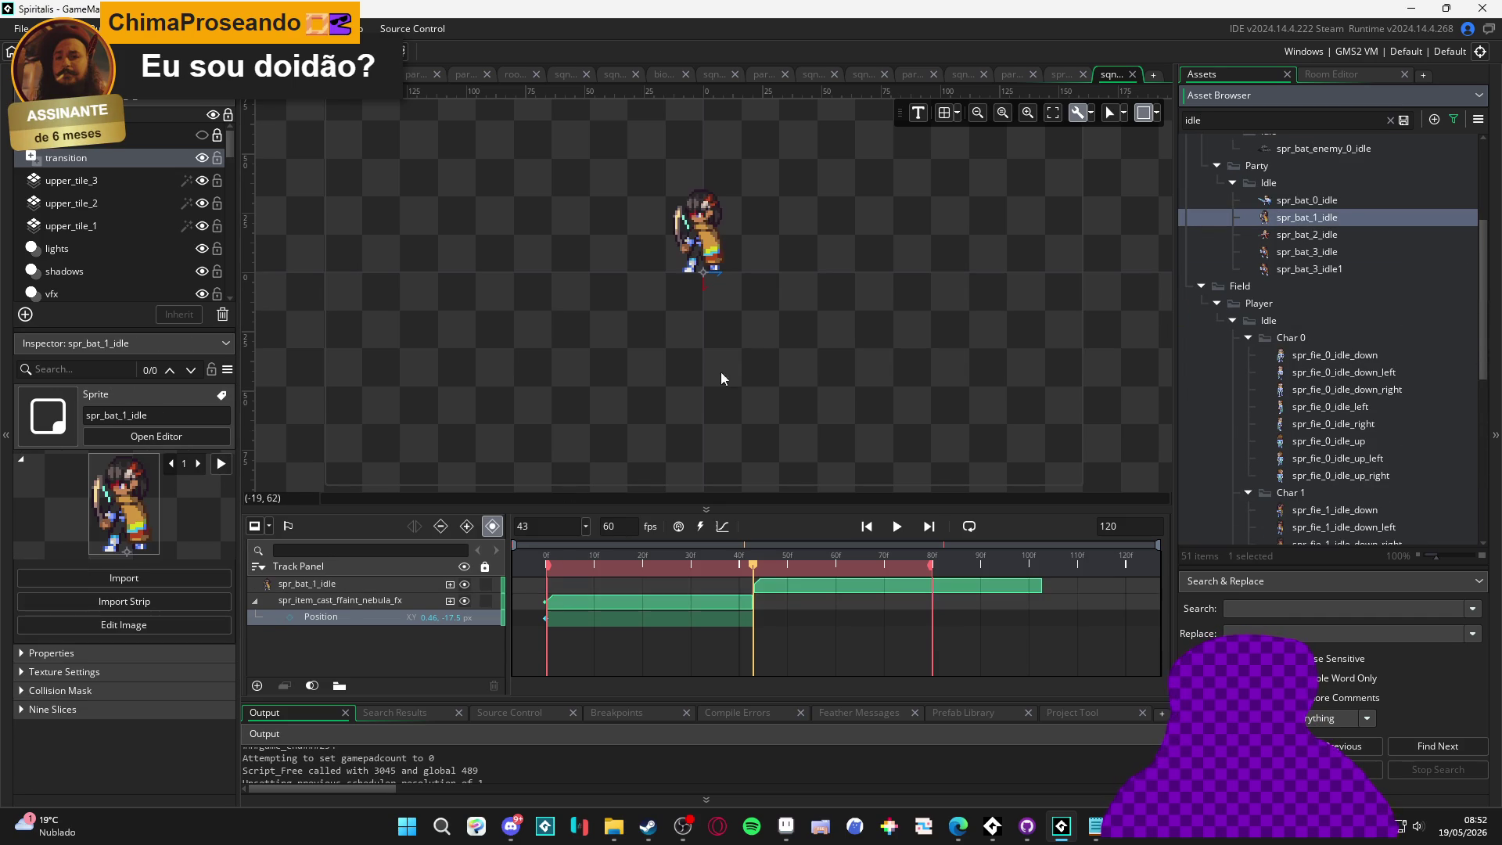
Make the spr_bat_1_idle clip span frames 0 to 80 and play it
drag(764, 586, 560, 598)
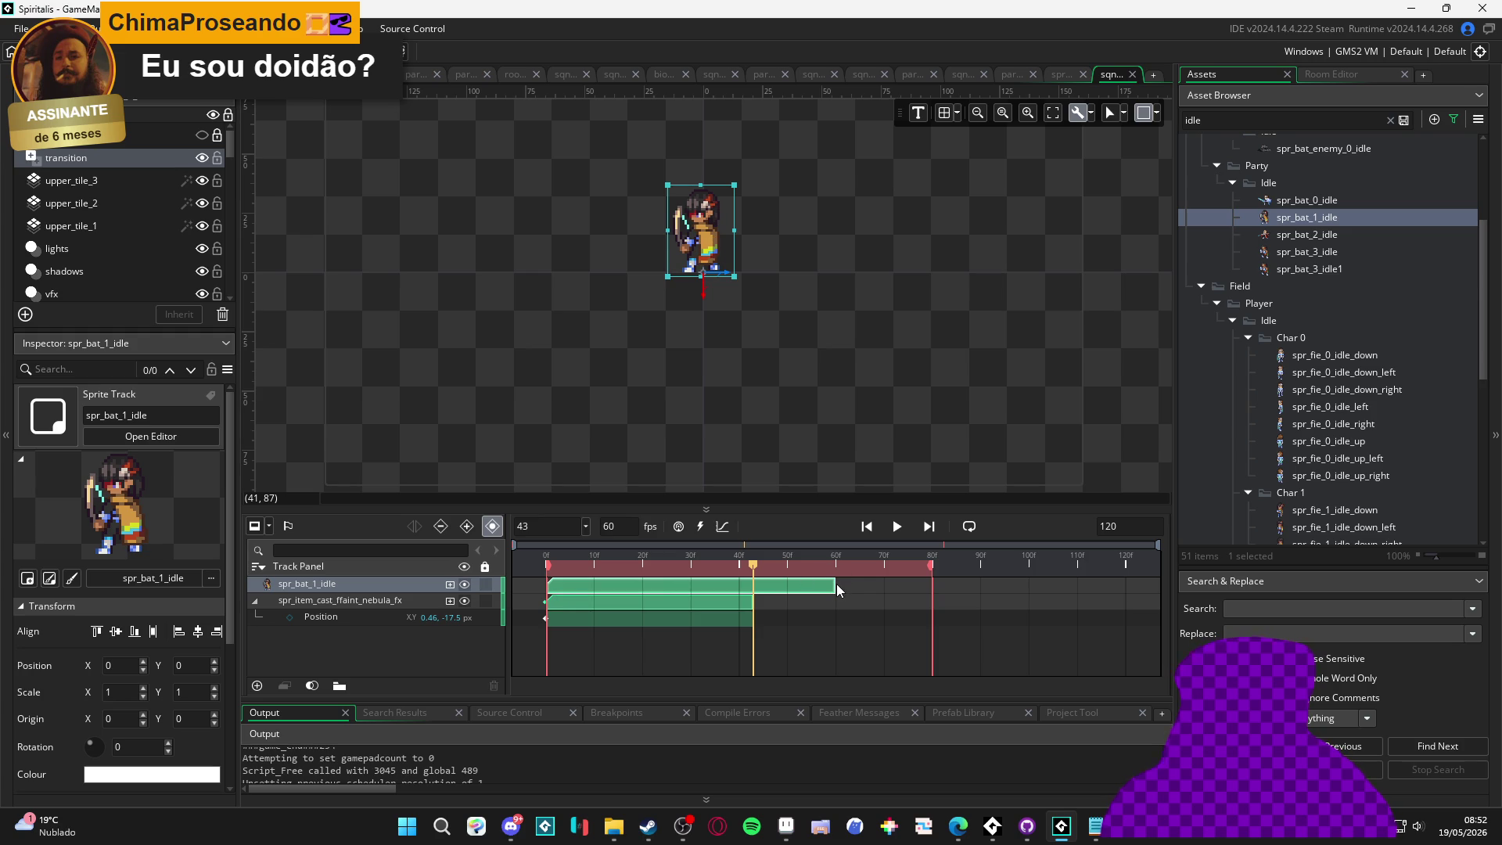
drag(836, 585, 933, 590)
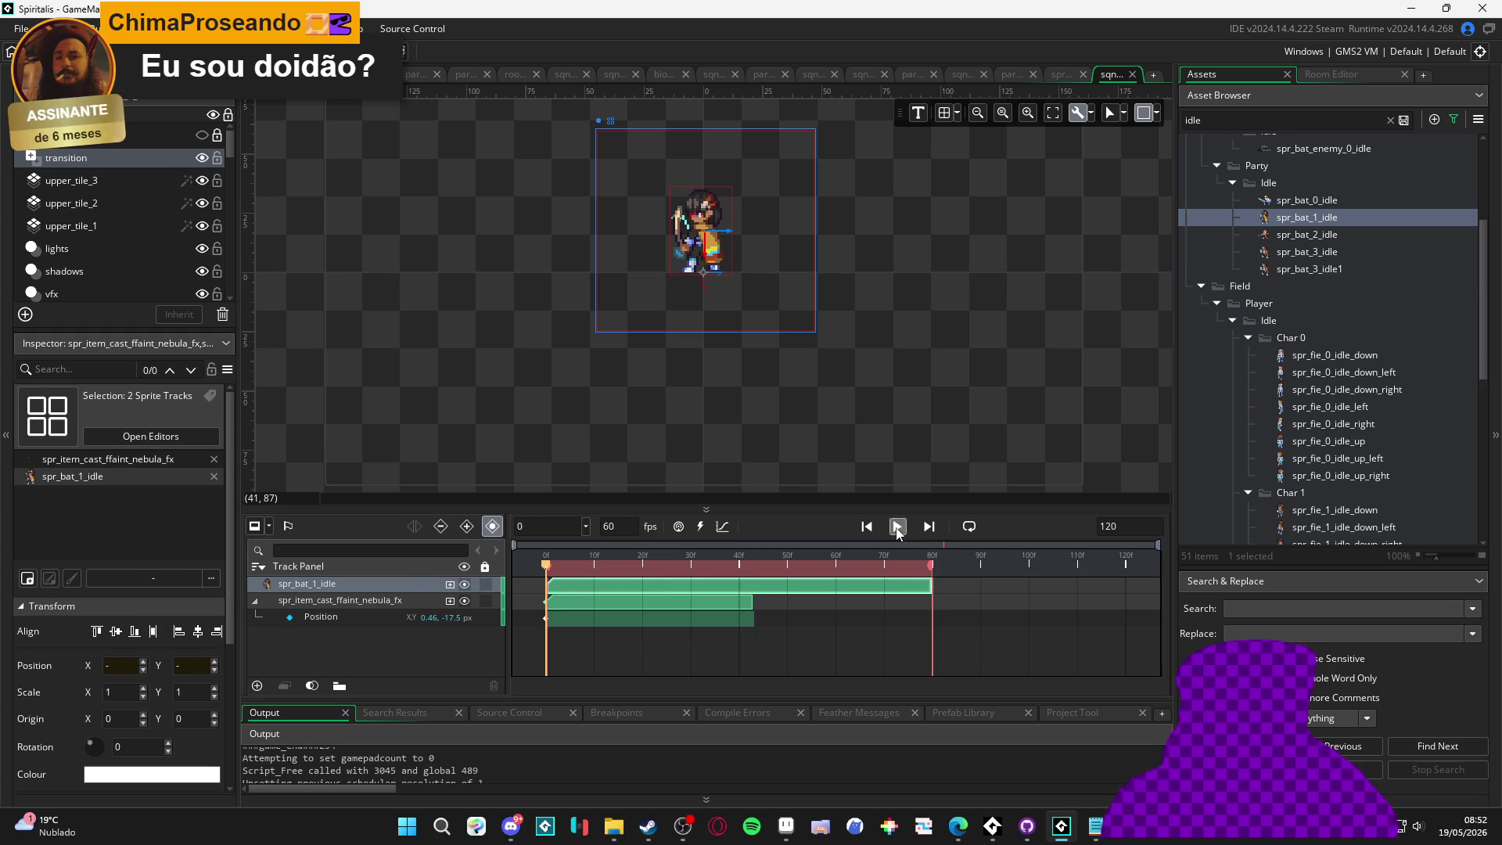
click(897, 527)
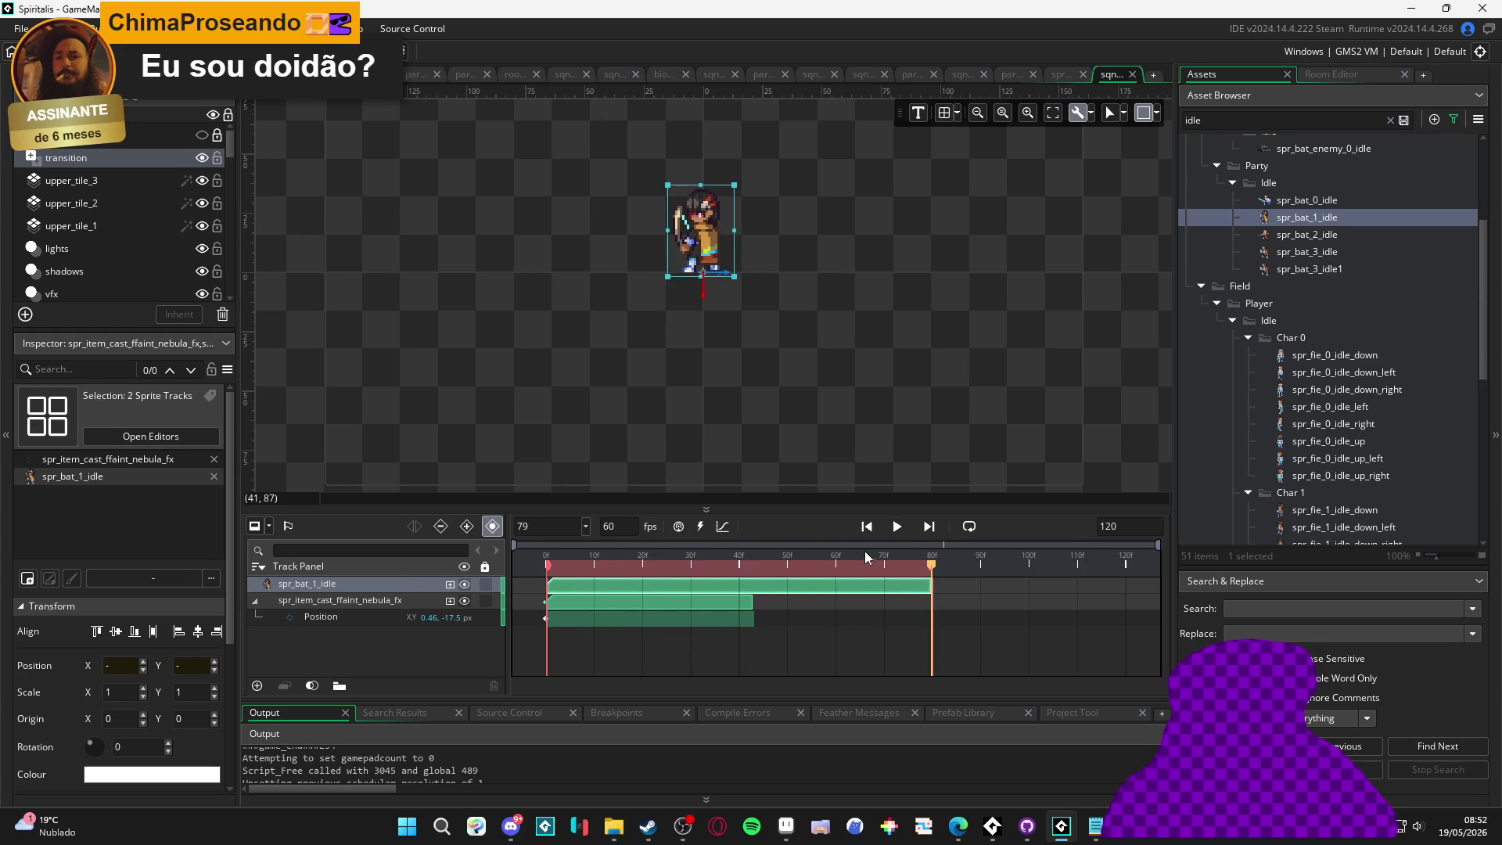
Move the nebula effect track above the character track
click(338, 604)
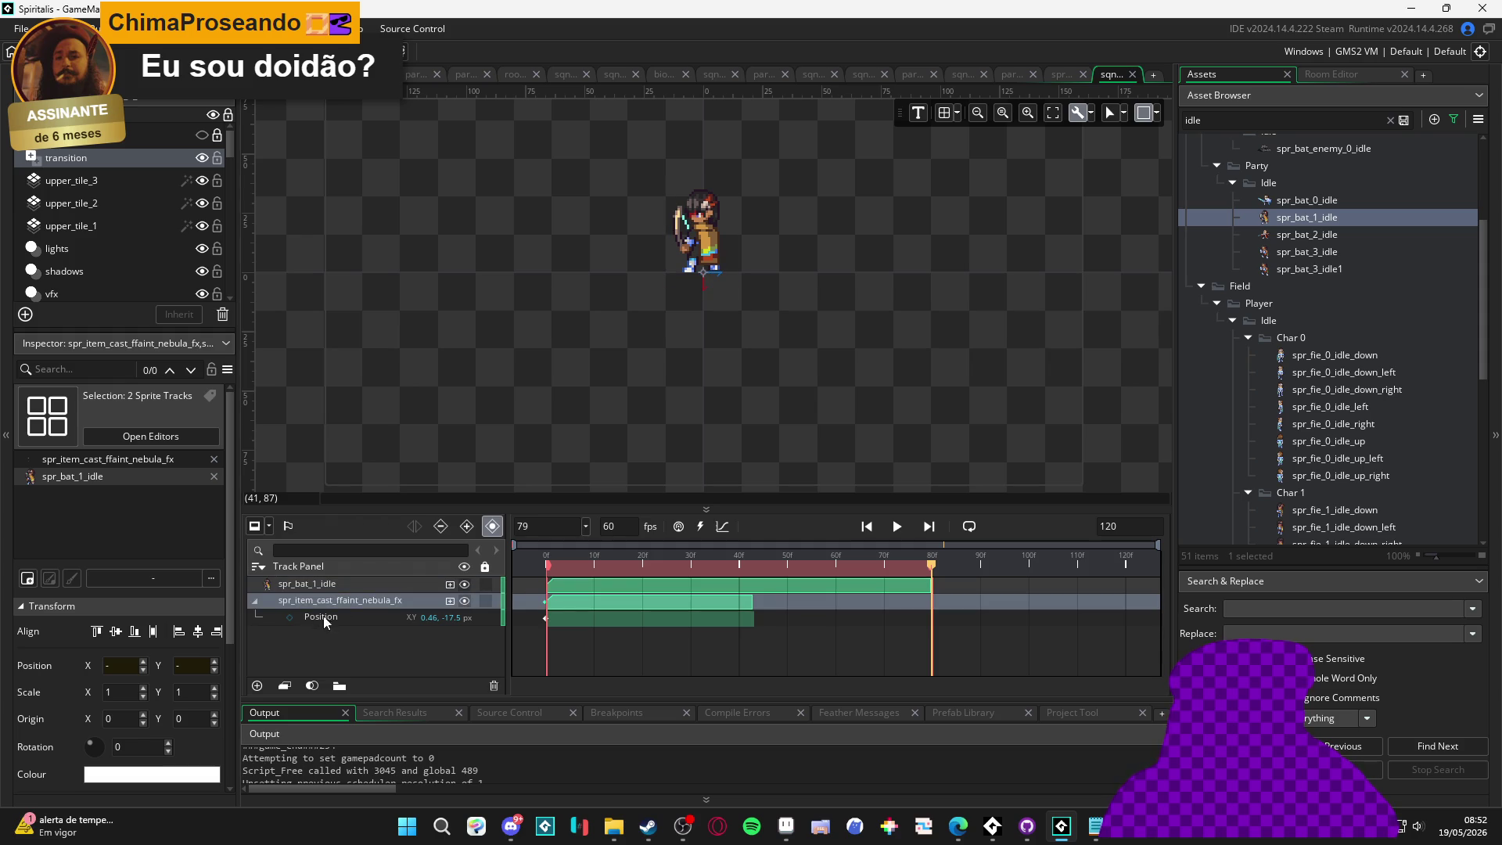
click(254, 600)
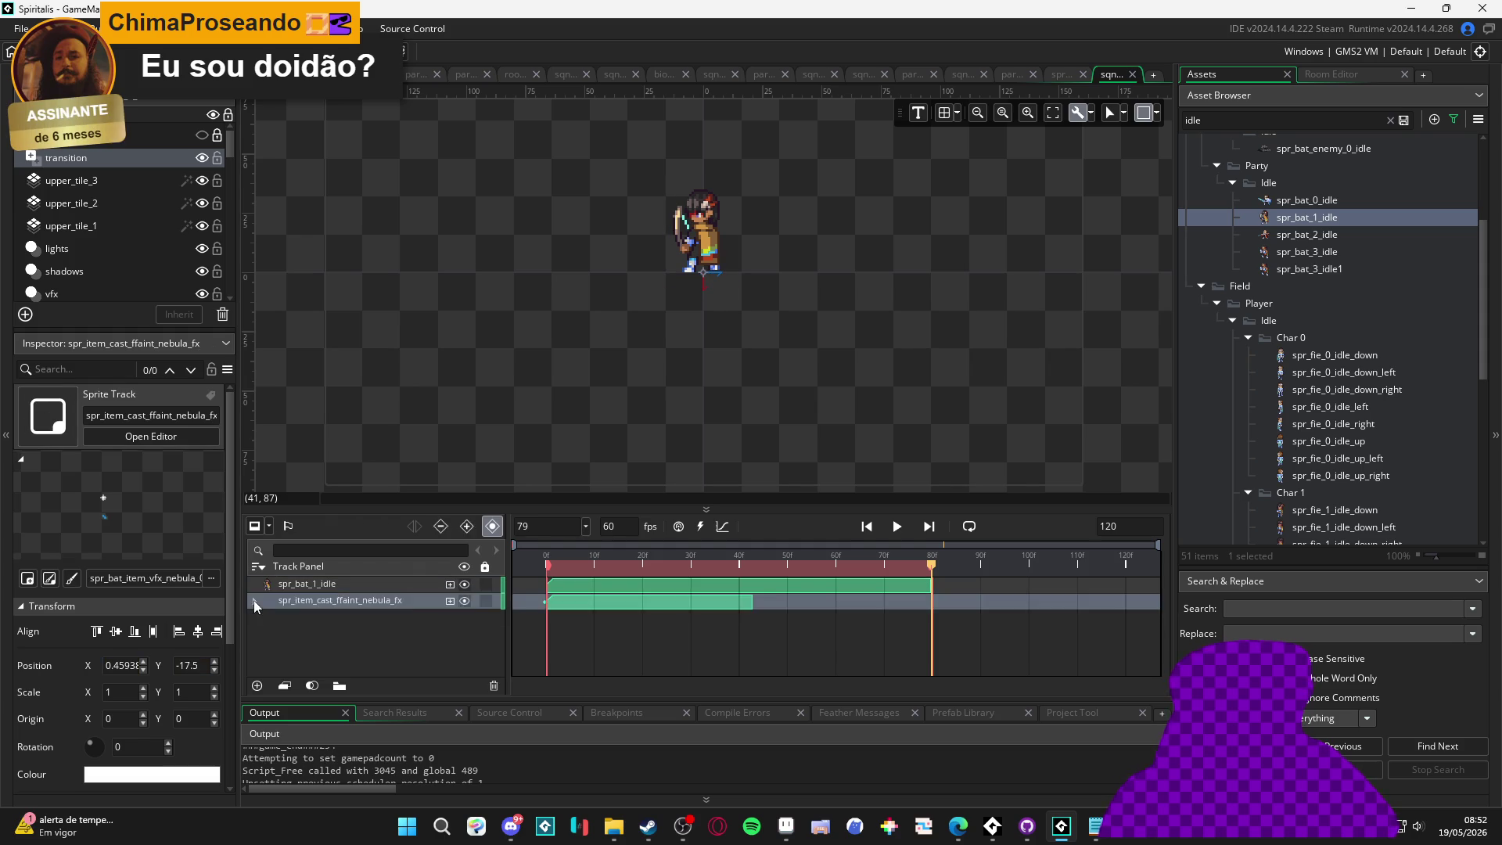
drag(337, 606, 338, 586)
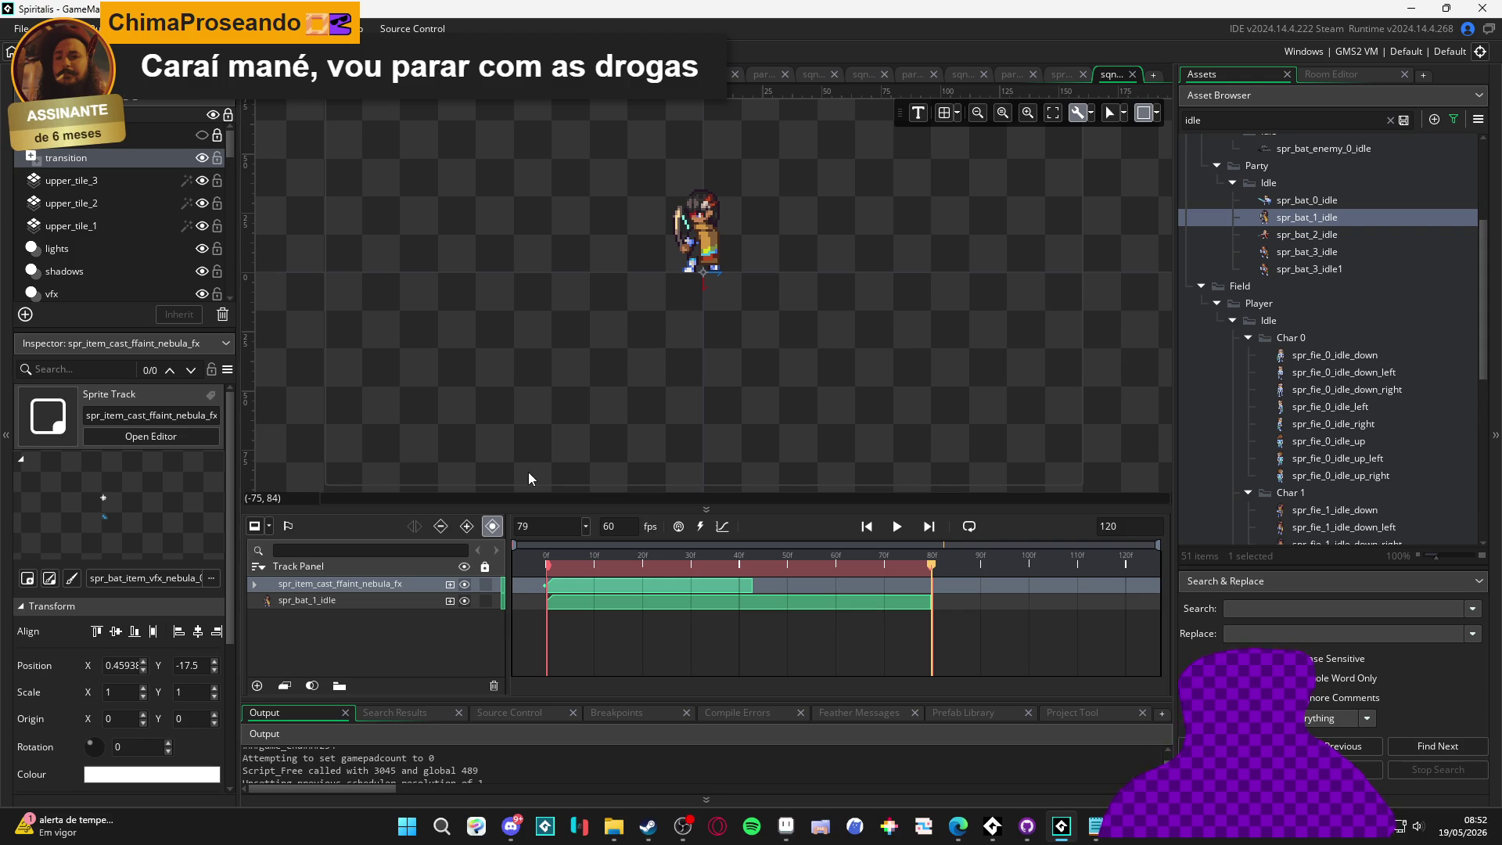
Enable Loop, play the sequence through, then stop and place the playhead at frame 27
click(897, 526)
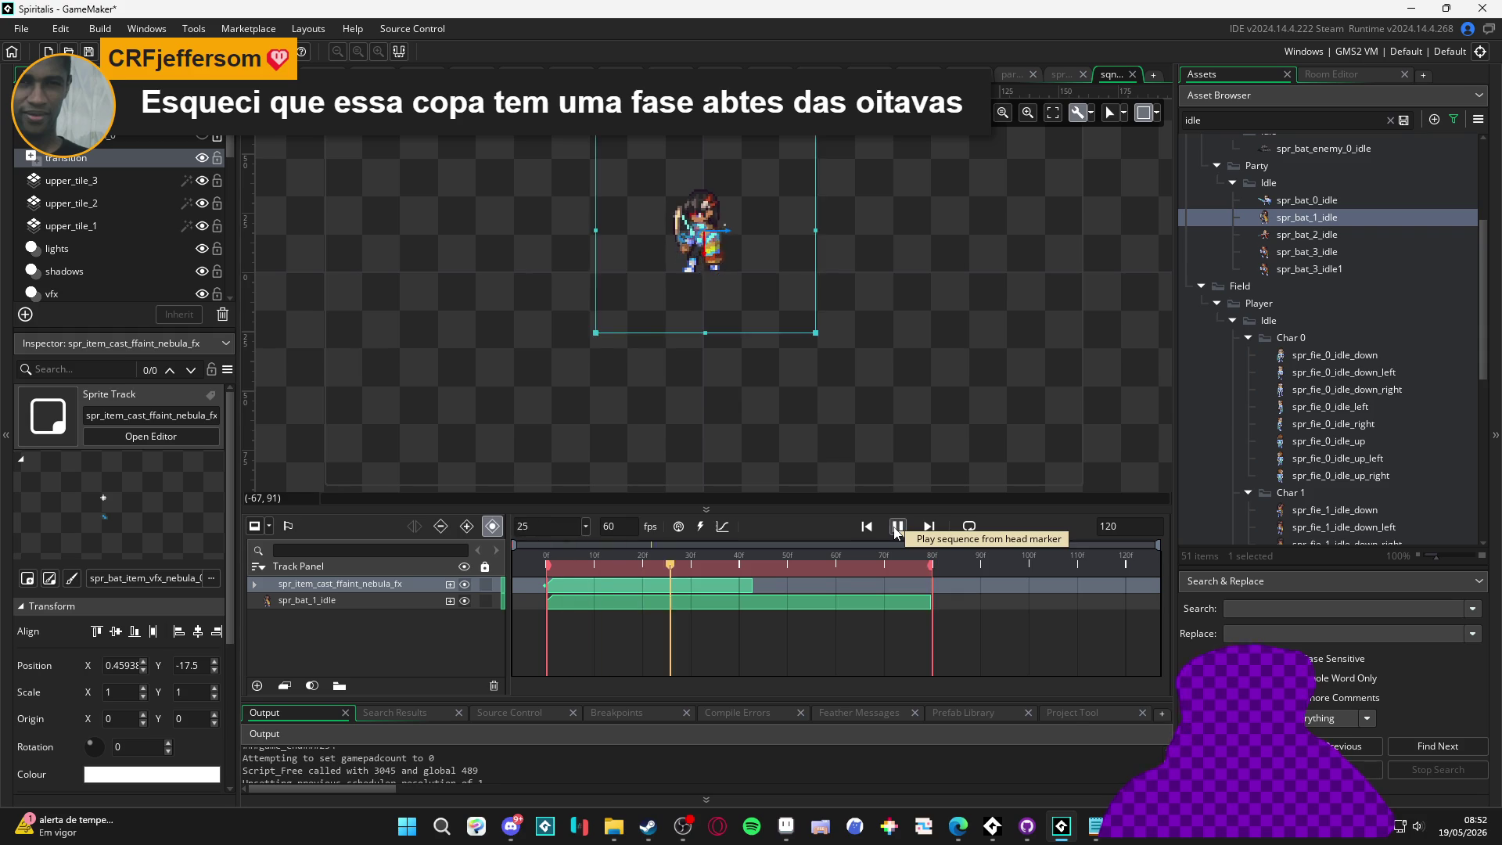
click(898, 526)
click(969, 527)
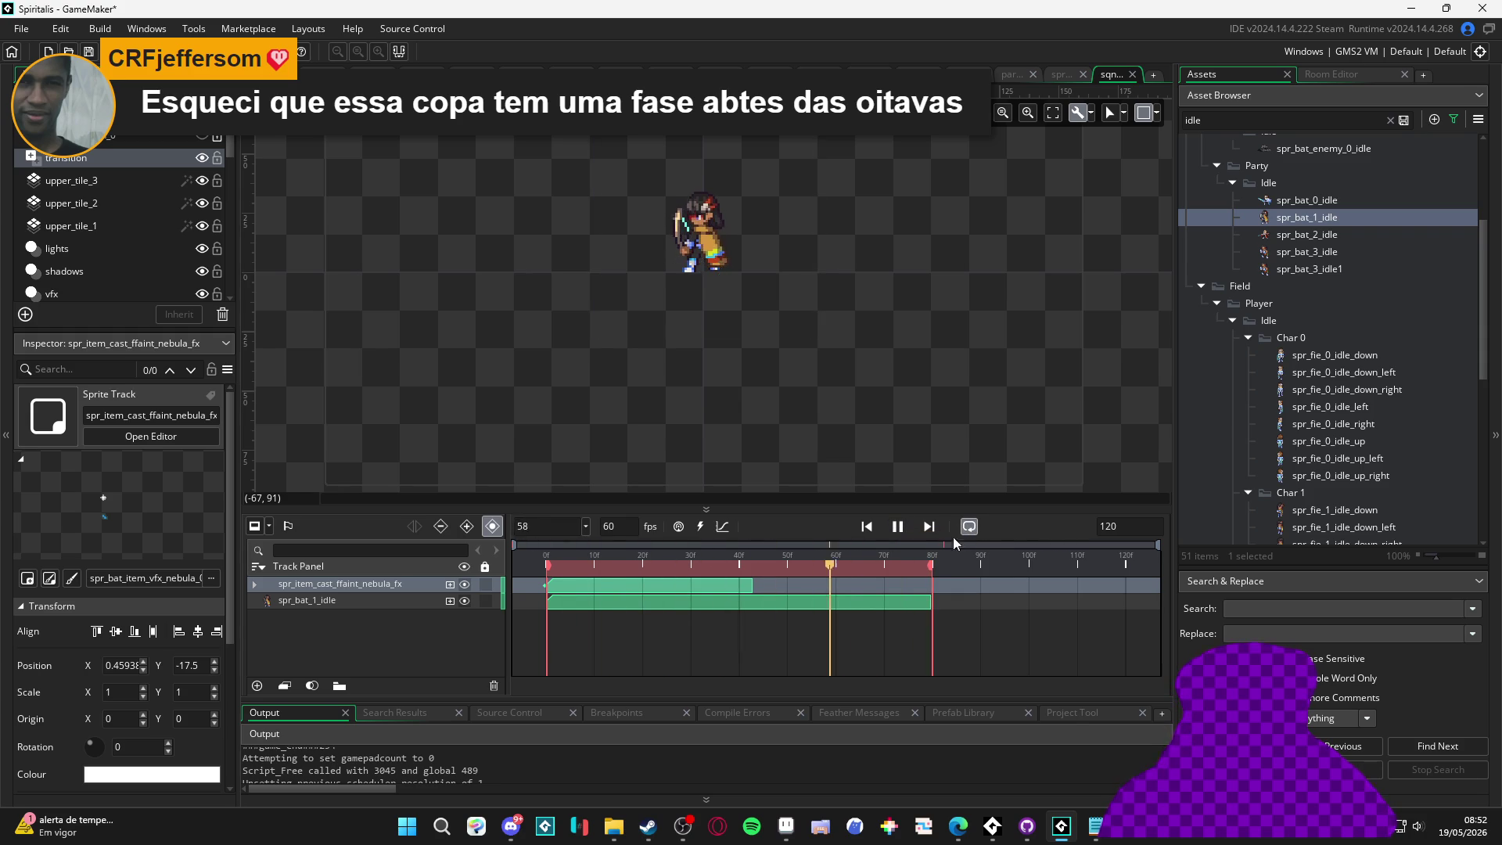
click(941, 368)
click(897, 526)
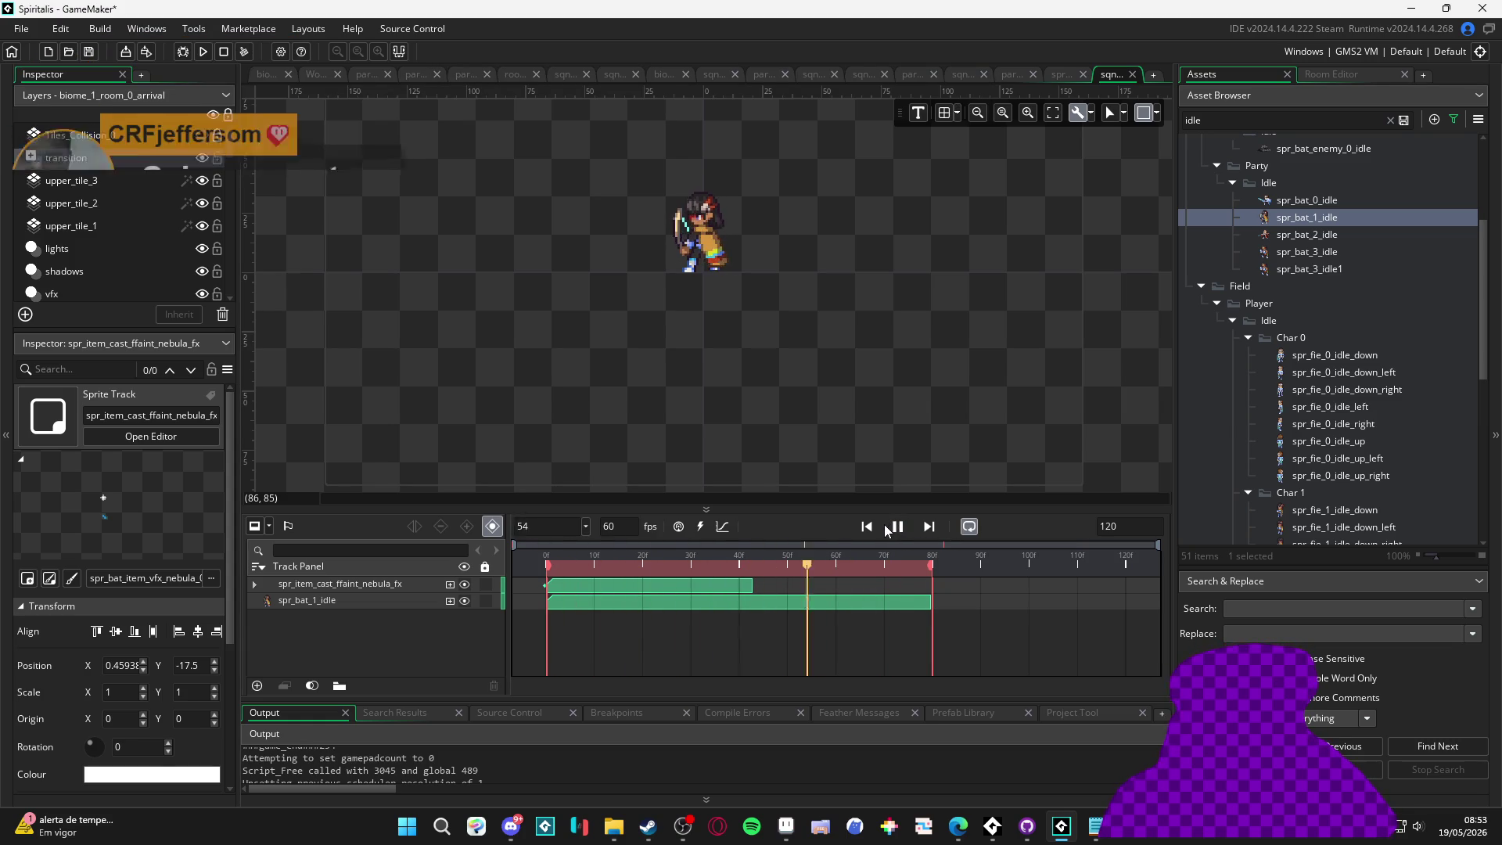
click(897, 526)
key(Home)
drag(576, 582, 676, 586)
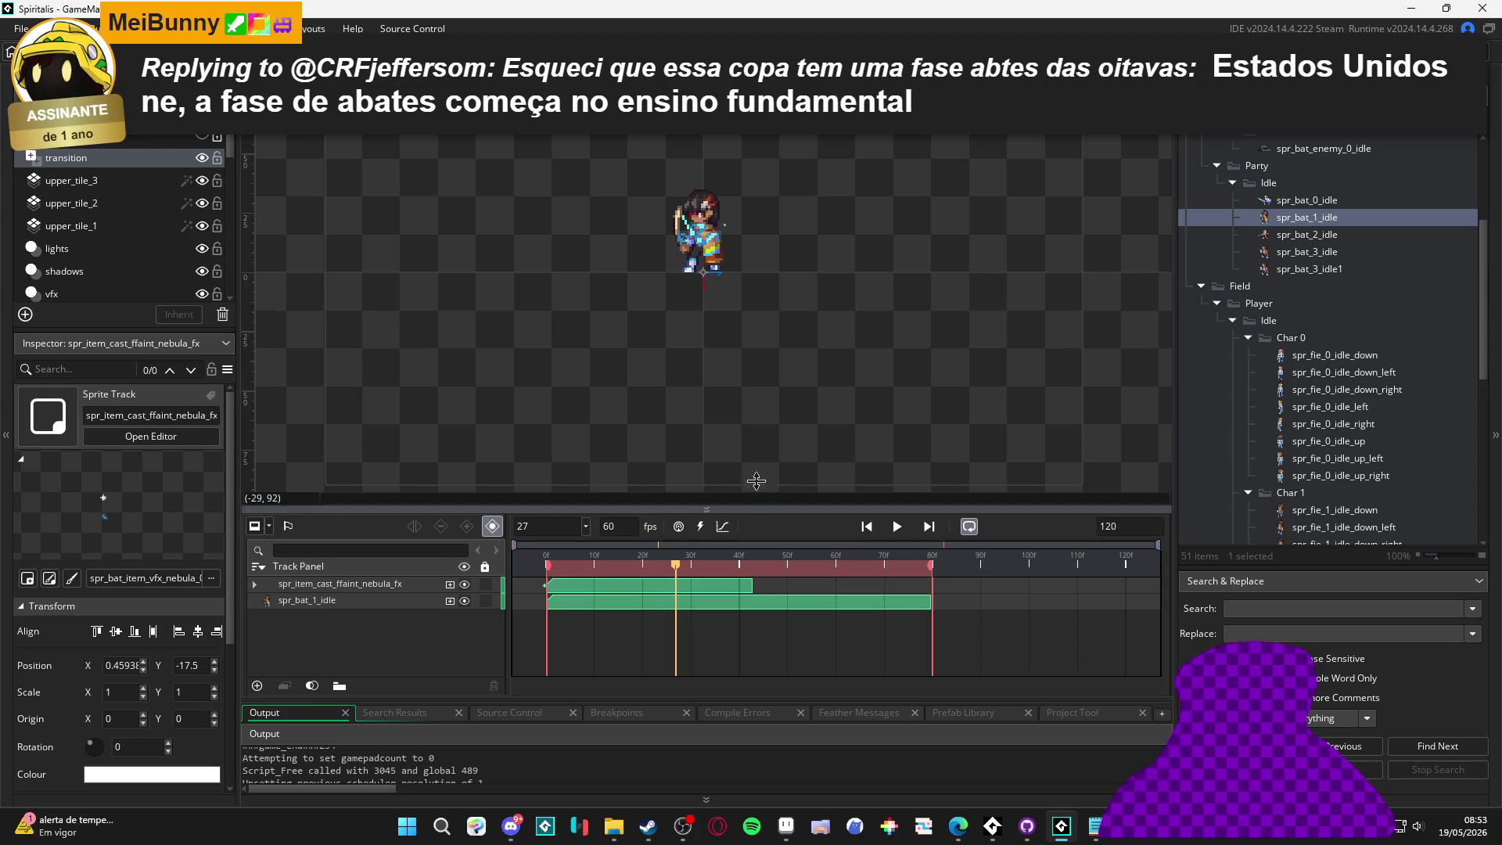
scroll(1372, 317, down, 6)
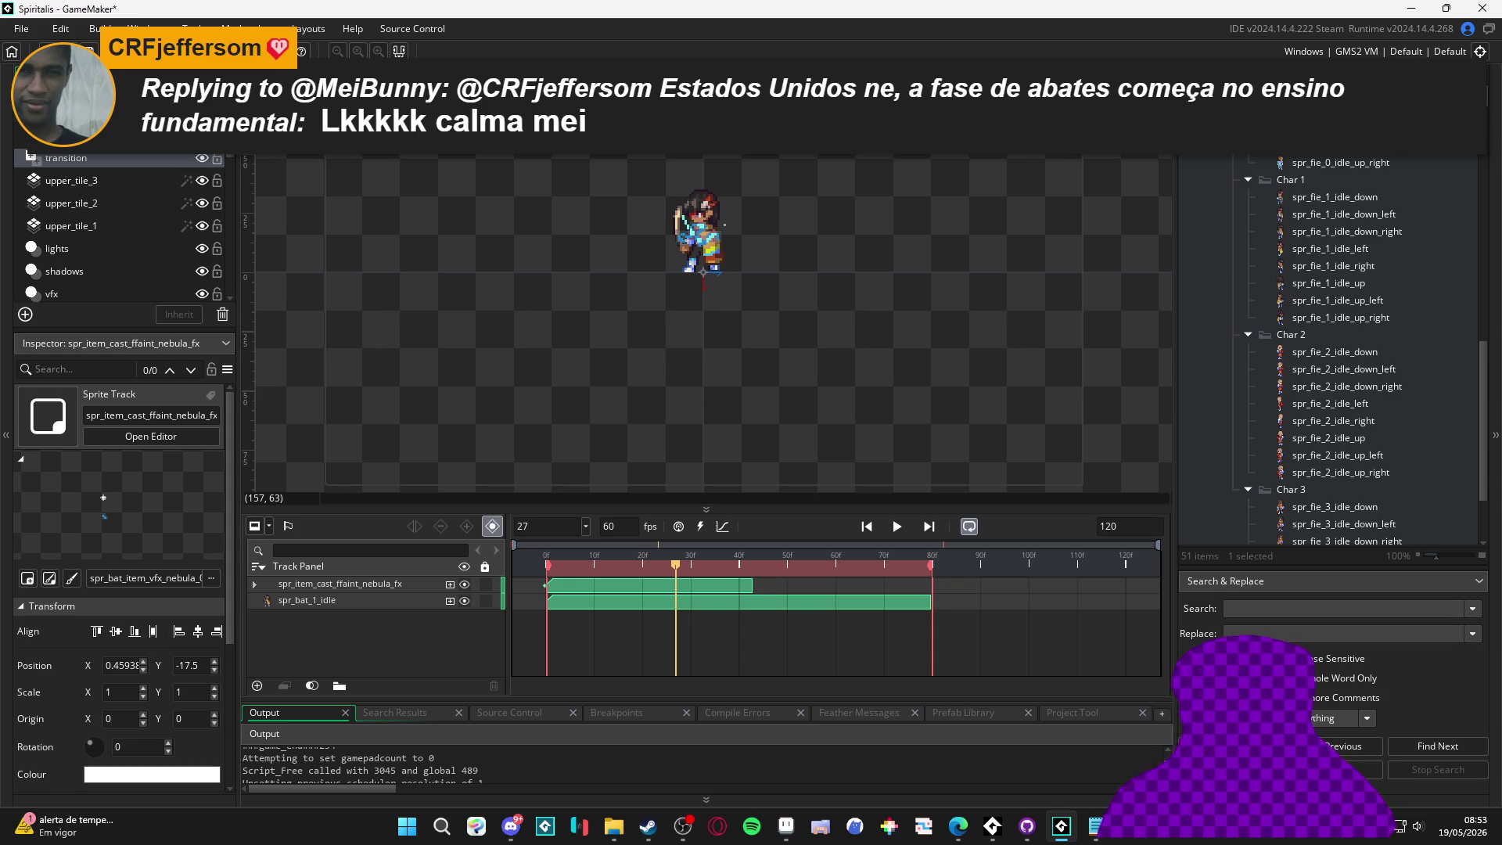
Collapse the Char 0, Char 1, Char 2 and Char 3 sprite folders
scroll(1369, 336, up, 5)
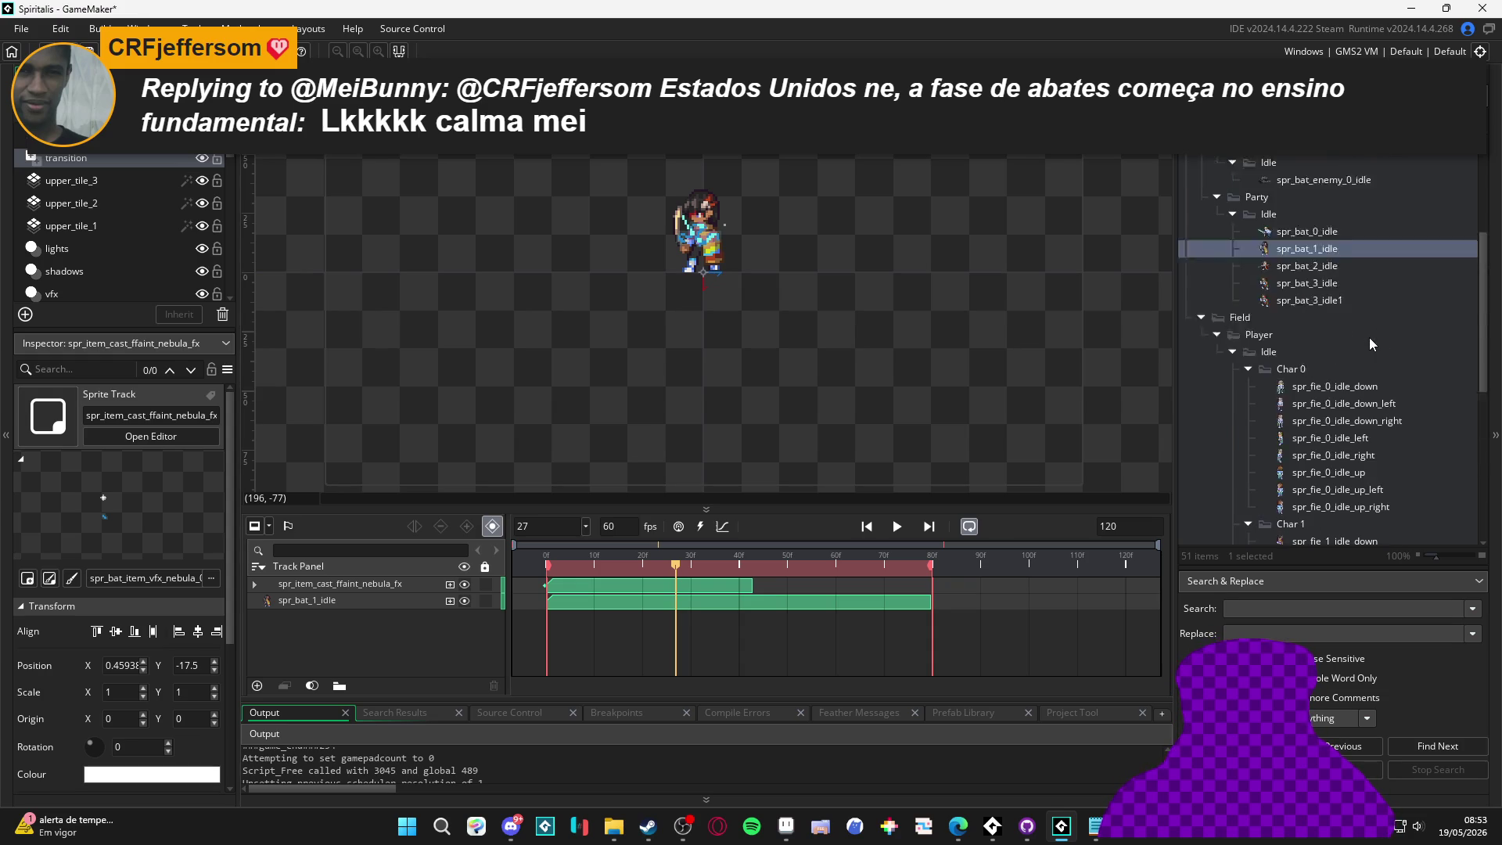
scroll(1364, 335, down, 3)
scroll(1349, 335, down, 4)
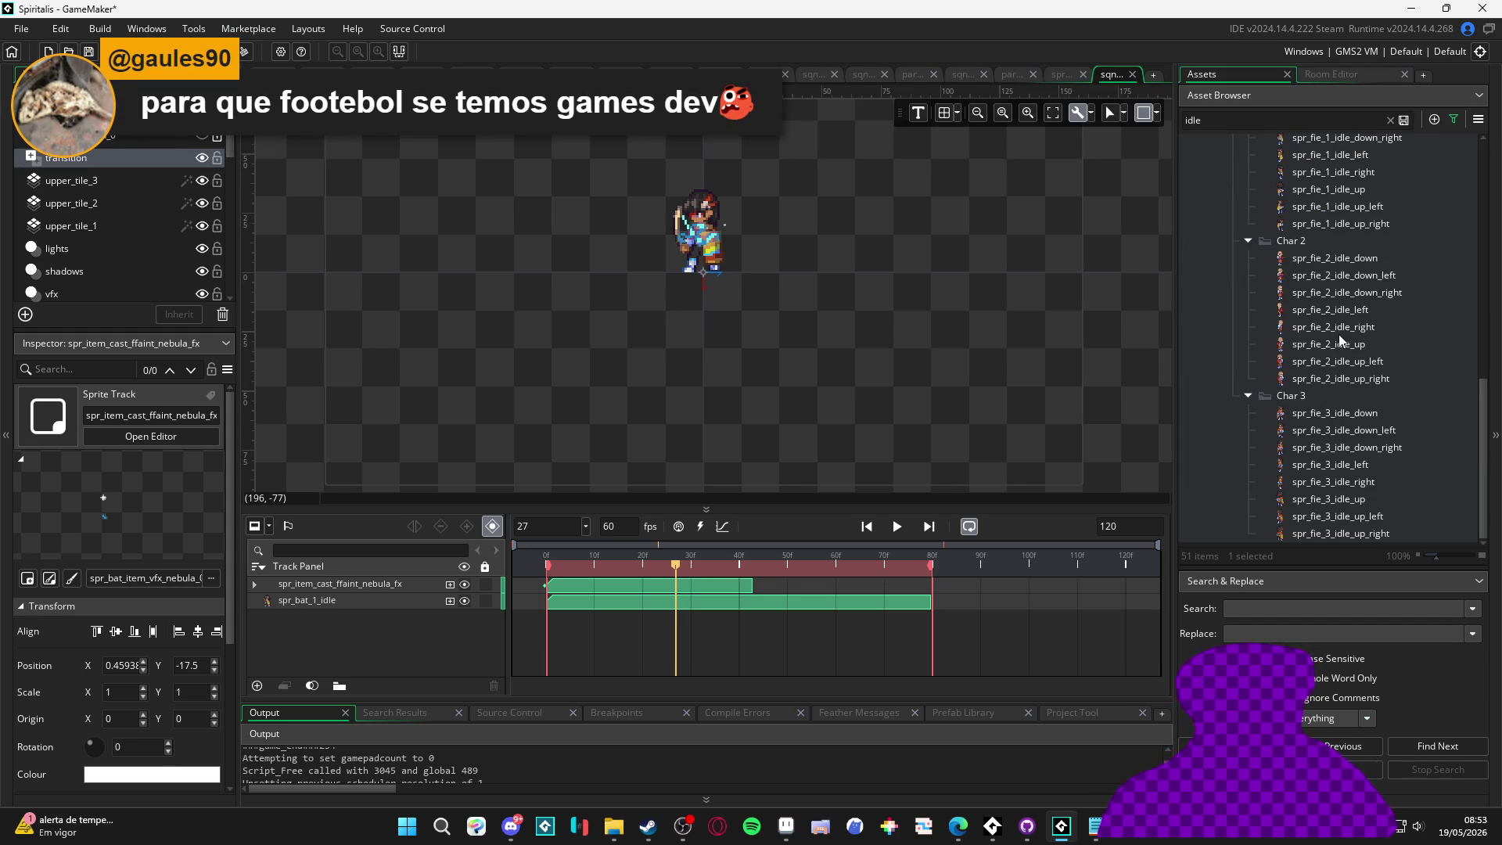
scroll(1289, 312, up, 4)
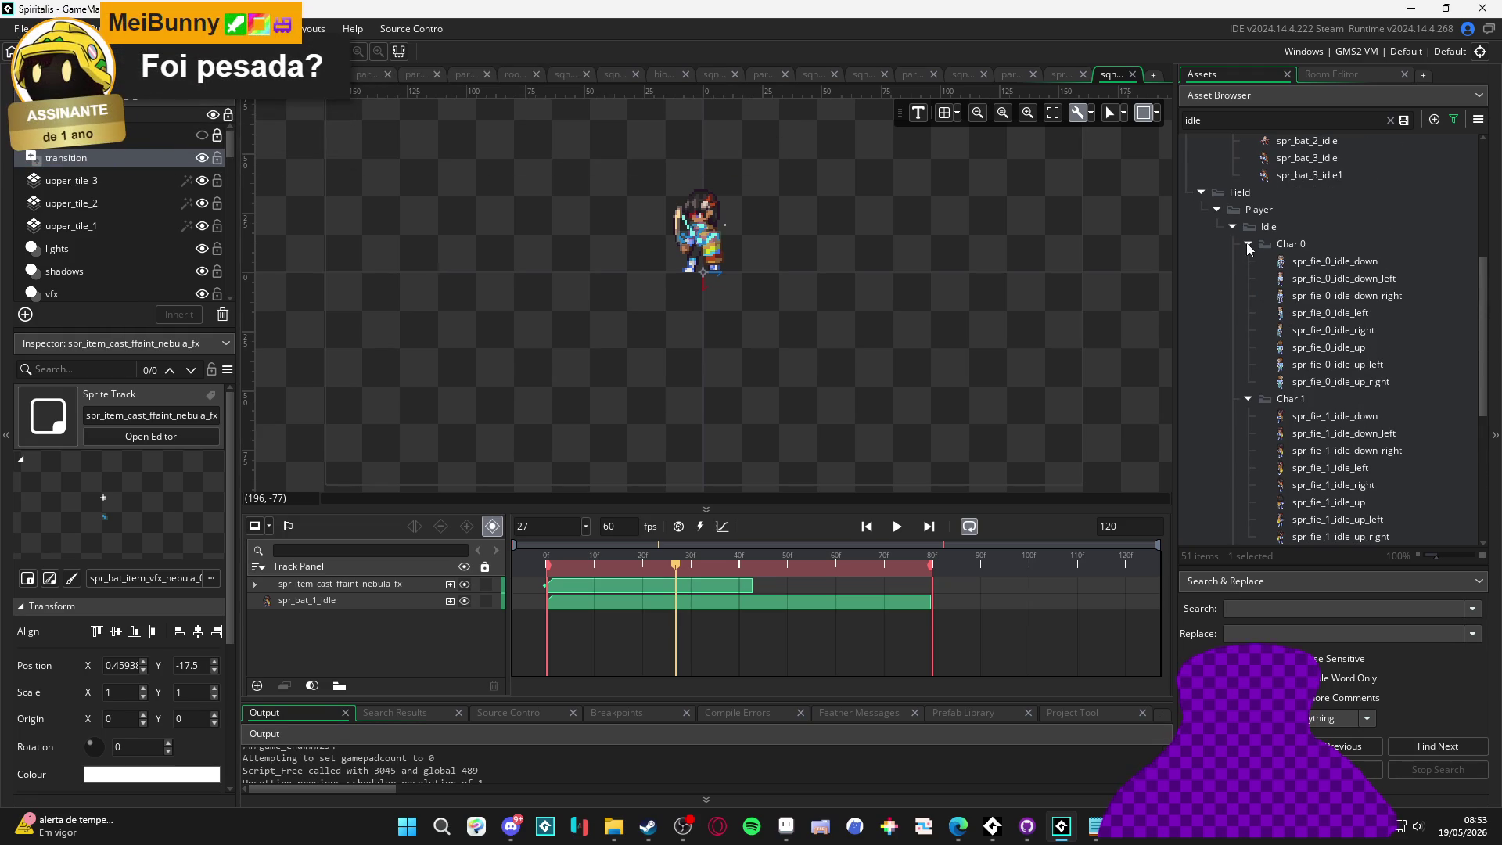
click(1248, 242)
click(1248, 243)
click(1248, 278)
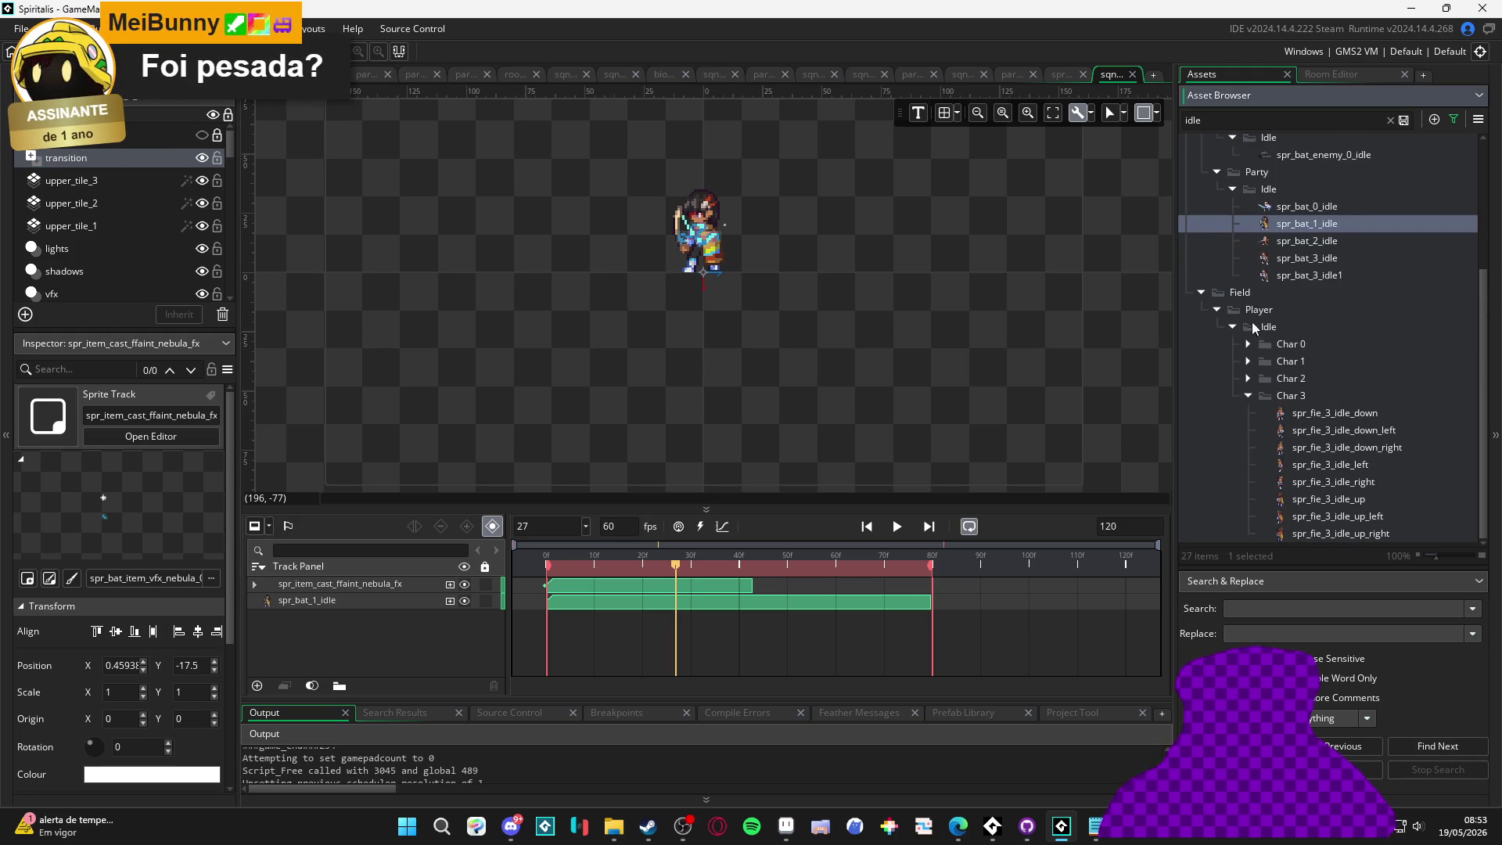
click(1248, 396)
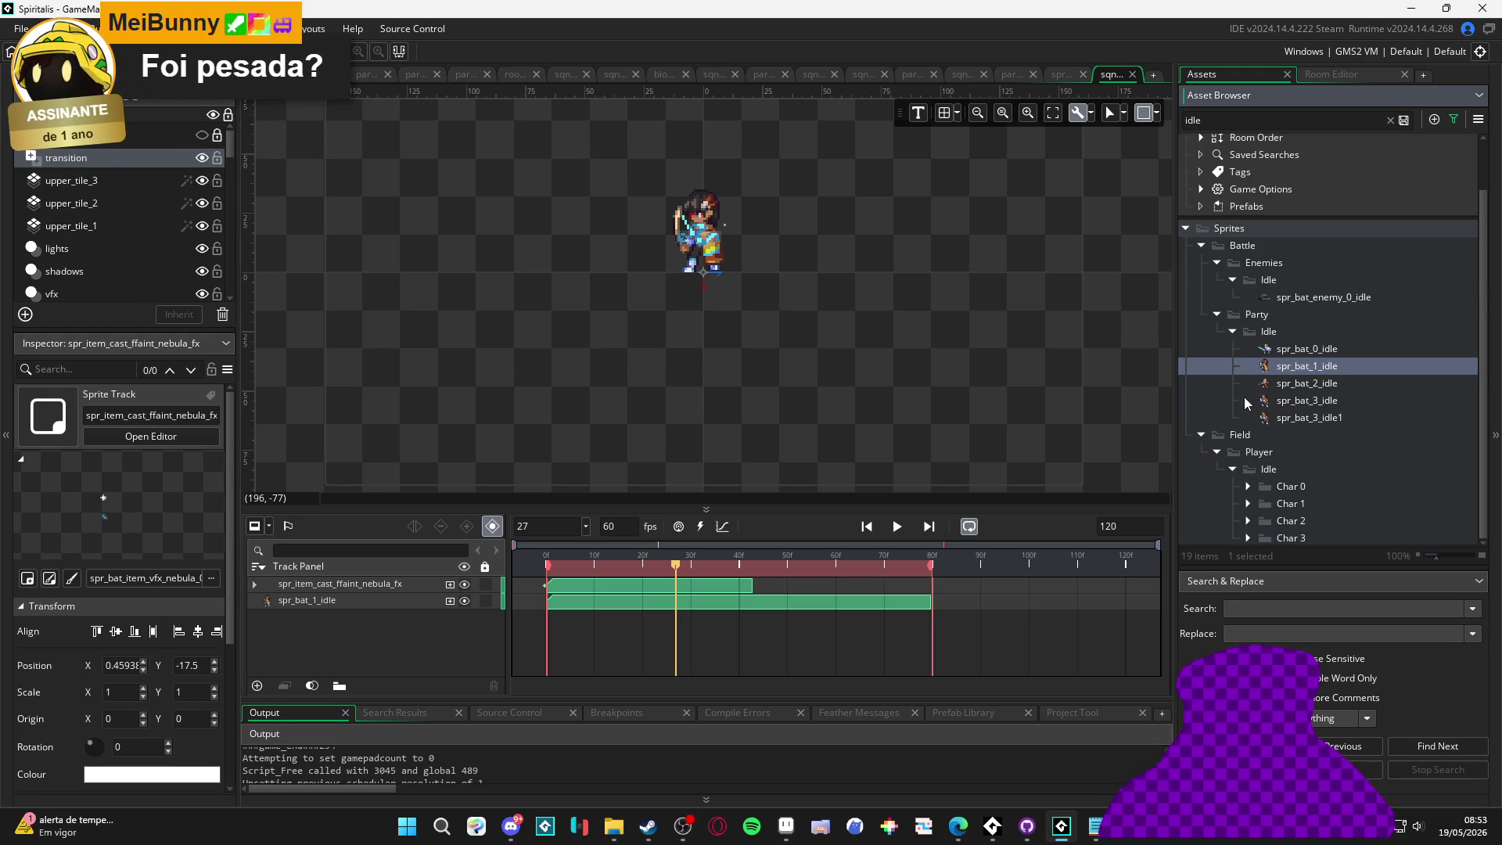
Compare the spr_bat_0–3 idle sprite previews, then collapse the Party Idle folder
click(1283, 383)
click(1287, 350)
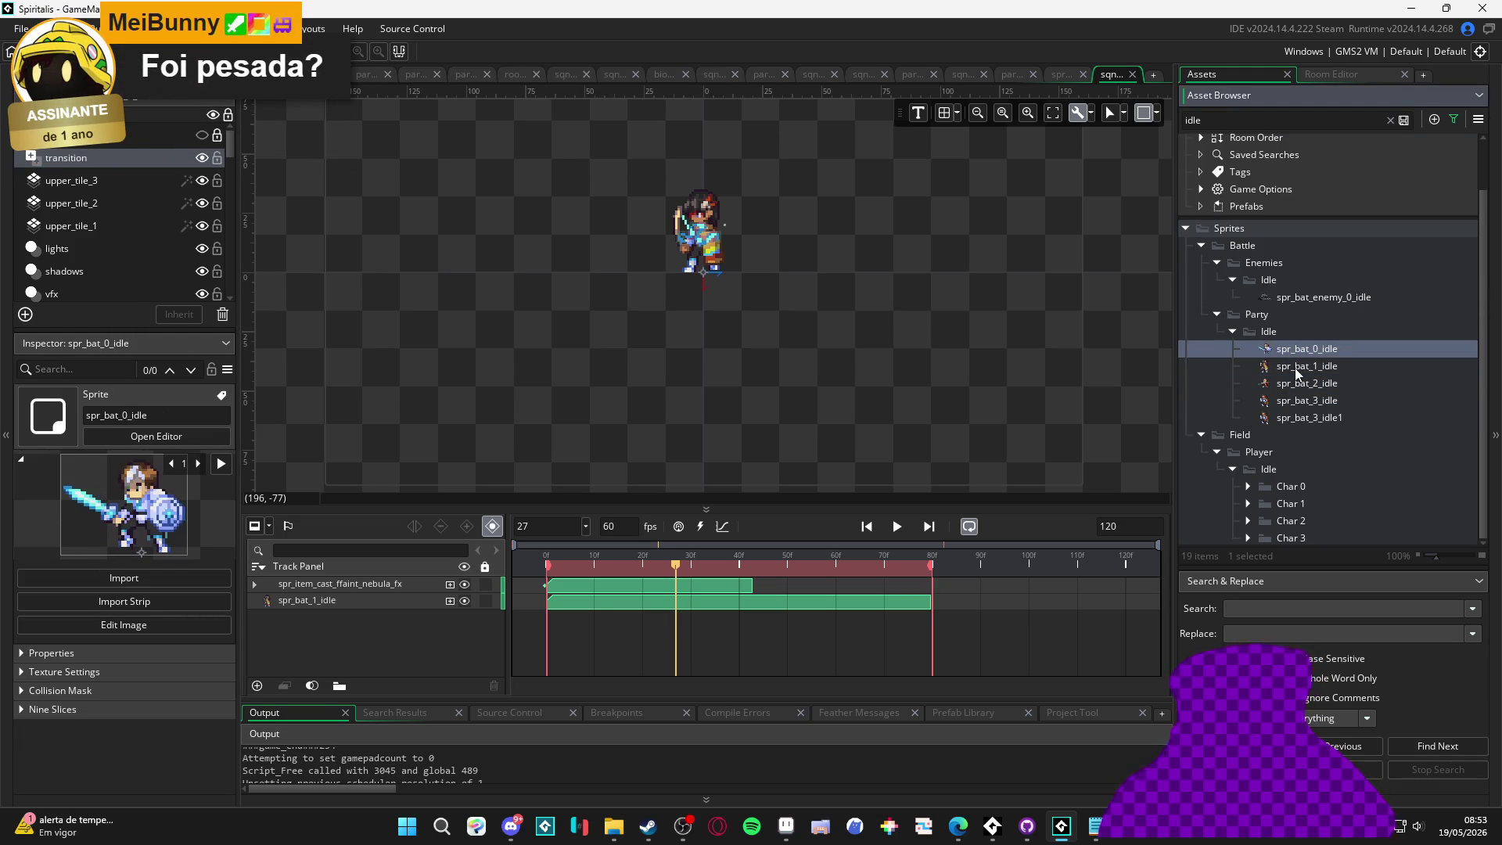
click(1292, 365)
click(1296, 400)
click(1290, 383)
click(1290, 399)
click(1287, 417)
click(1292, 384)
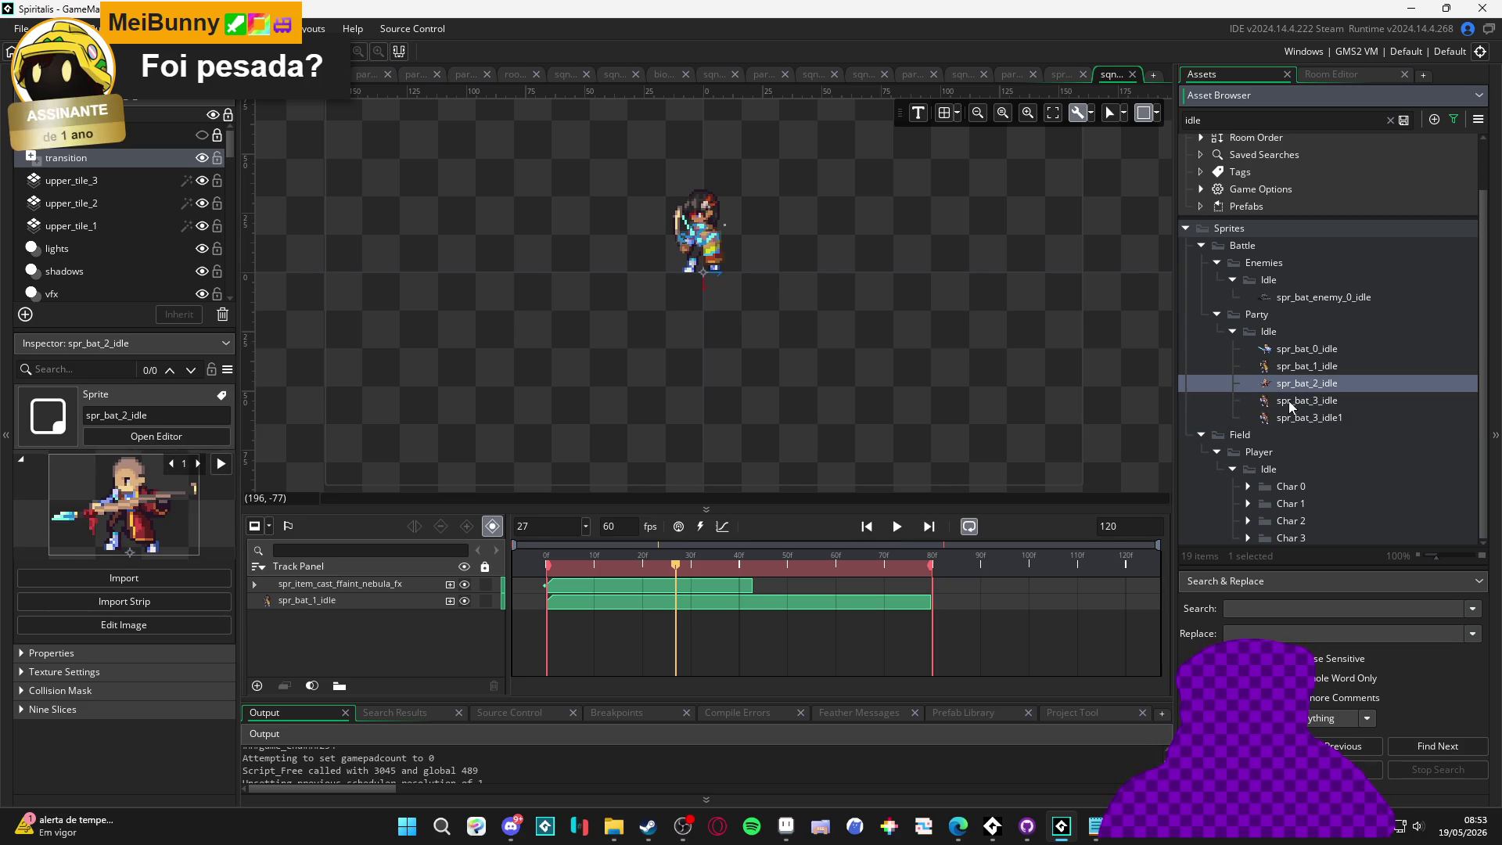
click(1290, 400)
click(1290, 365)
click(1289, 383)
click(1287, 349)
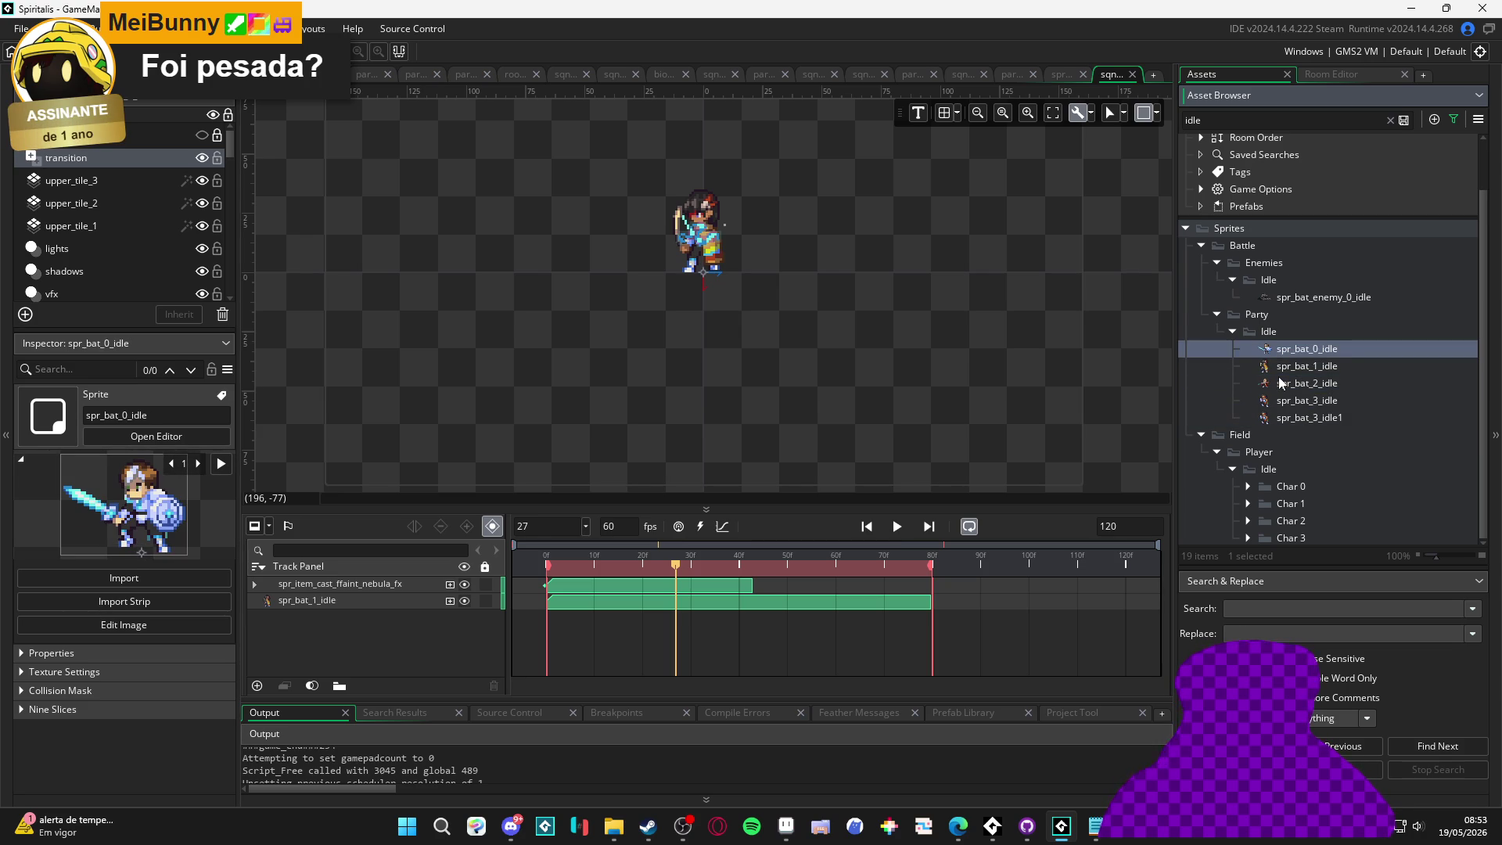
click(1278, 377)
click(1279, 393)
click(1284, 372)
click(1292, 384)
click(1291, 350)
click(1290, 399)
click(1291, 384)
click(1289, 419)
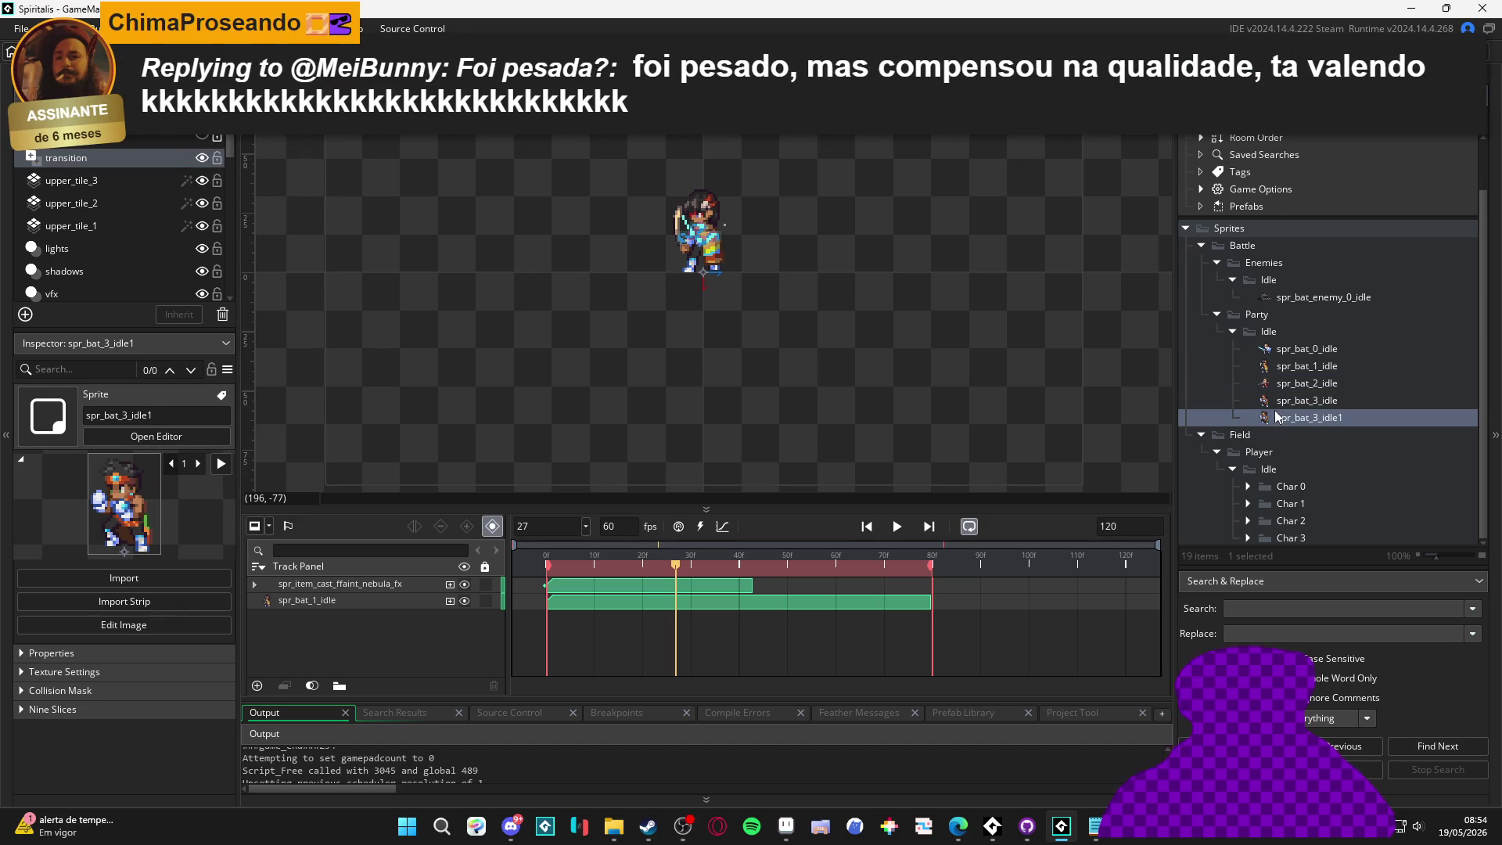
click(1229, 332)
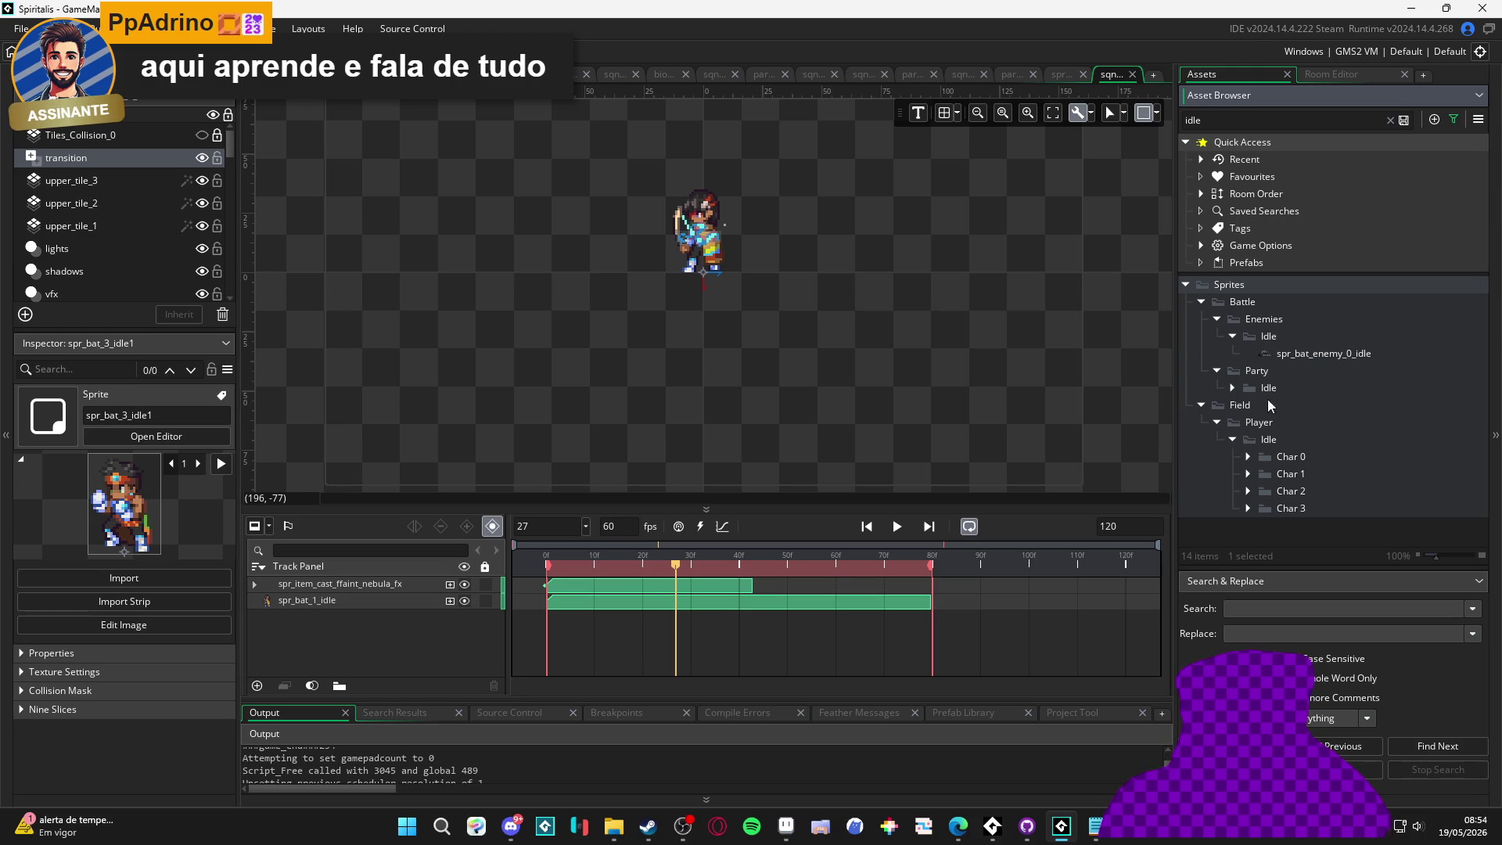
Duplicate part_ejection_faint_crystal_0 and rename the copy part_ejection_faint_nebula_0
click(1388, 121)
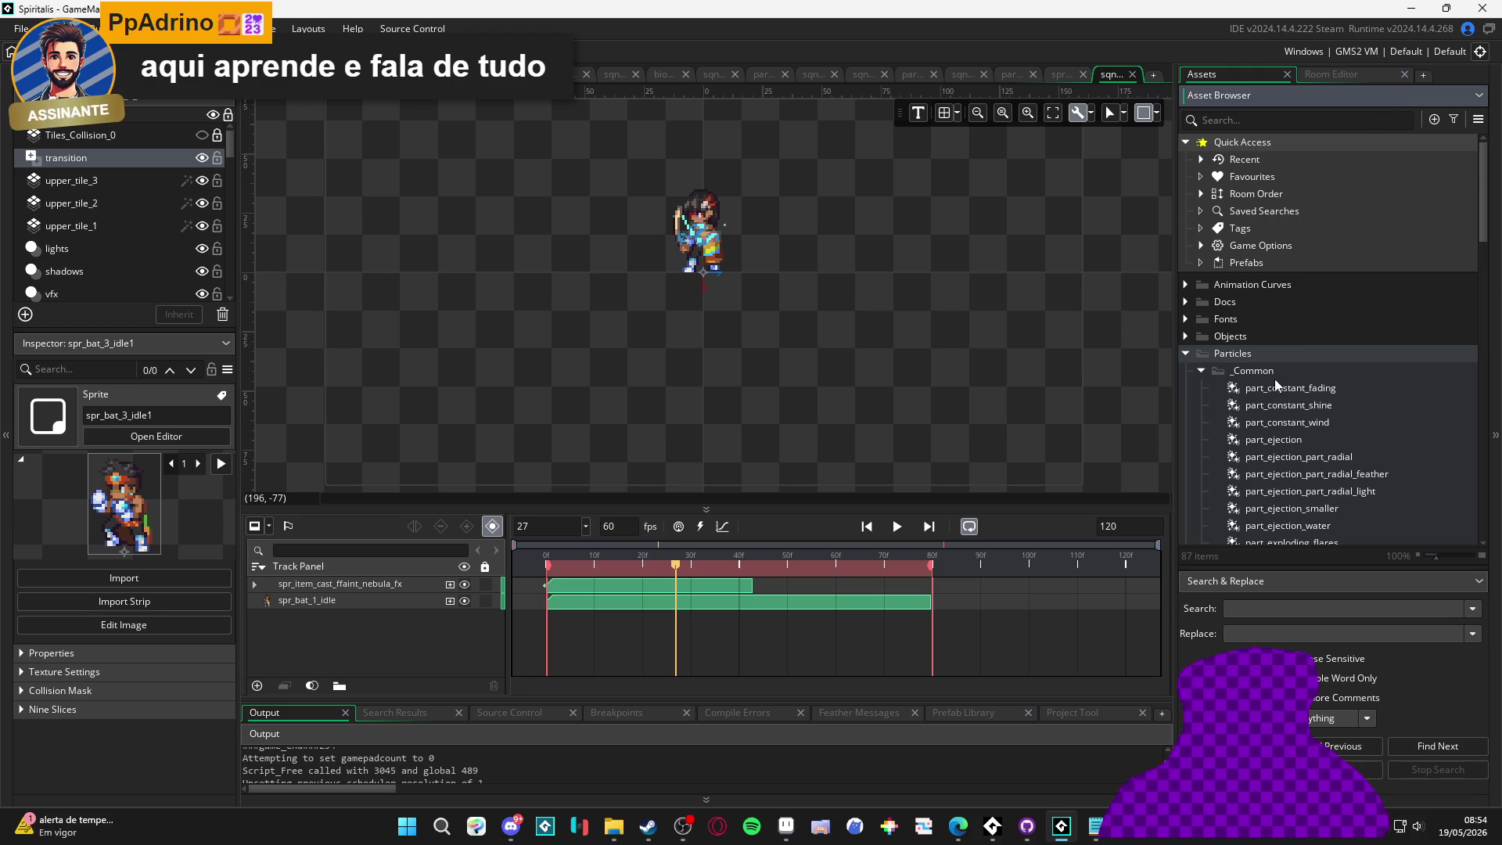
scroll(1255, 423, down, 5)
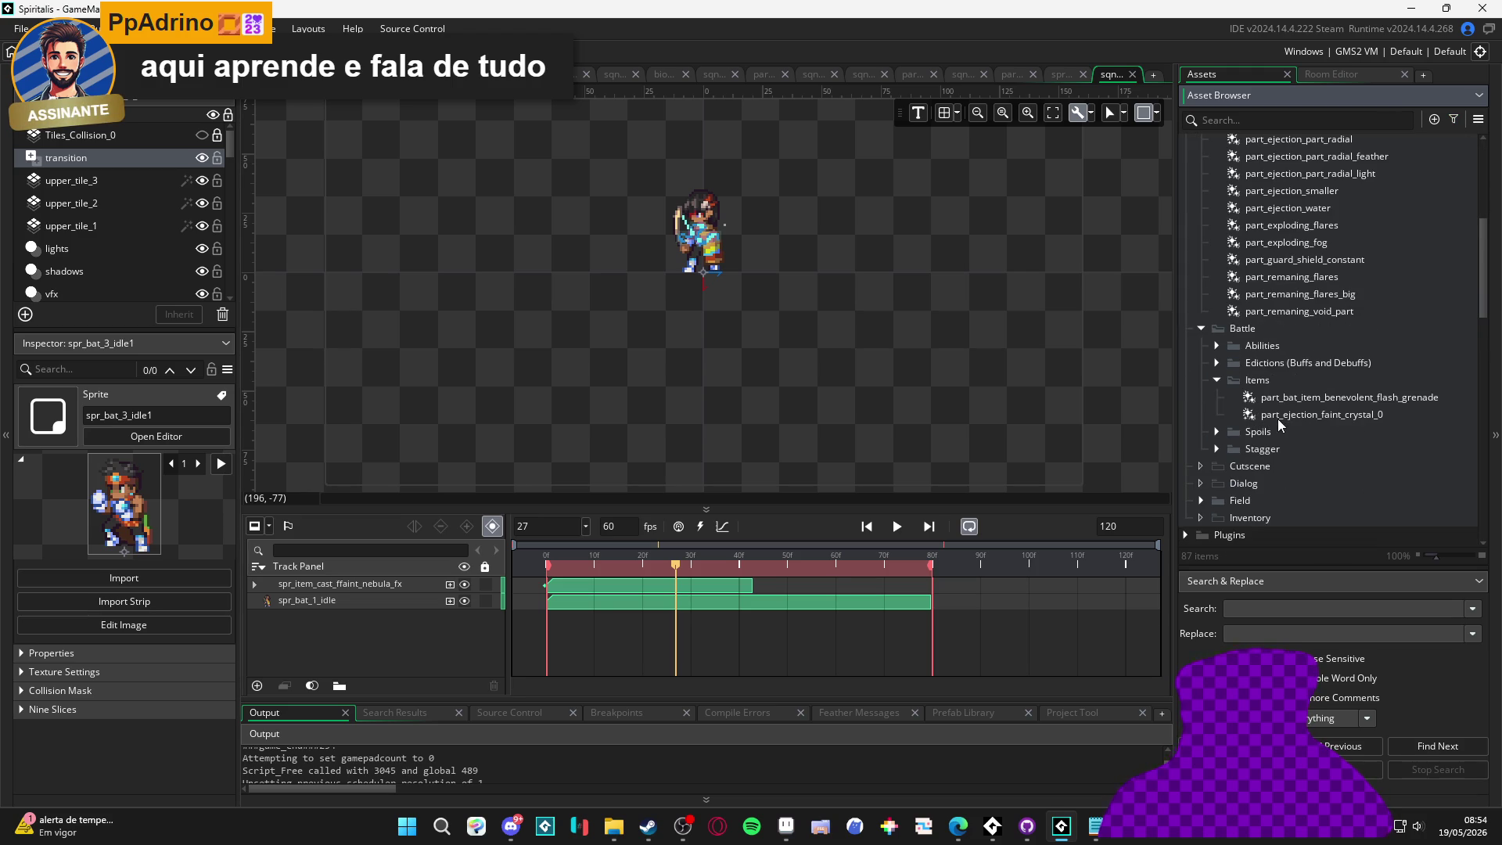
click(1306, 416)
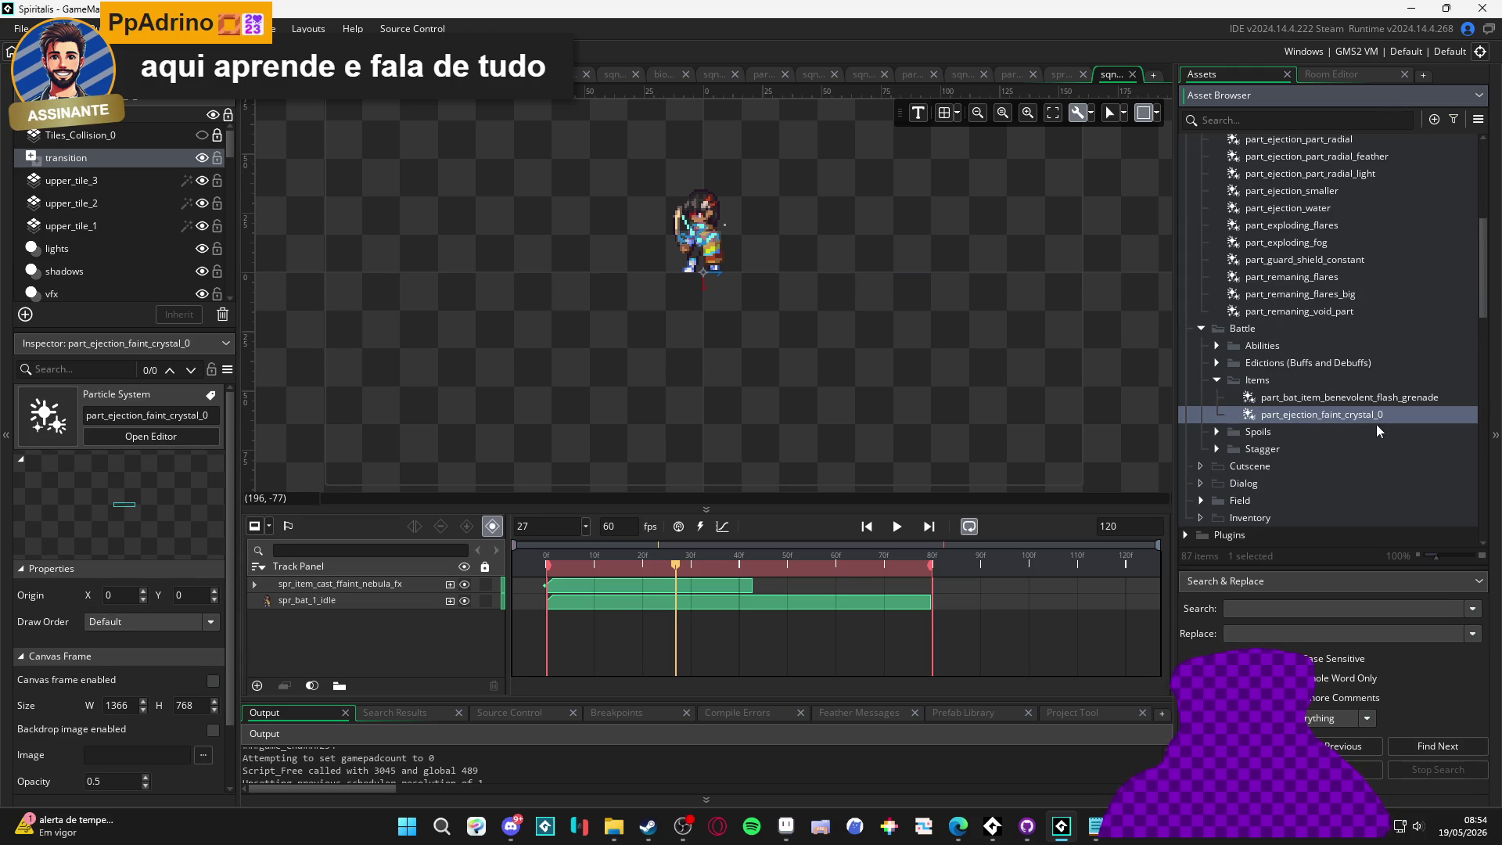
key(ctrl+d)
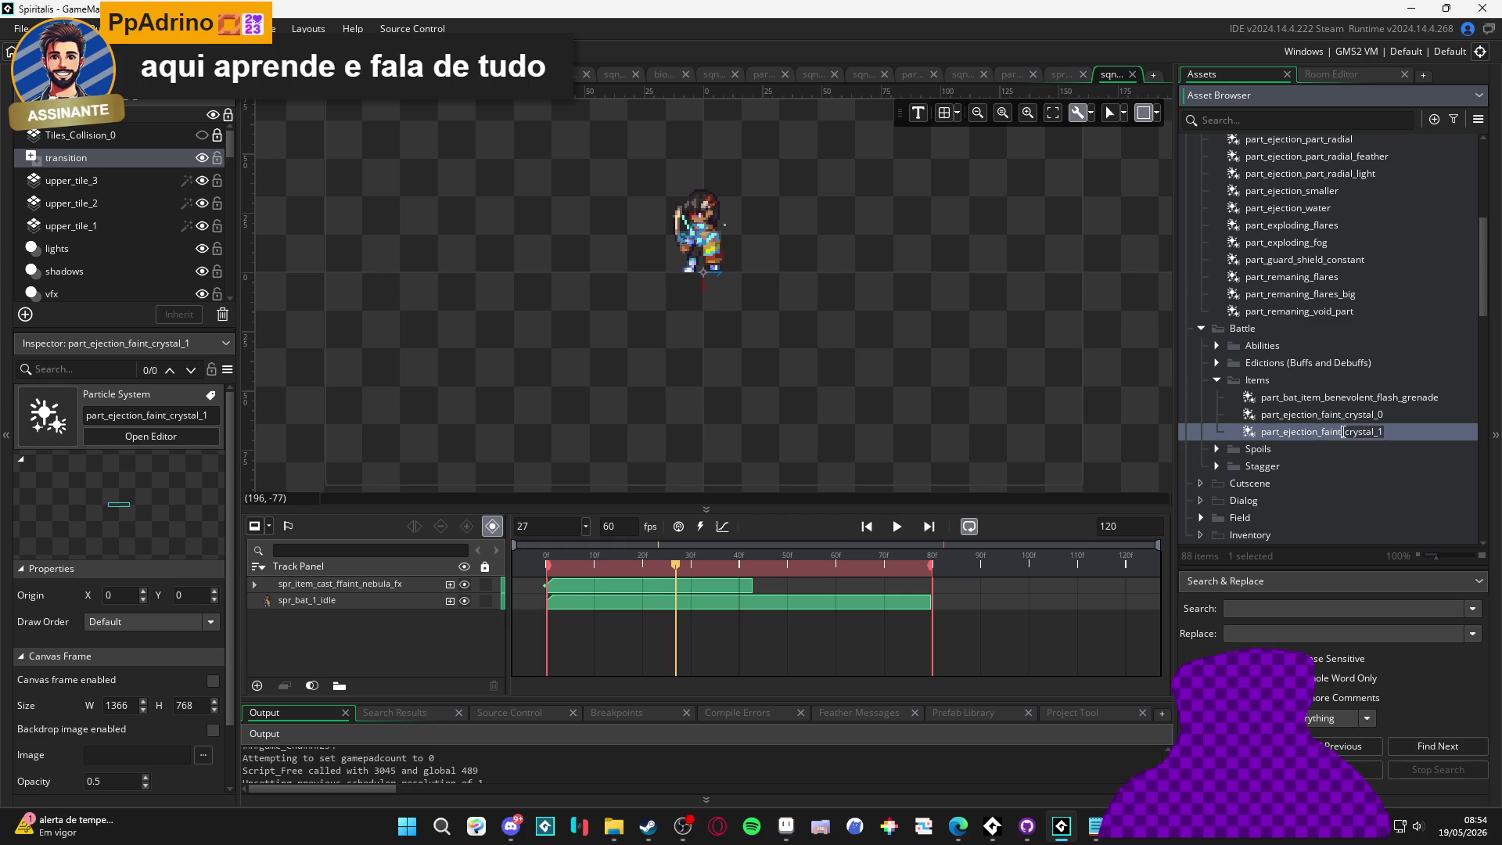
text(la_)
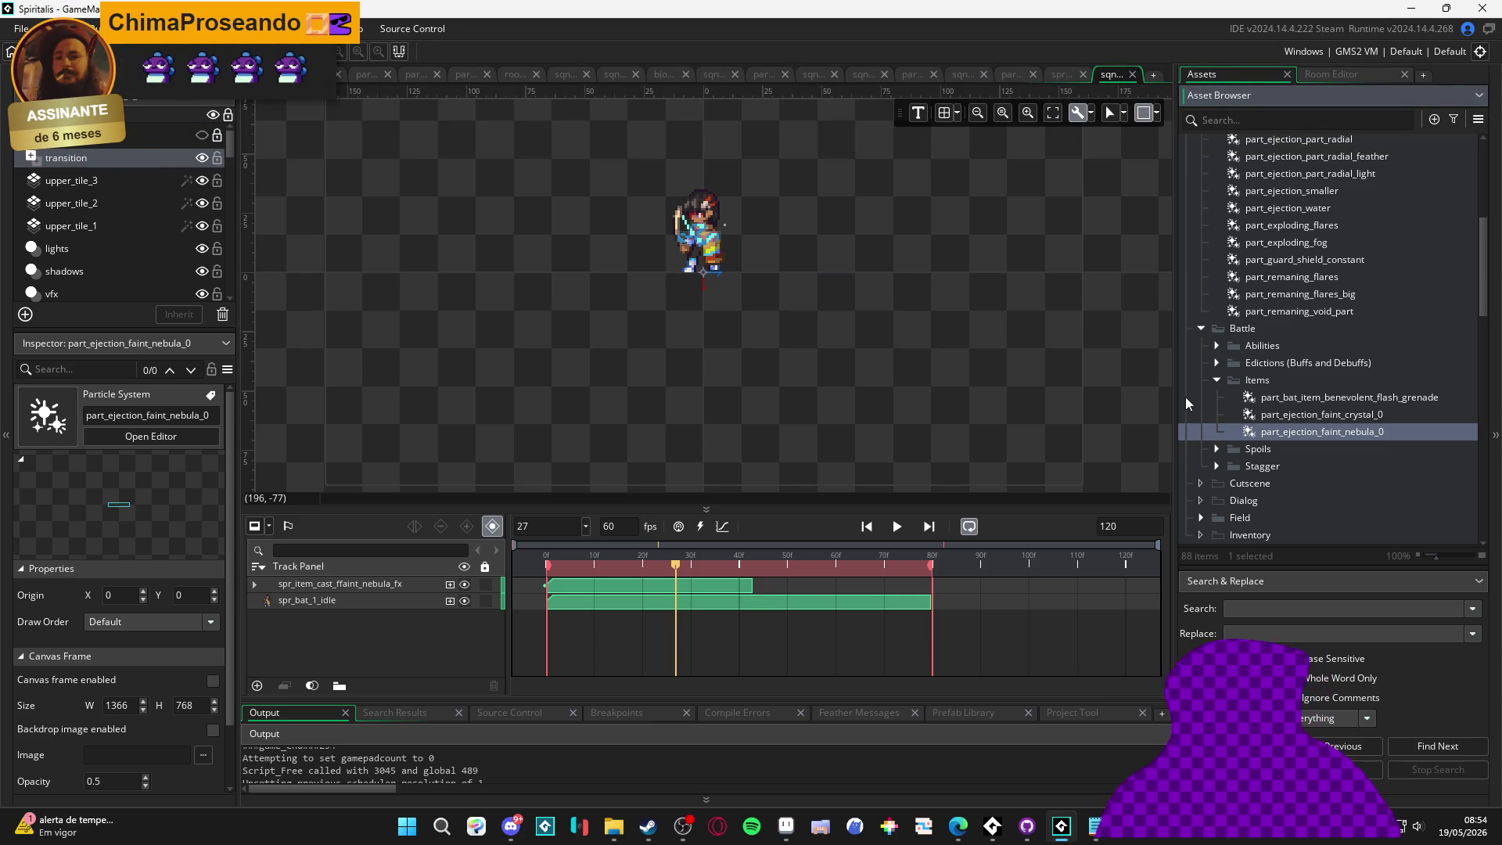
Replay the sequence preview, then open part_ejection_faint_nebula_0 in the particle editor
click(745, 563)
key(space)
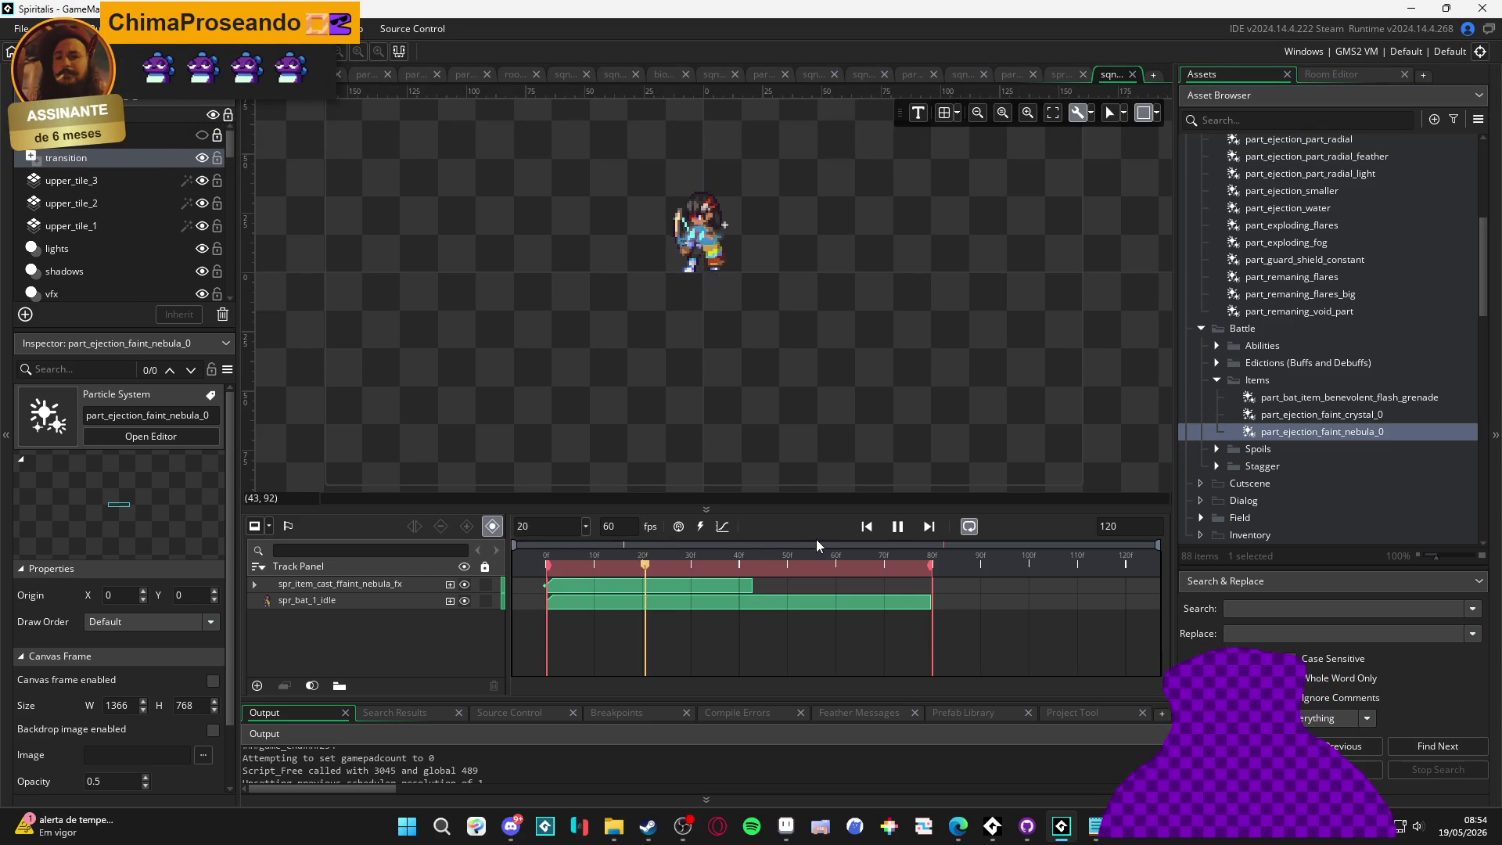
key(space)
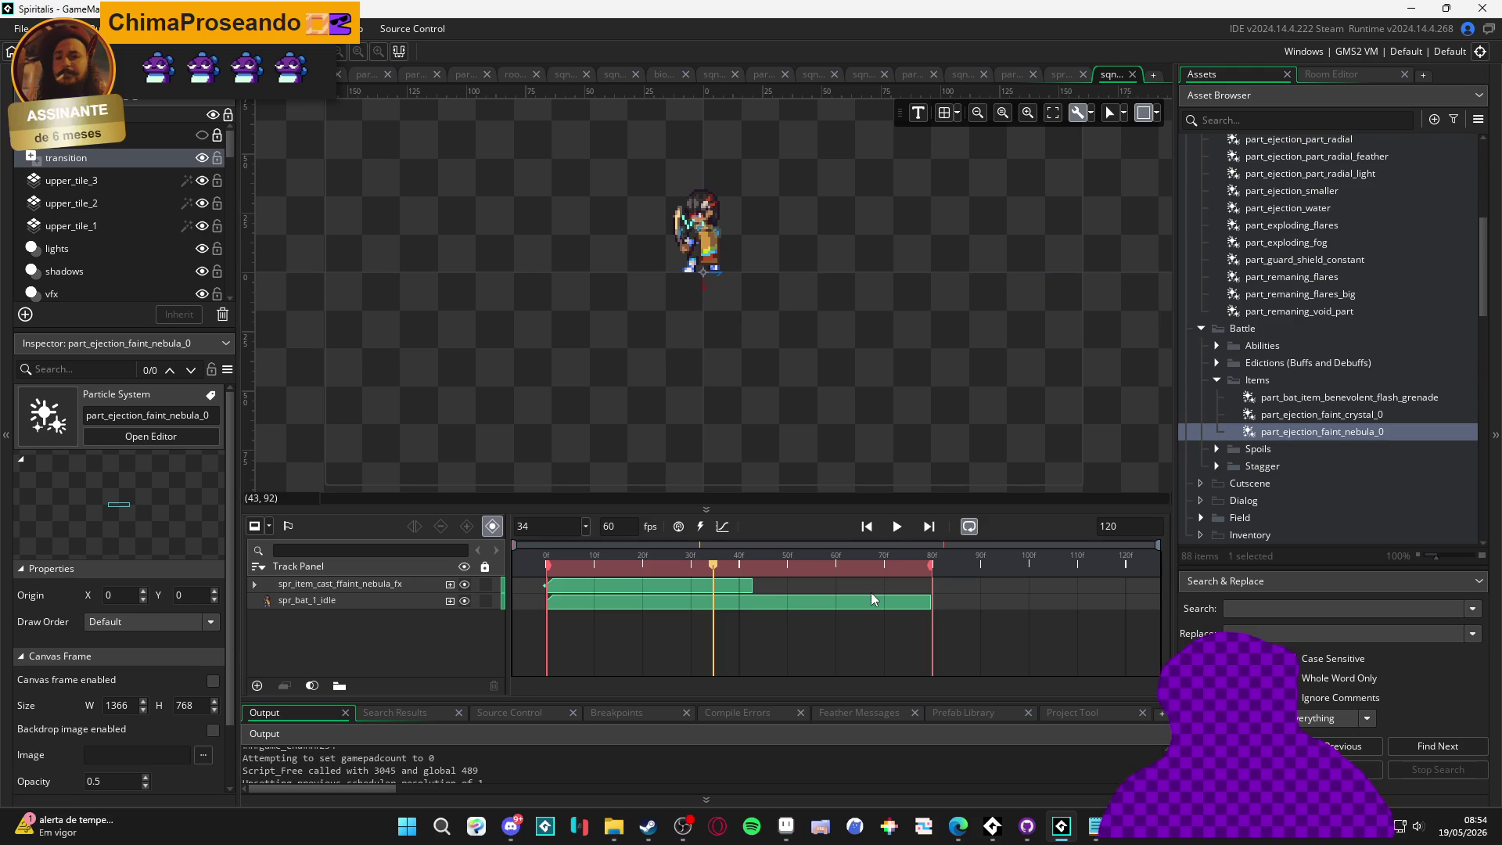
double_click(1366, 435)
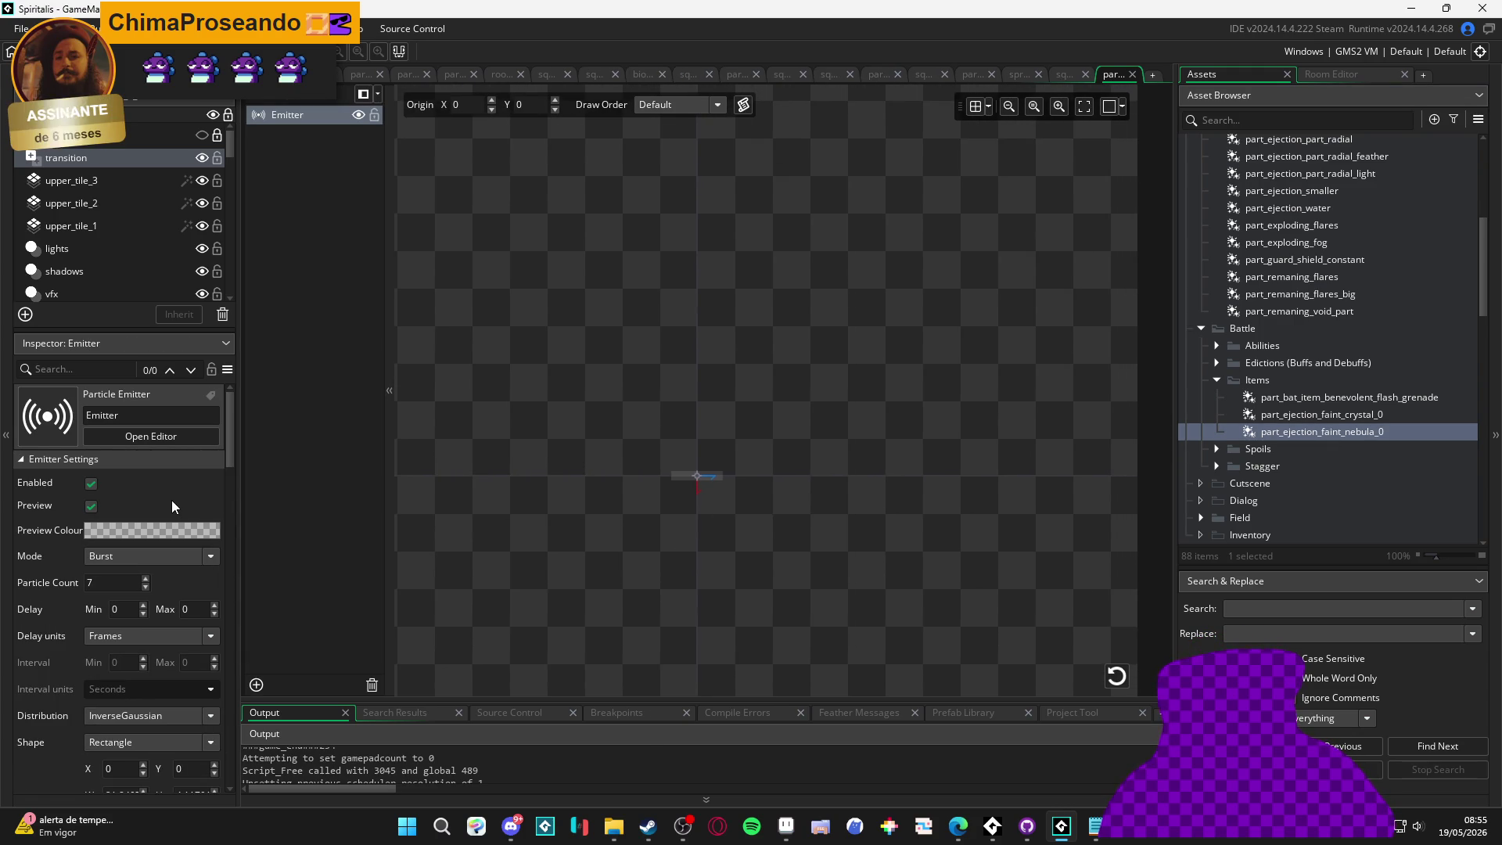
Set the emitter's particle texture to Sphere
scroll(175, 501, down, 5)
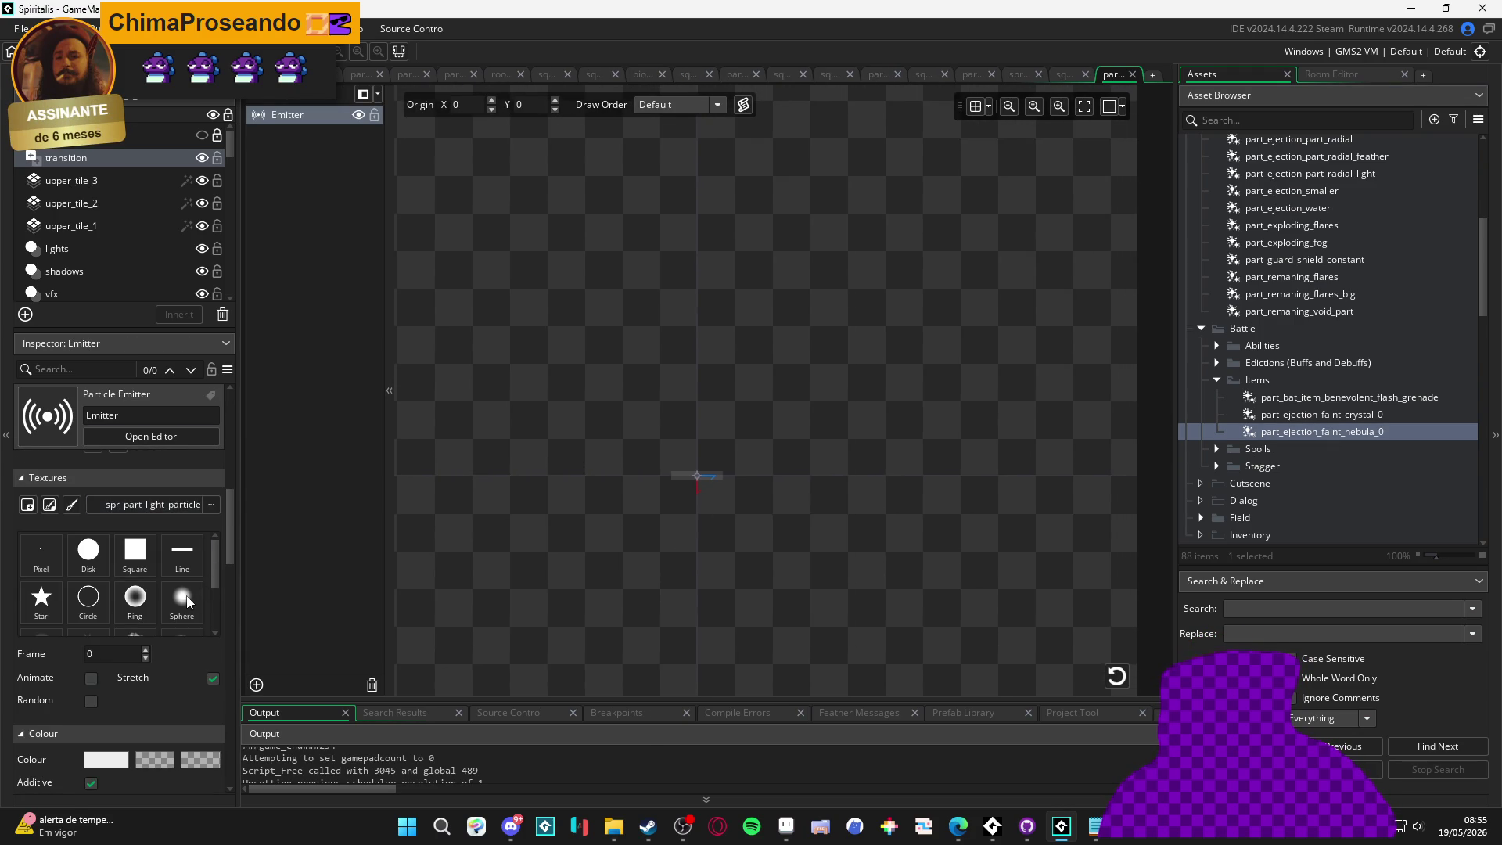
click(181, 601)
click(1116, 675)
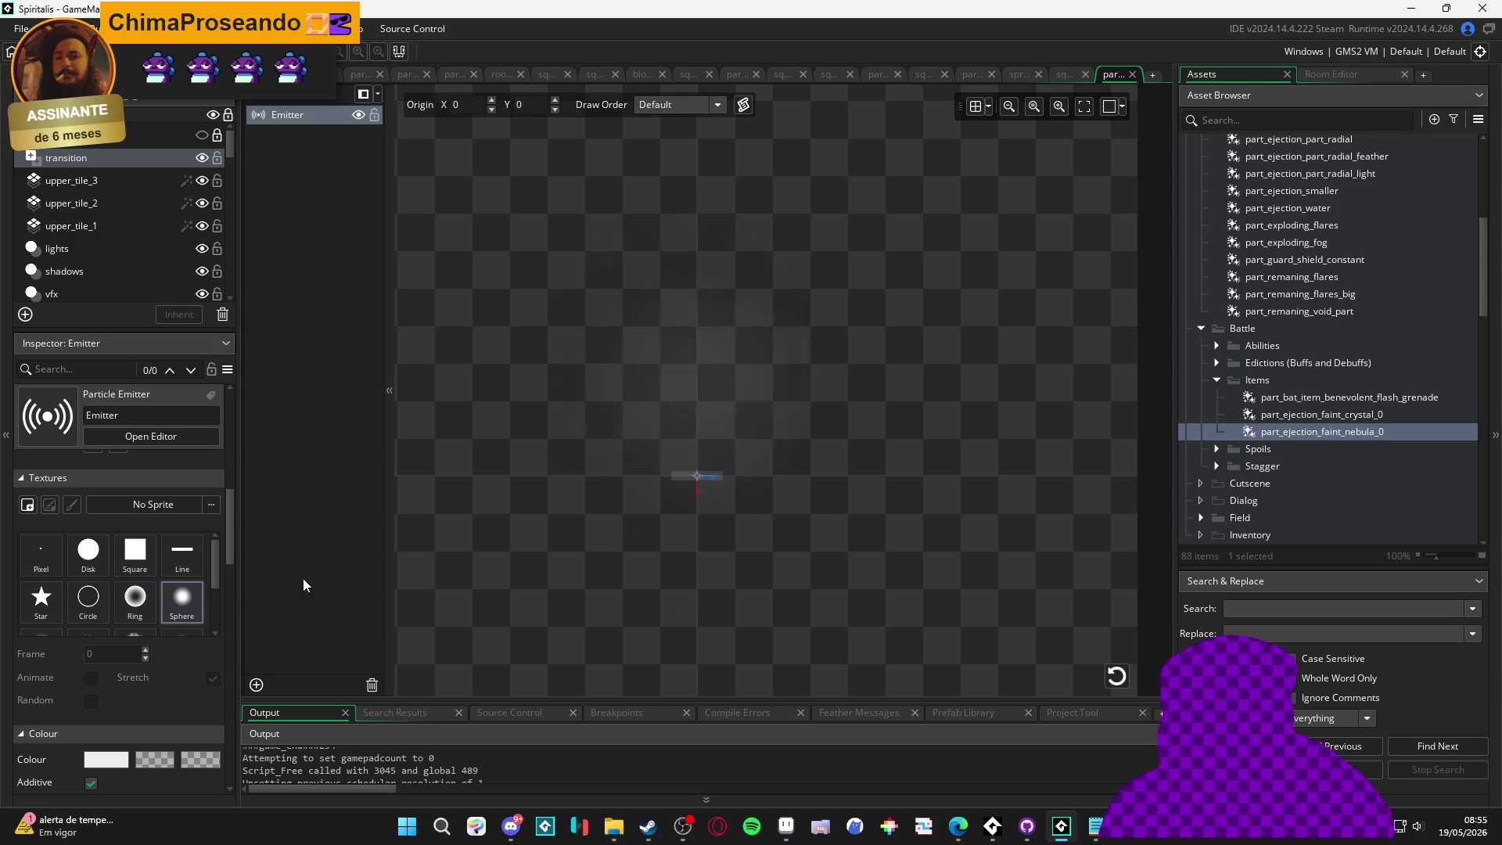
Set particle Scale X to 0.1 and Scale Y to 0.5, replaying the preview burst
scroll(133, 640, down, 5)
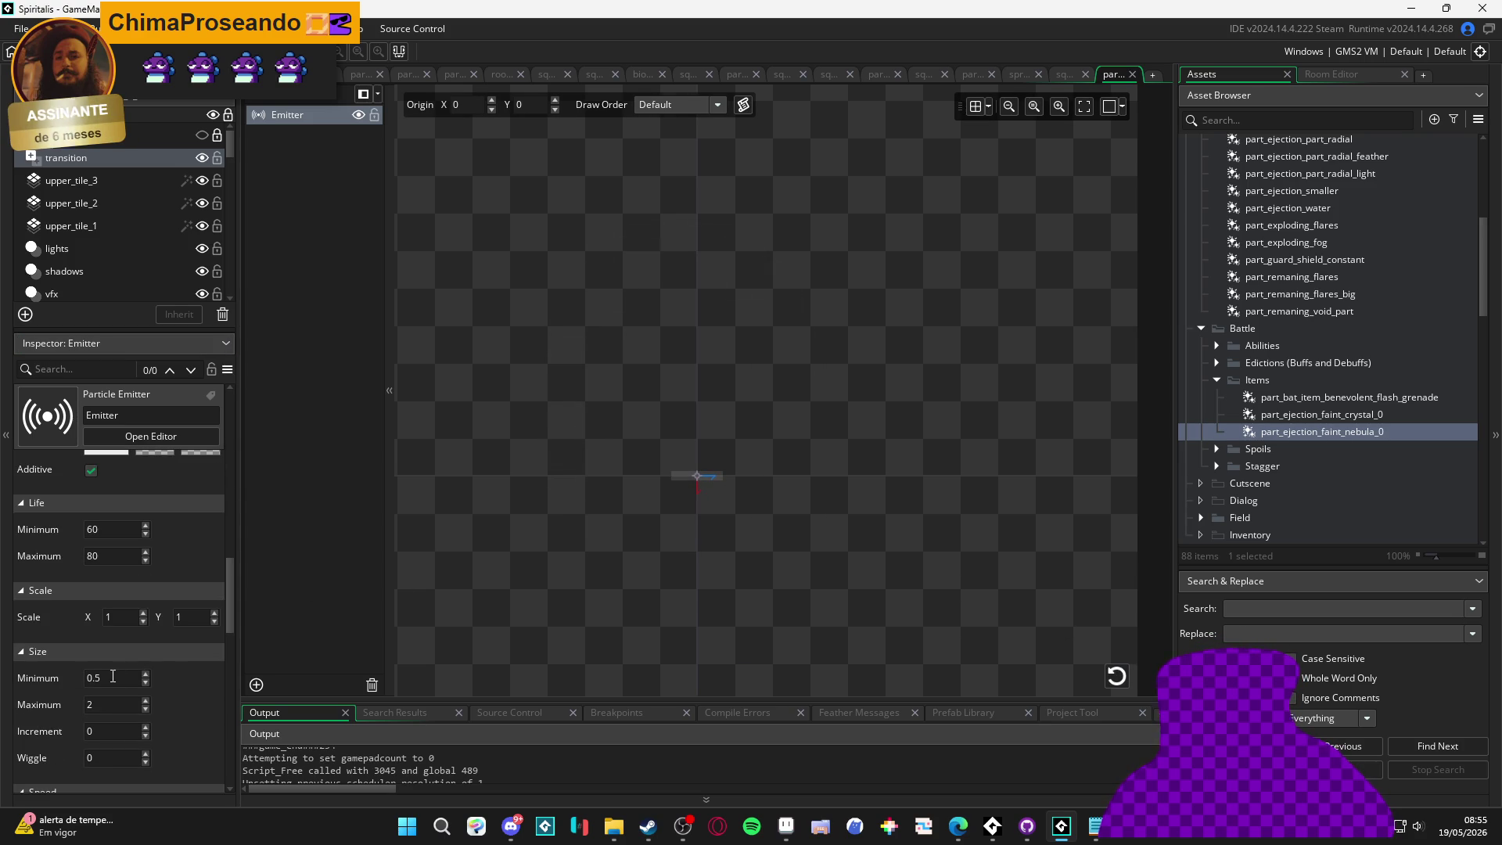
click(182, 618)
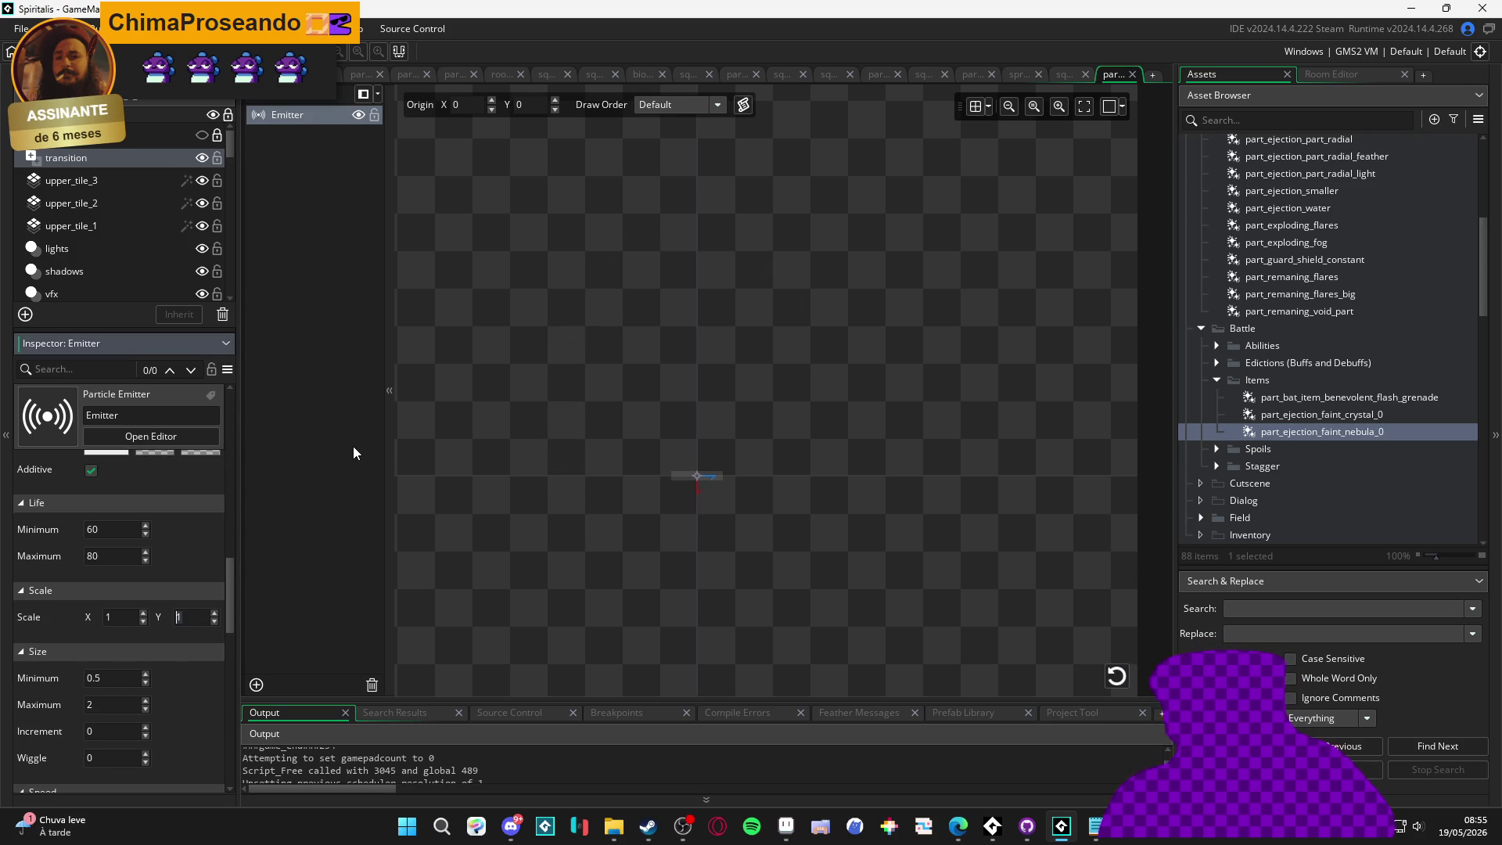
text(.)
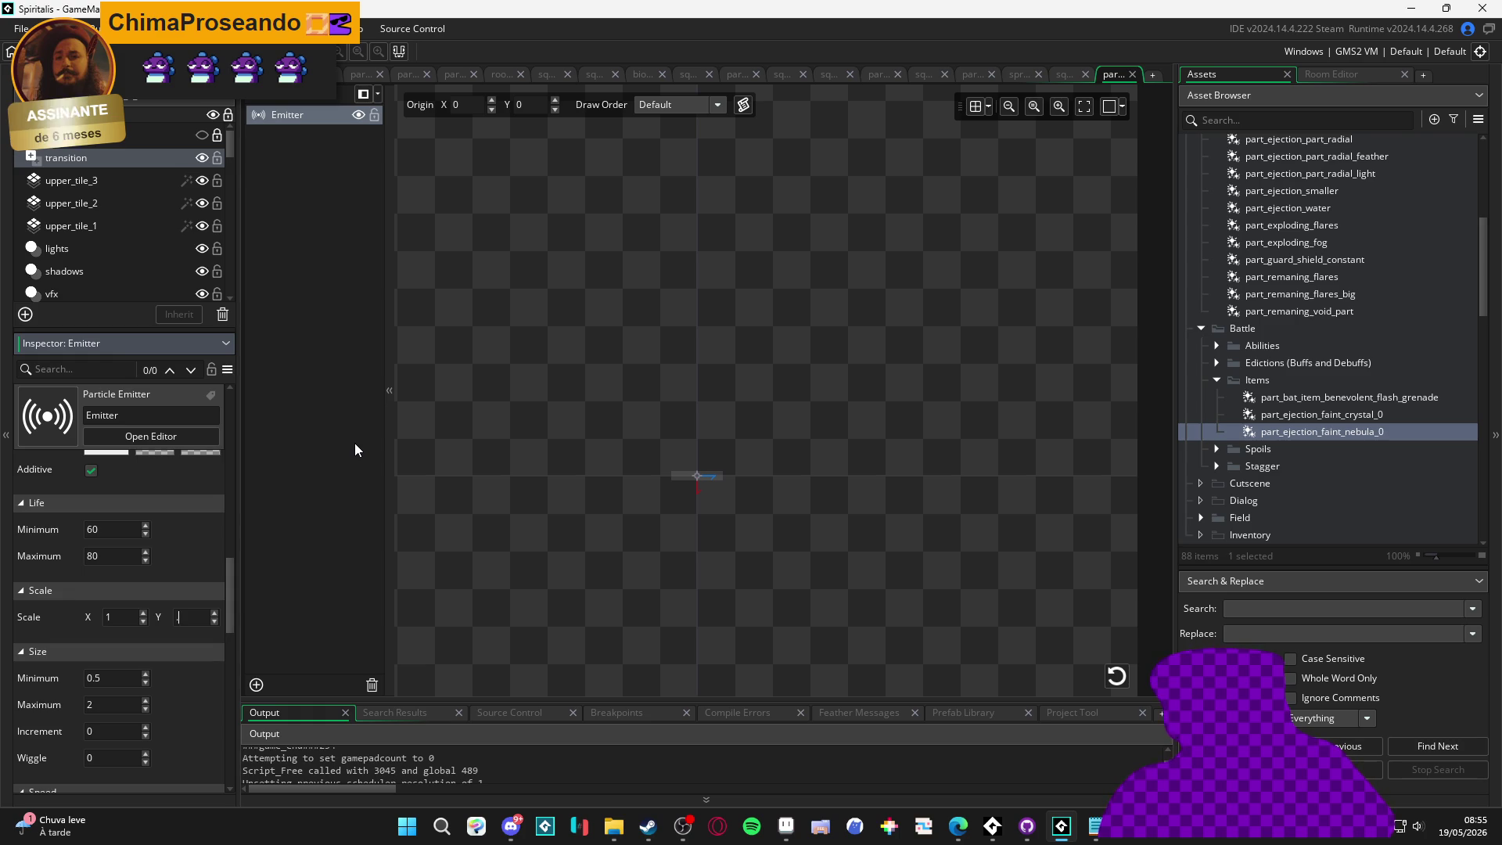
text(5)
key(Return)
text(0.1)
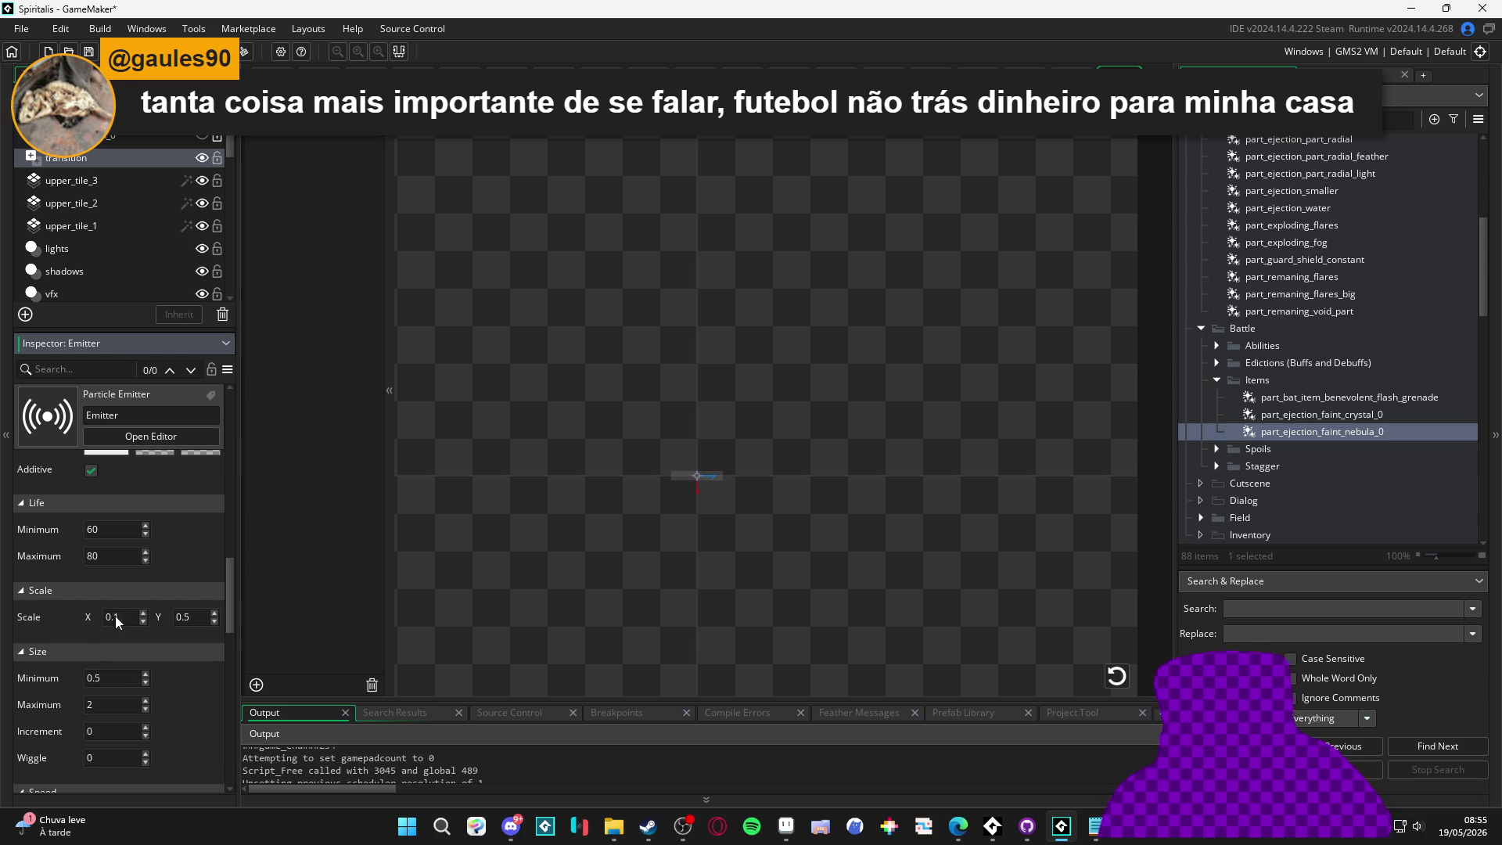
click(1107, 680)
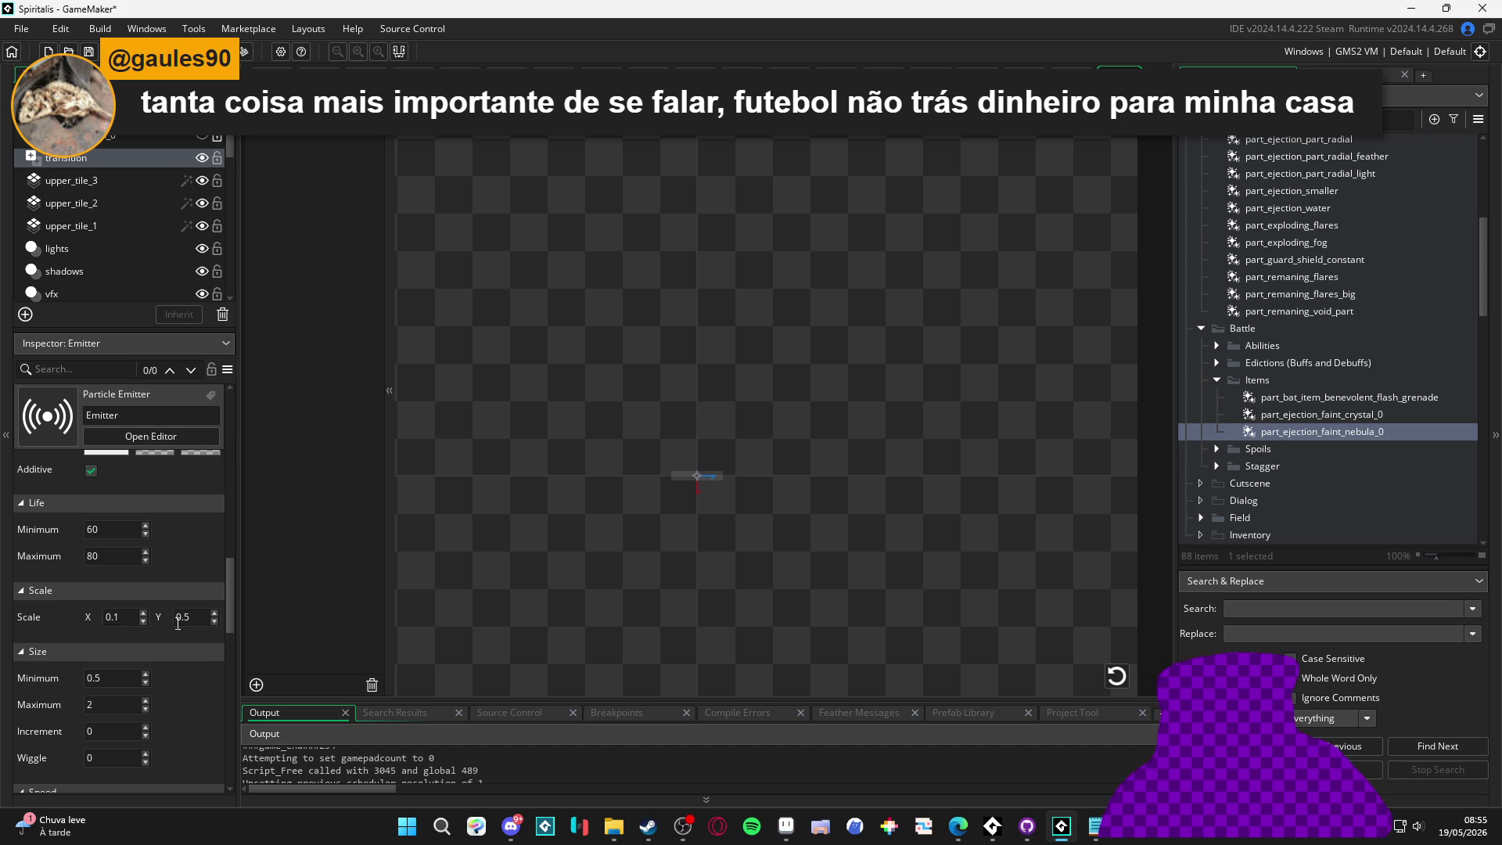
click(206, 618)
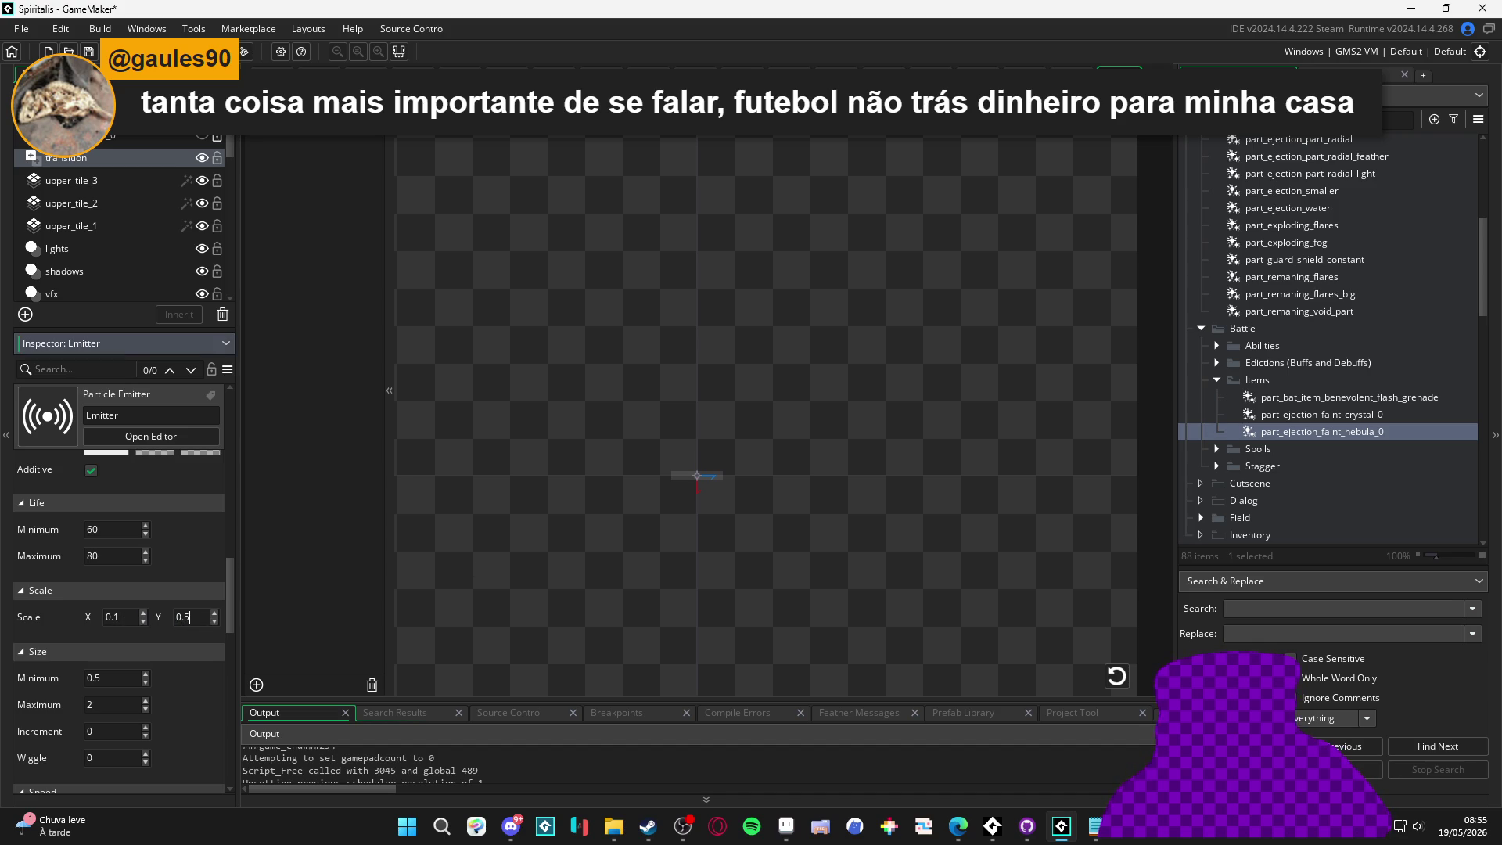
click(1117, 676)
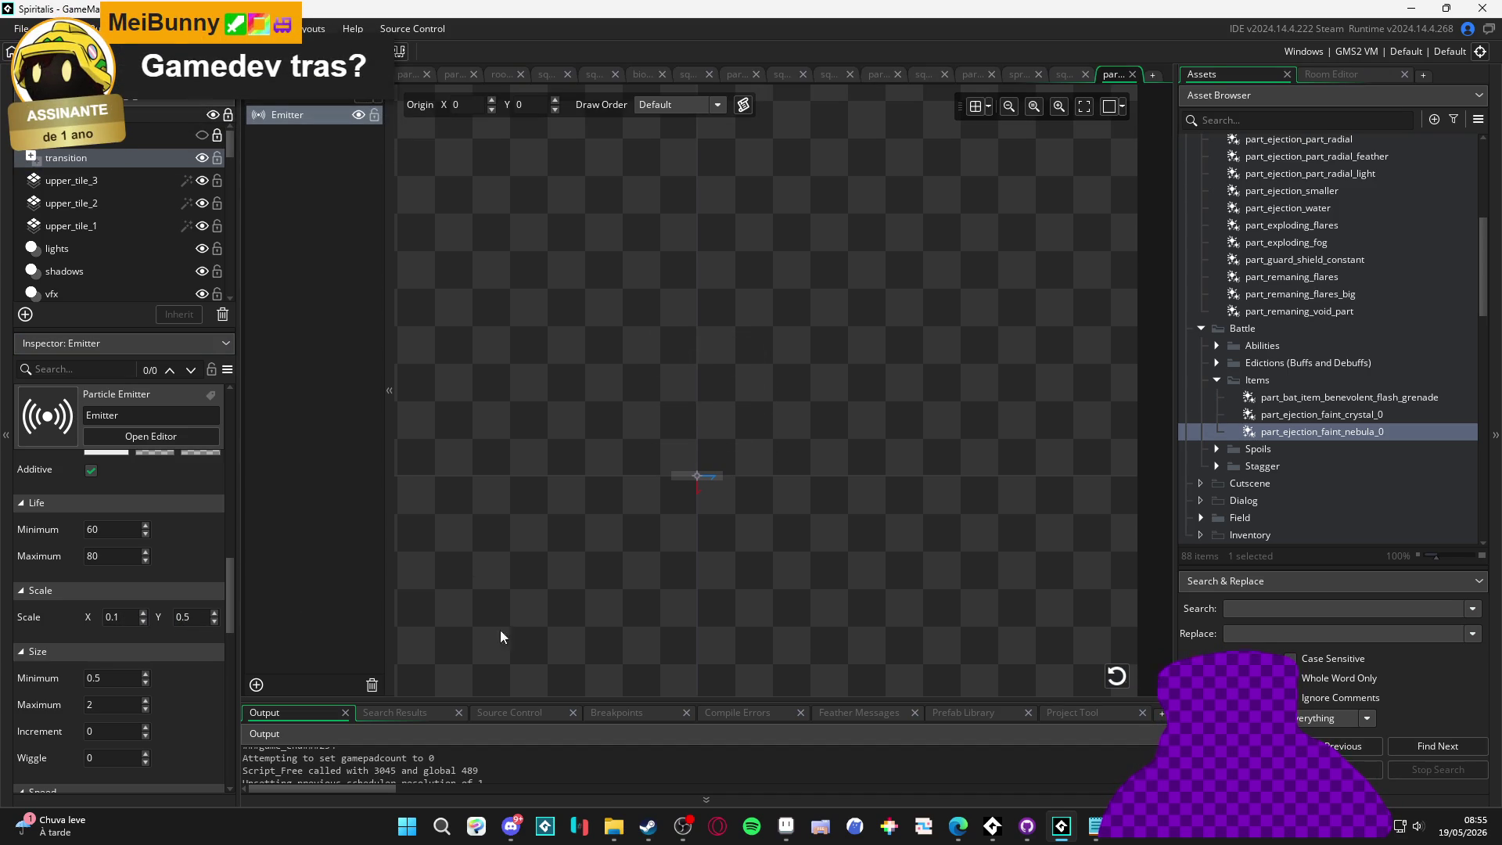
click(119, 618)
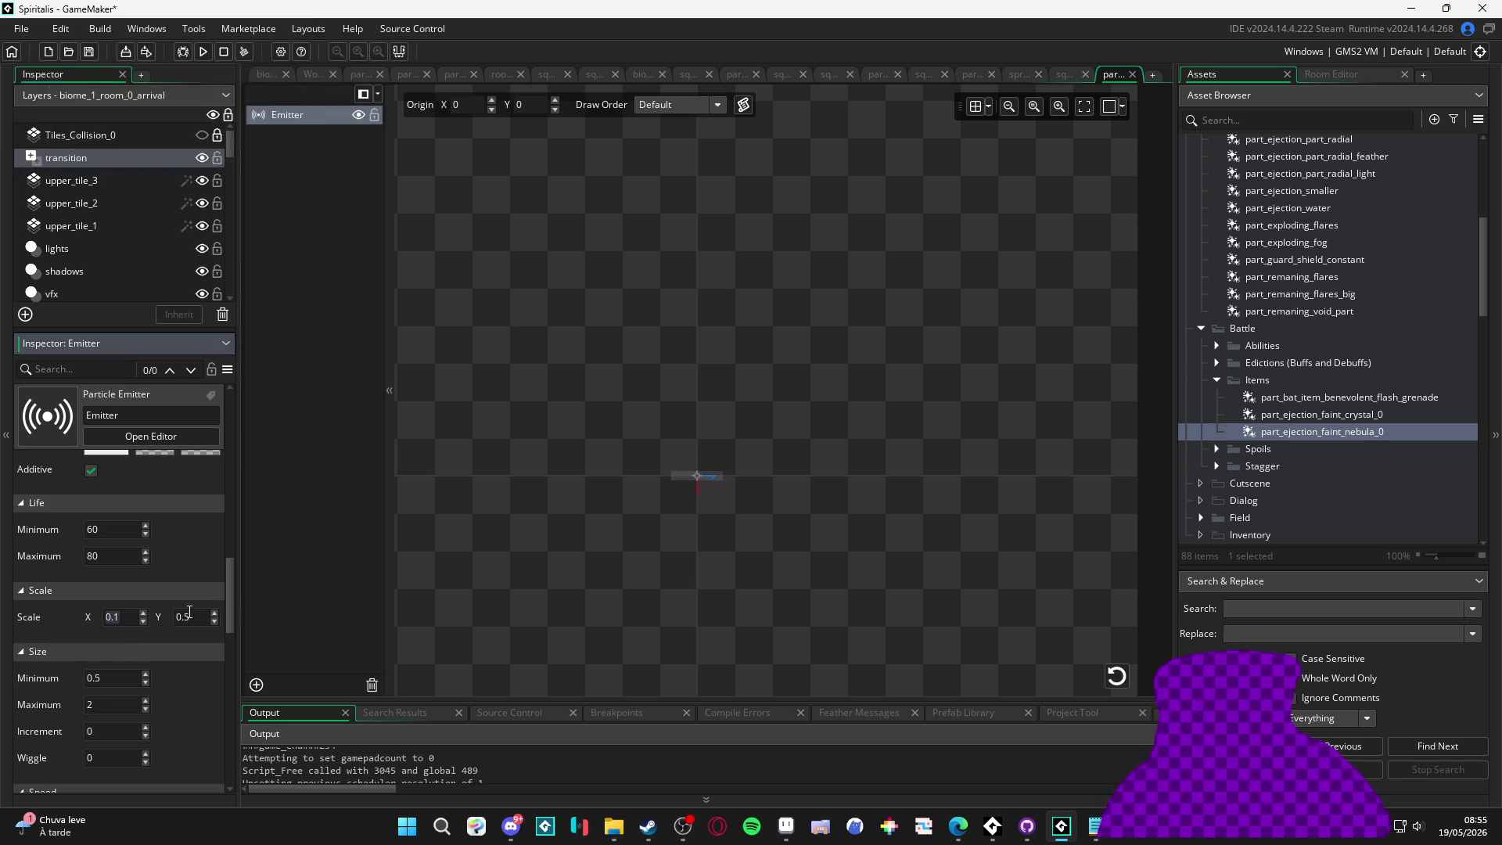
click(1117, 675)
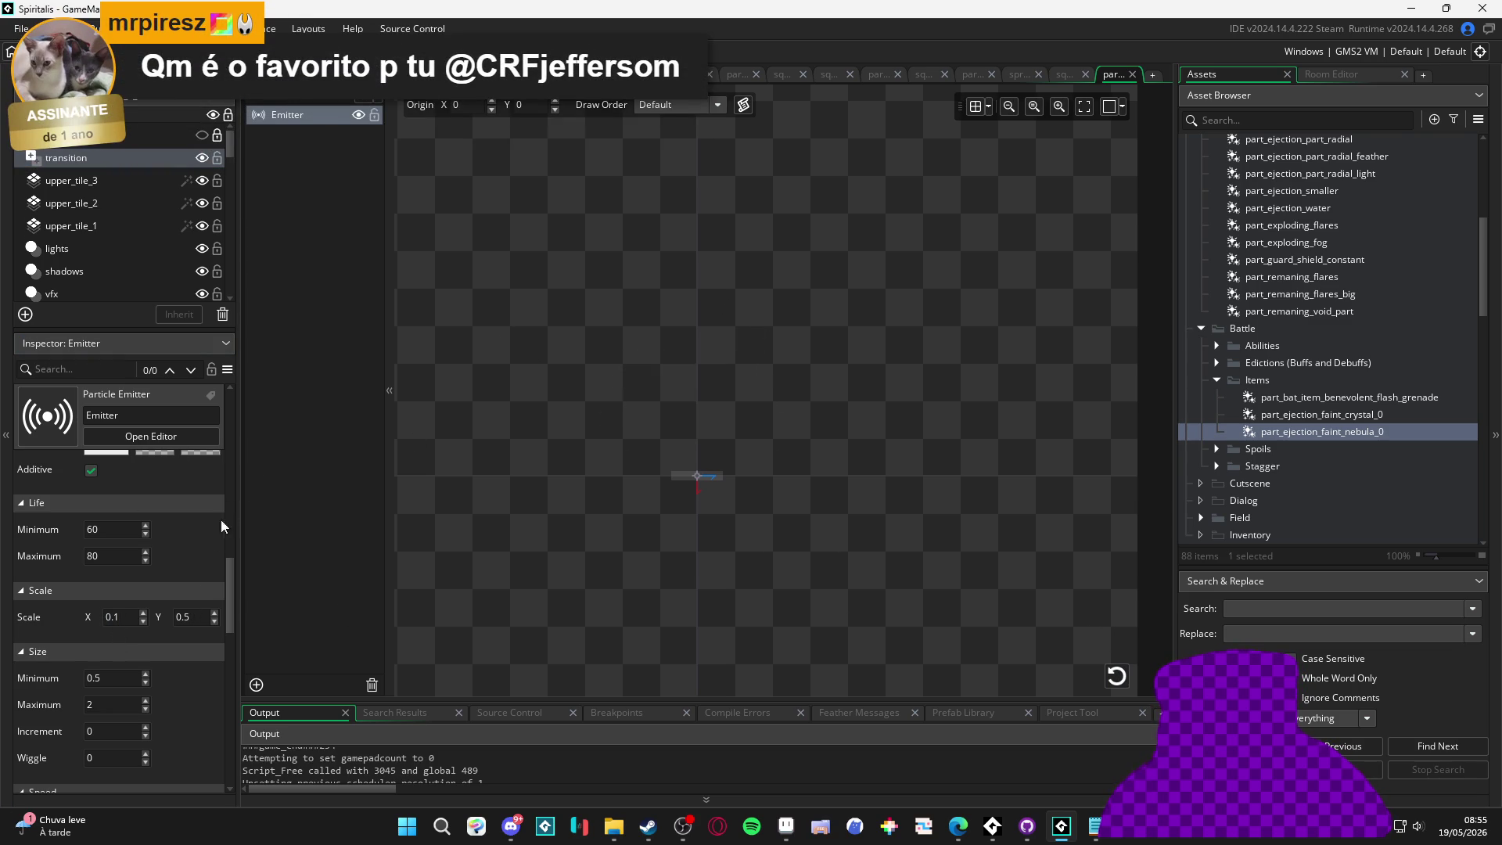
Uncheck Relative under the emitter's Orientation settings
scroll(166, 684, down, 10)
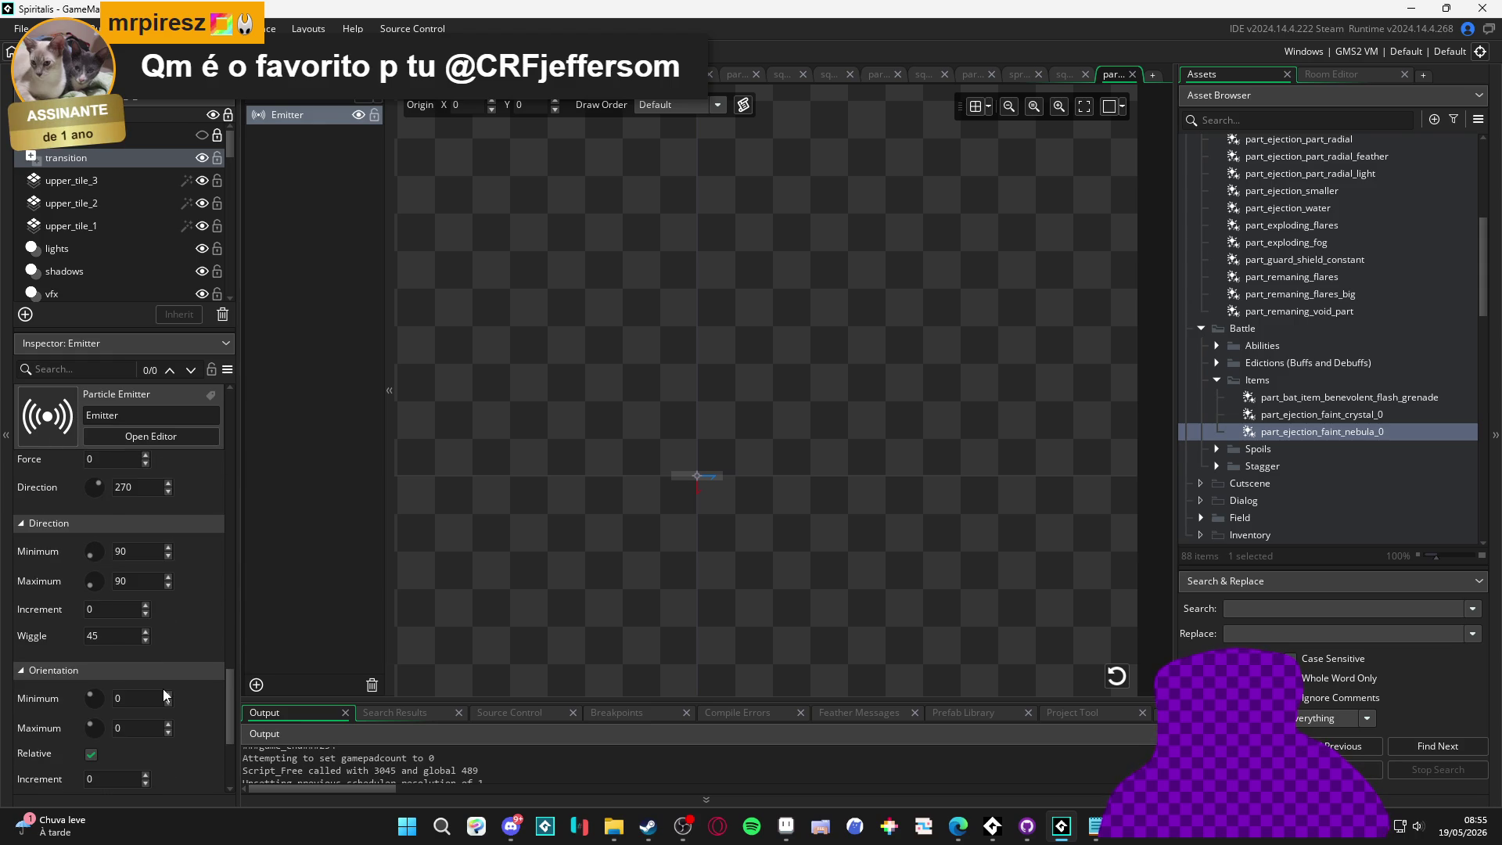
scroll(166, 694, down, 2)
click(92, 690)
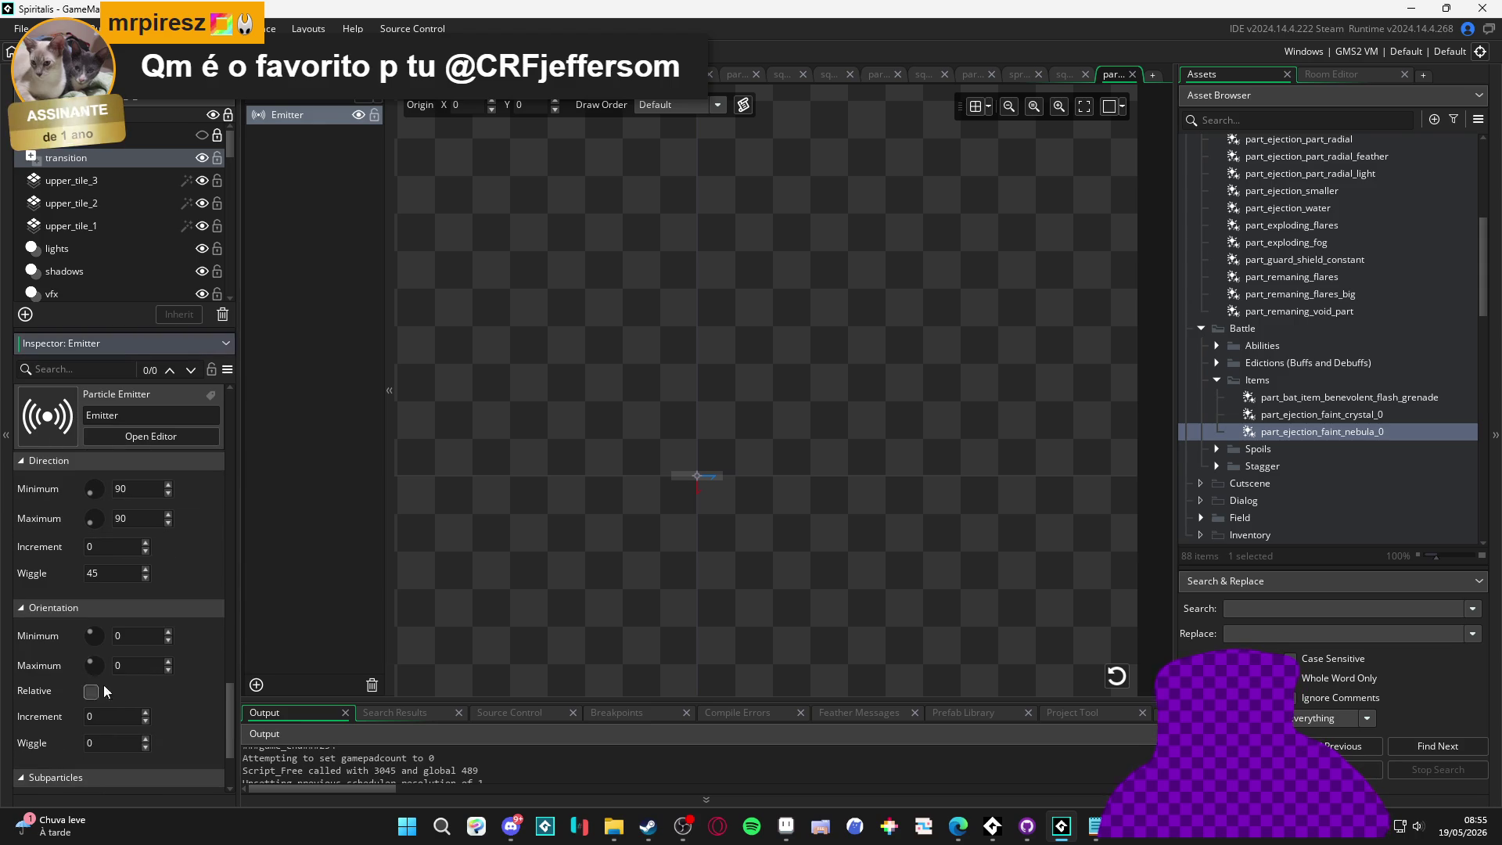
click(1122, 684)
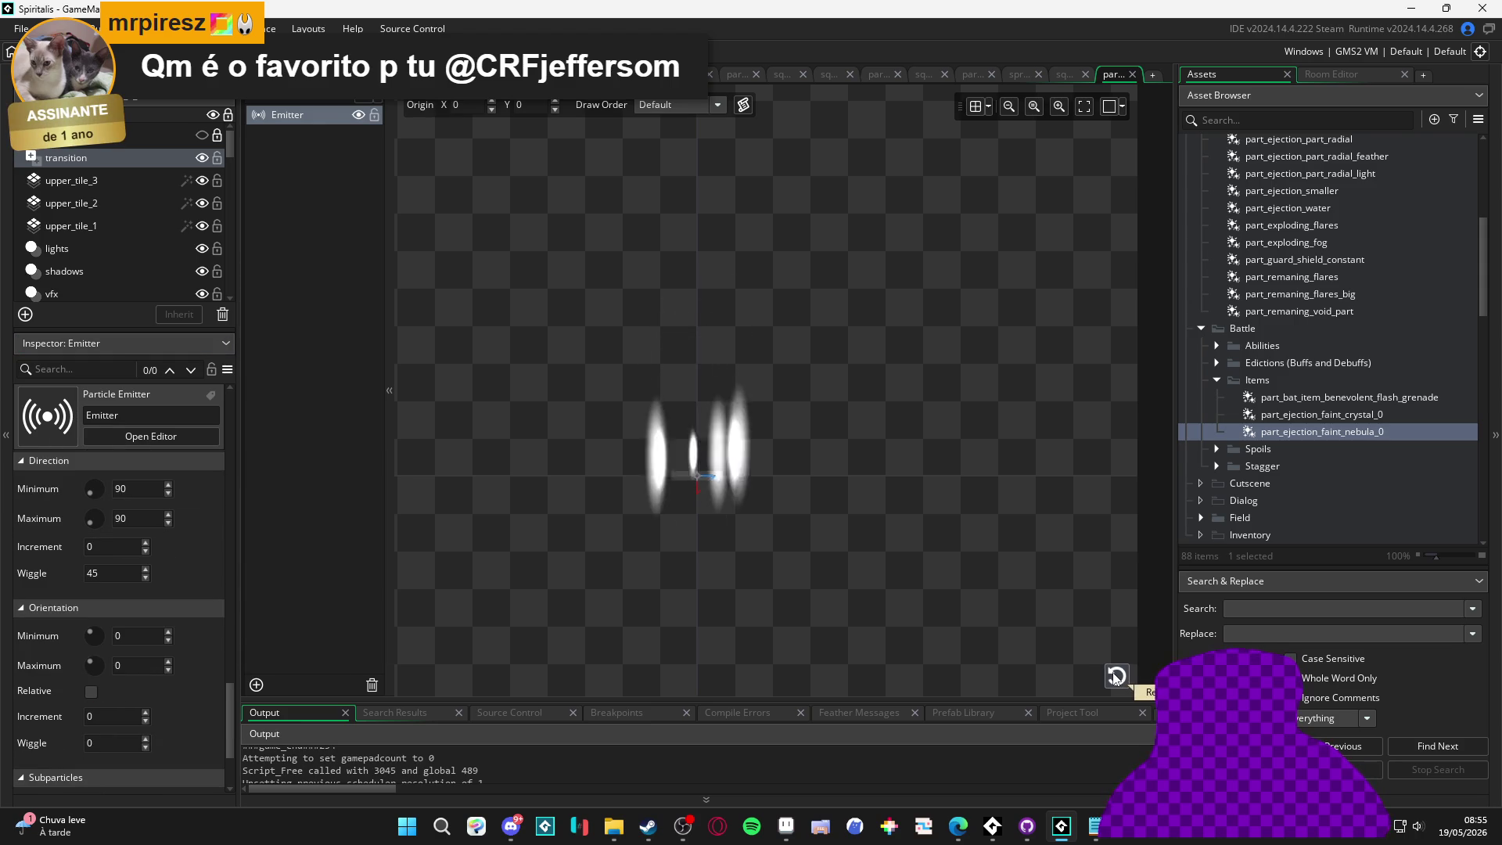
Restart the emitter preview several times to watch the thin rising streaks
scroll(194, 594, up, 10)
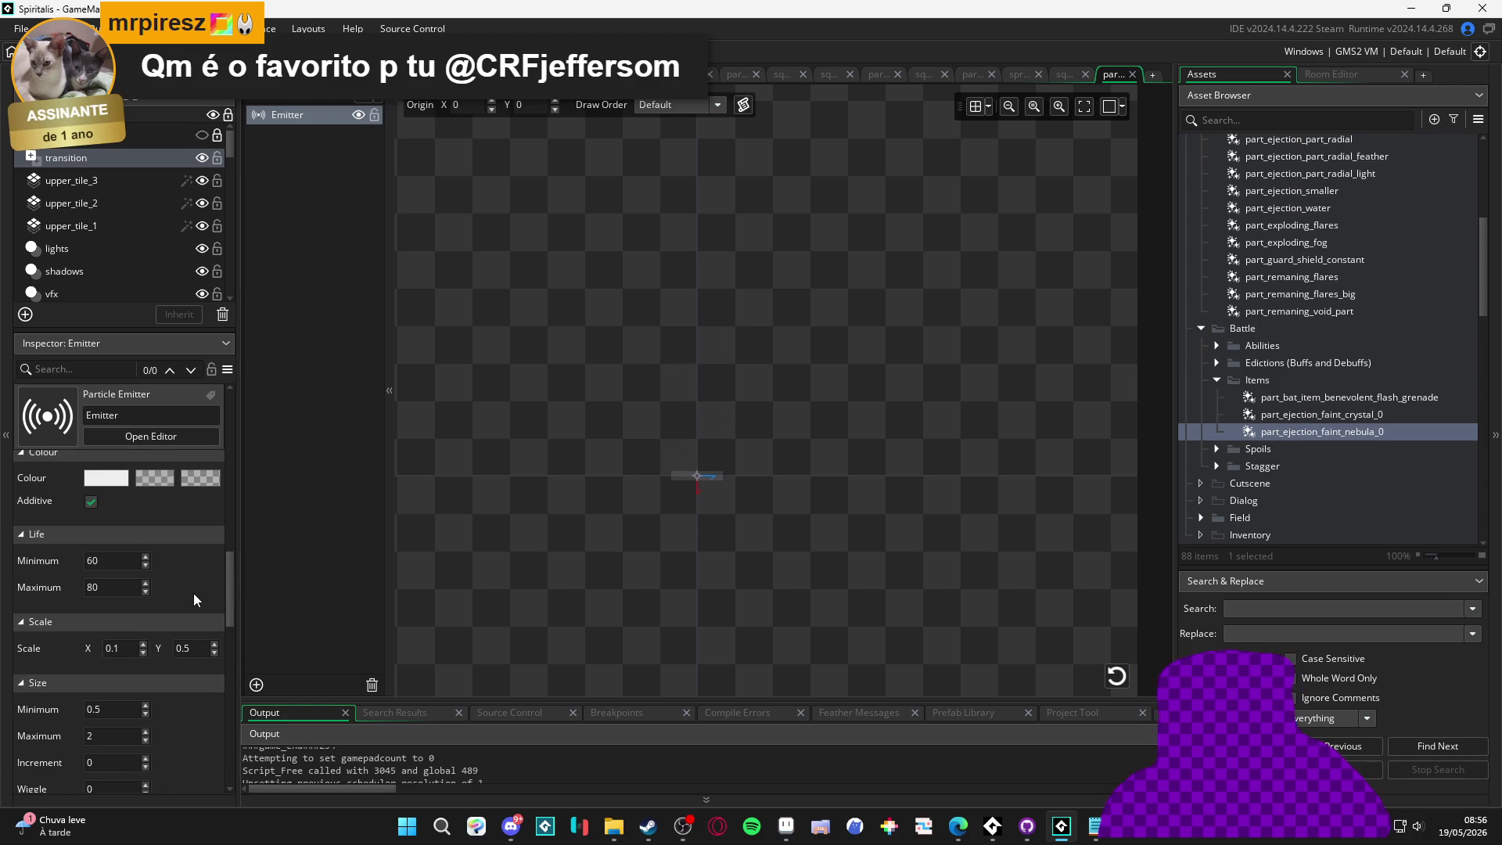
scroll(194, 593, down, 3)
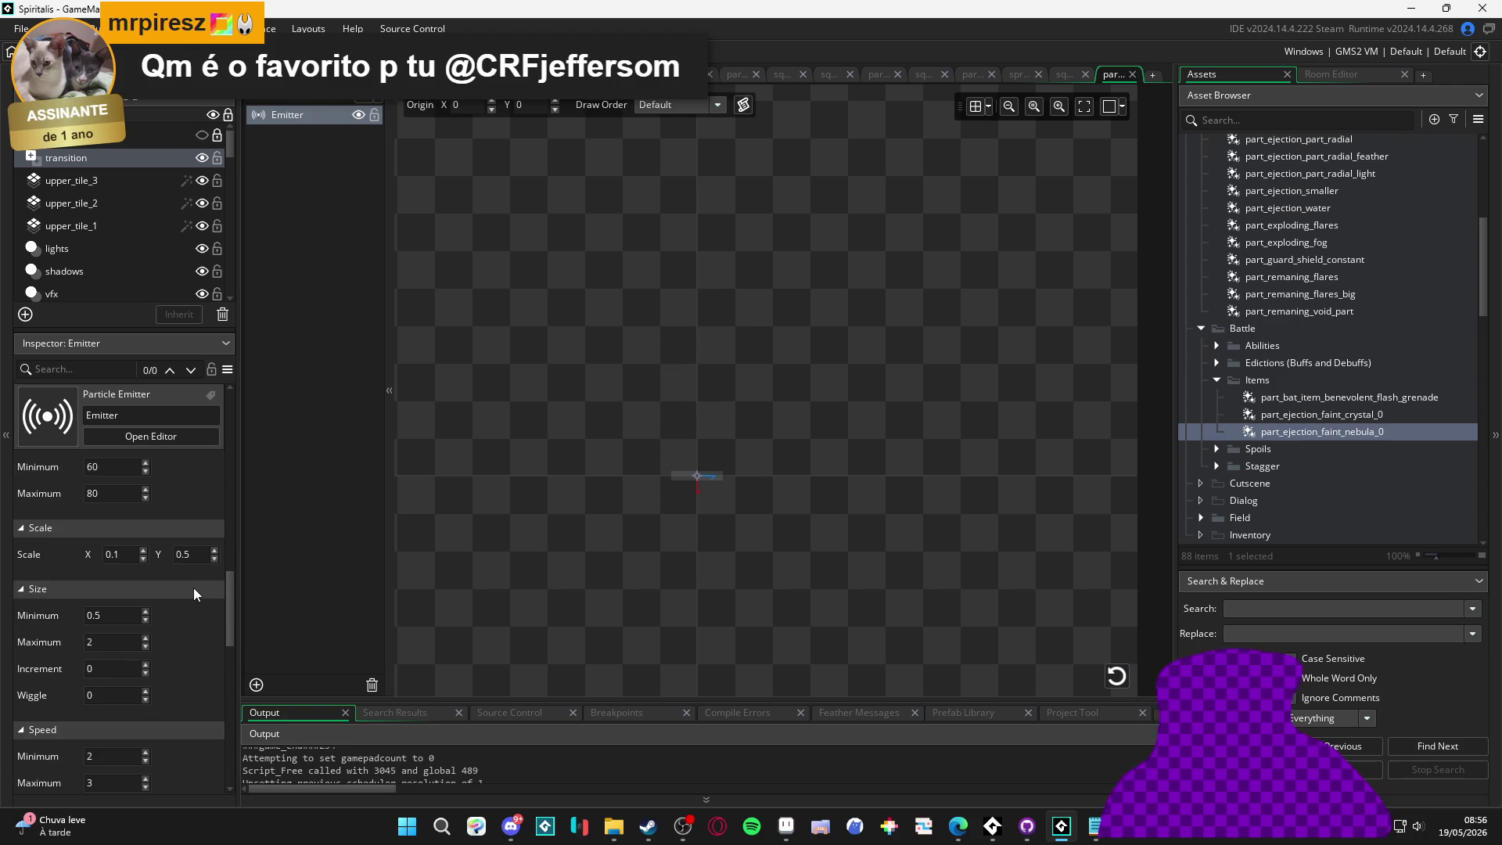
click(1114, 677)
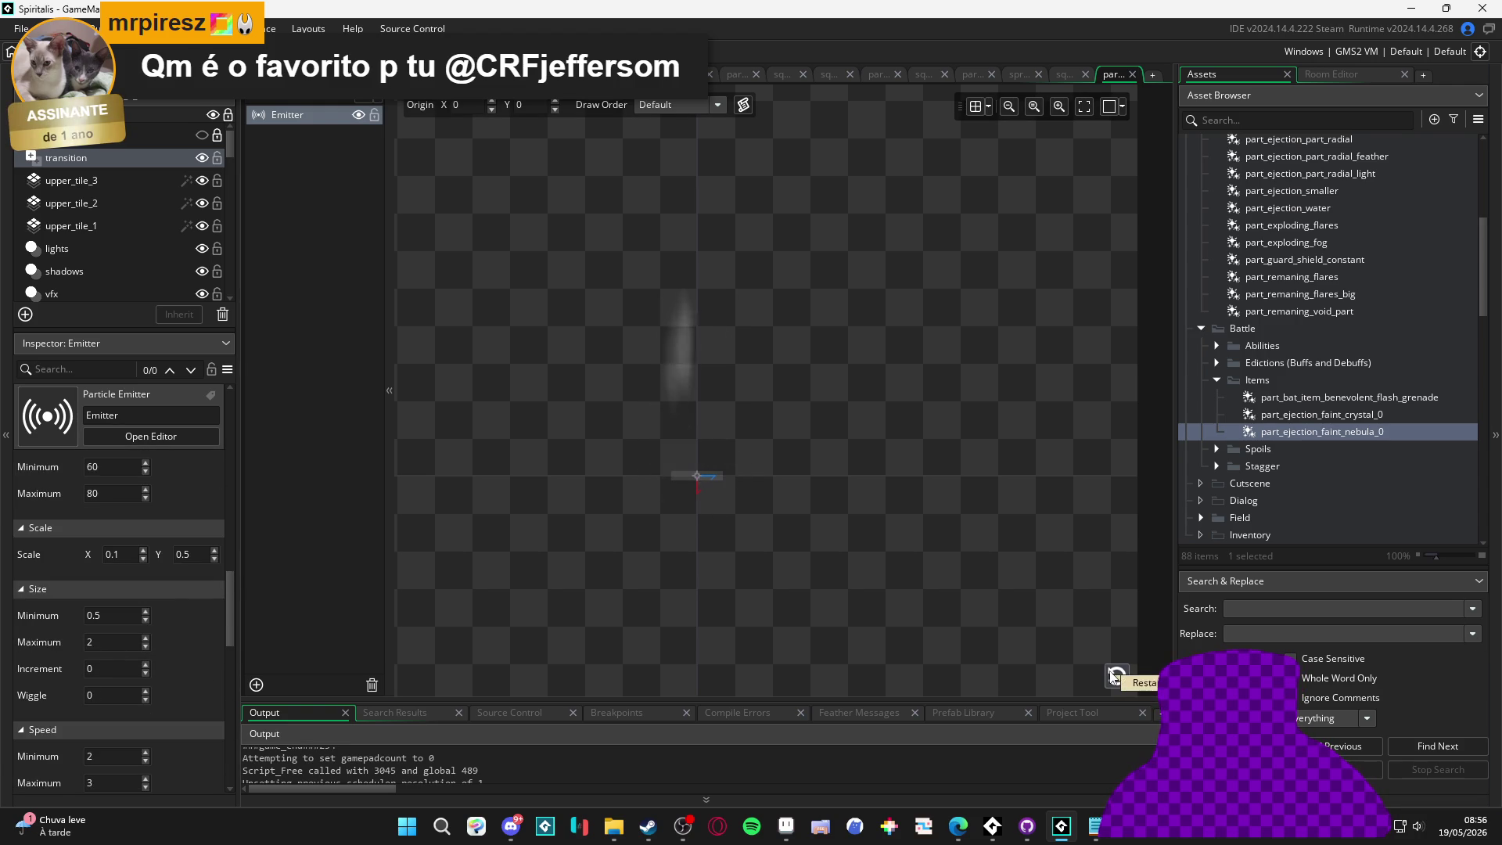
click(1114, 677)
click(1114, 677)
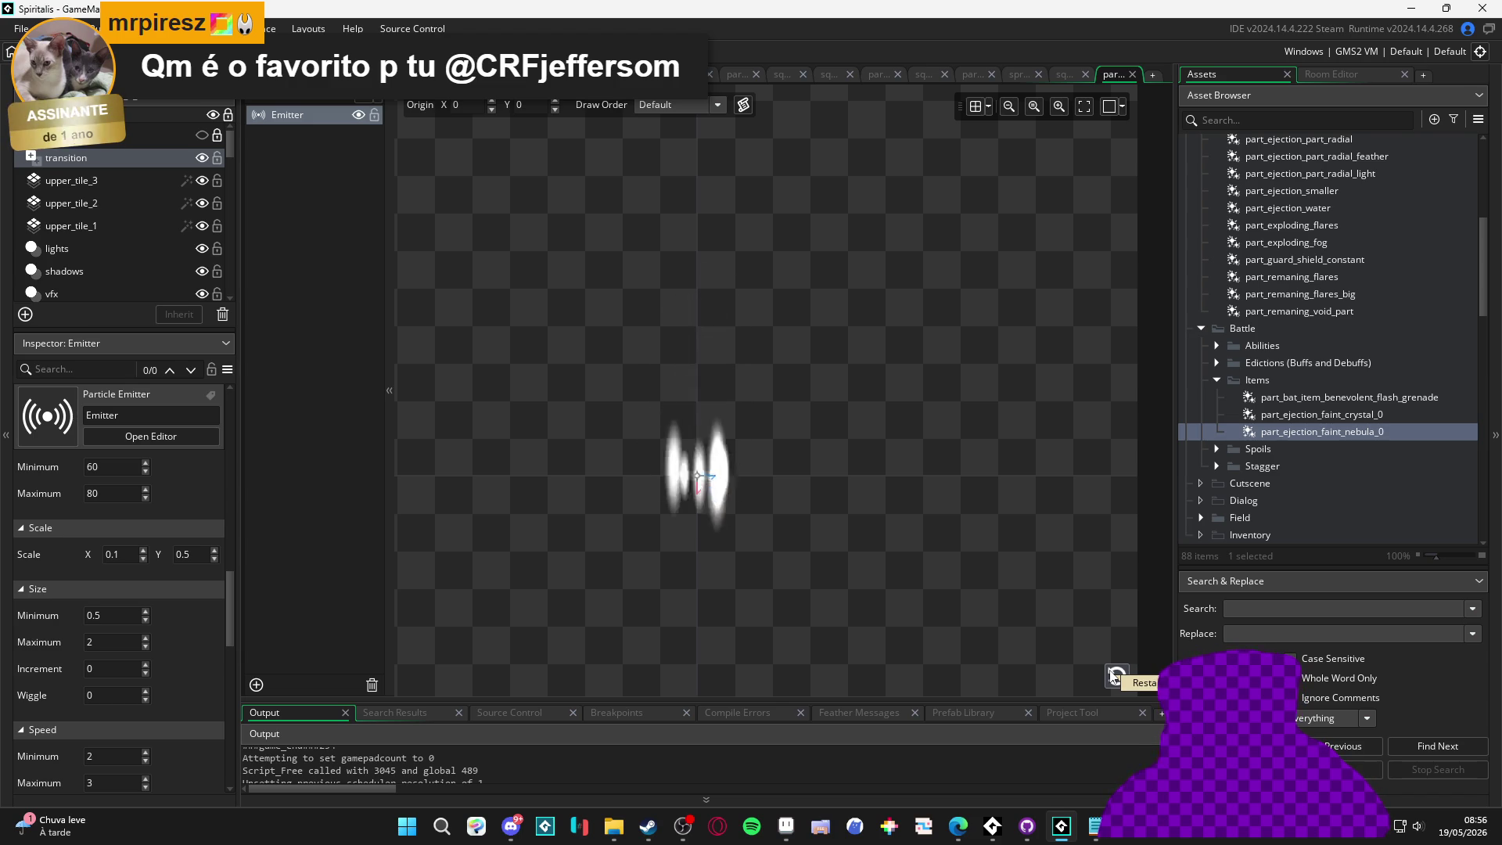
click(1114, 677)
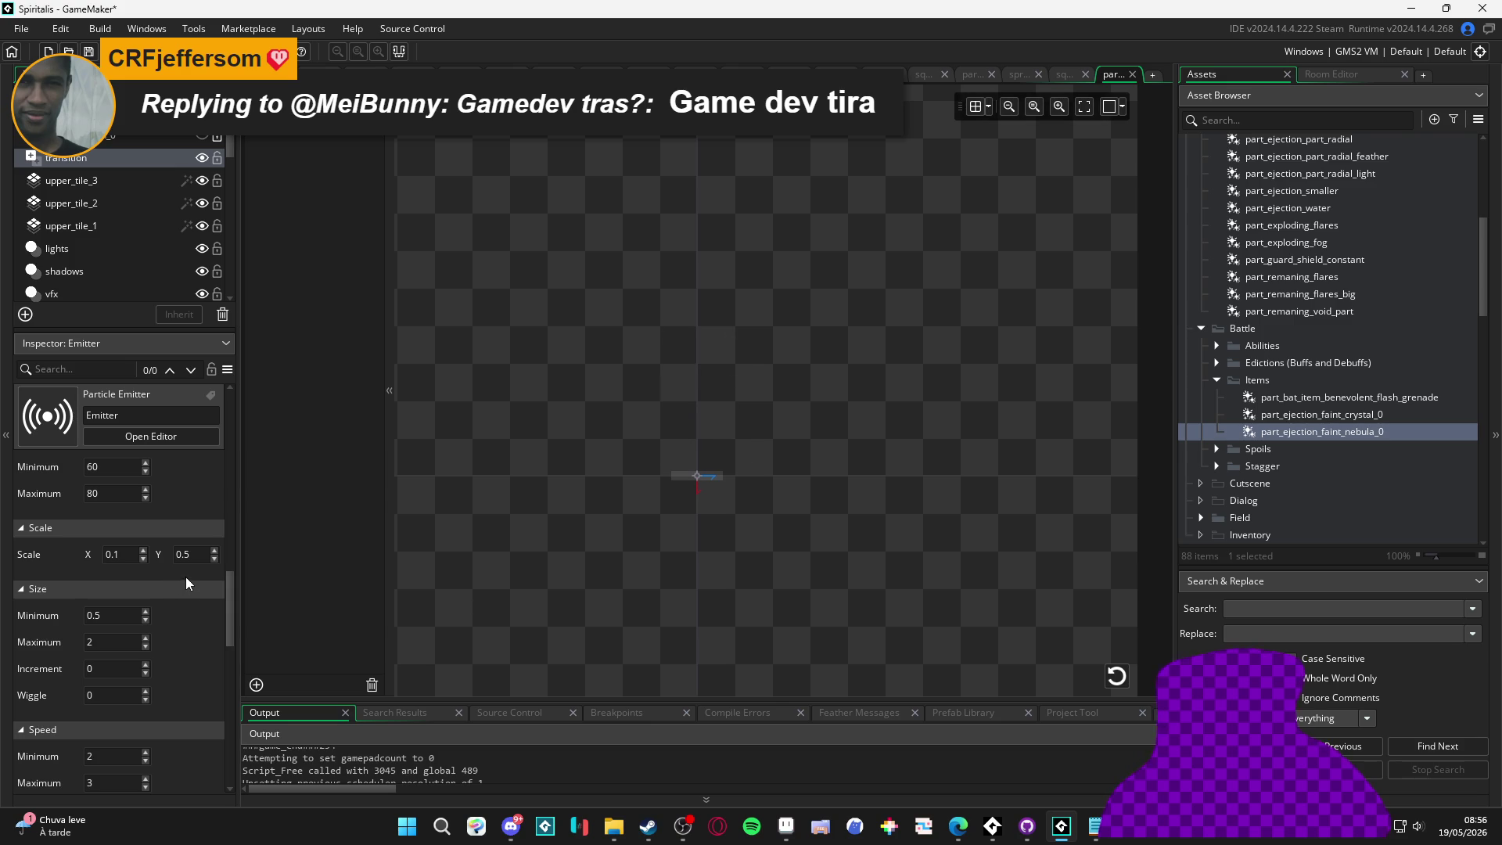
click(1117, 676)
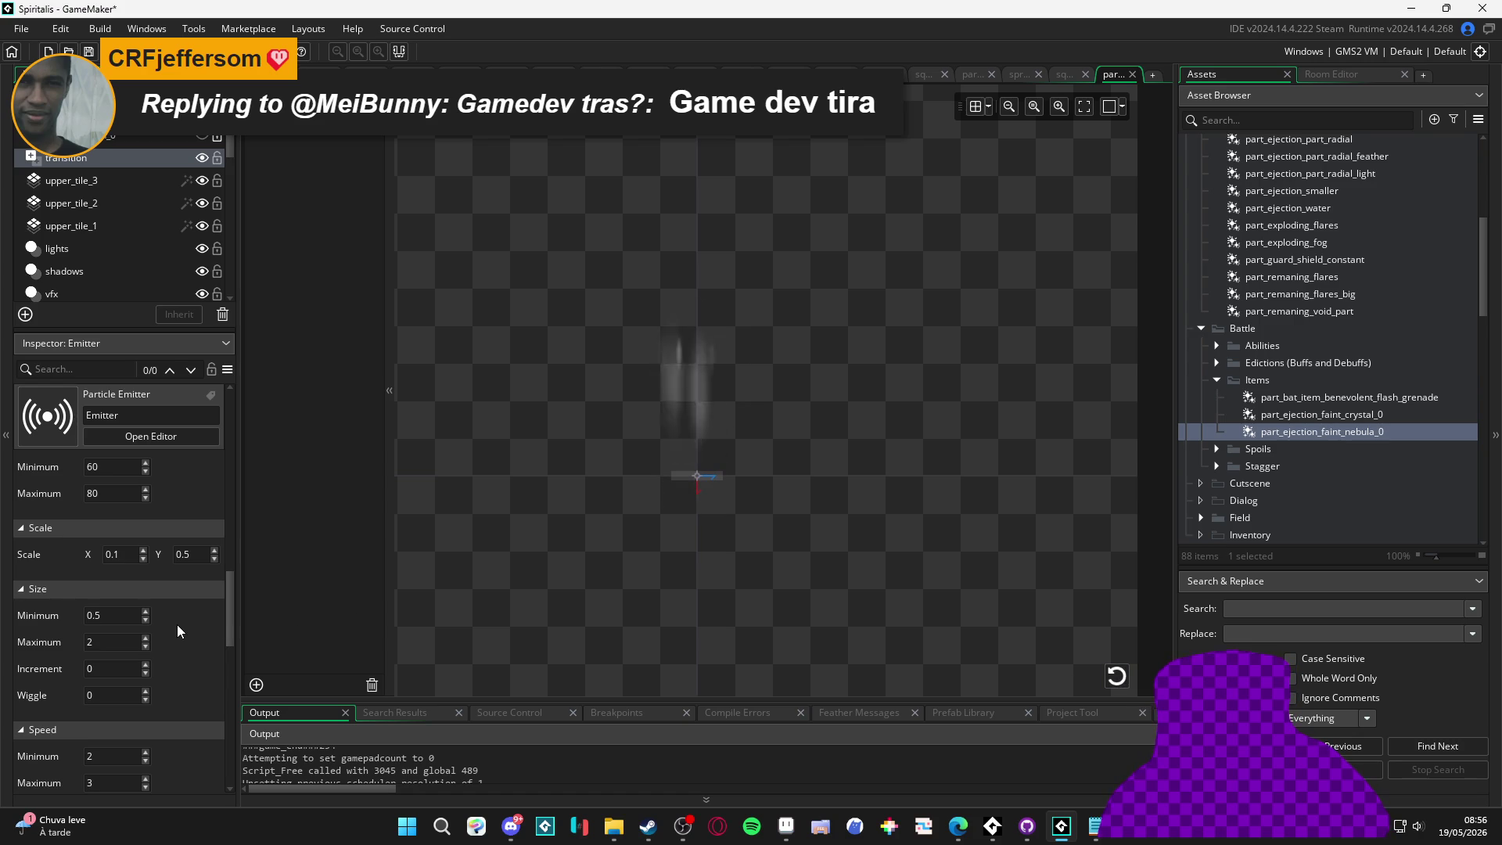
scroll(180, 667, down, 3)
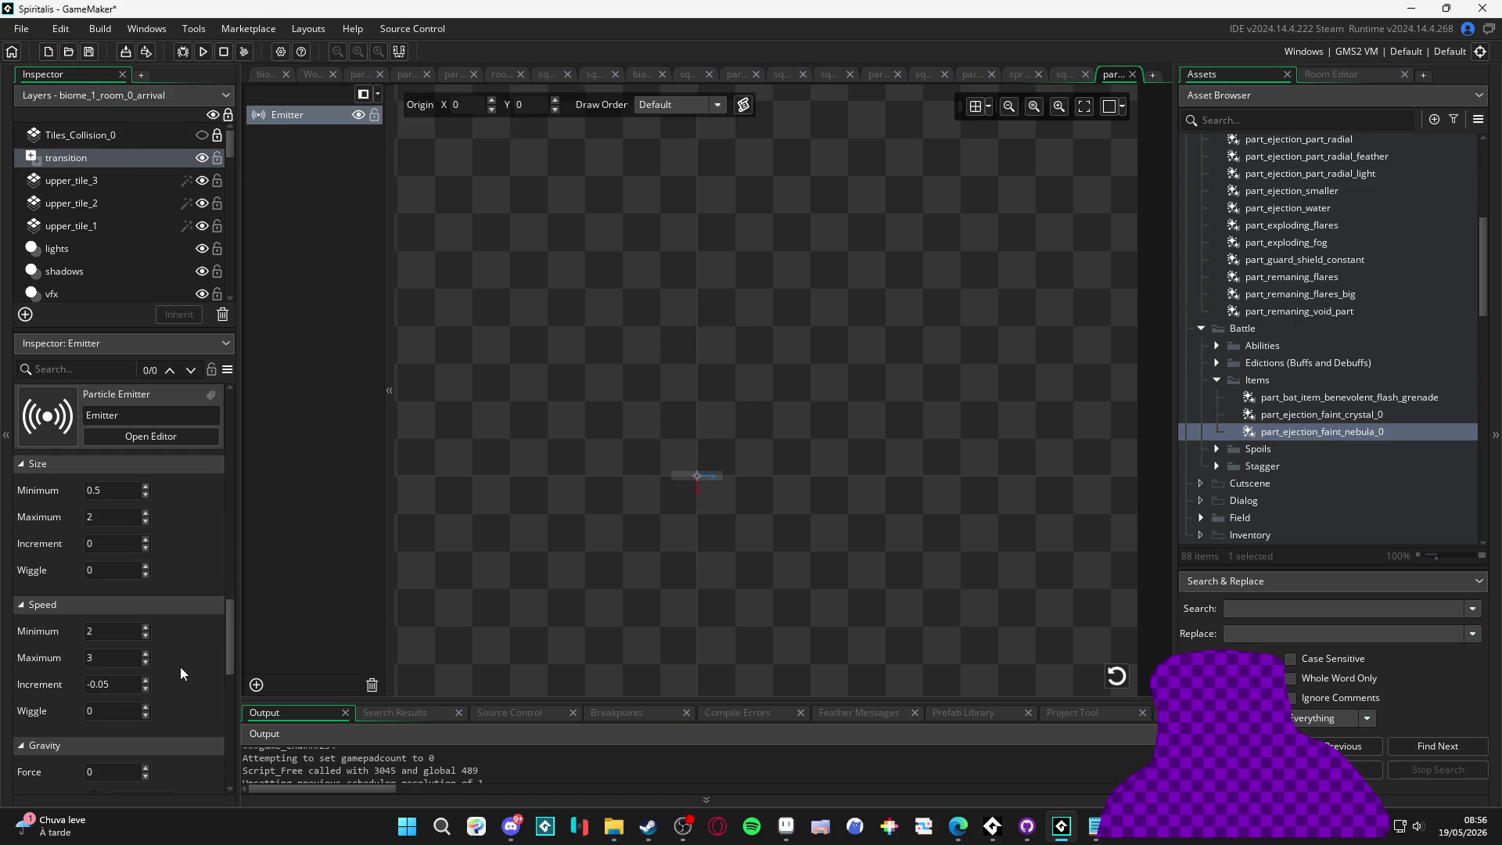
Set the nebula emitter's minimum speed to 1 and replay the burst preview
click(88, 631)
text(1)
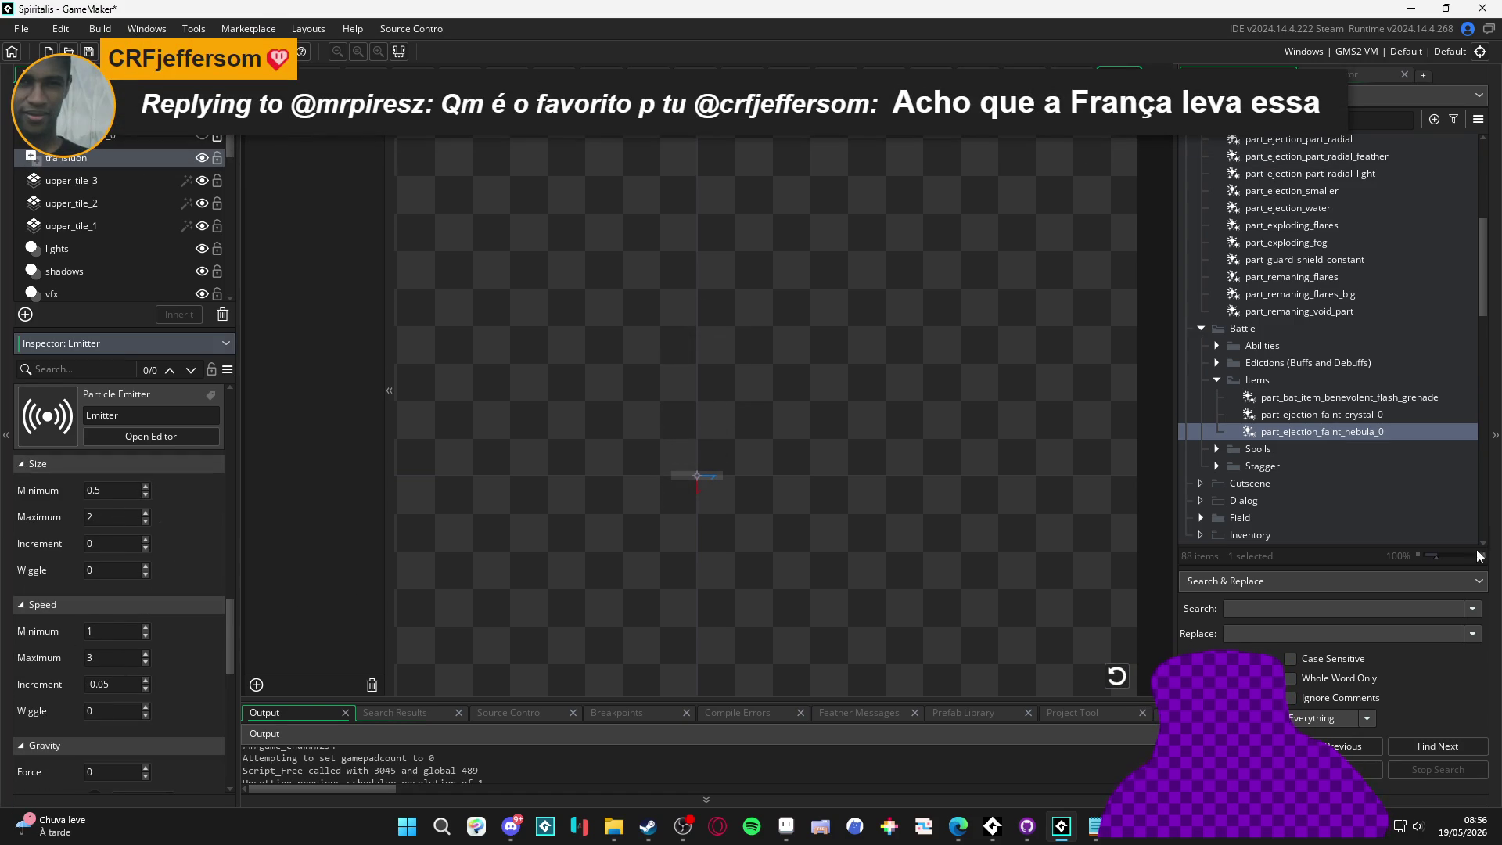
click(1115, 678)
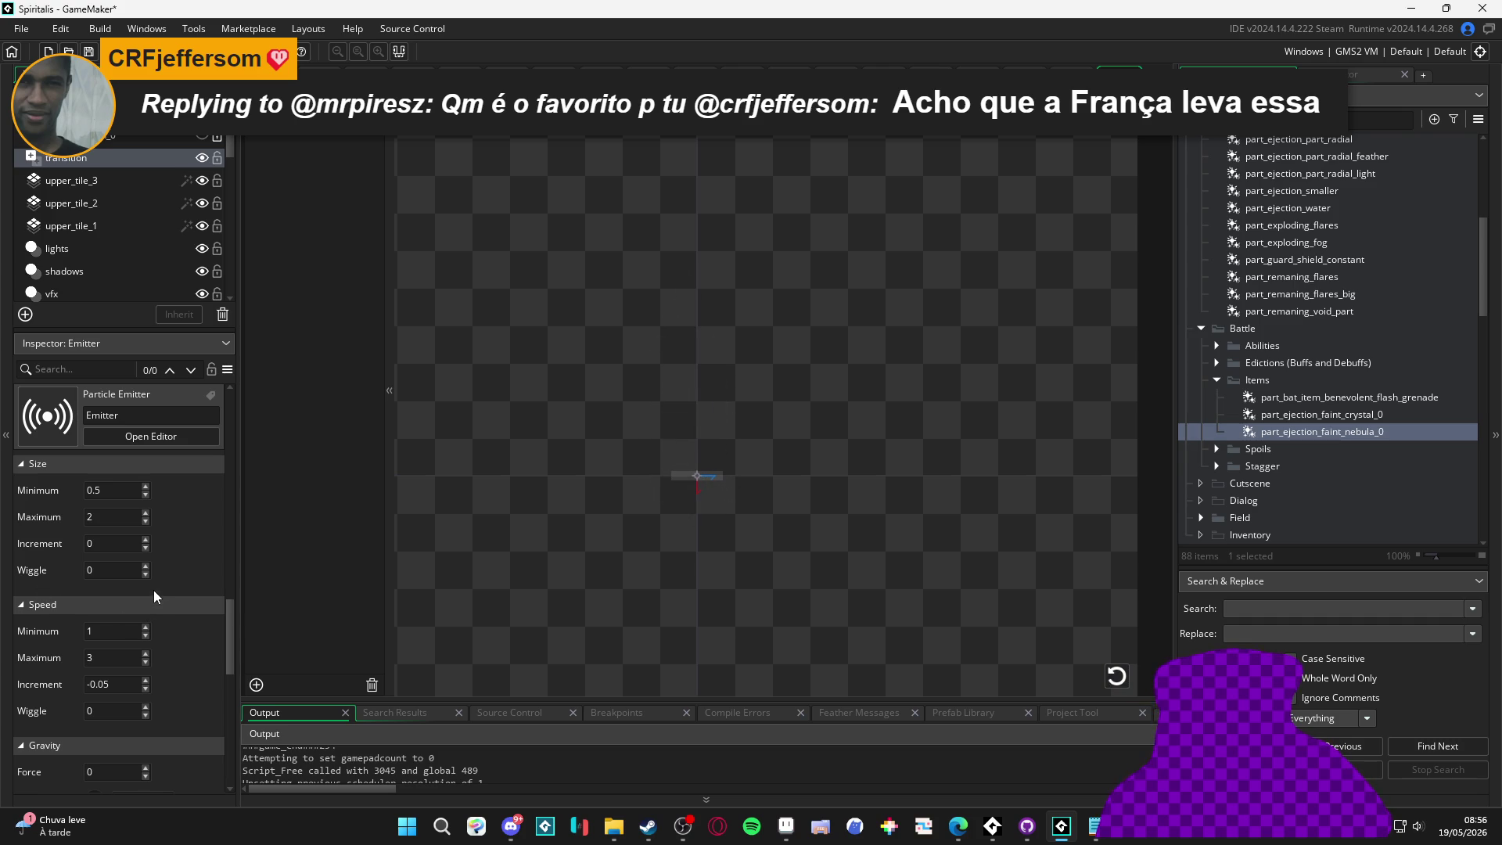
click(1116, 676)
click(1117, 685)
scroll(186, 623, down, 5)
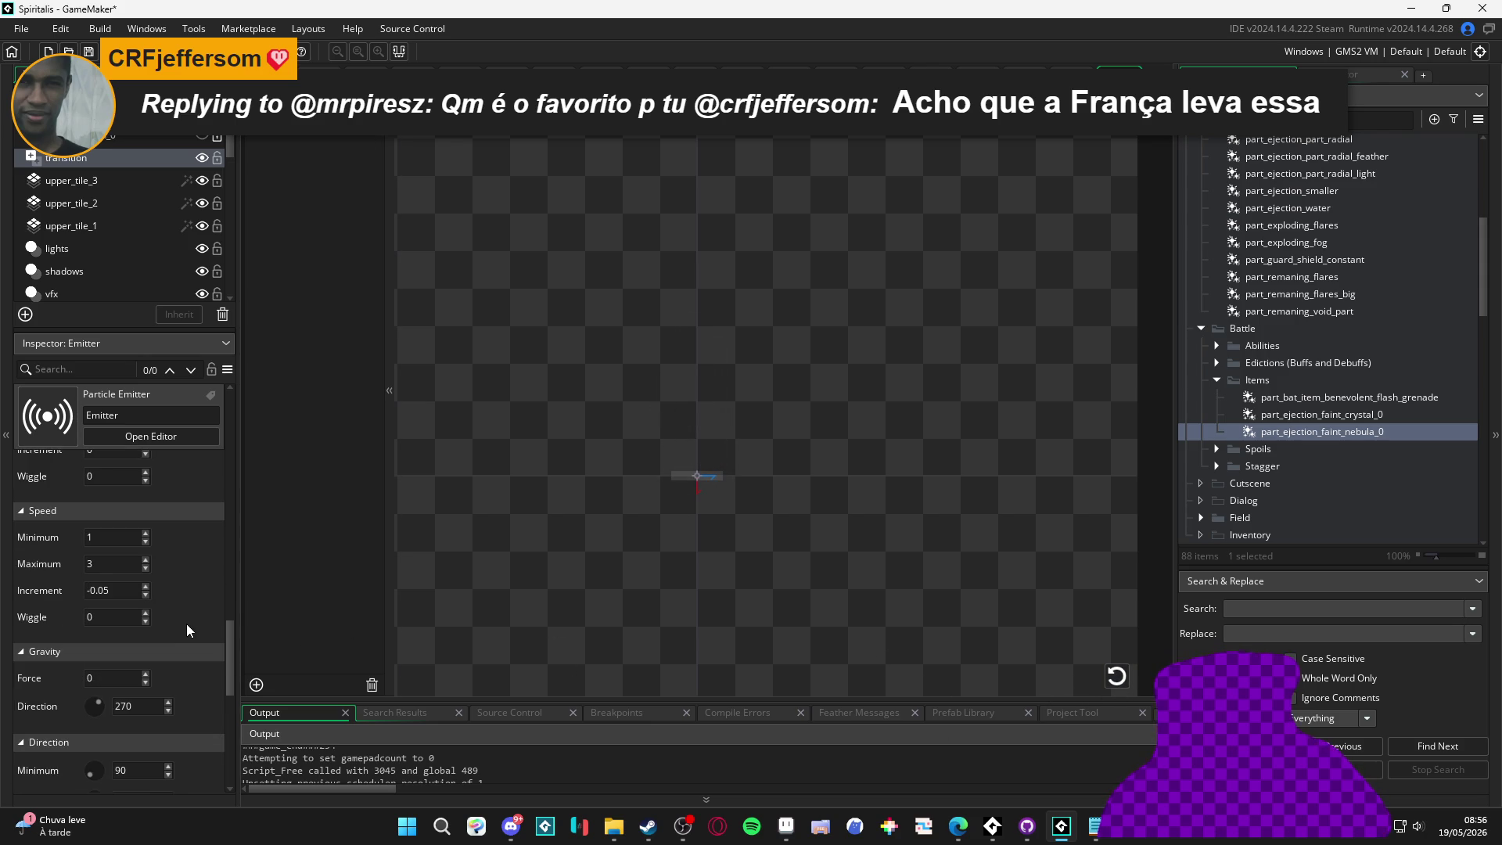
scroll(180, 635, down, 1)
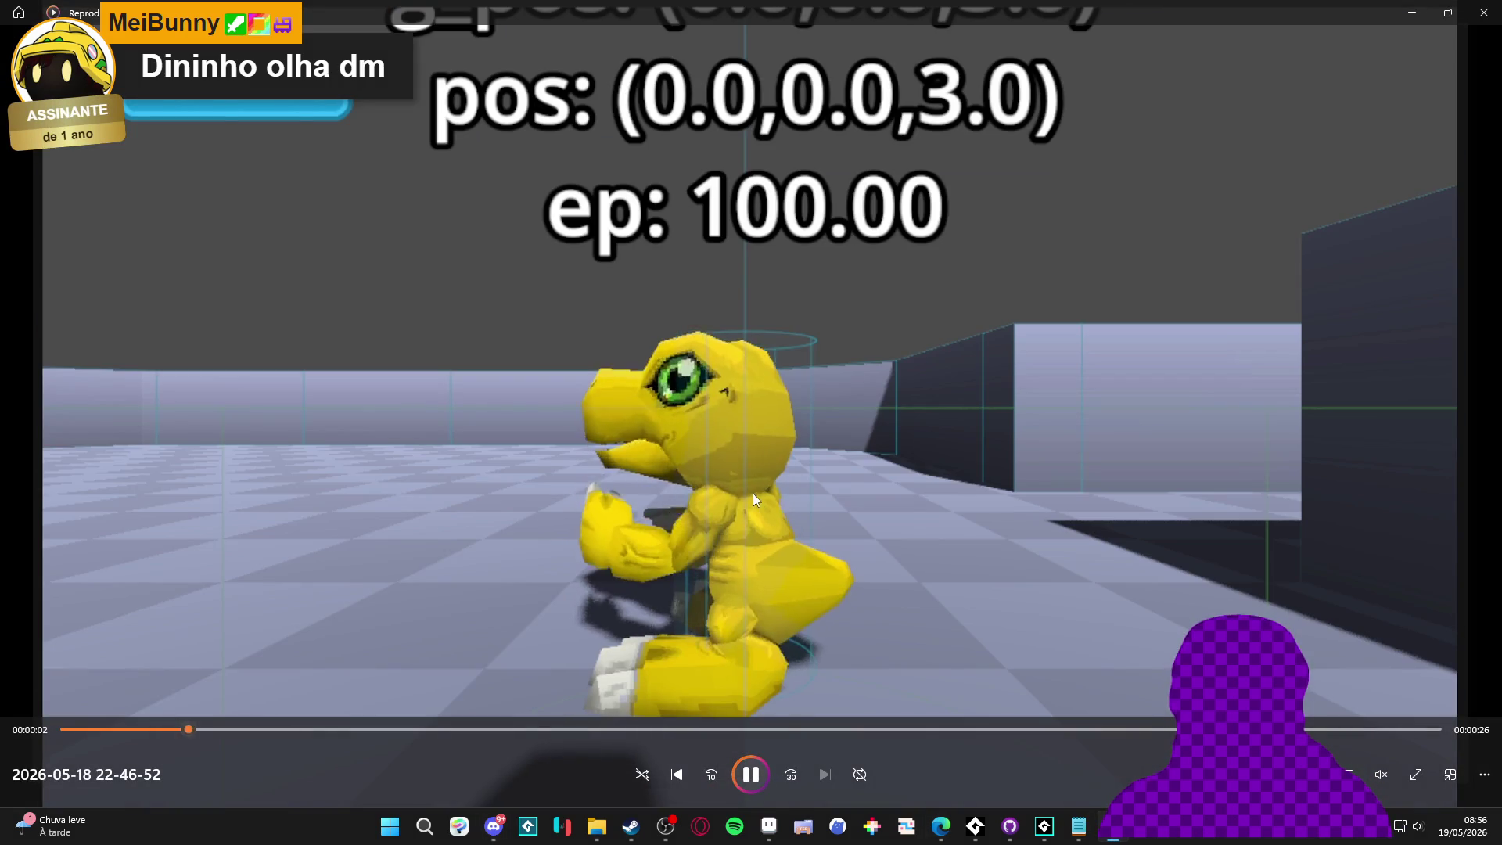
Pause and resume the gameplay test clip, then close Media Player to return to GameMaker
click(741, 781)
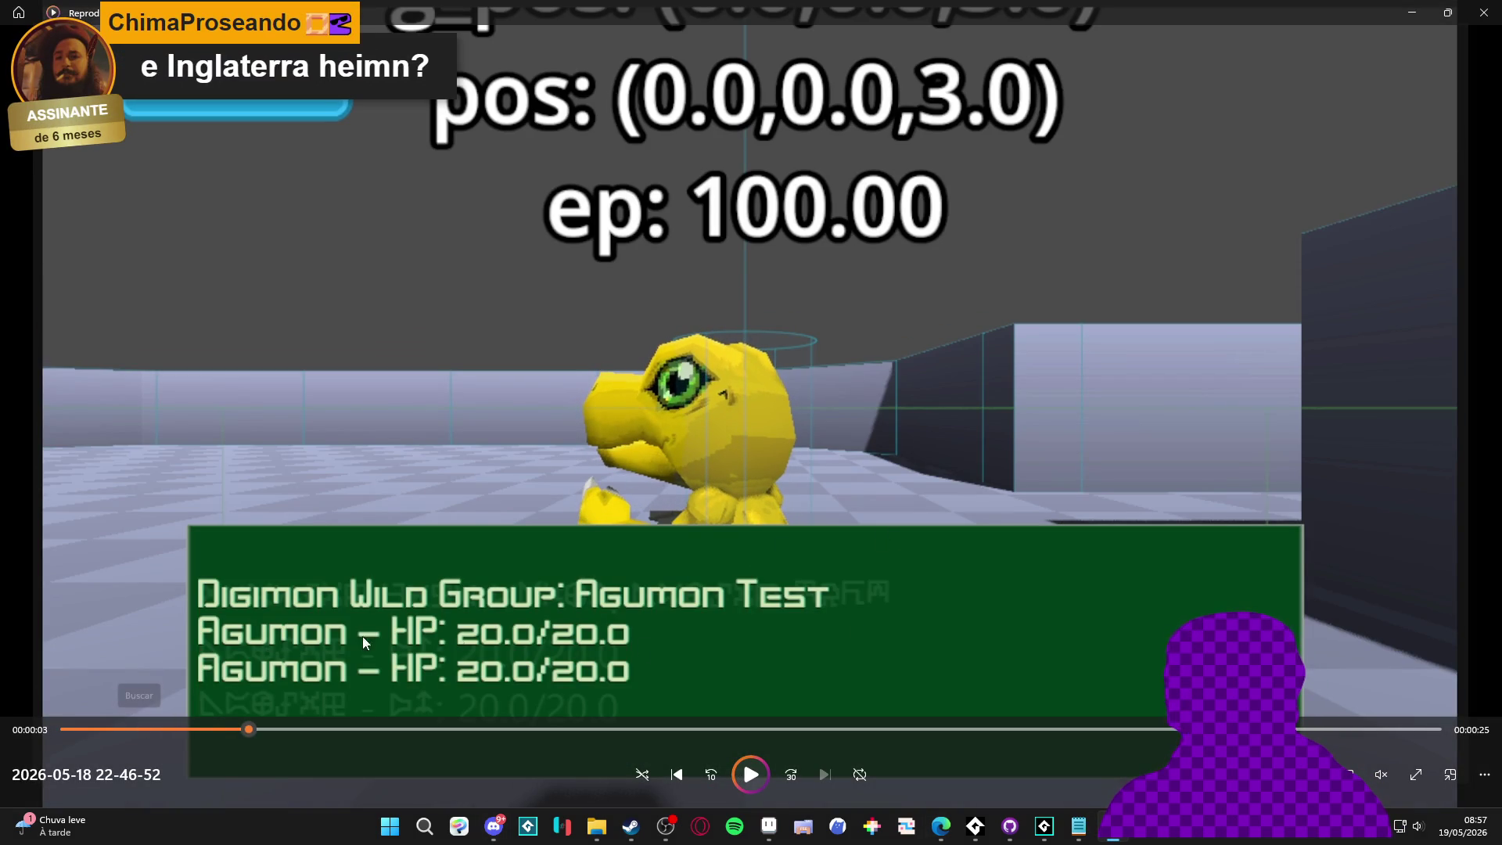
click(759, 782)
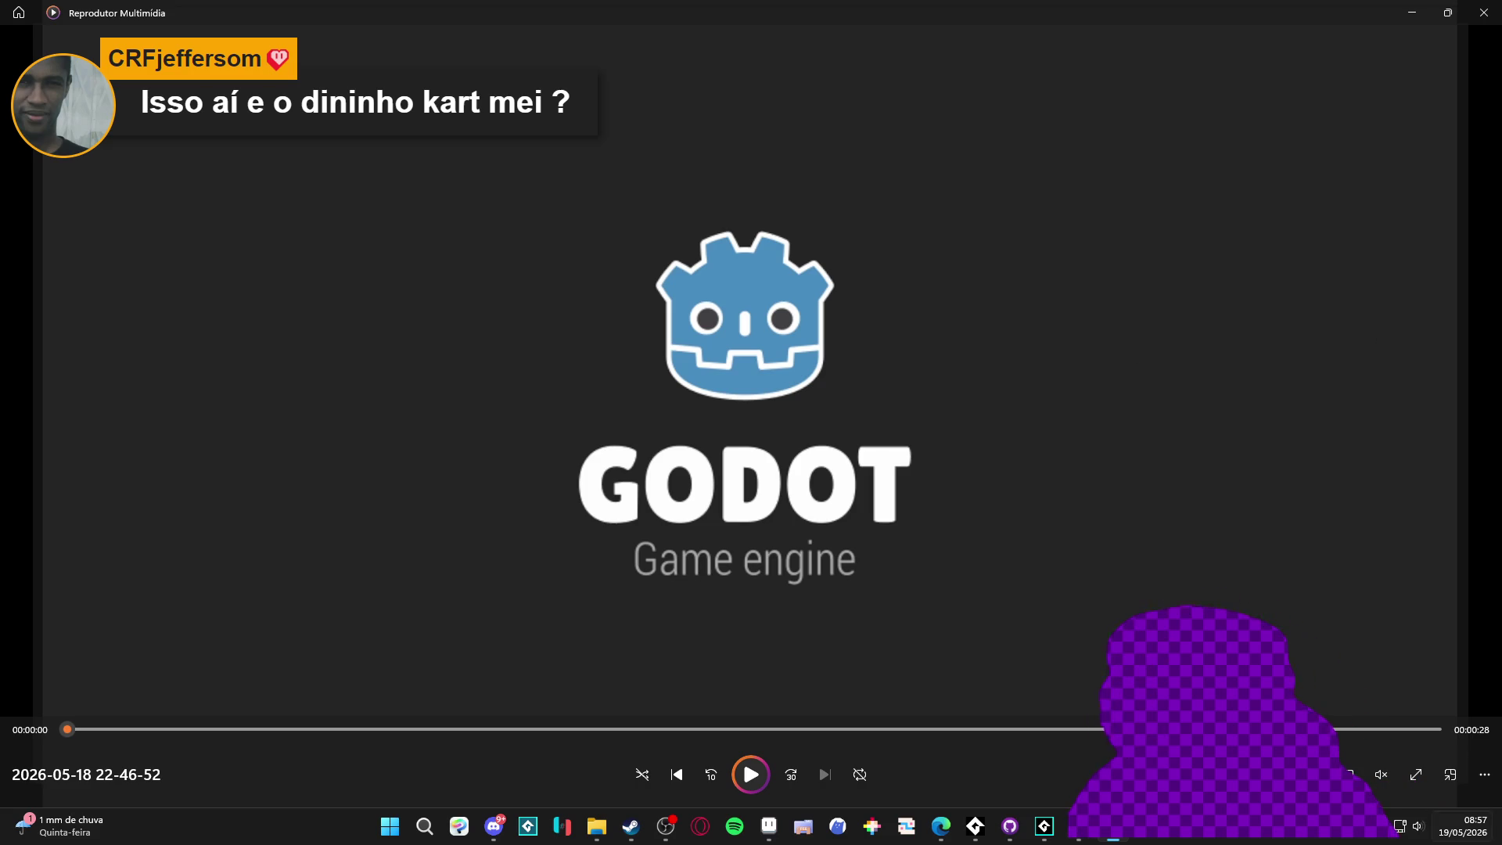
click(1484, 12)
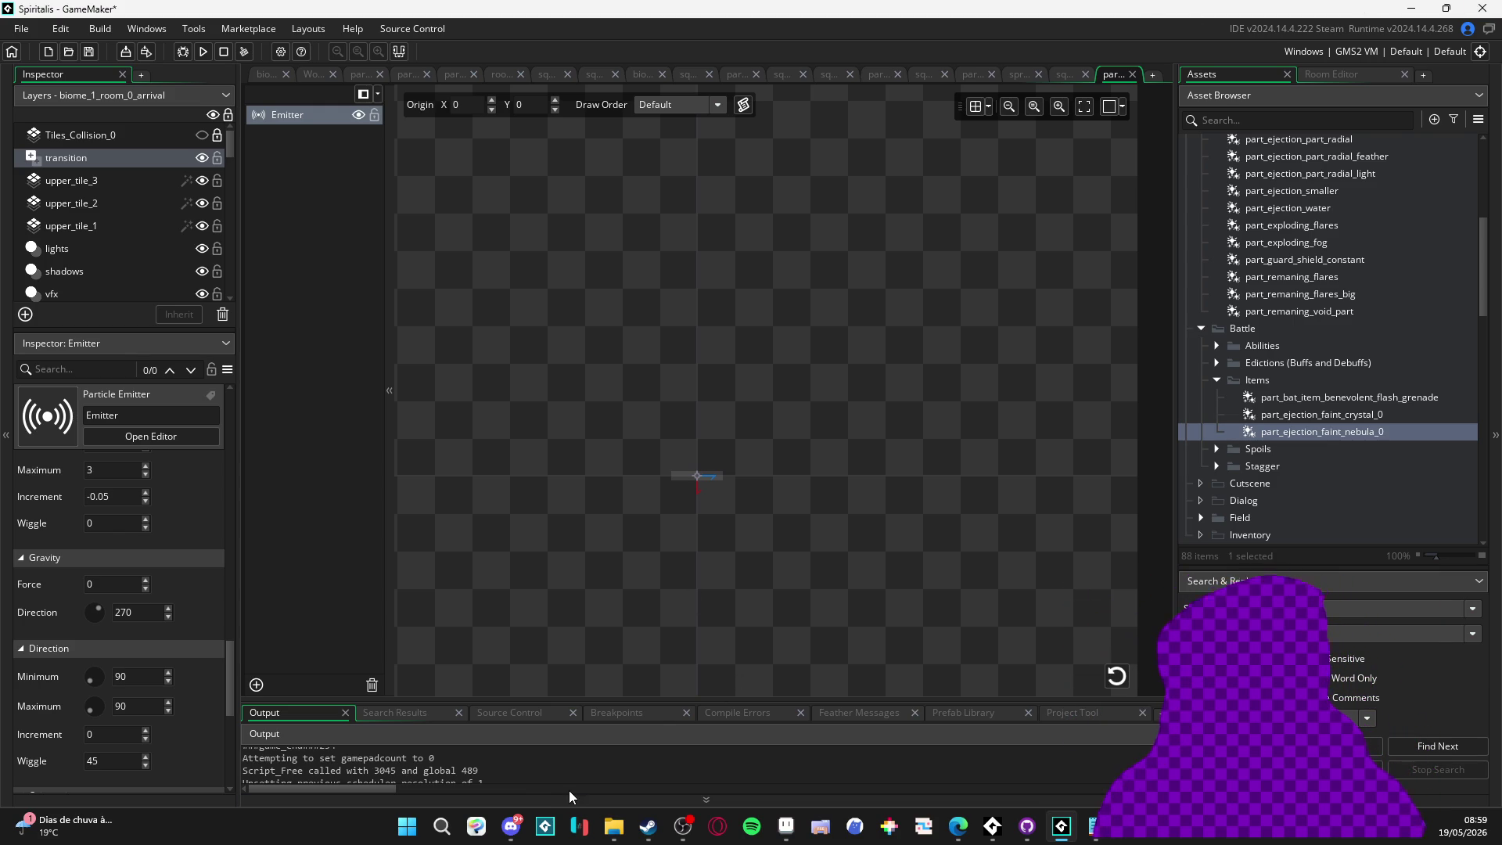
click(1115, 677)
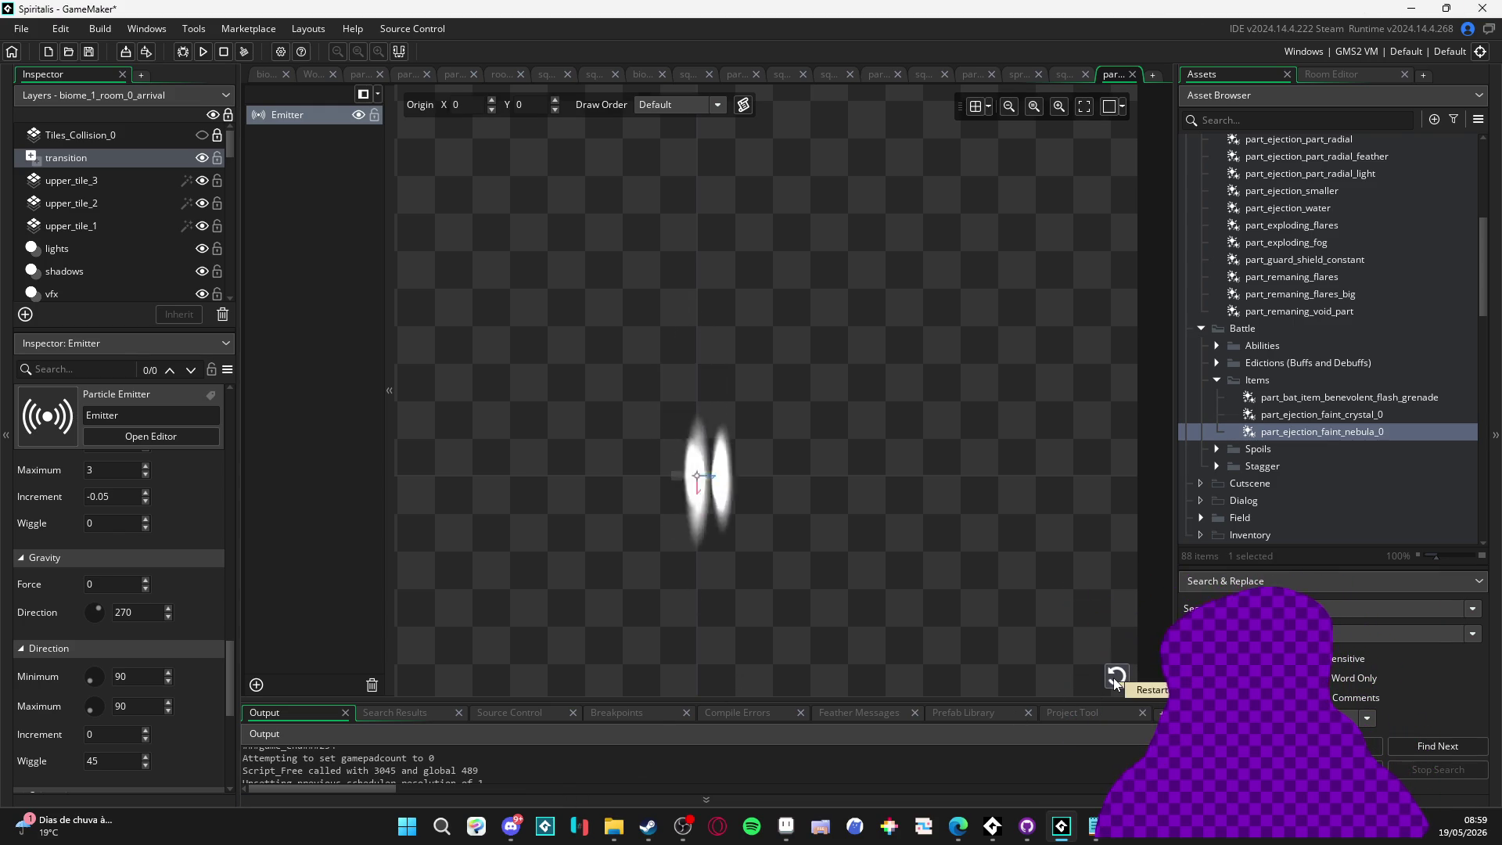
click(1115, 678)
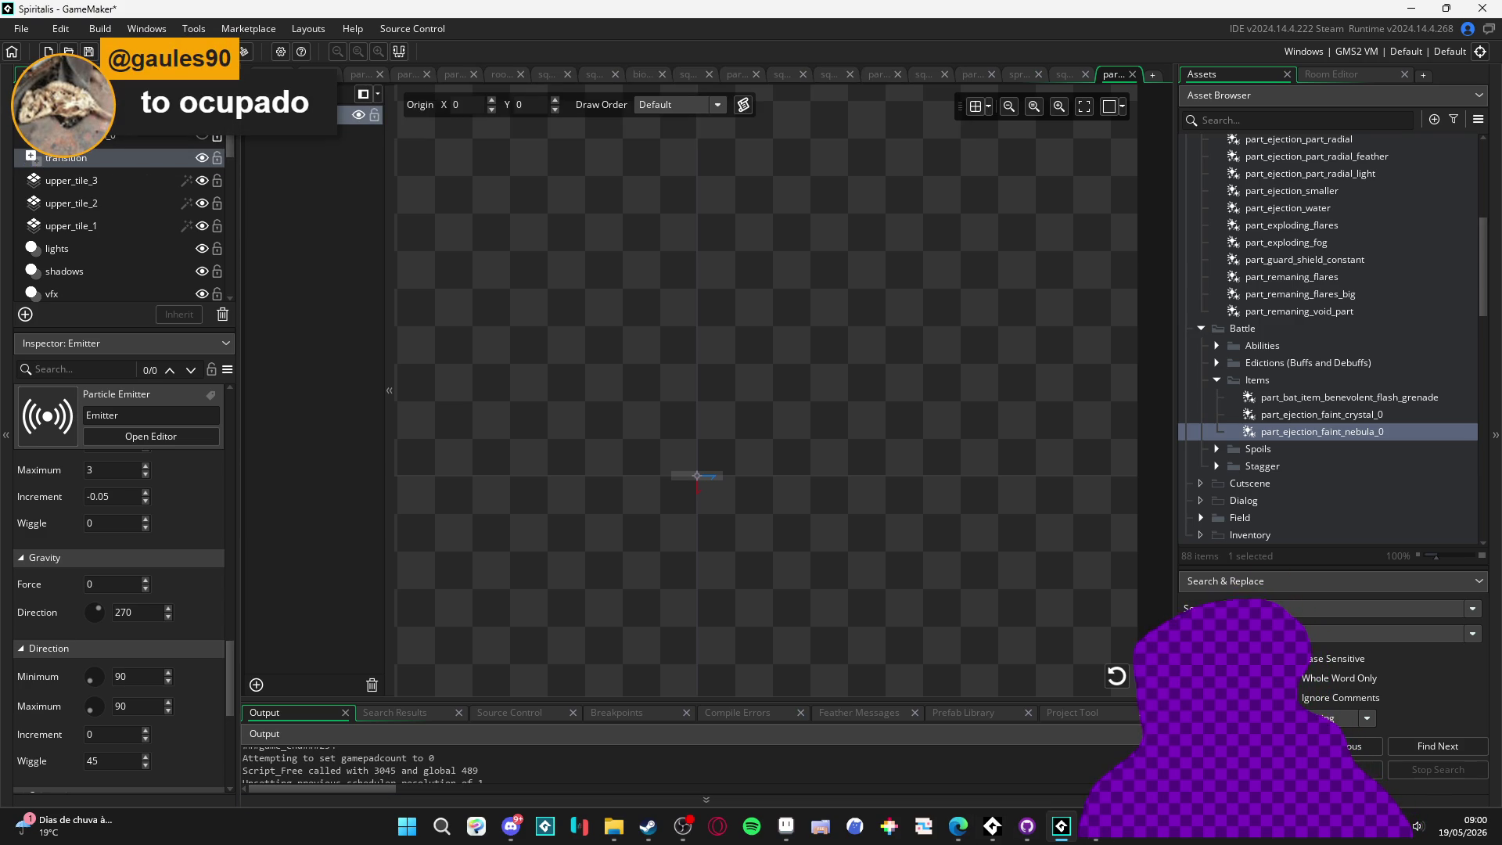
click(1120, 681)
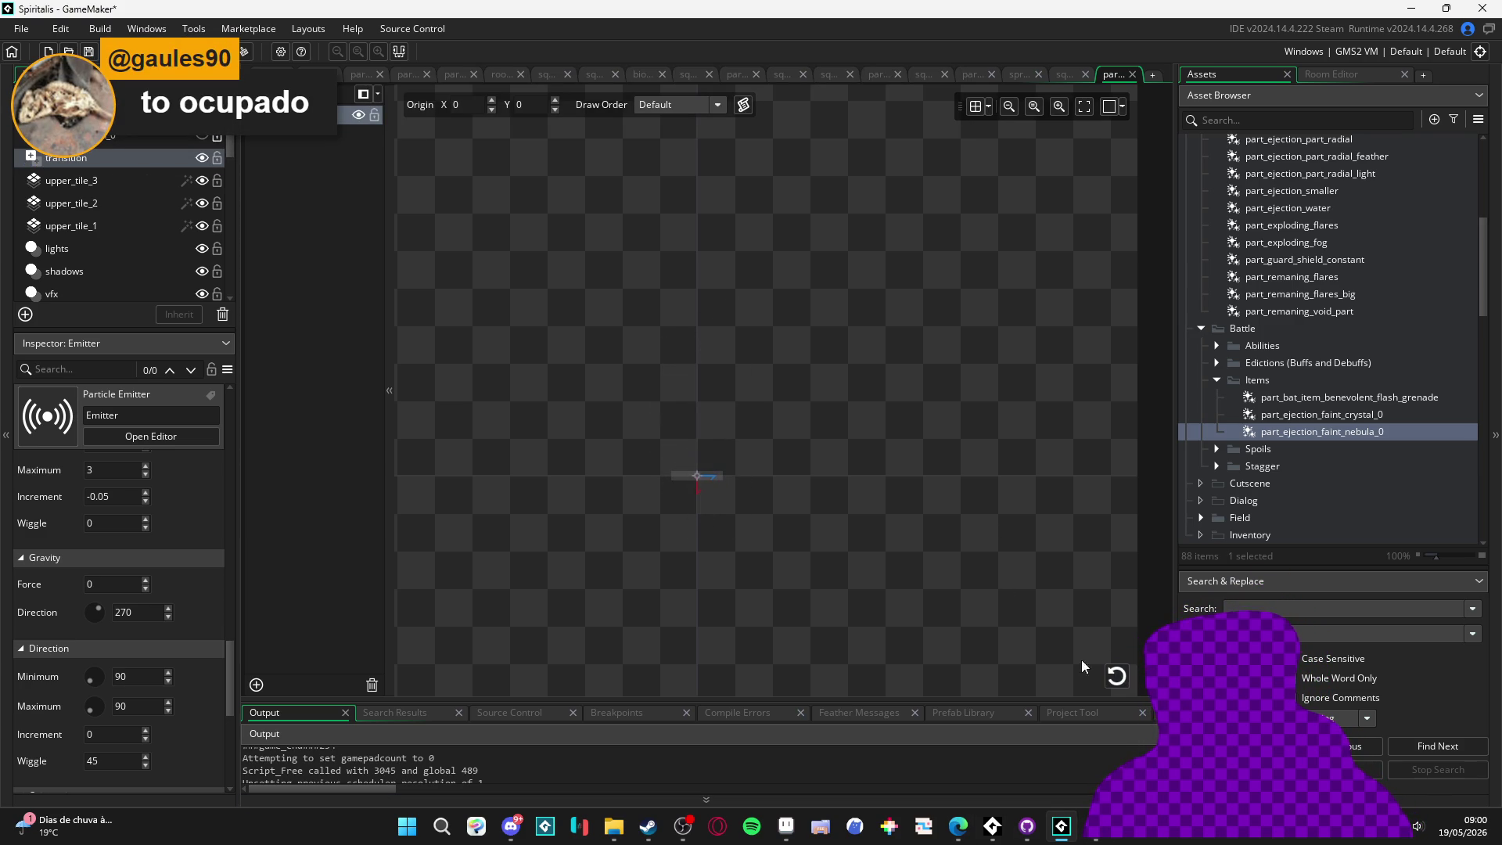
click(1124, 677)
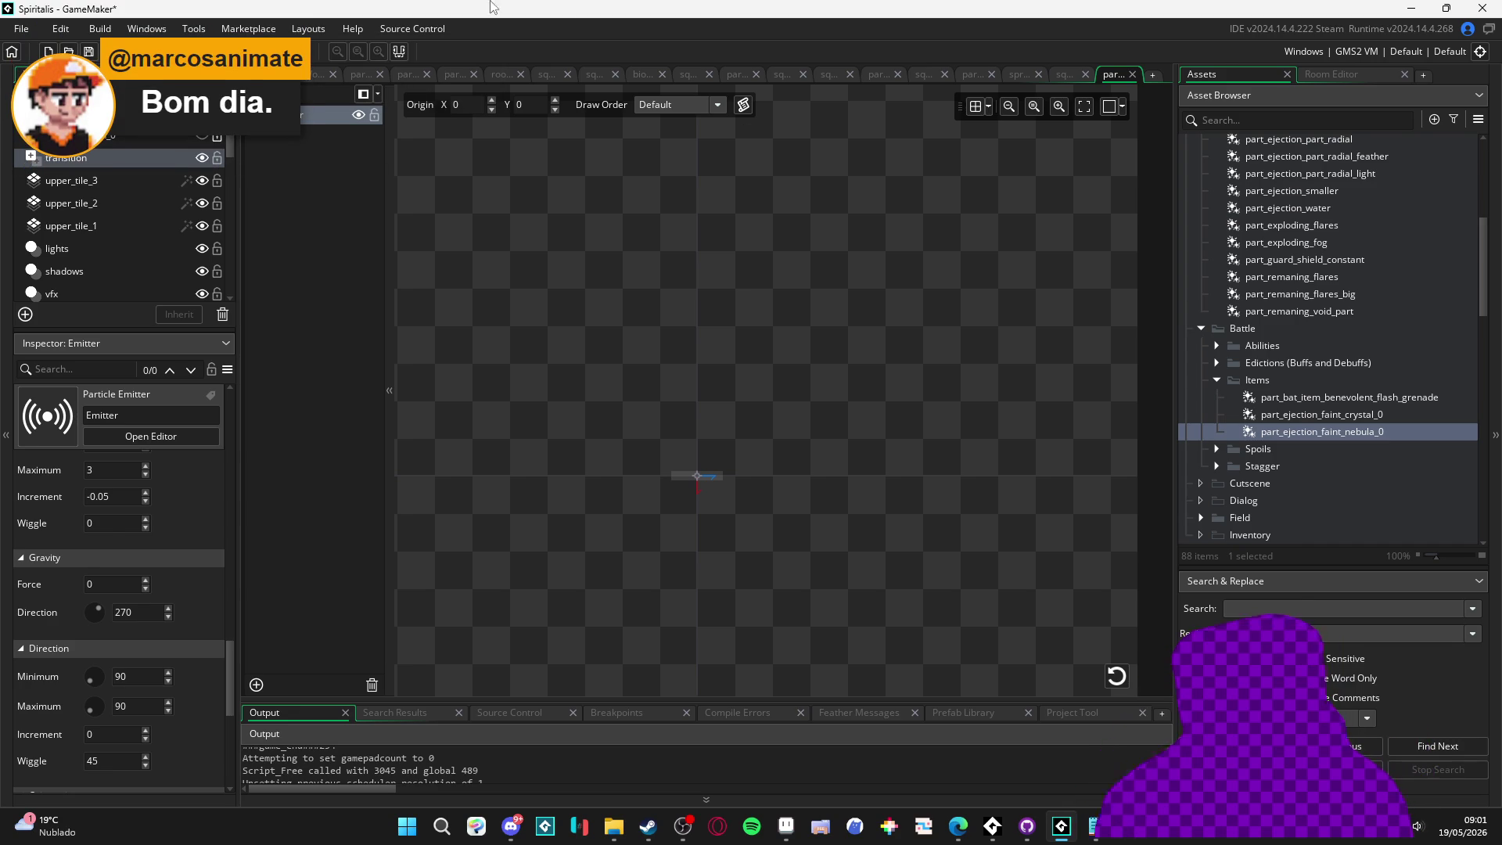
click(681, 823)
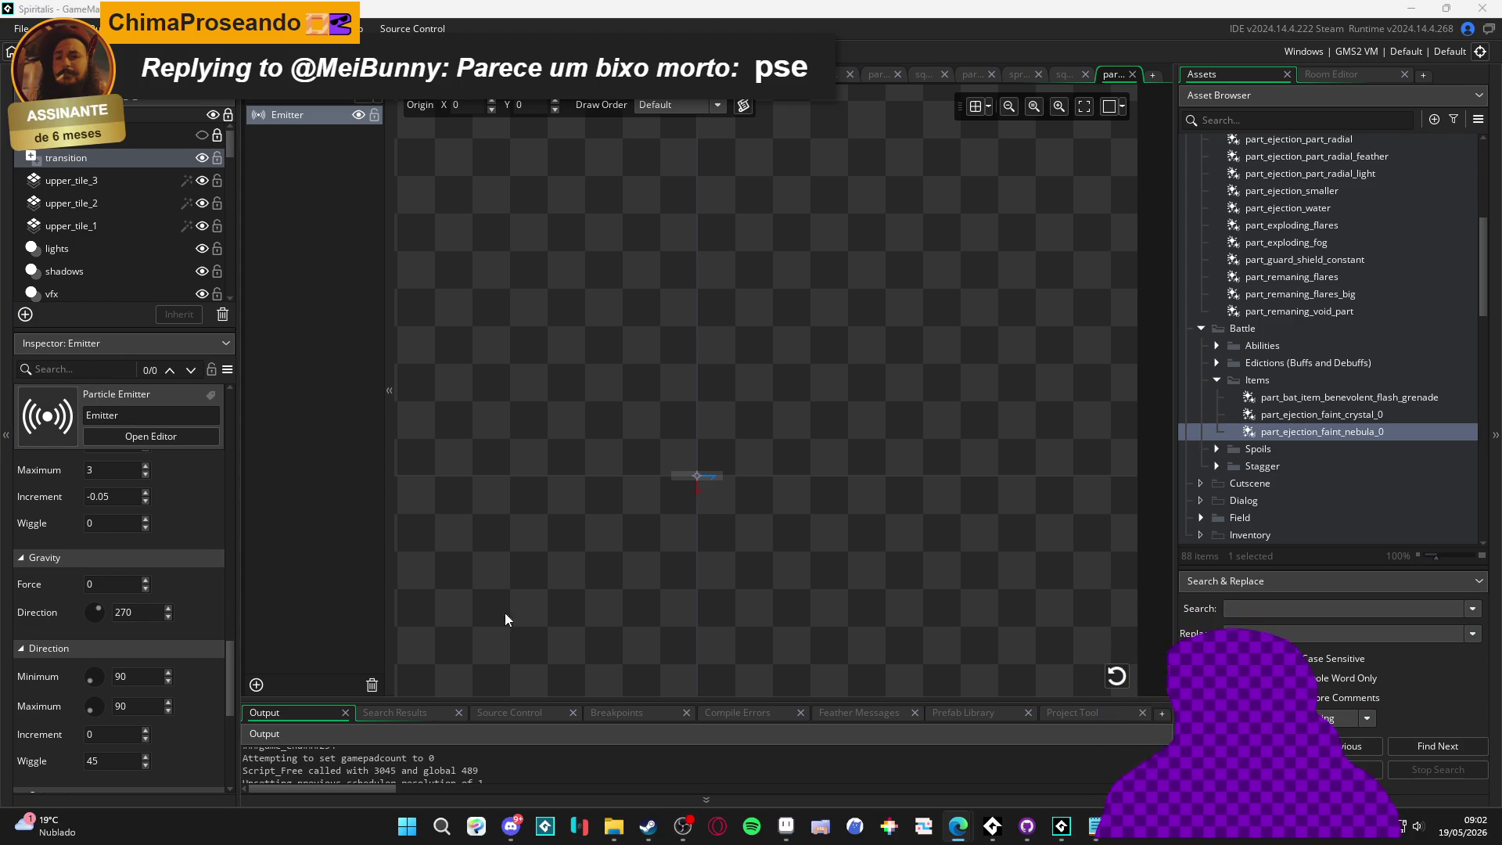
Replay the part_ejection_faint_nebula_0 burst several times while reviewing its Emitter settings
click(1116, 676)
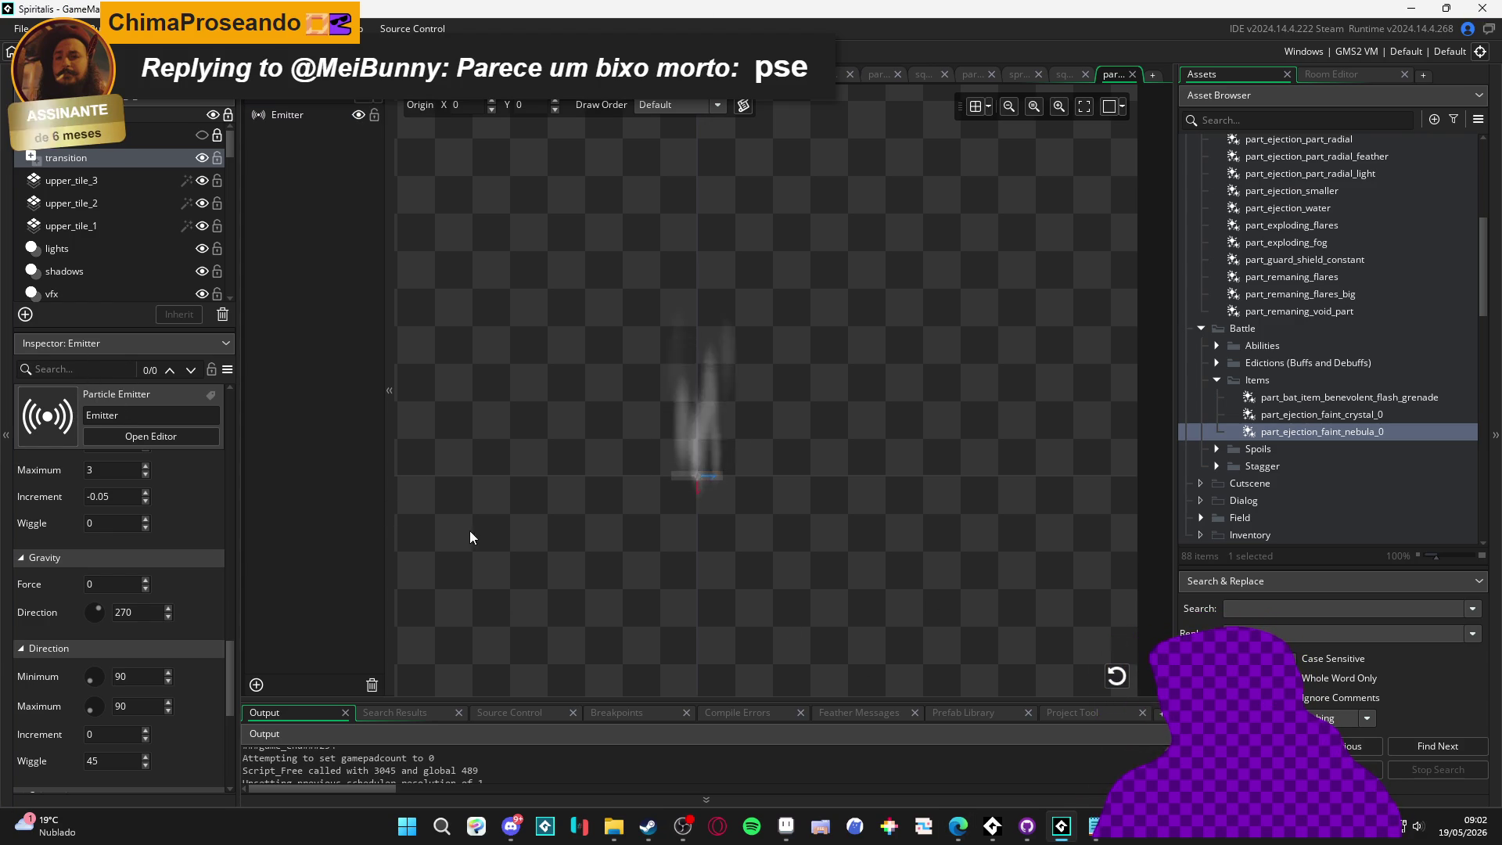
click(1118, 673)
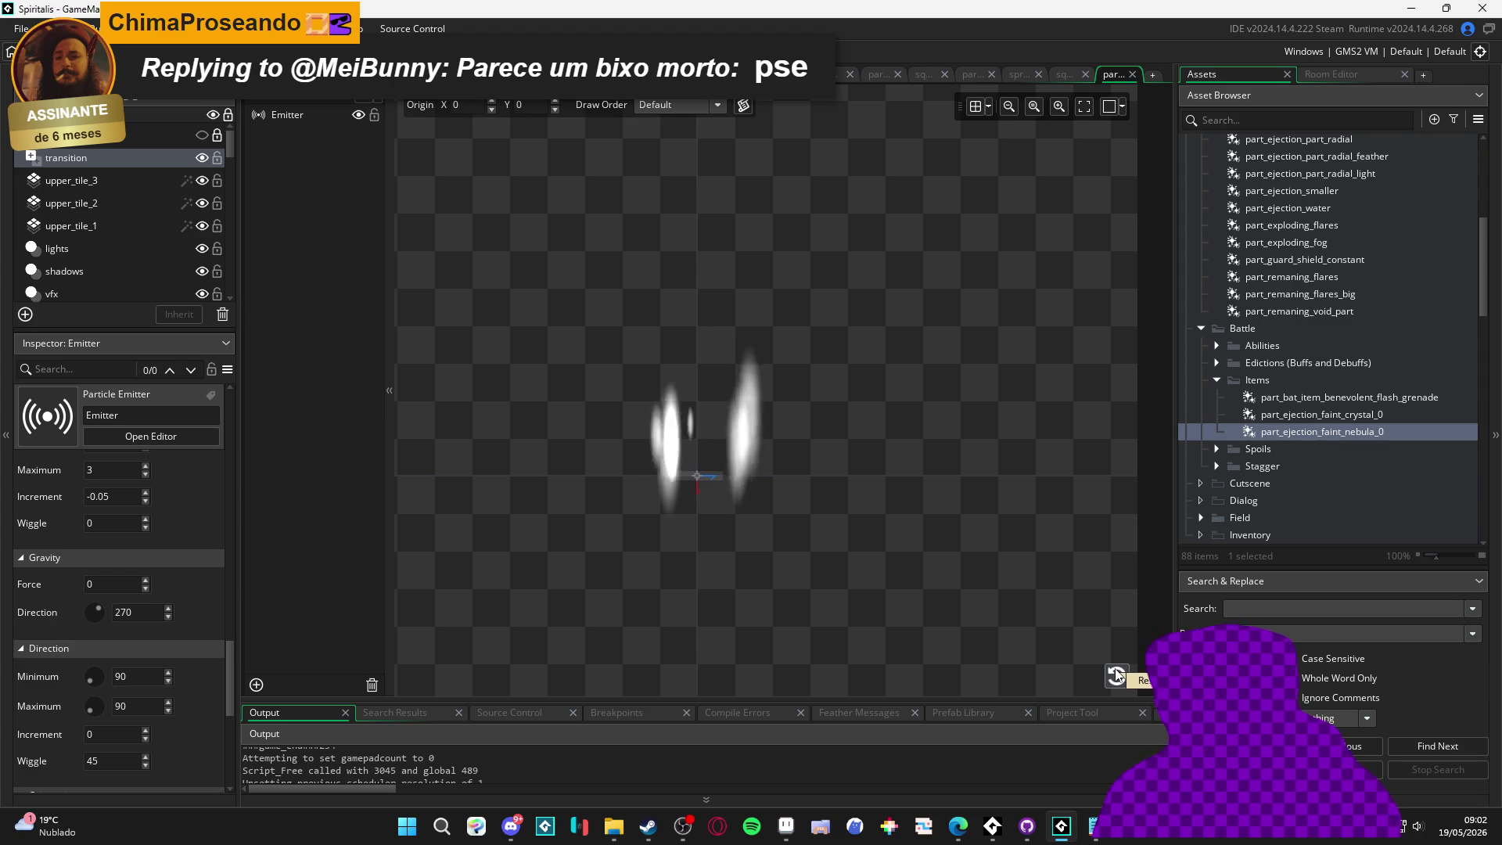
click(1117, 674)
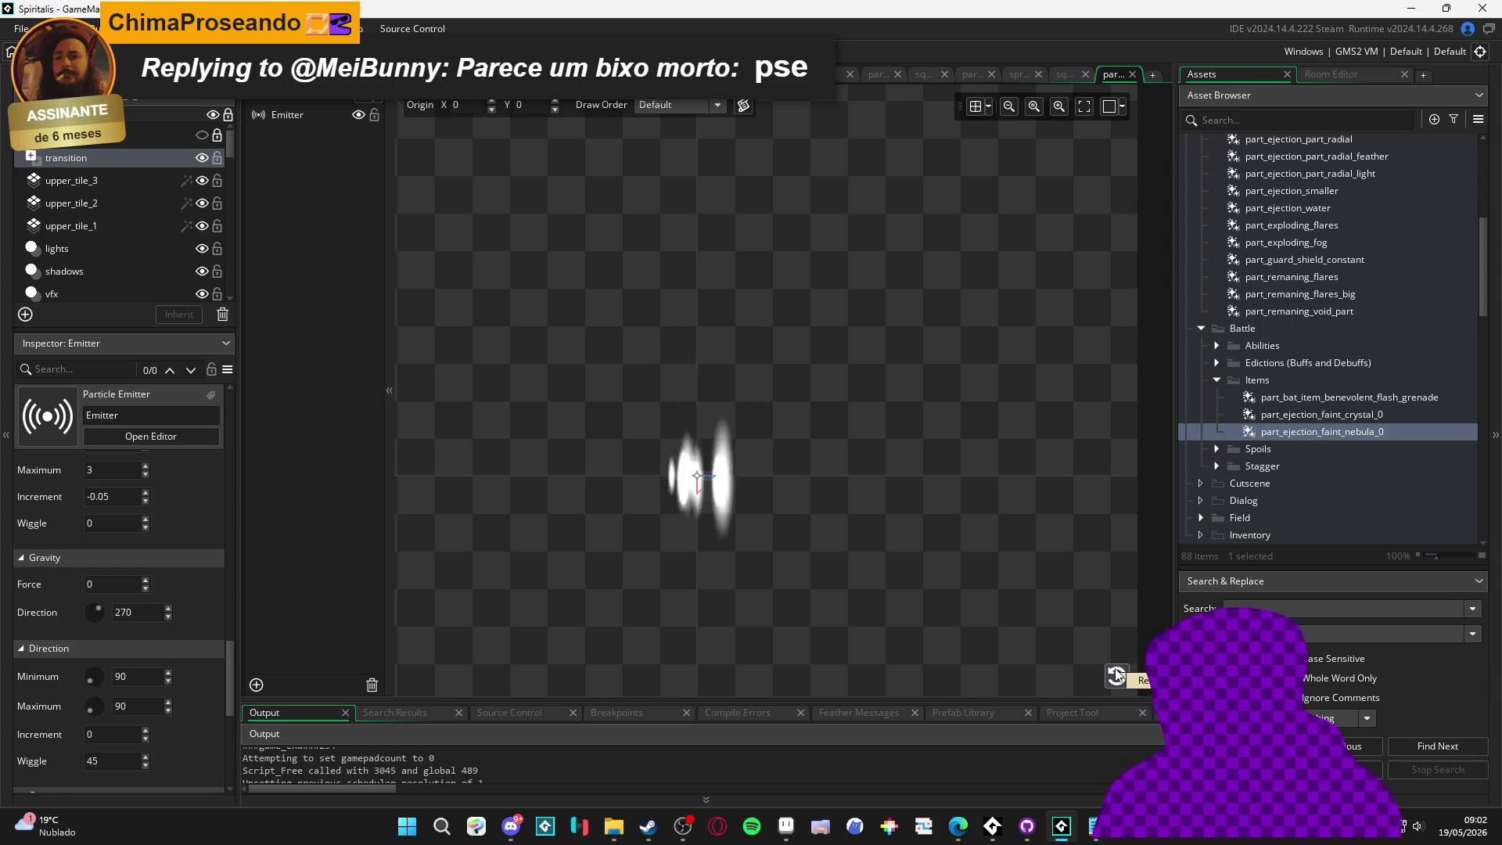
click(1117, 674)
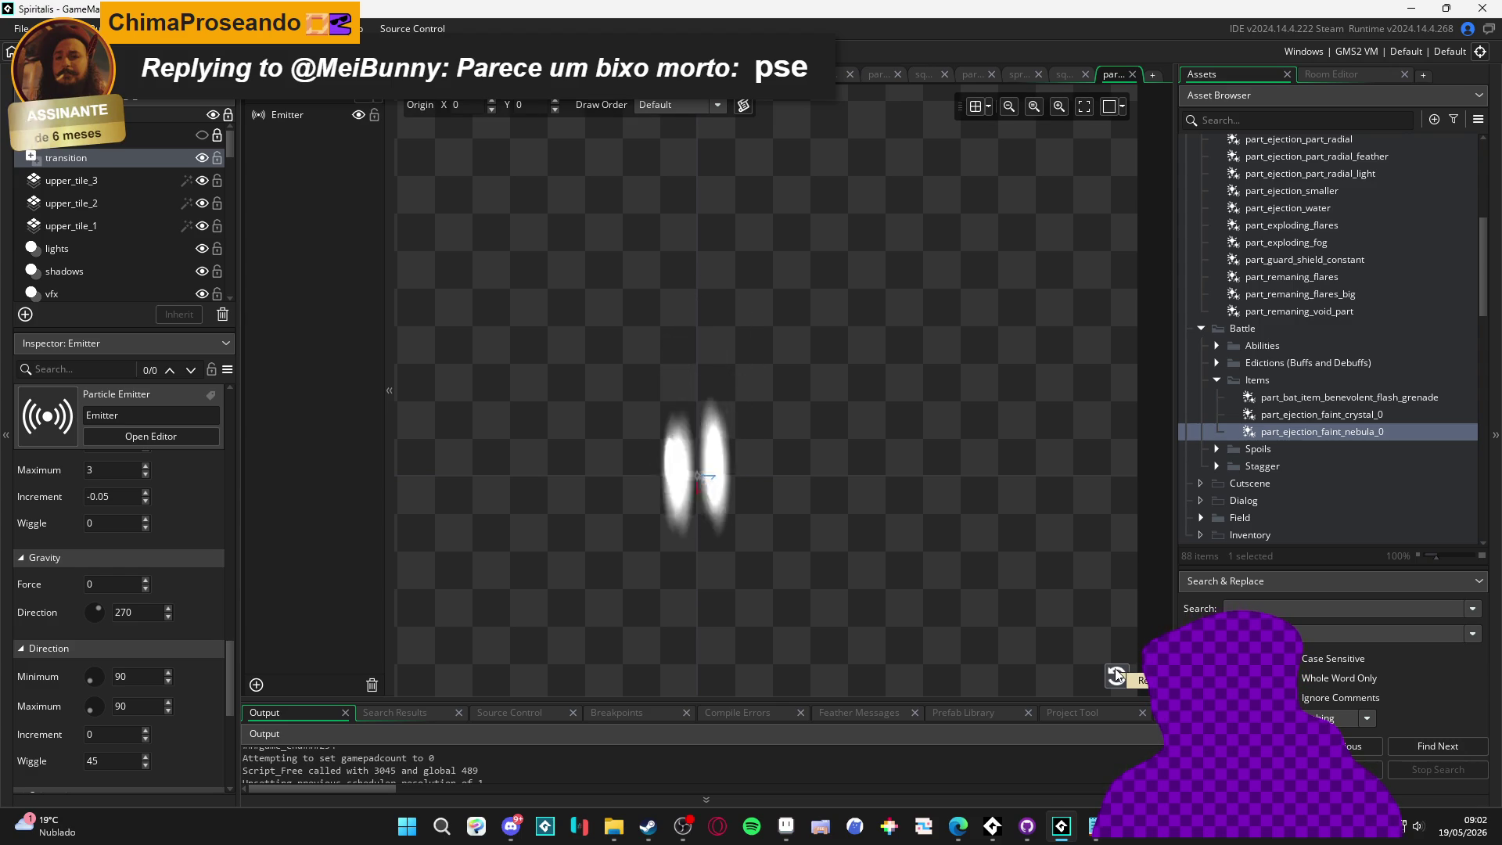
click(1117, 674)
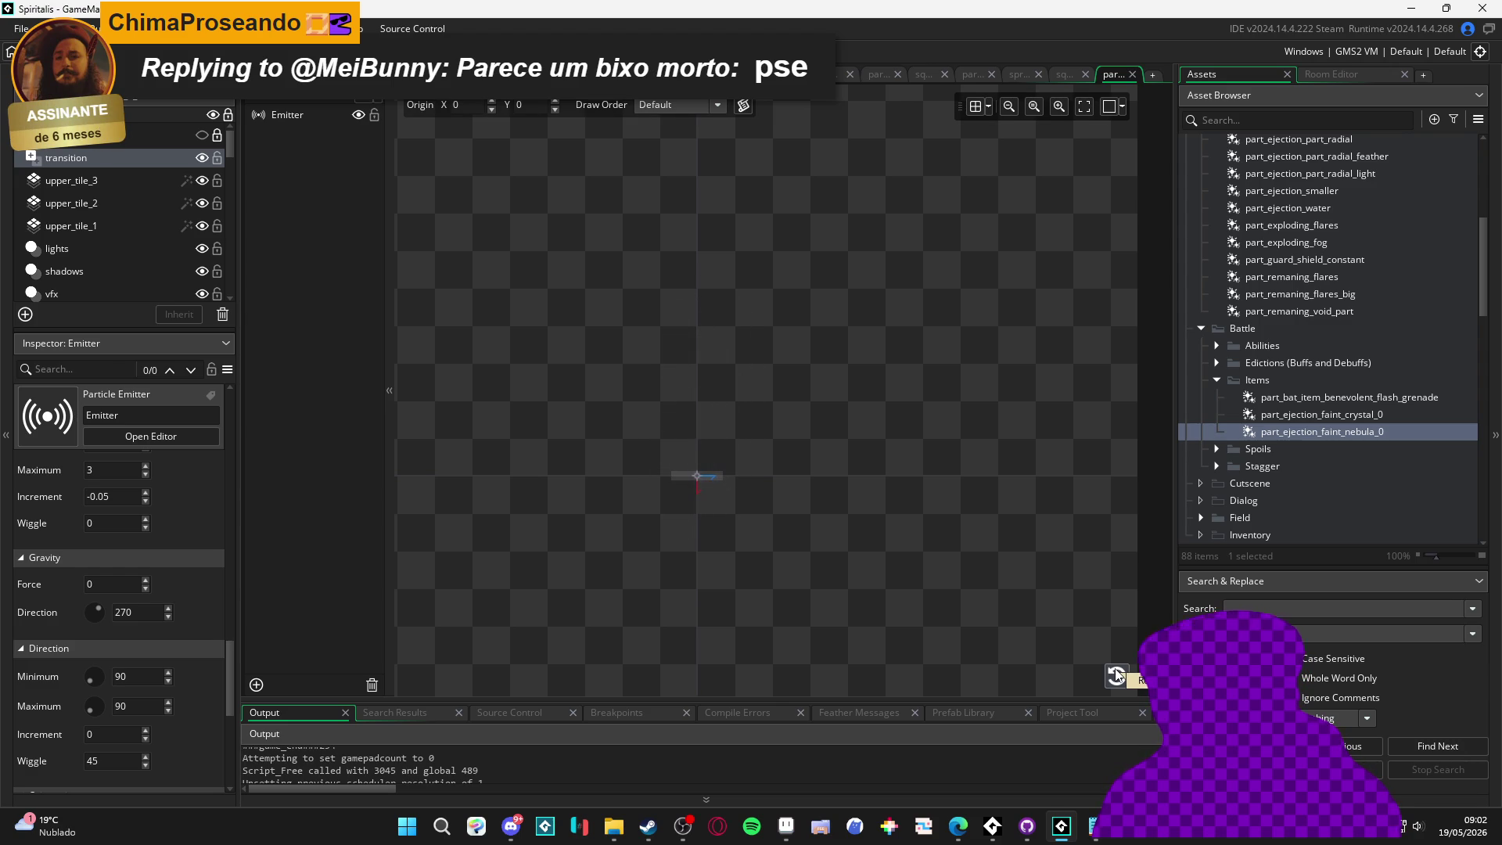
scroll(210, 621, down, 3)
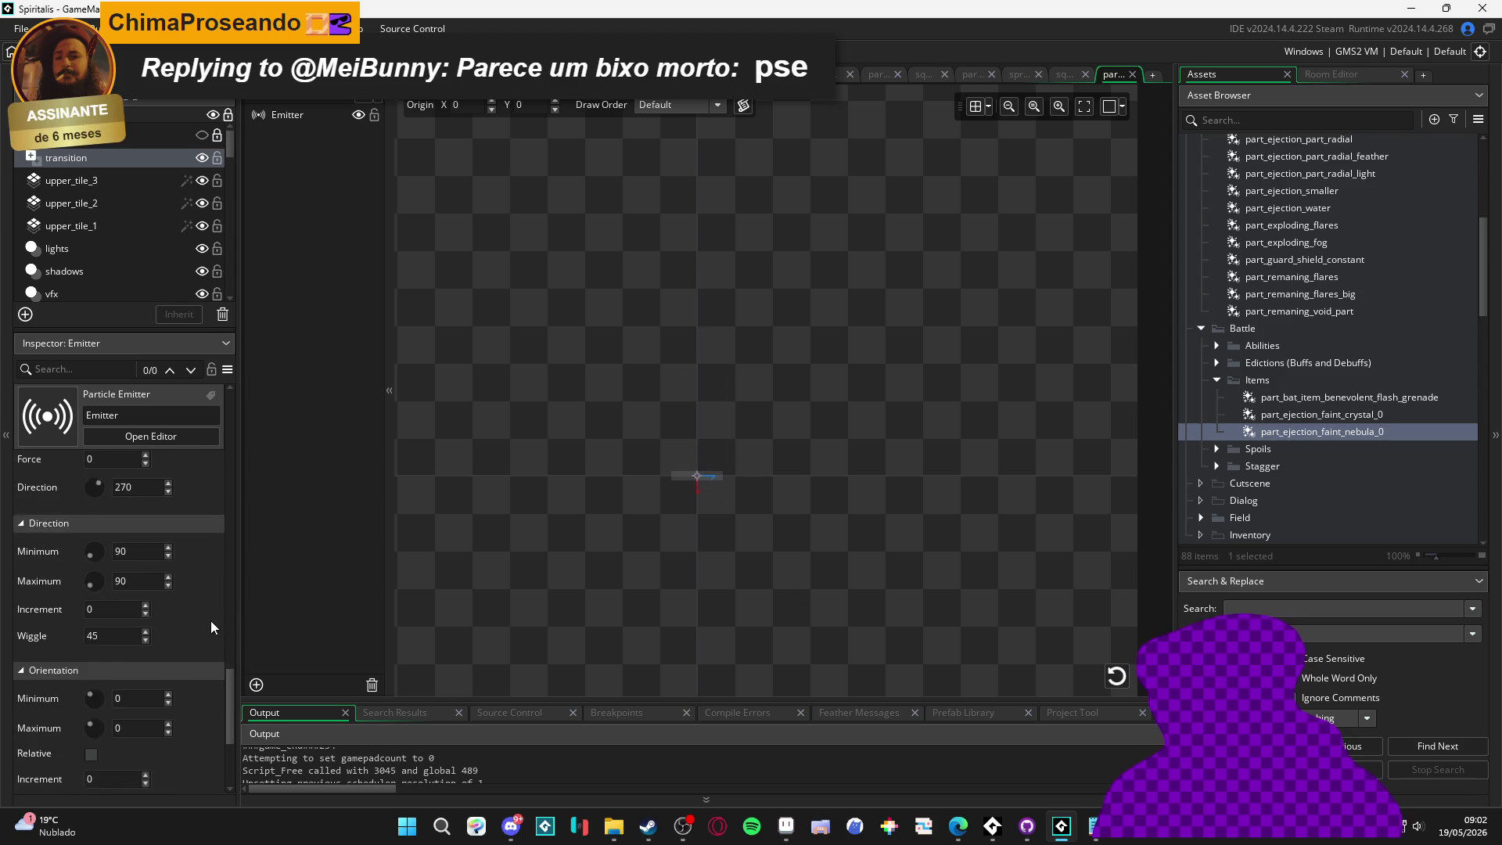
scroll(196, 626, up, 2)
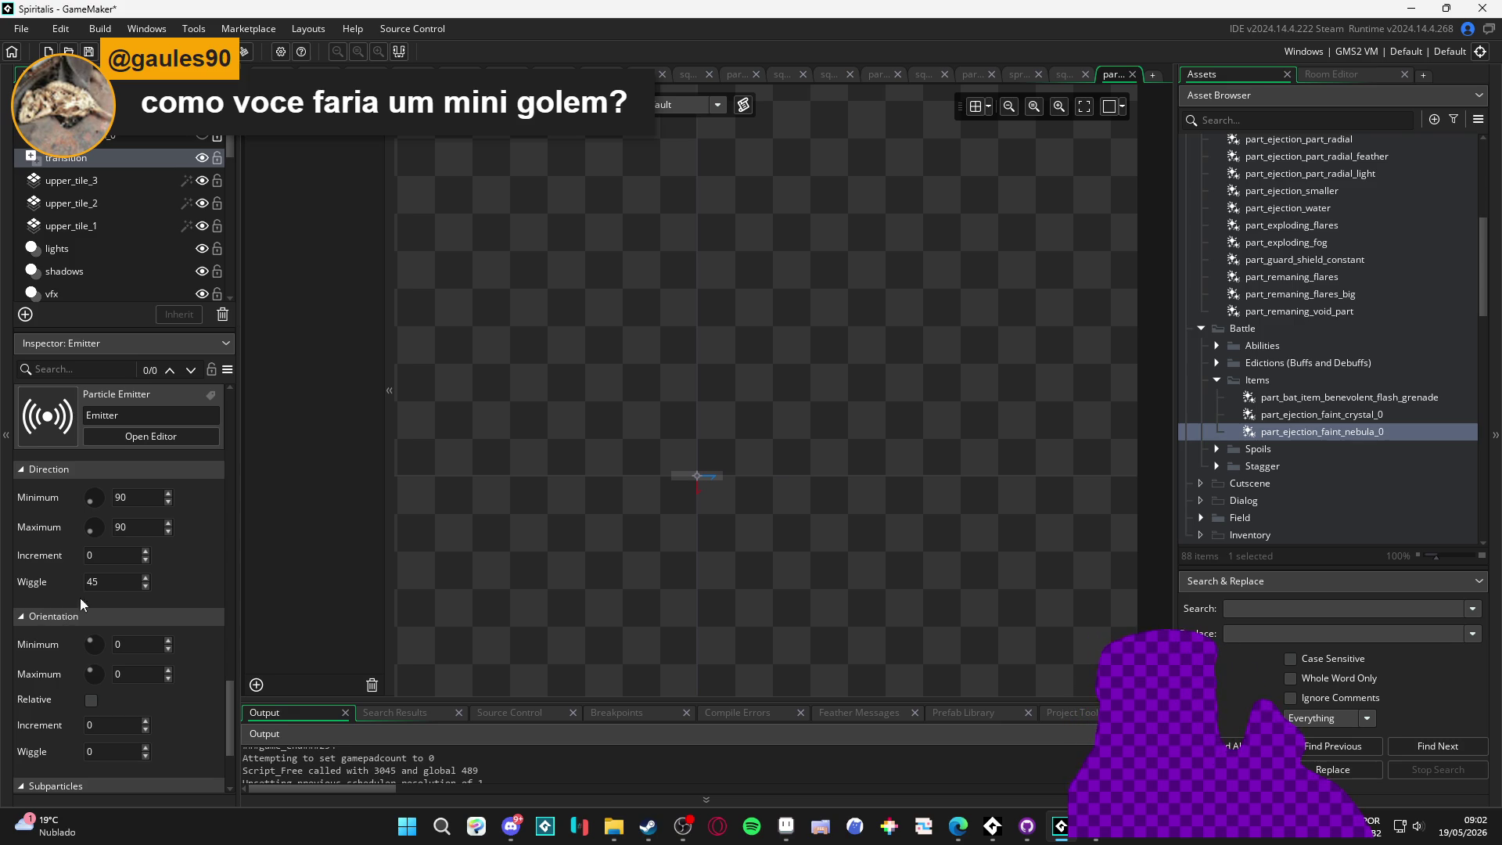
scroll(196, 588, down, 3)
scroll(196, 588, up, 4)
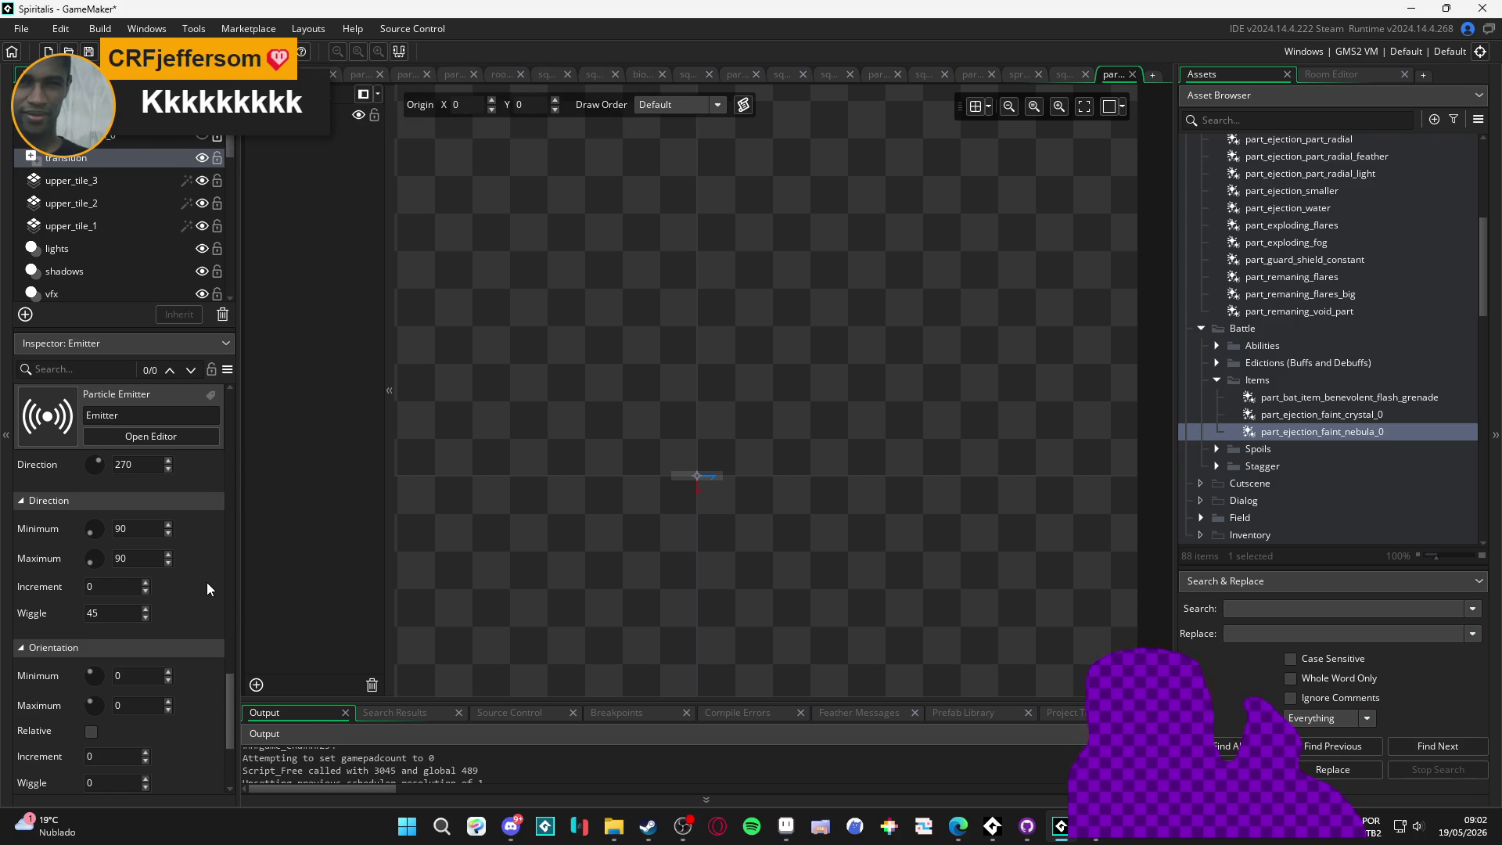
scroll(207, 582, down, 3)
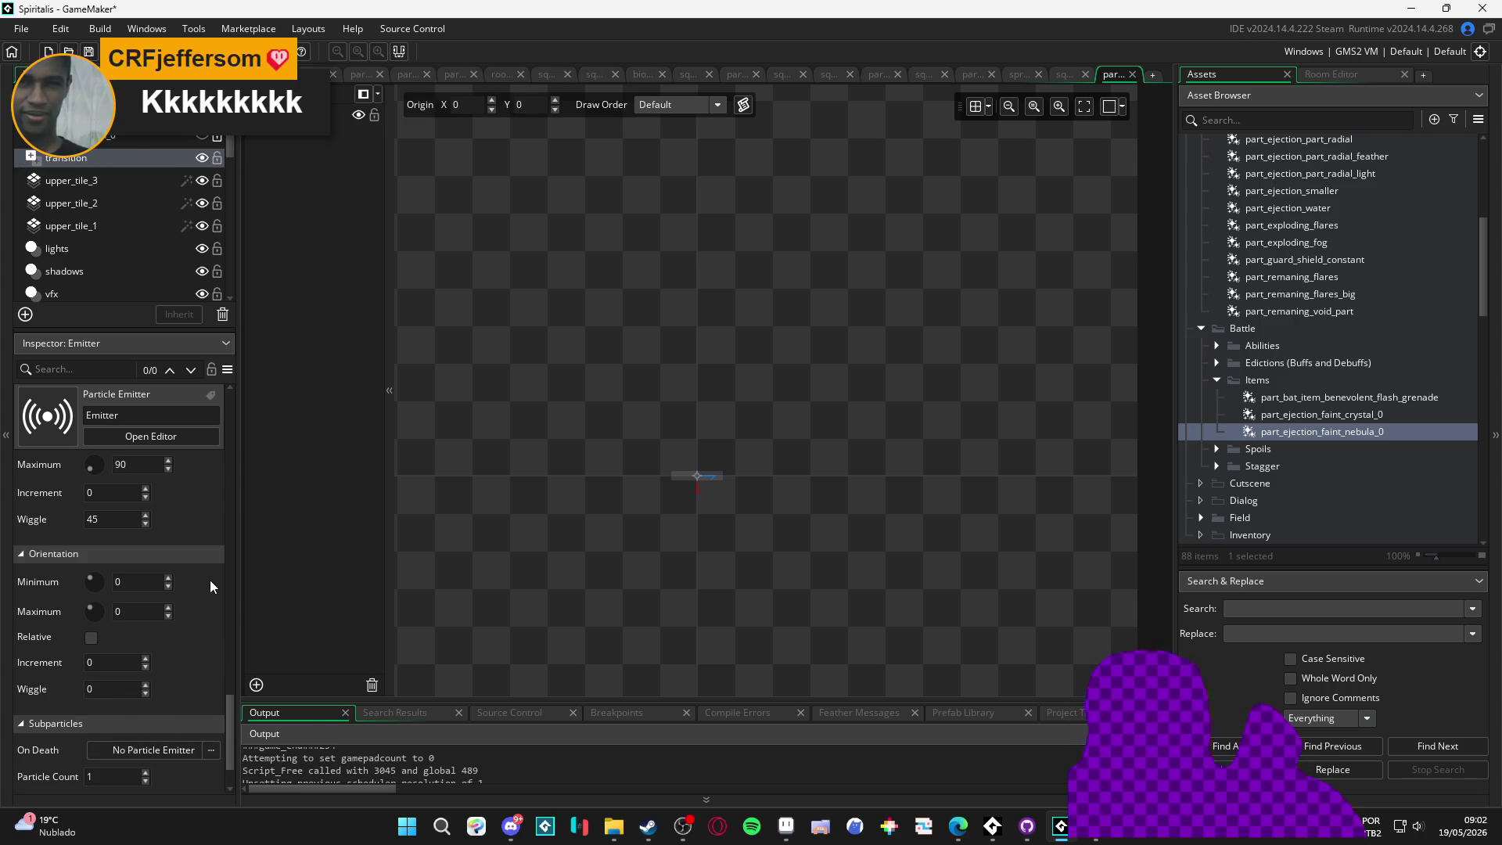
scroll(210, 580, up, 6)
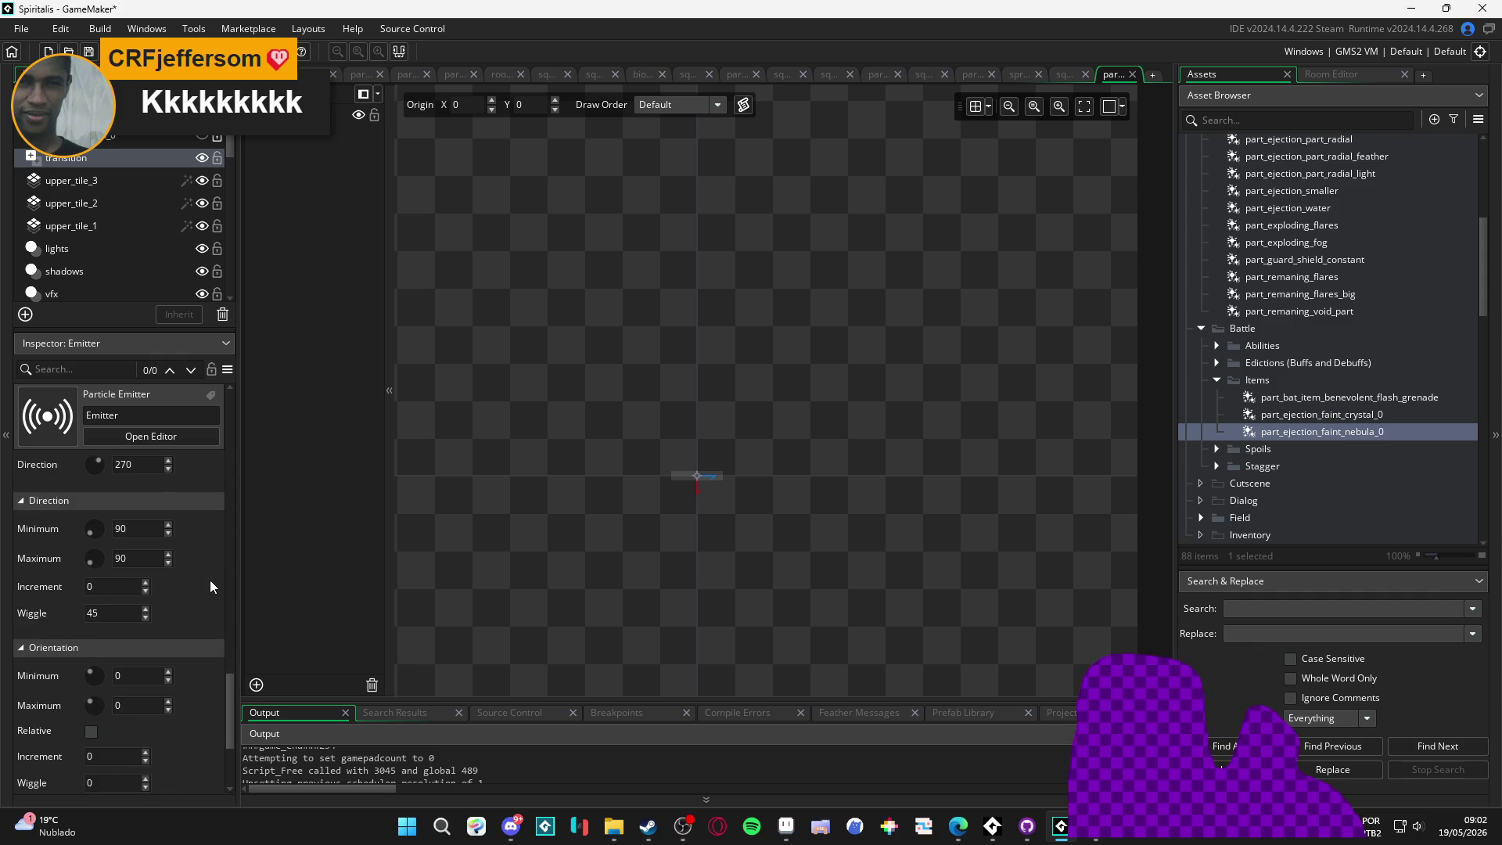
scroll(209, 579, up, 8)
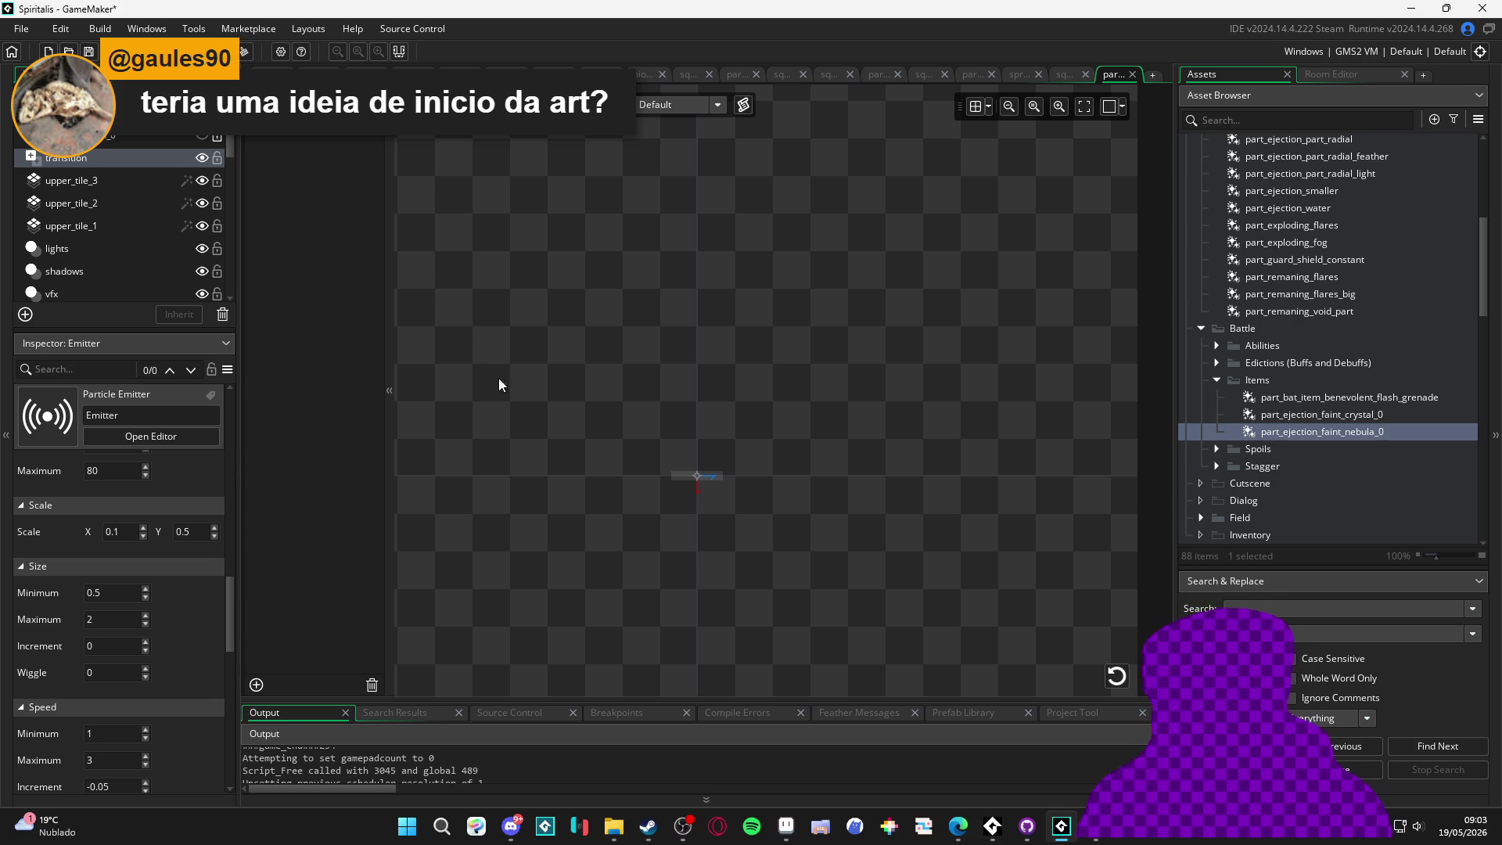
click(1119, 680)
Preview the burst, then change the emitter's direction wiggle from 45 to 15
click(1115, 674)
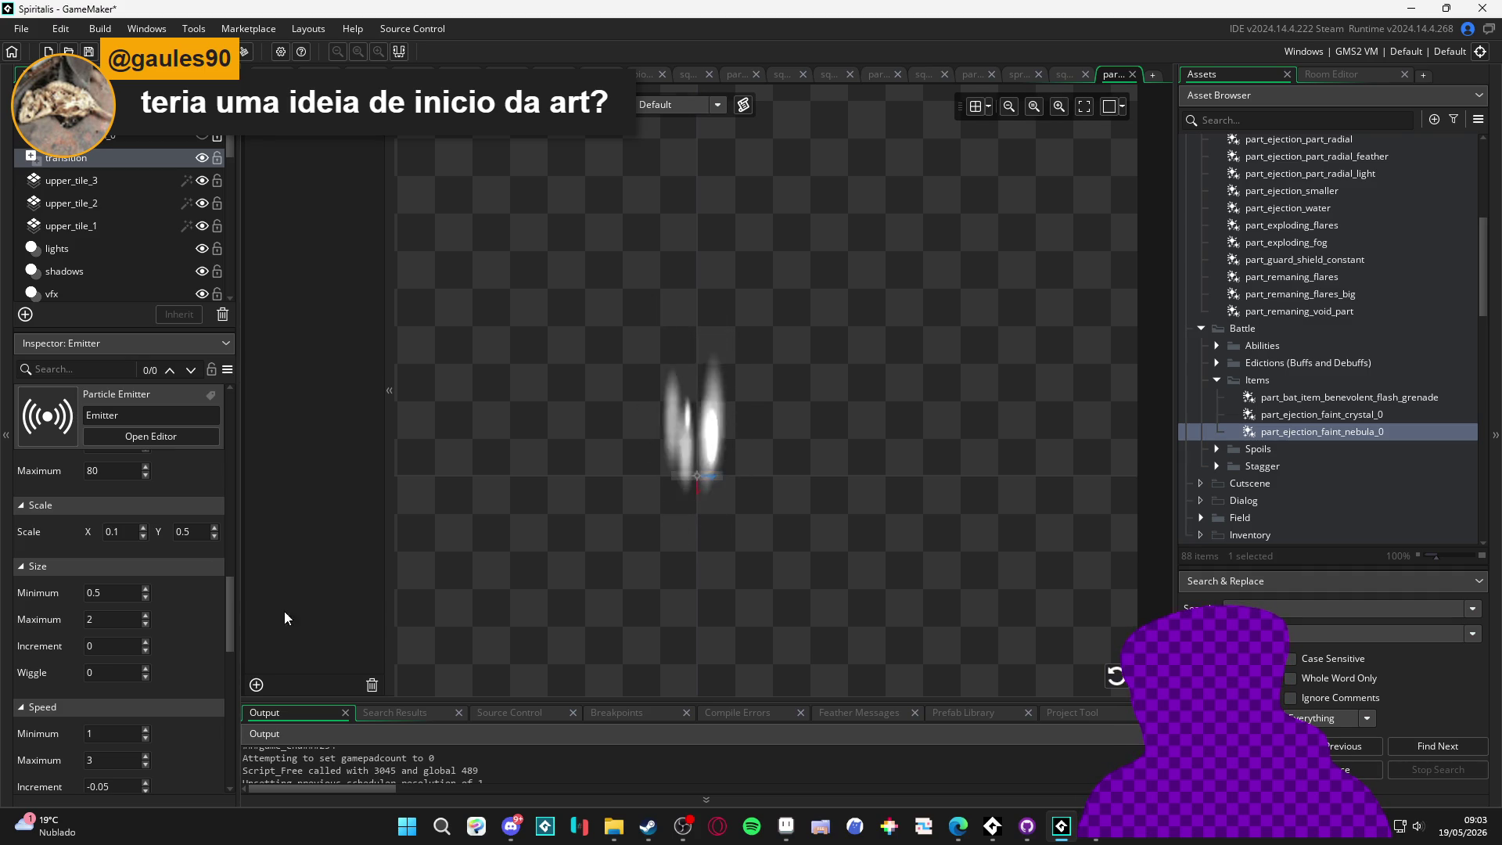
mouse_move(228, 617)
mouse_down()
mouse_move(217, 661)
mouse_move(228, 598)
mouse_move(245, 636)
mouse_move(246, 613)
mouse_move(237, 642)
mouse_up()
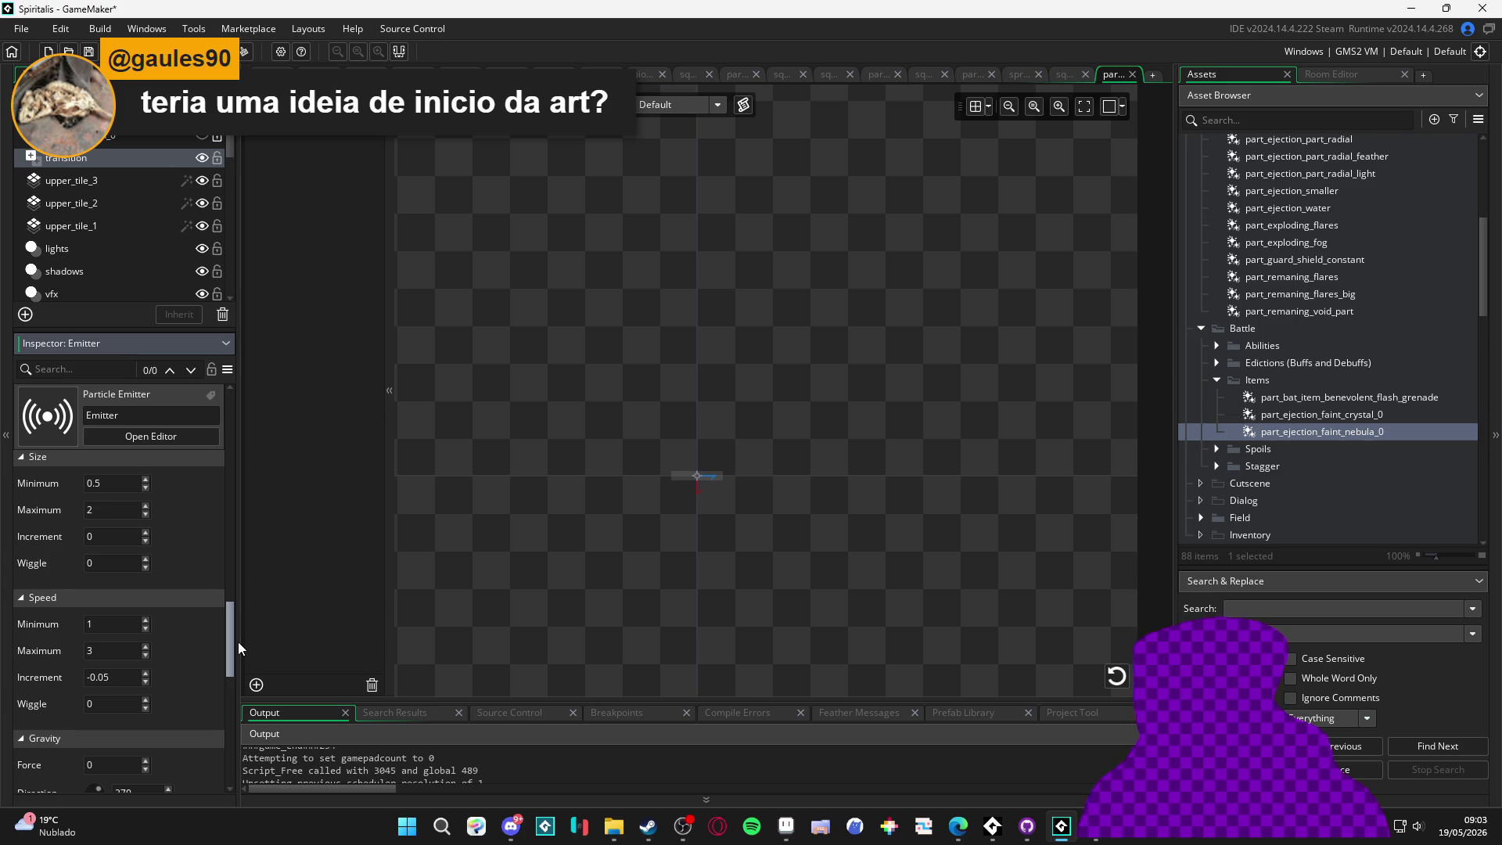
mouse_move(238, 642)
mouse_down()
mouse_move(237, 563)
mouse_move(215, 699)
mouse_up()
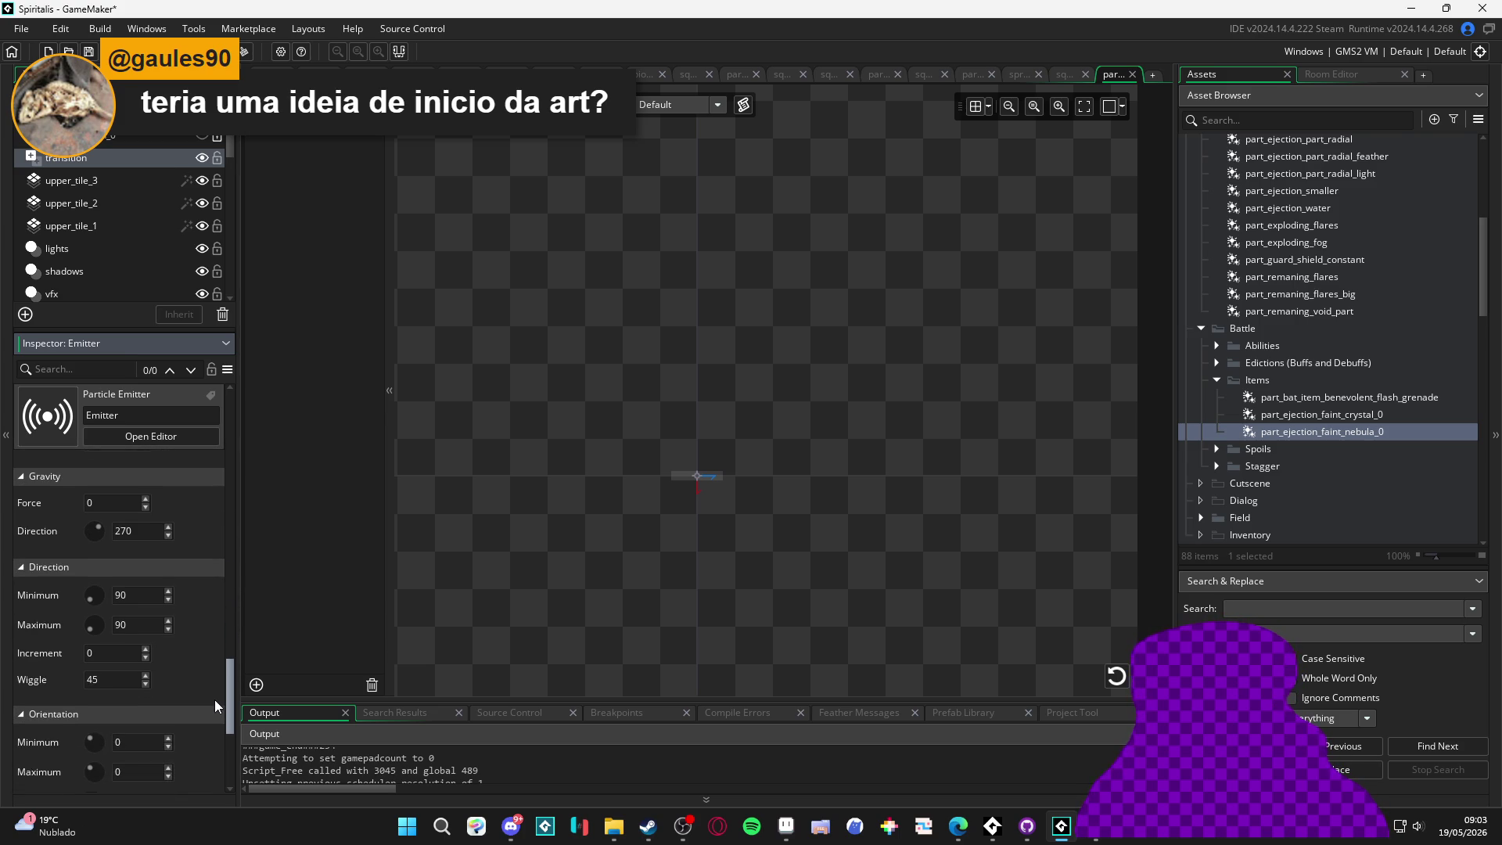
click(88, 679)
text(15)
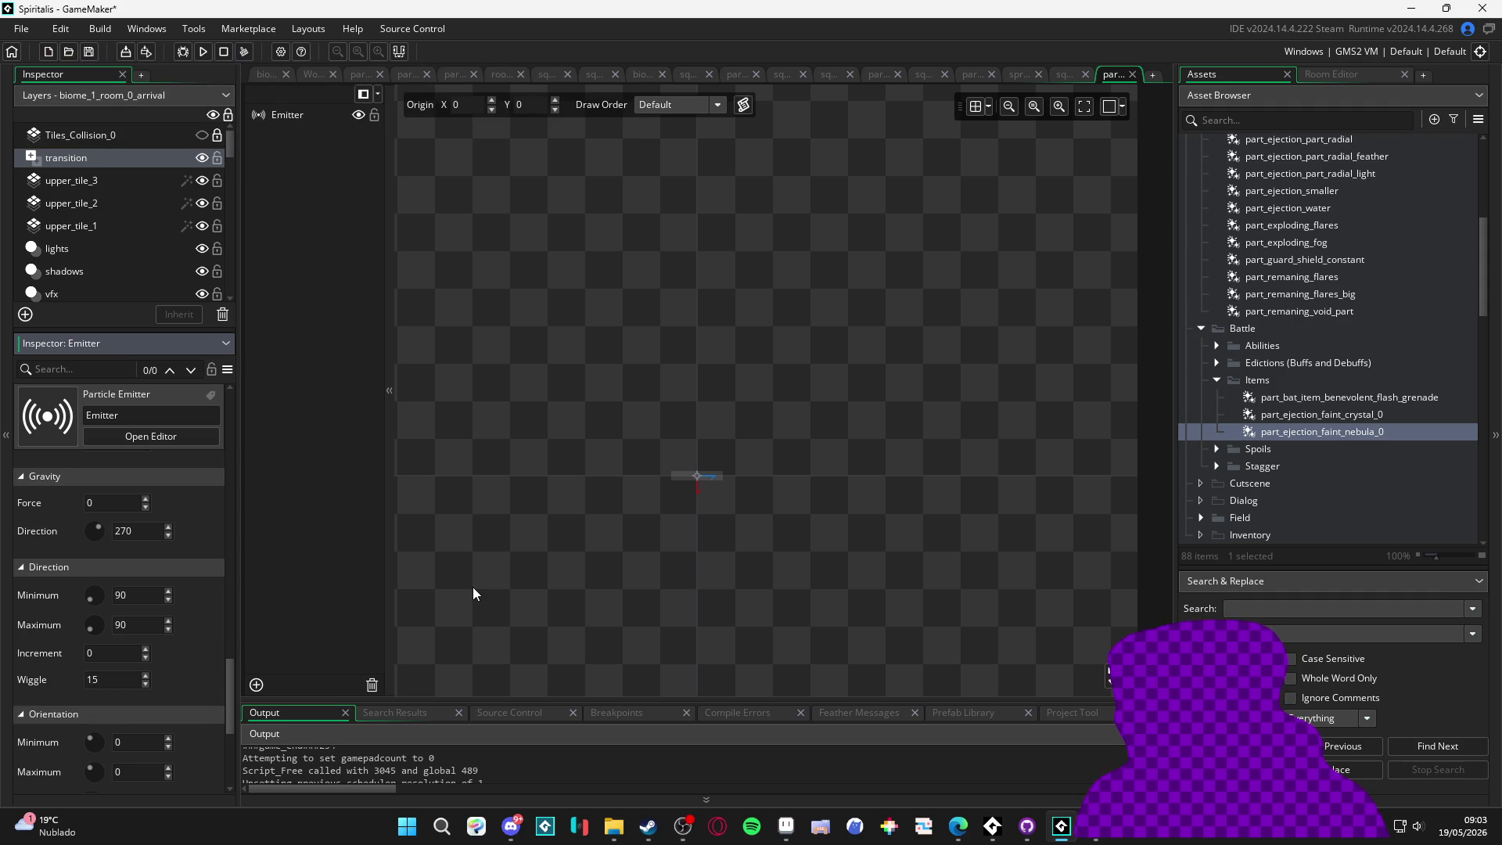
key(Return)
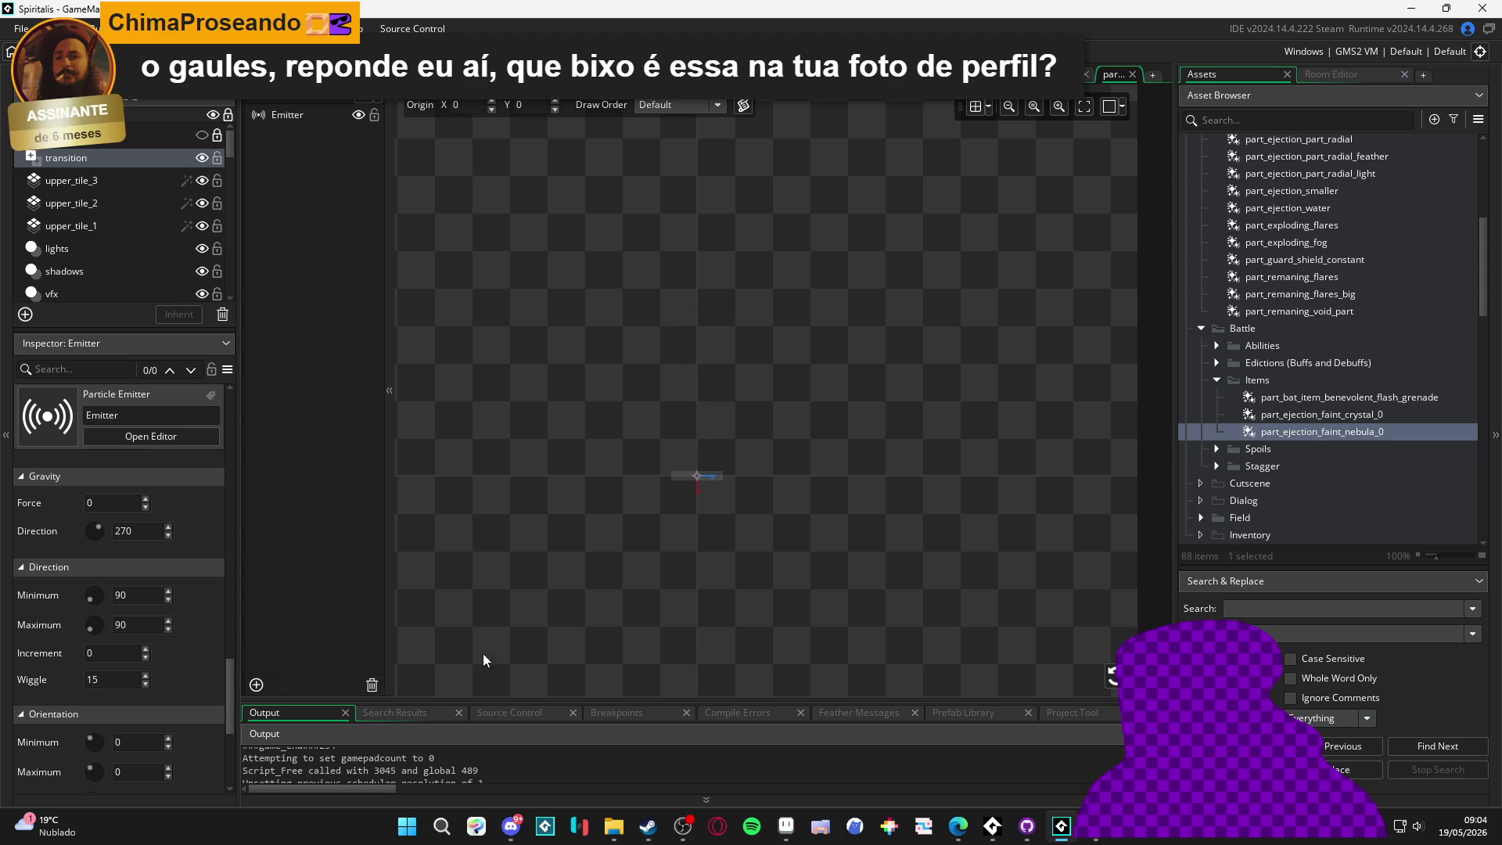
Replay the nebula preview to see the tight, nearly vertical cluster of white streaks
scroll(223, 706, down, 3)
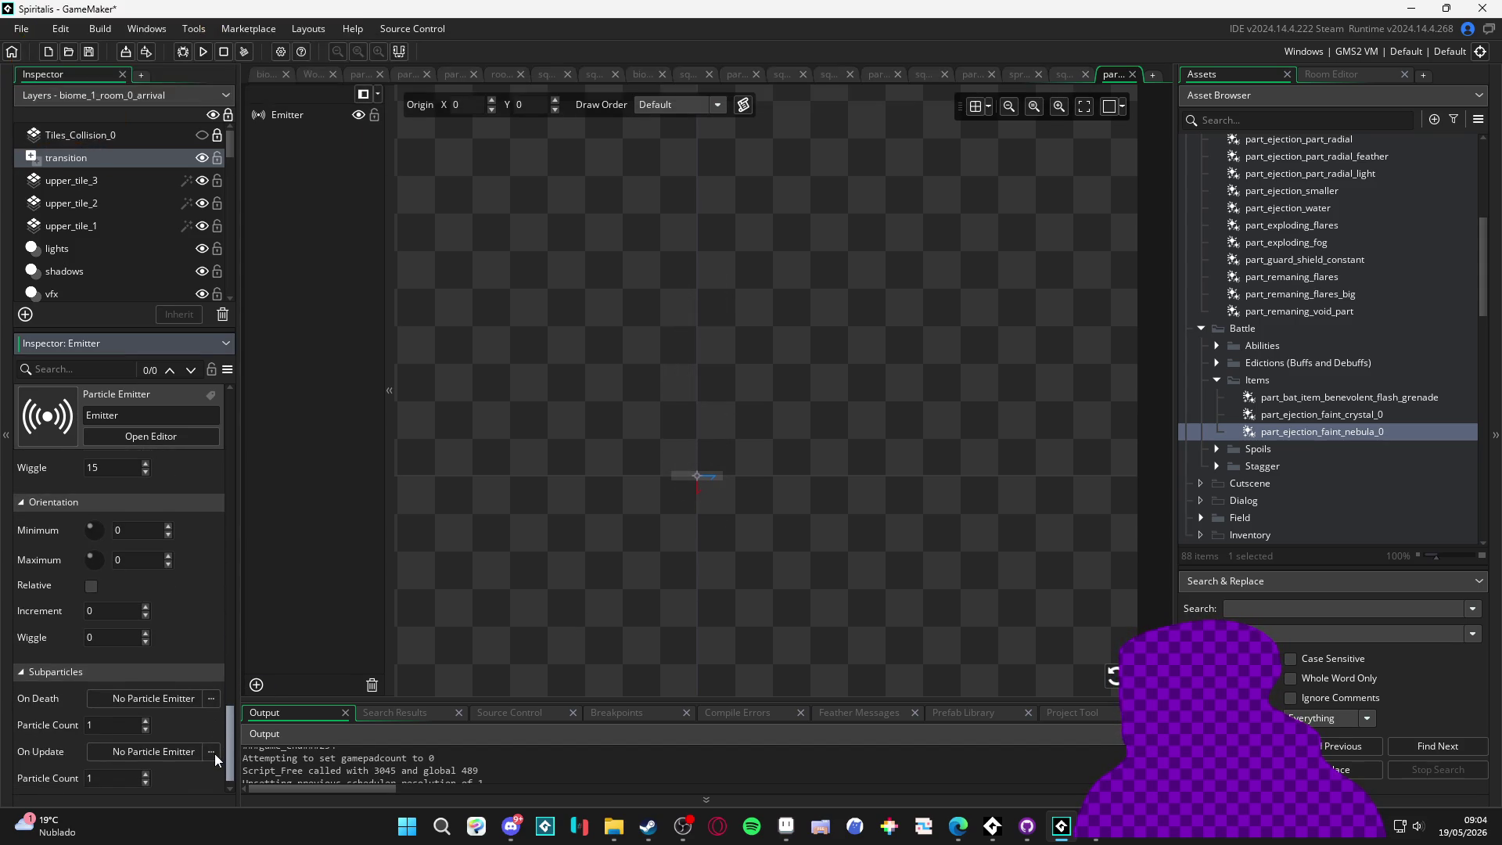
scroll(227, 744, up, 1)
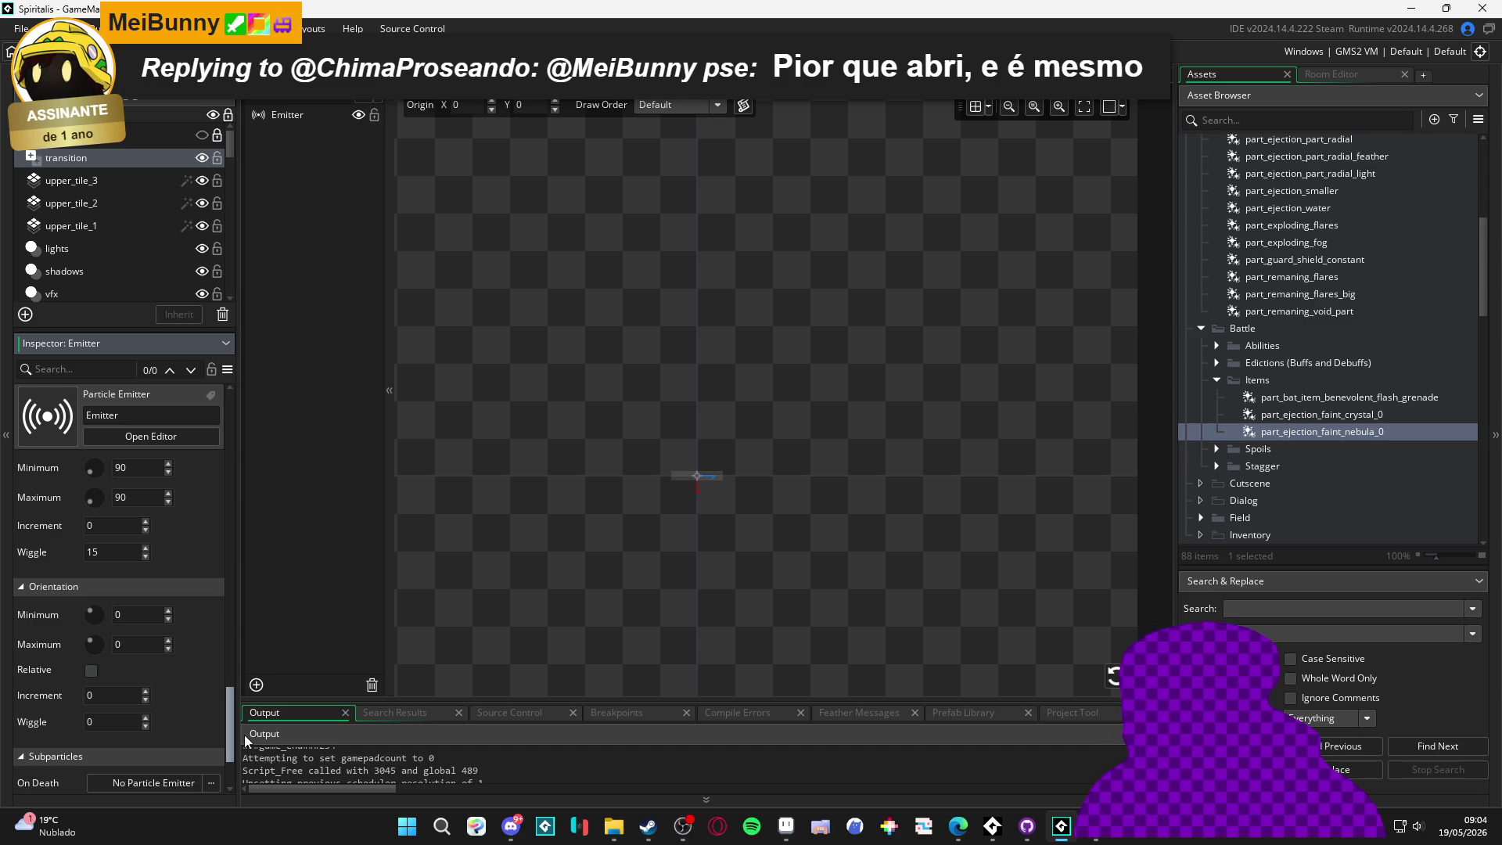
scroll(244, 735, up, 1)
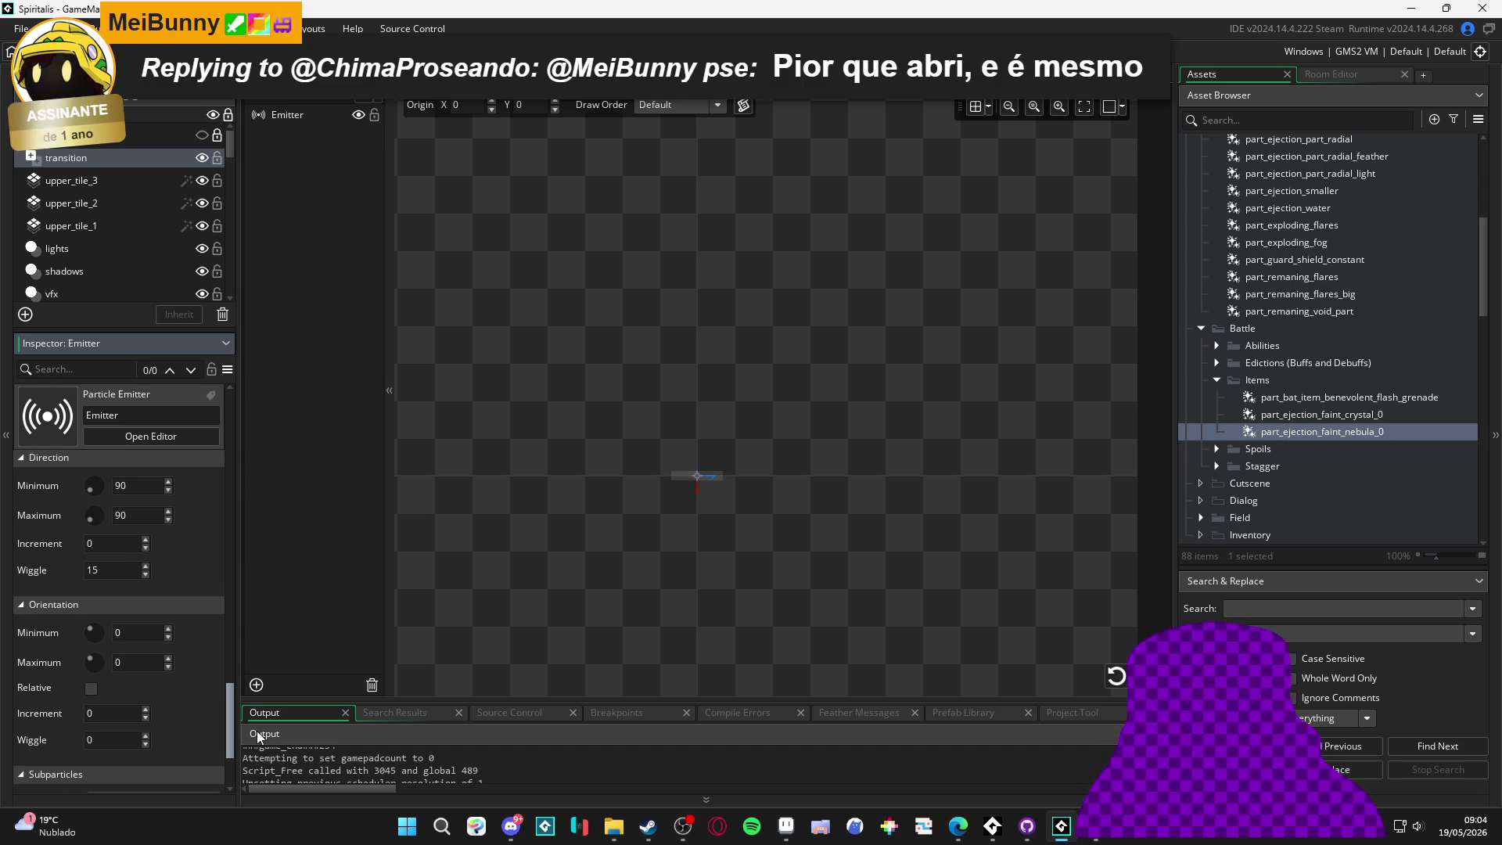
scroll(259, 731, up, 2)
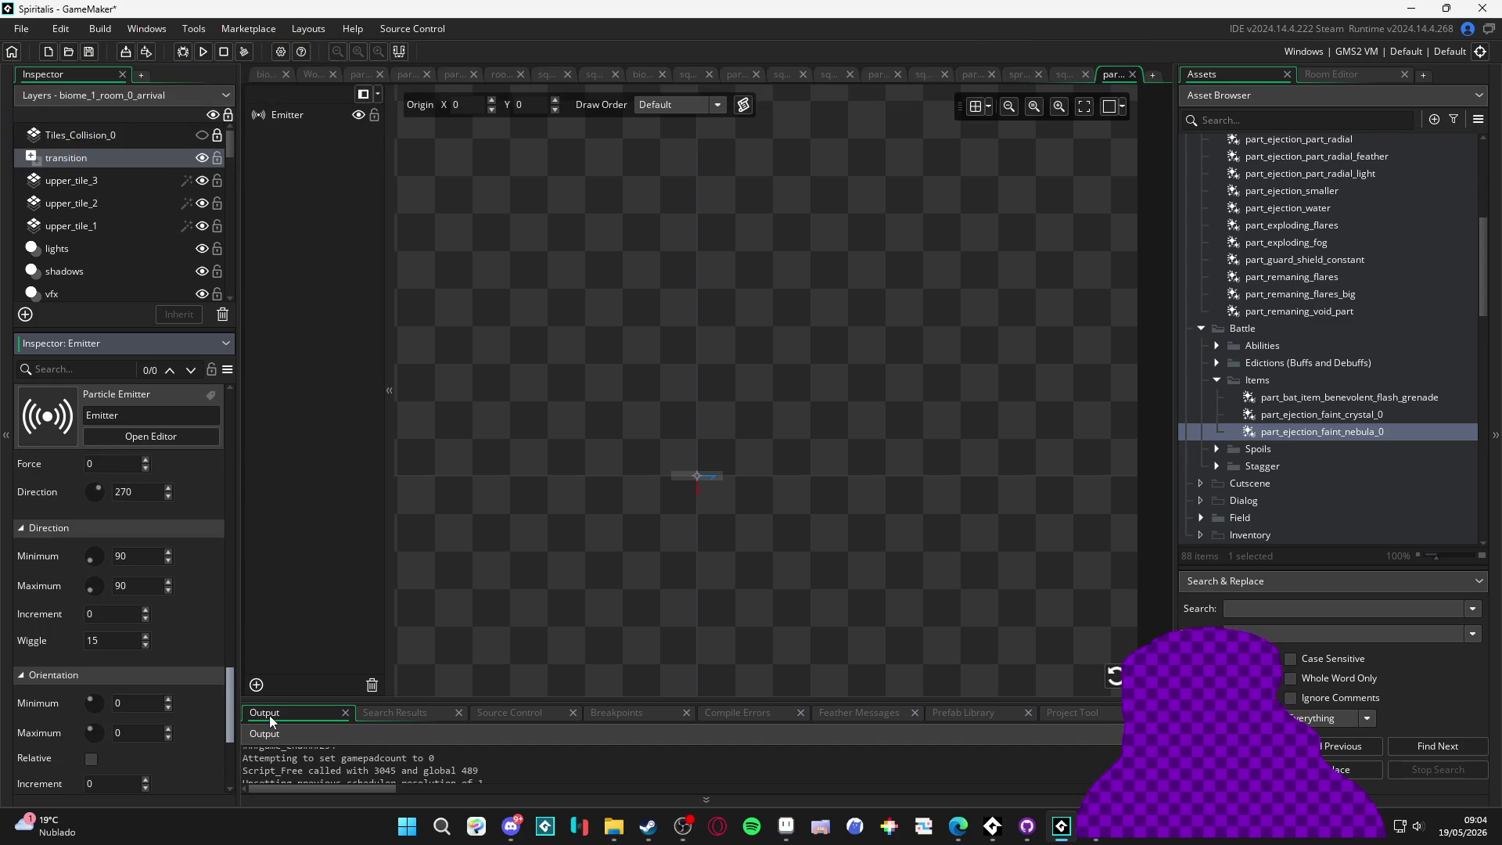
scroll(269, 715, up, 3)
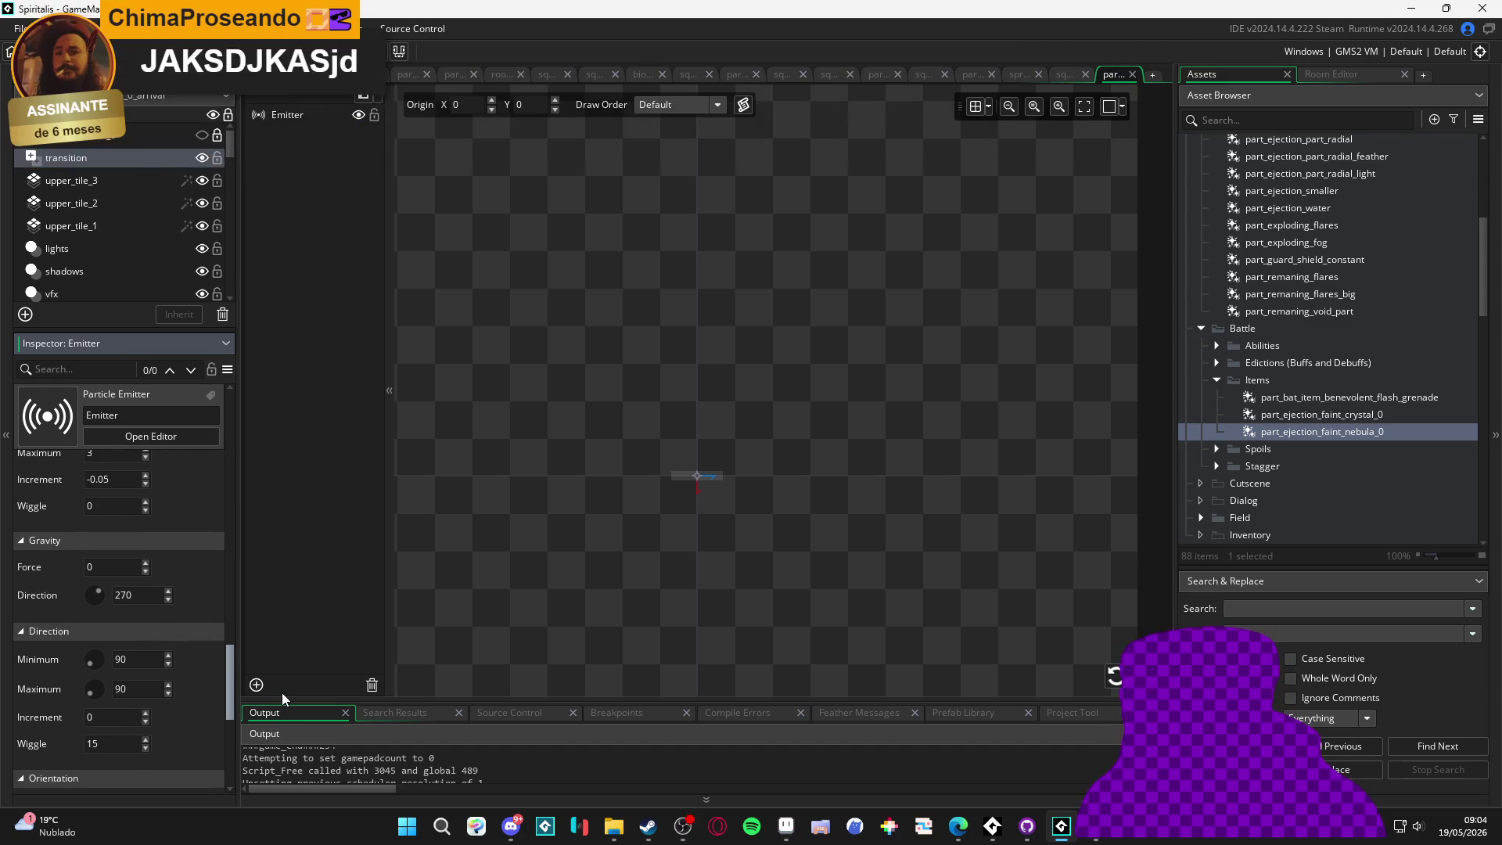
scroll(282, 692, up, 3)
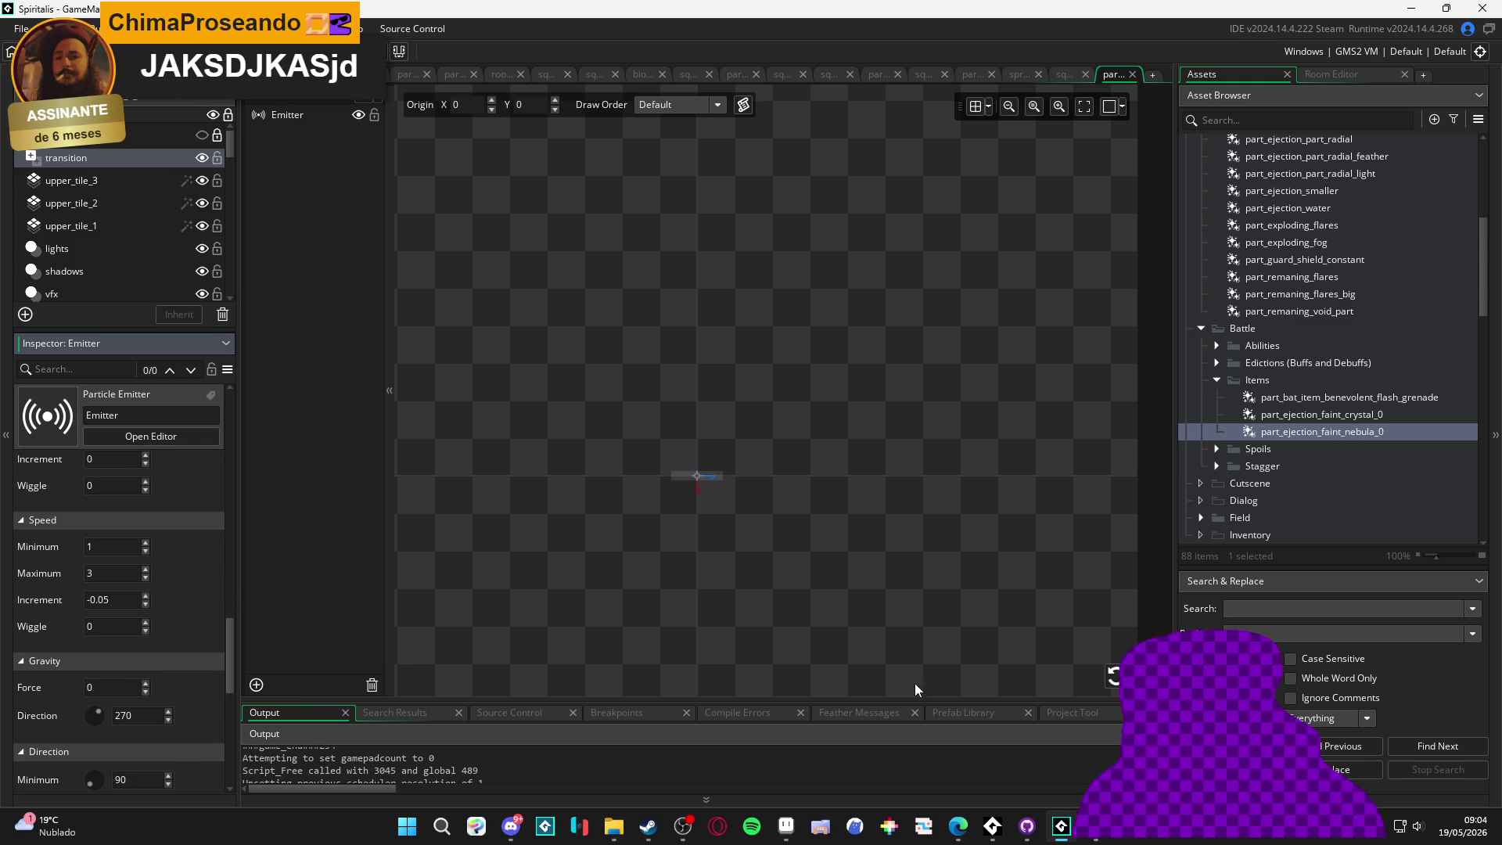
click(1114, 680)
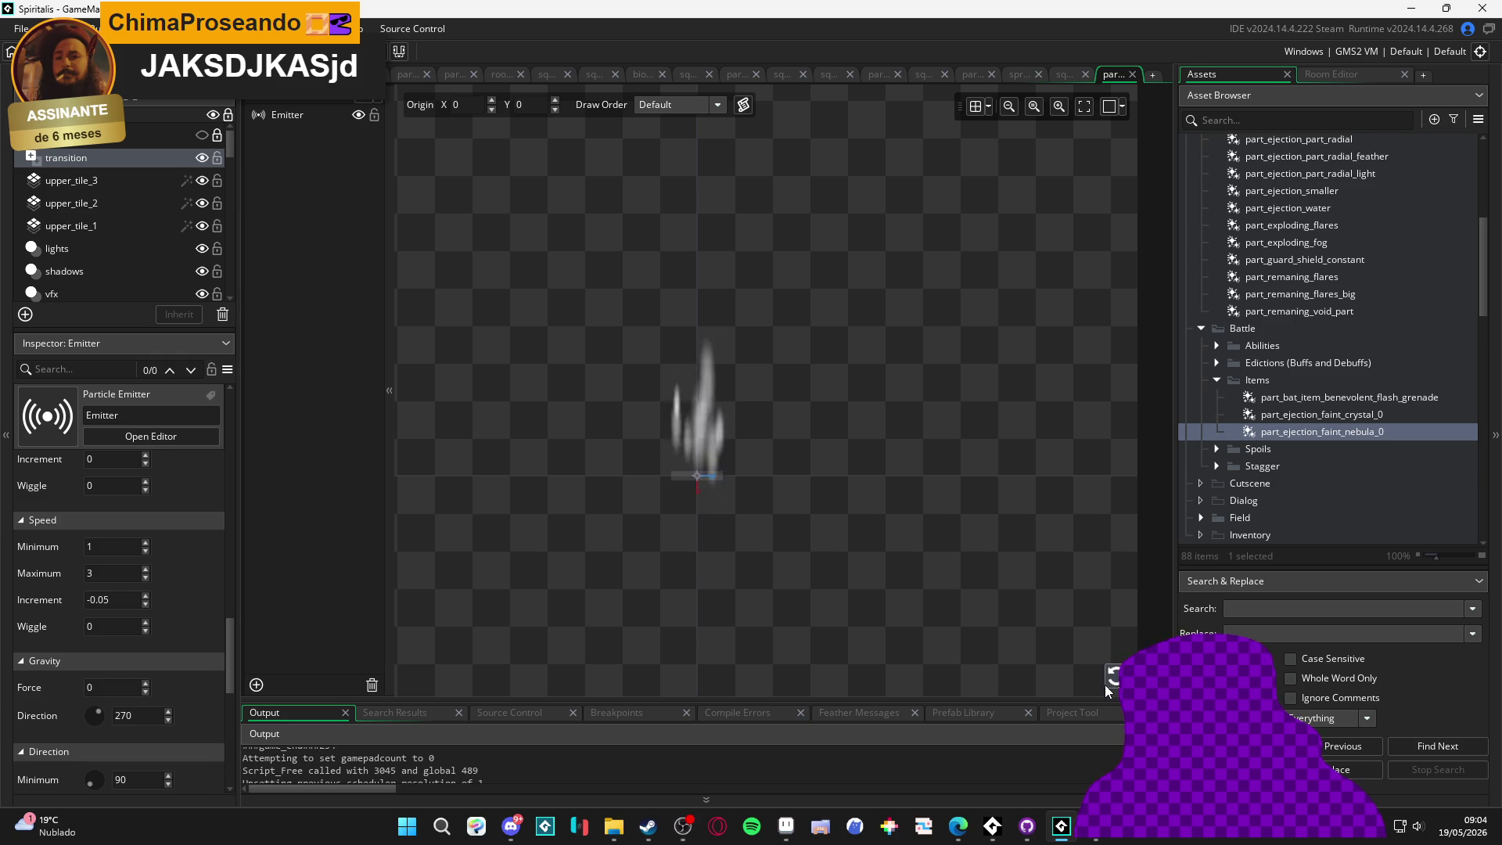
Add part_ejection_faint_nebula_0 as a track in the item-cast sequence, play it, and reopen the particle system
click(1068, 71)
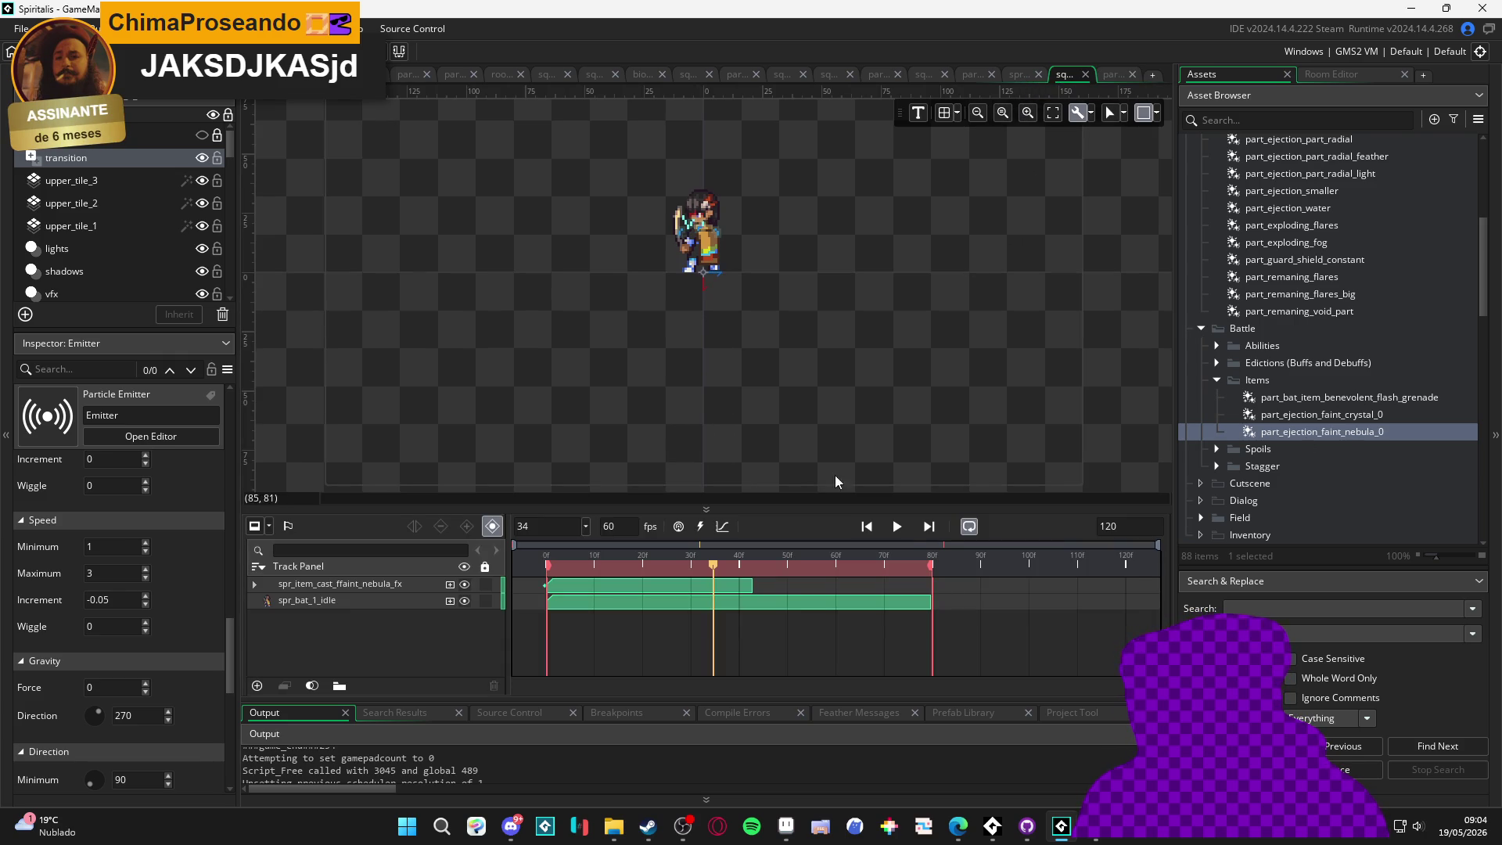
click(907, 529)
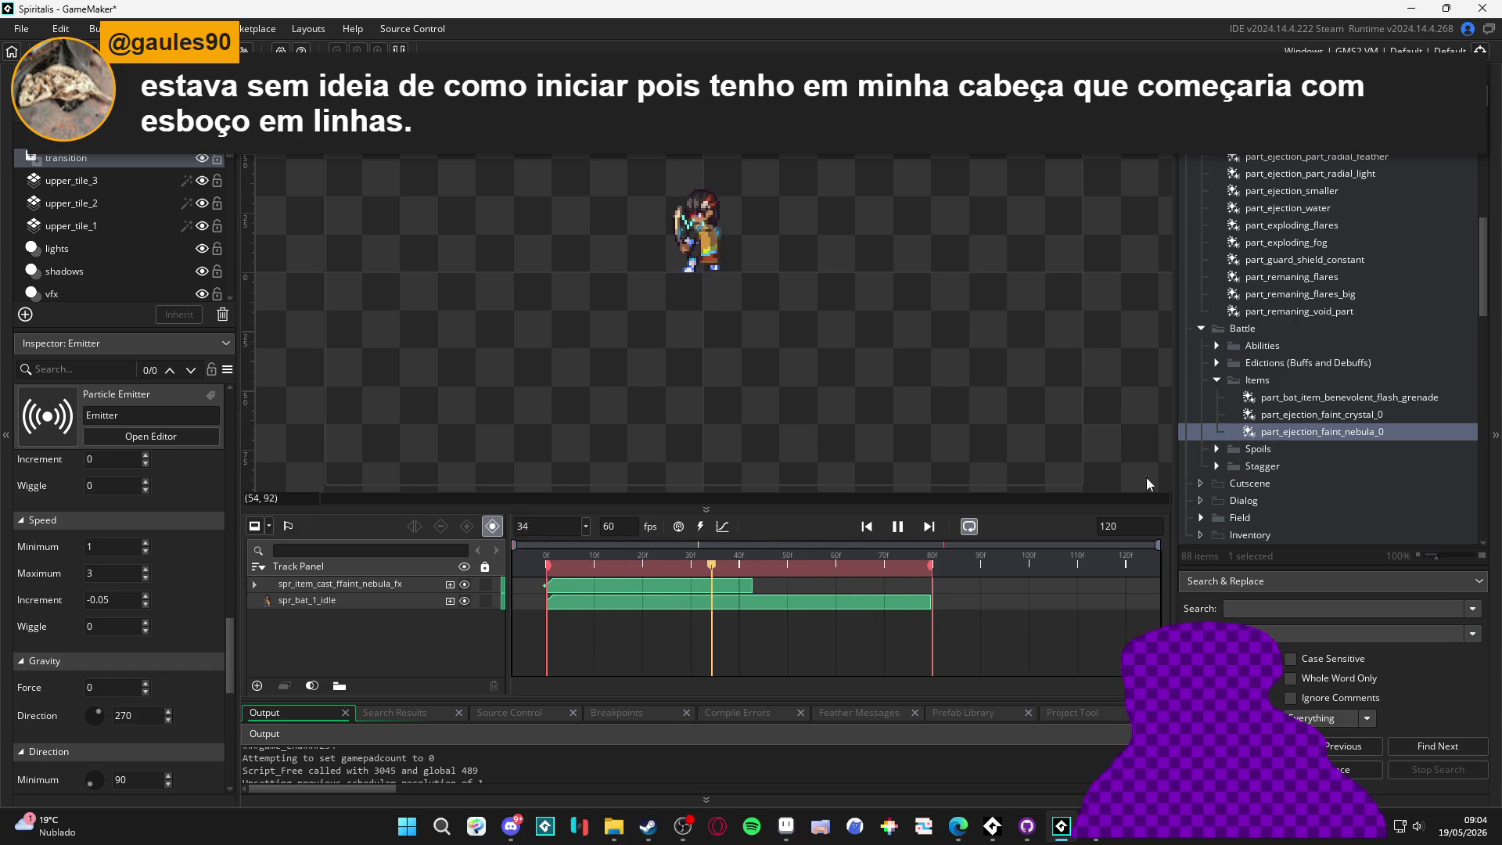
drag(1322, 431, 652, 581)
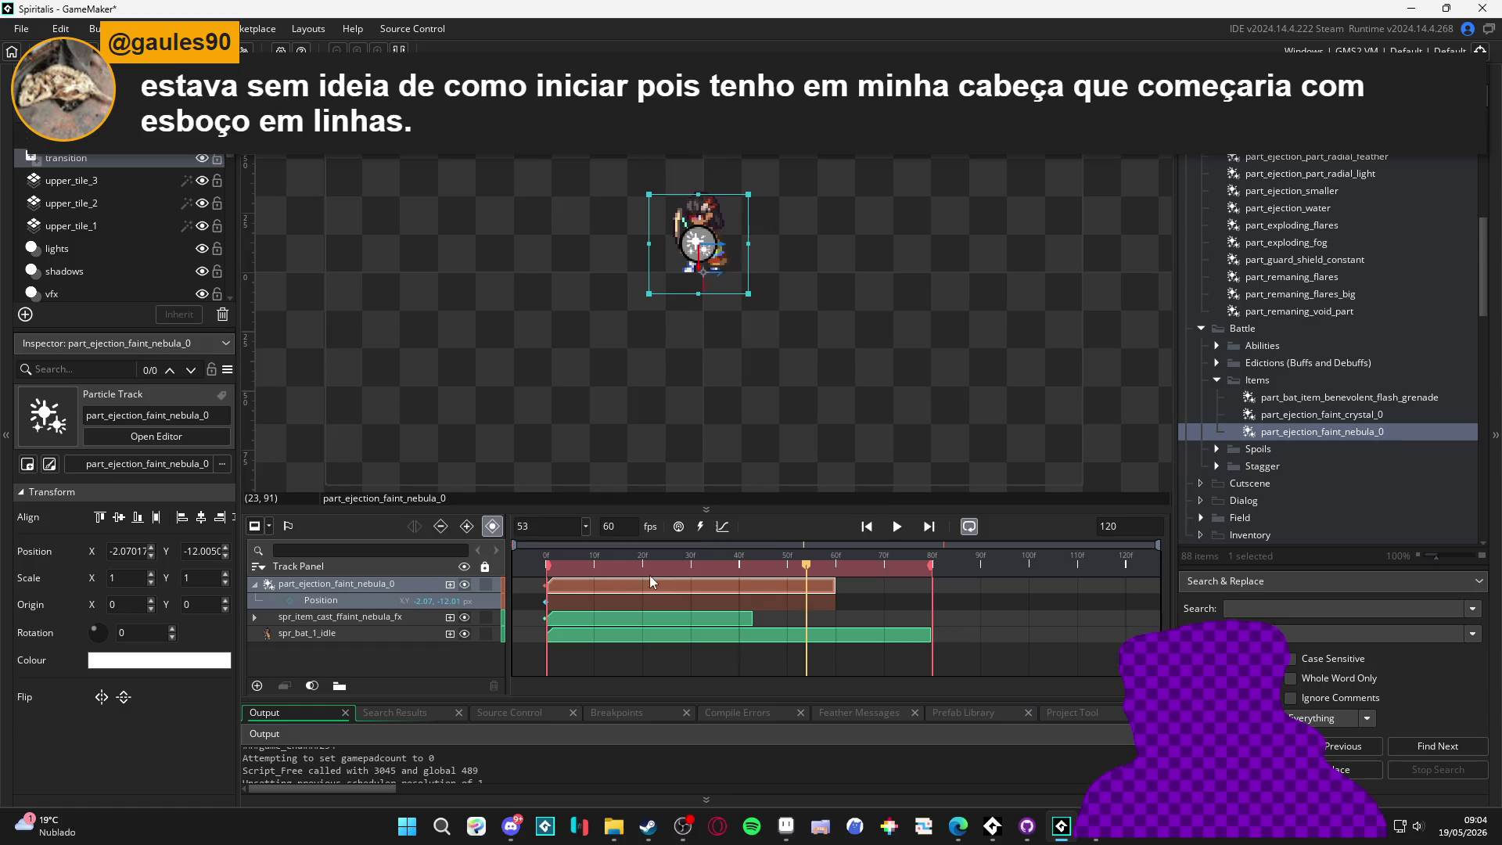
key(space)
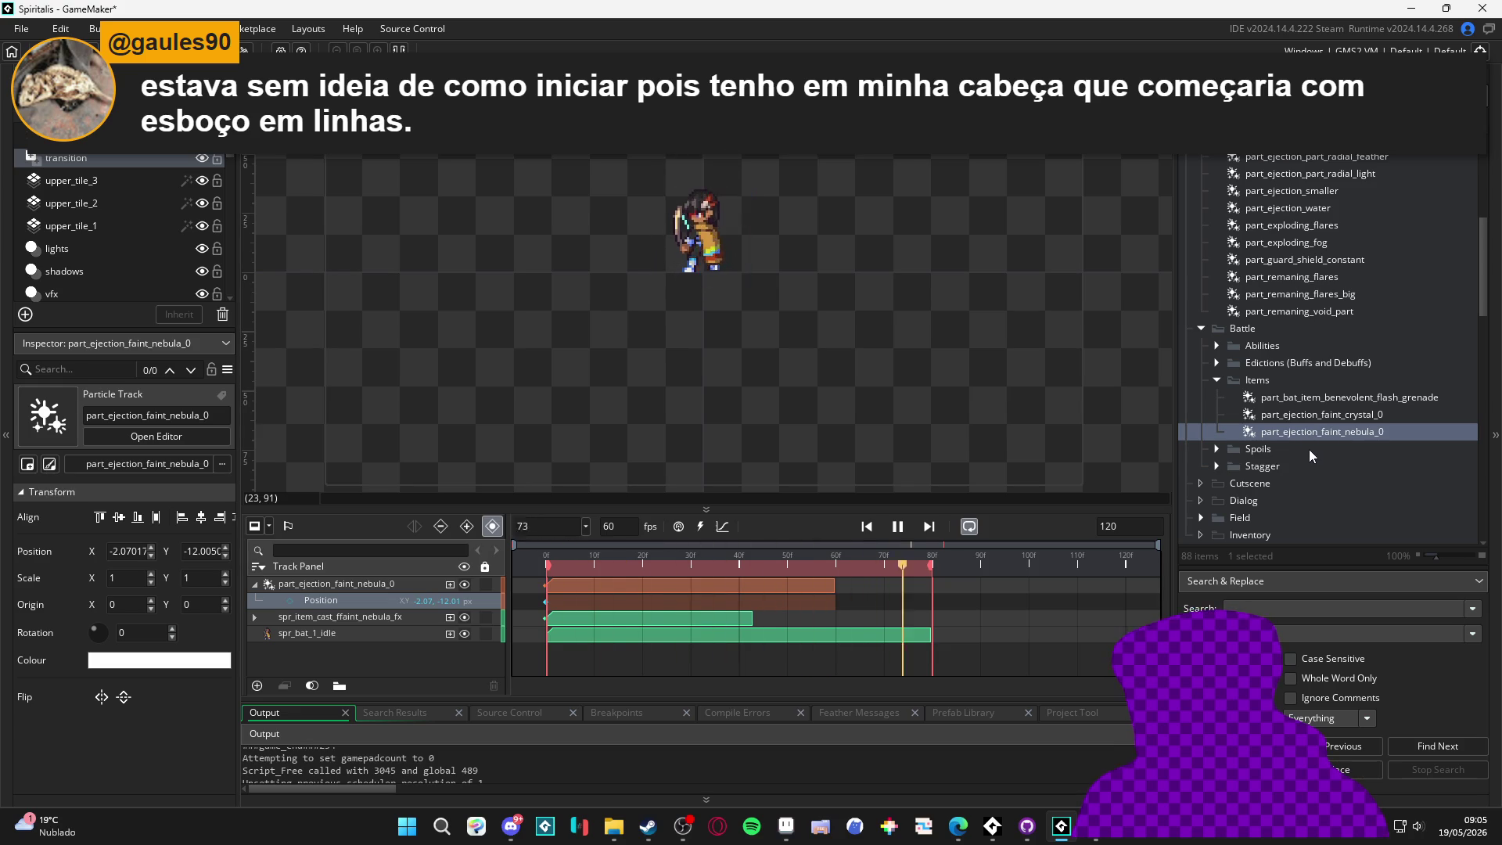
double_click(1331, 432)
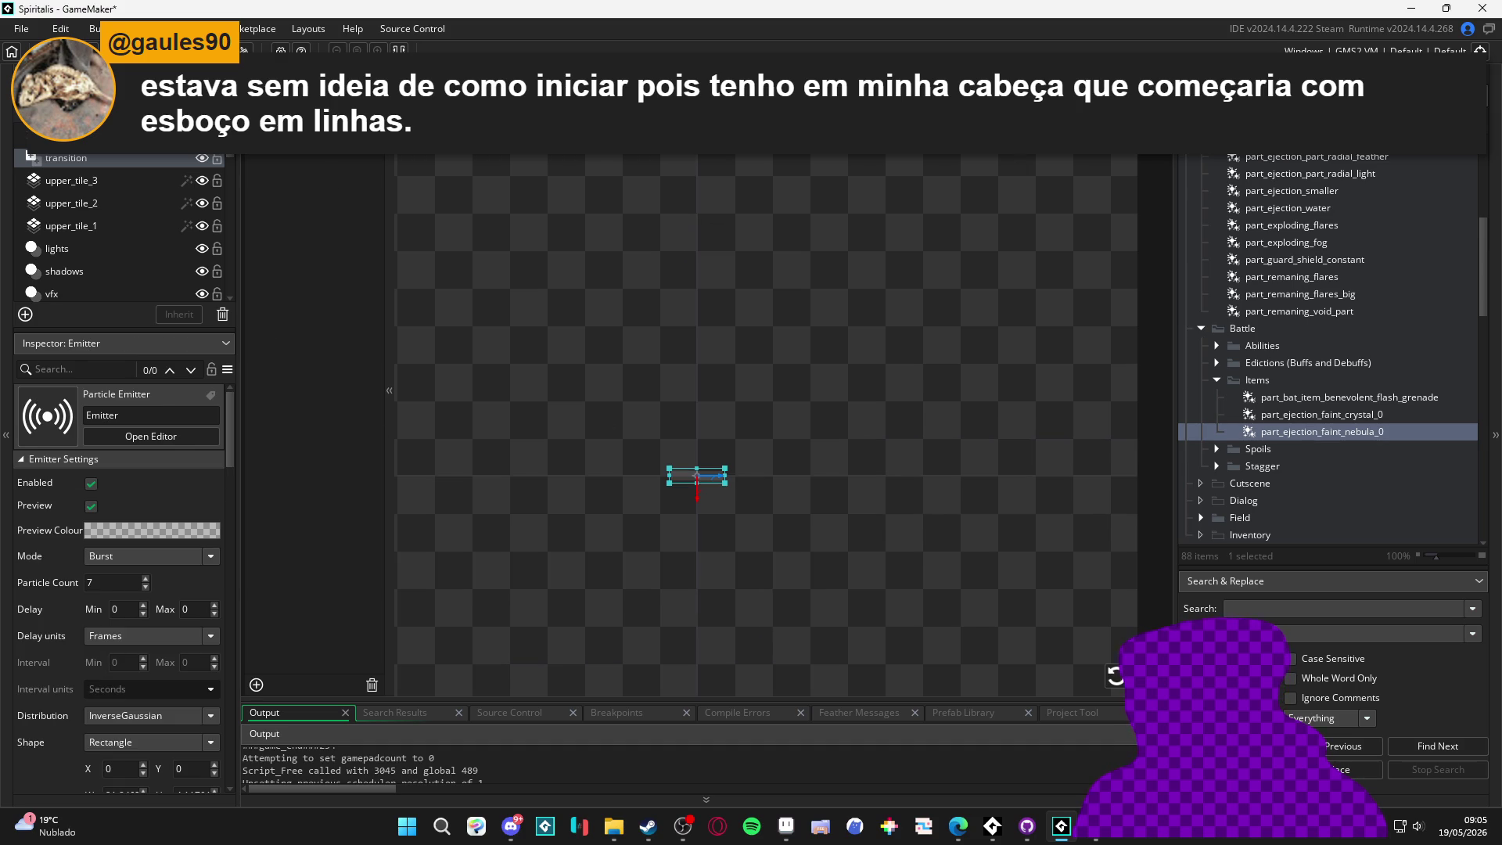
Enable additive blending for the nebula particles
scroll(83, 620, down, 8)
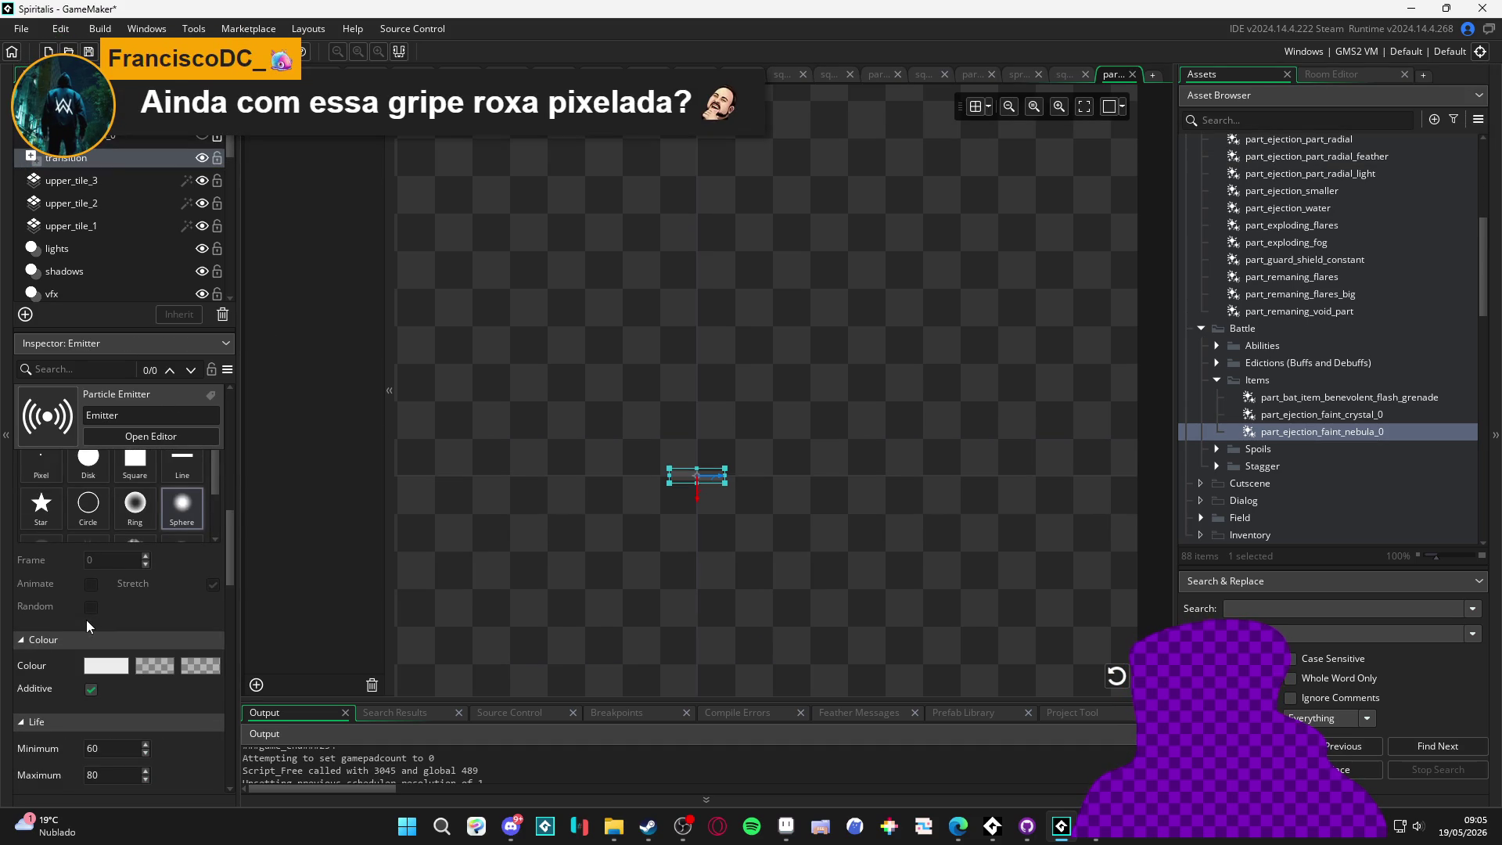
scroll(86, 620, down, 1)
click(91, 627)
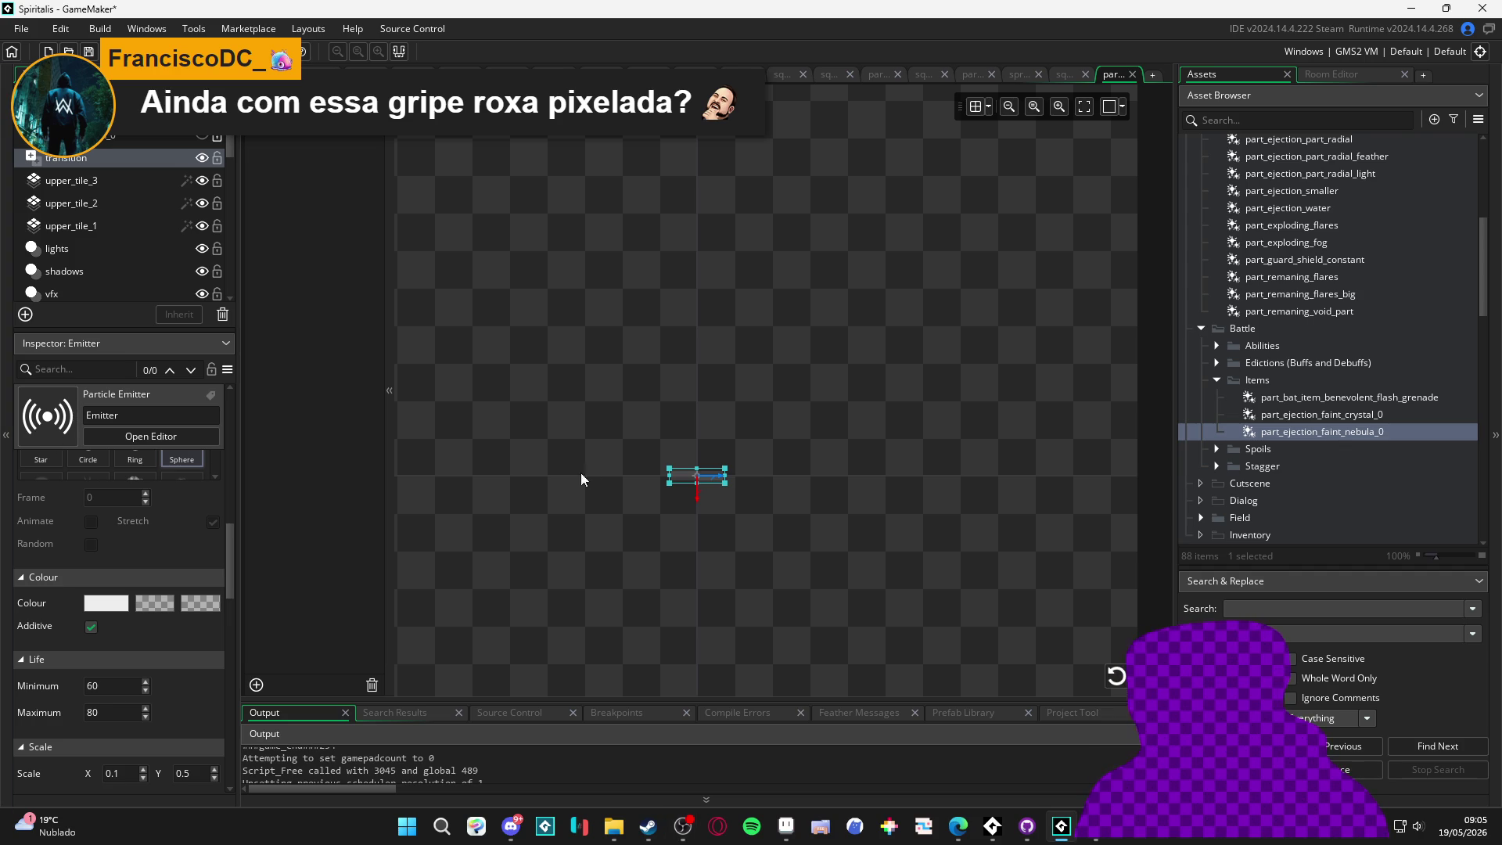
Reselect the emitter on the canvas and enlarge the Inspector area above the layers list
click(307, 480)
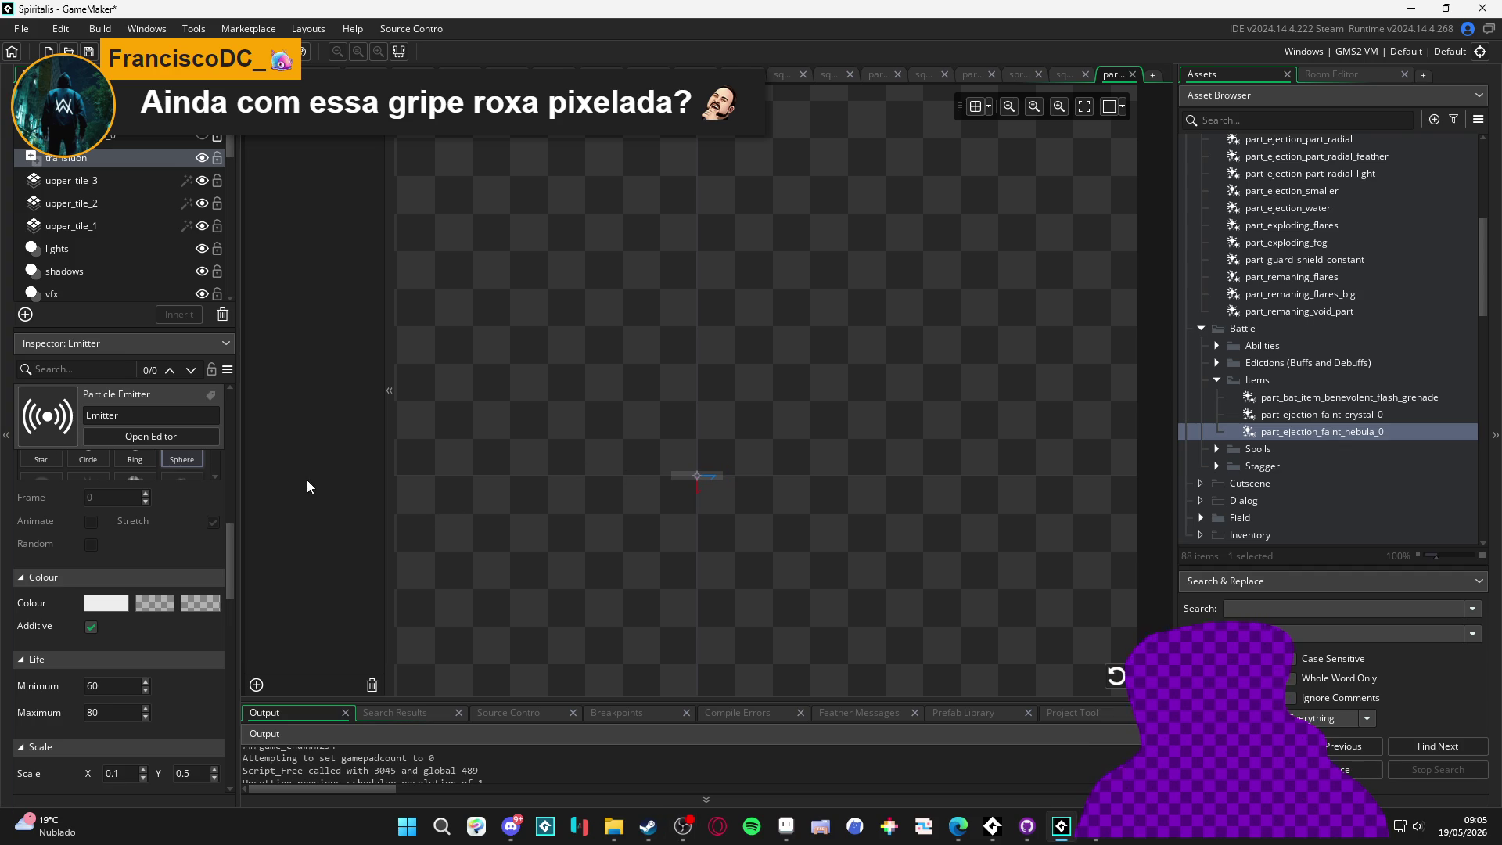
click(336, 427)
click(696, 475)
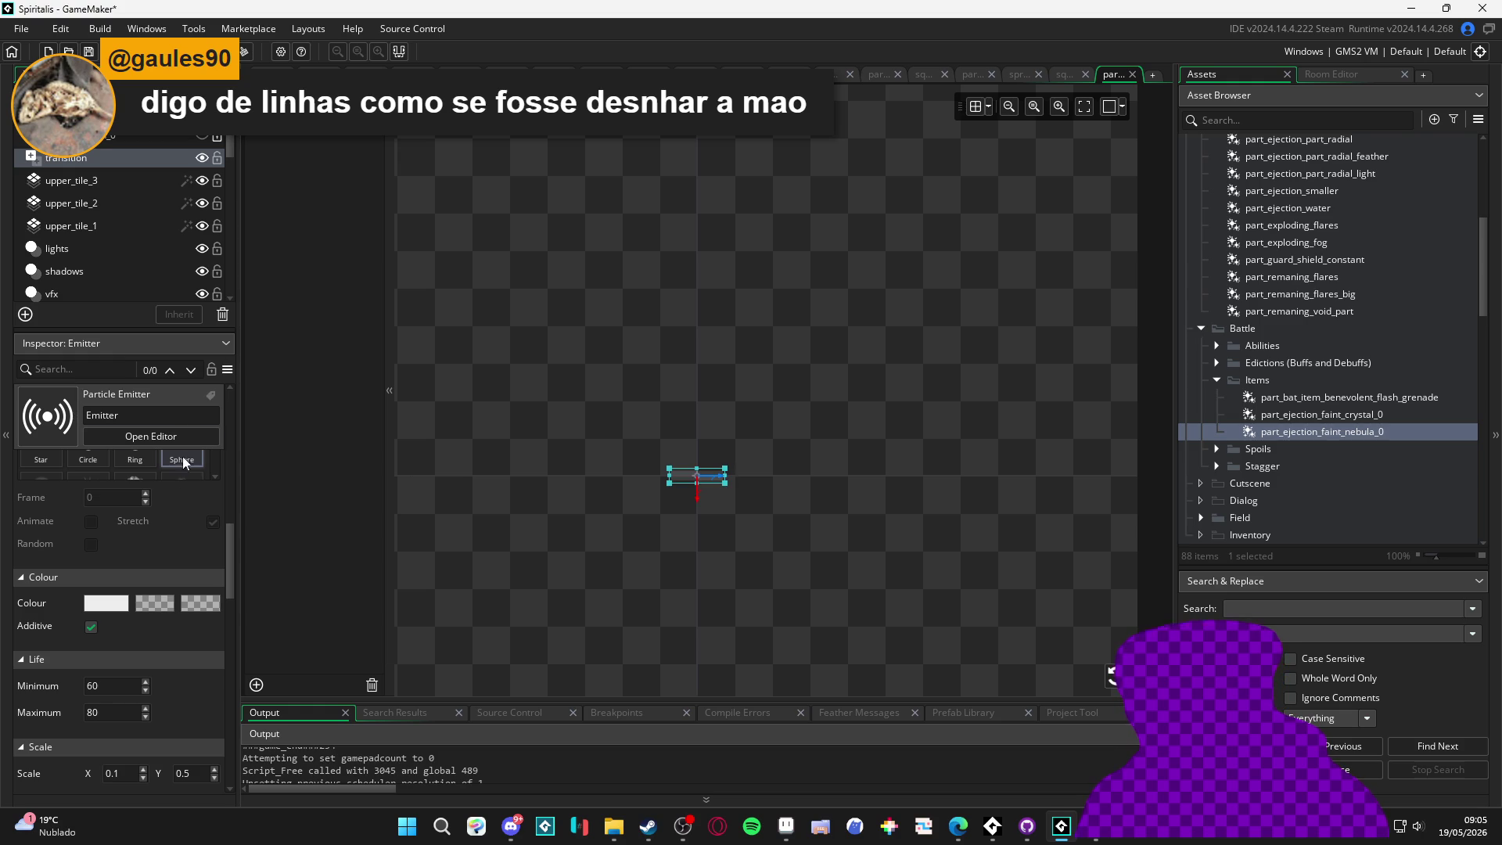
mouse_move(143, 327)
mouse_down()
mouse_move(144, 256)
mouse_move(144, 289)
mouse_up()
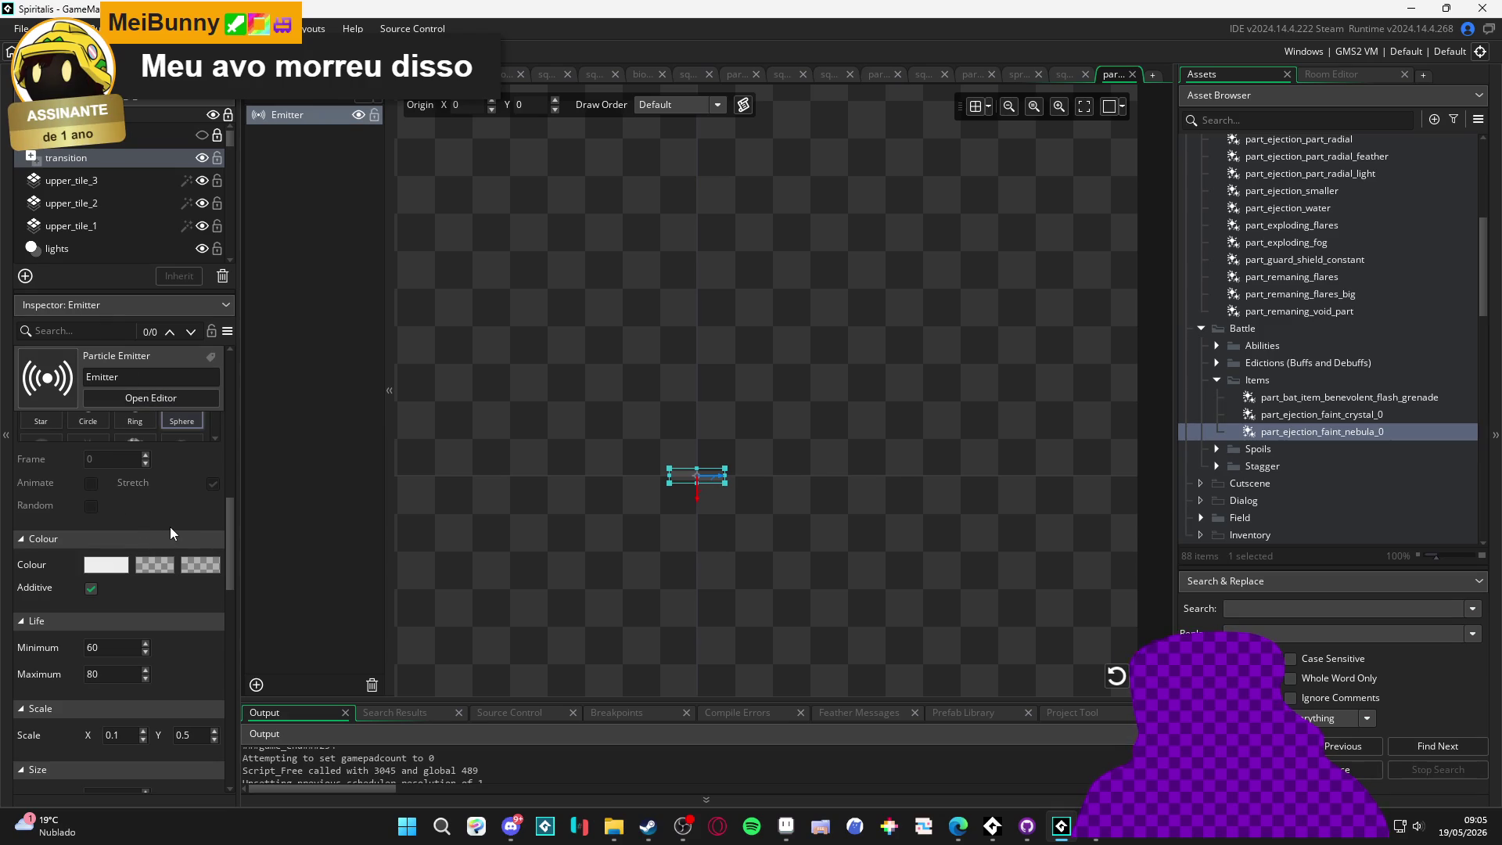
Change the nebula particles' maximum size from 2 to 1 and go back to the item-cast sequence
scroll(173, 659, down, 2)
scroll(168, 650, down, 1)
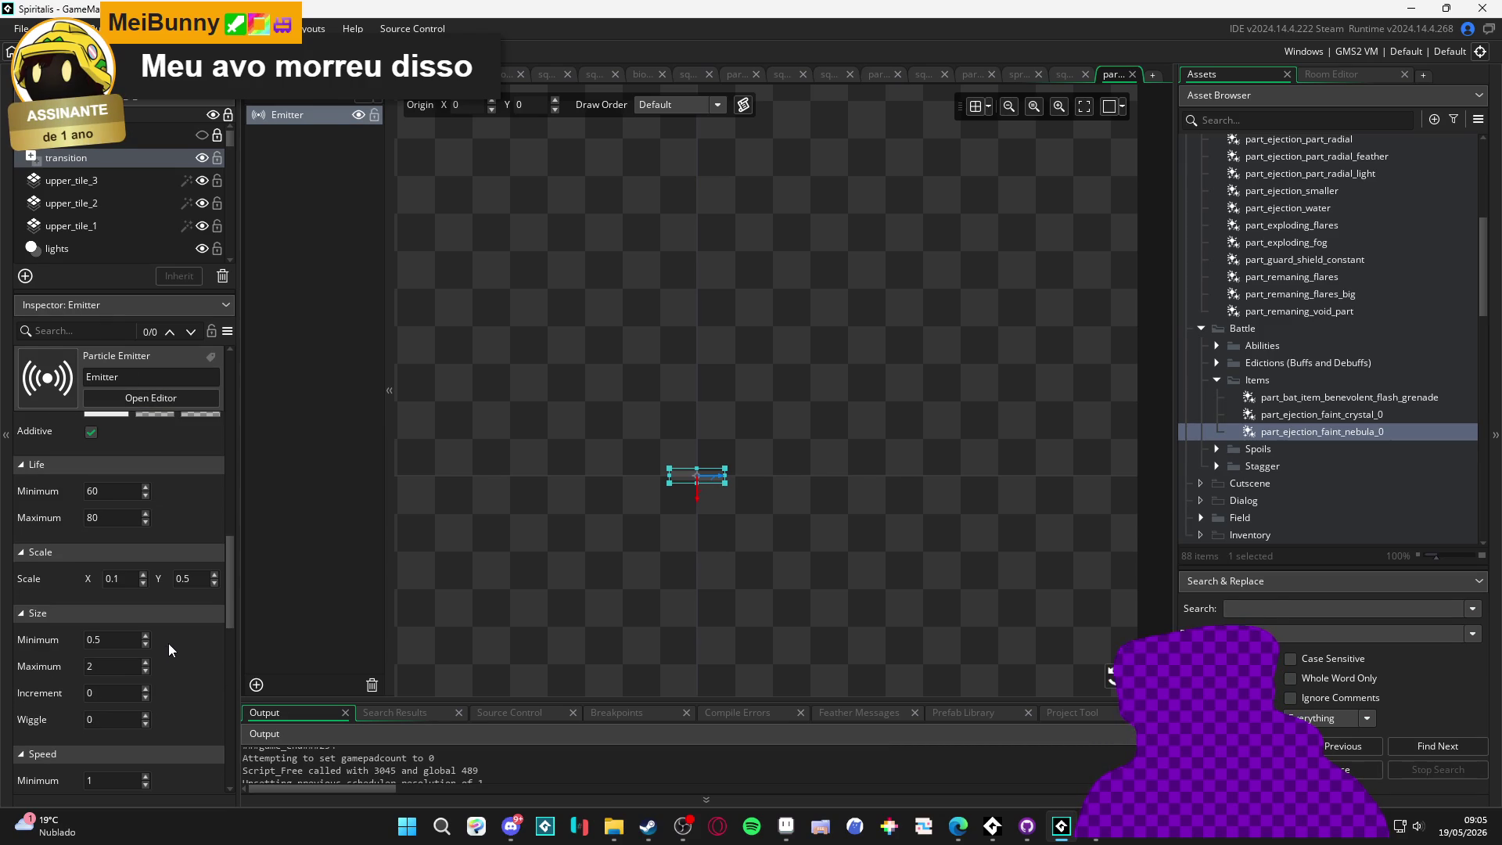
click(106, 646)
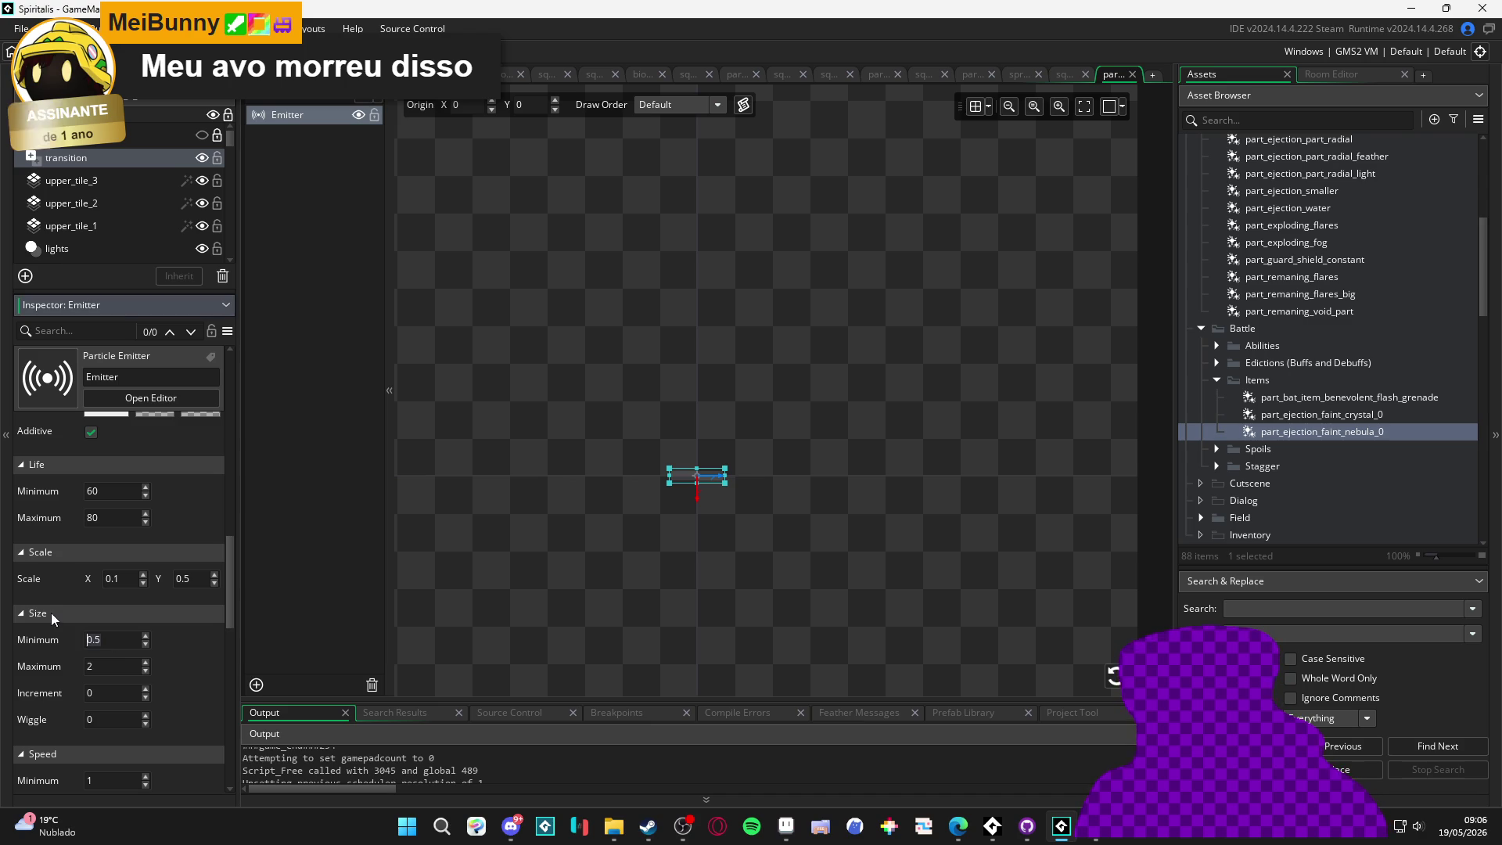
key(Tab)
text(1)
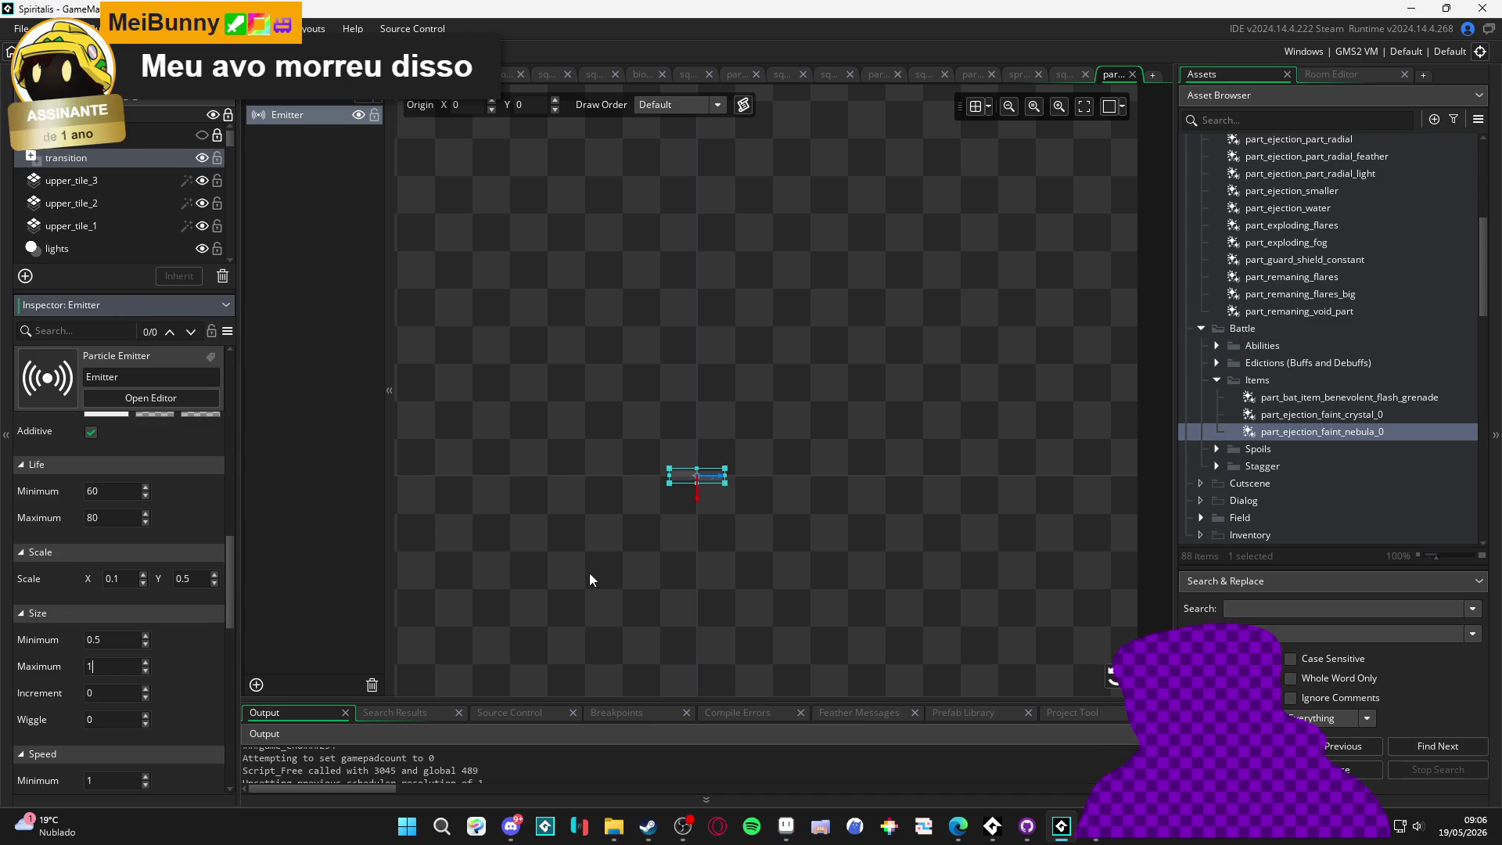
click(1059, 74)
Play the item-cast sequence with the smaller particles, then return to the part_ejection_faint_nebula_0 editor
click(900, 527)
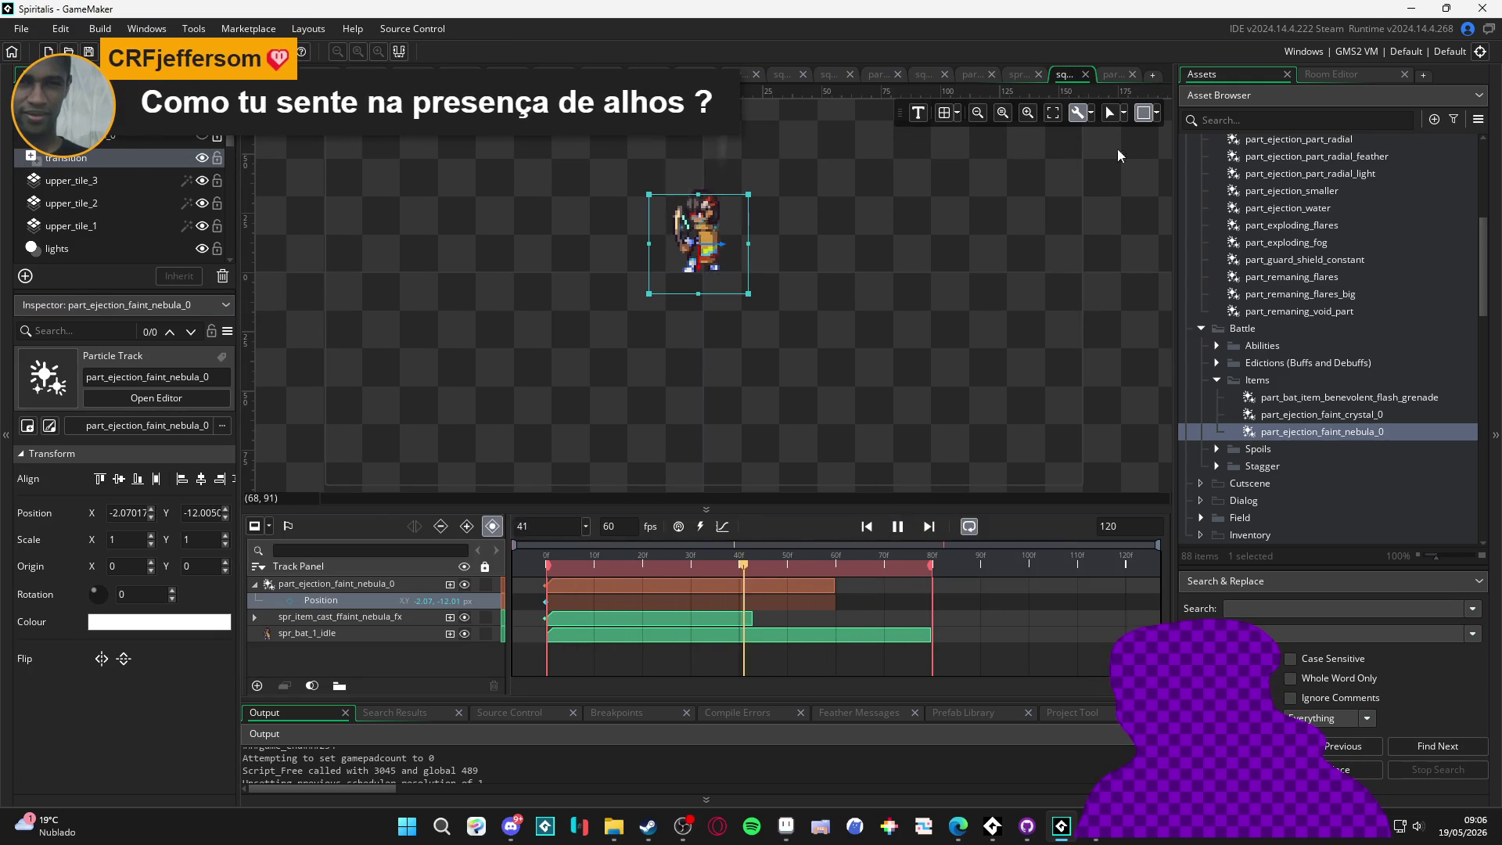
click(1109, 74)
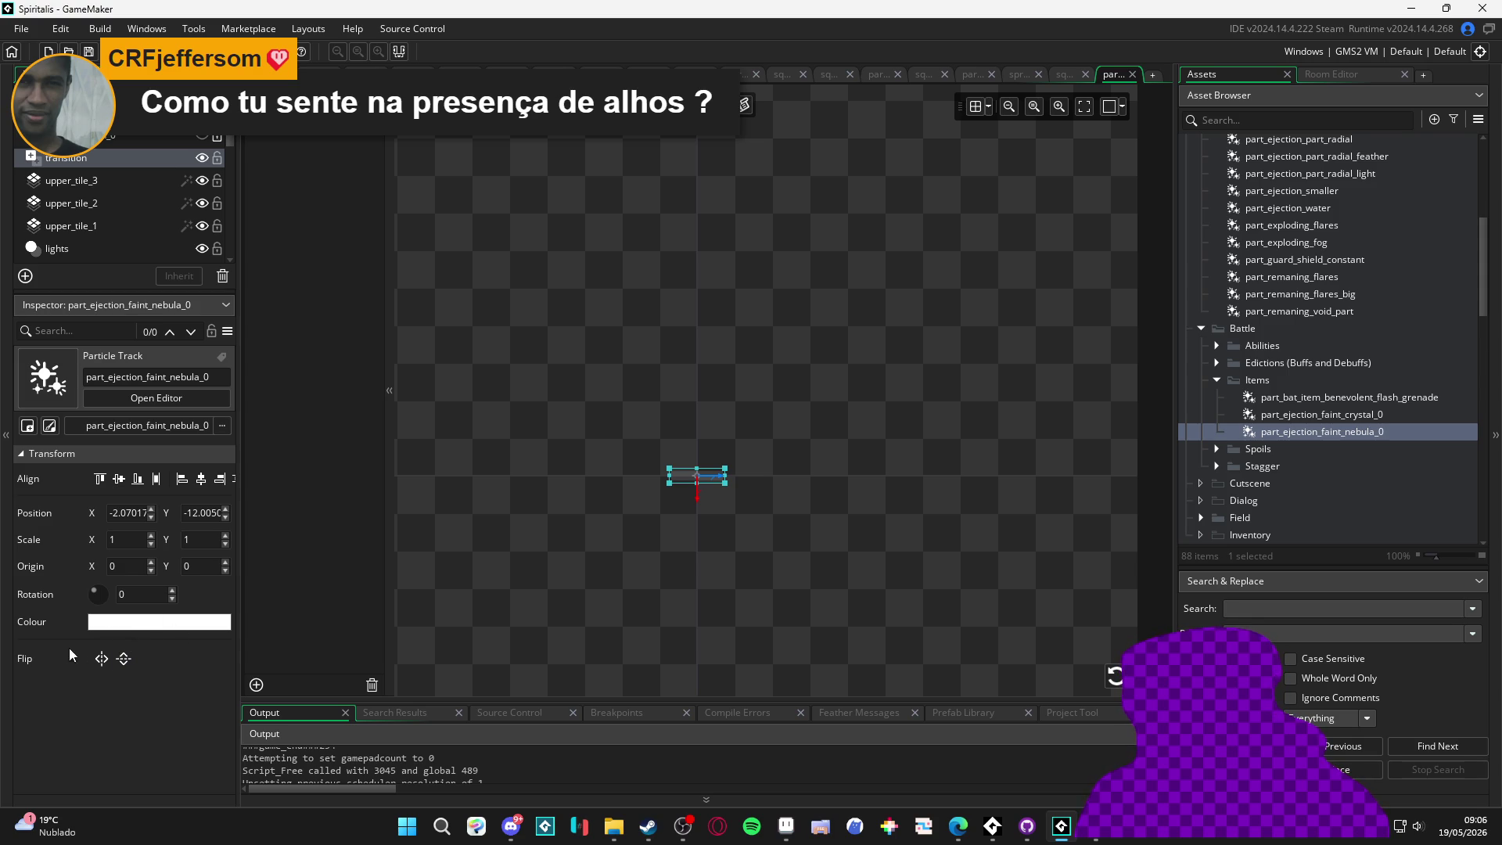
click(1073, 76)
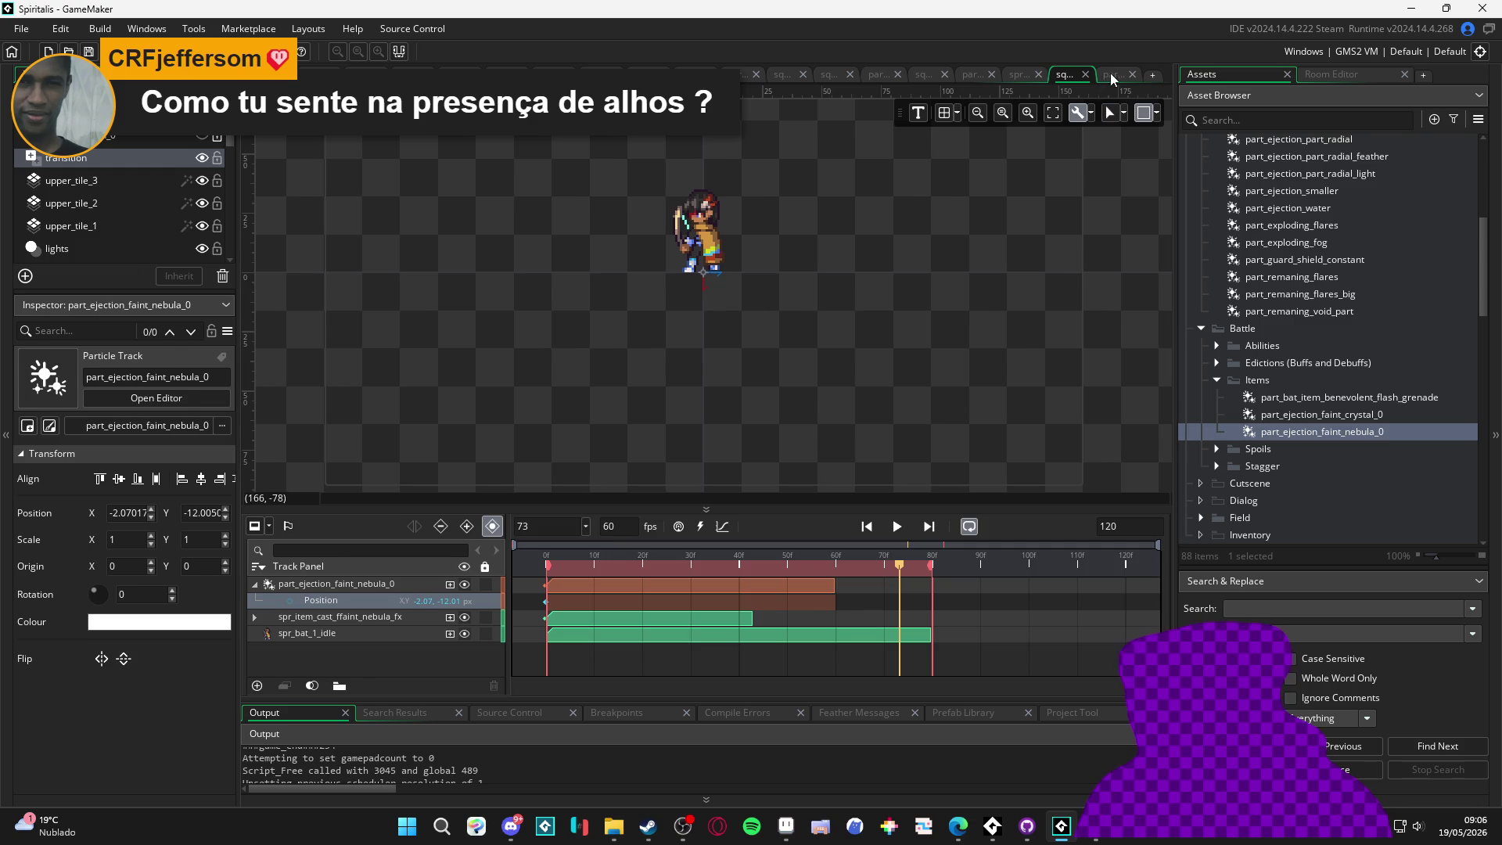
click(1111, 76)
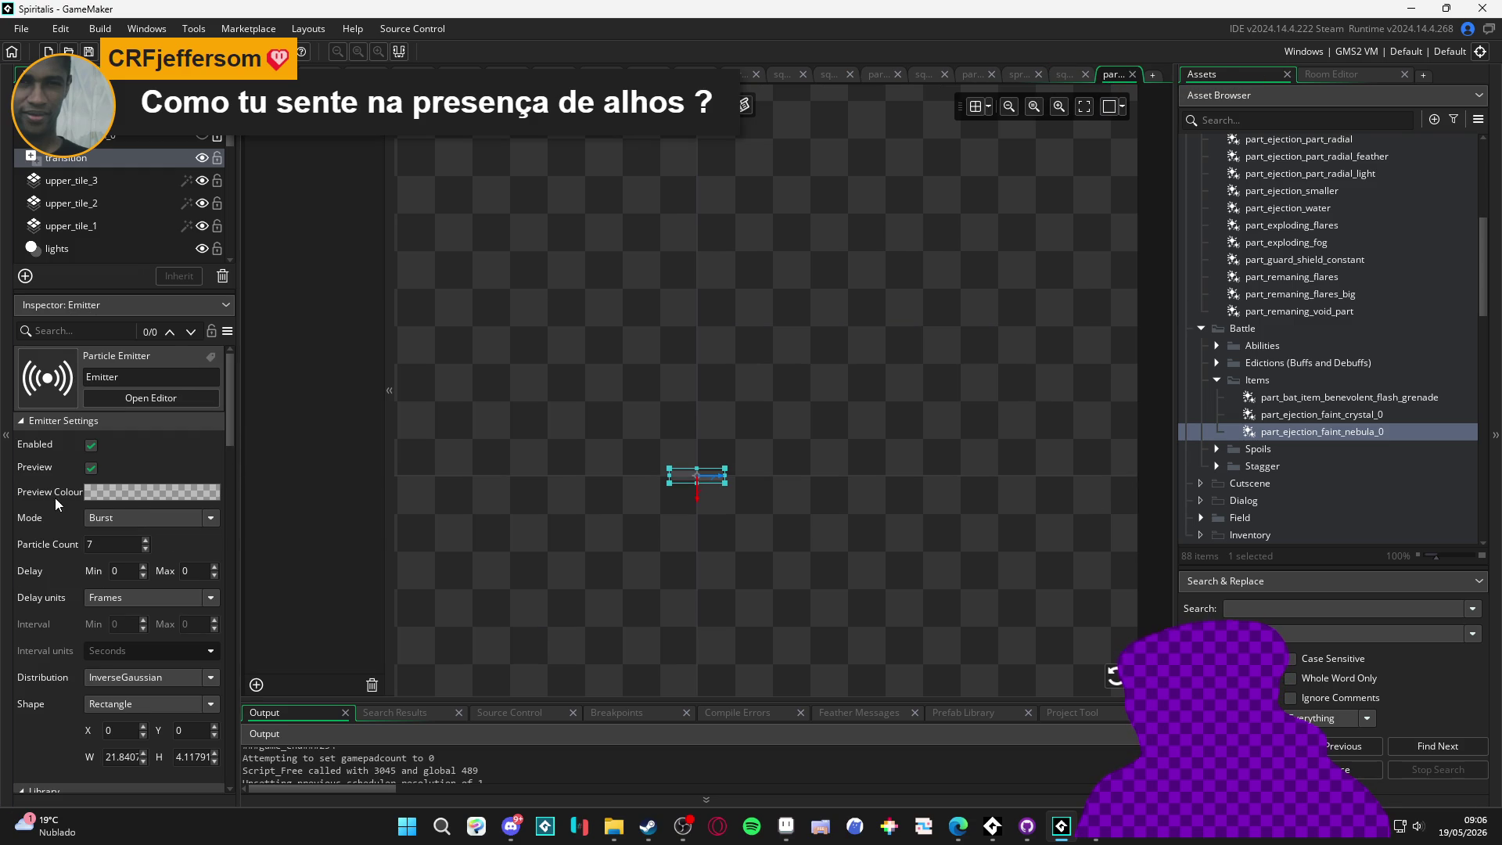
scroll(59, 499, down, 2)
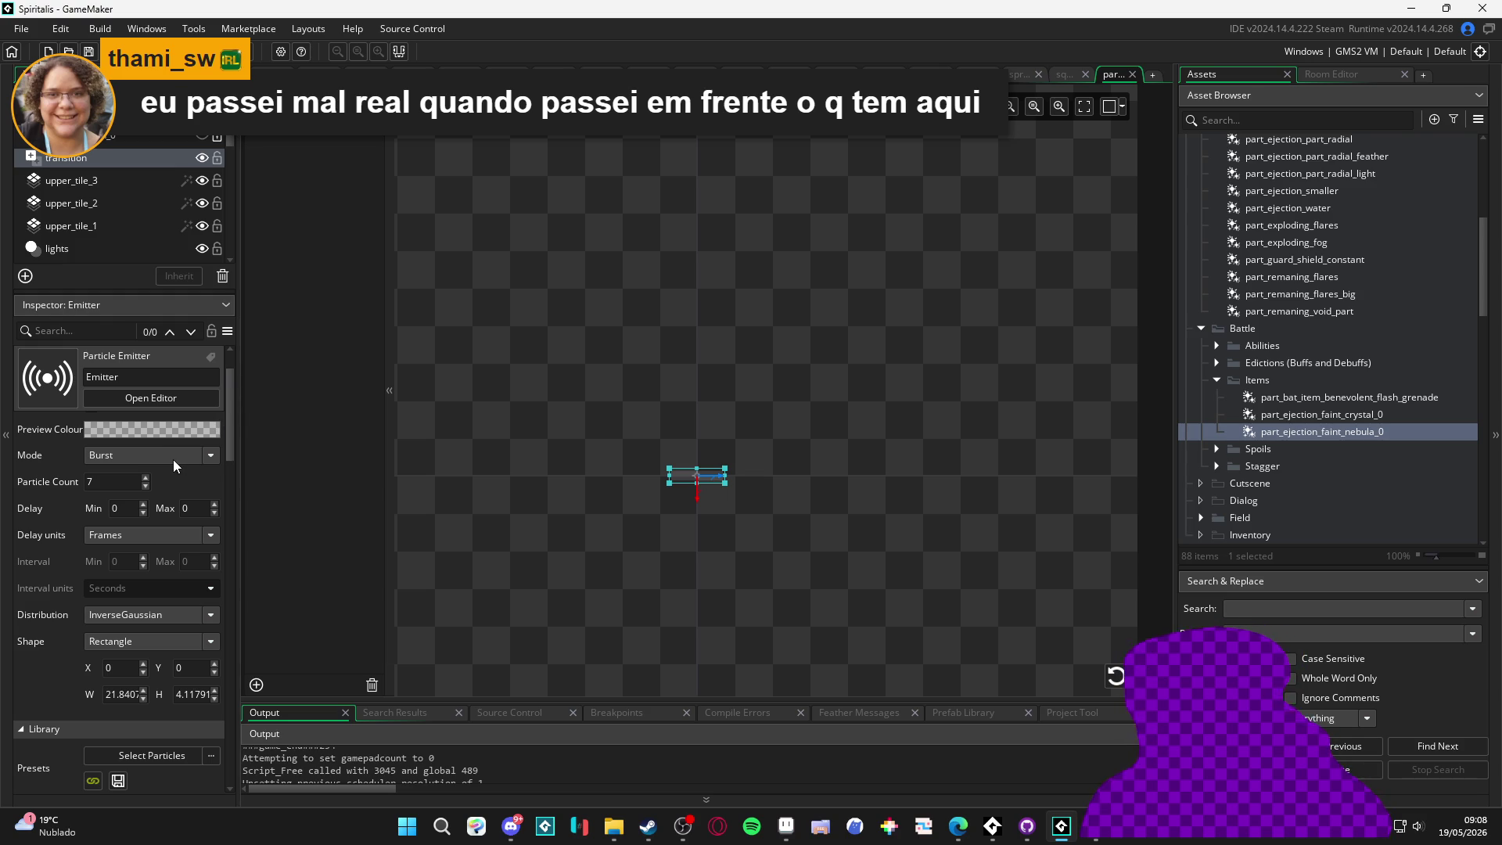
click(267, 518)
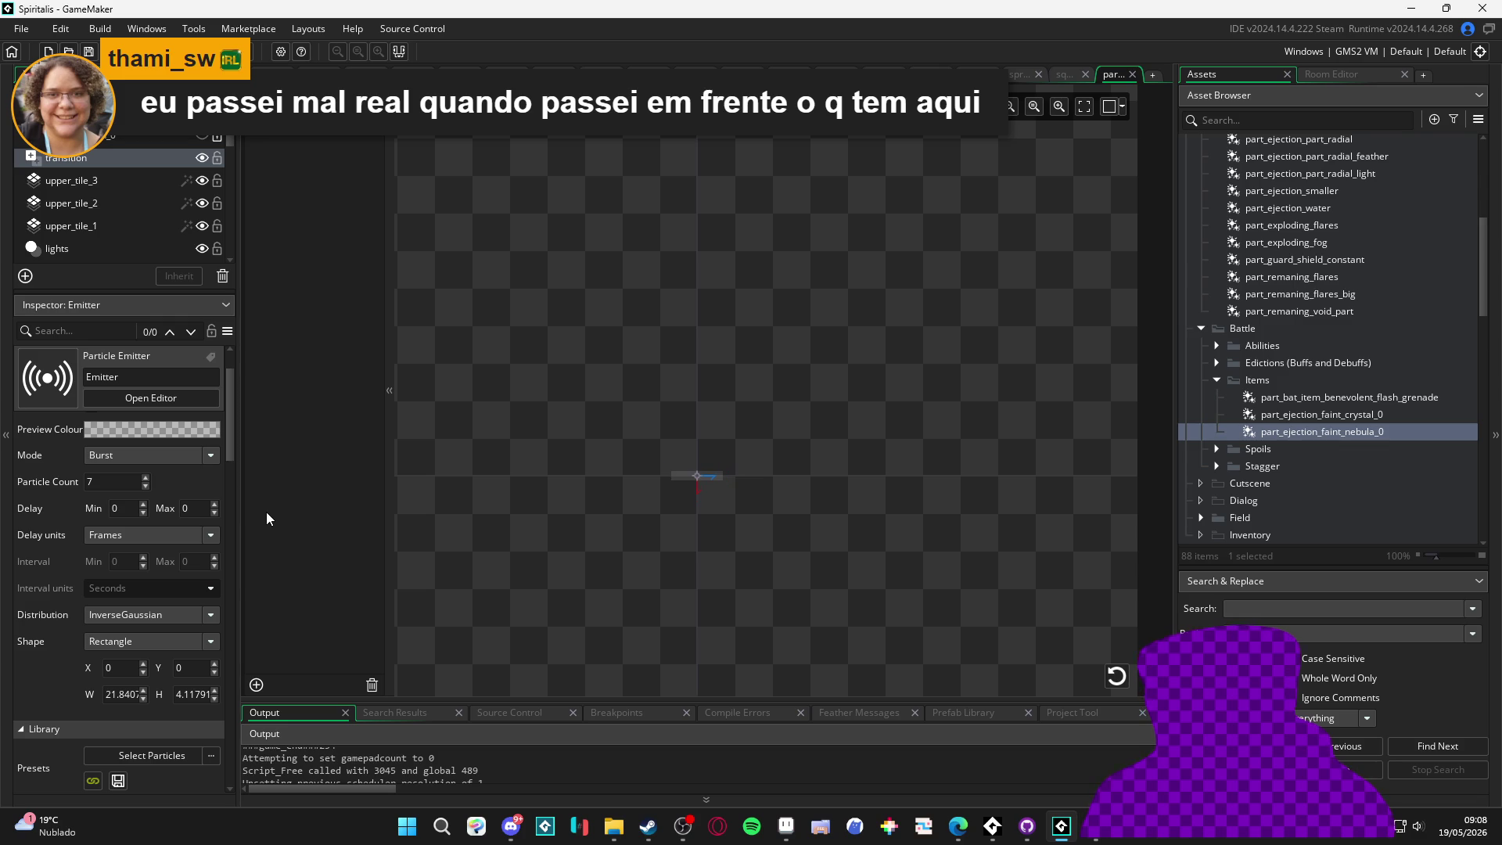
click(721, 473)
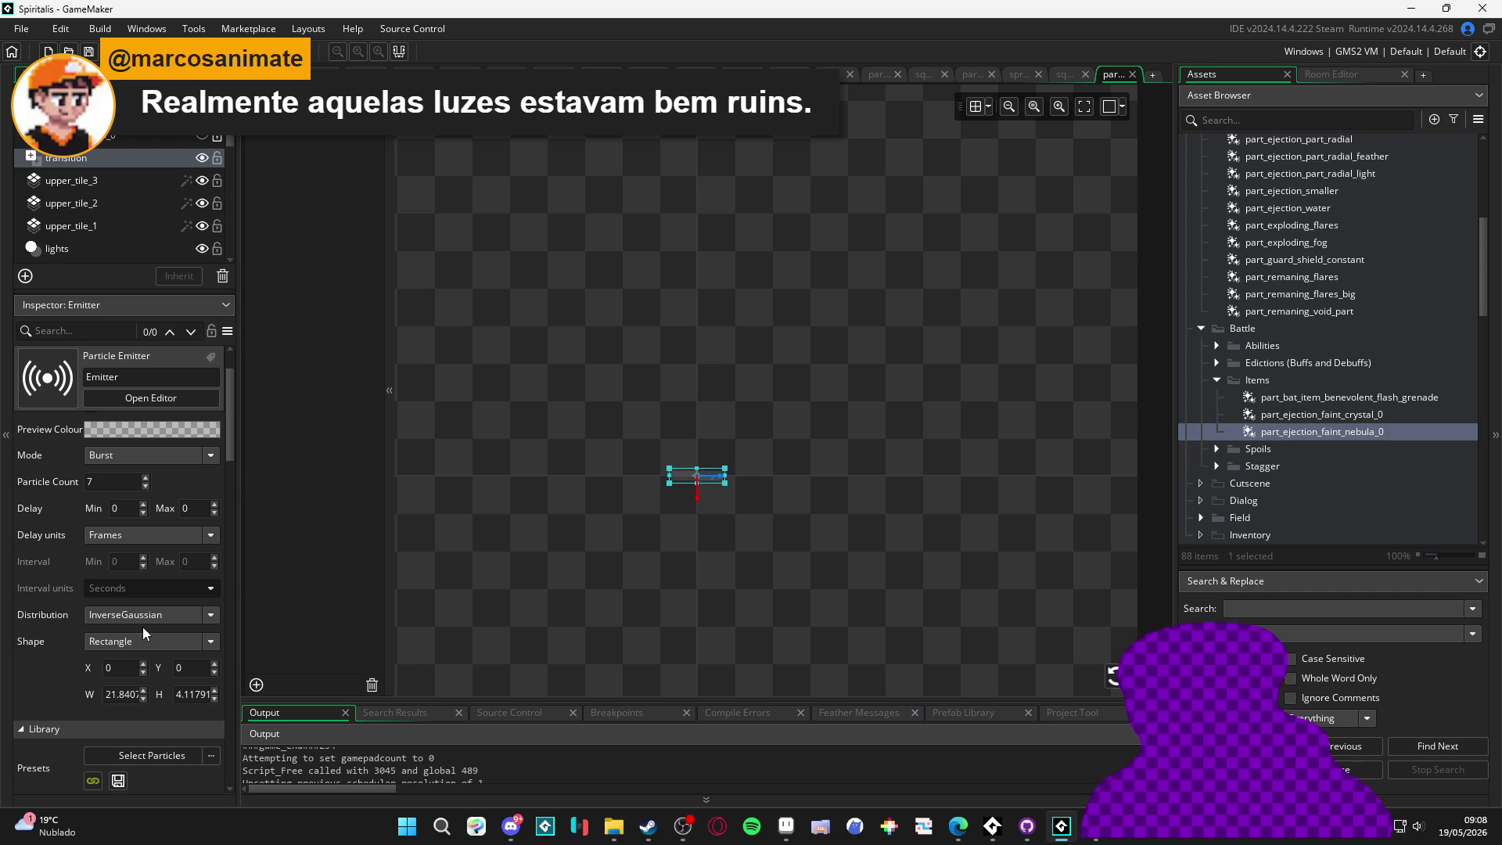
scroll(41, 607, down, 10)
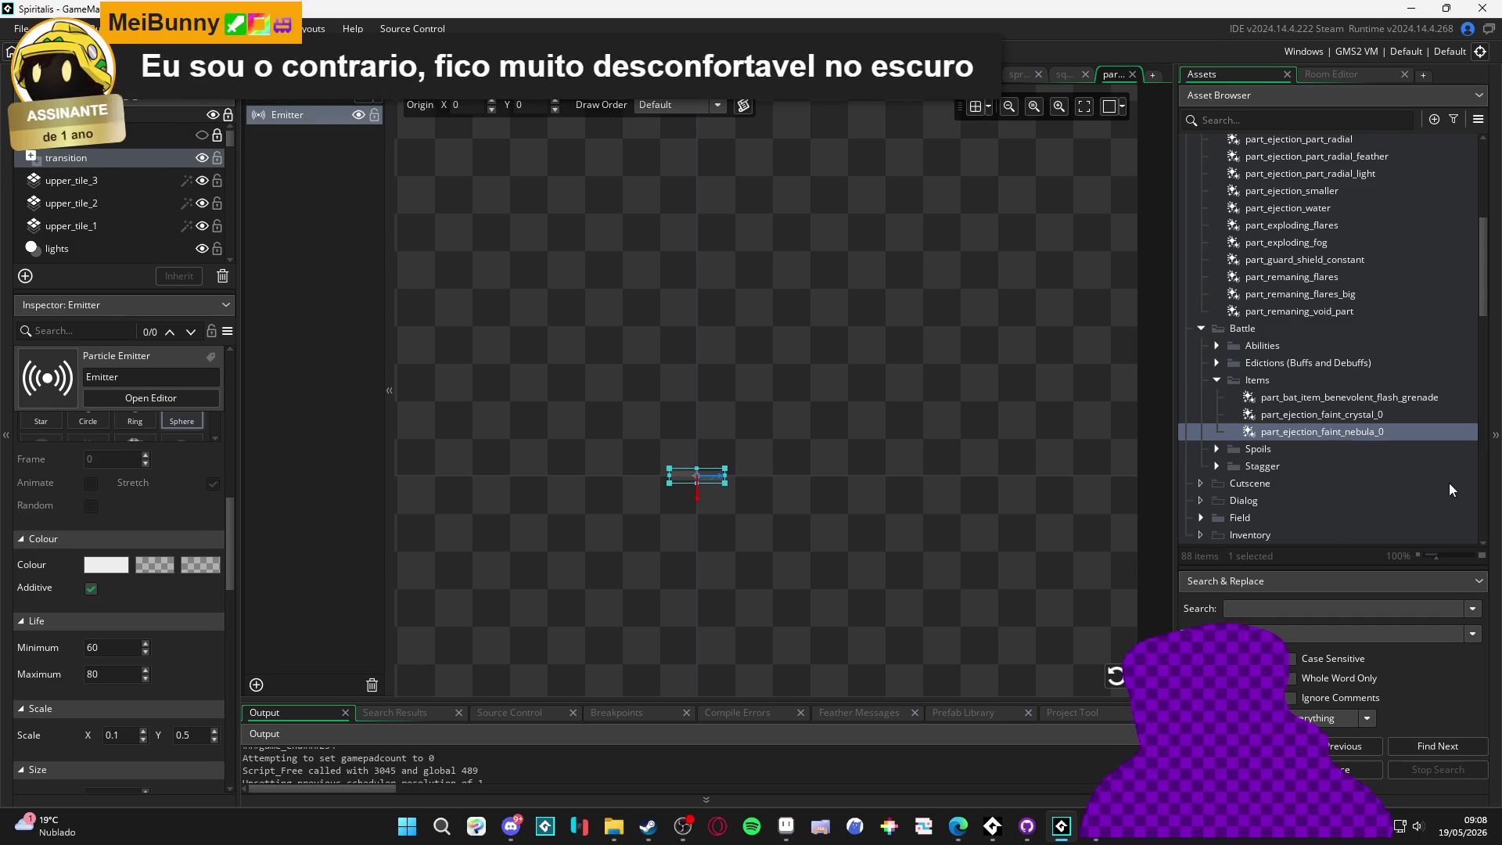
click(1369, 414)
click(1378, 432)
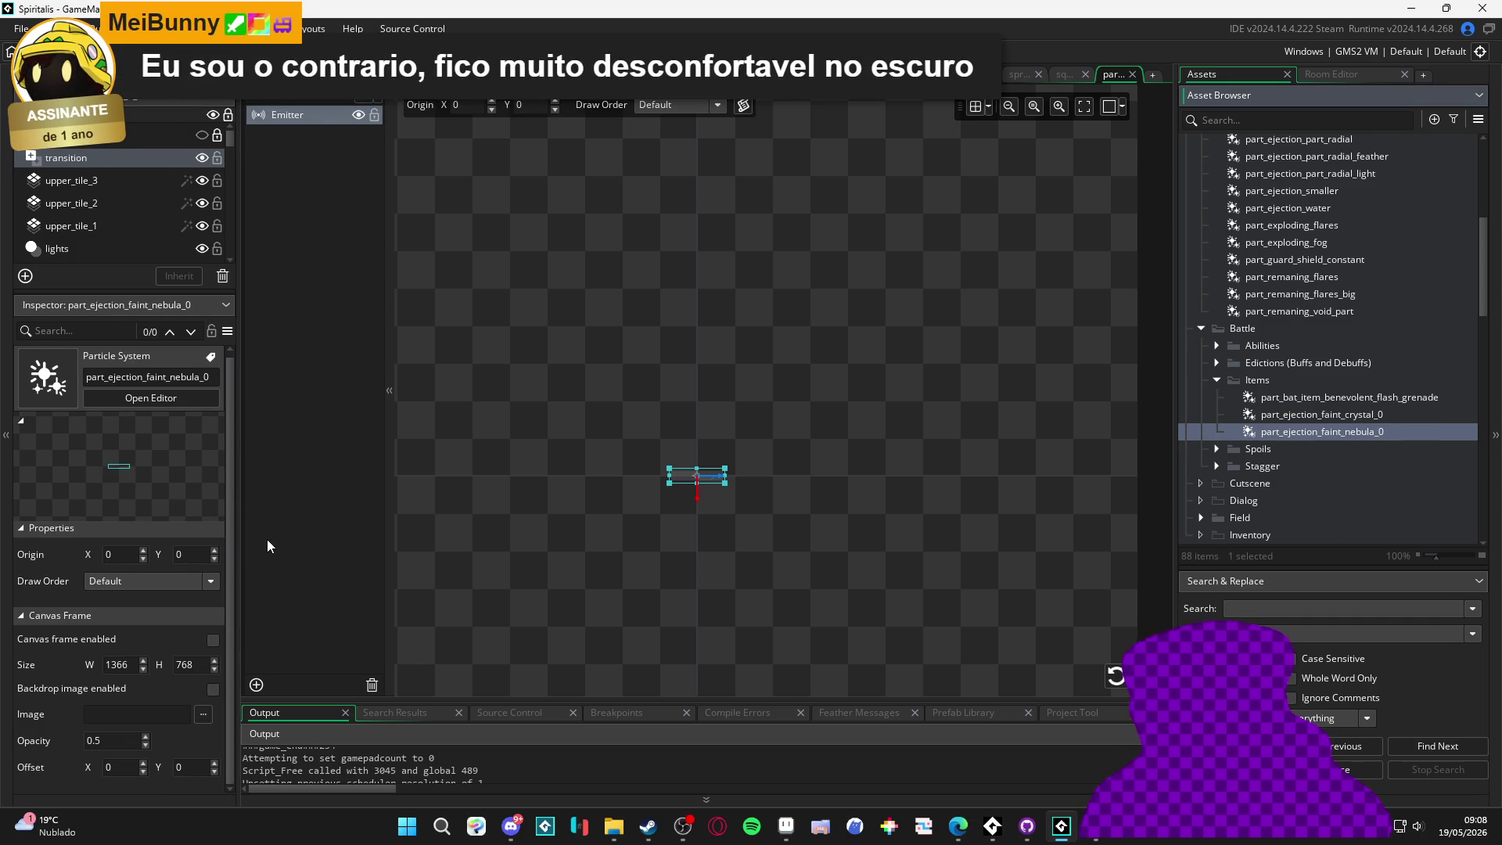
click(288, 115)
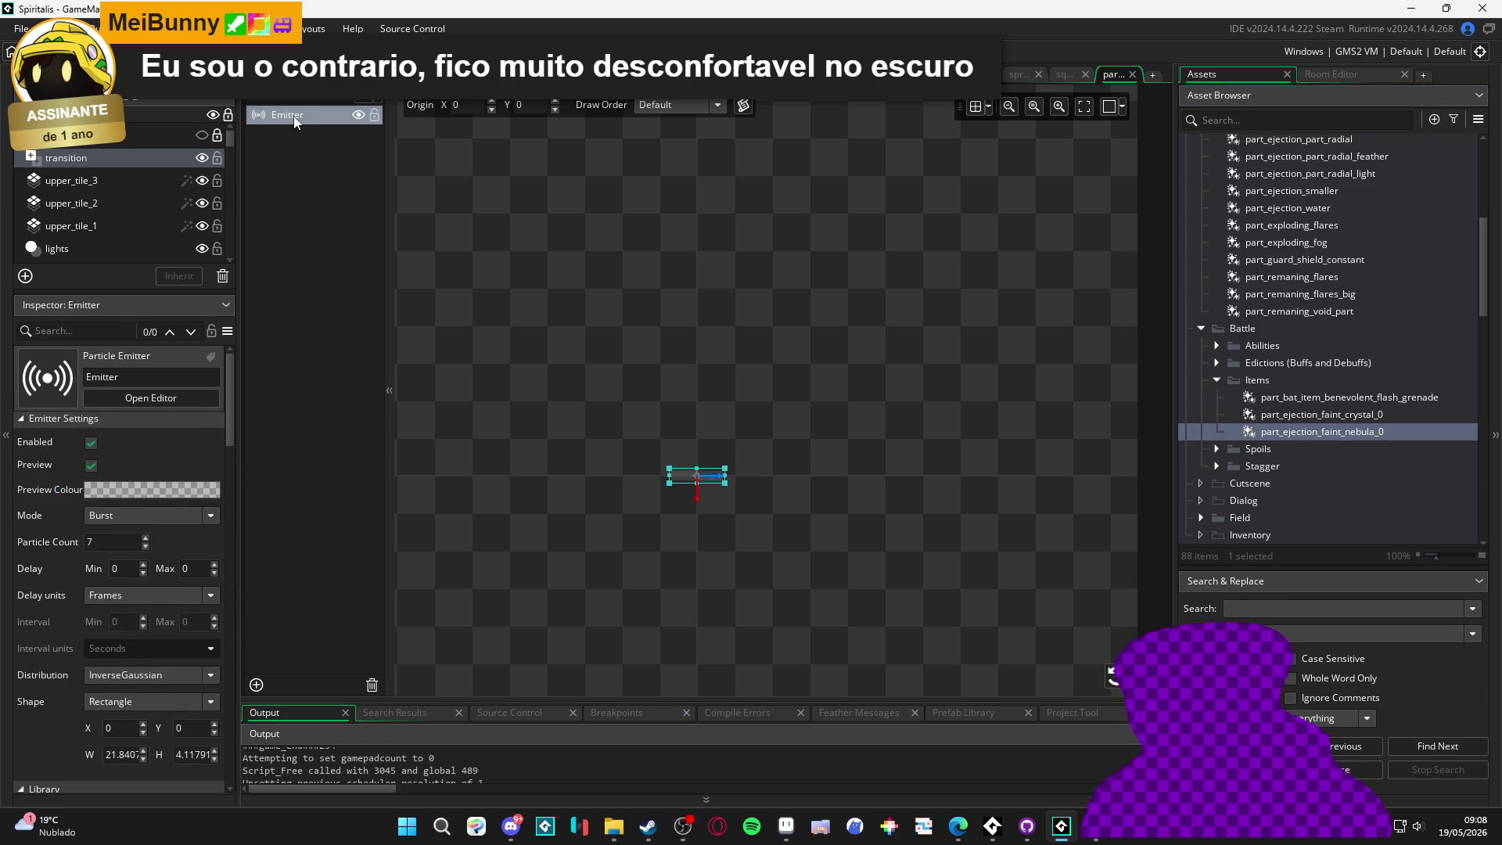
scroll(93, 565, down, 5)
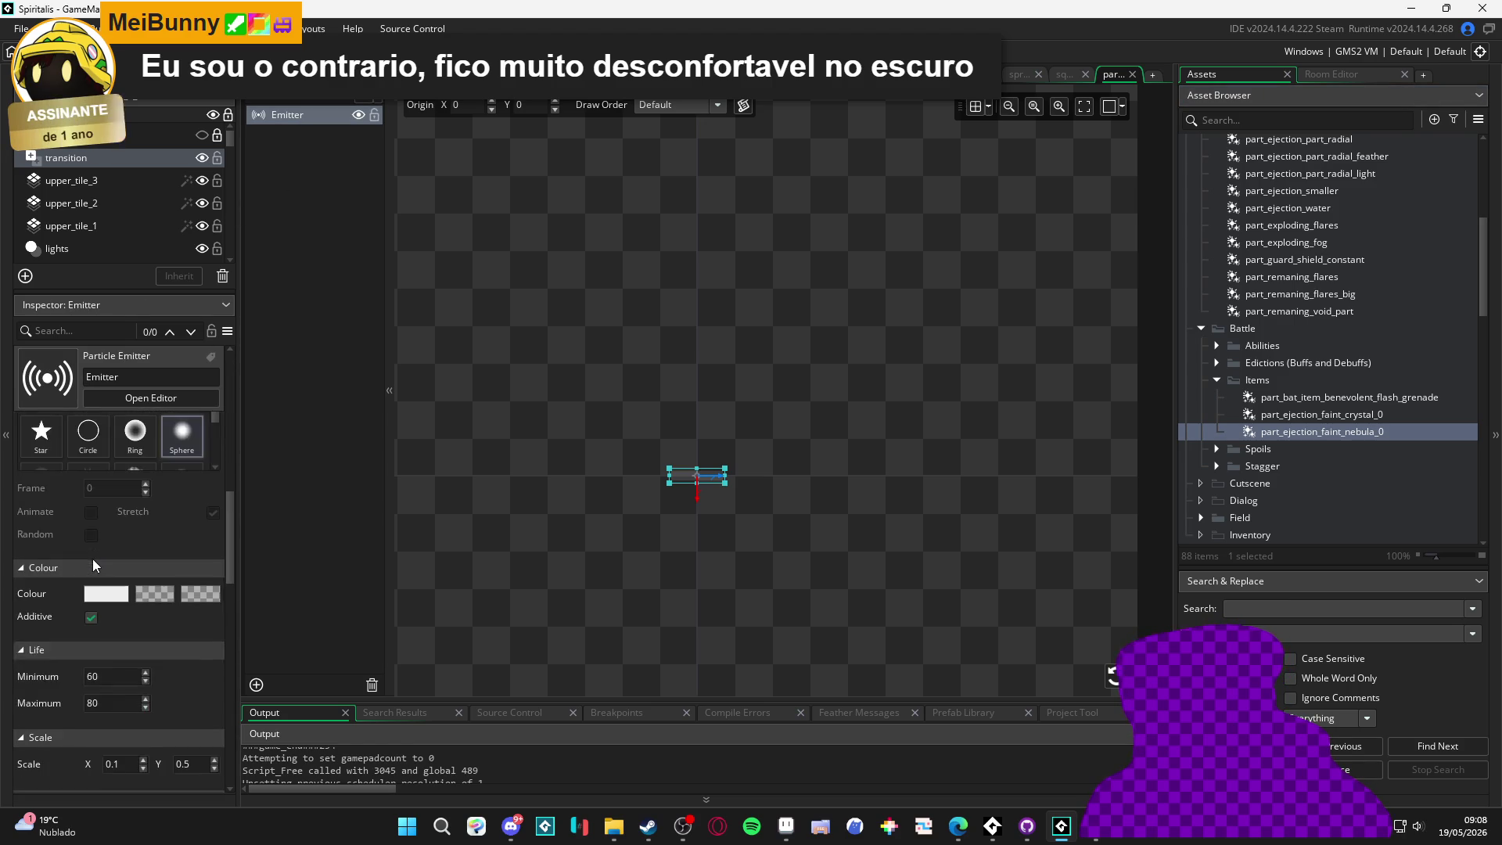
scroll(92, 559, down, 2)
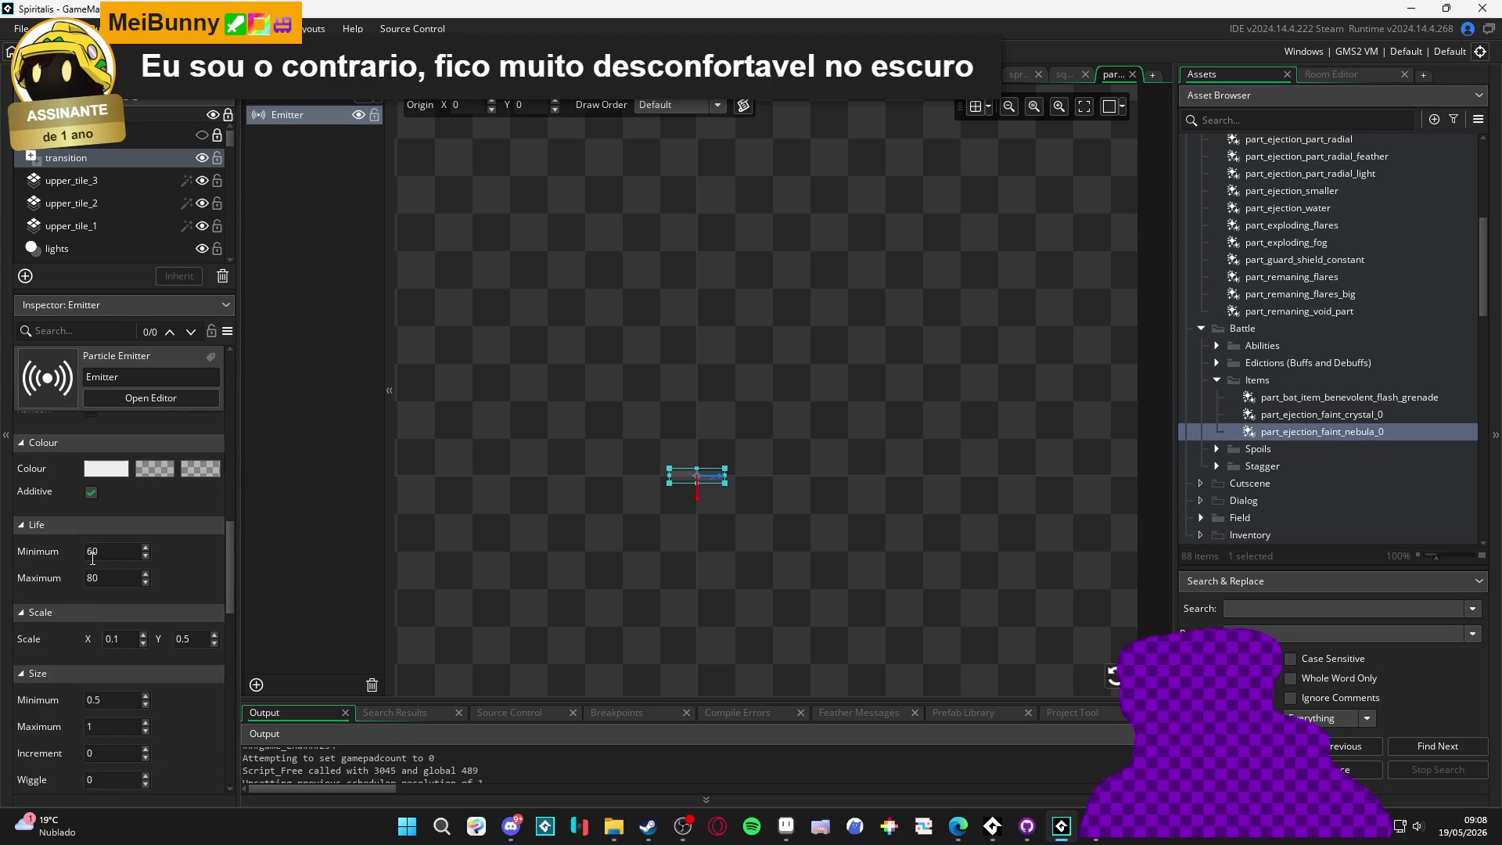
scroll(35, 627, down, 1)
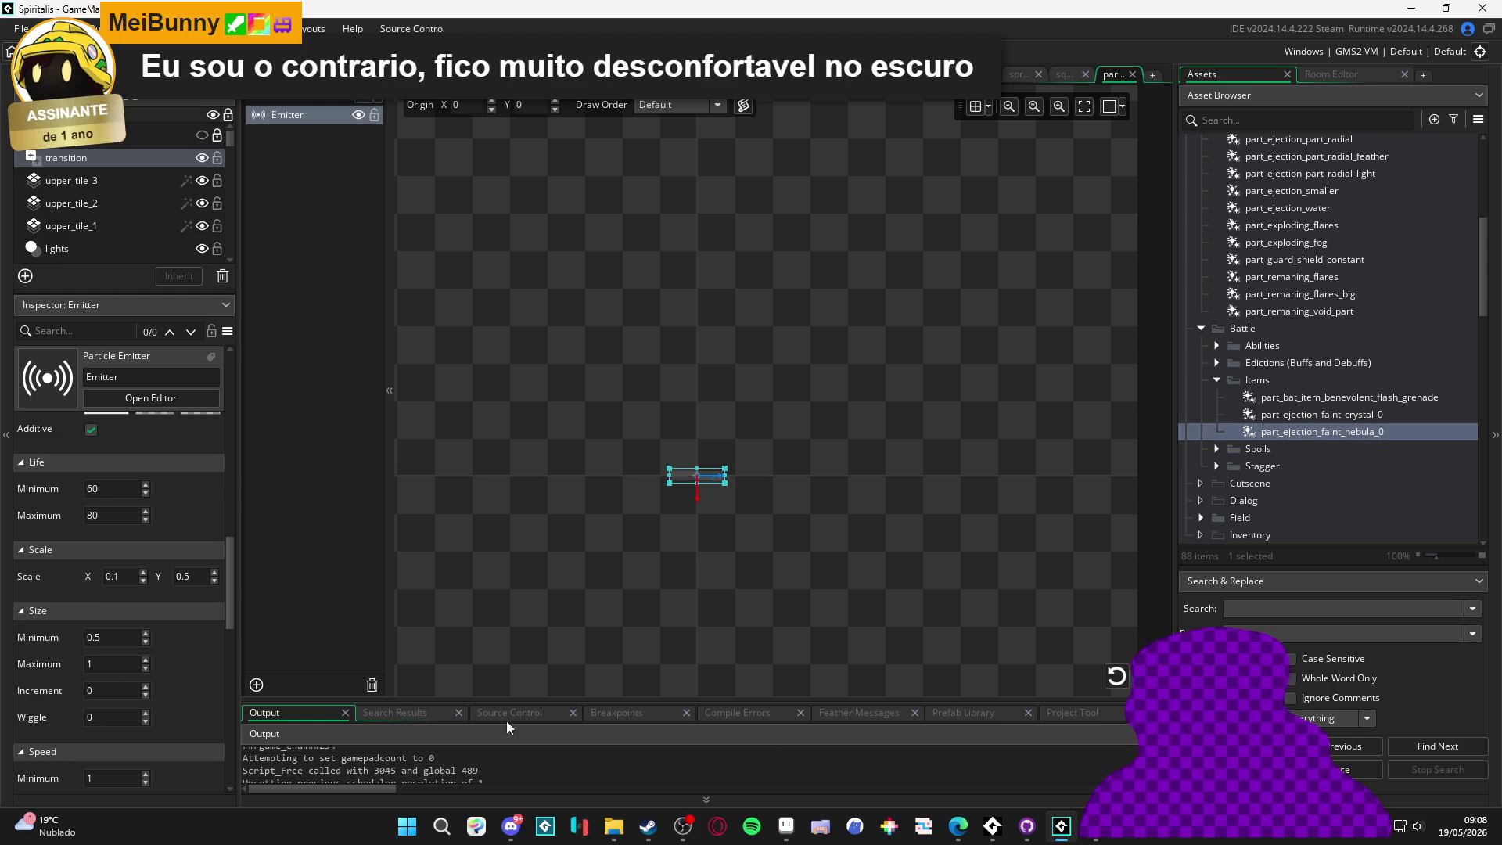
click(1117, 674)
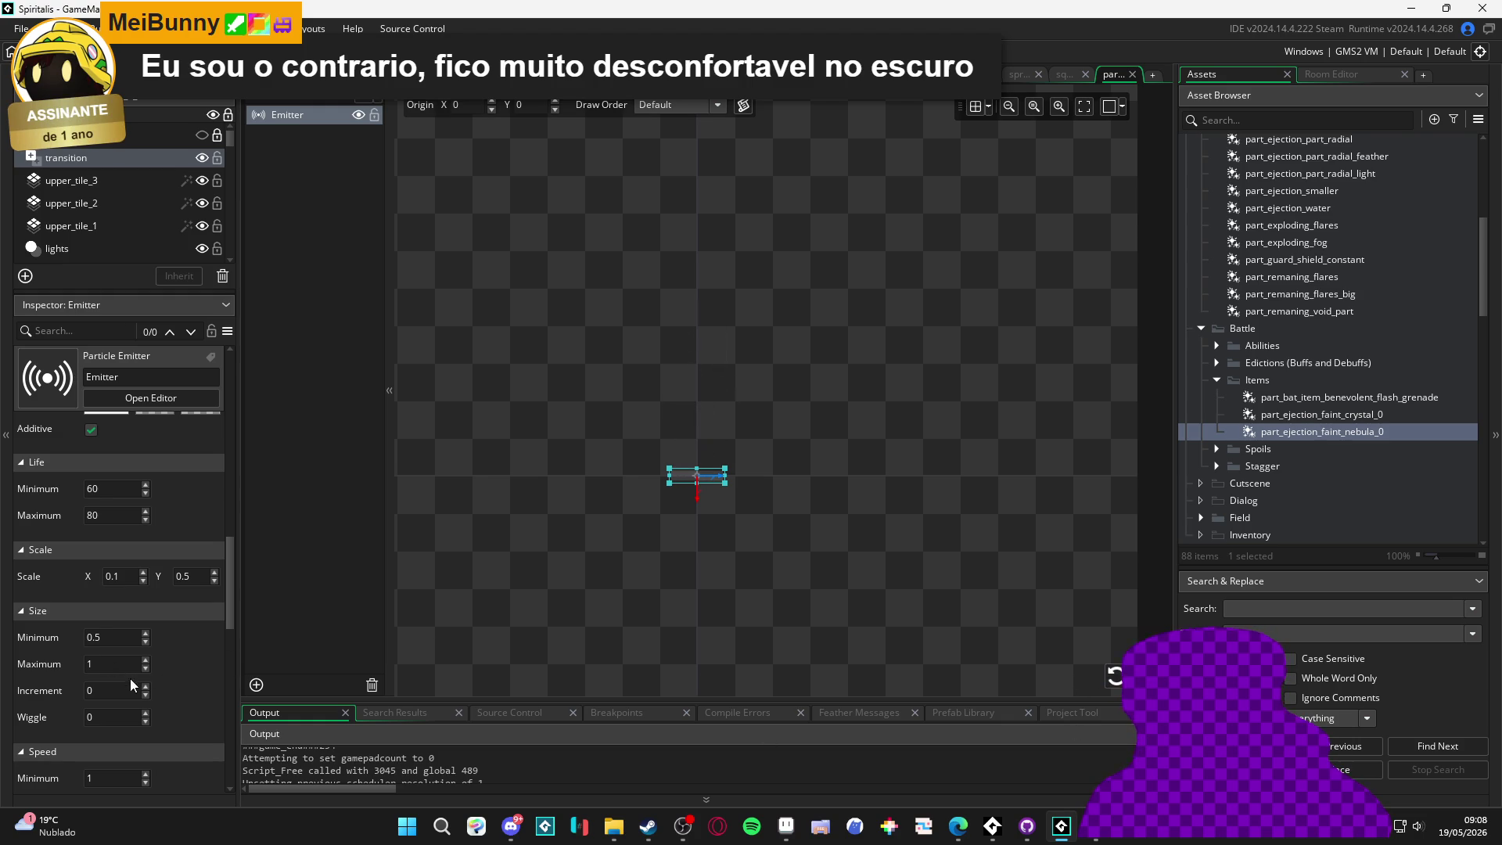
click(87, 638)
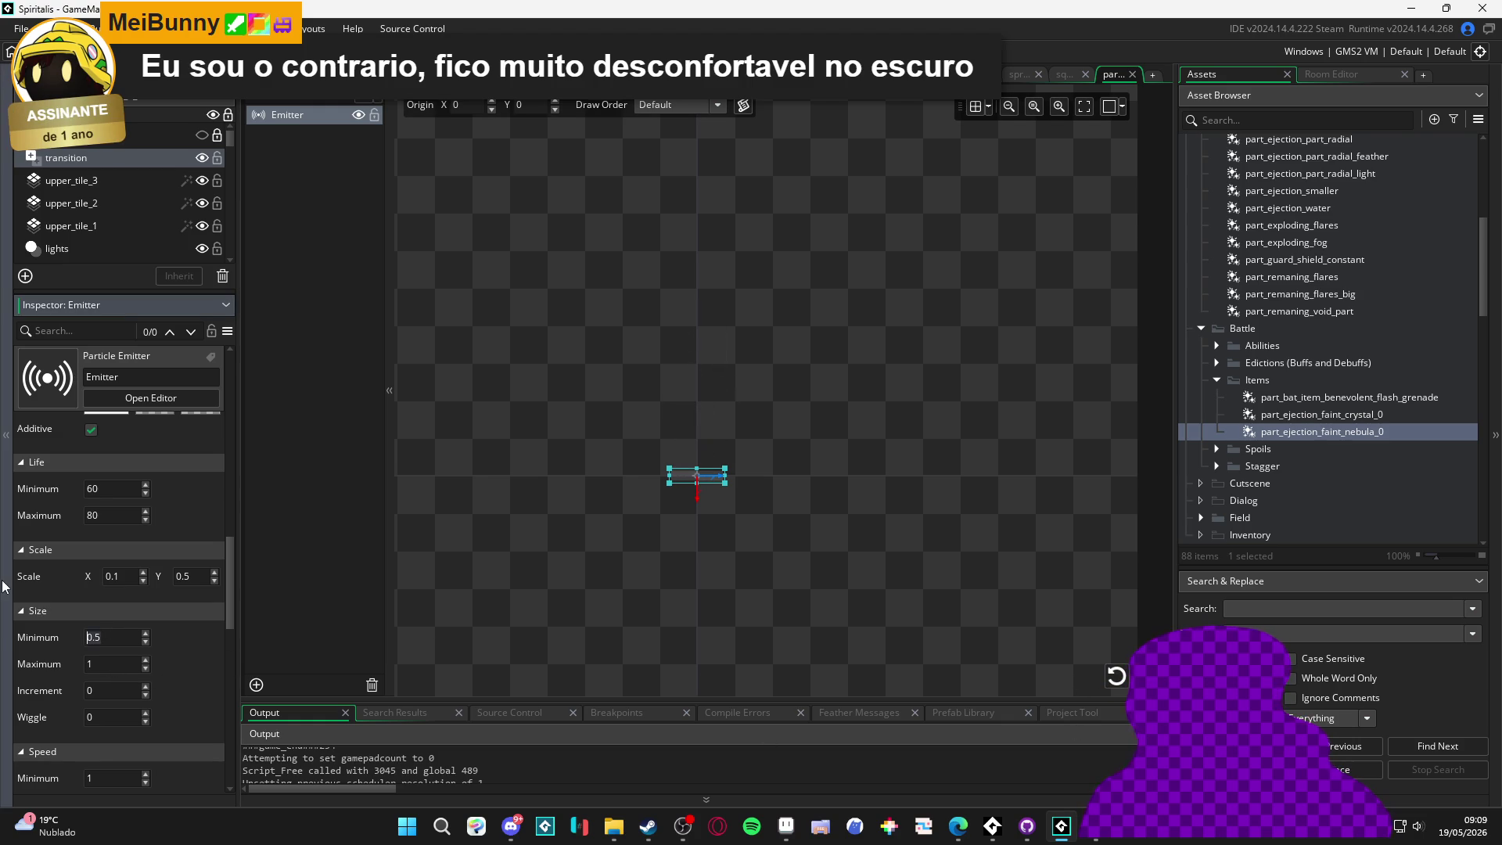
Try a particle size range of 0.1 to 0.3 and replay the preview
text(0.1)
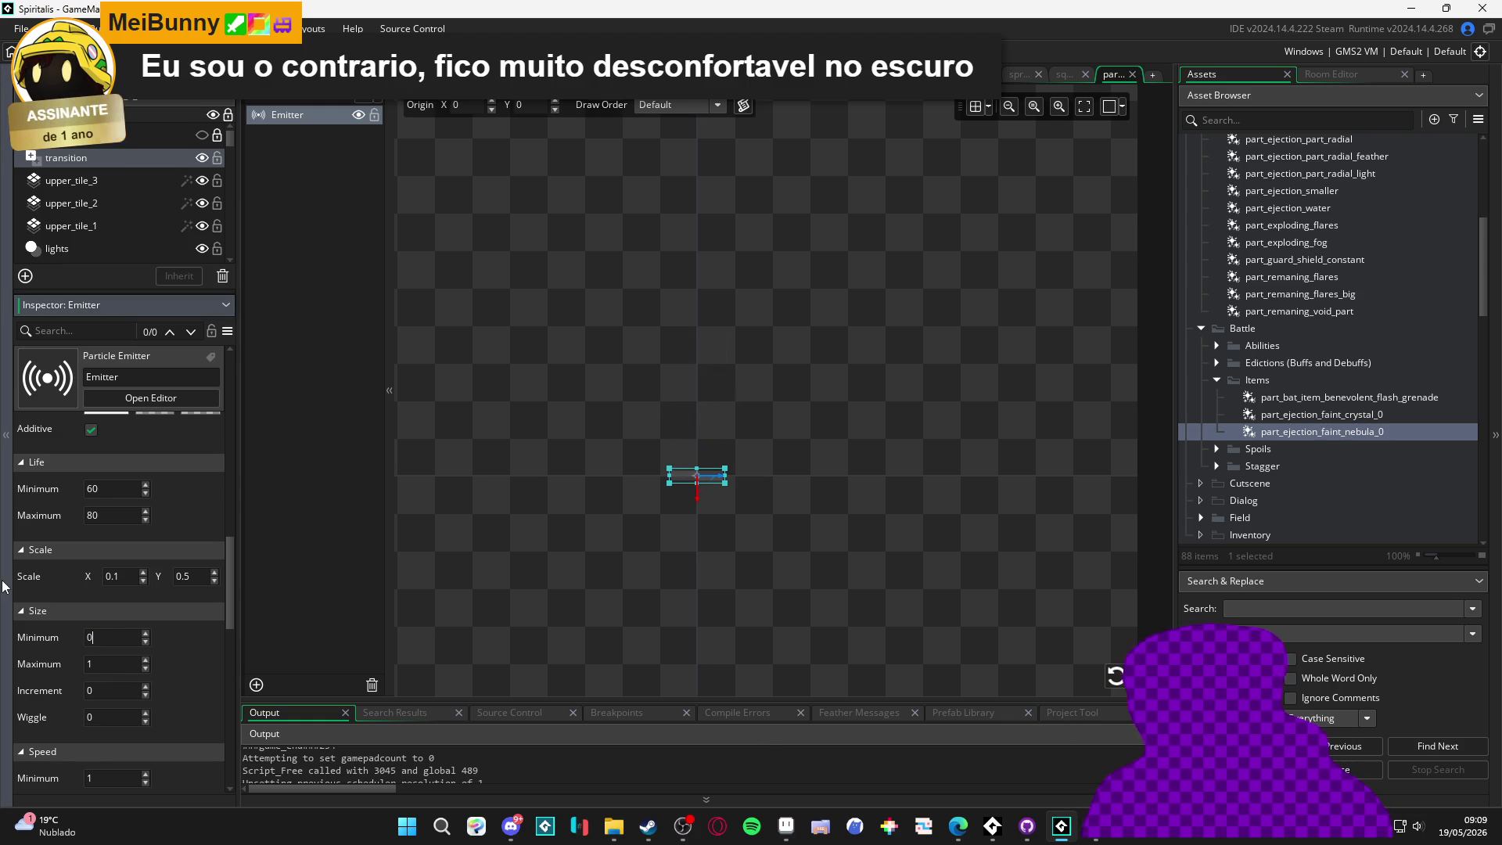
key(Tab)
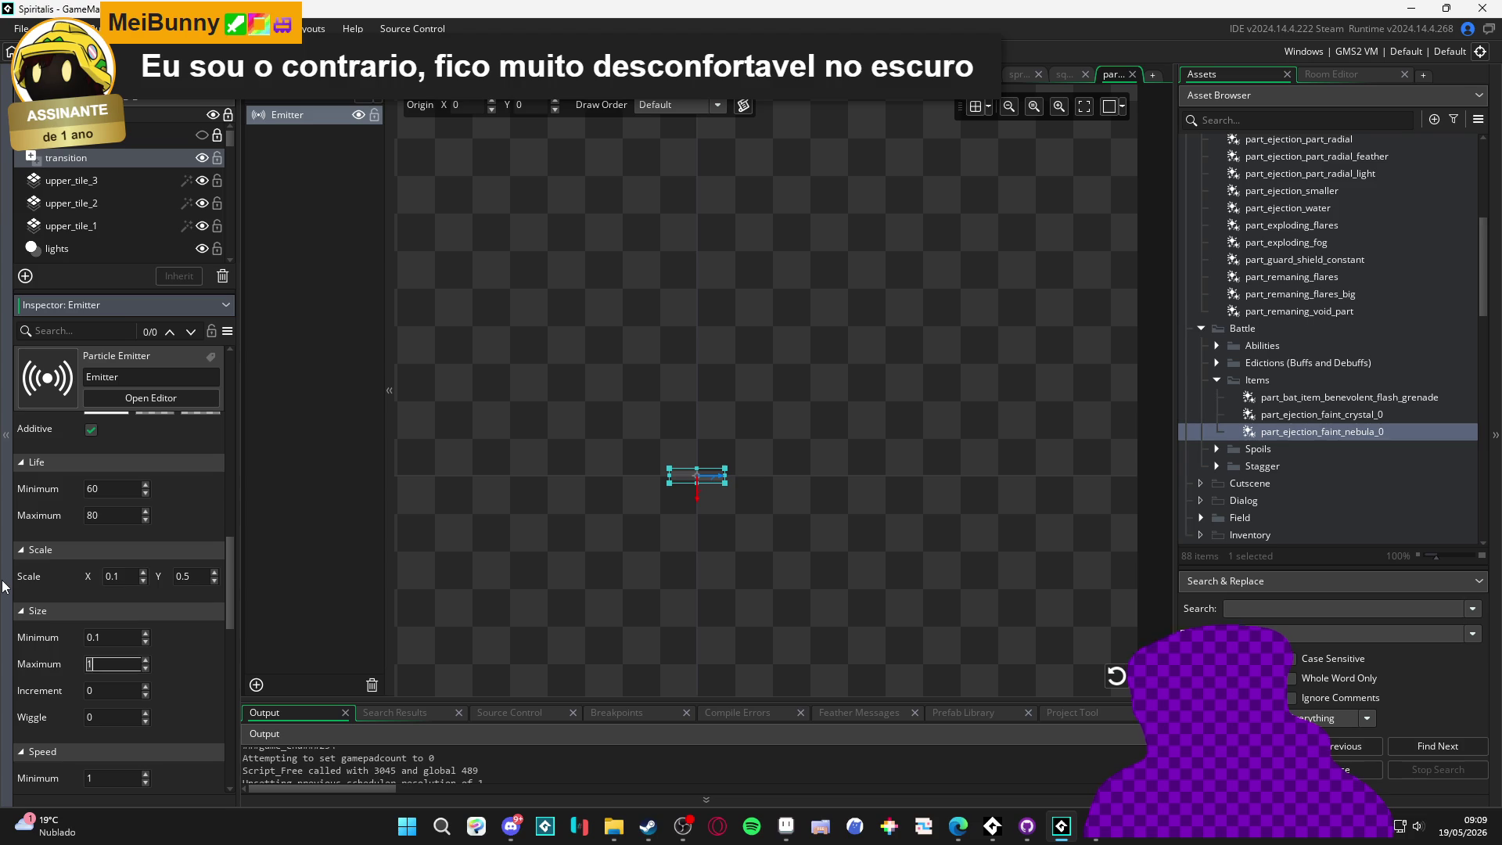
text(0.3)
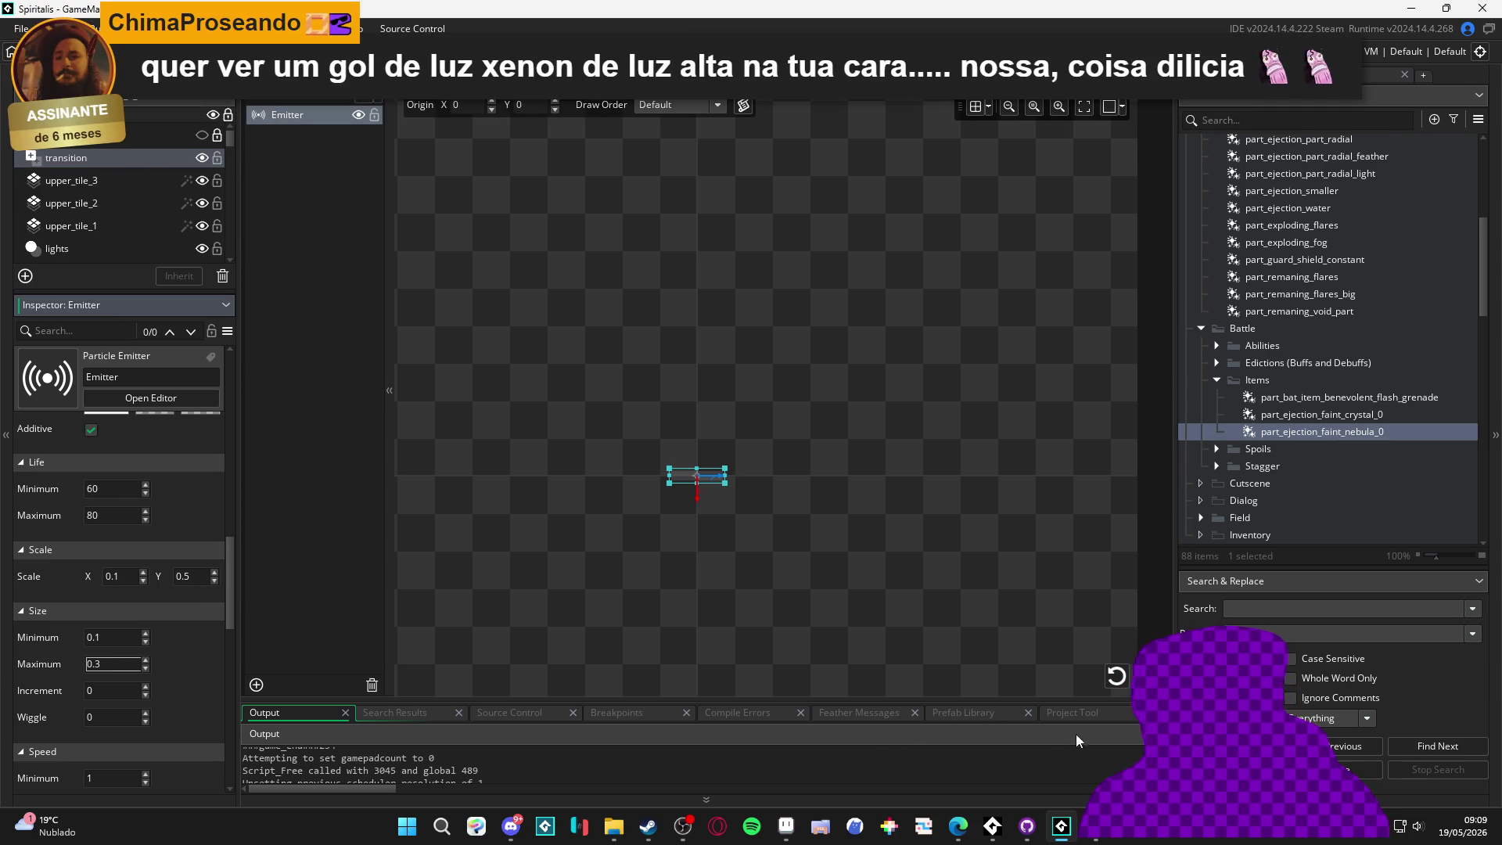
click(1115, 675)
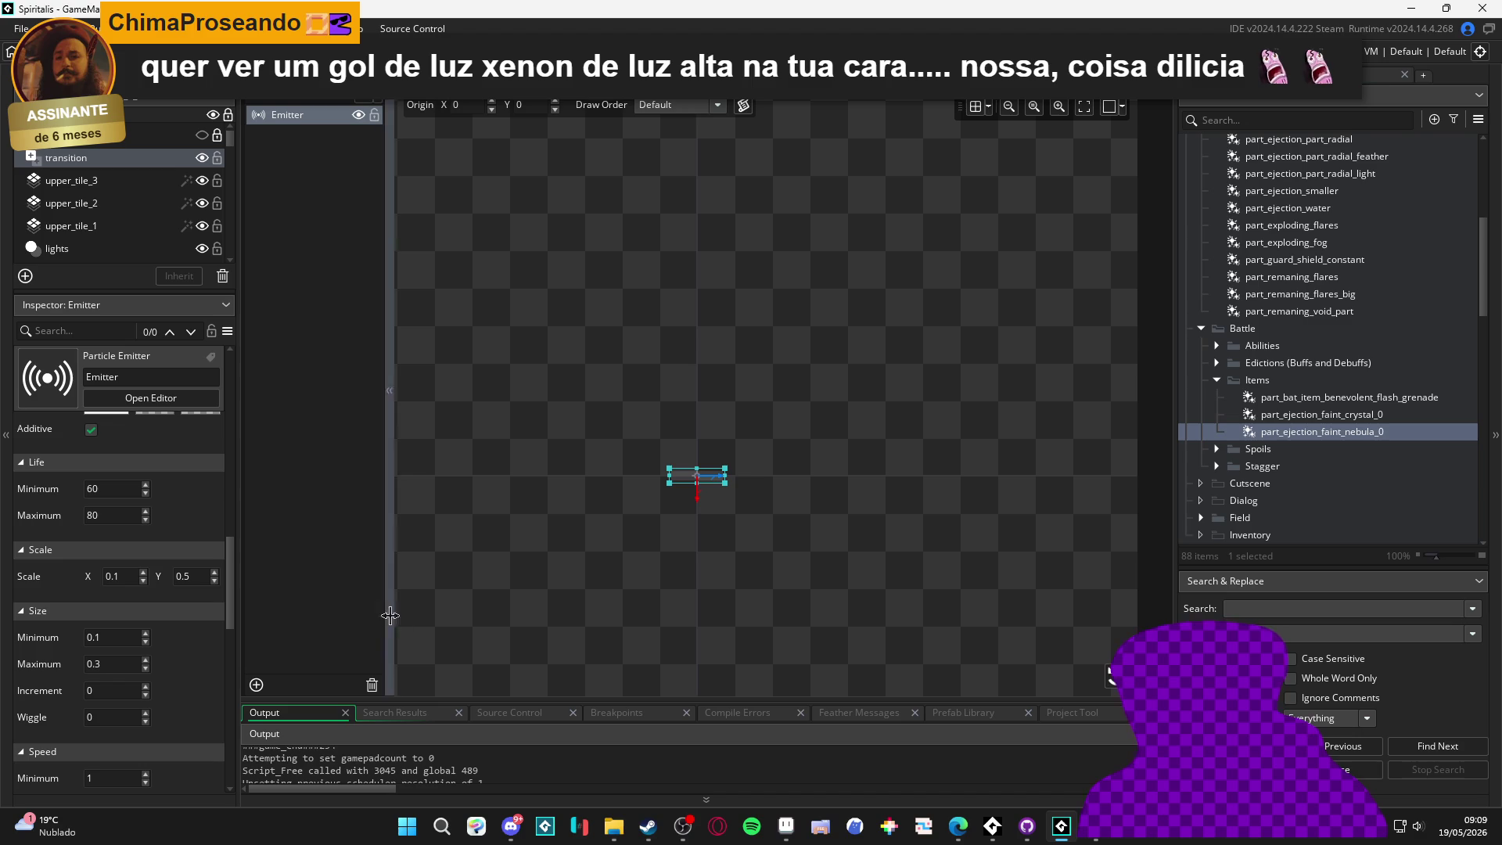
Settle on particle sizes 0.5 to 1 and replay the burst
click(119, 663)
text(0.5)
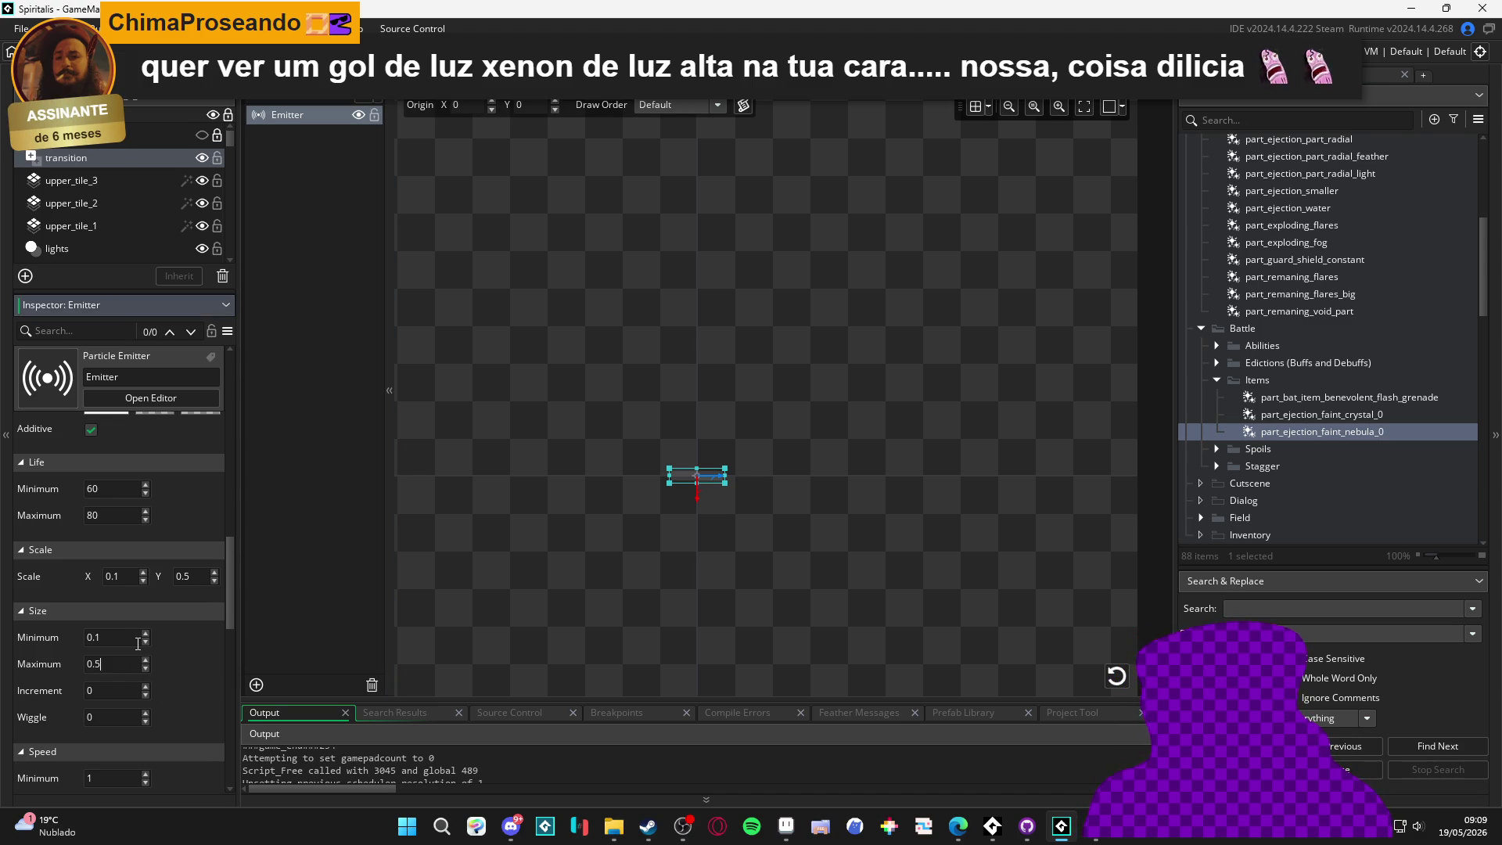
click(1115, 678)
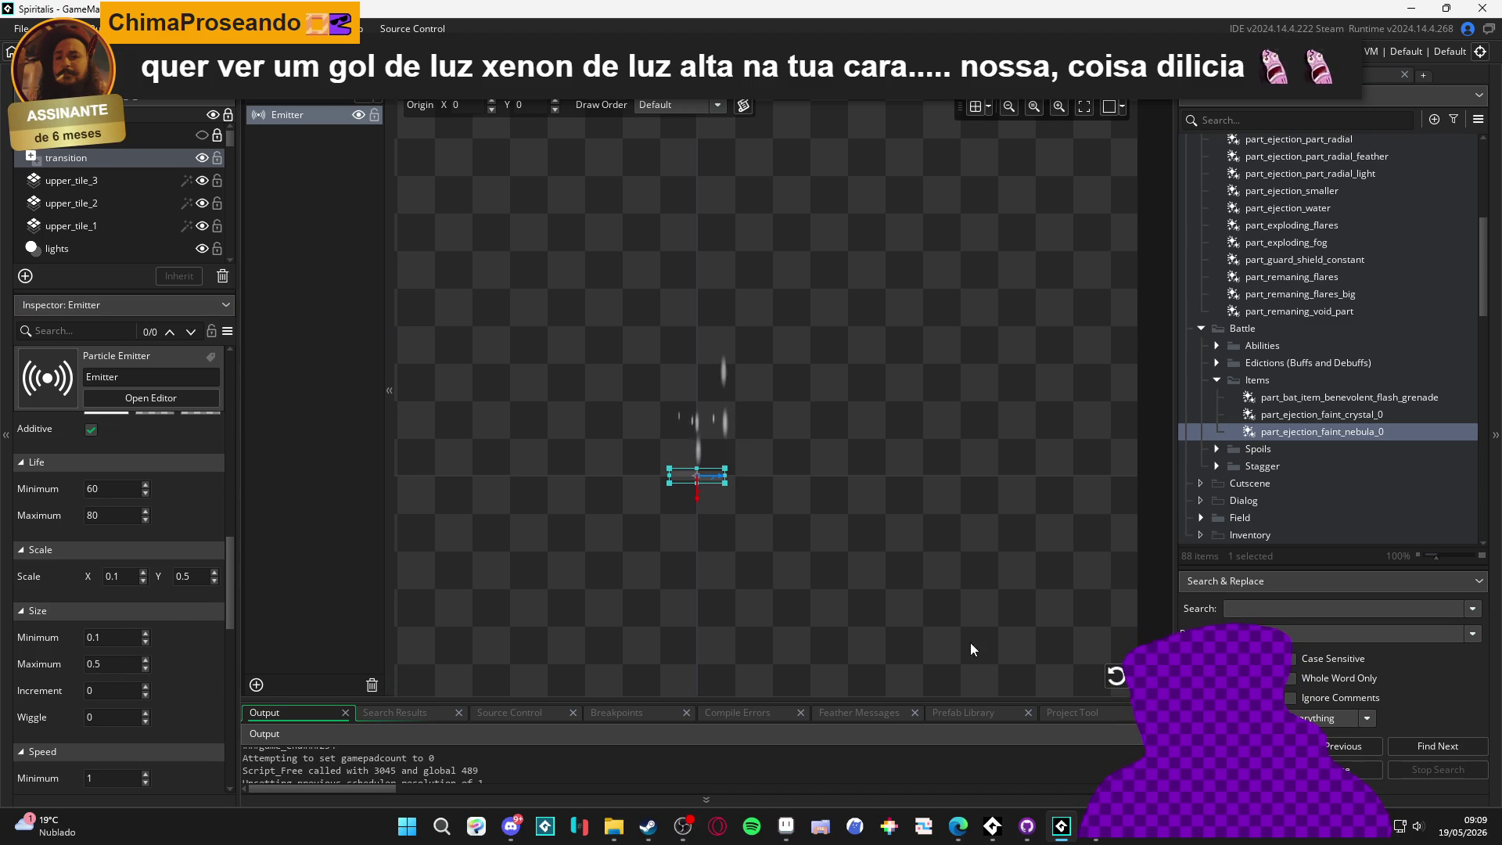
click(123, 636)
text(0.5)
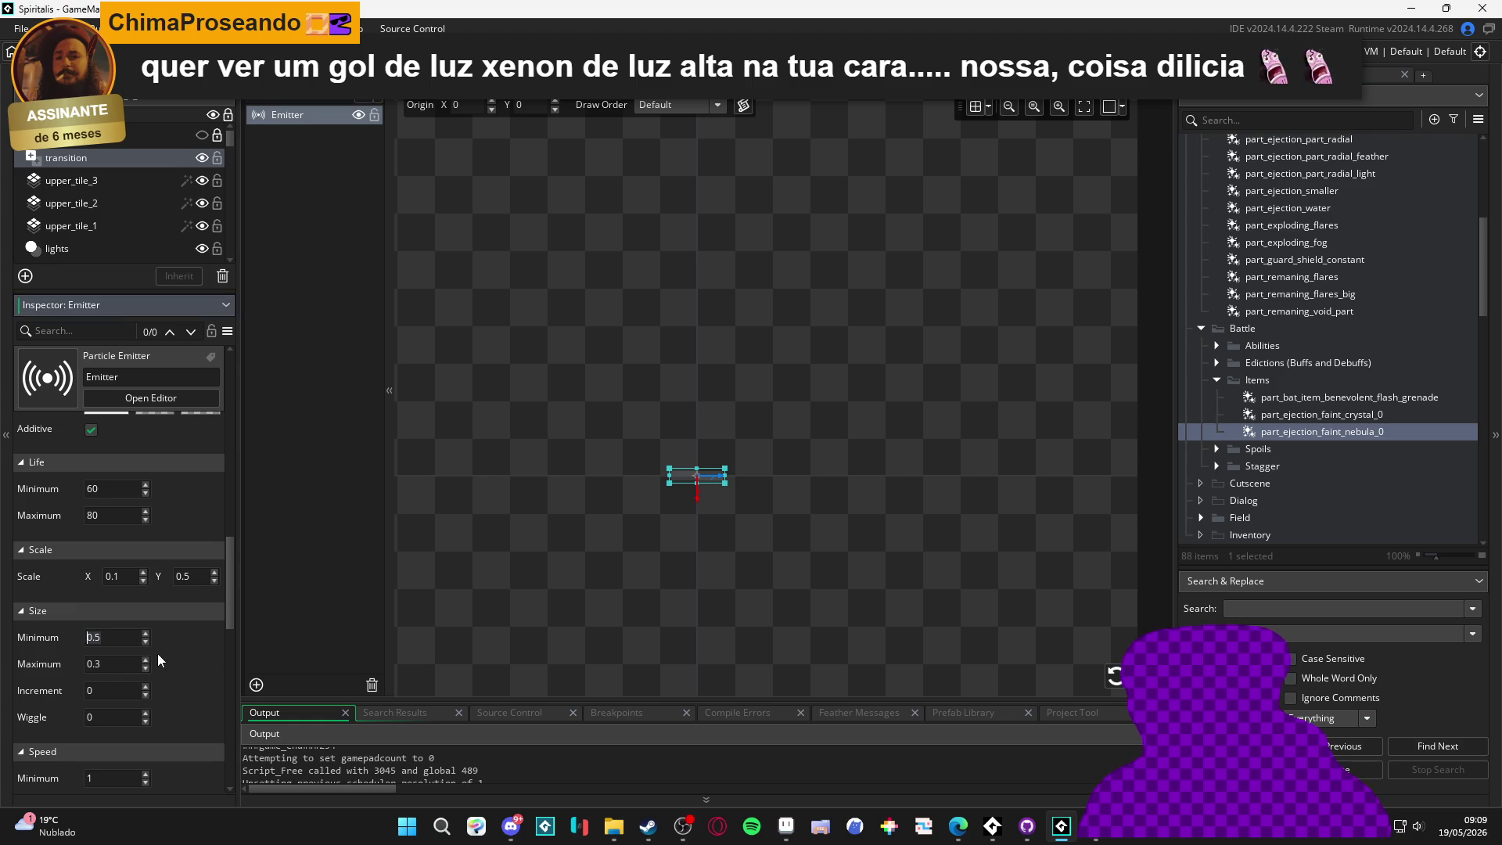
click(121, 664)
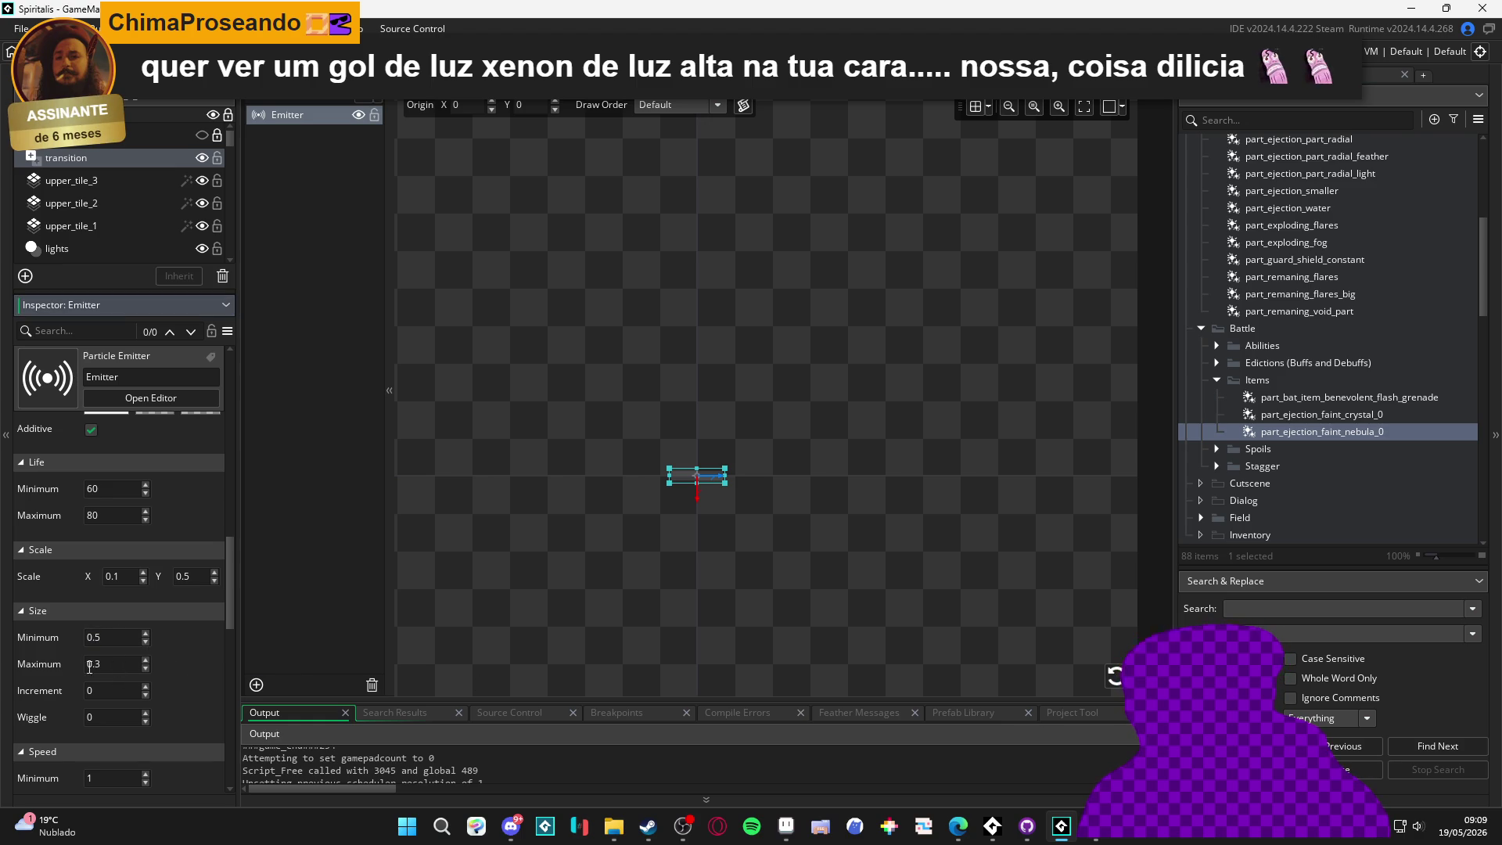
text(1)
click(1117, 673)
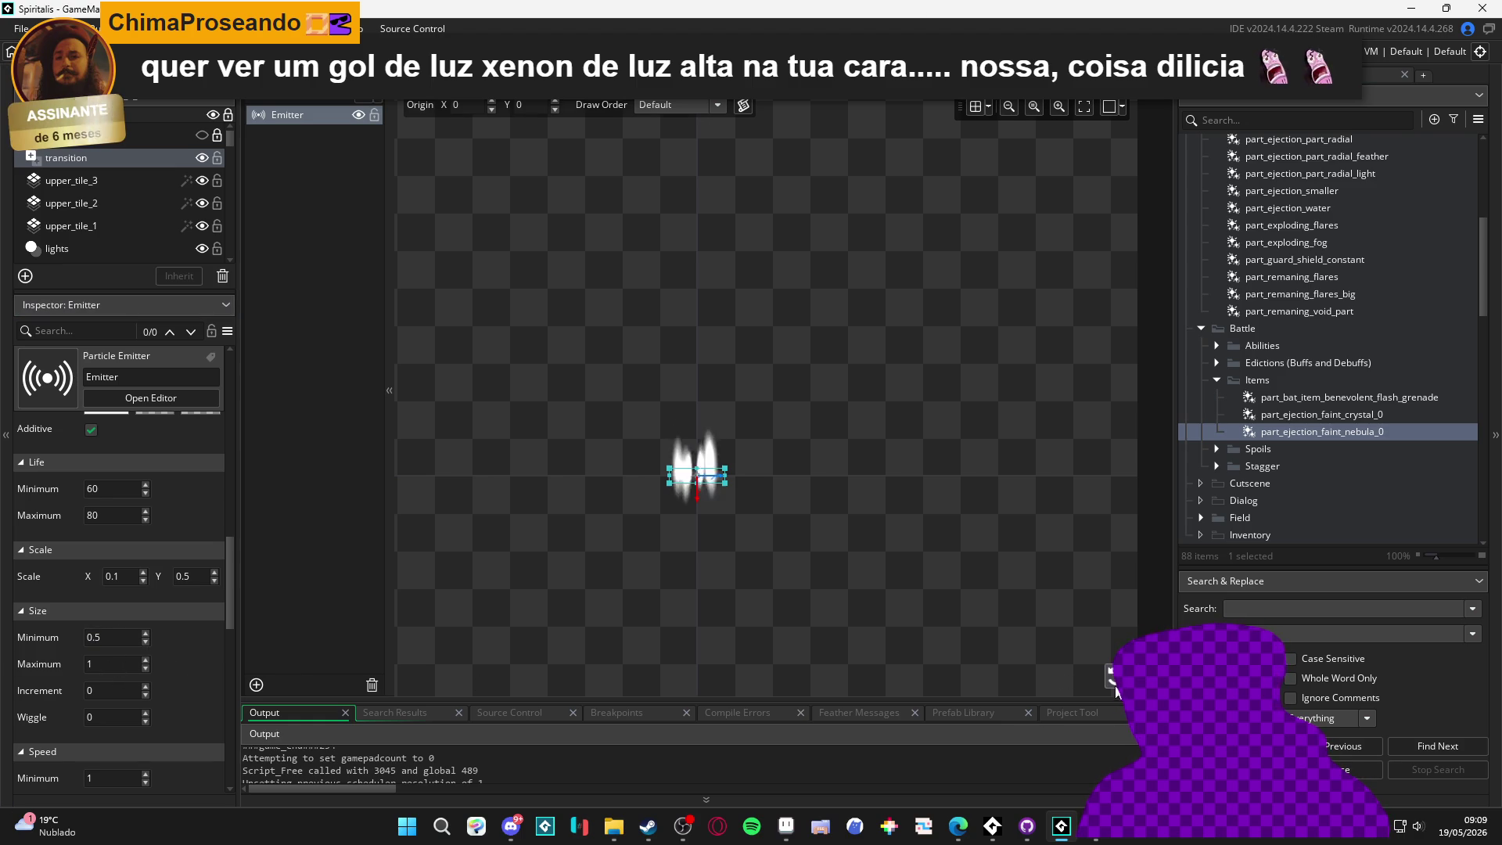
scroll(180, 648, down, 3)
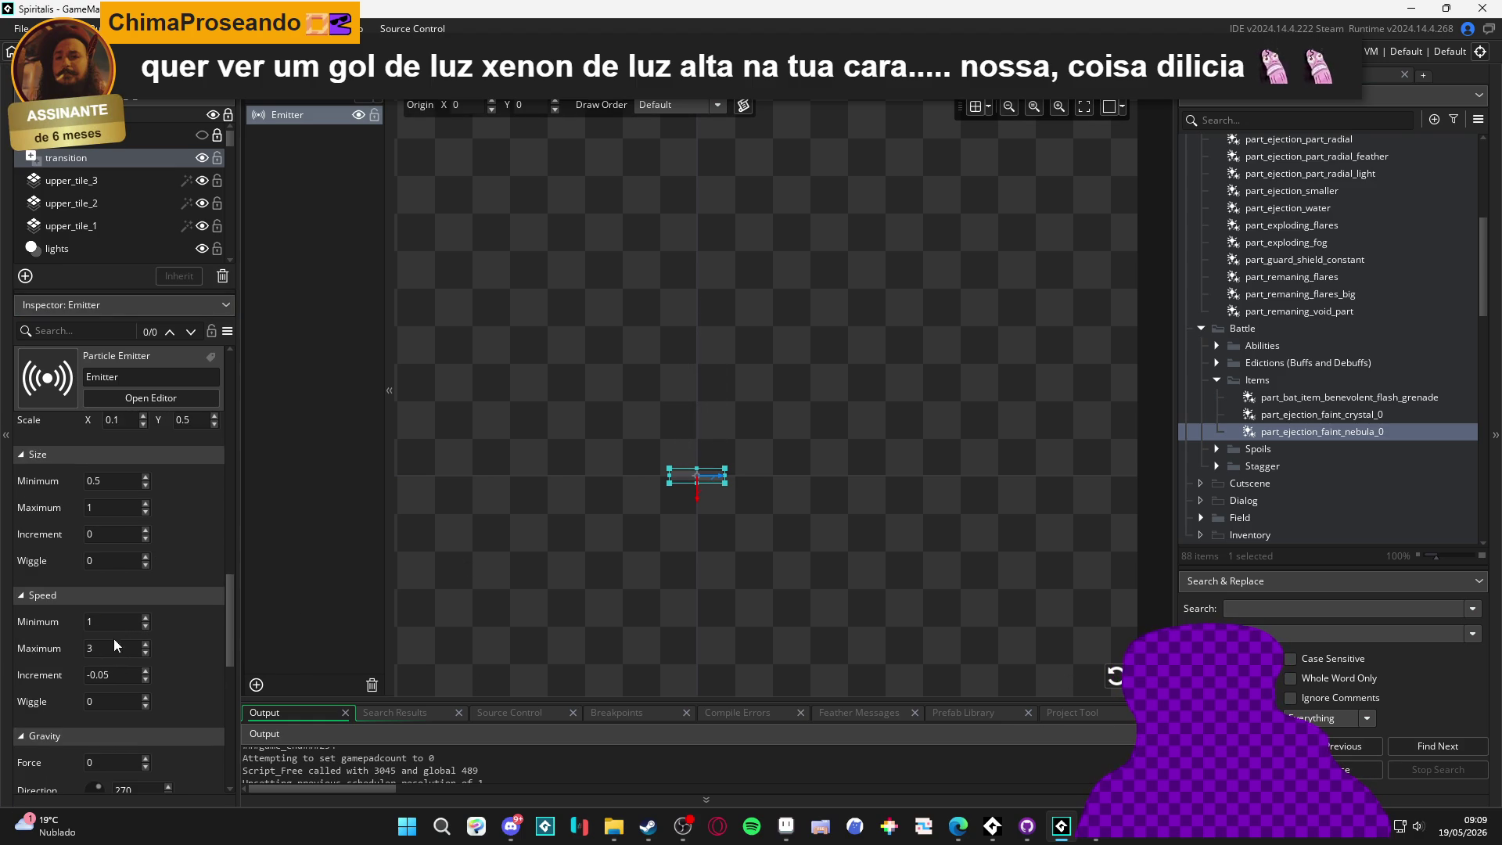
Set the nebula emitter's particle speed range to minimum 0.5 and maximum 2
click(88, 622)
text(0.5)
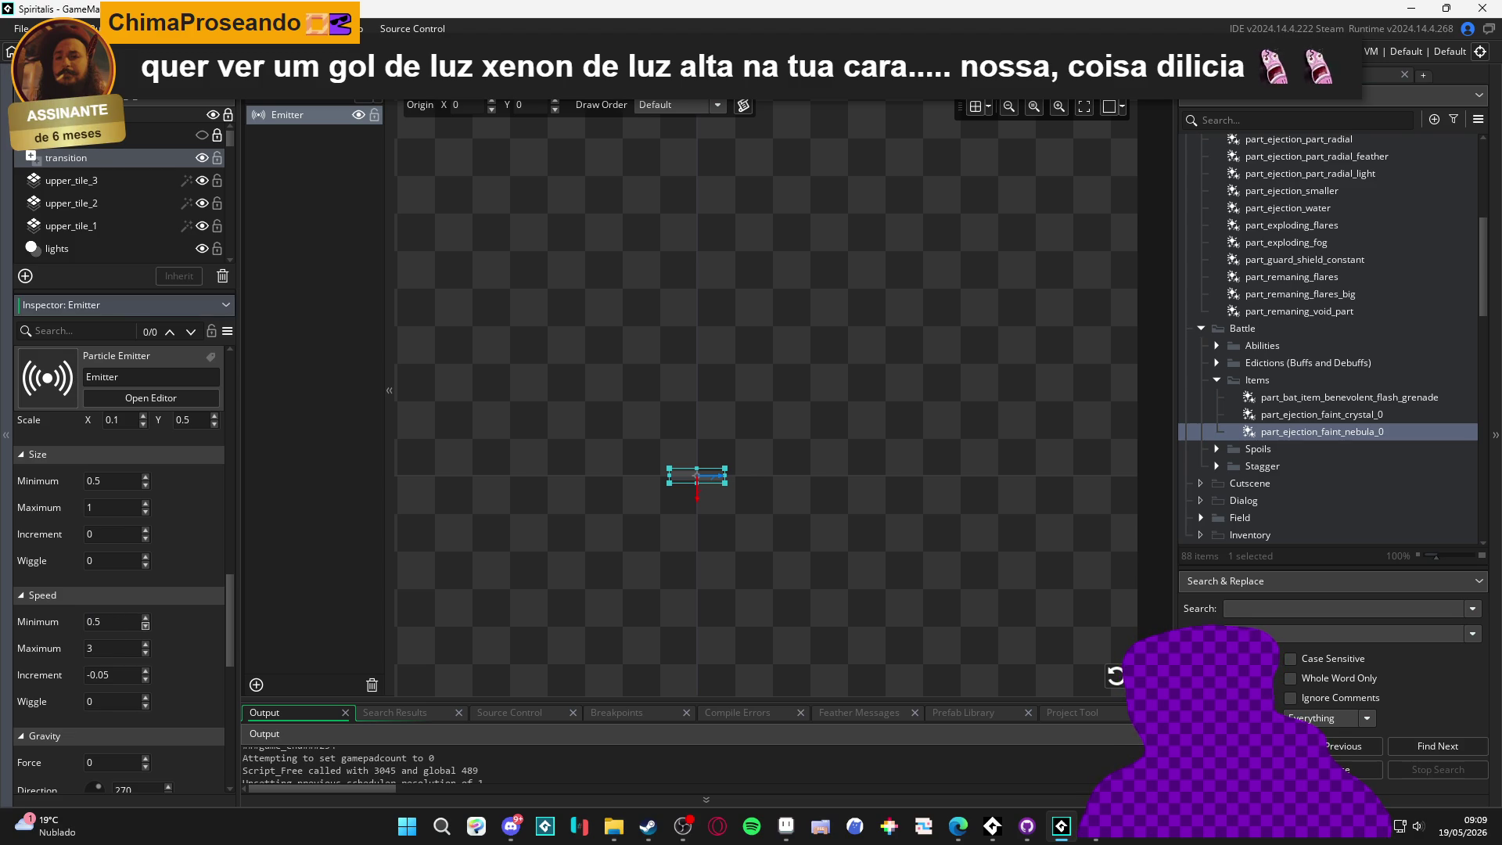
click(110, 648)
text(13)
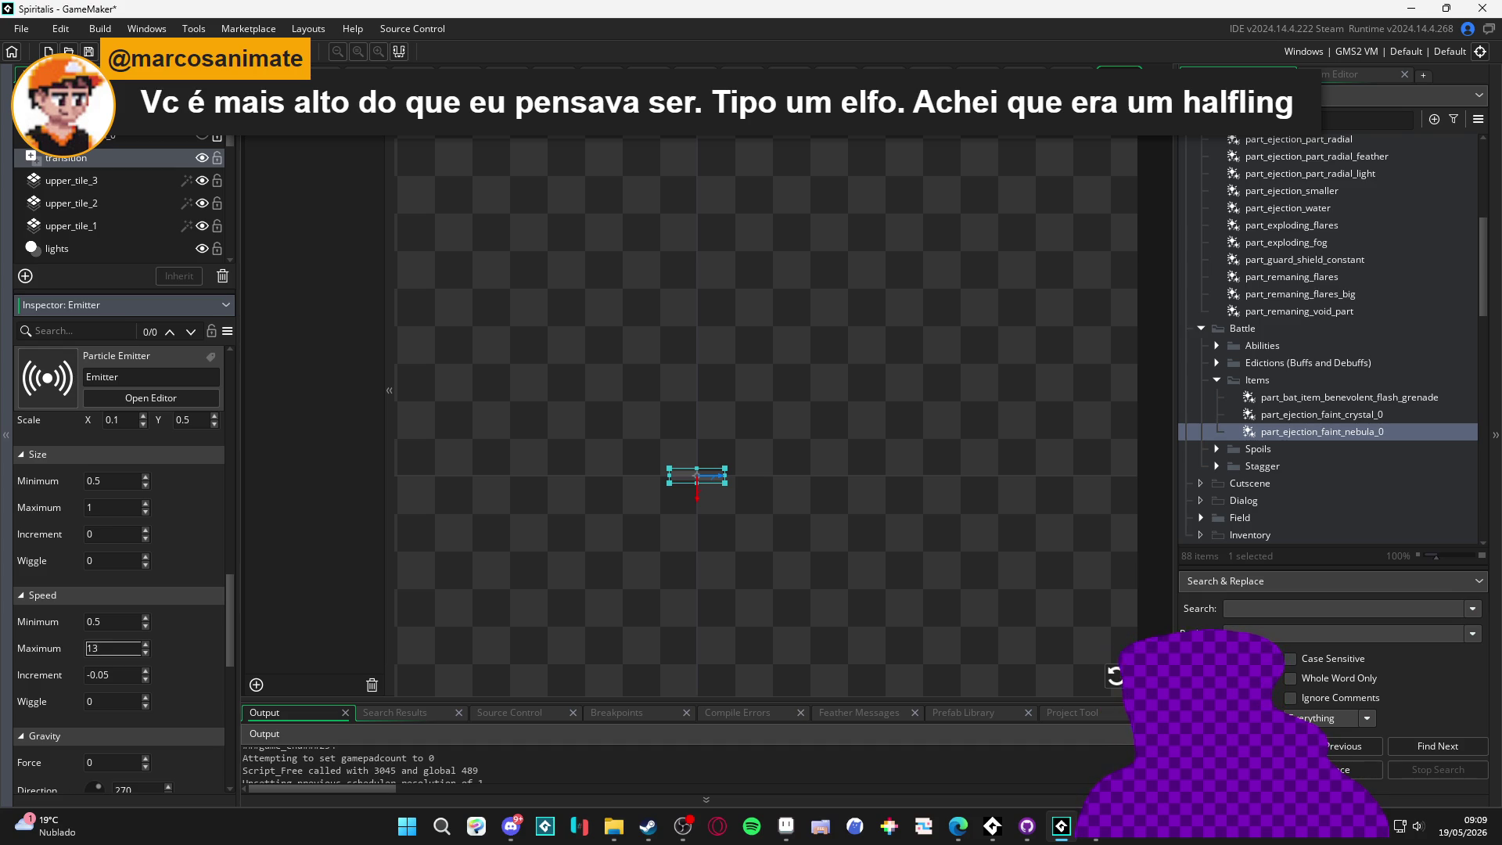
key(BackSpace)
click(1111, 675)
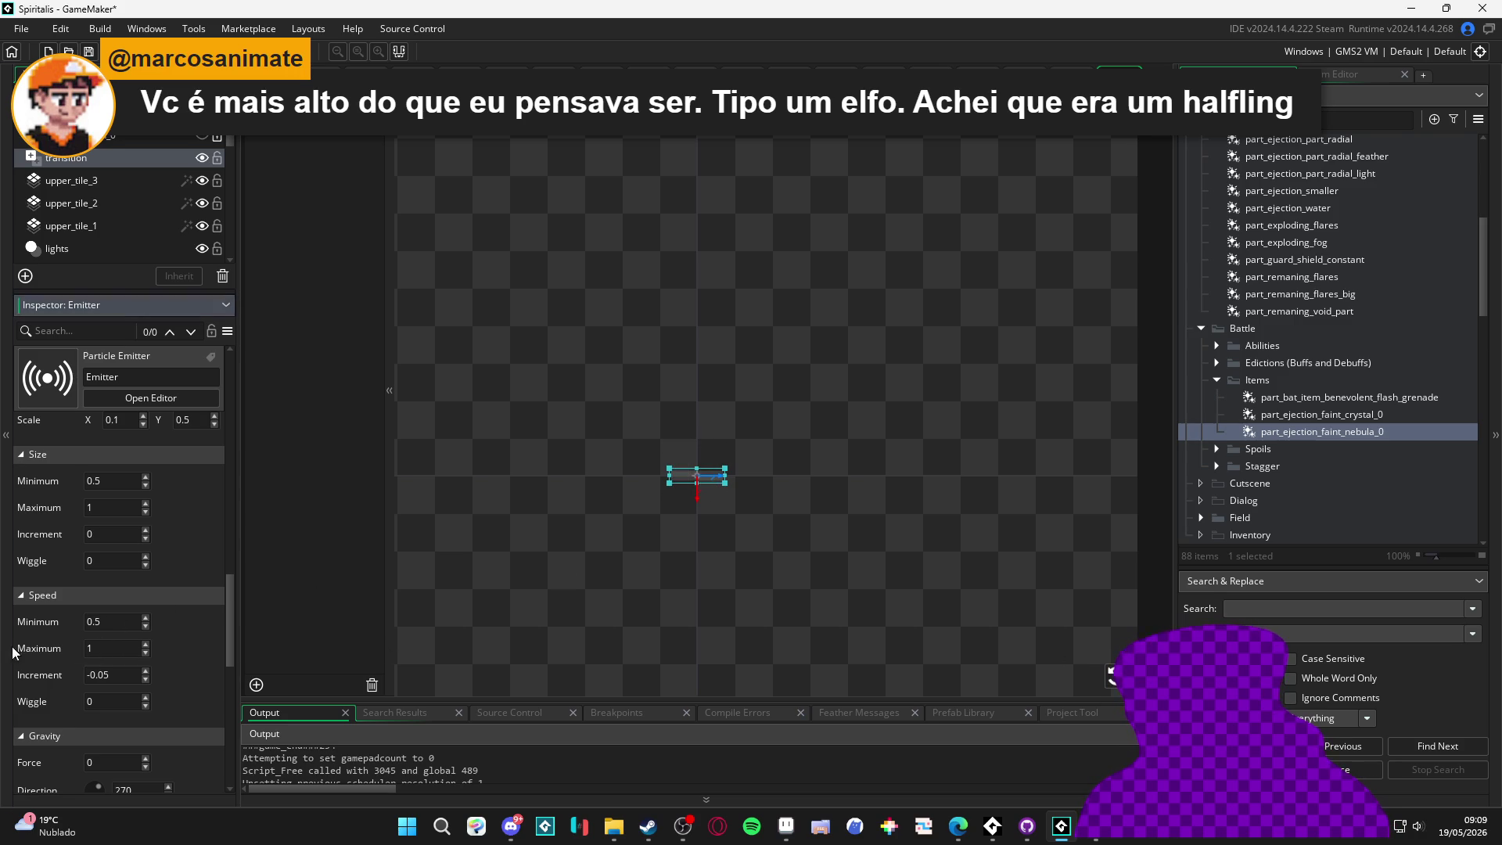
click(90, 648)
text(2)
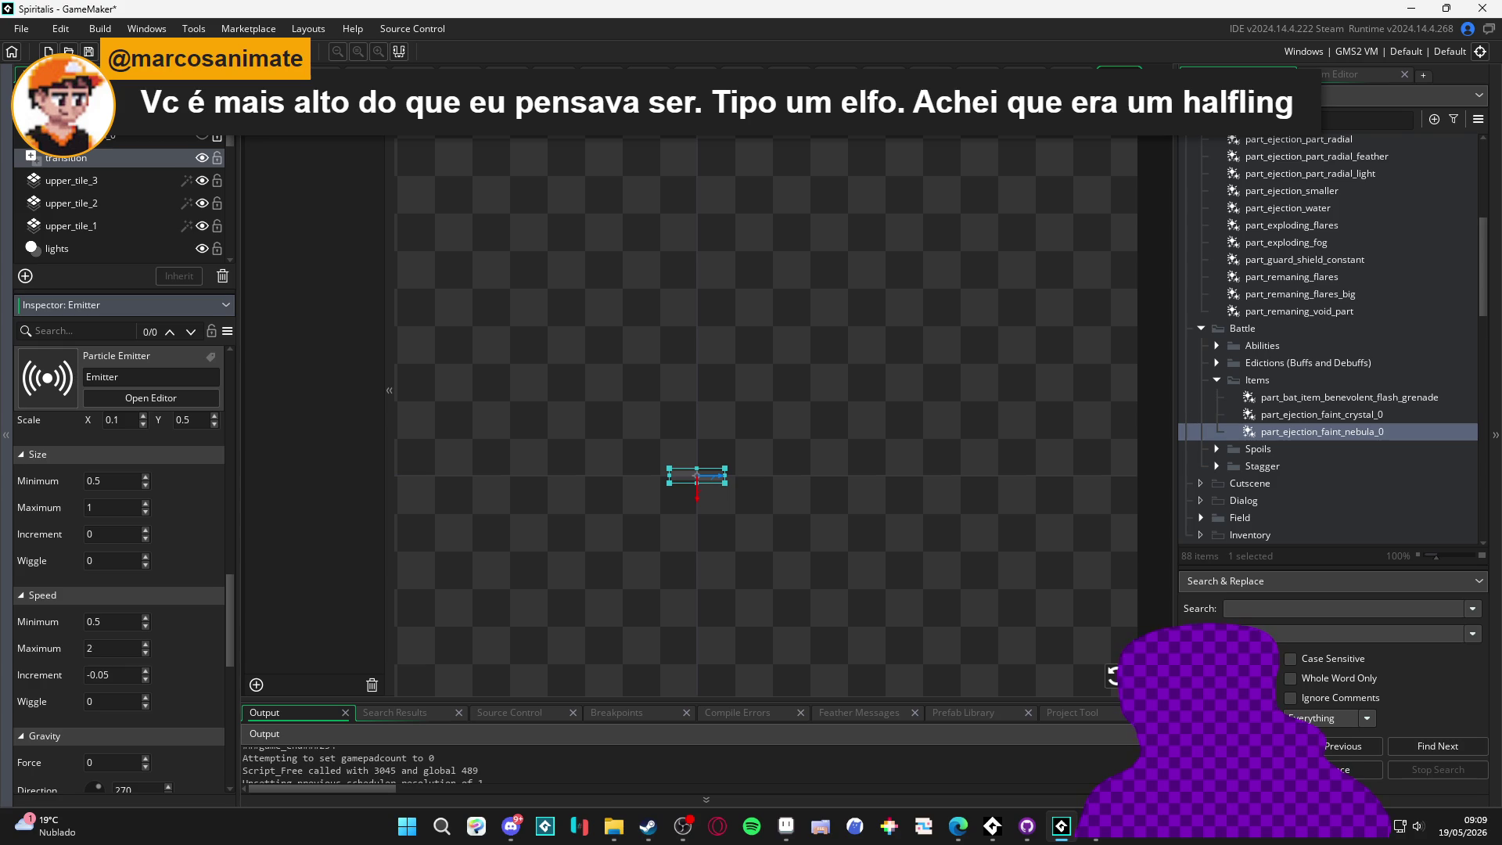
Replay the particle burst preview a few times to check the slower speed
click(1110, 675)
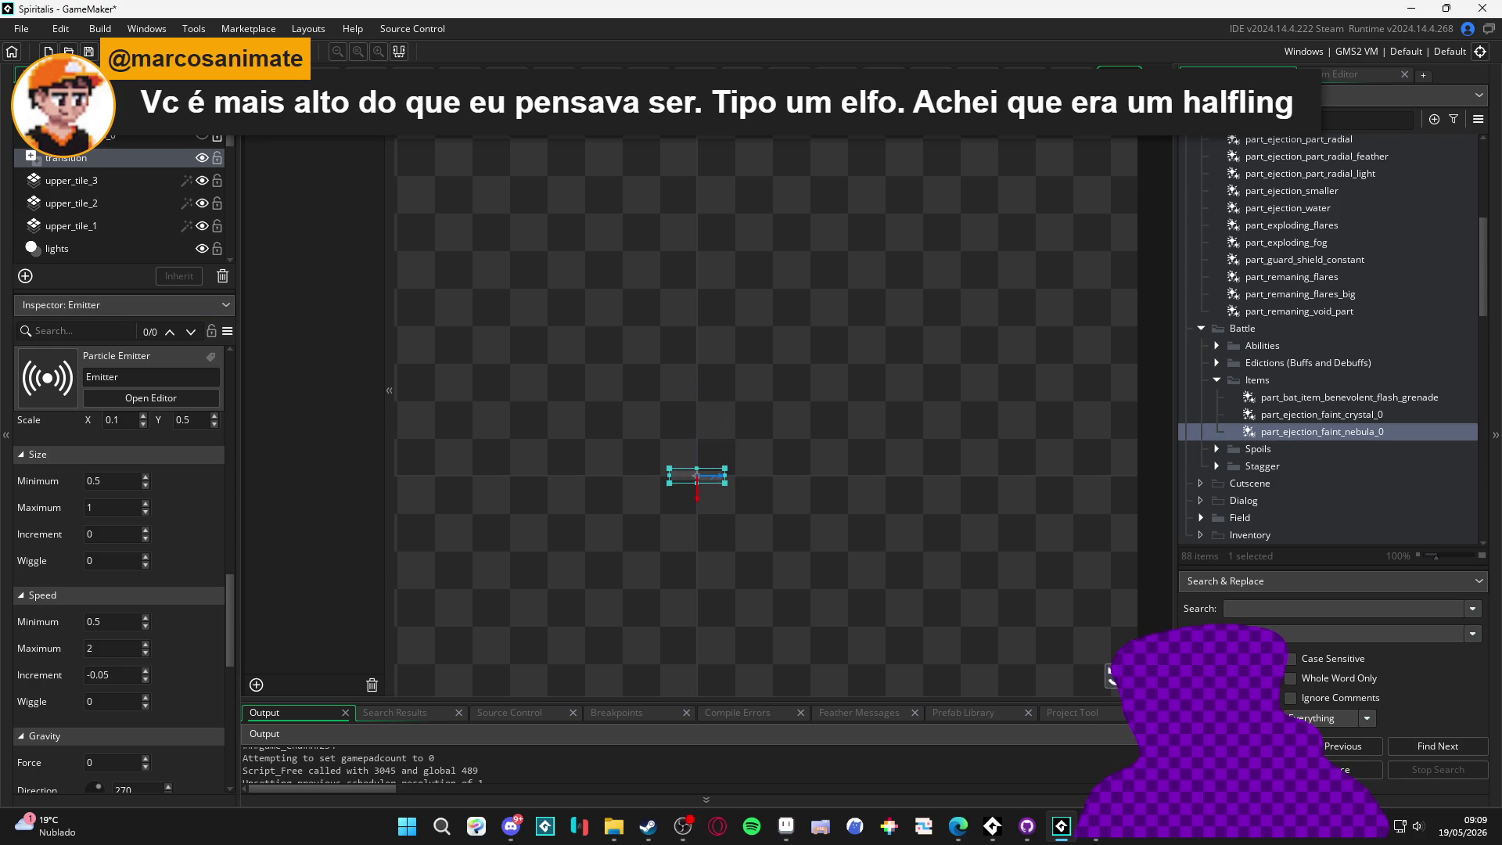
click(1111, 674)
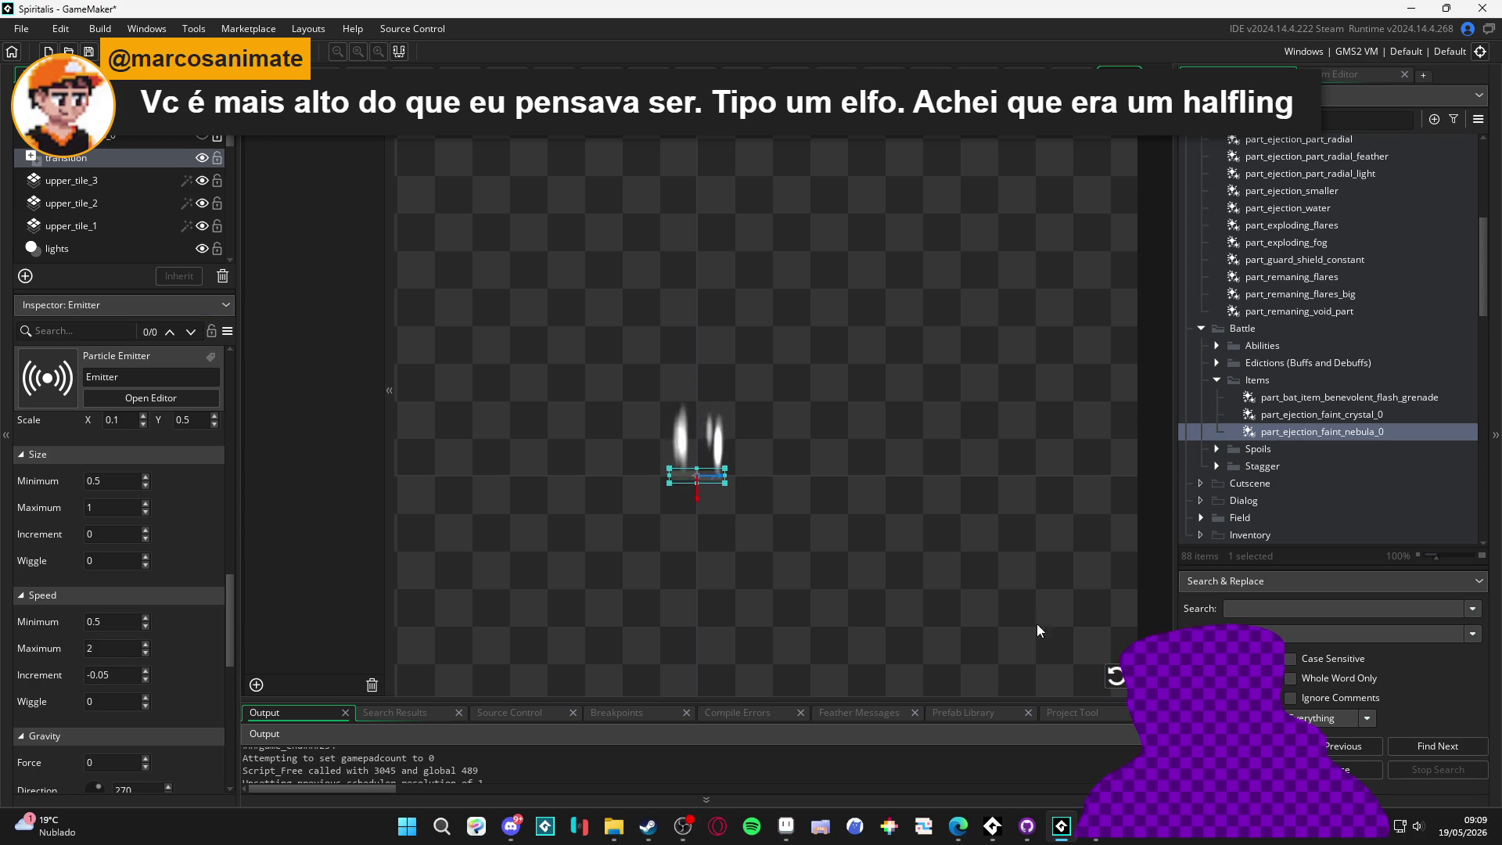
click(1110, 674)
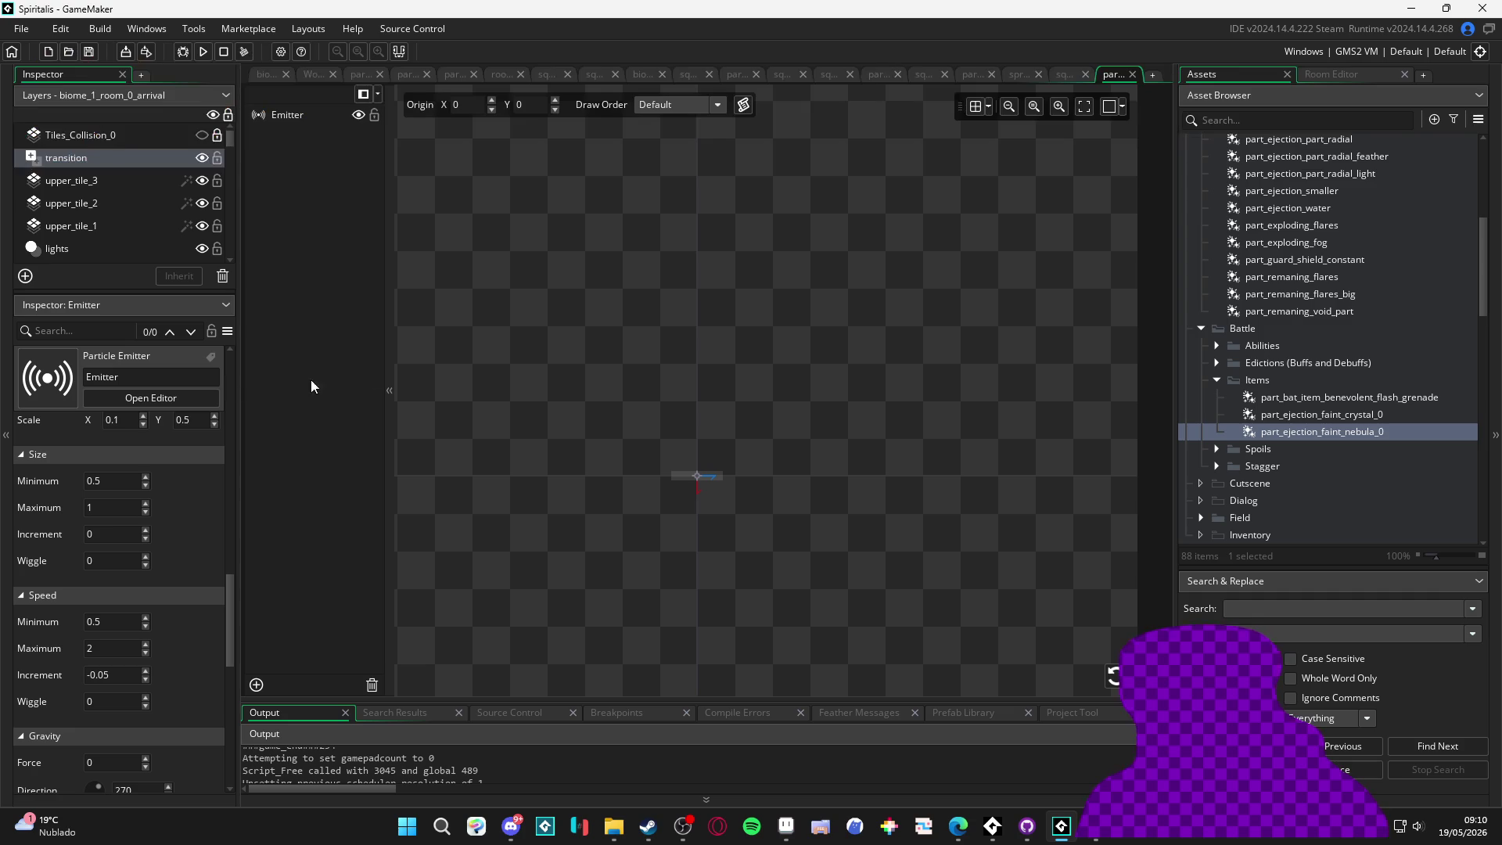
click(1056, 77)
click(896, 527)
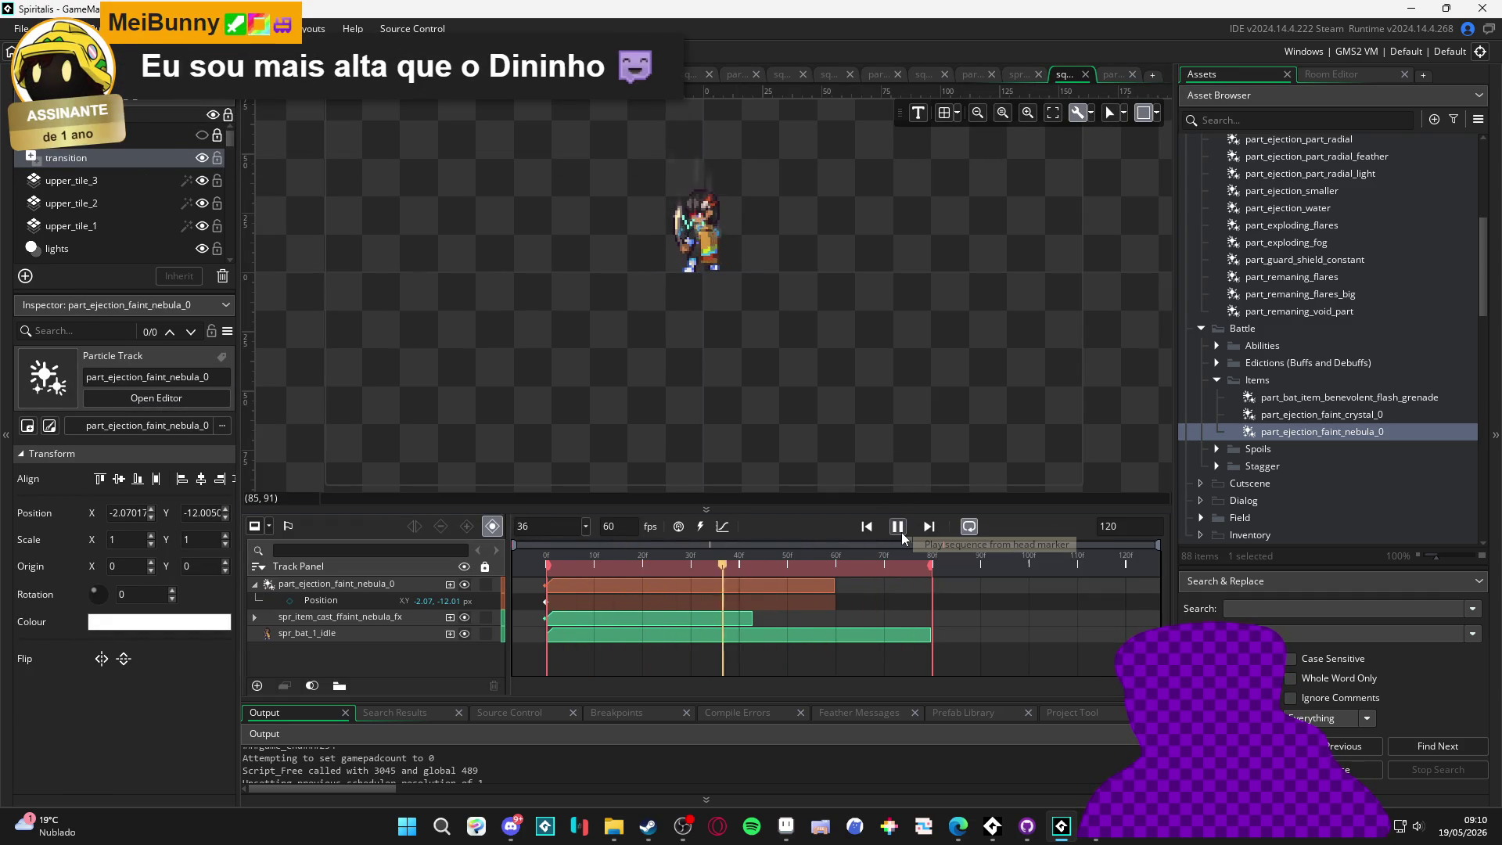
click(901, 532)
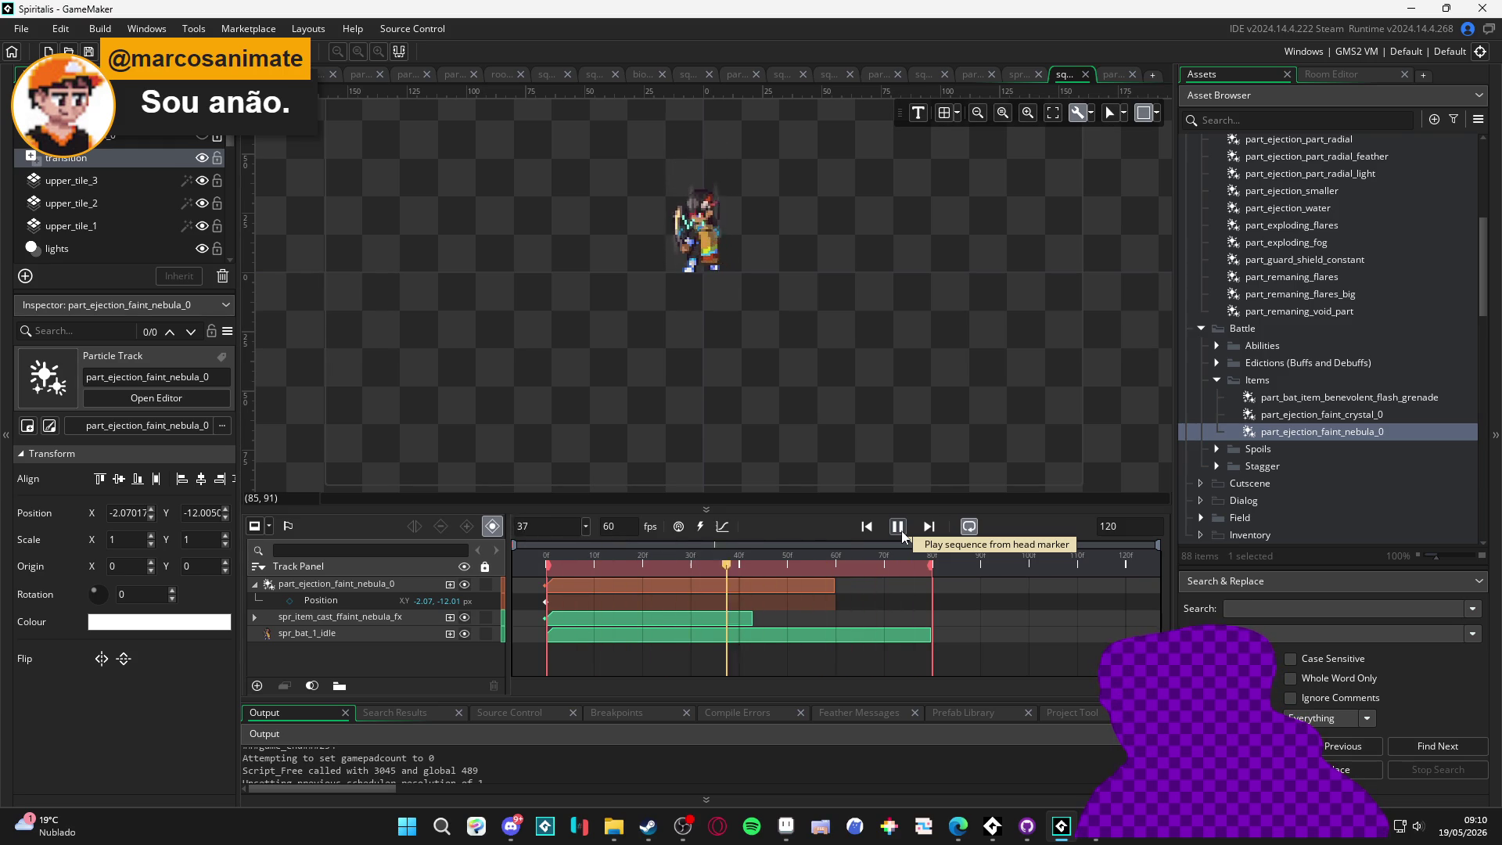
click(1112, 75)
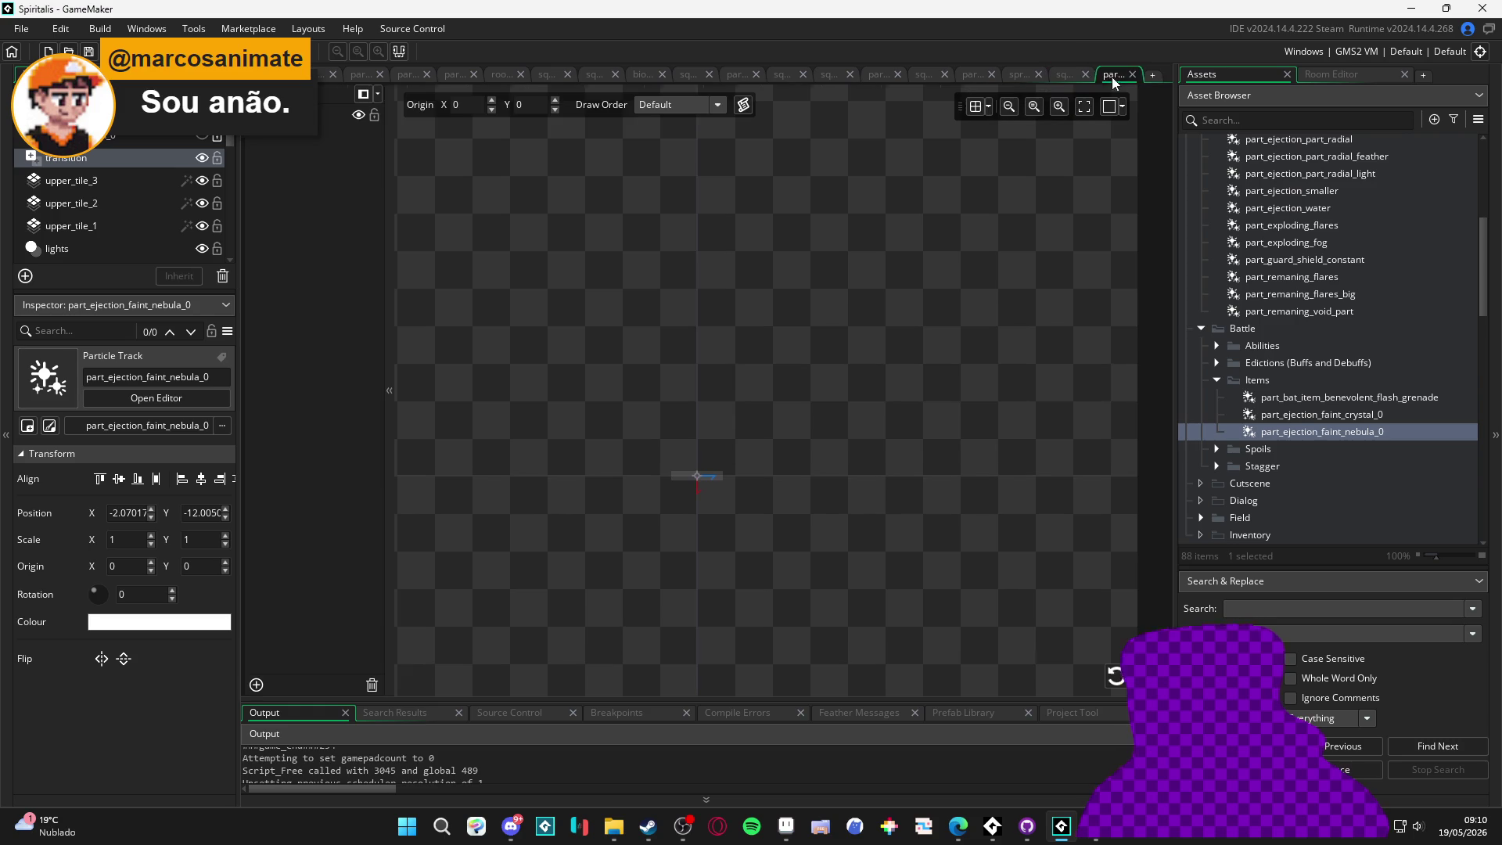
click(1012, 77)
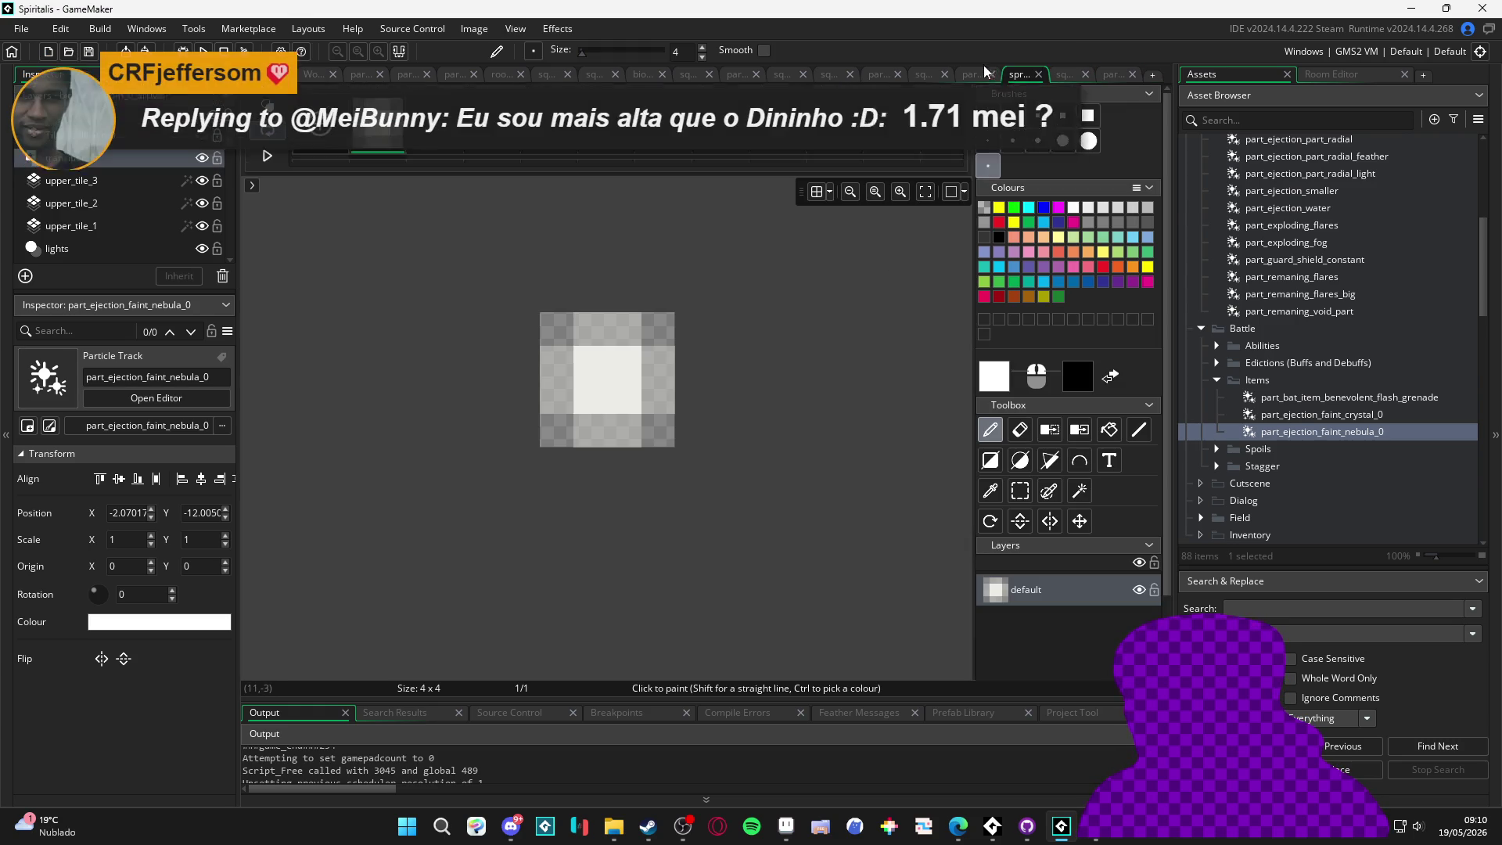
key(ctrl+Tab)
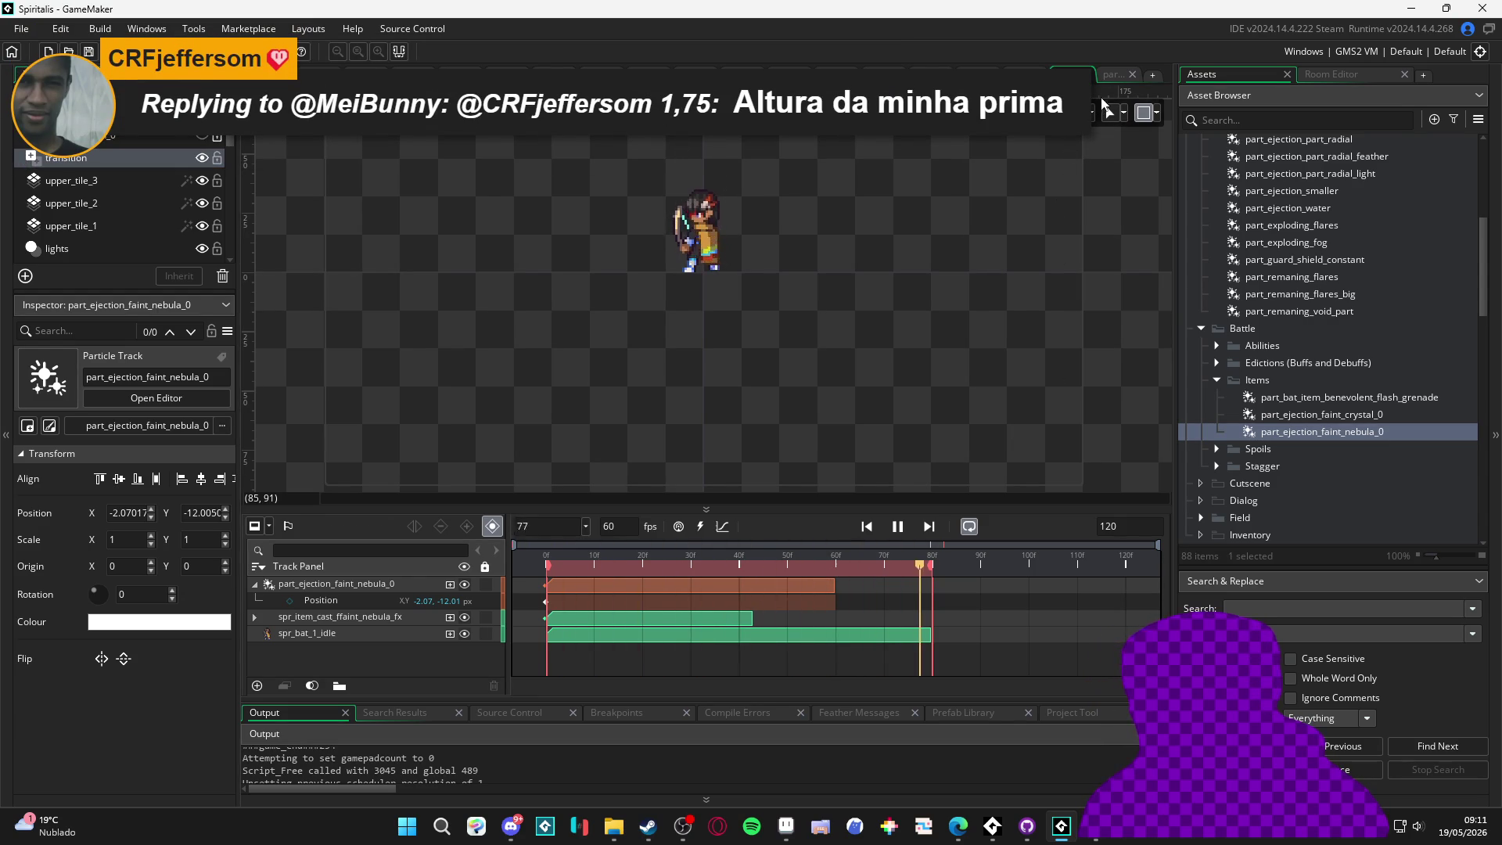
click(1110, 73)
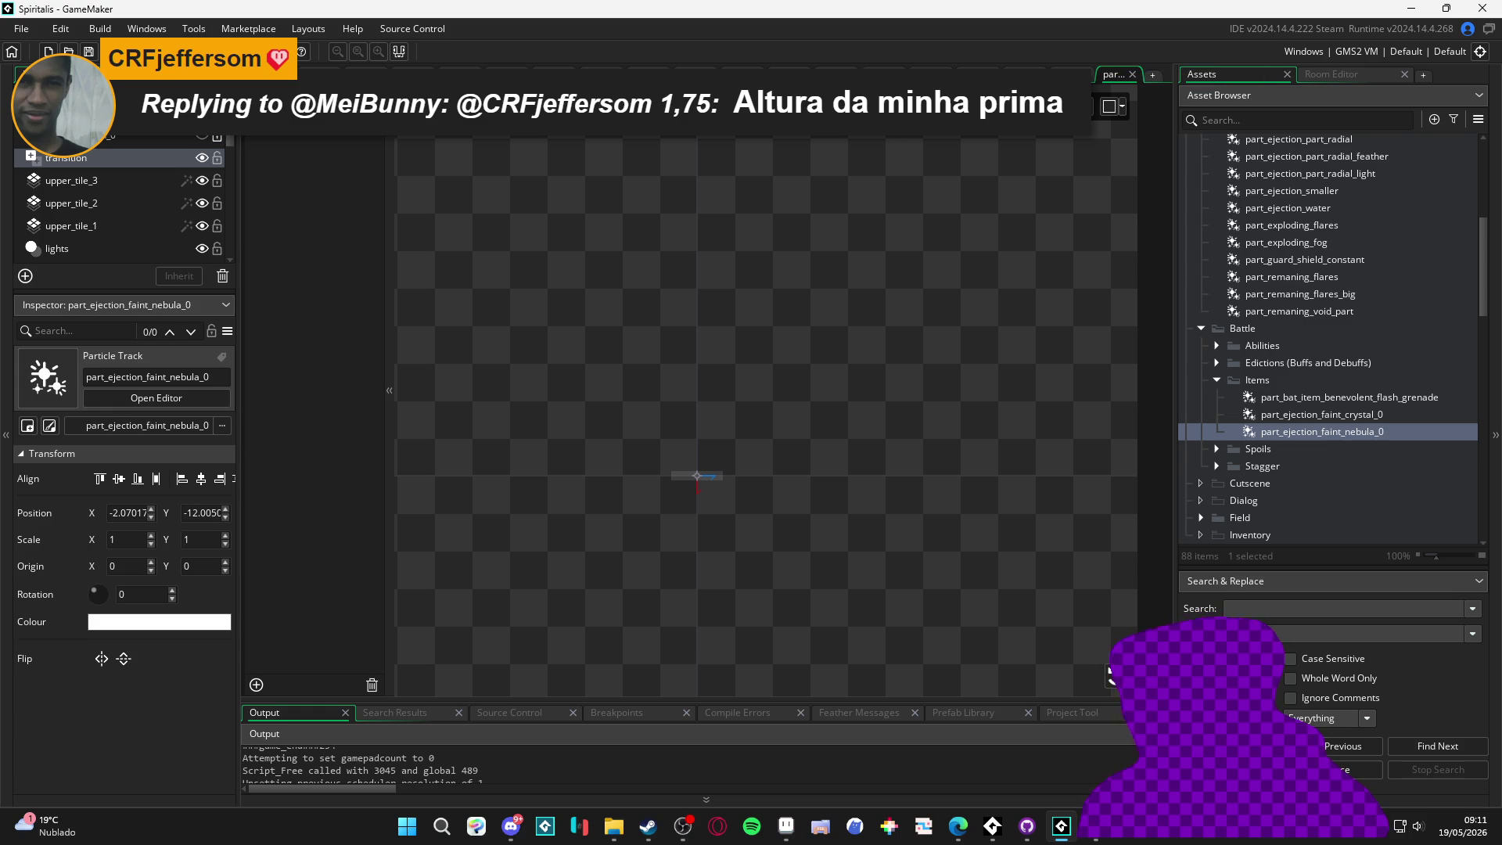
Scroll through the nebula emitter's Inspector settings, then switch to the Instagram browser window
click(1072, 73)
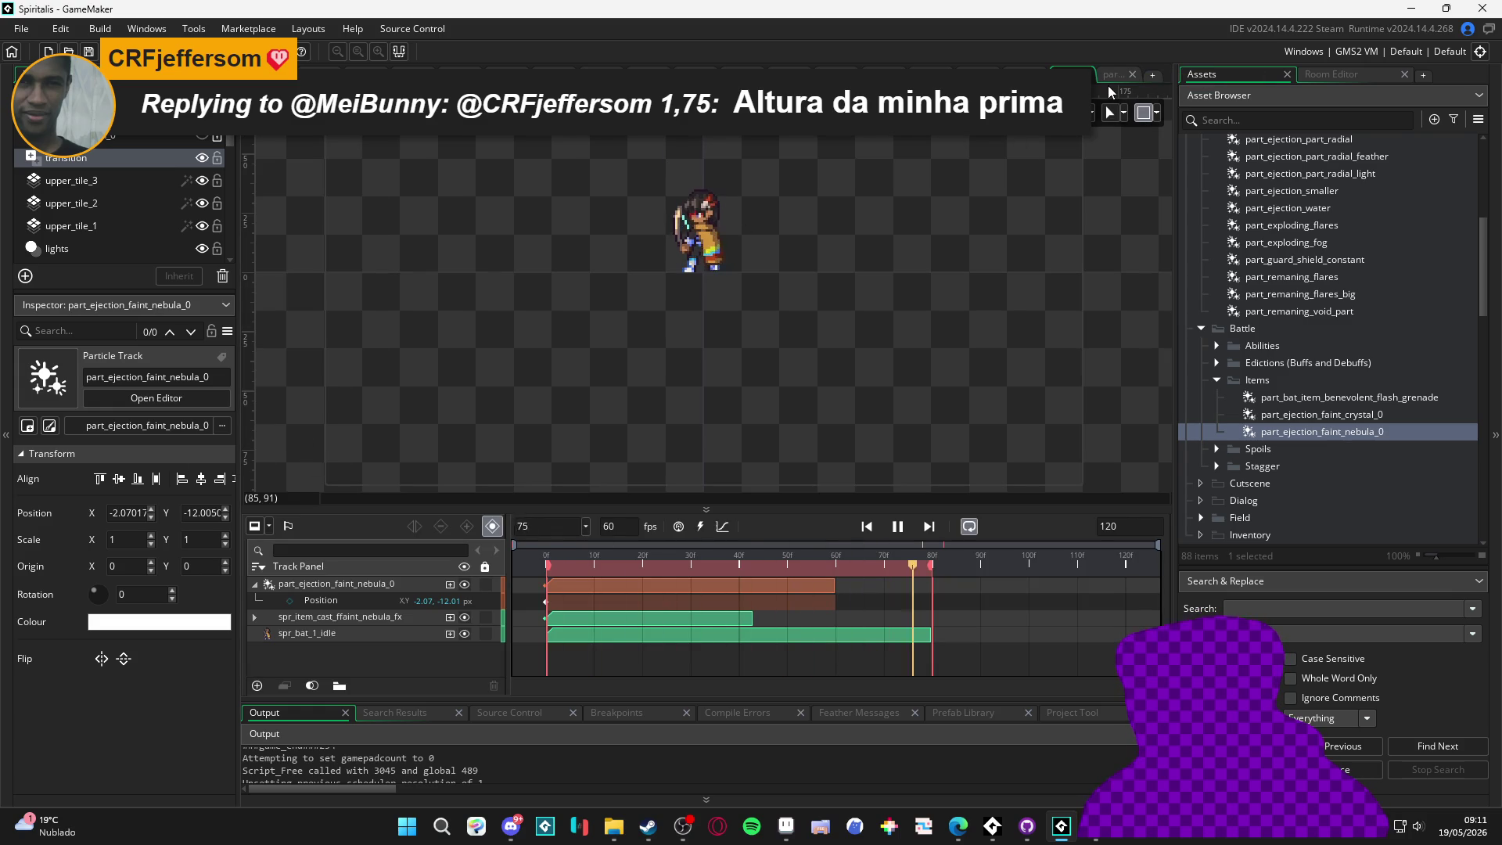
click(1111, 74)
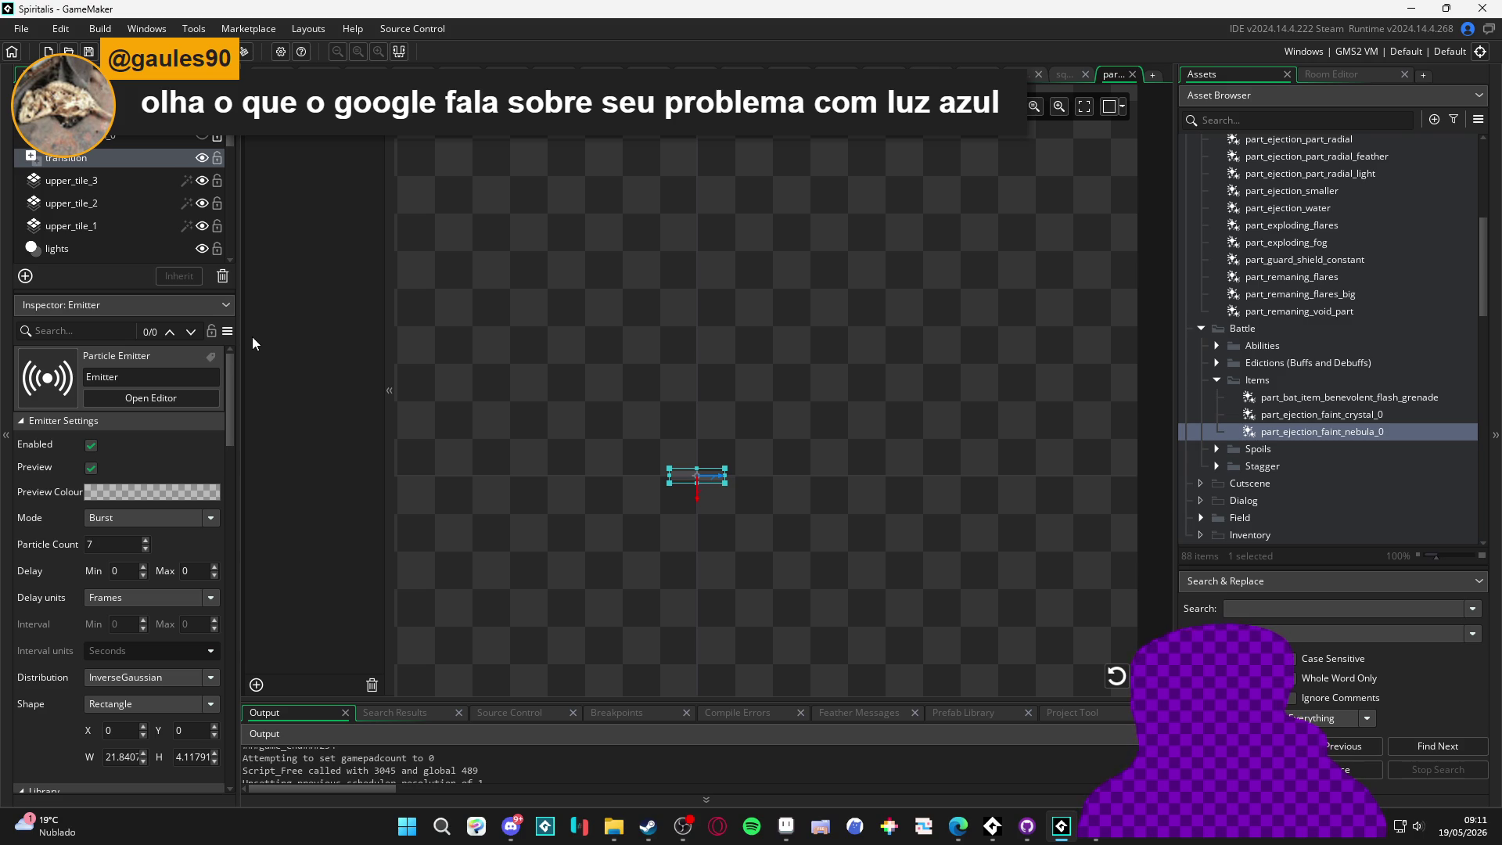
scroll(58, 491, down, 5)
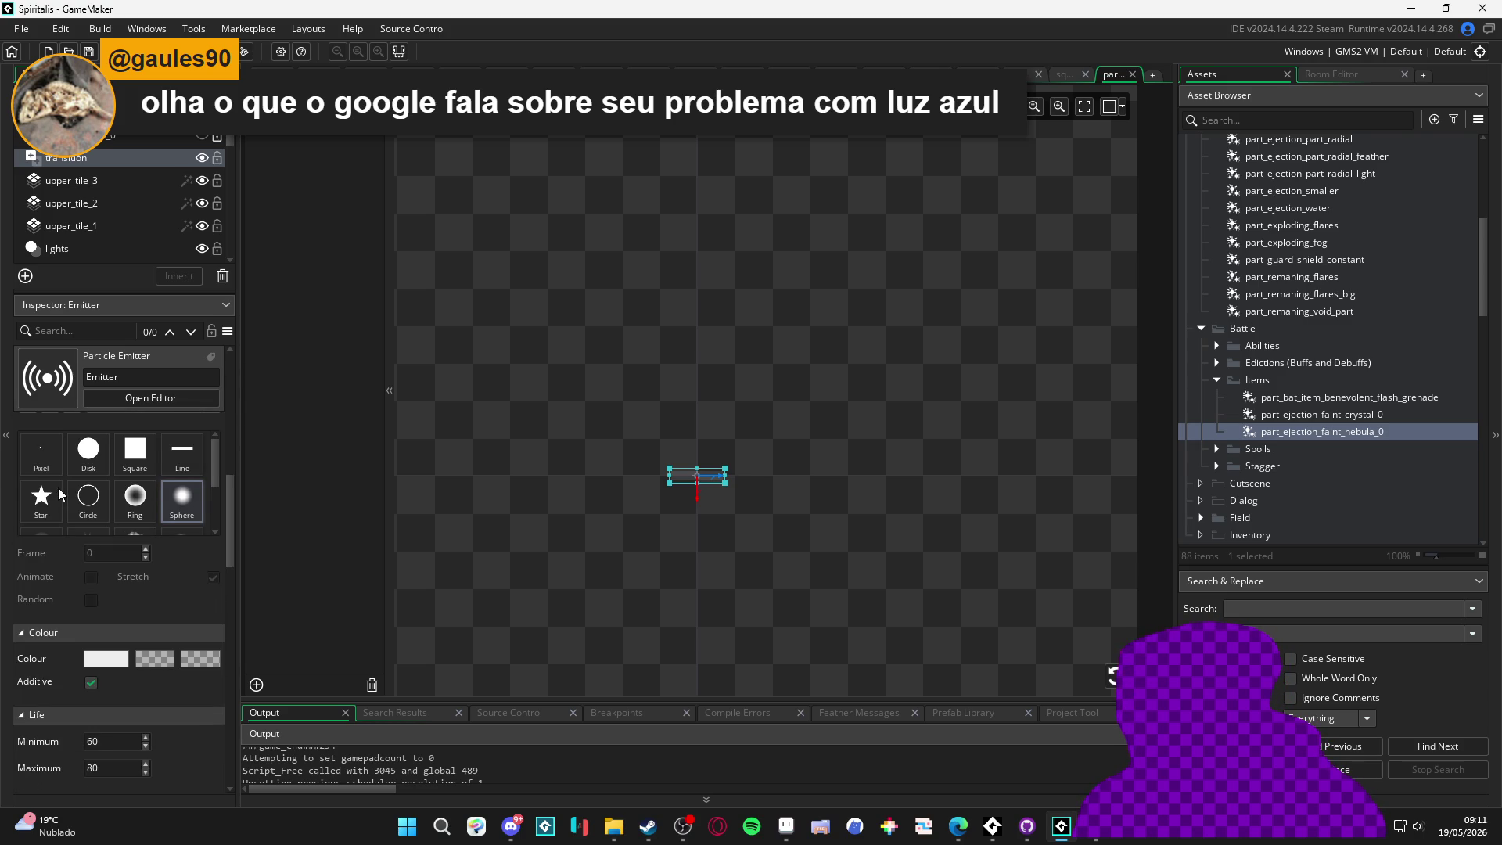
scroll(61, 547, down, 5)
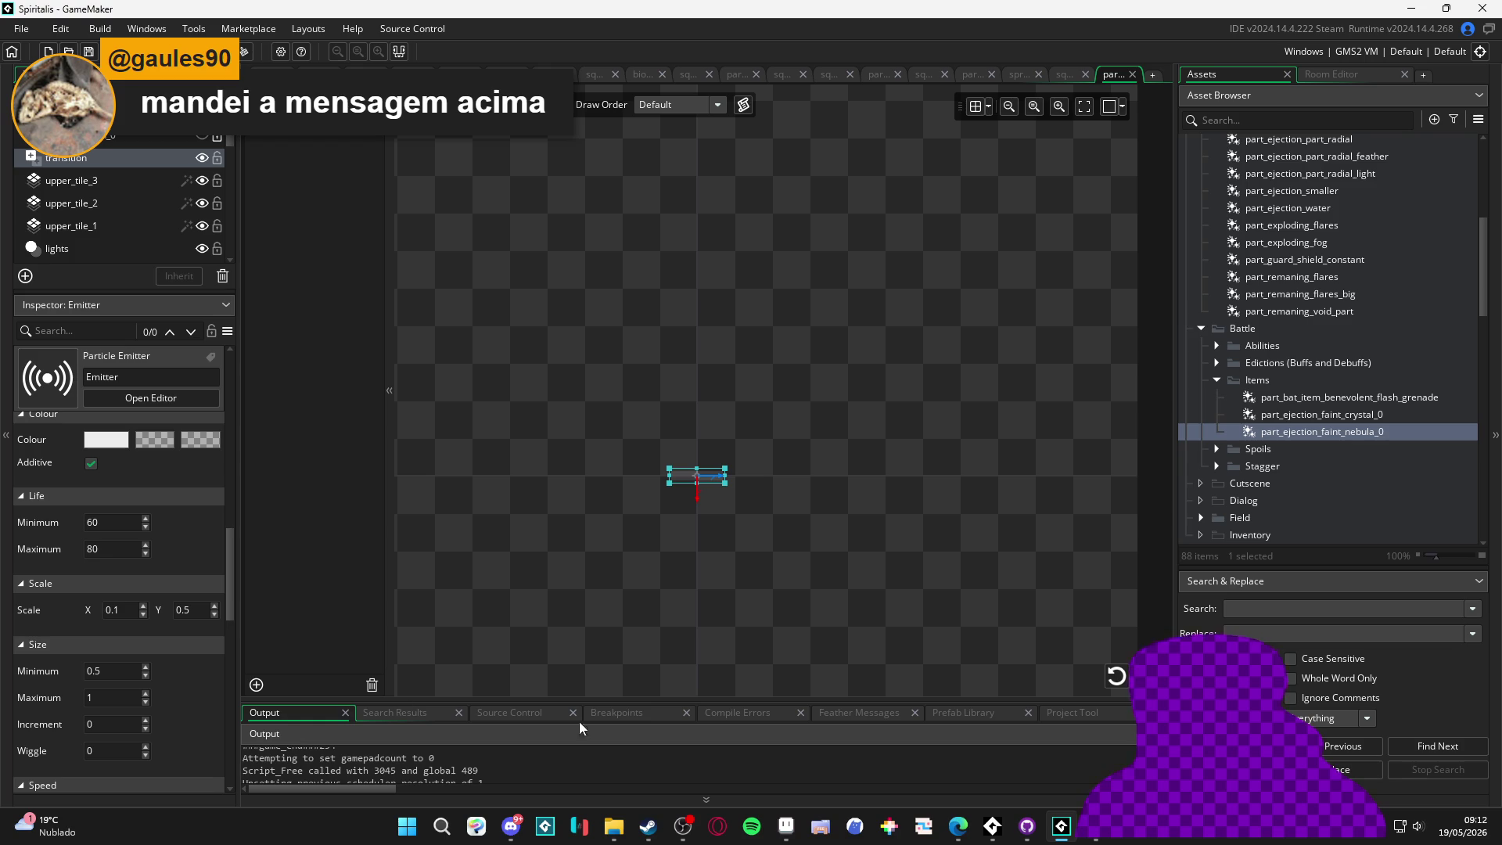
mouse_move(958, 825)
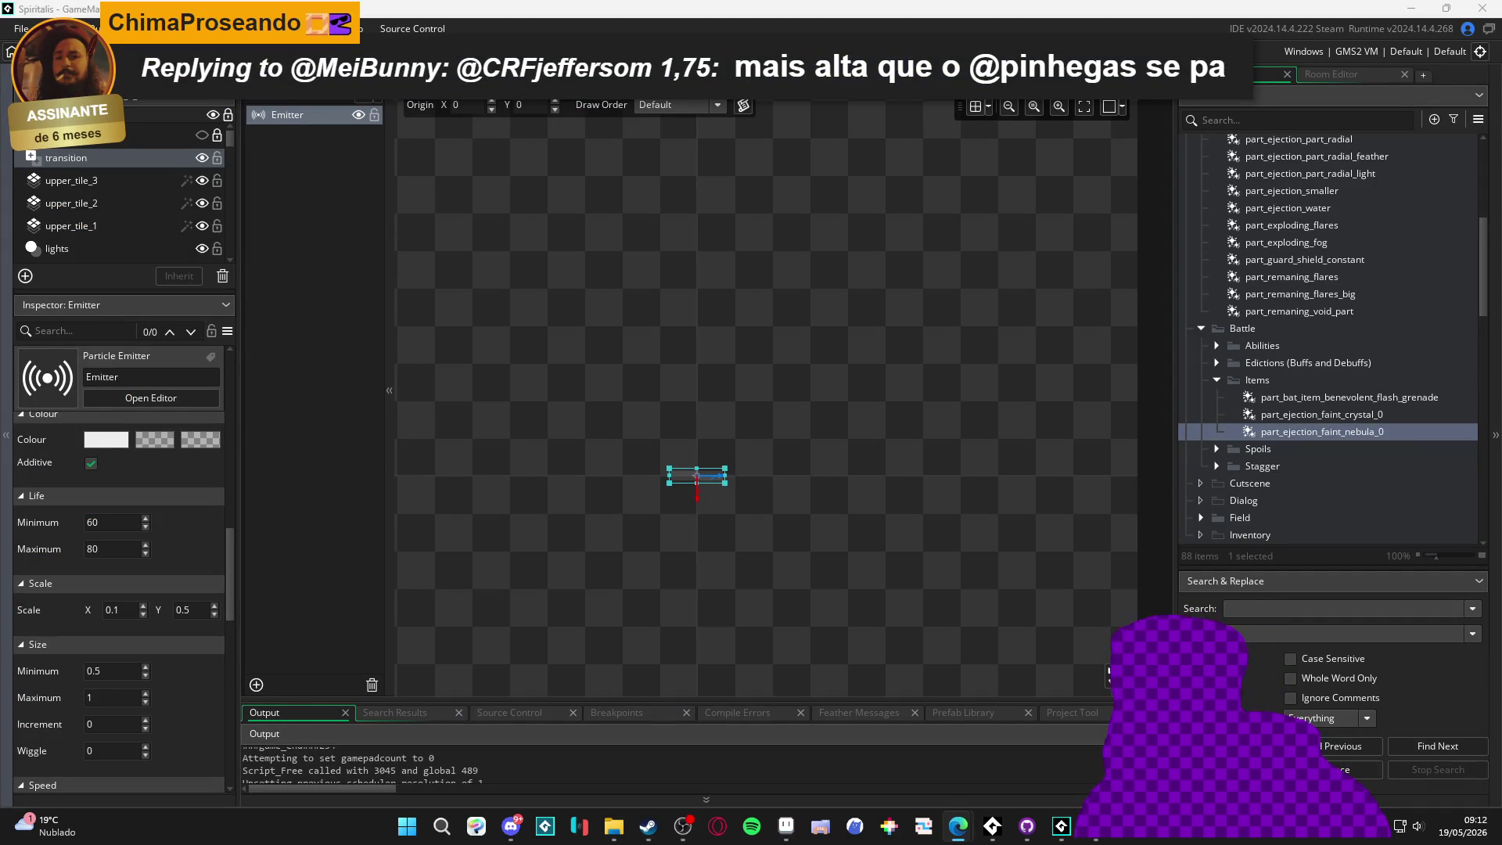
key(alt+Tab)
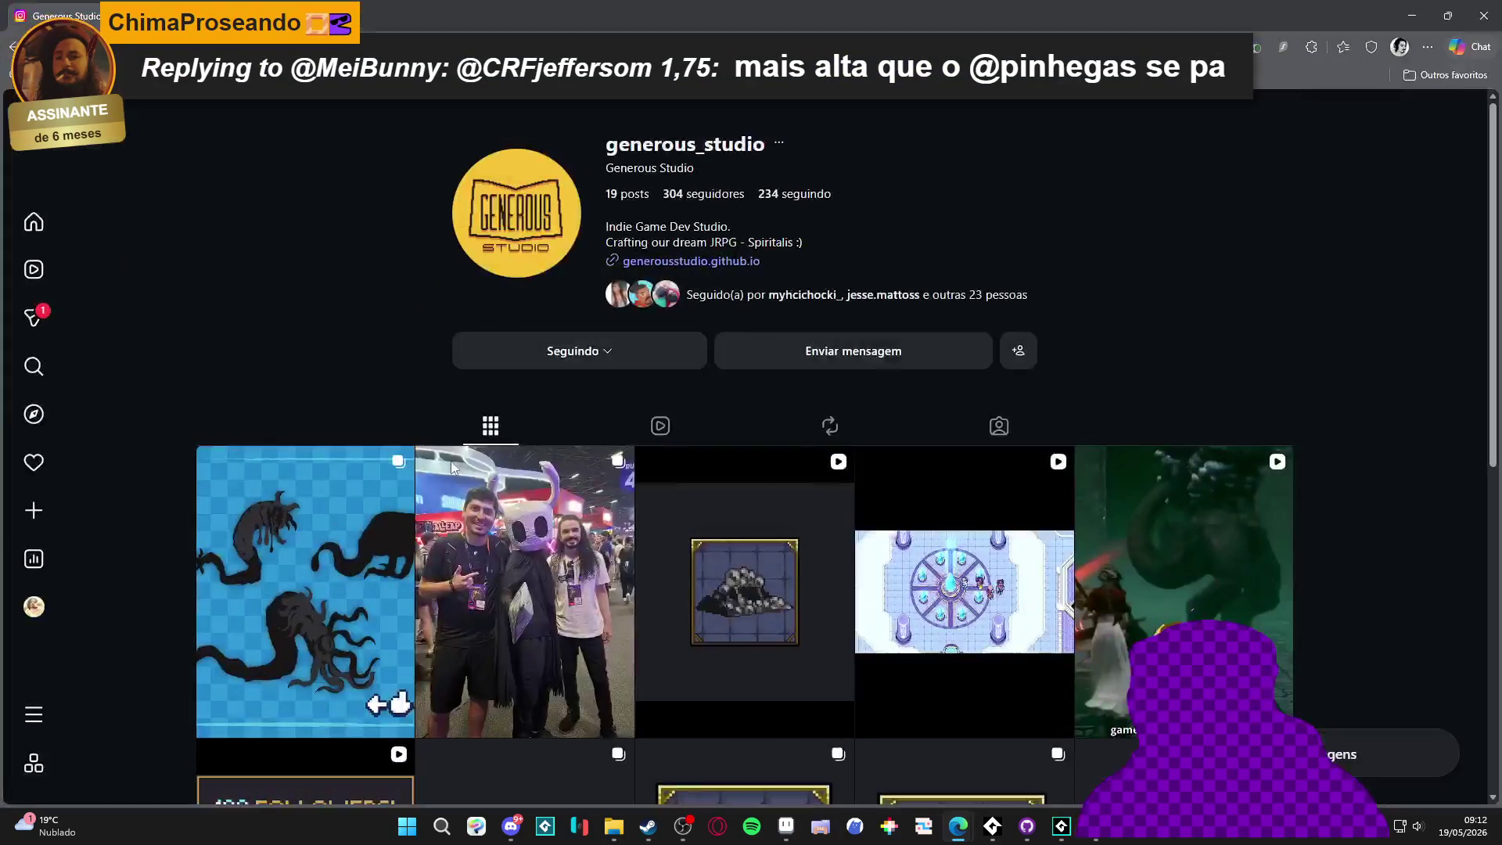
Open the Gamescom post and page through its photos to the GameMaker booth shot
click(566, 514)
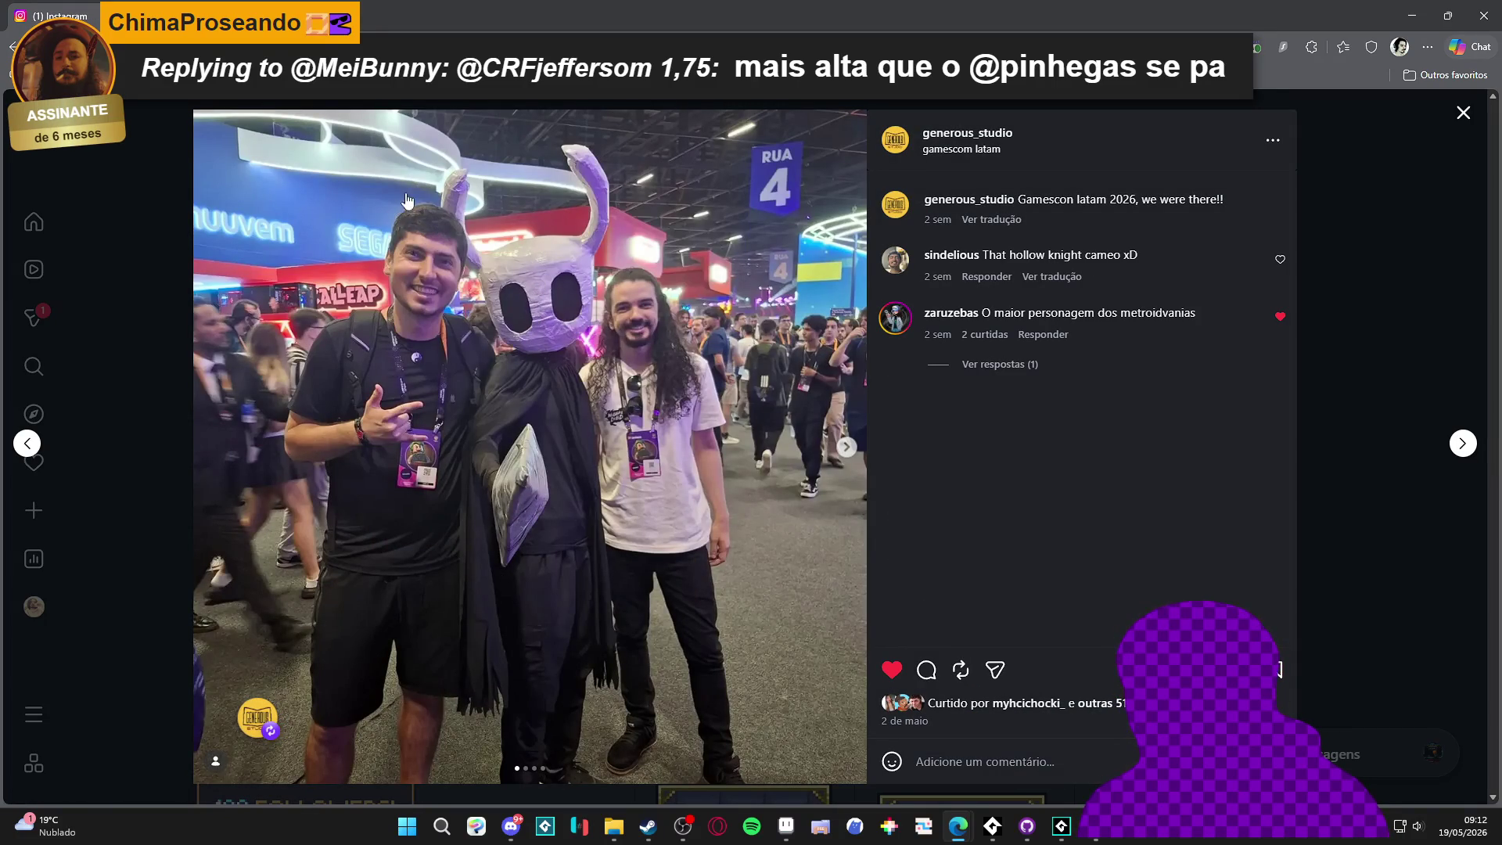
click(846, 448)
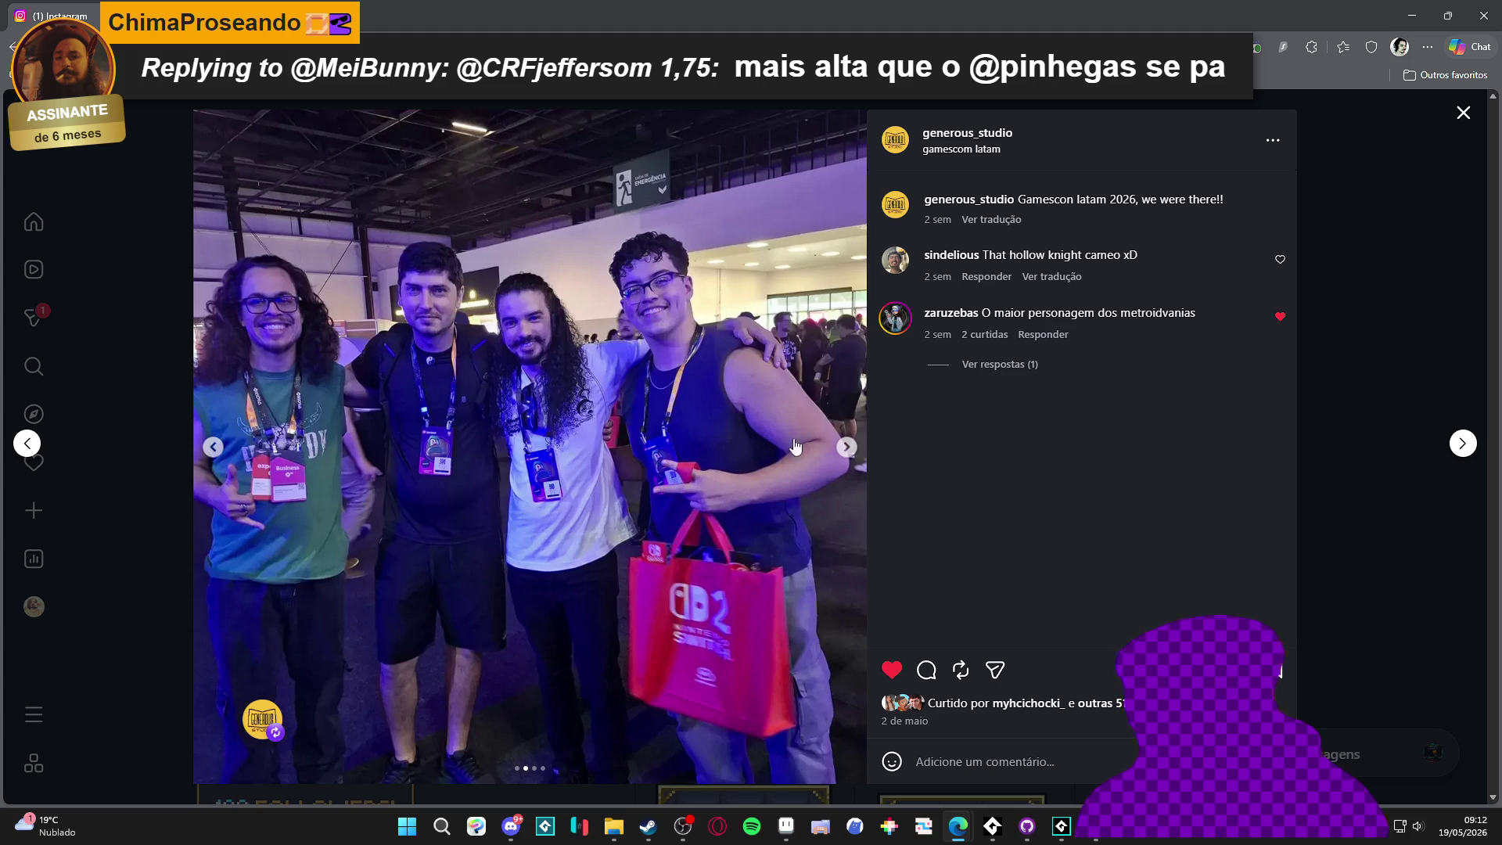
click(847, 447)
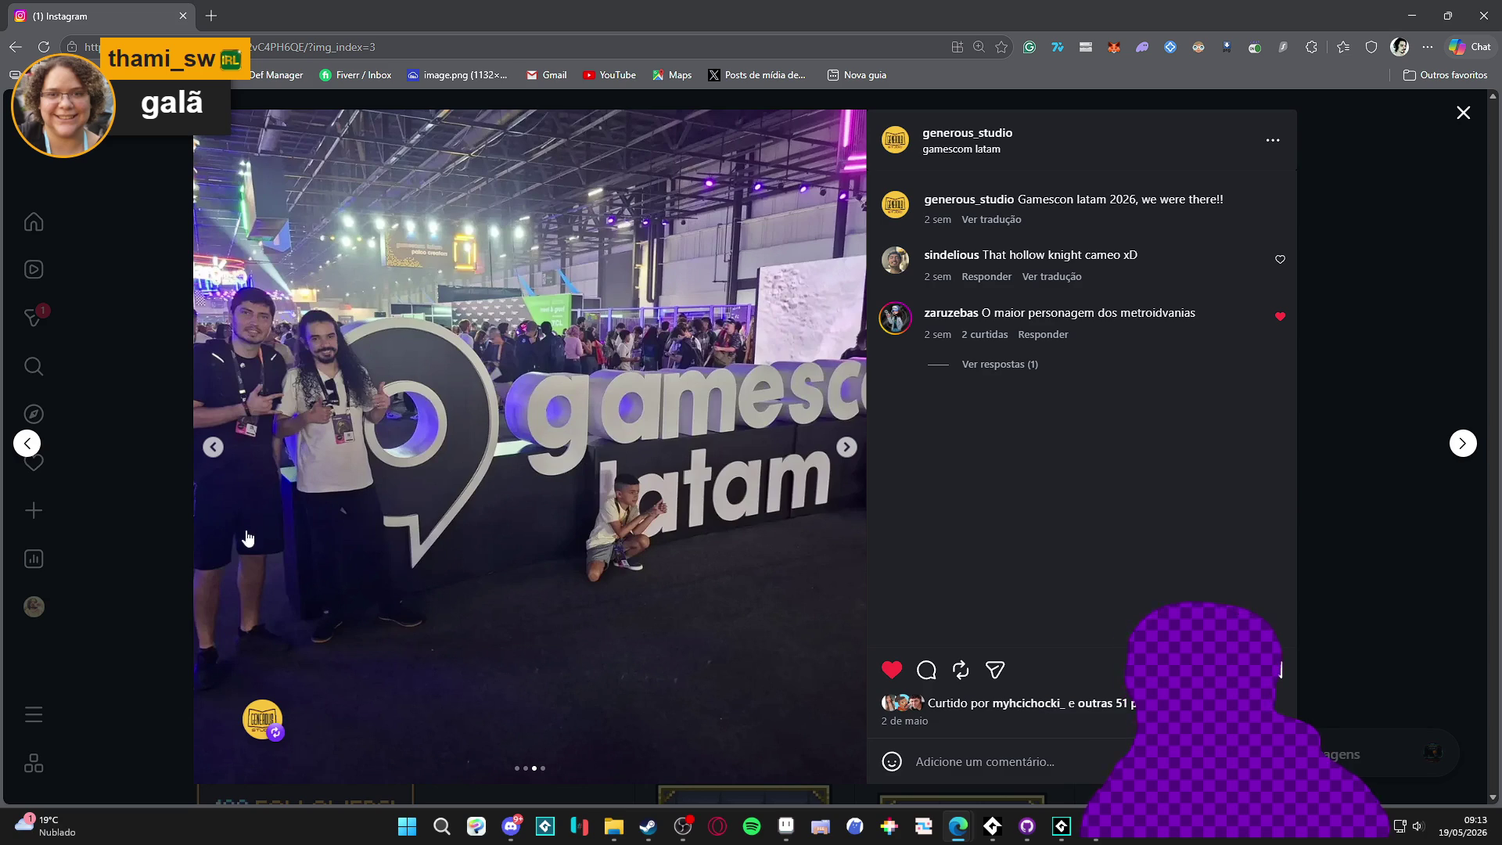
click(845, 451)
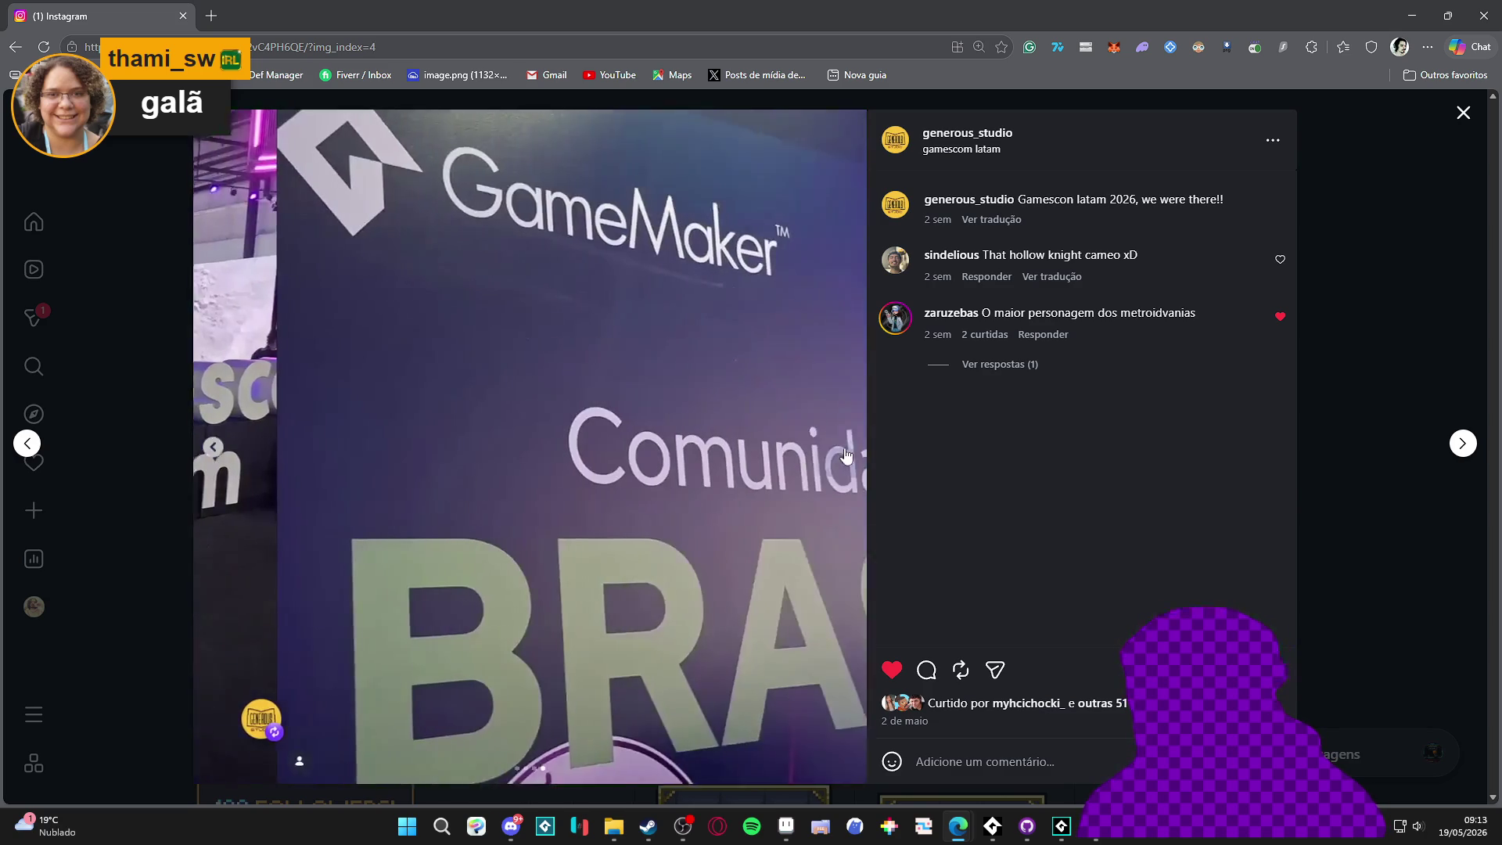
Close the post, scroll the studio profile, and close the browser window
click(1457, 116)
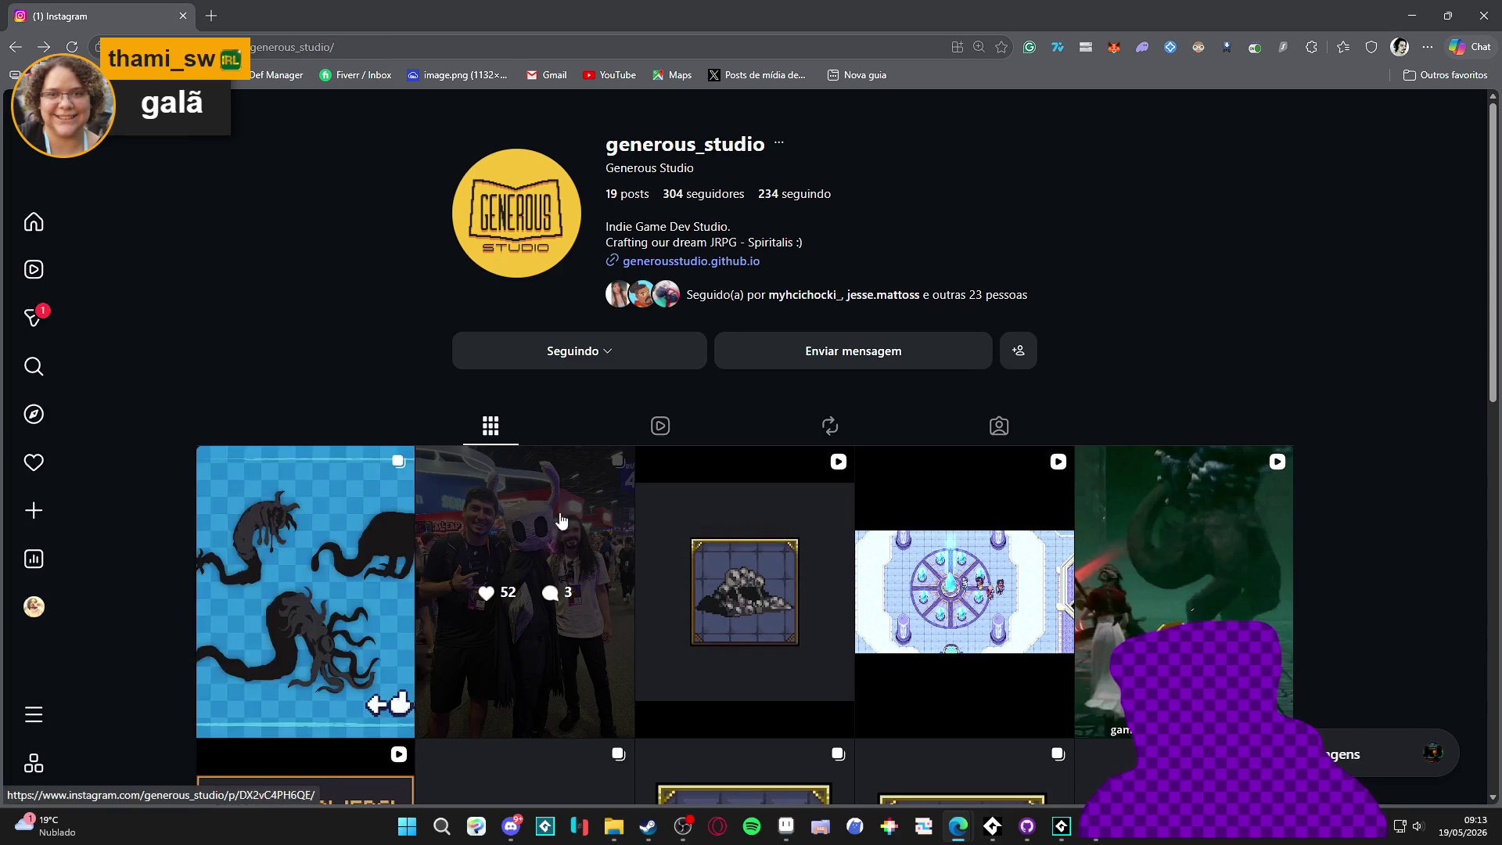
scroll(514, 418, down, 3)
scroll(514, 417, up, 1)
scroll(514, 418, up, 2)
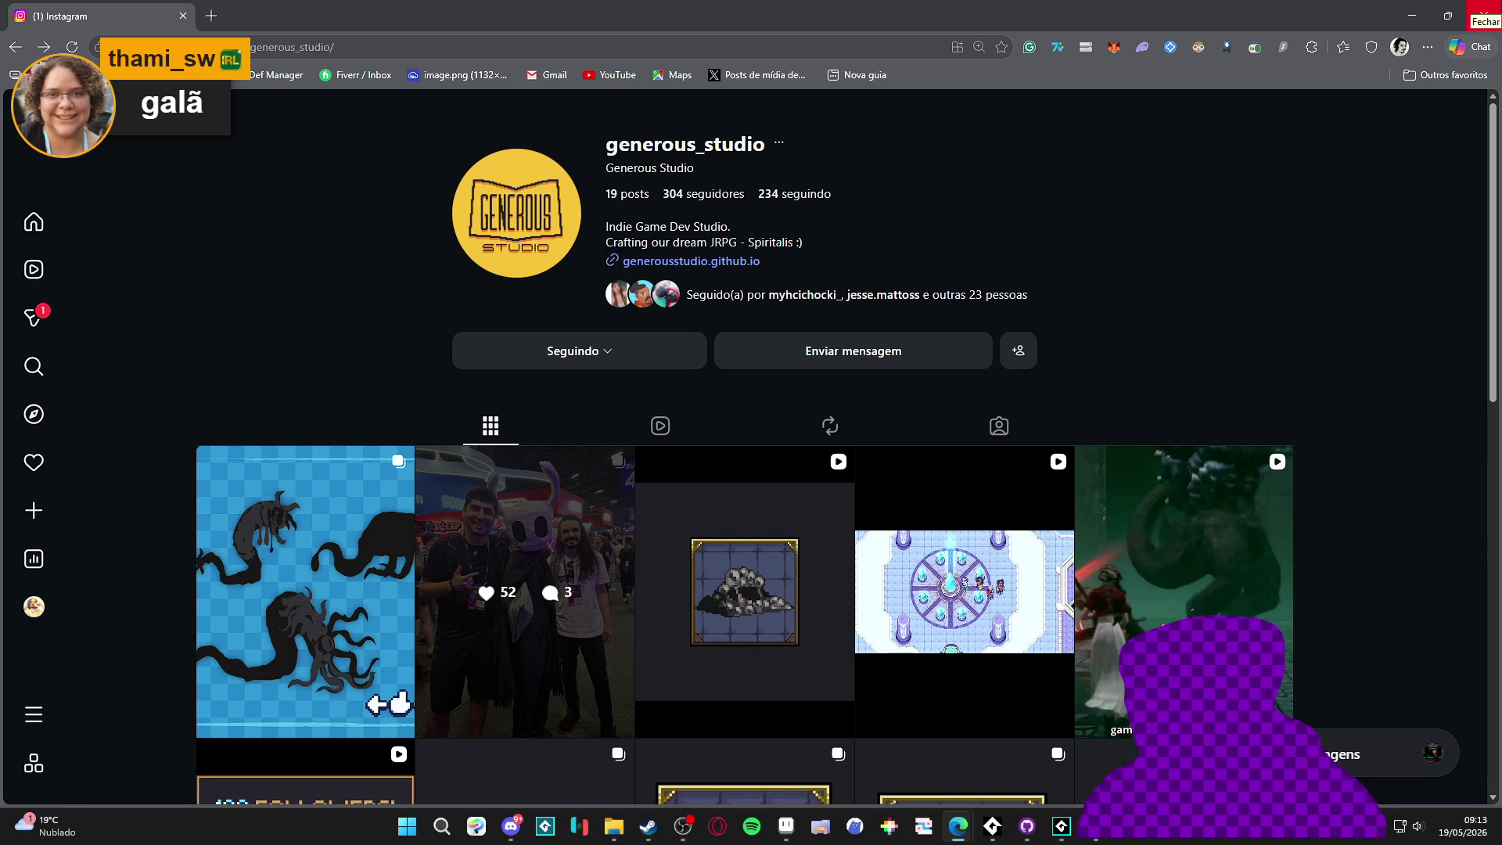
click(1484, 16)
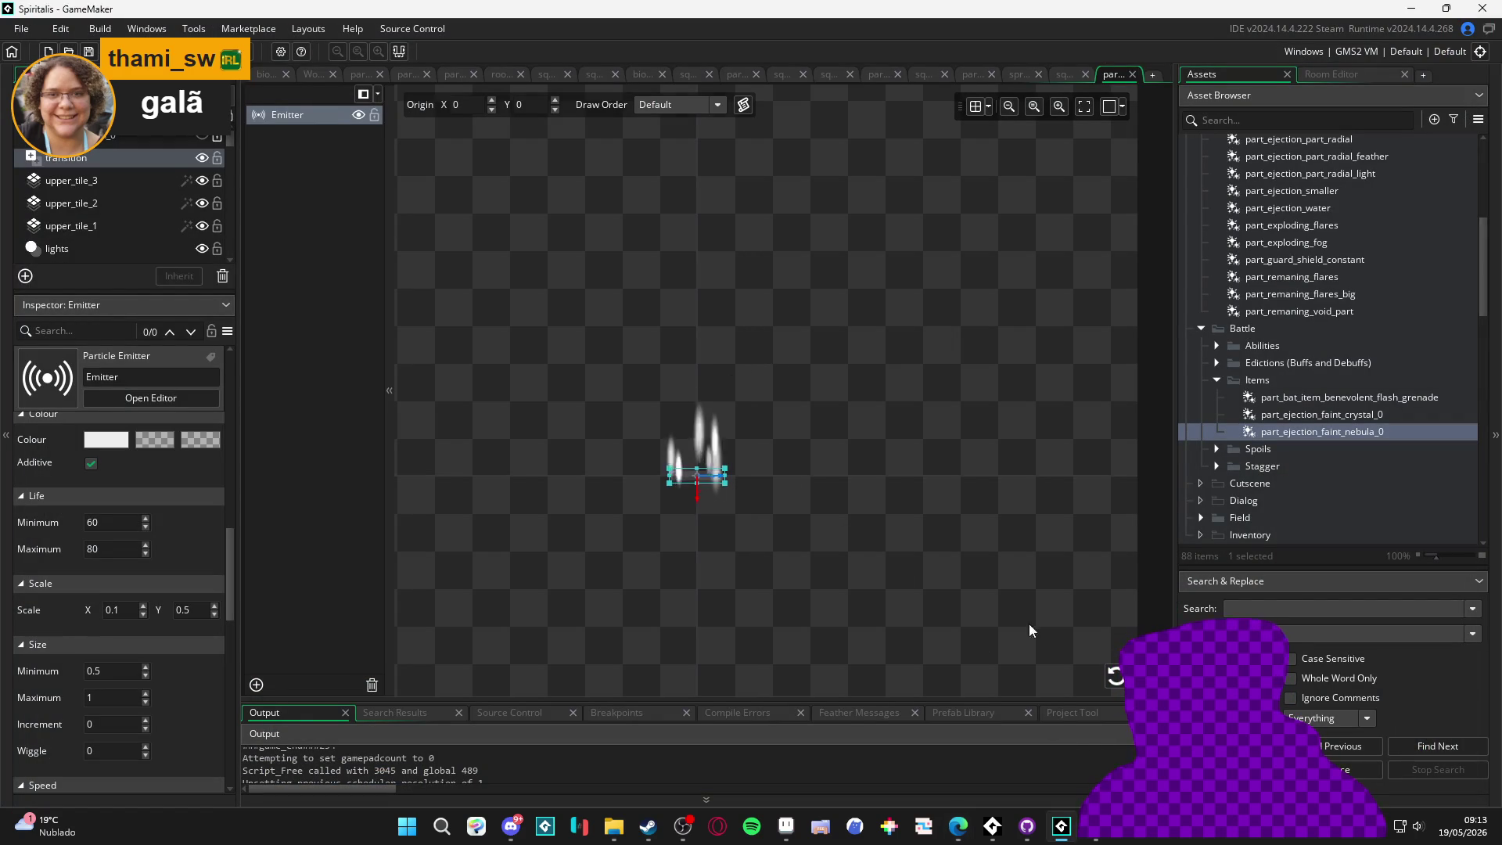
Deselect the emitter and replay the nebula particle burst preview three times
click(948, 412)
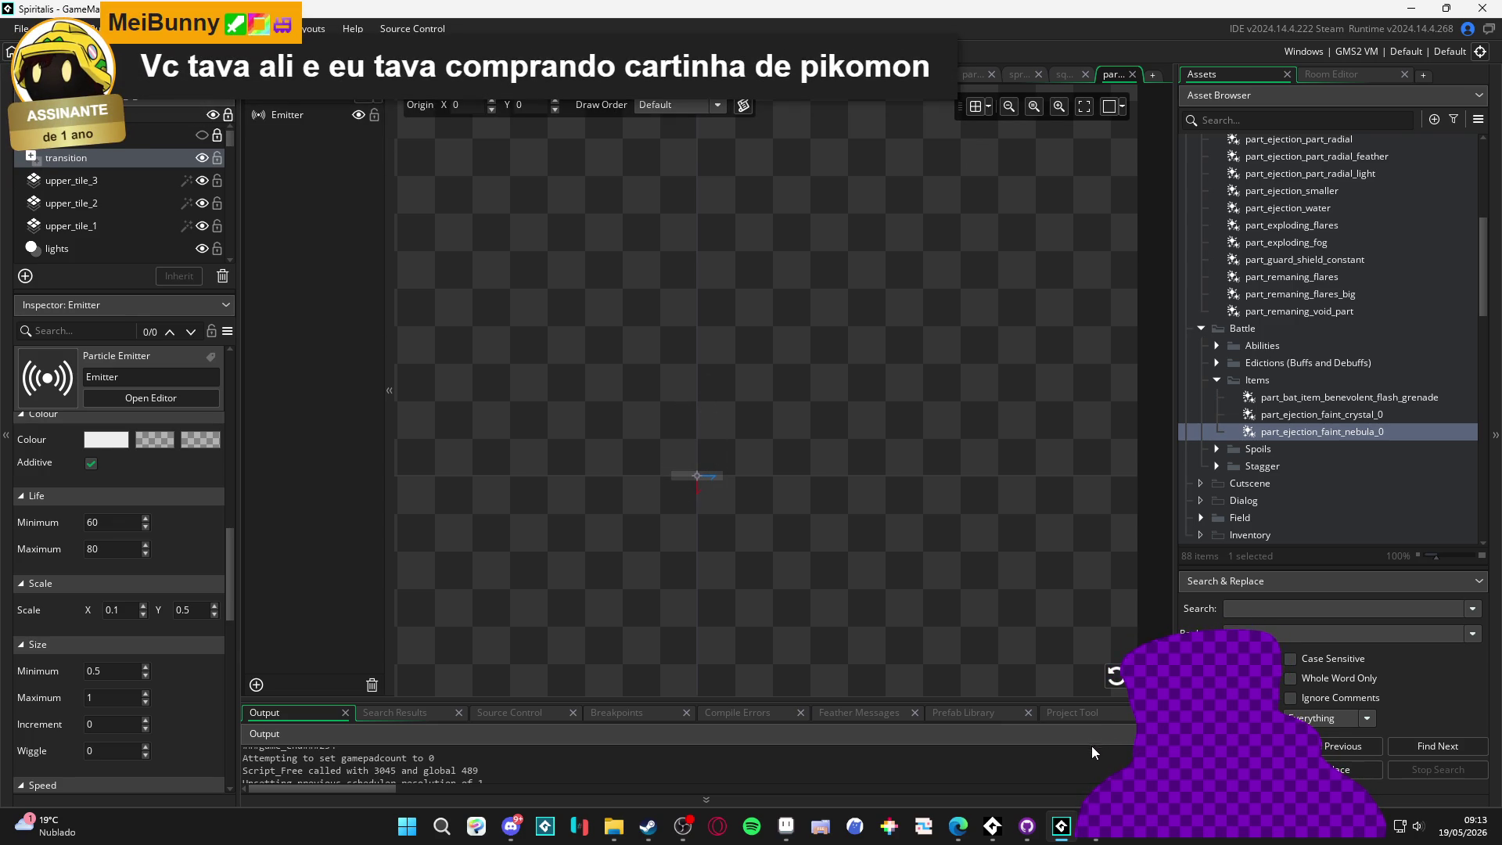
click(1113, 676)
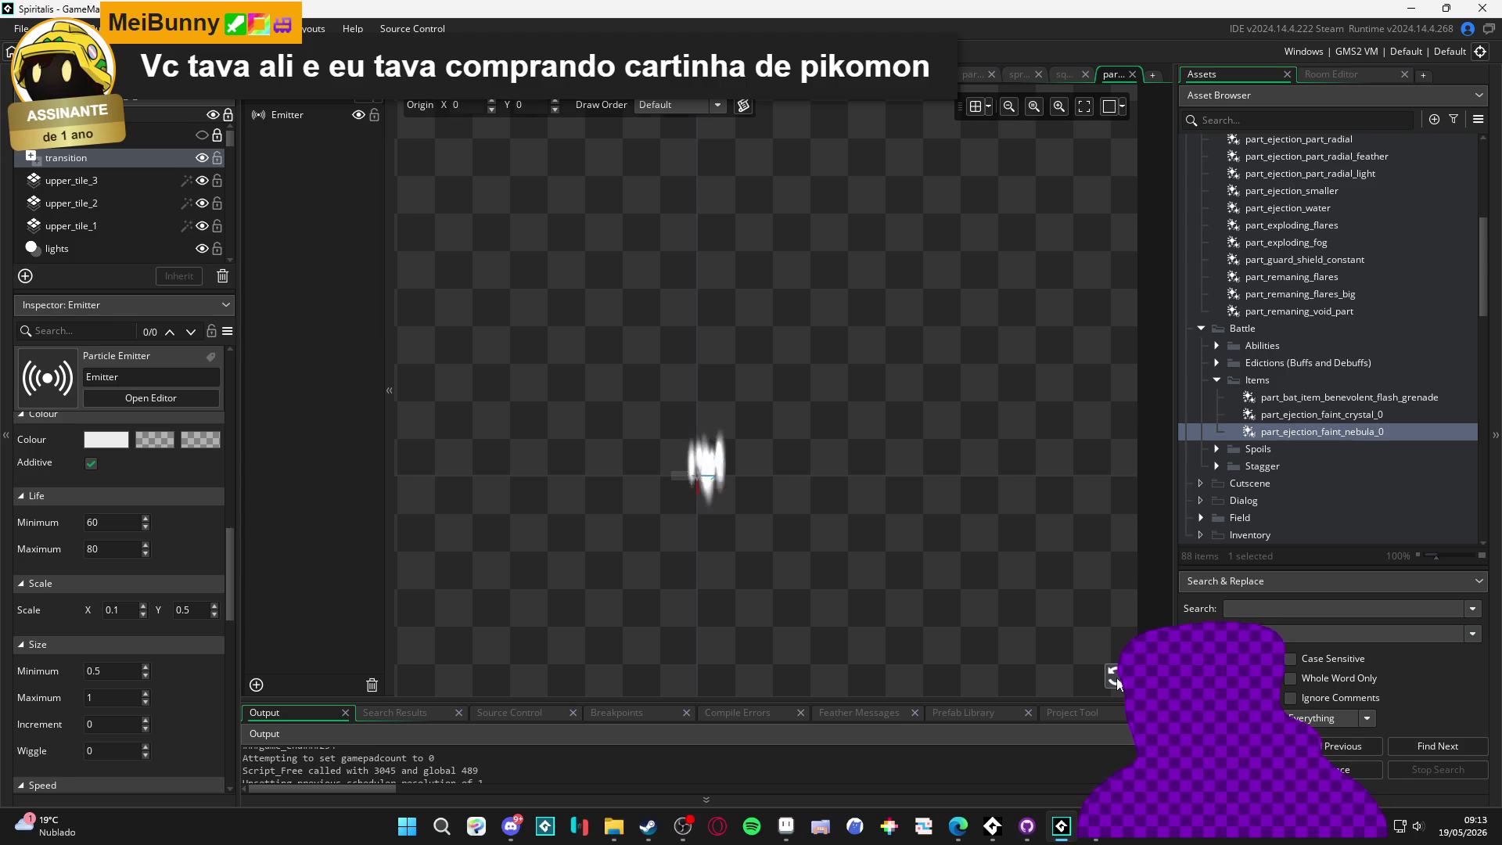
click(1115, 677)
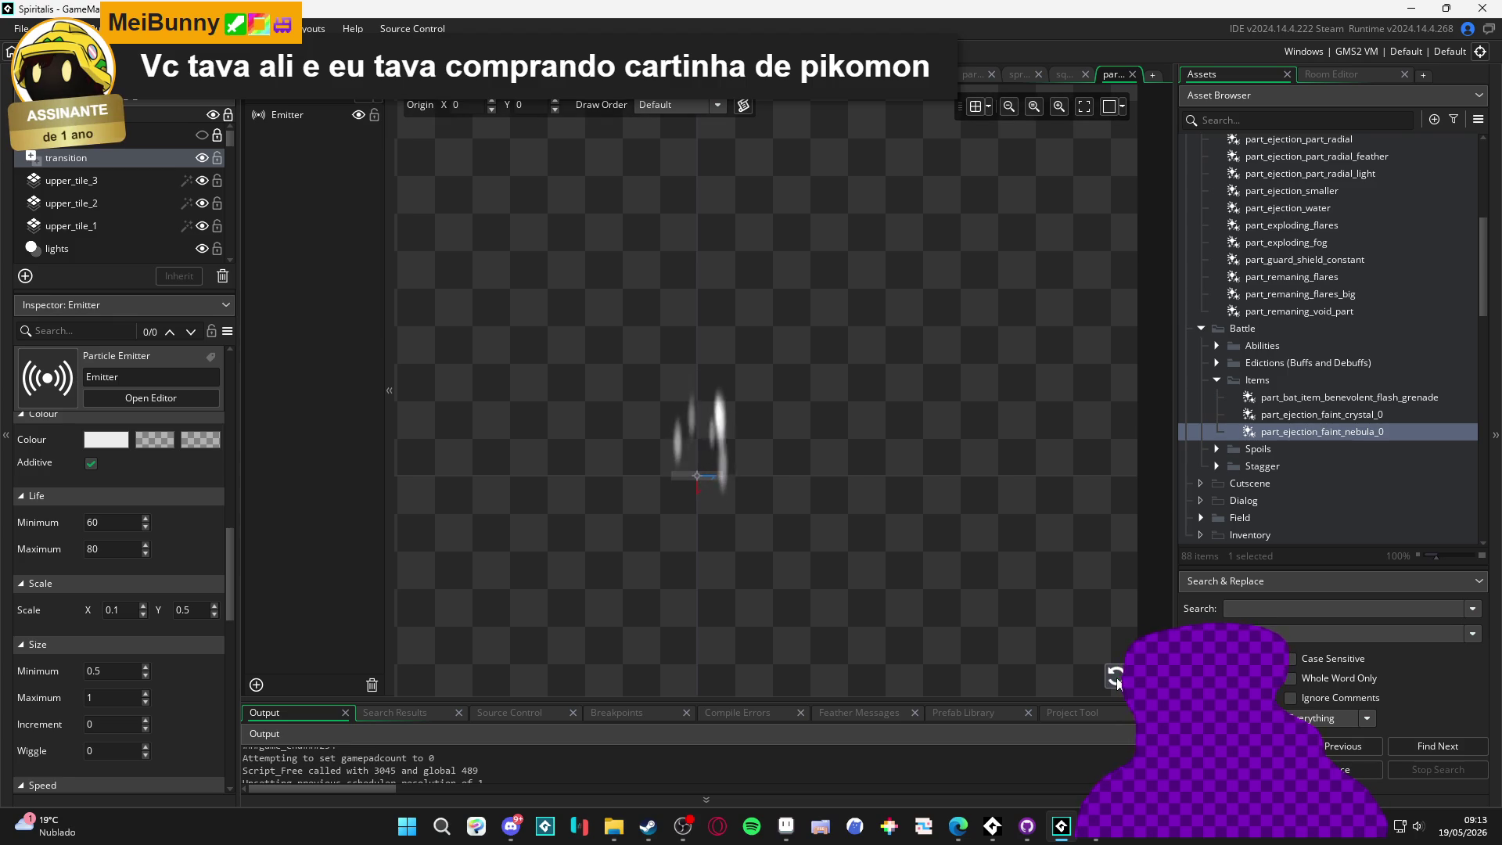
click(1116, 677)
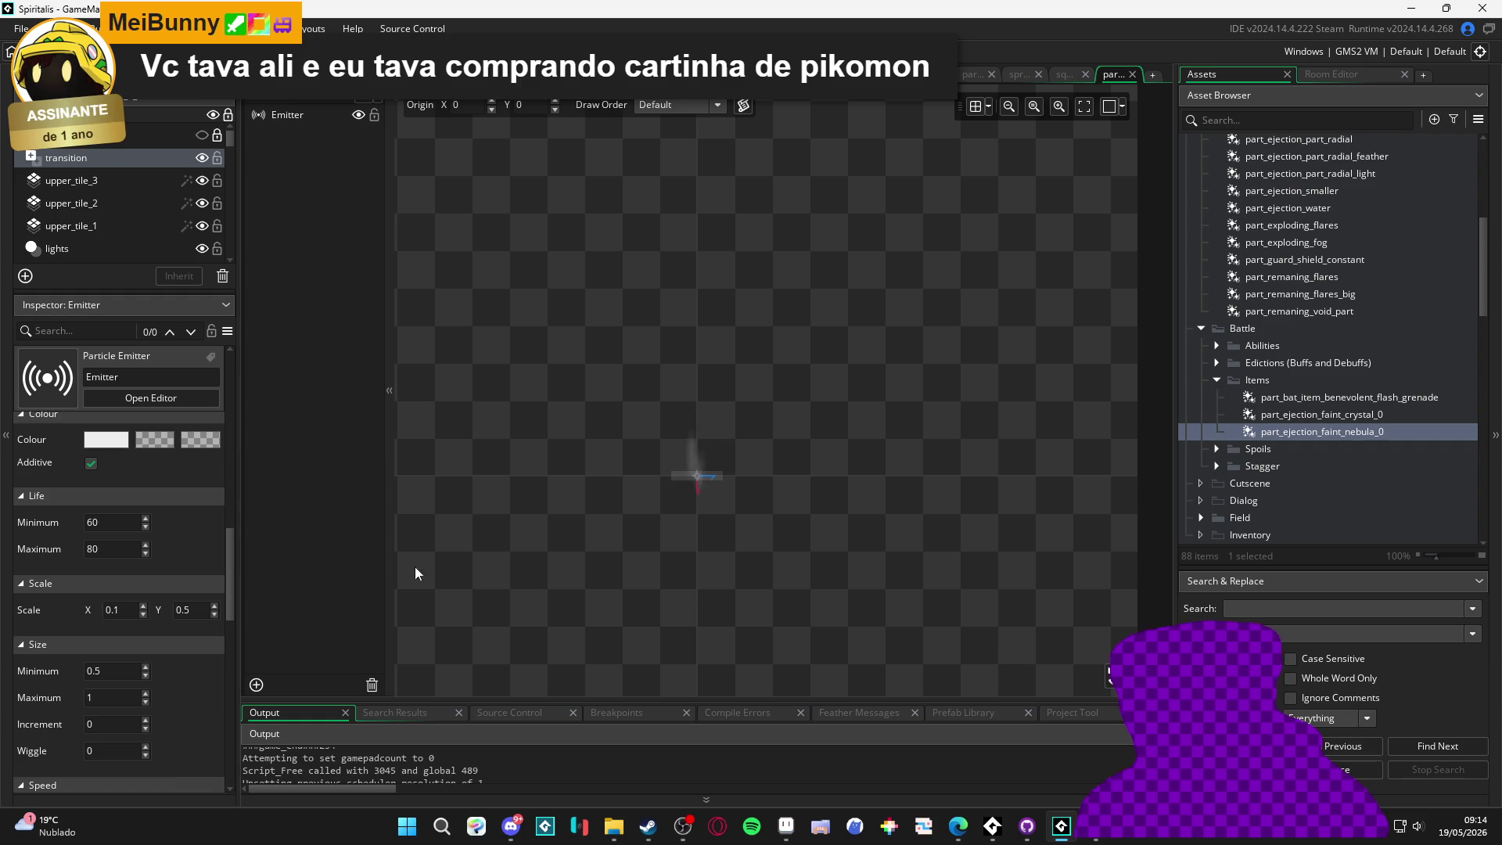
Open the nebula item-cast sequence and play it
scroll(165, 509, up, 10)
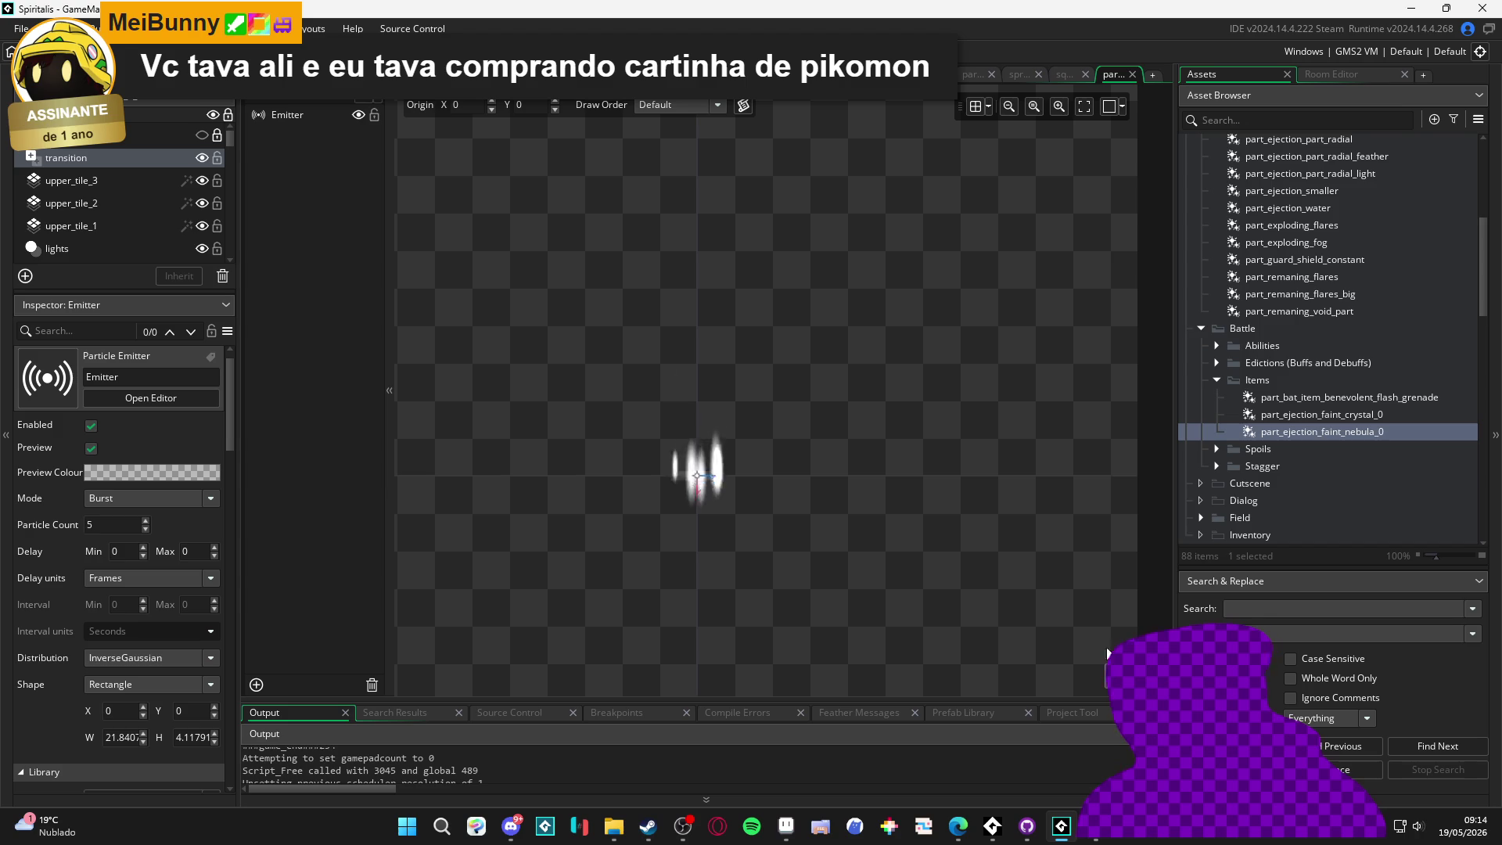
click(1023, 76)
click(1063, 74)
click(898, 529)
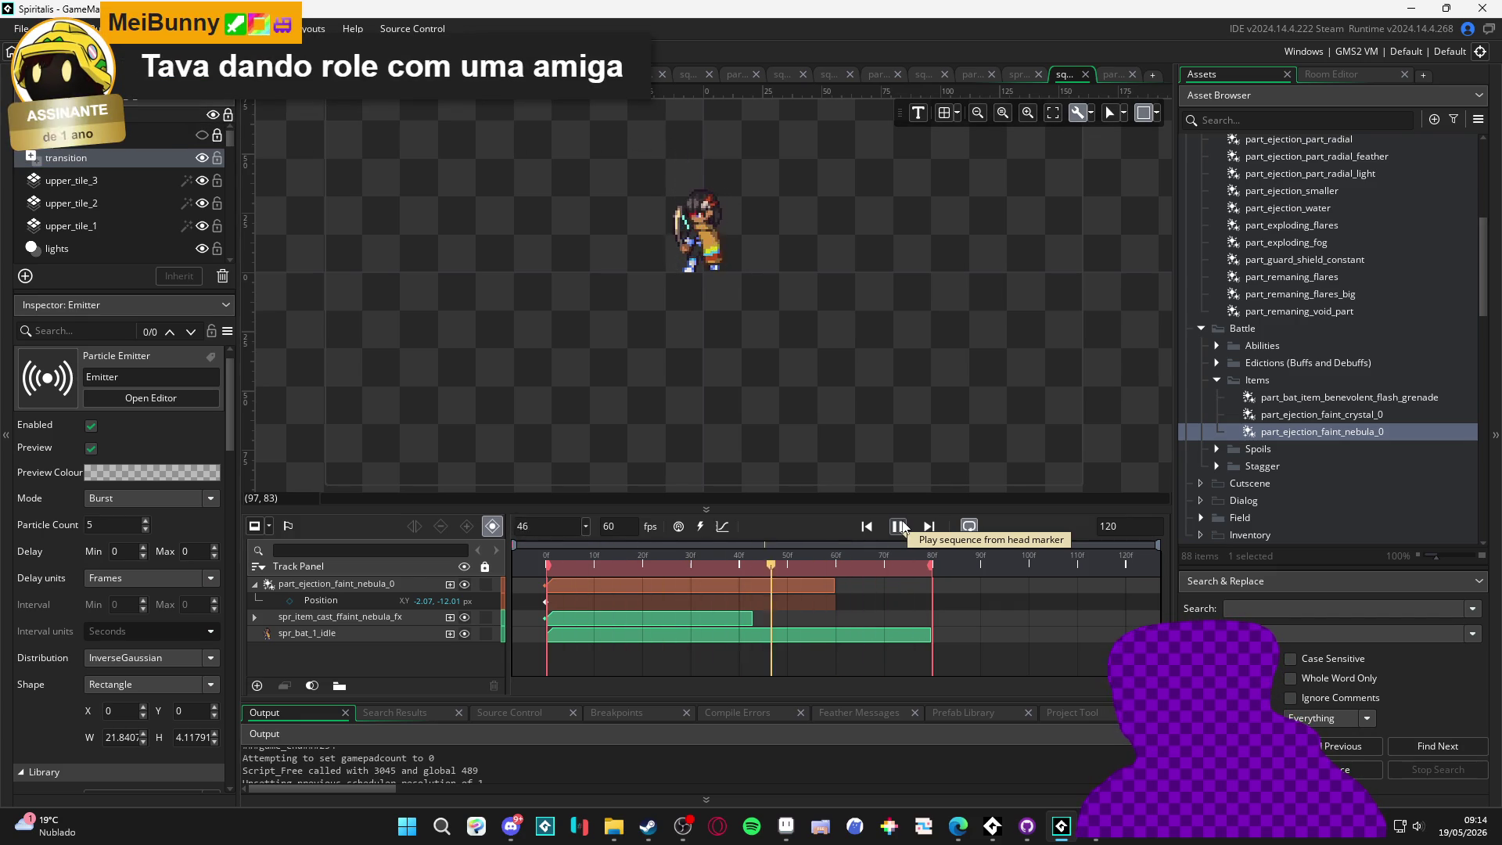
Pause the sequence, select the nebula particle track, rewind to frame 0, then switch to Aseprite
click(901, 526)
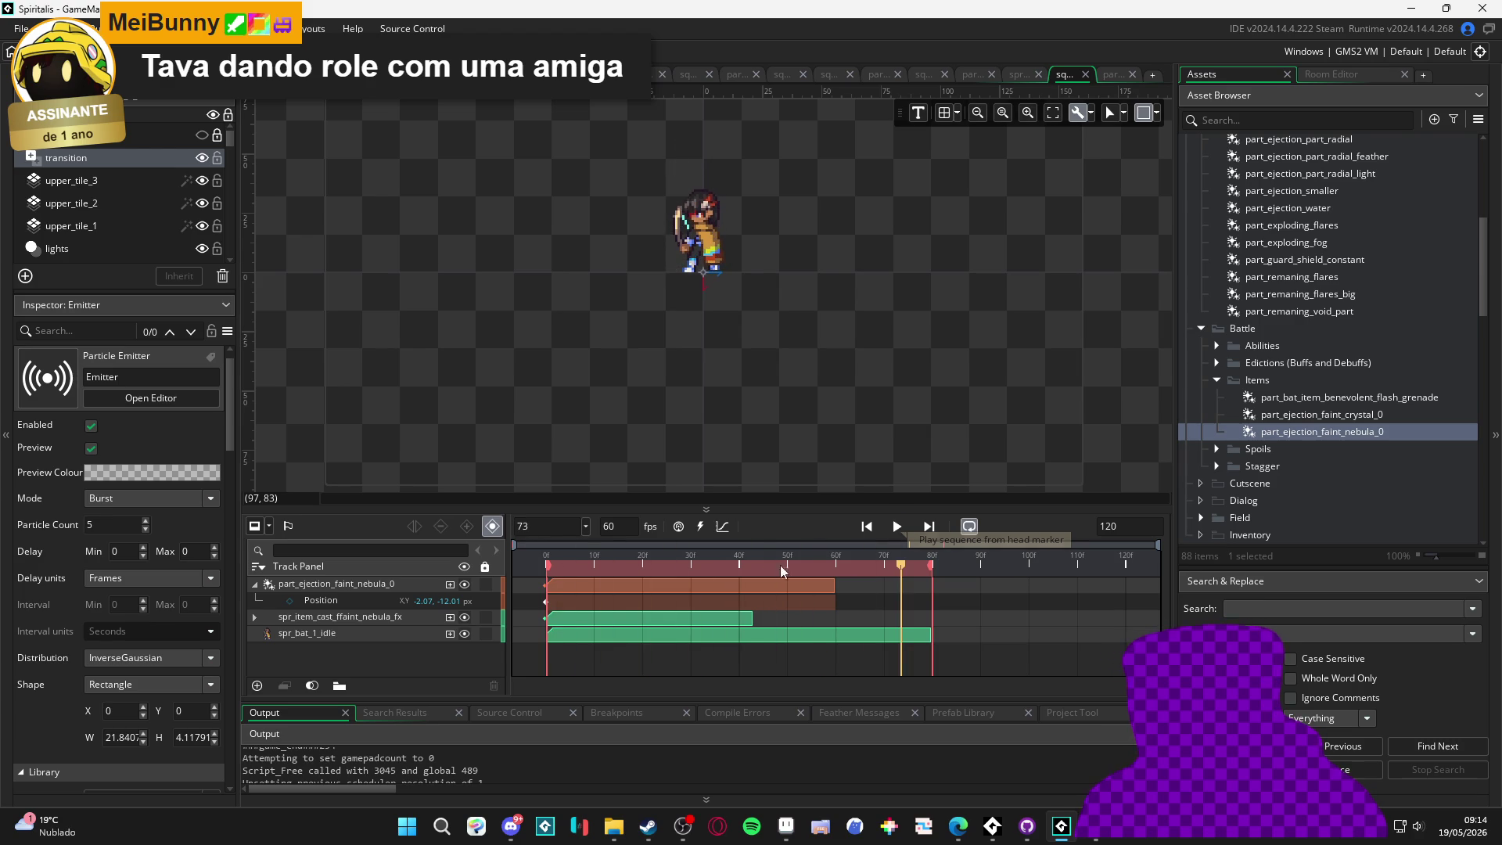
click(408, 589)
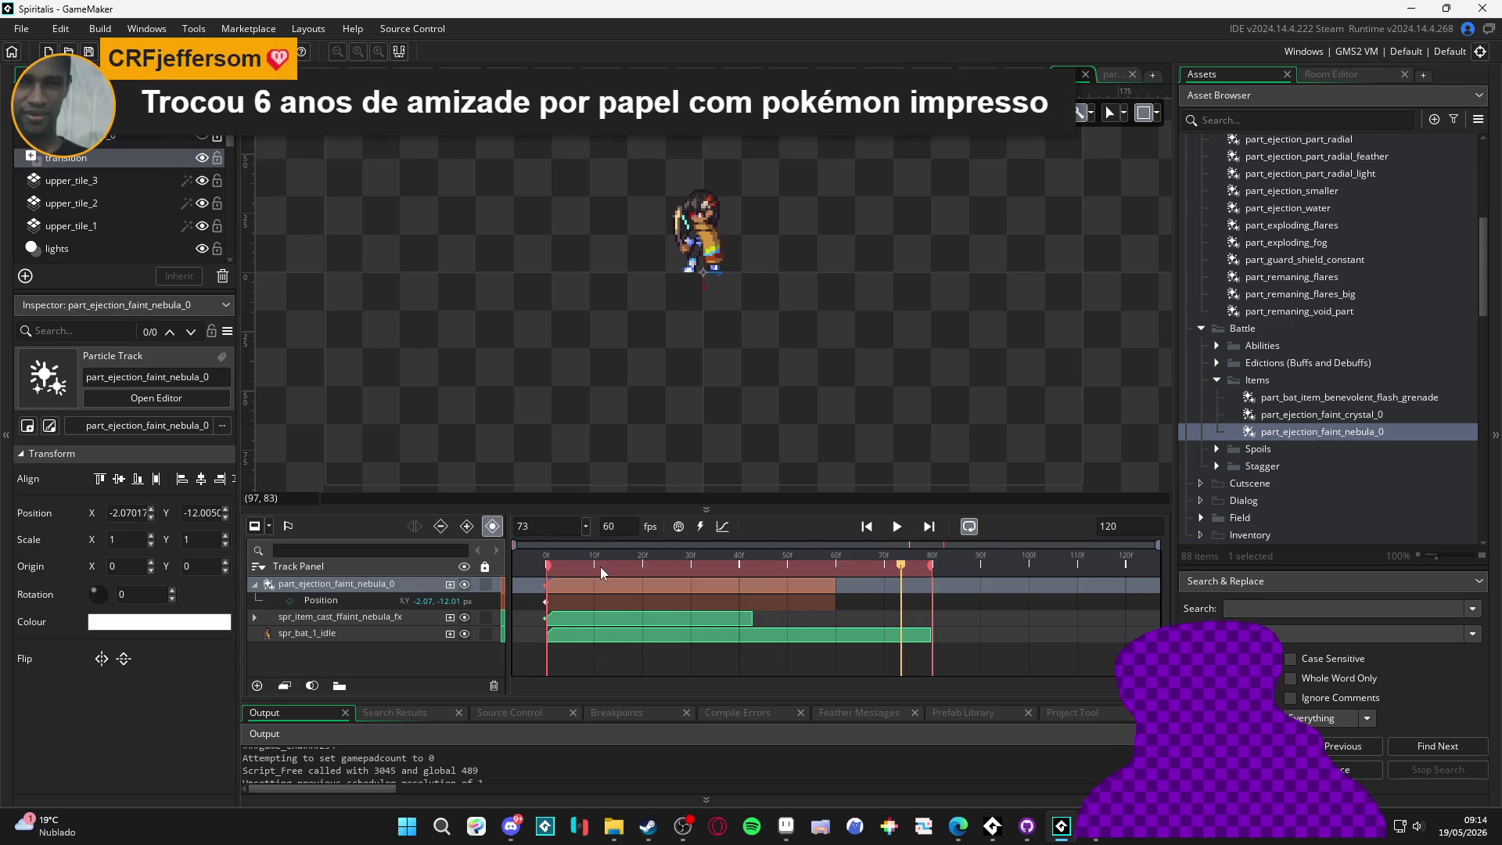
click(546, 565)
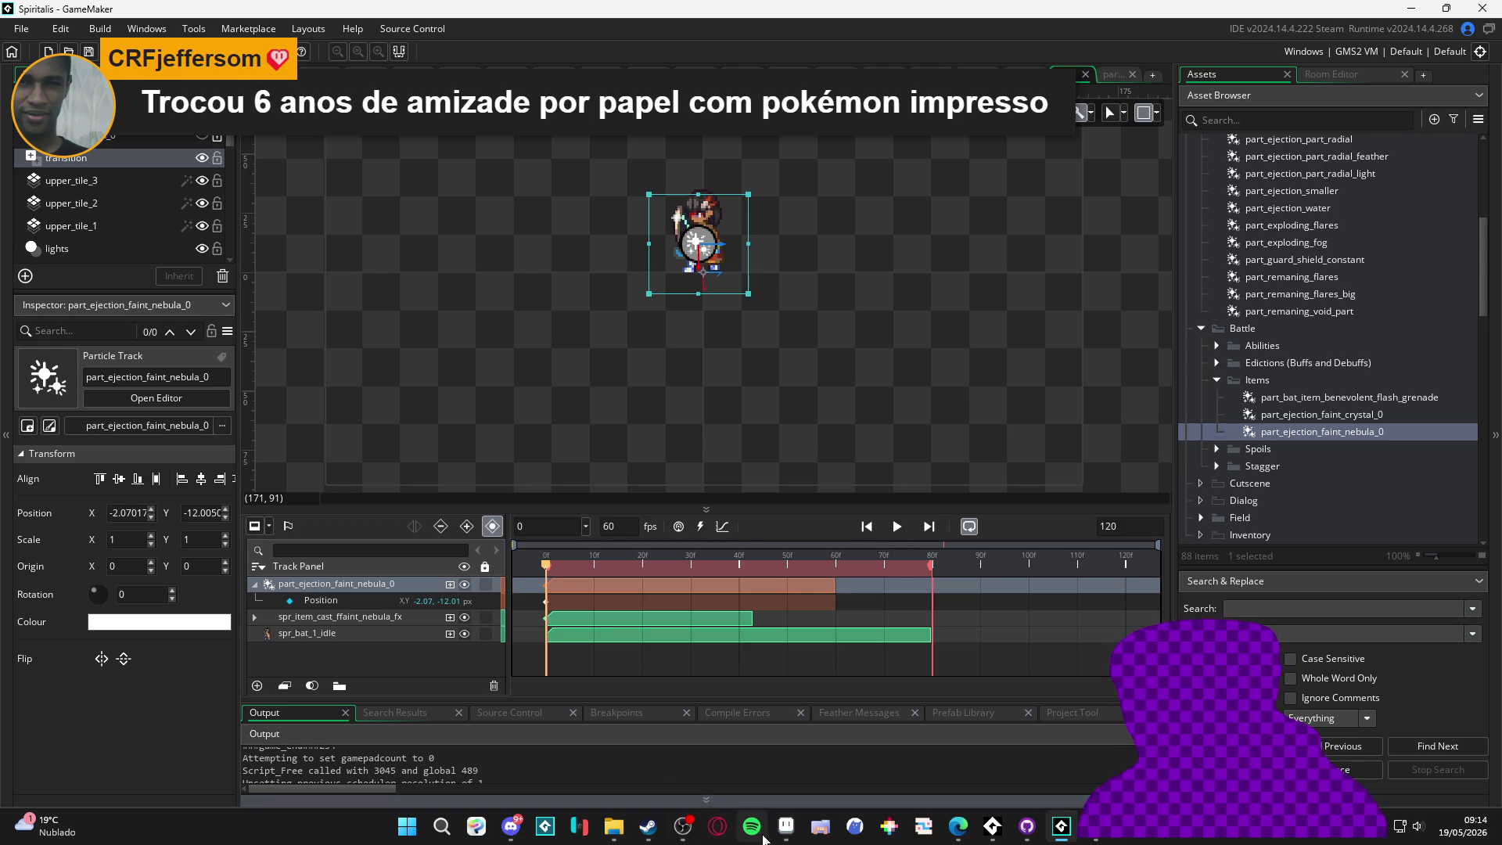
click(786, 826)
scroll(548, 391, down, 5)
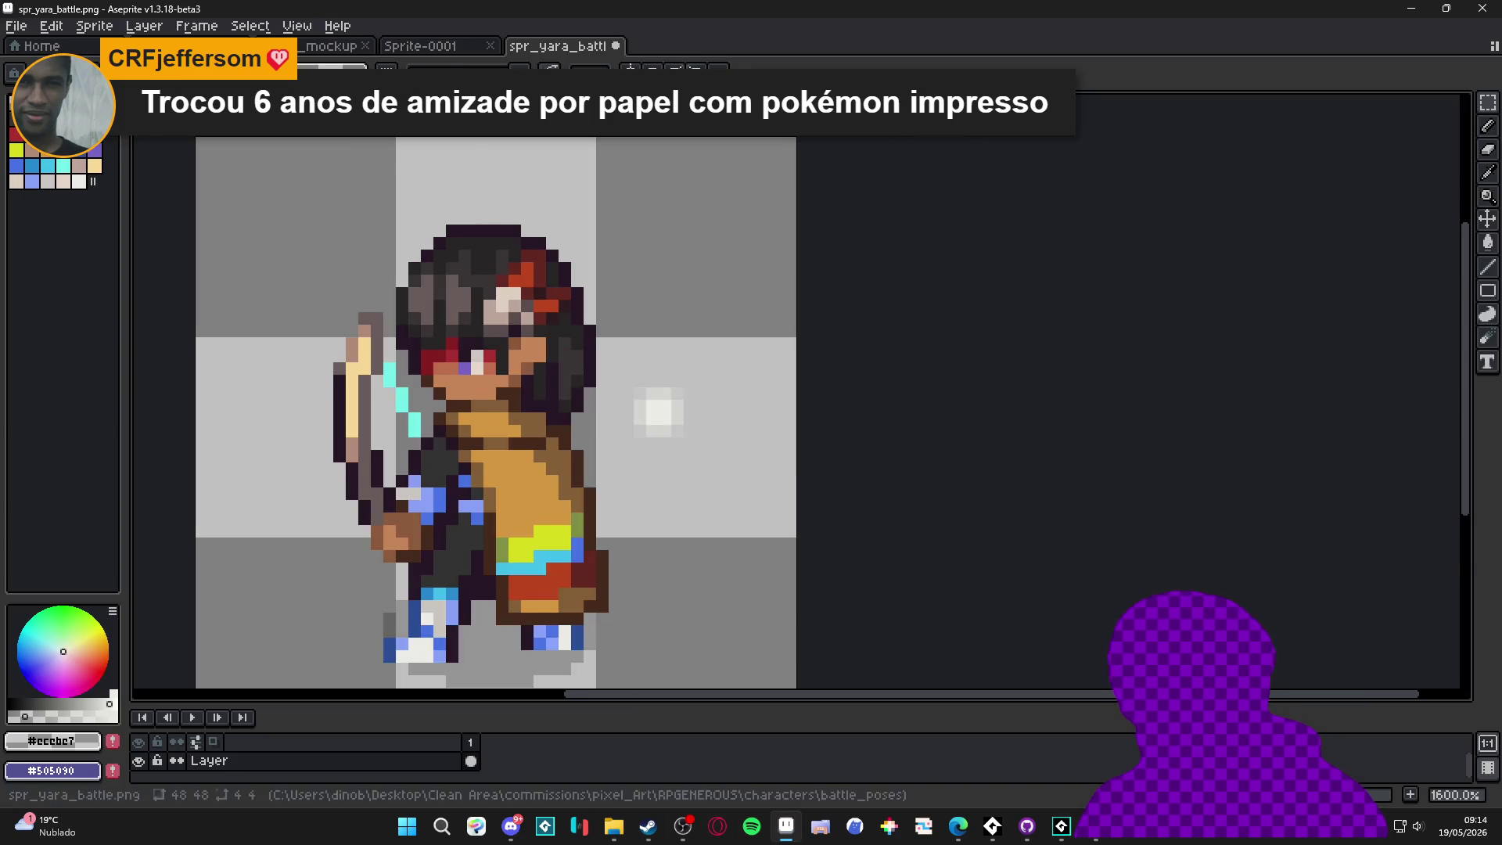
In castle_mockup, pick the cyan swatch and read its hex 73efe8, then minimise Aseprite
key(ctrl+shift+Tab)
key(ctrl+shift+Tab)
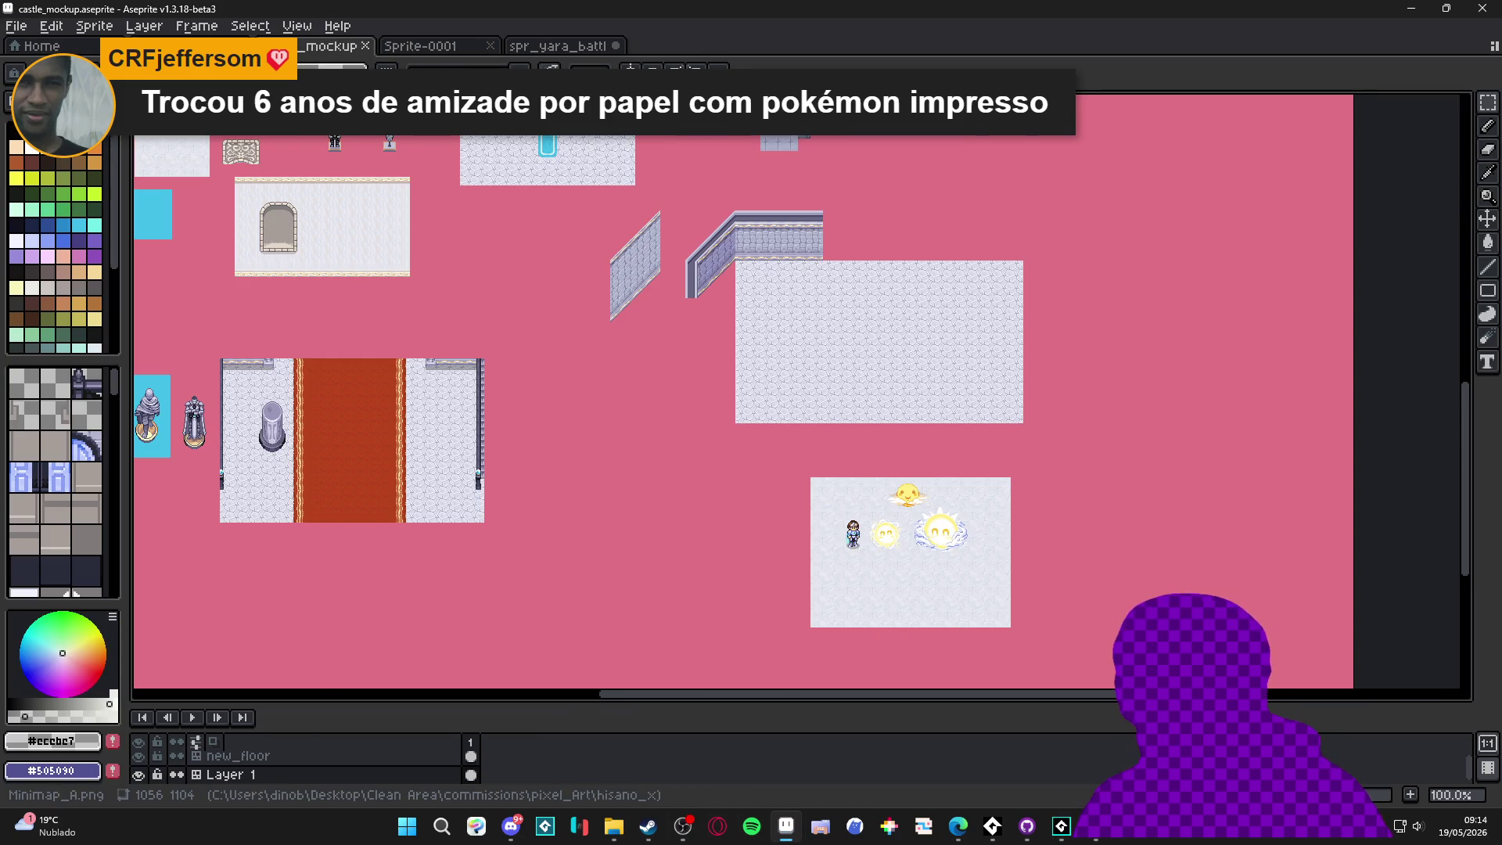
key(ctrl+shift+Tab)
click(351, 44)
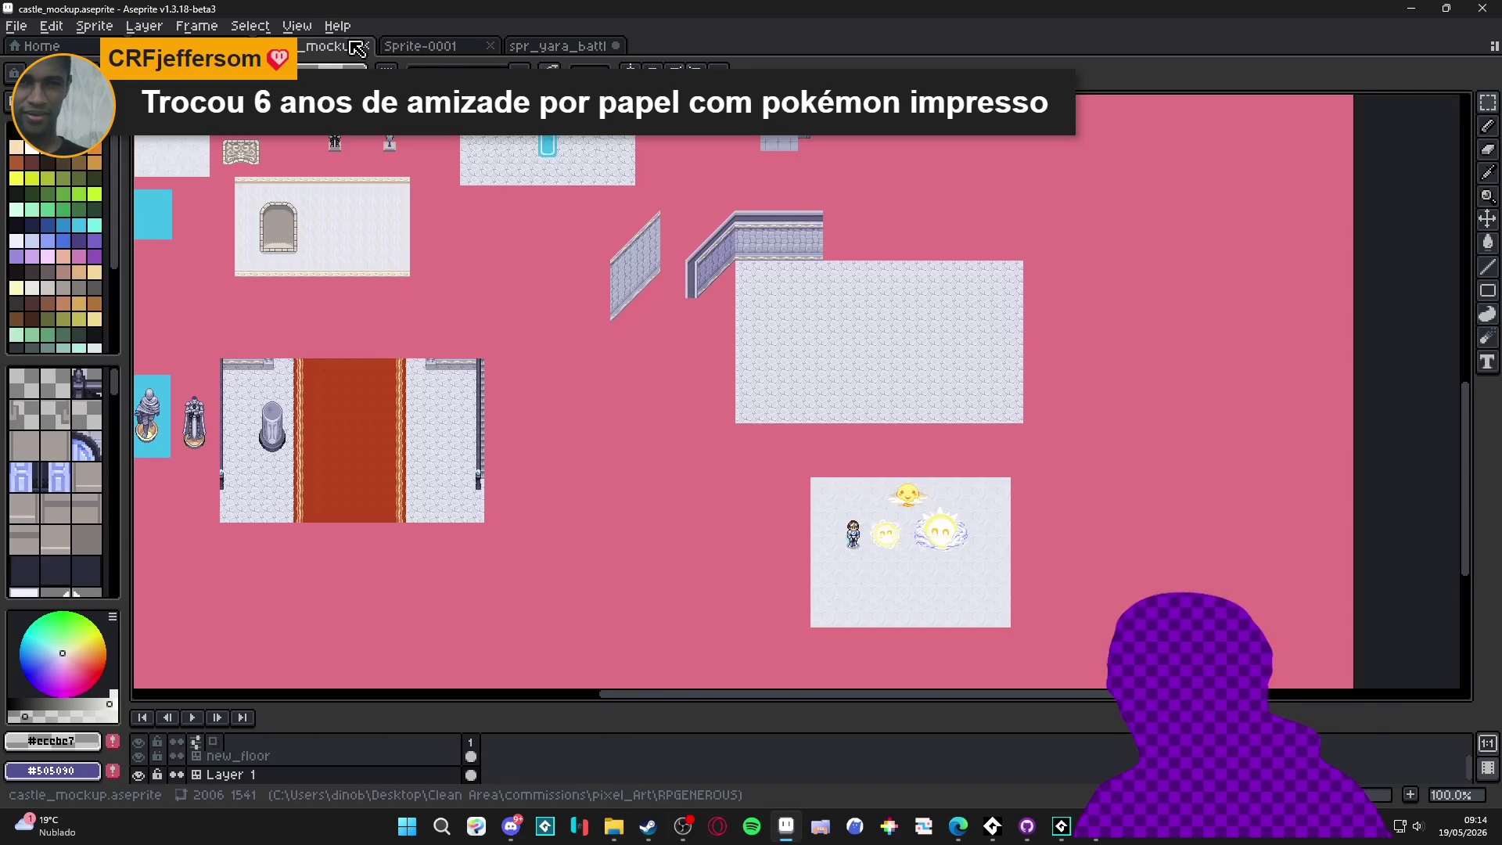
click(94, 225)
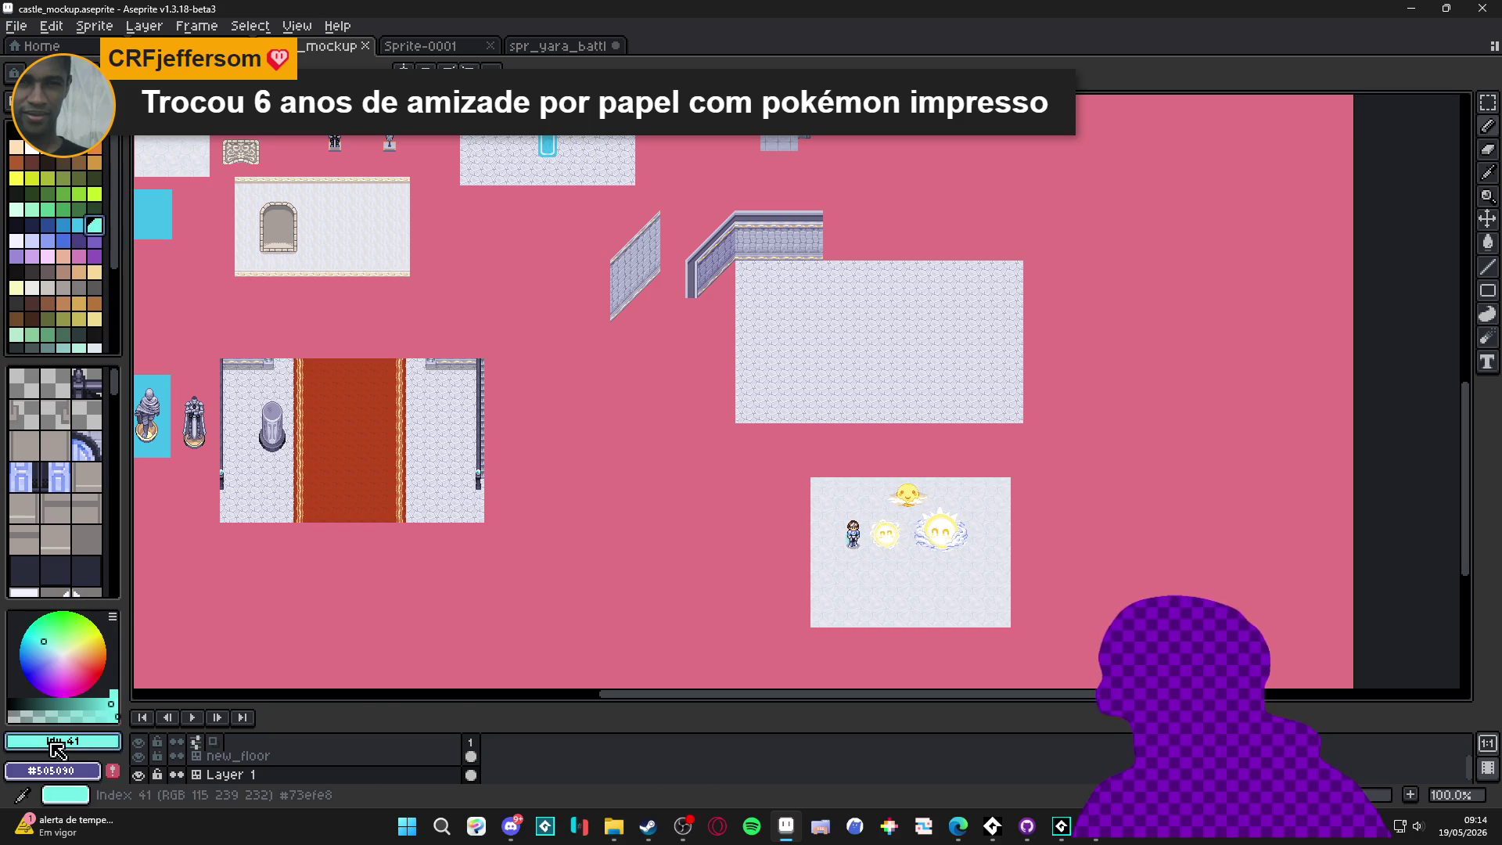
click(57, 747)
key(Escape)
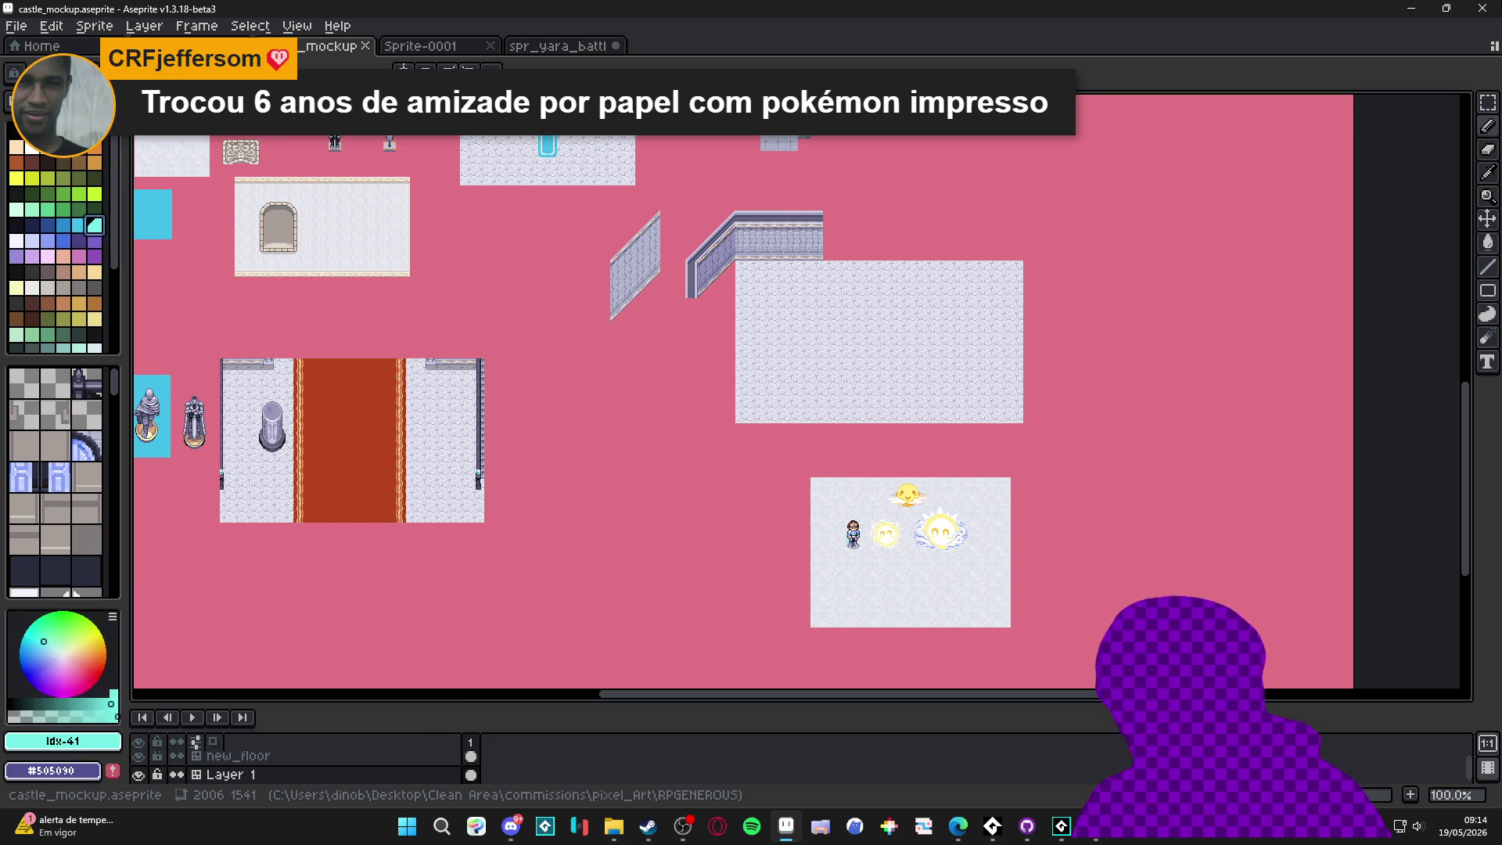
click(1416, 7)
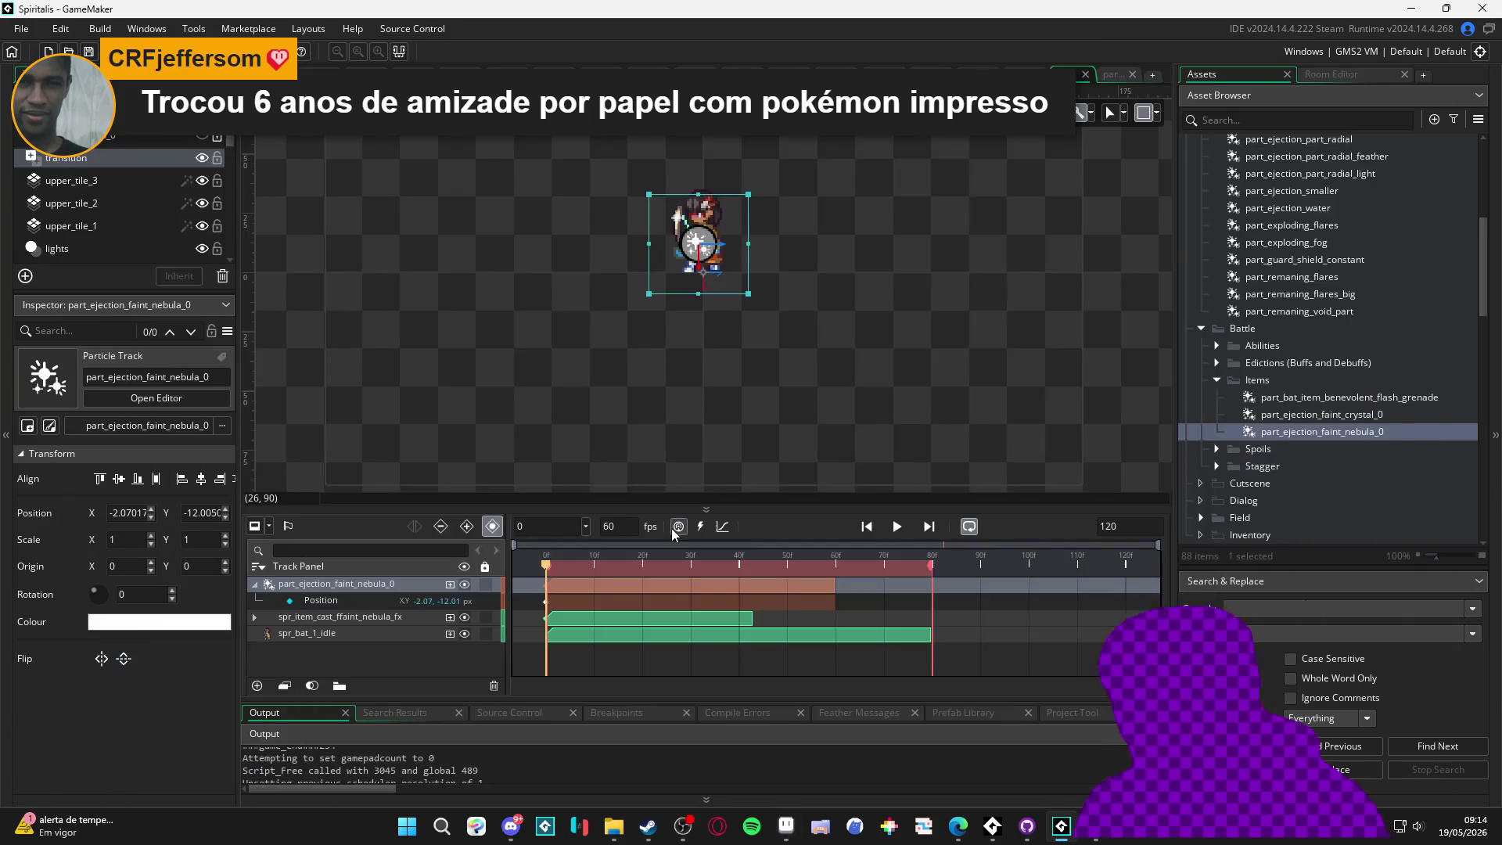
Add a Colour Multiply property to the nebula track set to cyan 73EFE8
click(452, 583)
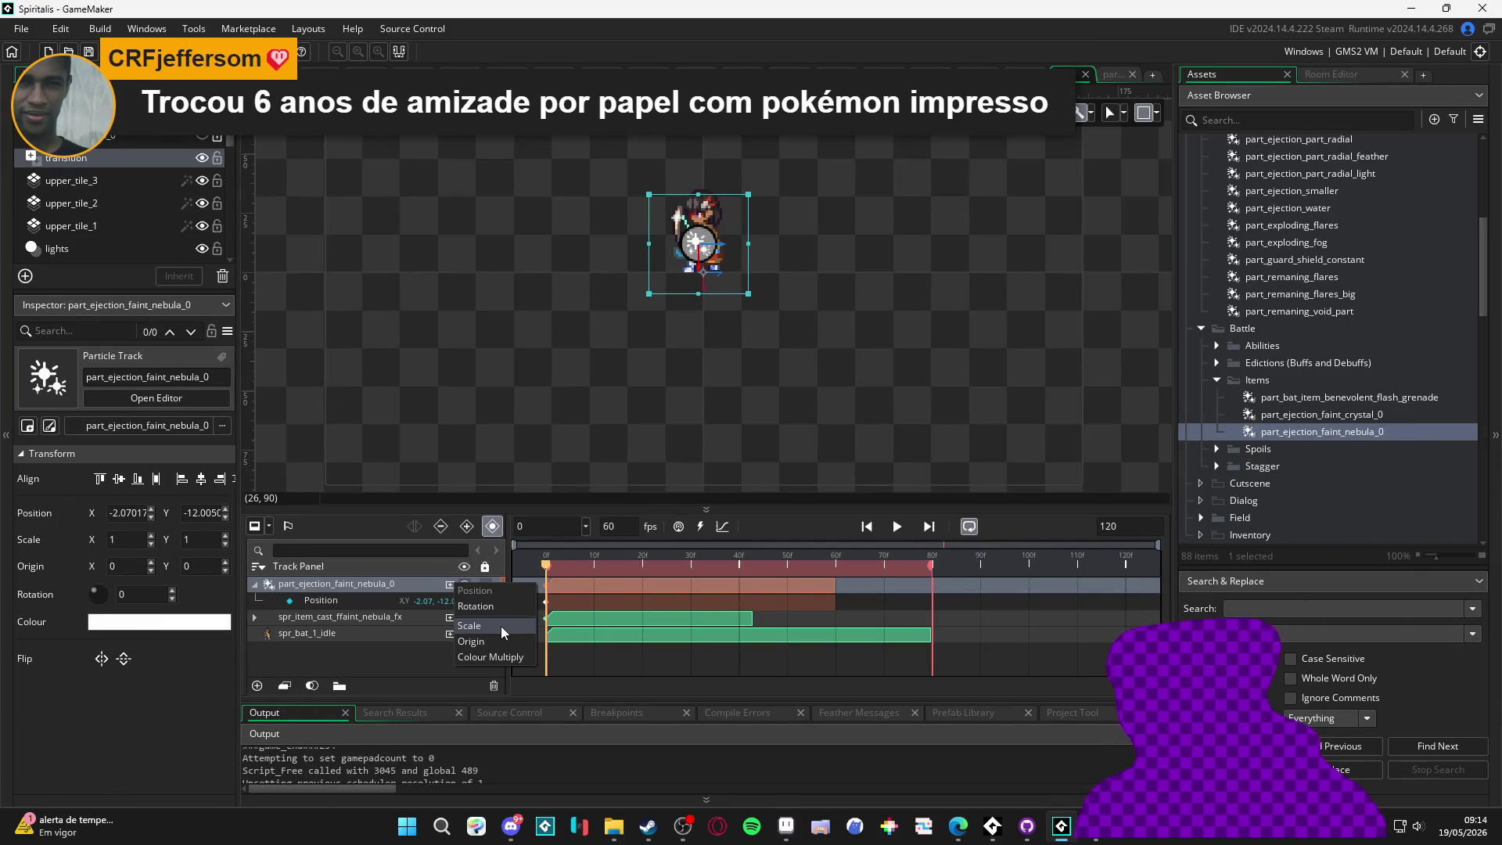
click(492, 657)
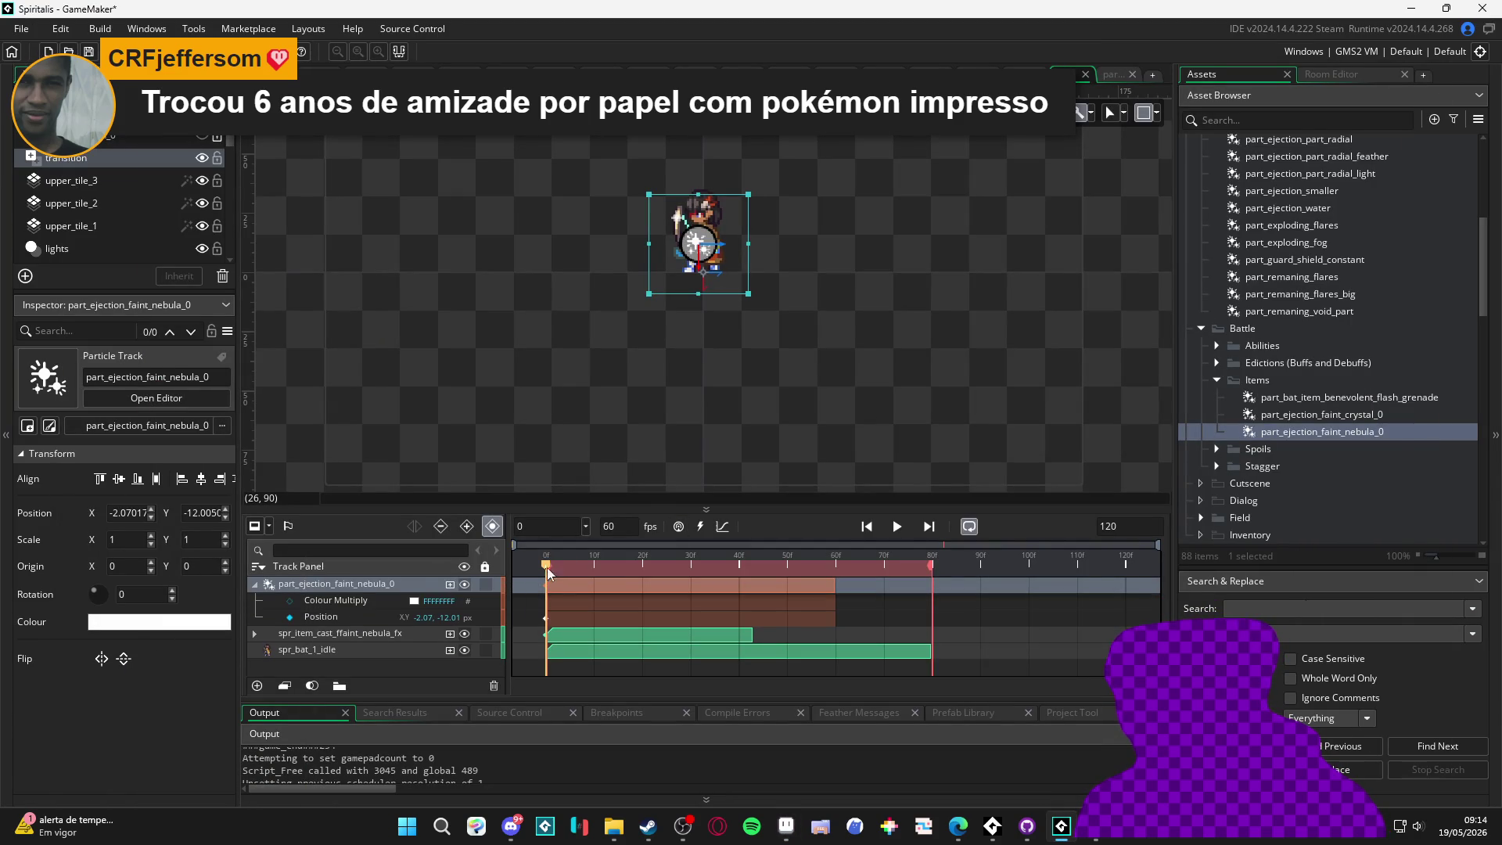
click(414, 602)
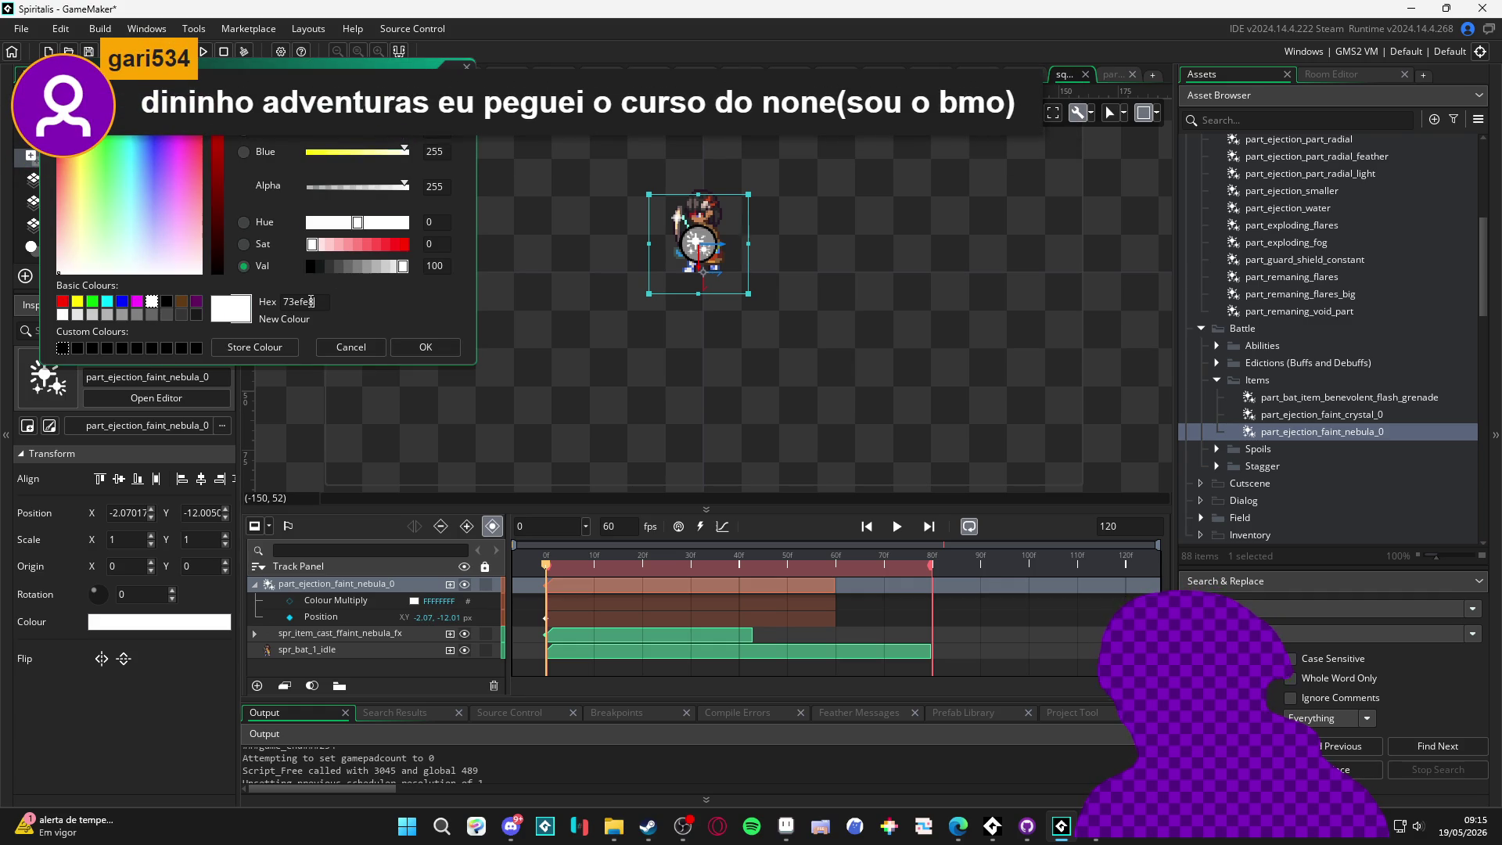
key(Return)
click(427, 347)
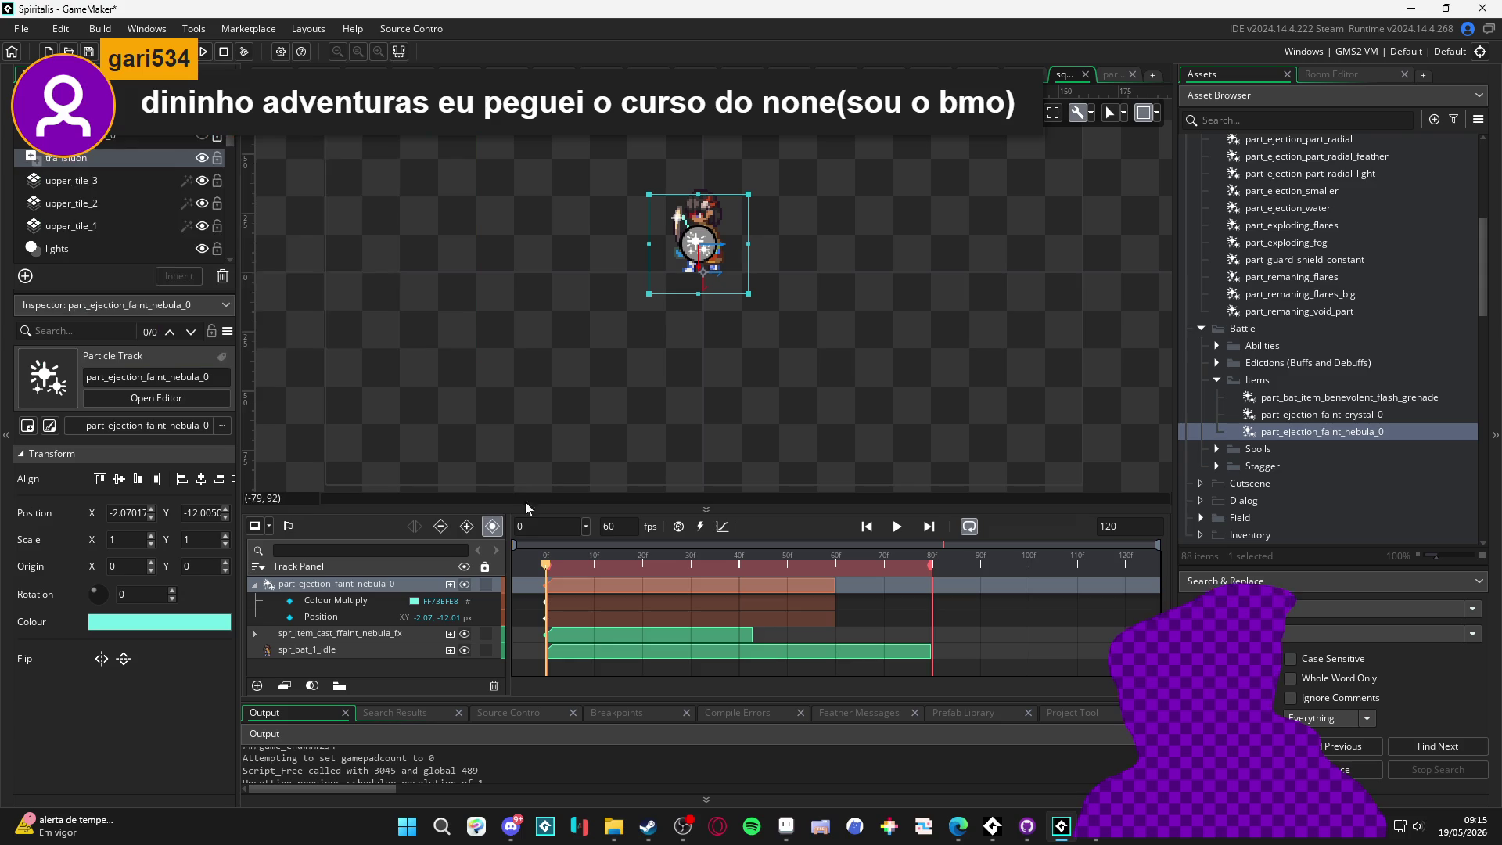
Play and stop the sequence to check the tint, then save the project
key(space)
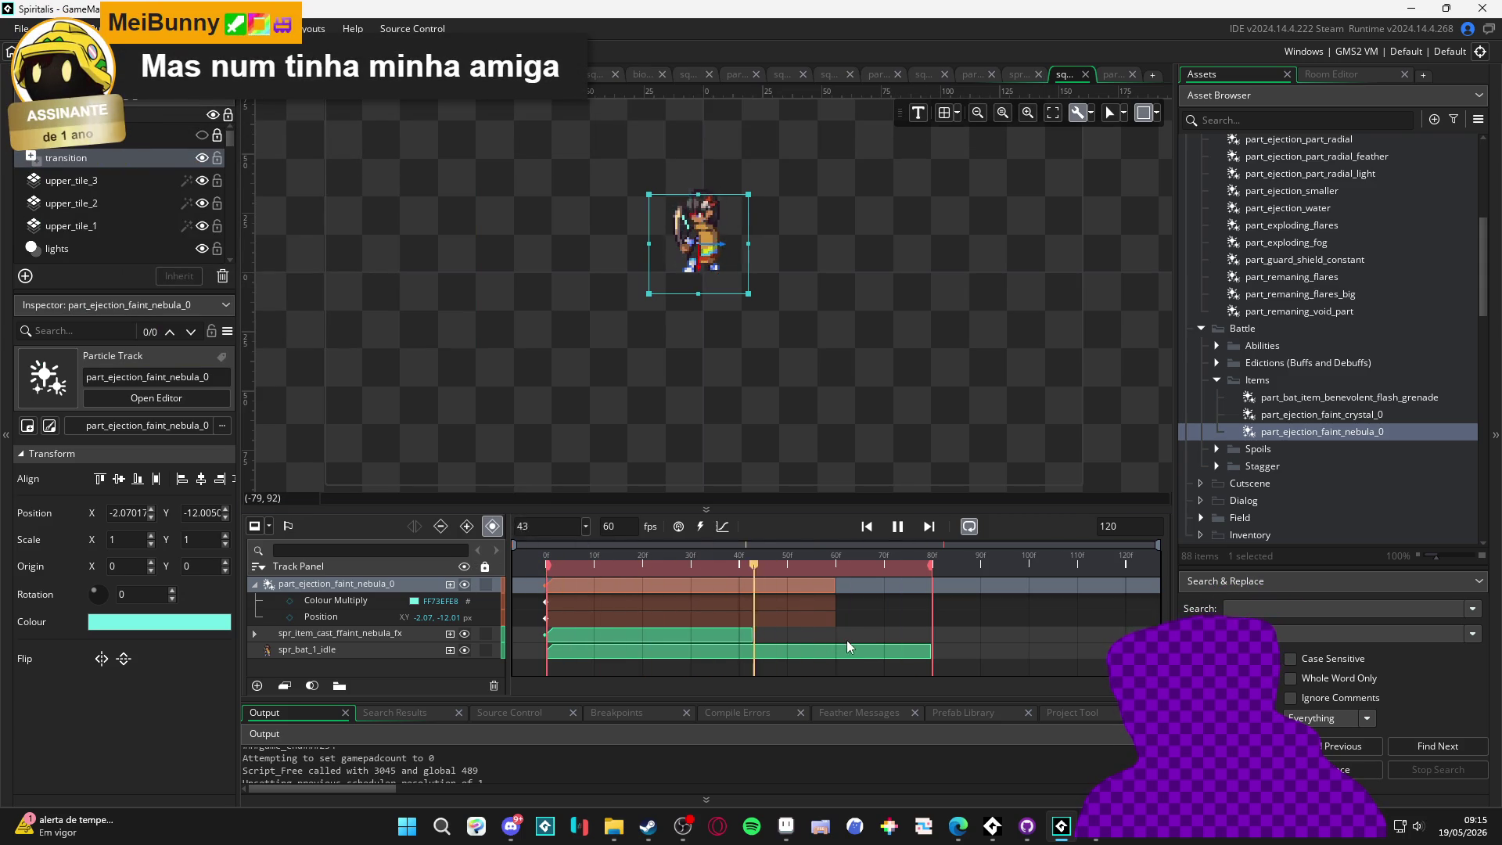
key(space)
key(ctrl+s)
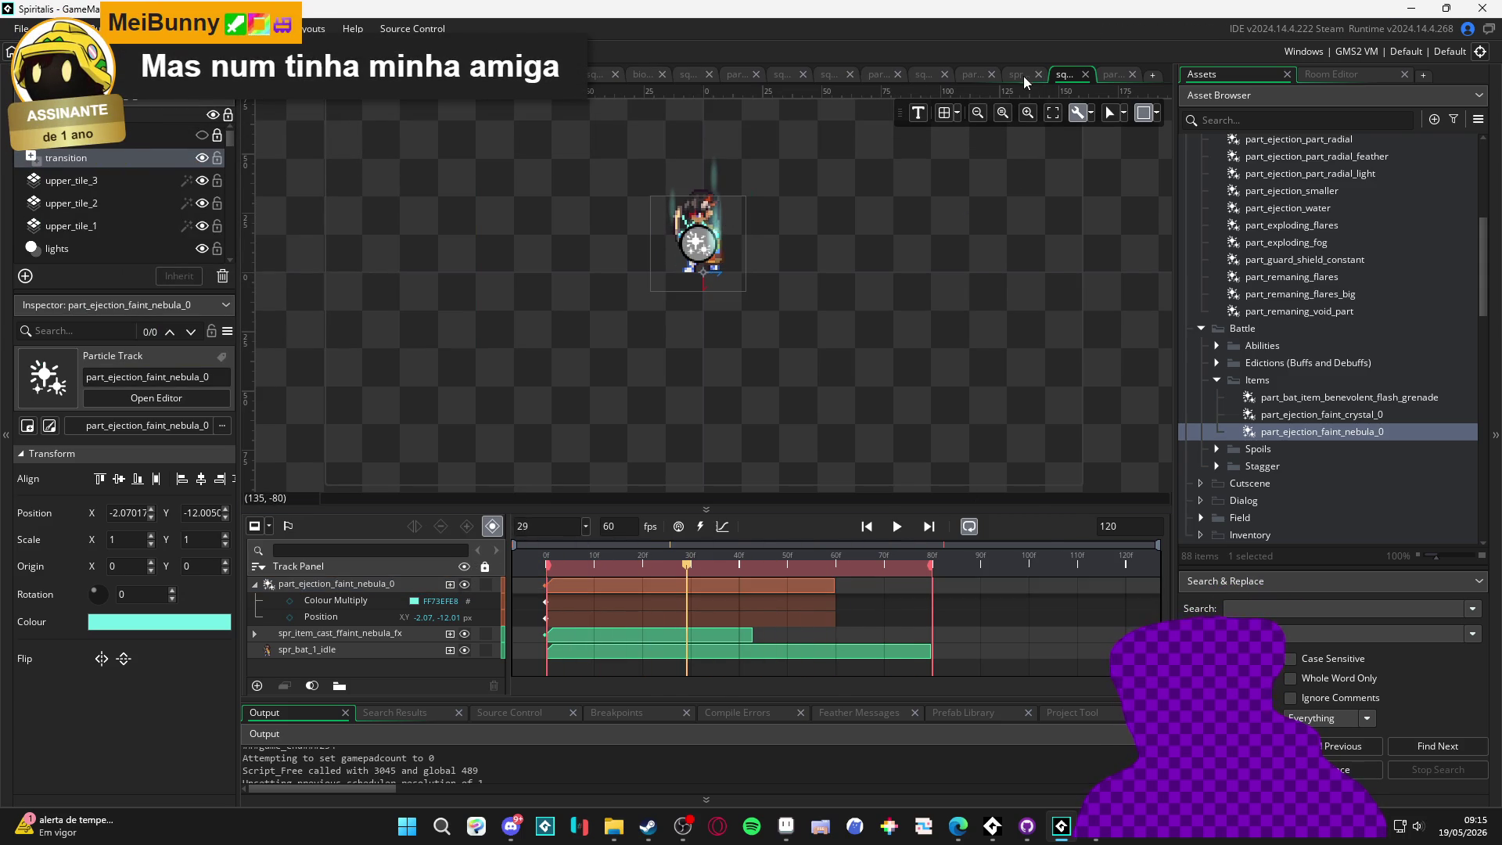
Flip through the open editors: sprite, nebula particle system, crystal and nebula sequences
click(1022, 76)
click(1109, 76)
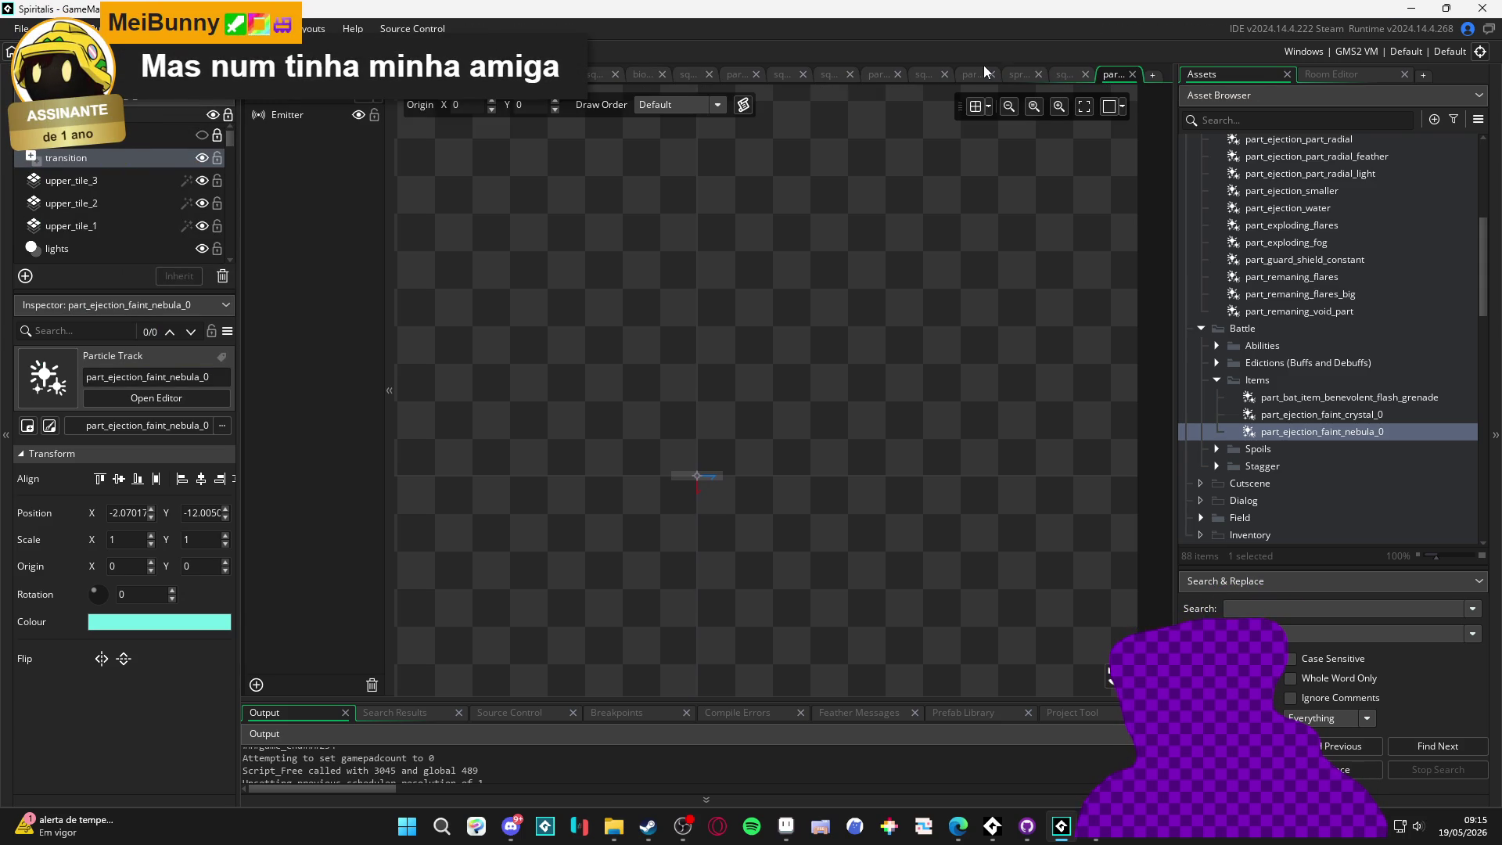
click(922, 73)
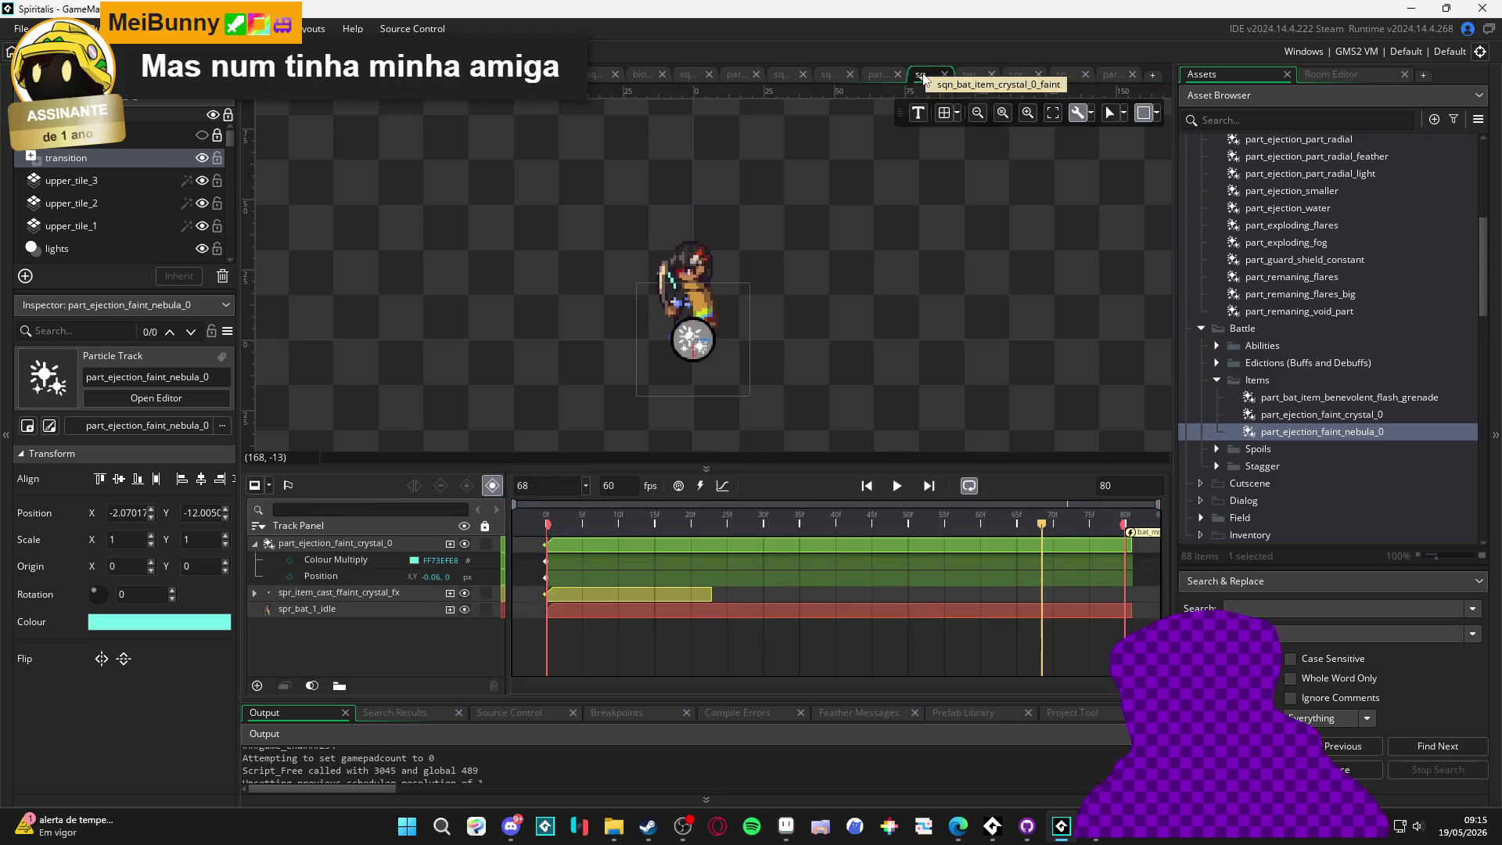
click(1113, 72)
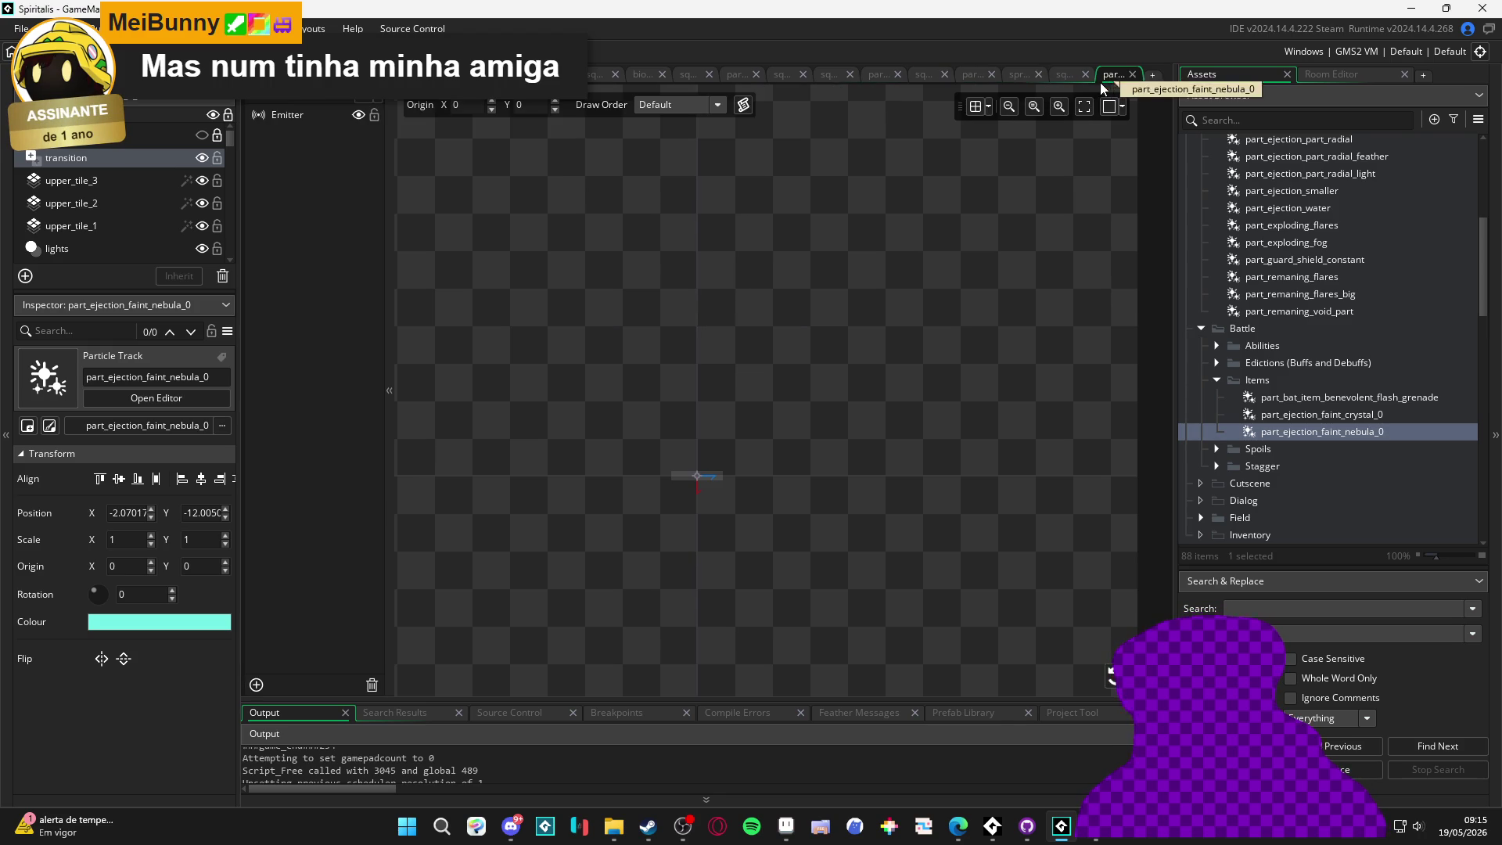
click(1064, 73)
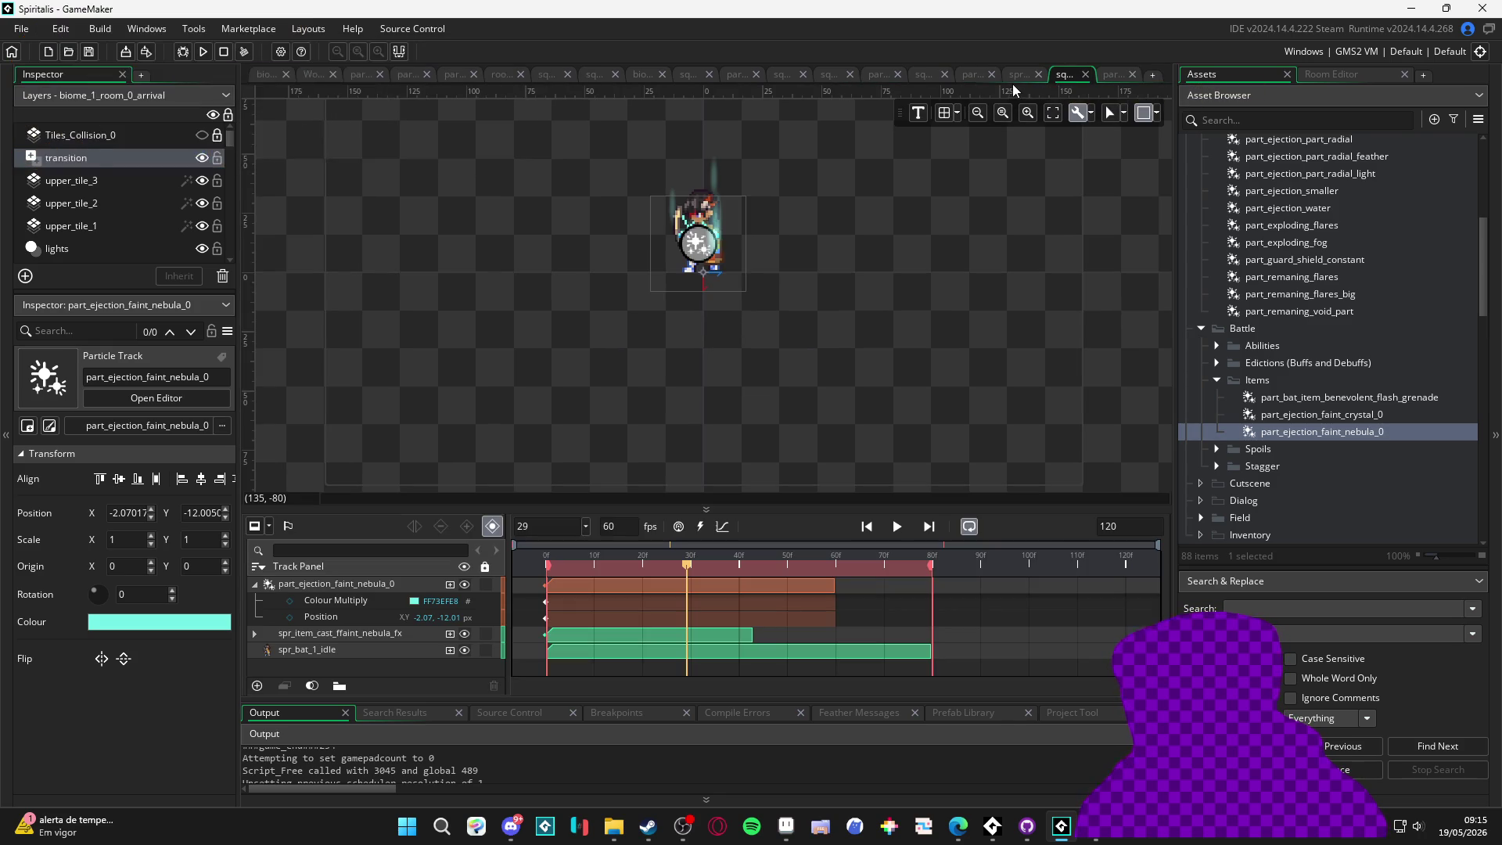
click(1017, 78)
click(1060, 72)
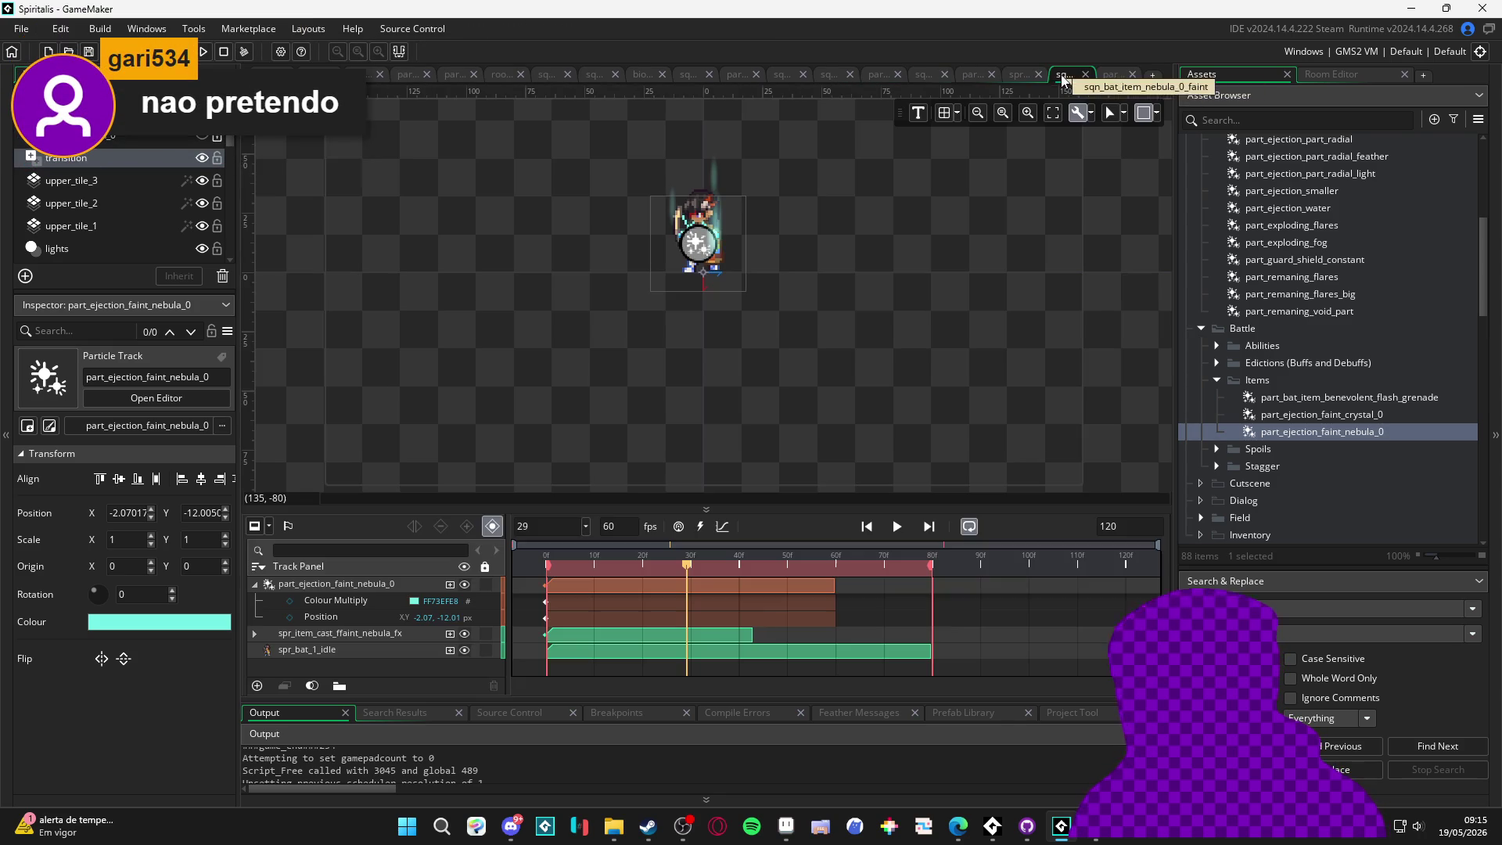
click(980, 71)
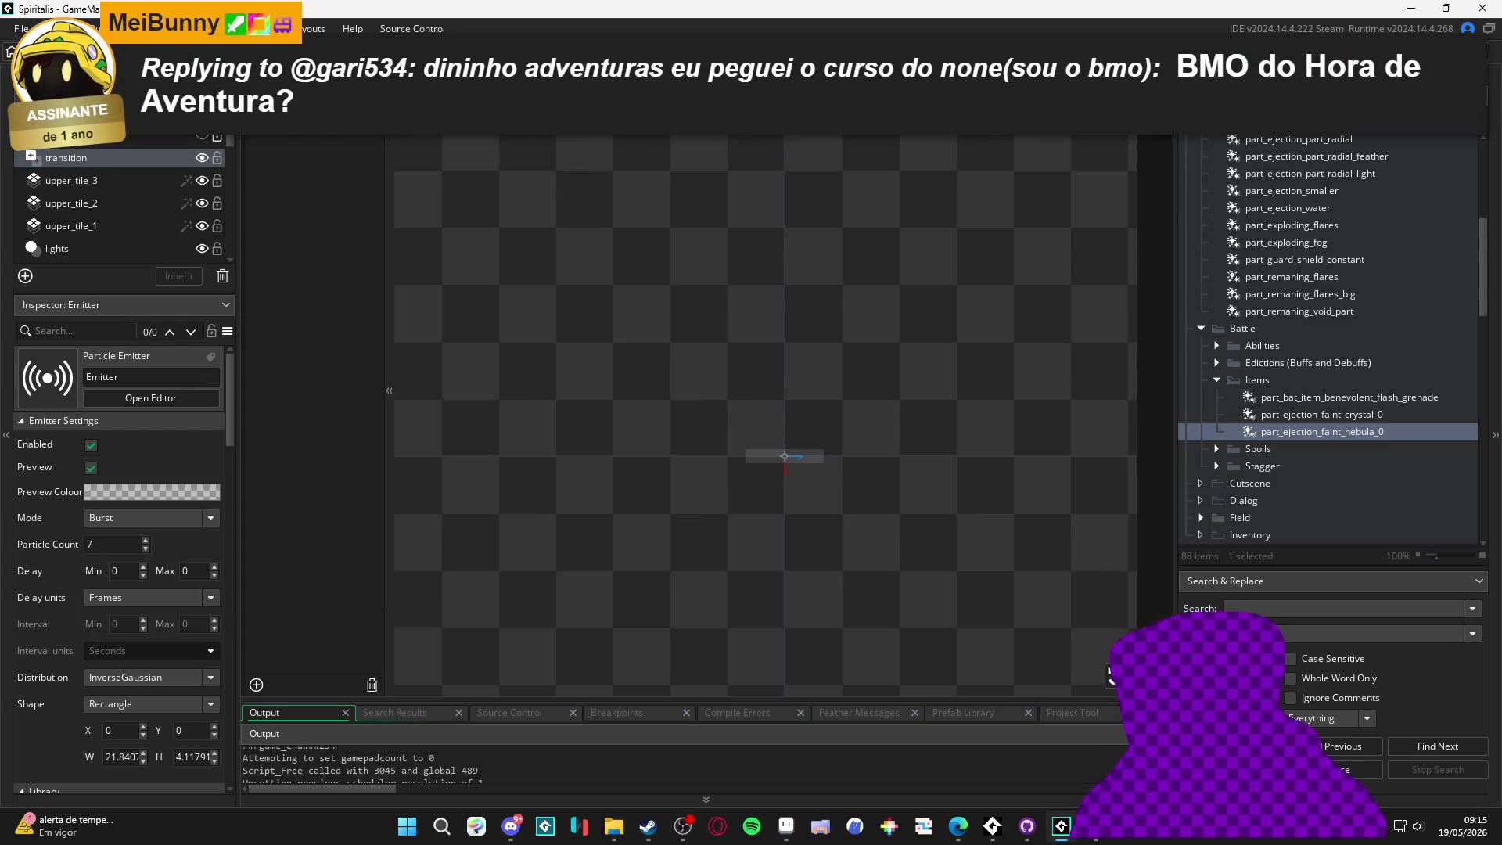
click(1016, 75)
click(1063, 72)
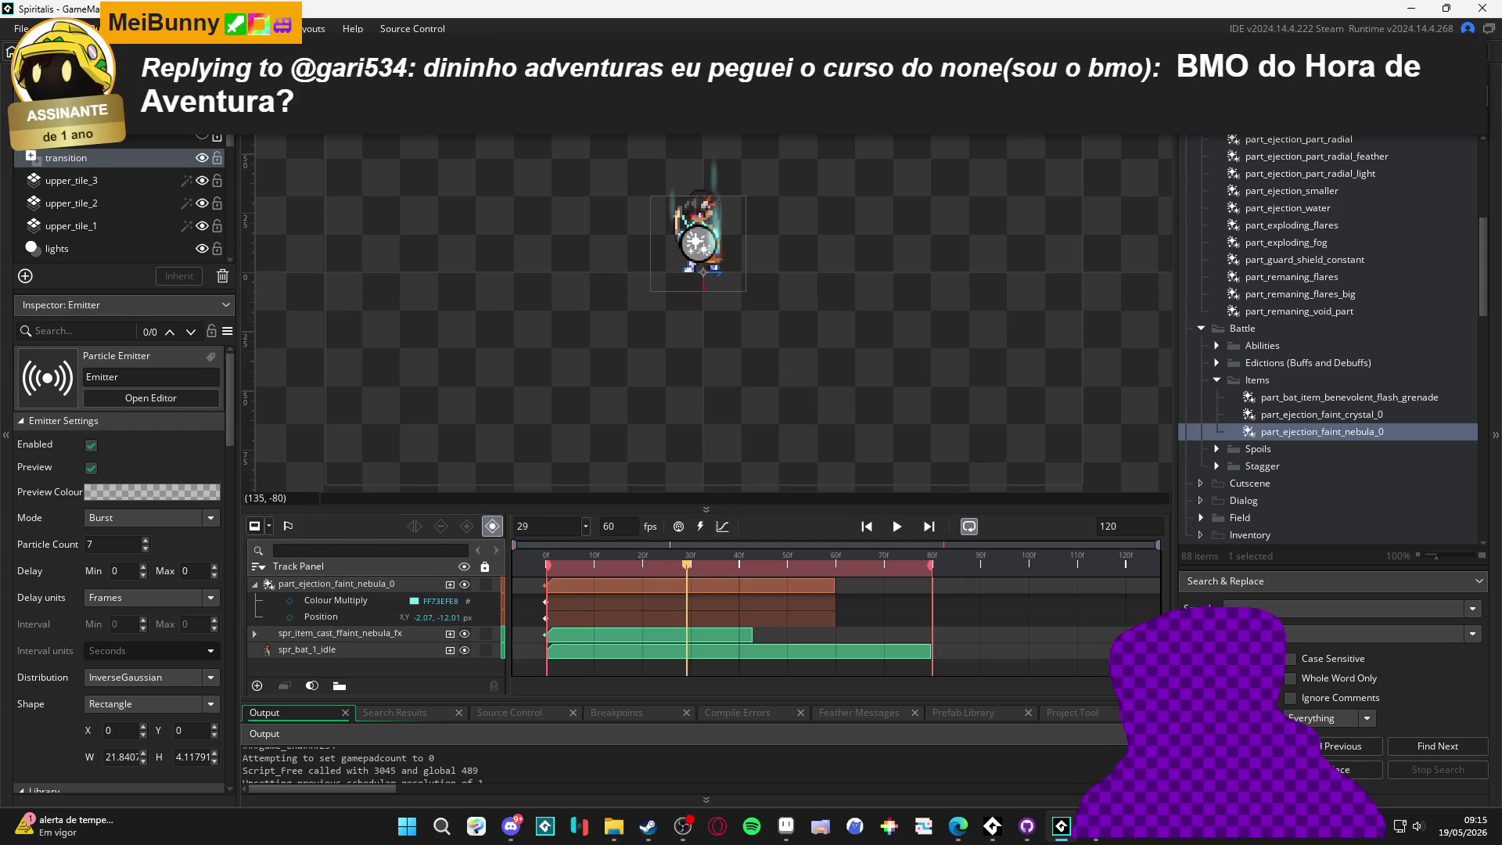
click(980, 72)
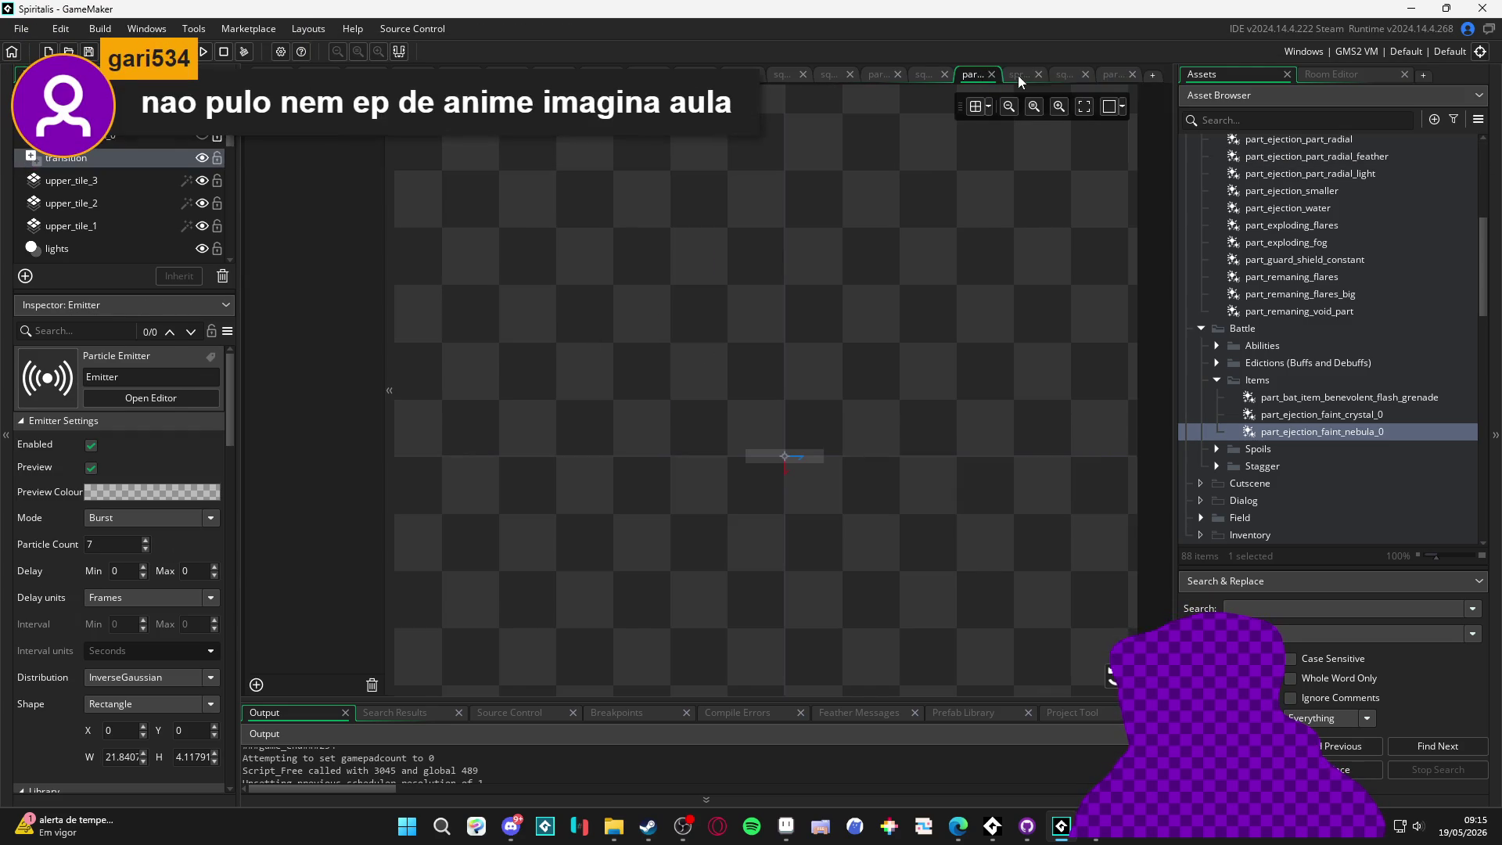
click(1017, 75)
click(1065, 77)
click(1111, 76)
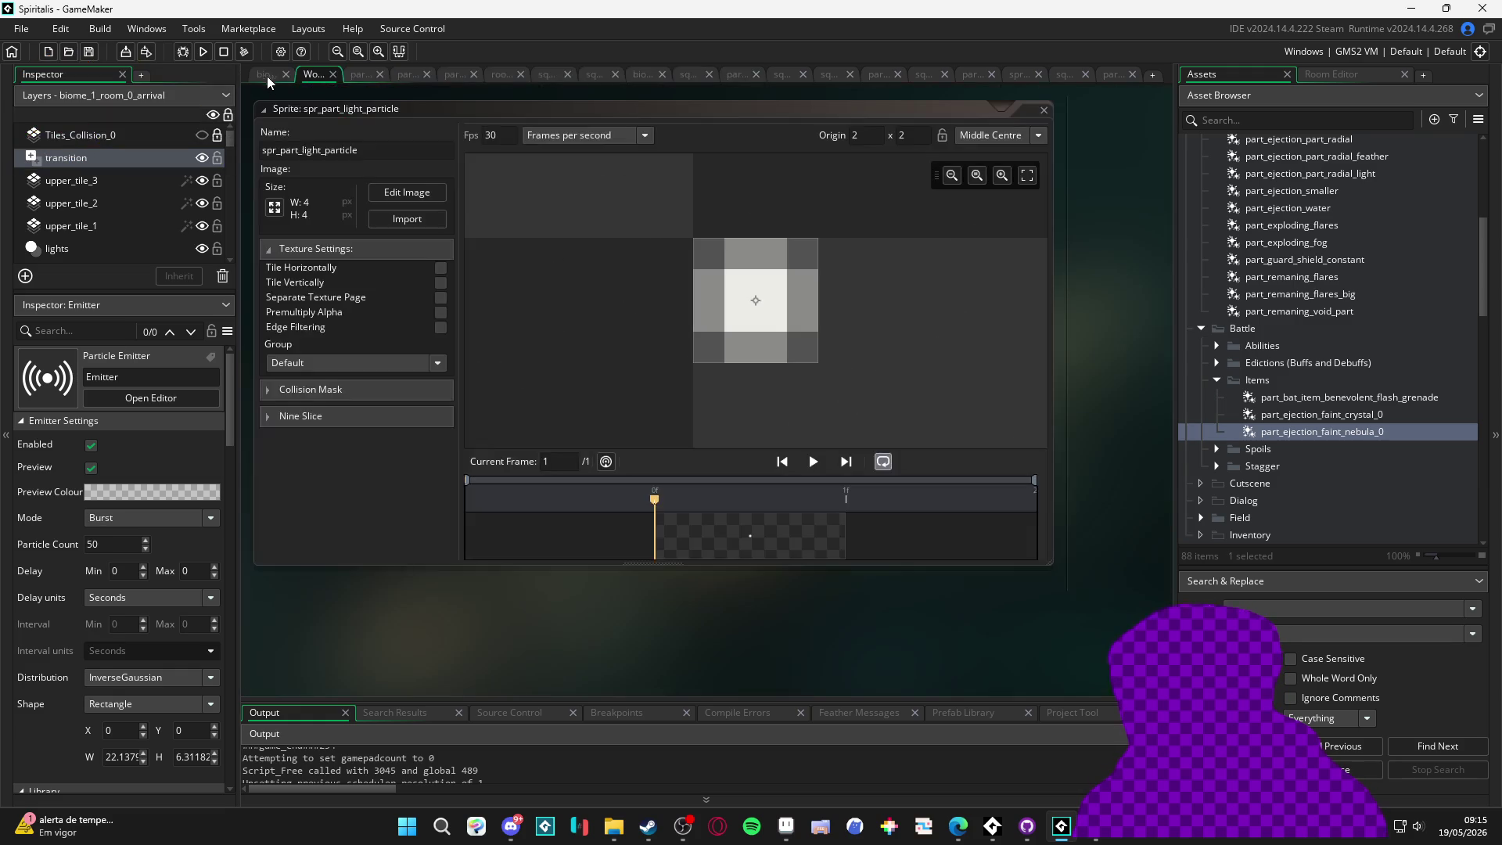
Go to the arrival room and filter the Asset Browser by 'nebula'
click(269, 83)
click(652, 386)
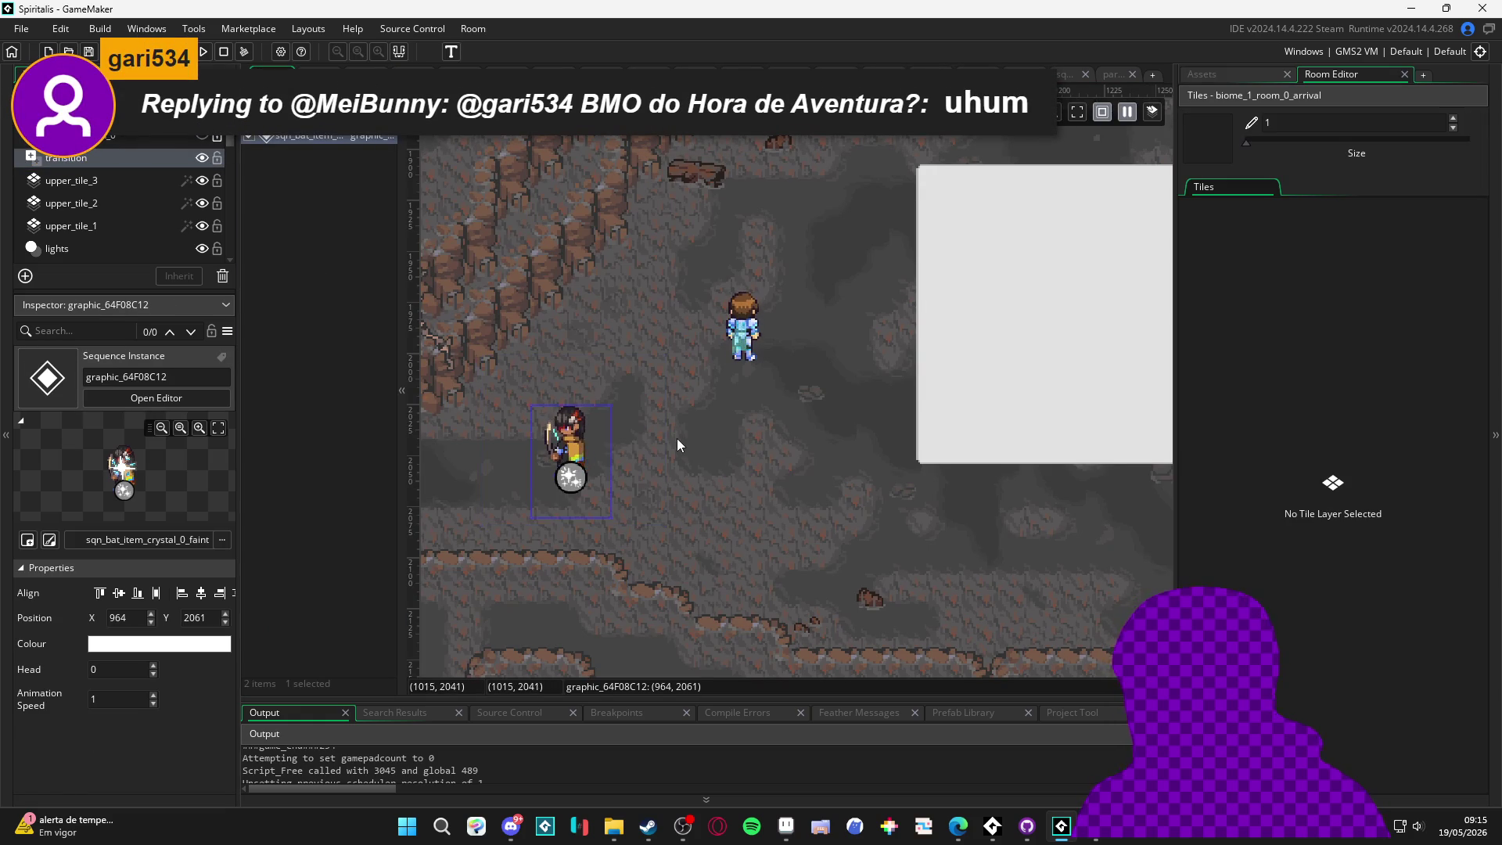
scroll(1057, 256, down, 1)
click(1209, 73)
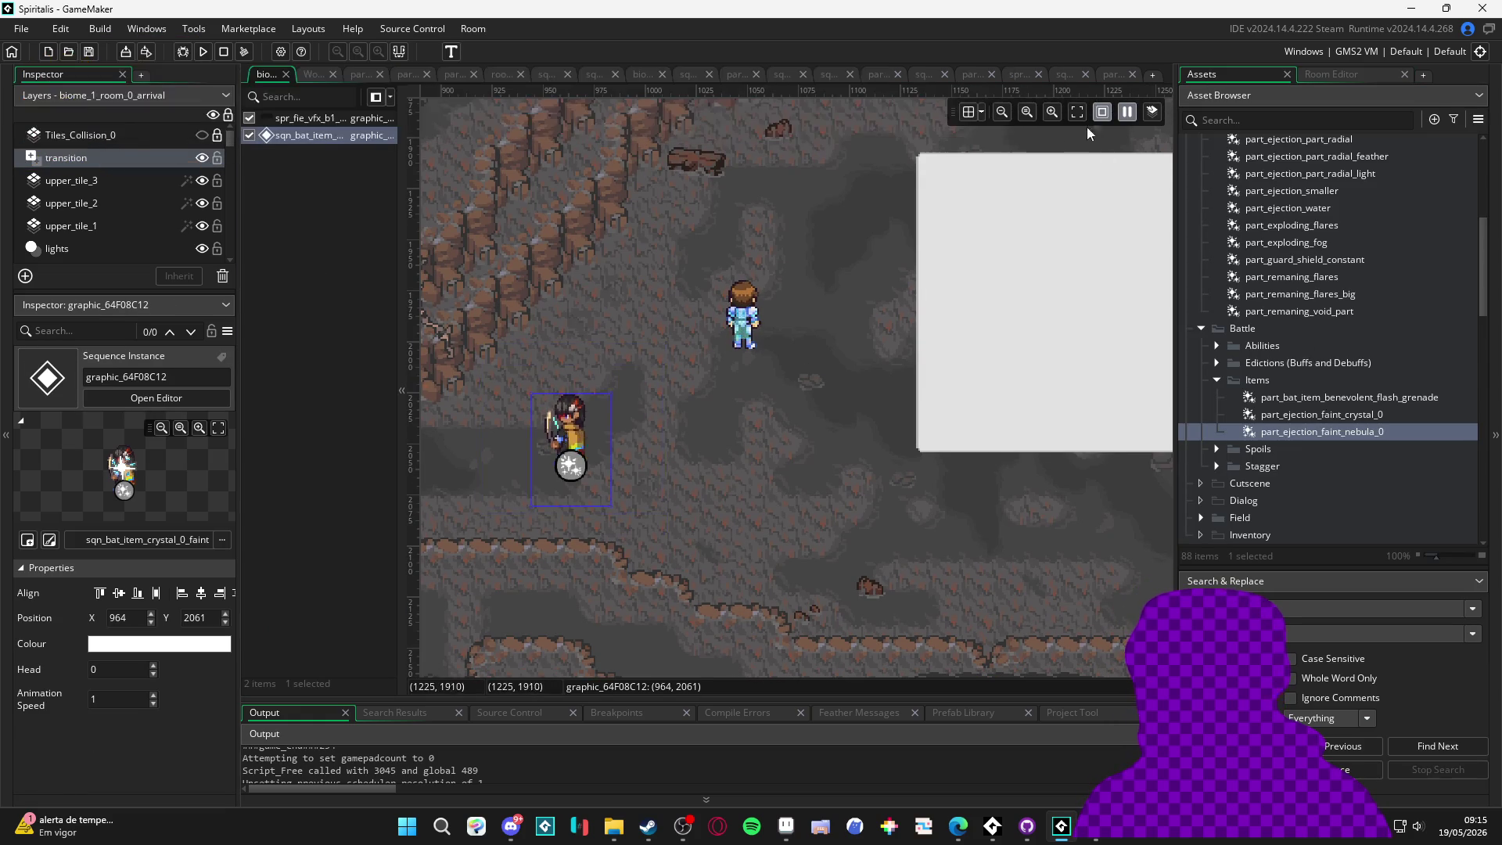
click(1078, 73)
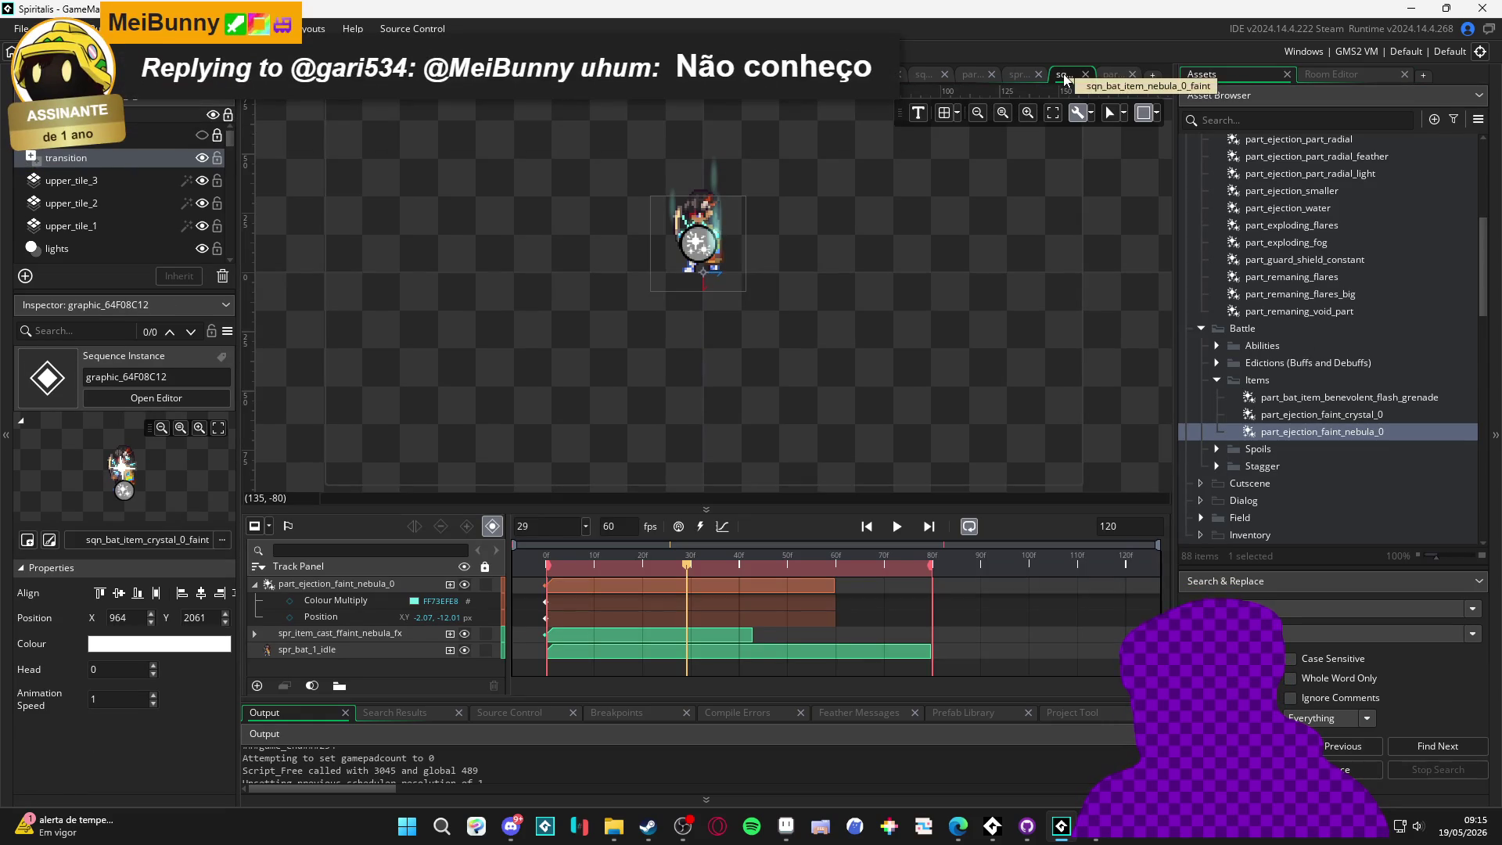
click(1117, 74)
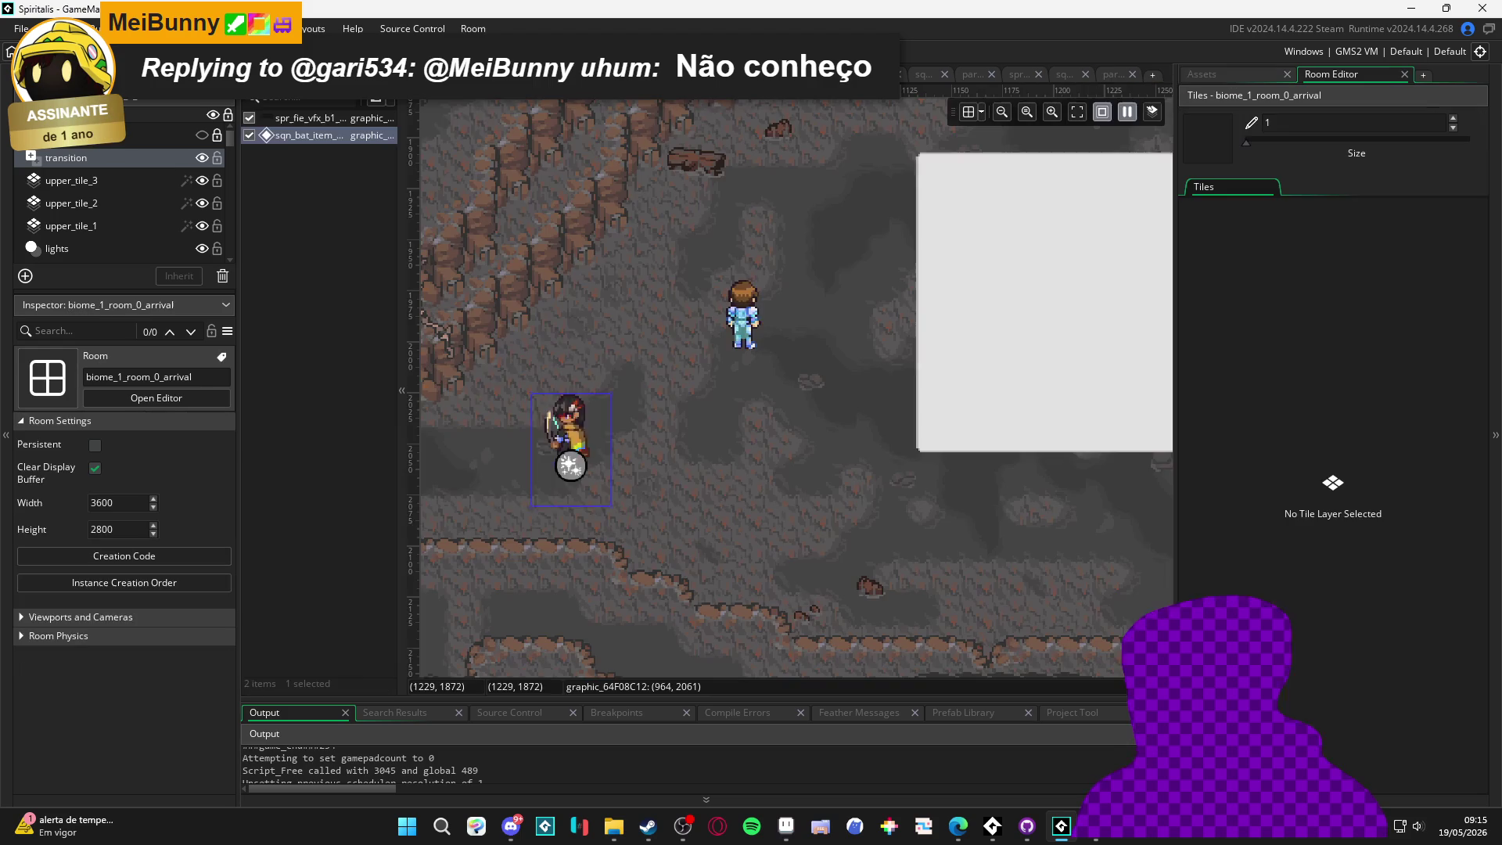
click(1218, 72)
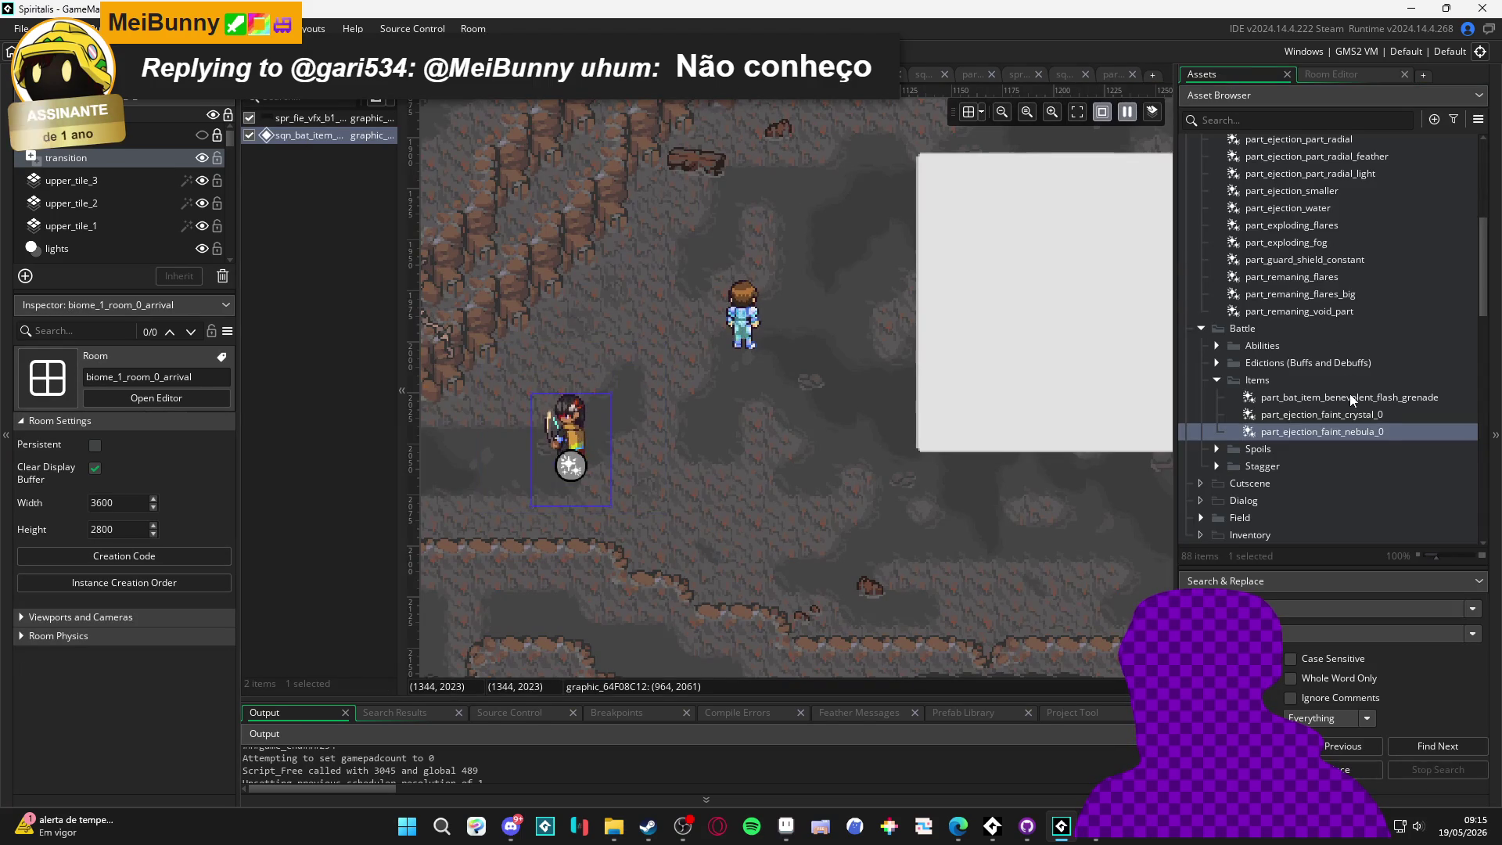
click(1288, 119)
text(nebula)
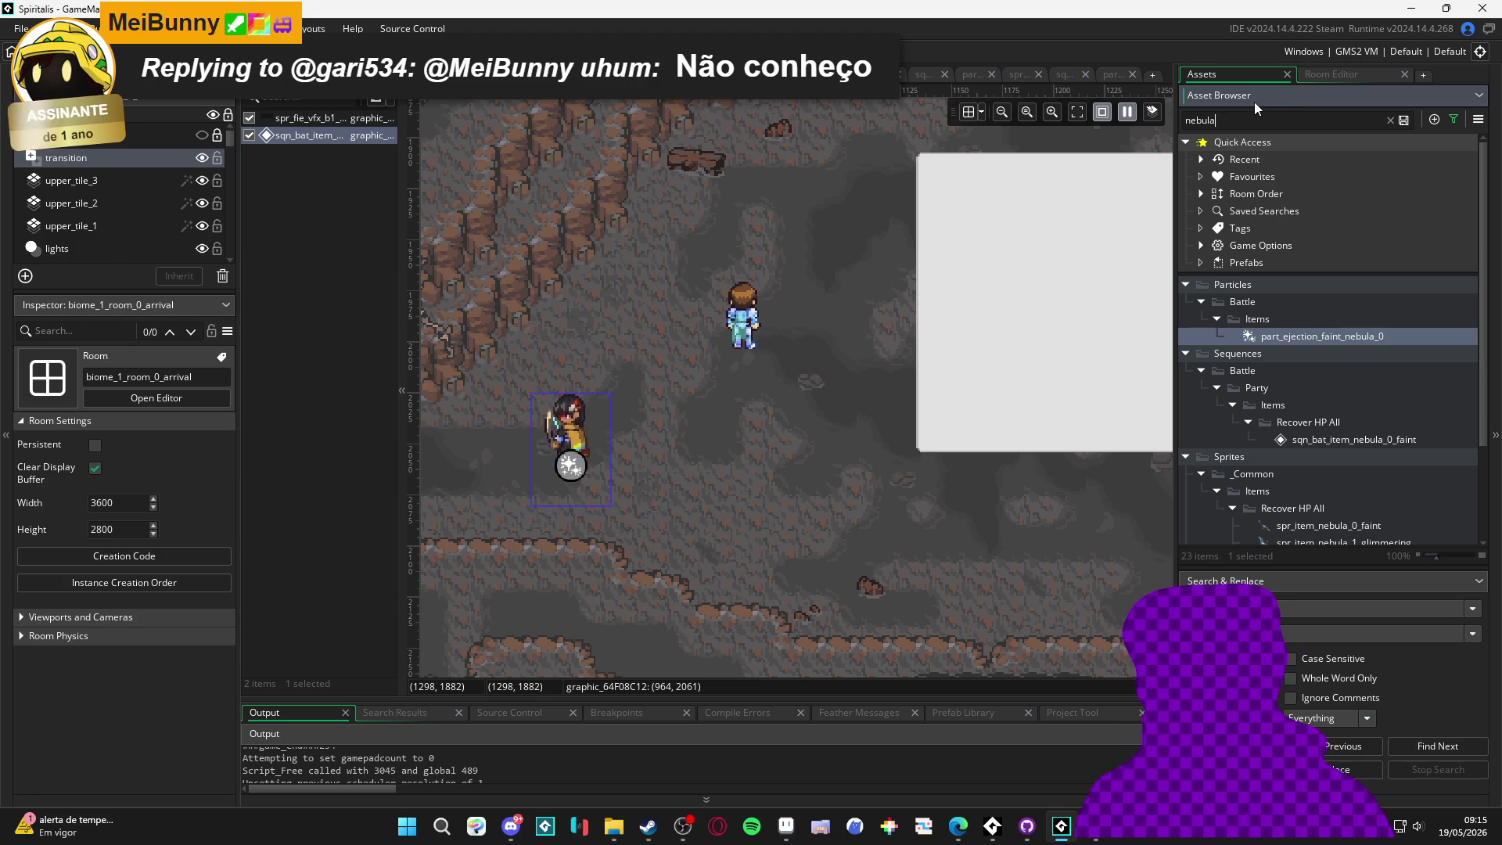
Drag sqn_bat_item_nebula_0_faint into the arrival room and set its sequence length to 80 frames
mouse_move(1360, 438)
mouse_down()
mouse_move(637, 478)
mouse_move(669, 466)
mouse_up()
double_click(1346, 443)
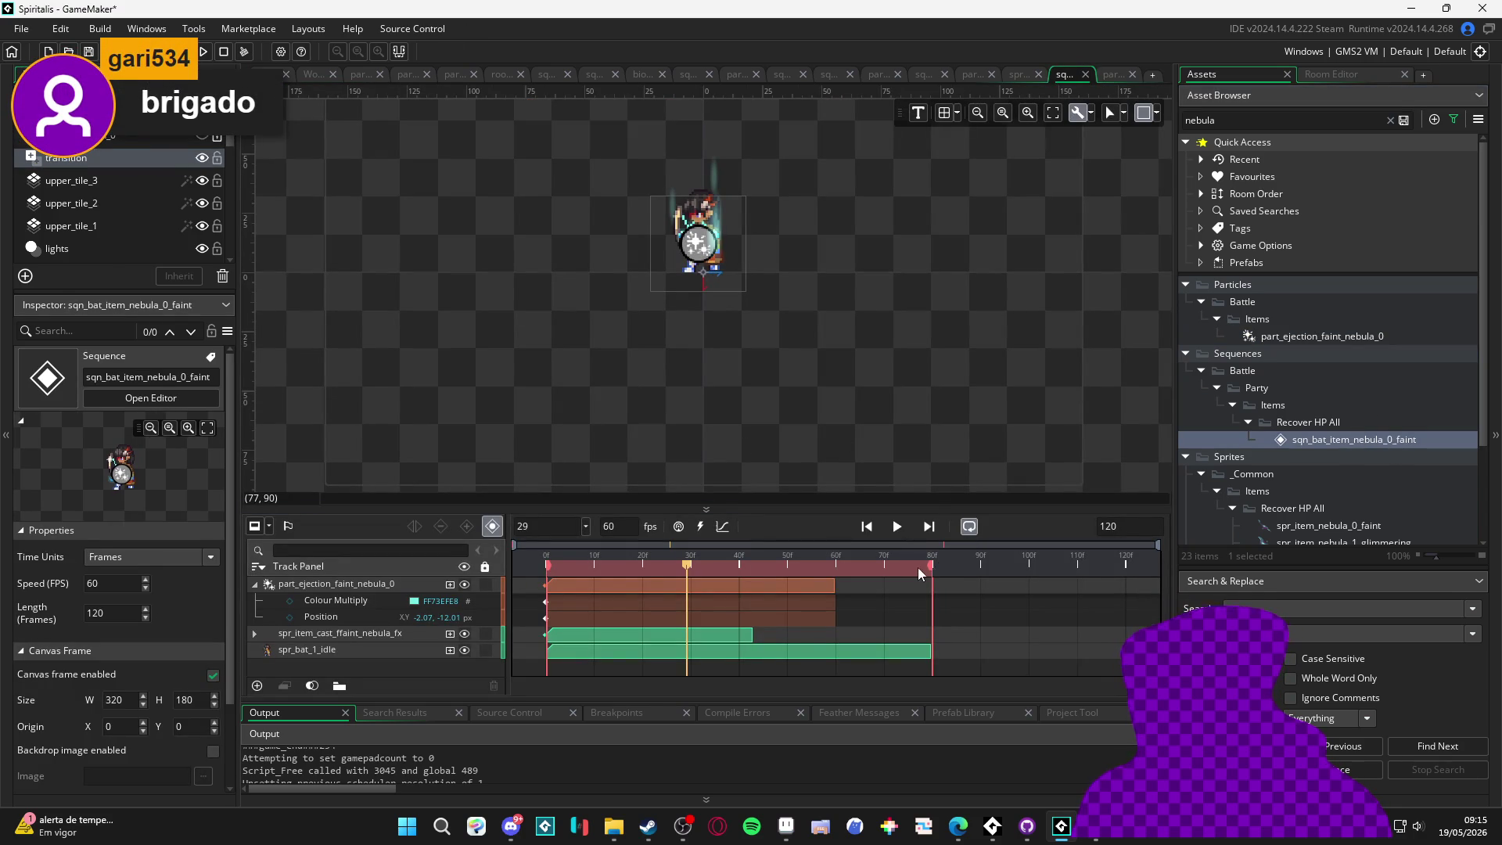
double_click(1144, 532)
text(80)
key(Return)
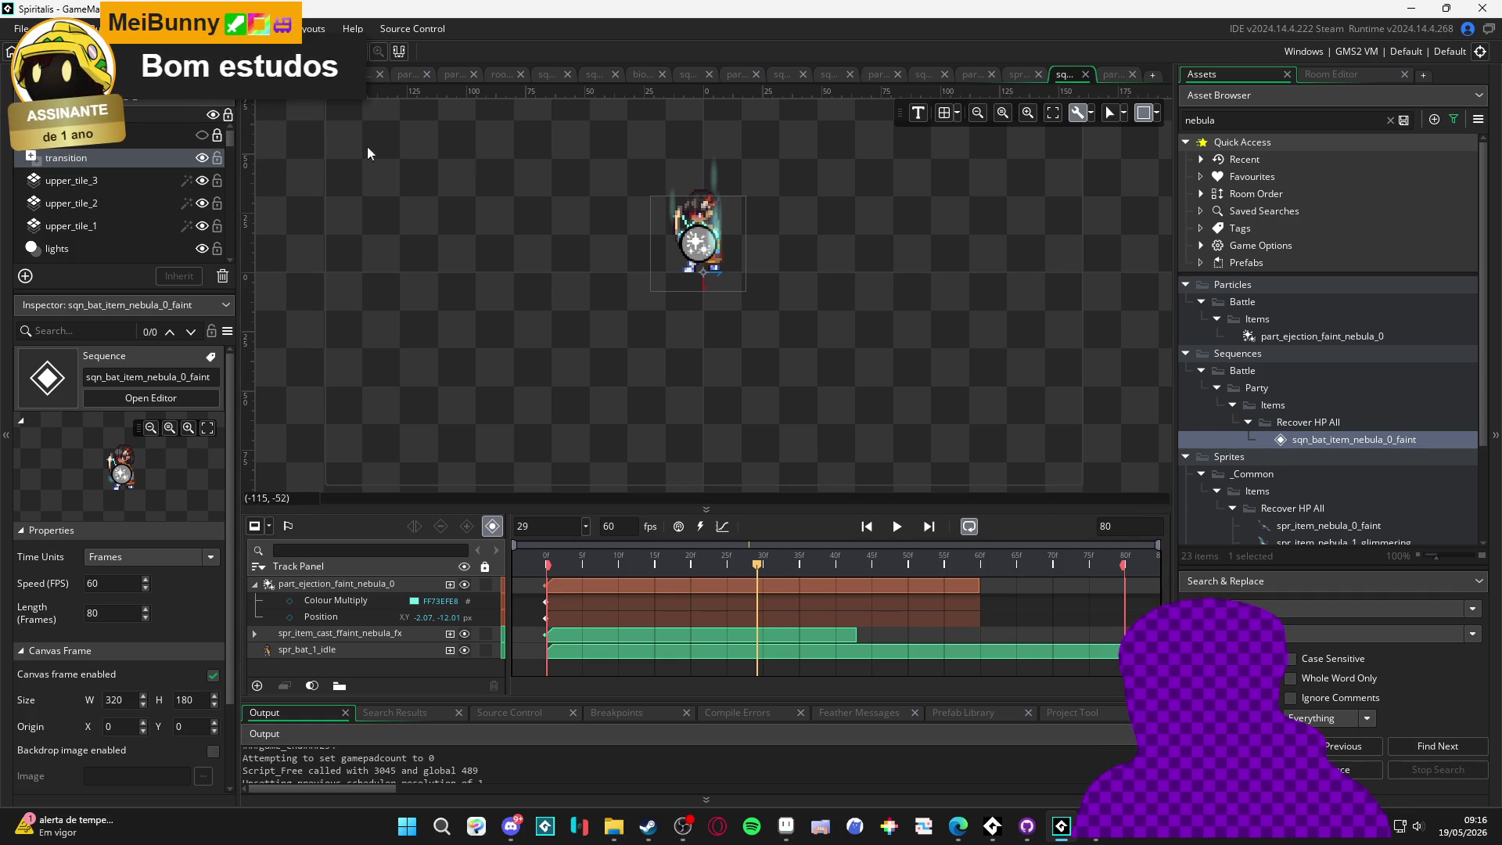
click(266, 74)
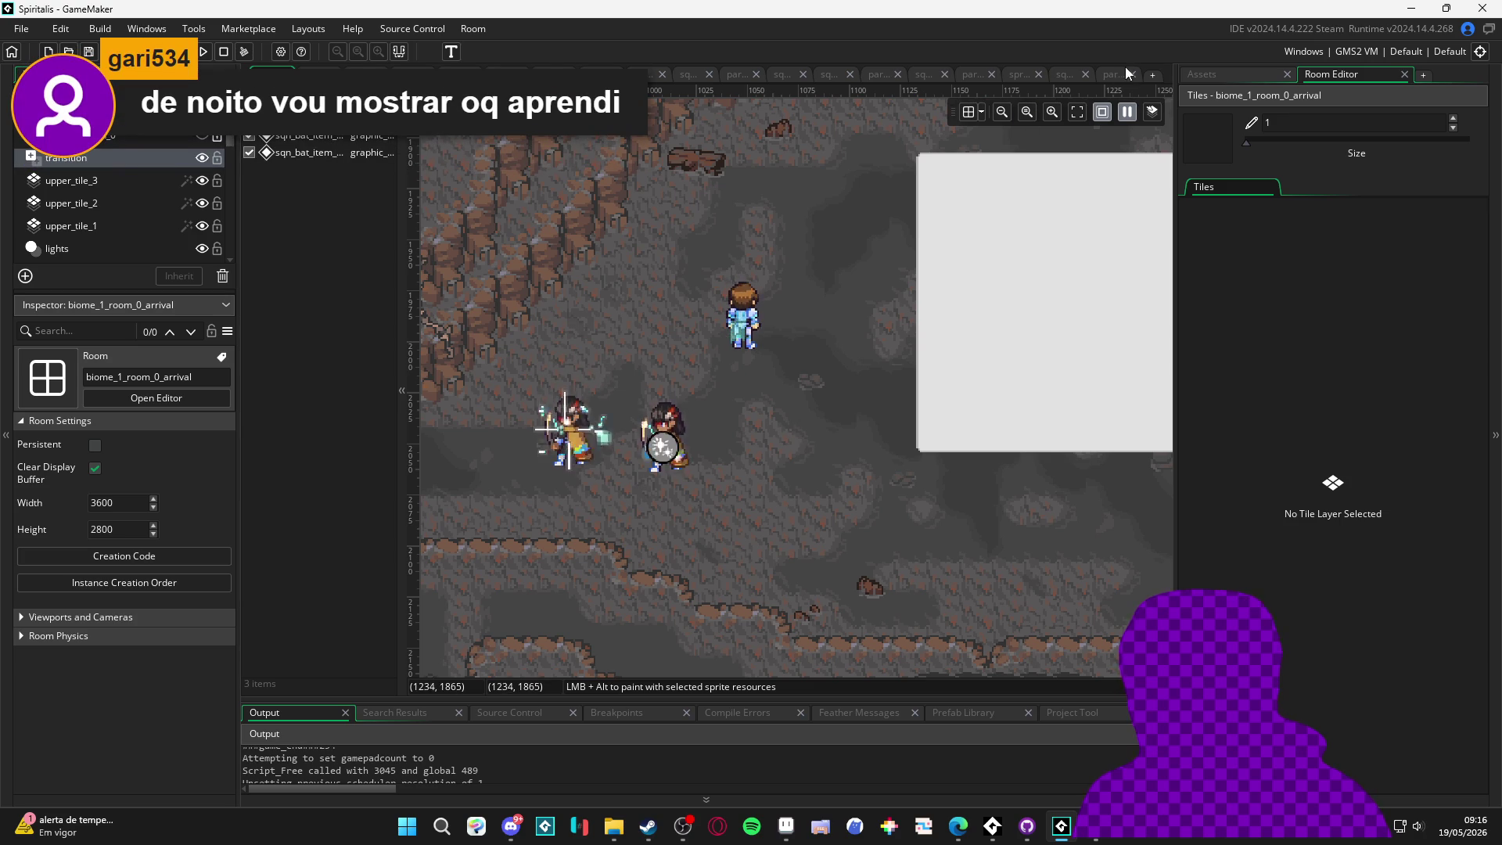
Pause and resume the room's animation preview, then return to the sqn_bat_item_nebula_0_faint editor
click(1128, 113)
click(1131, 116)
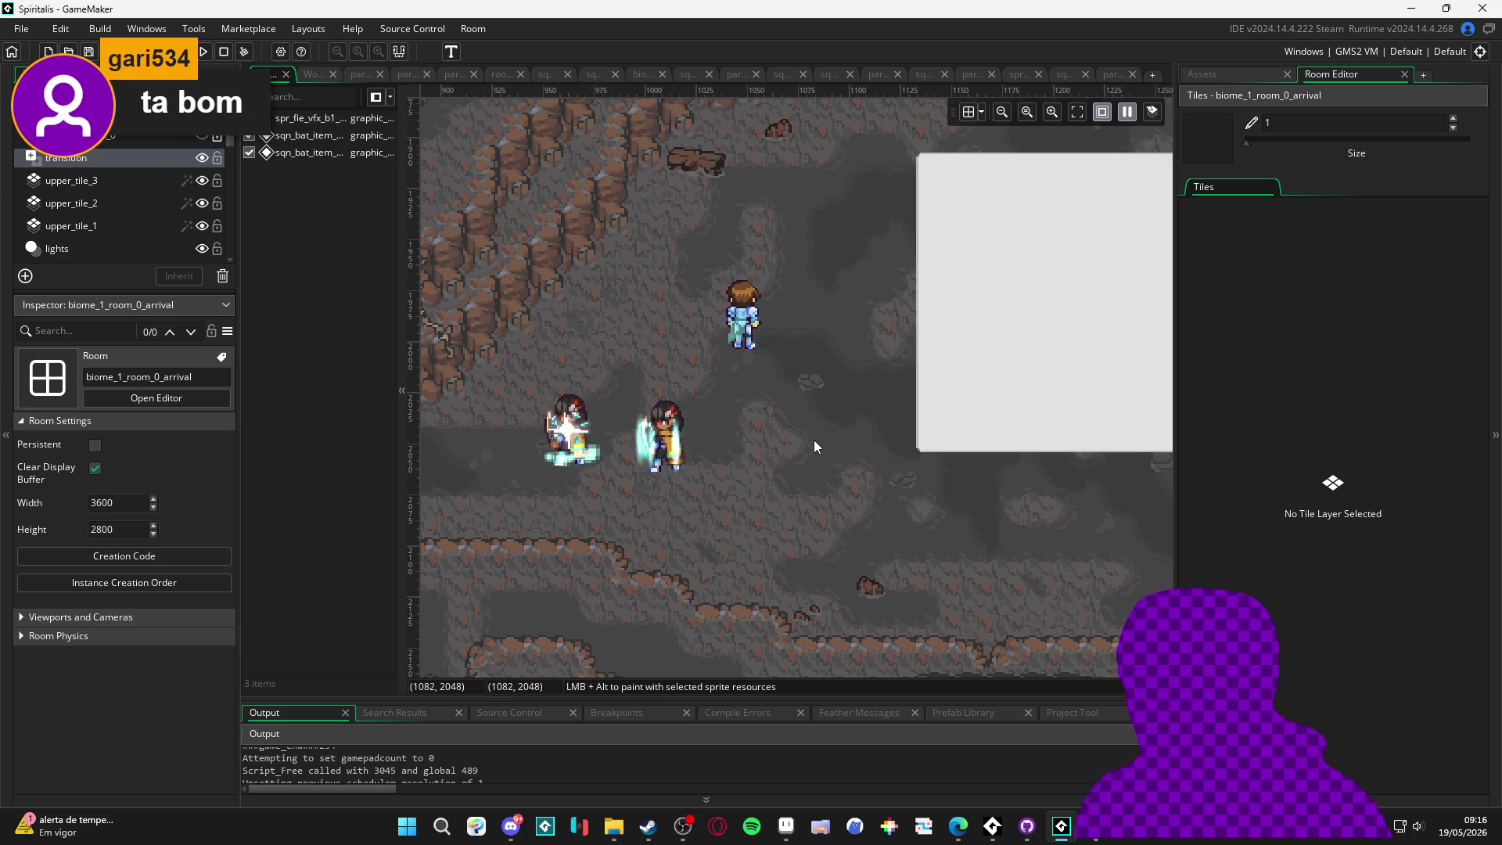
click(1108, 75)
click(1050, 73)
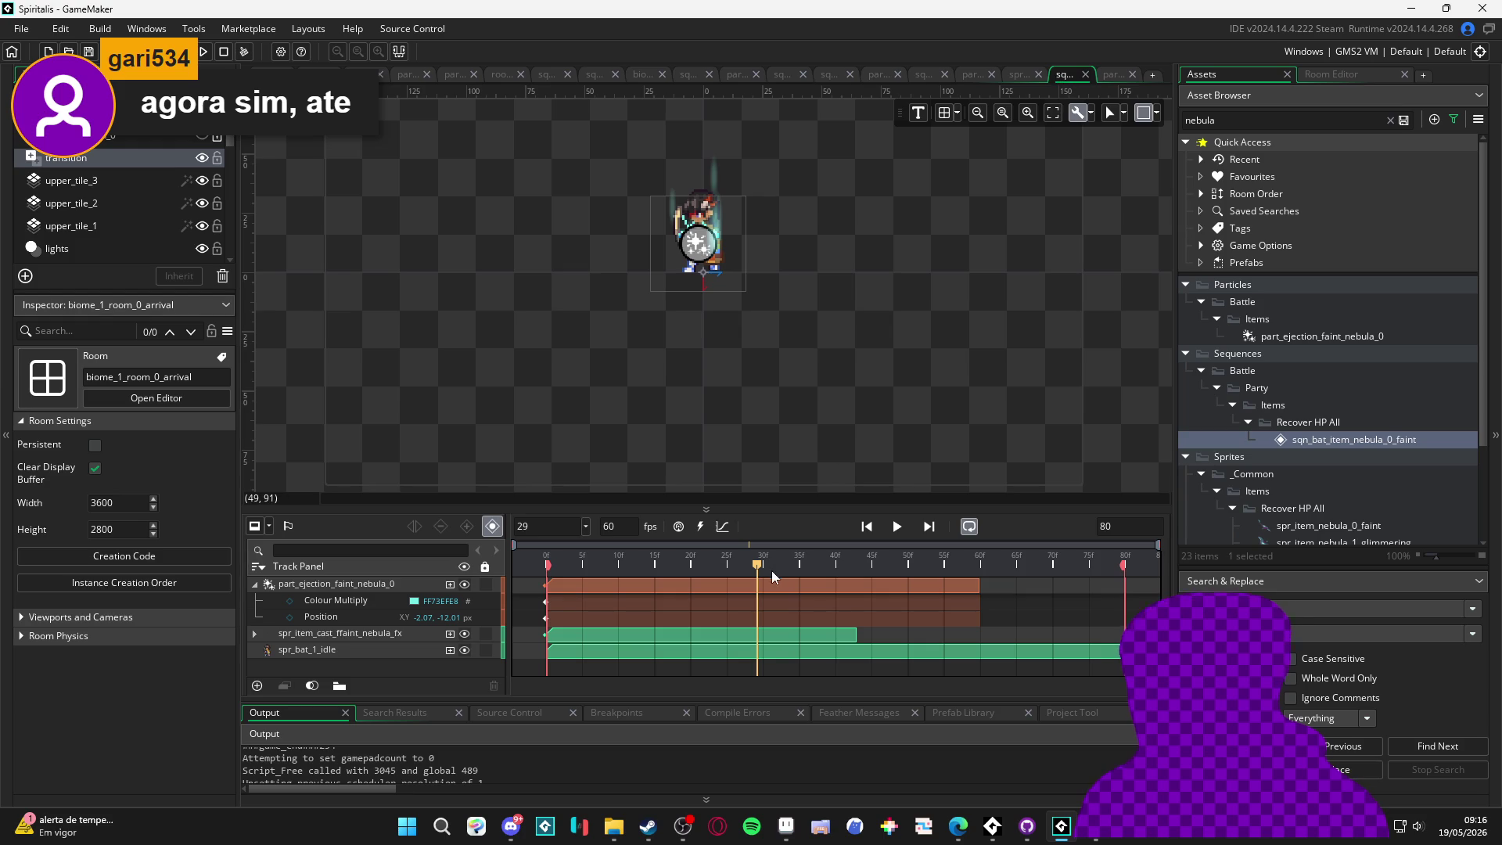
Delay the nebula particle clip to about frame 26 and preview the playback
drag(518, 557, 697, 557)
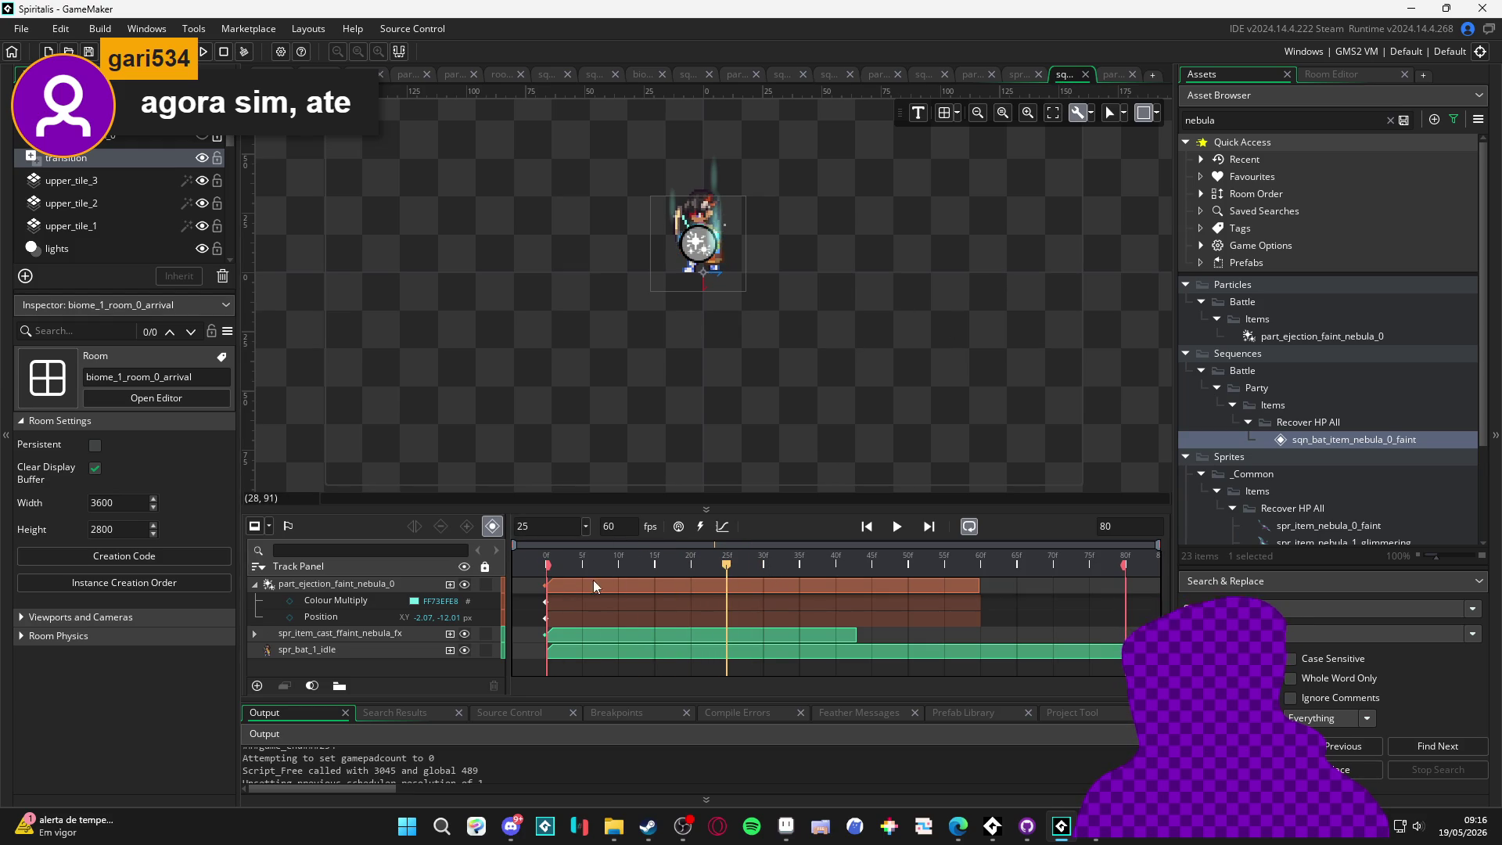
drag(554, 592, 739, 593)
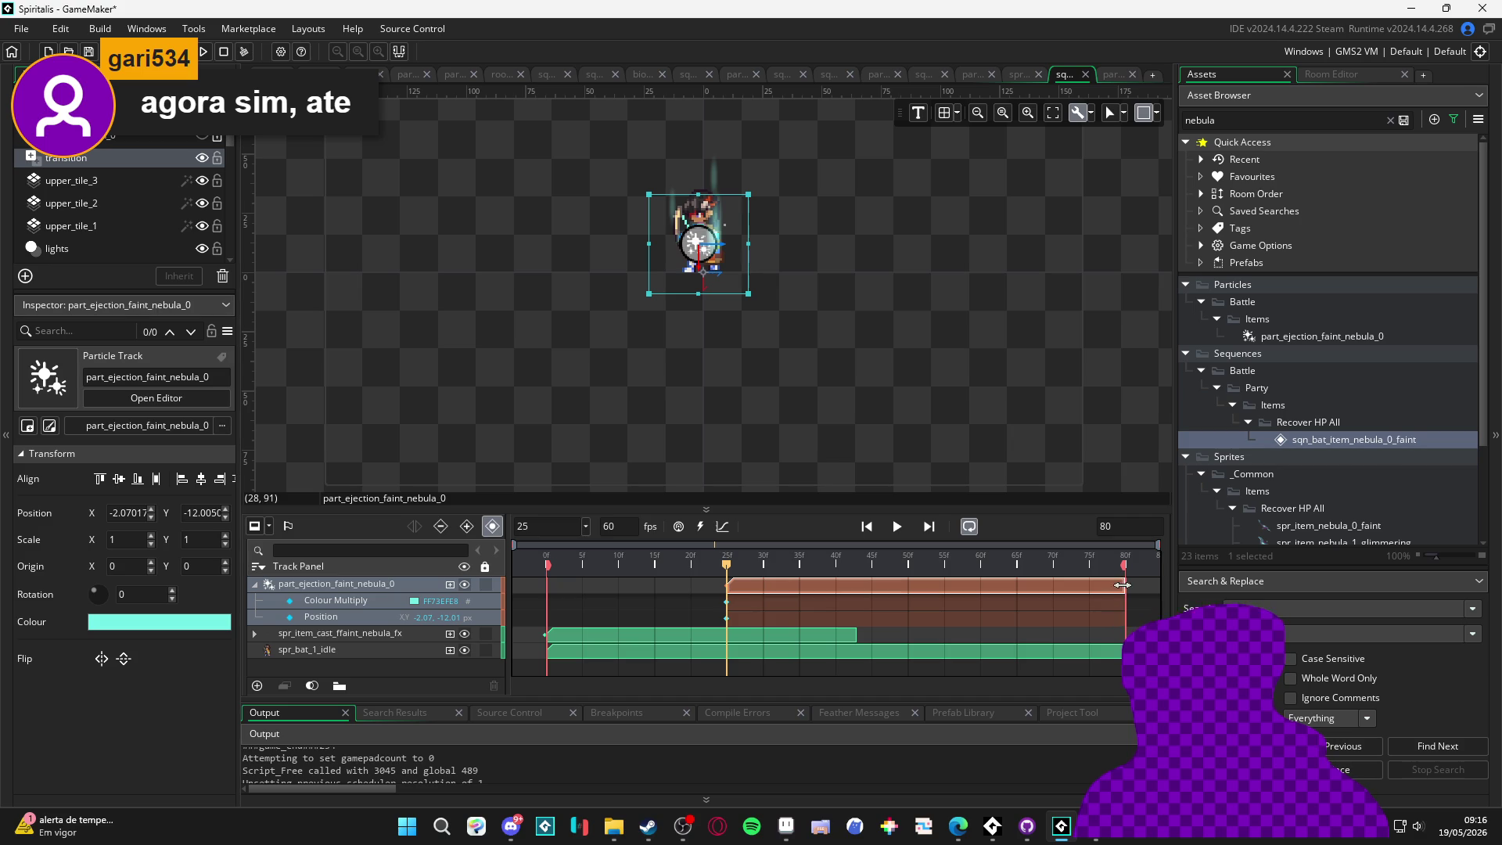
key(space)
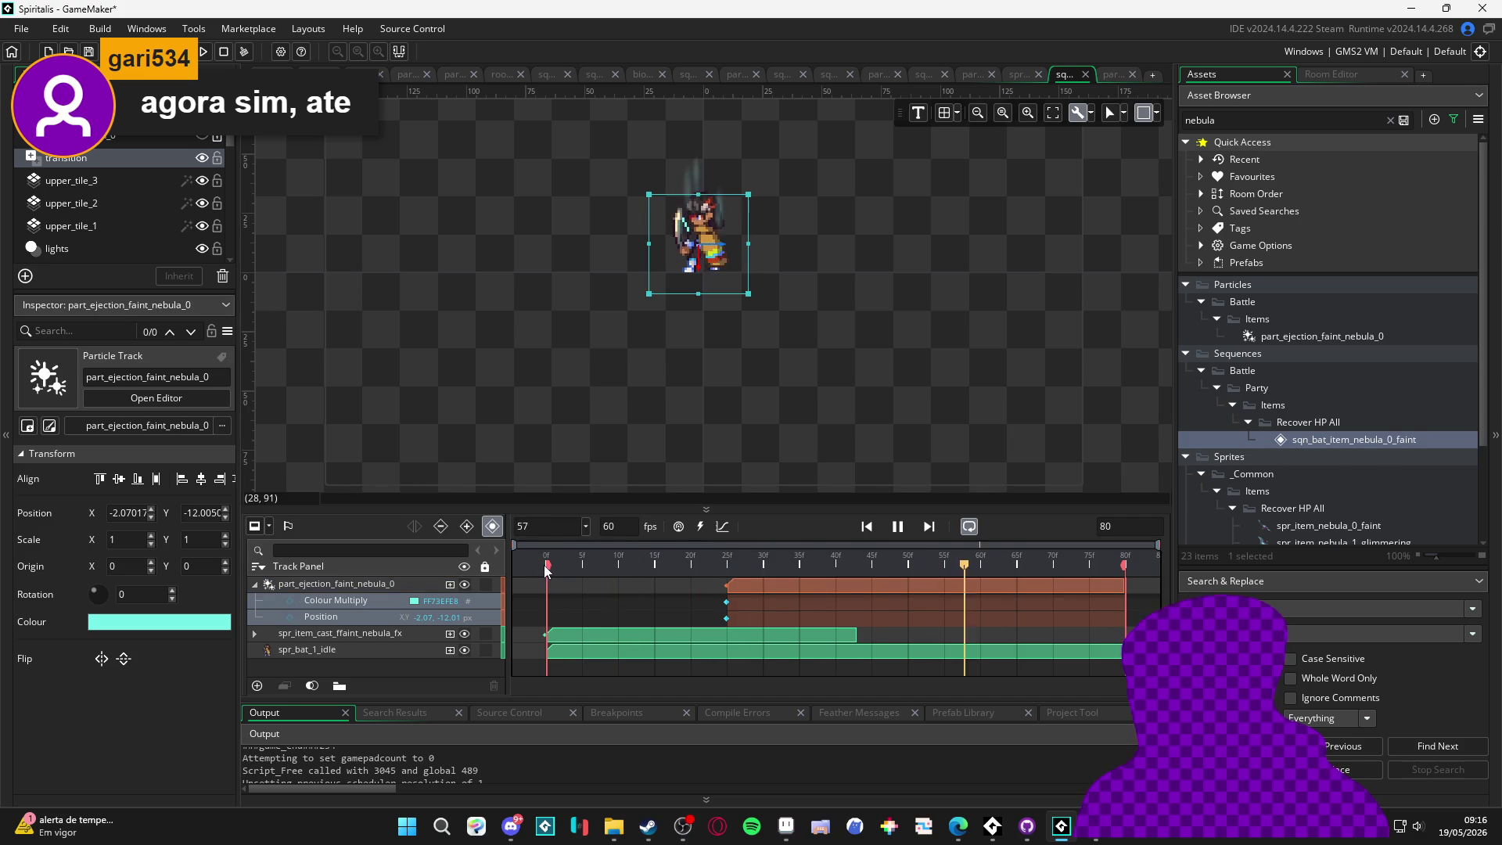
key(space)
Realign the part_ejection_faint_nebula_0 clip to start at frame 19 and replay the preview
drag(726, 564, 682, 569)
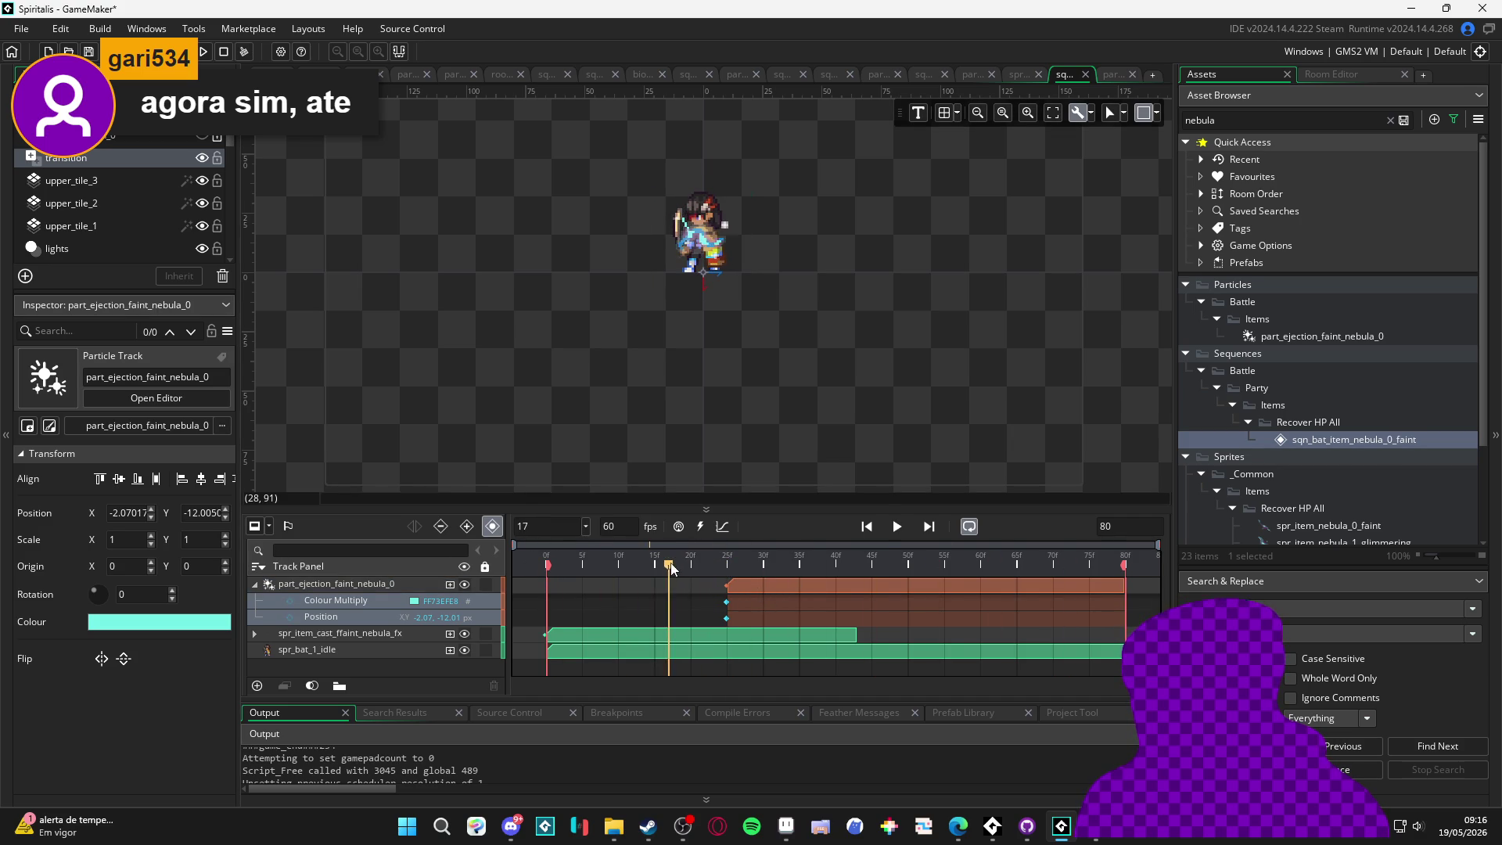
drag(757, 584, 708, 585)
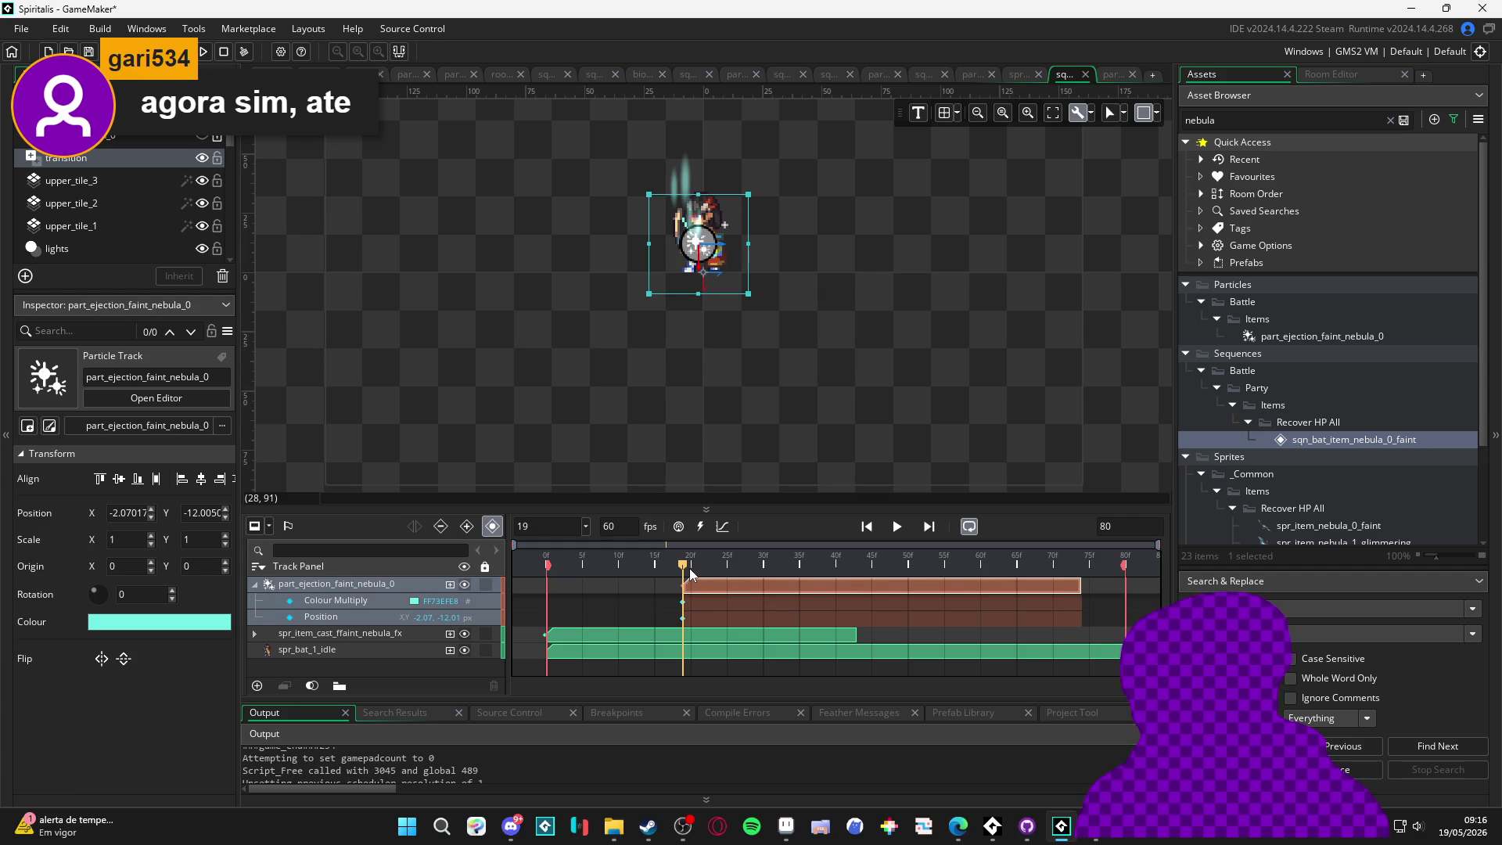
click(898, 526)
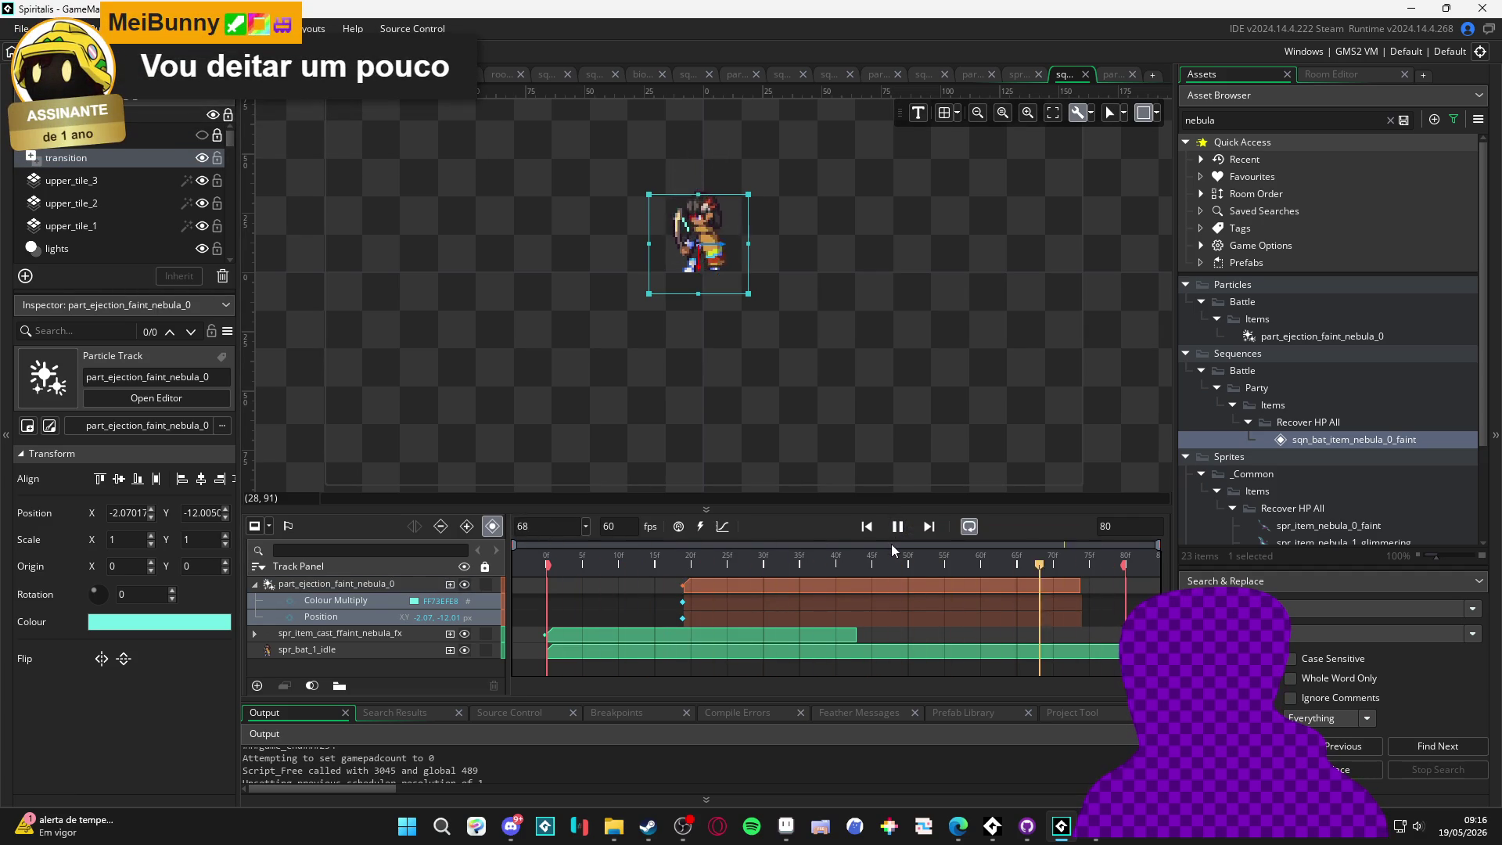
click(1014, 363)
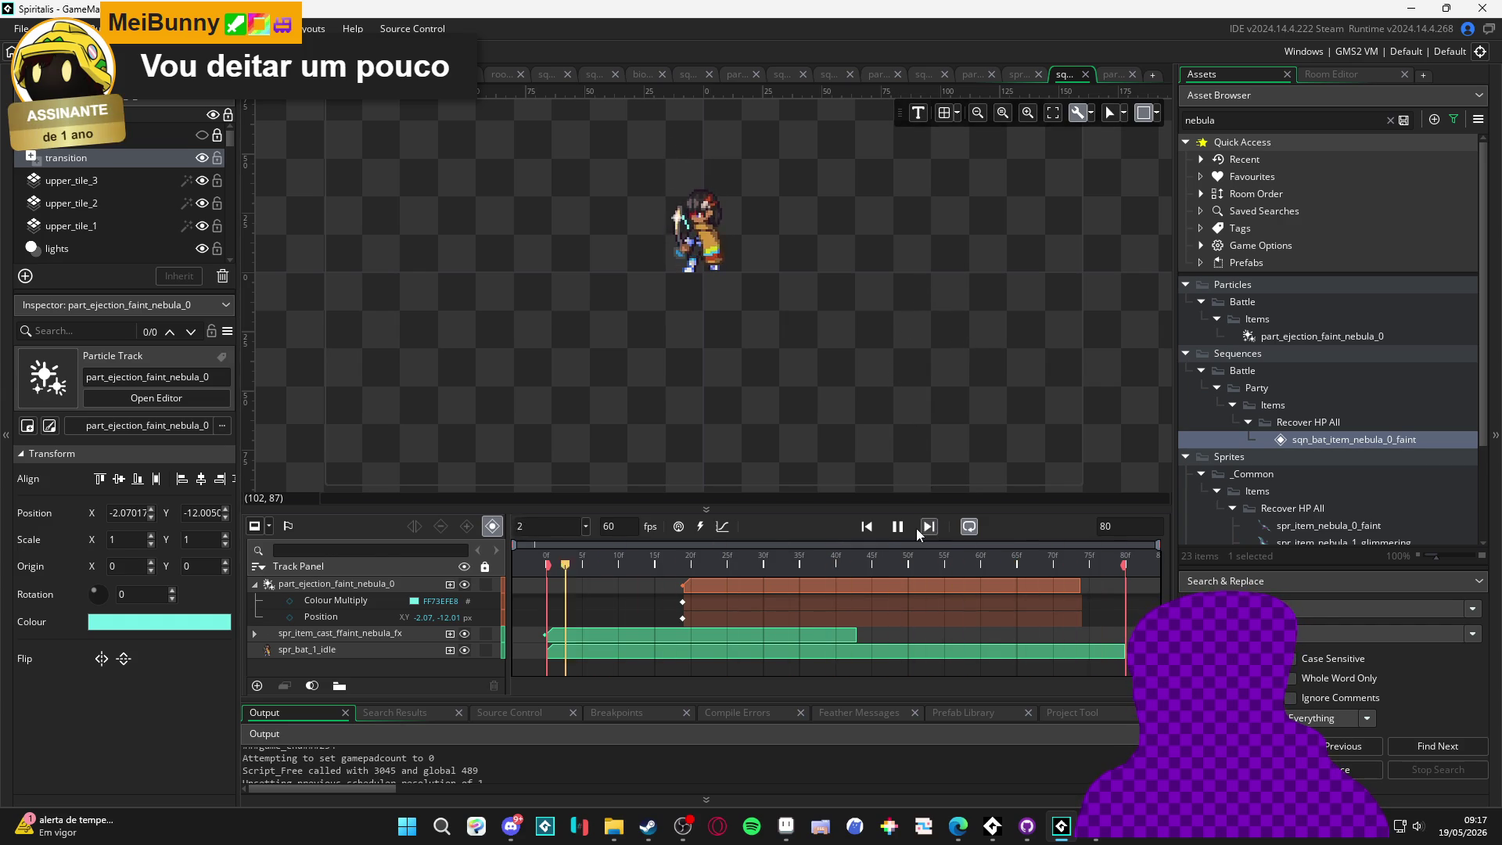
click(897, 528)
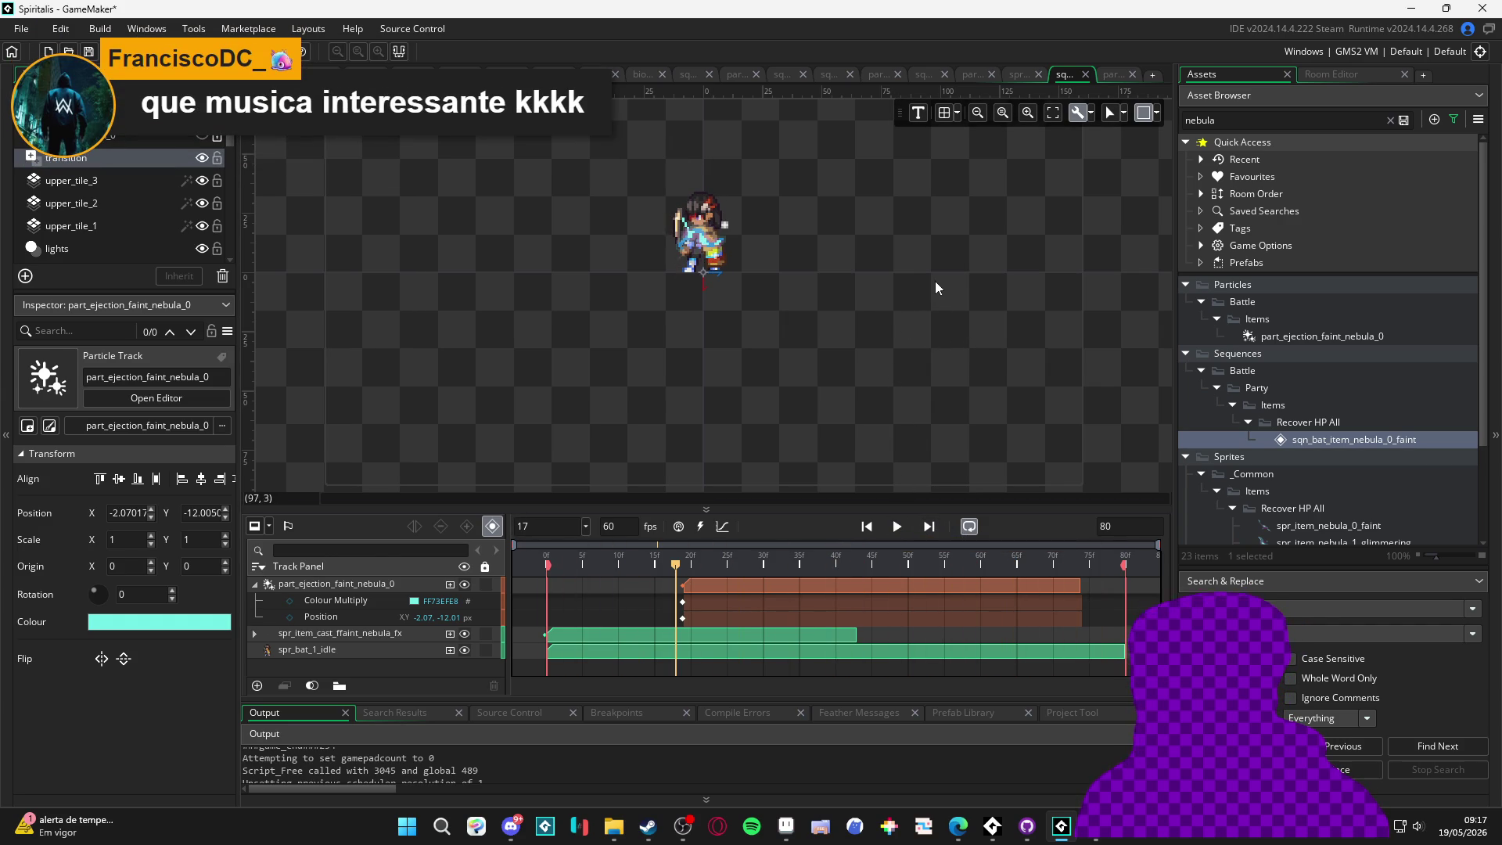
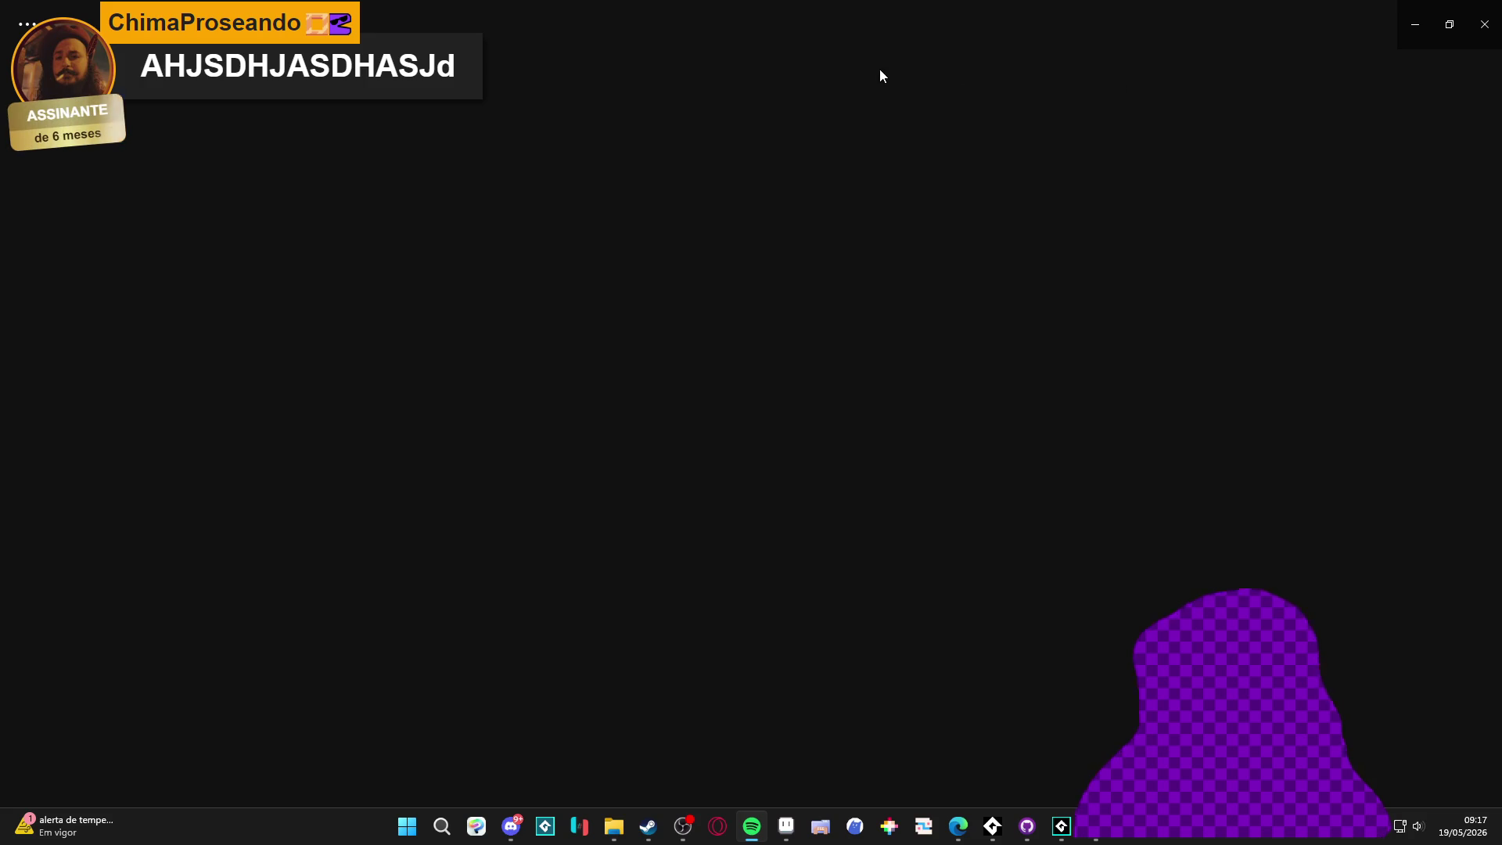
Search Spotify for 'helicopteros do forró' and open the Helicópteros do Forró artist page
click(811, 21)
text(he)
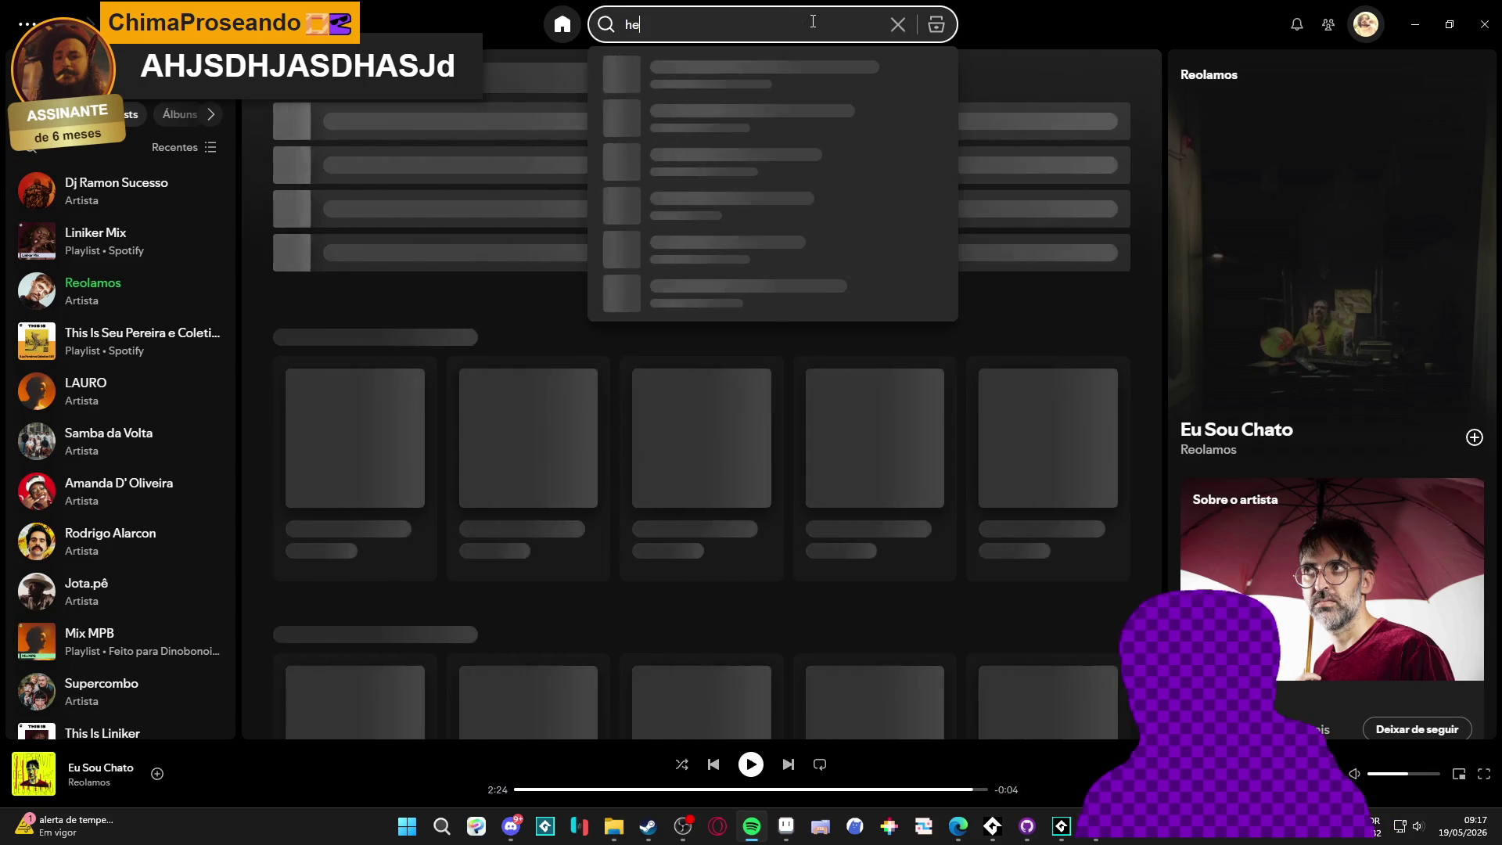
text(licopteros do f)
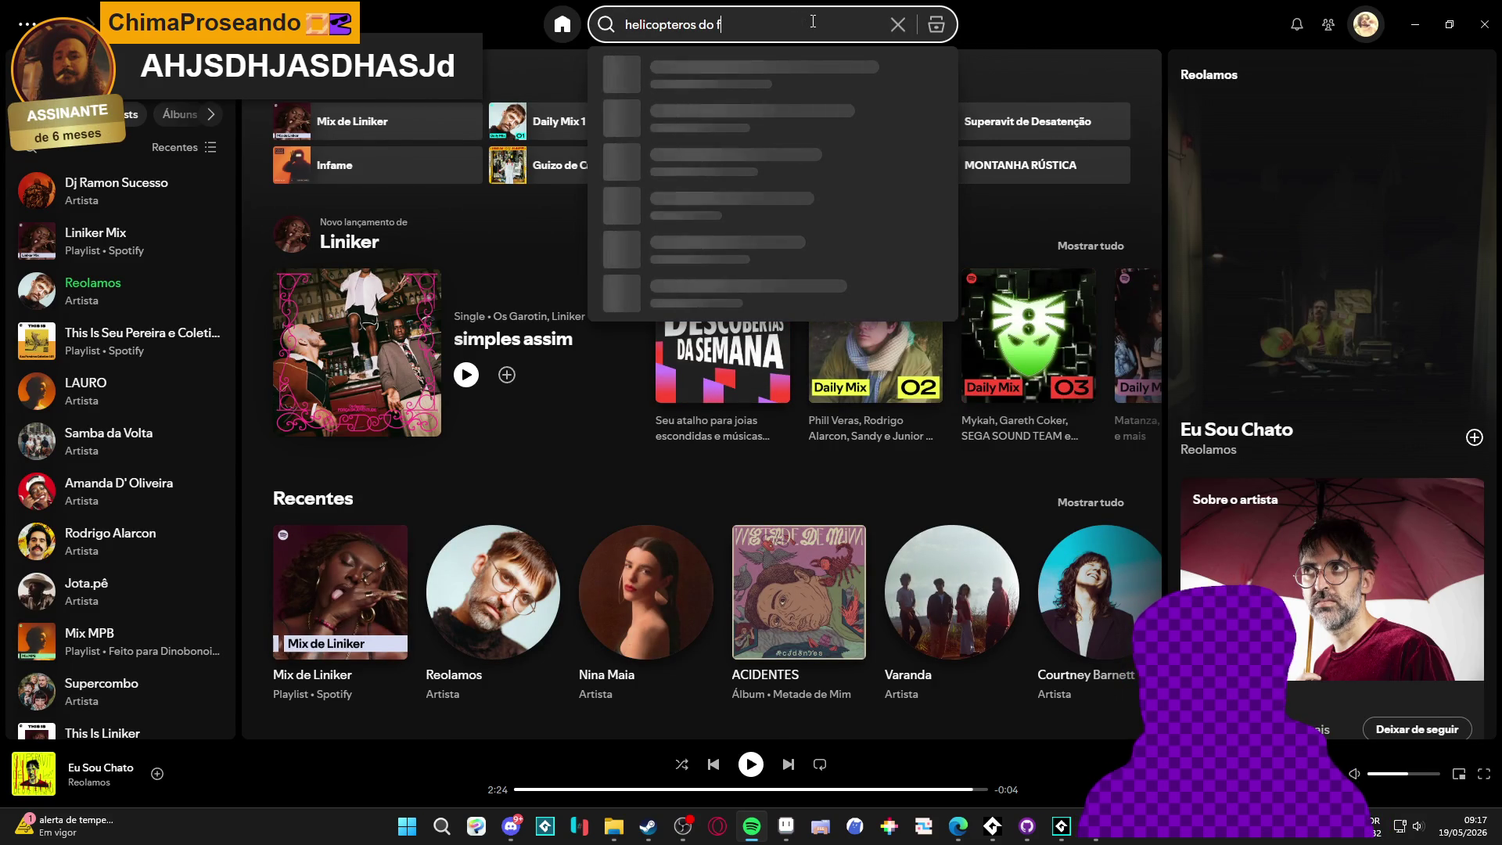
text(orró)
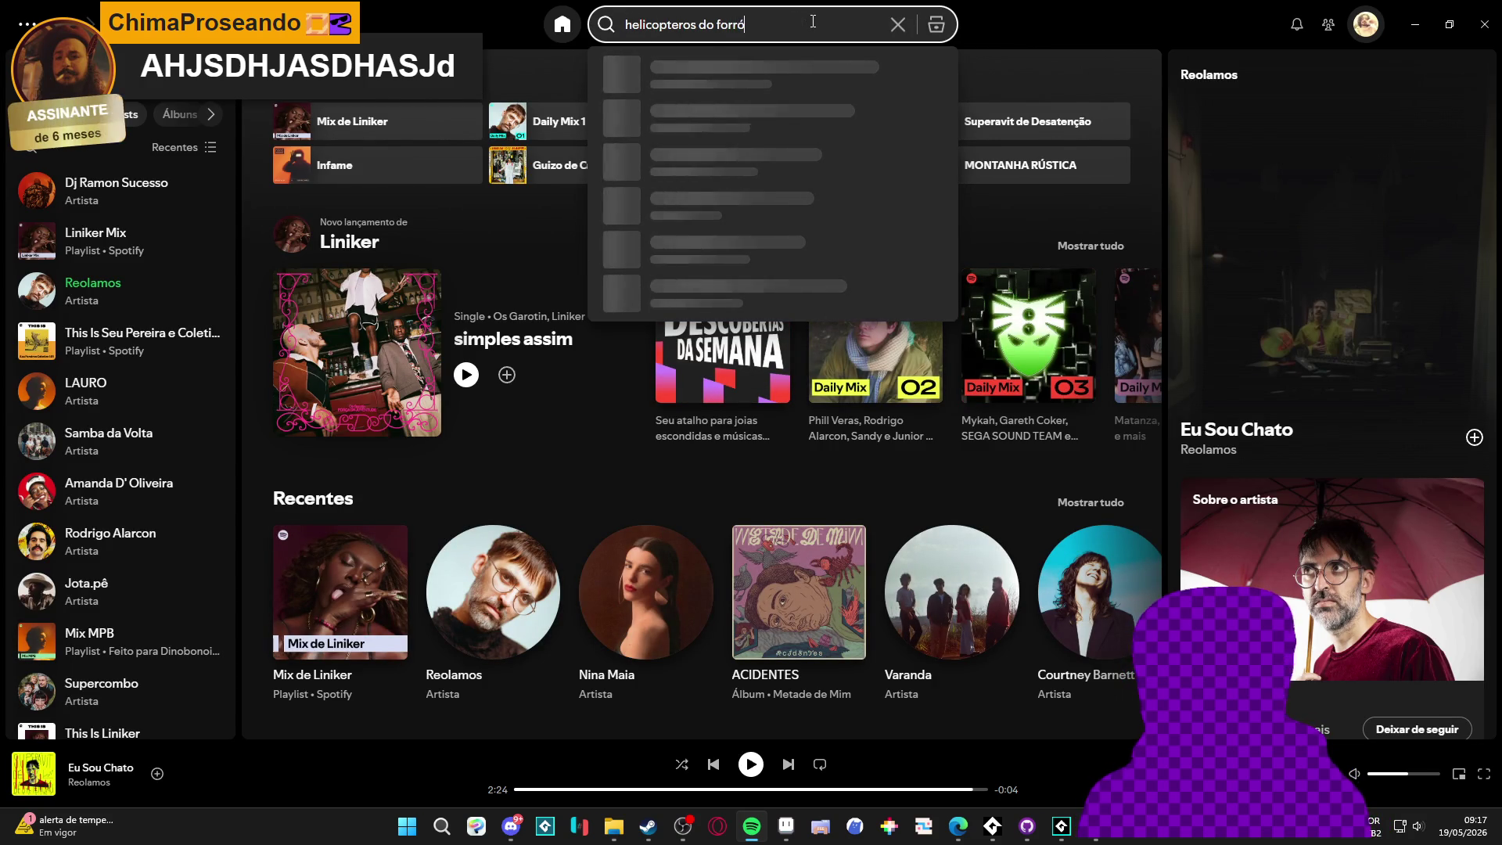
click(789, 275)
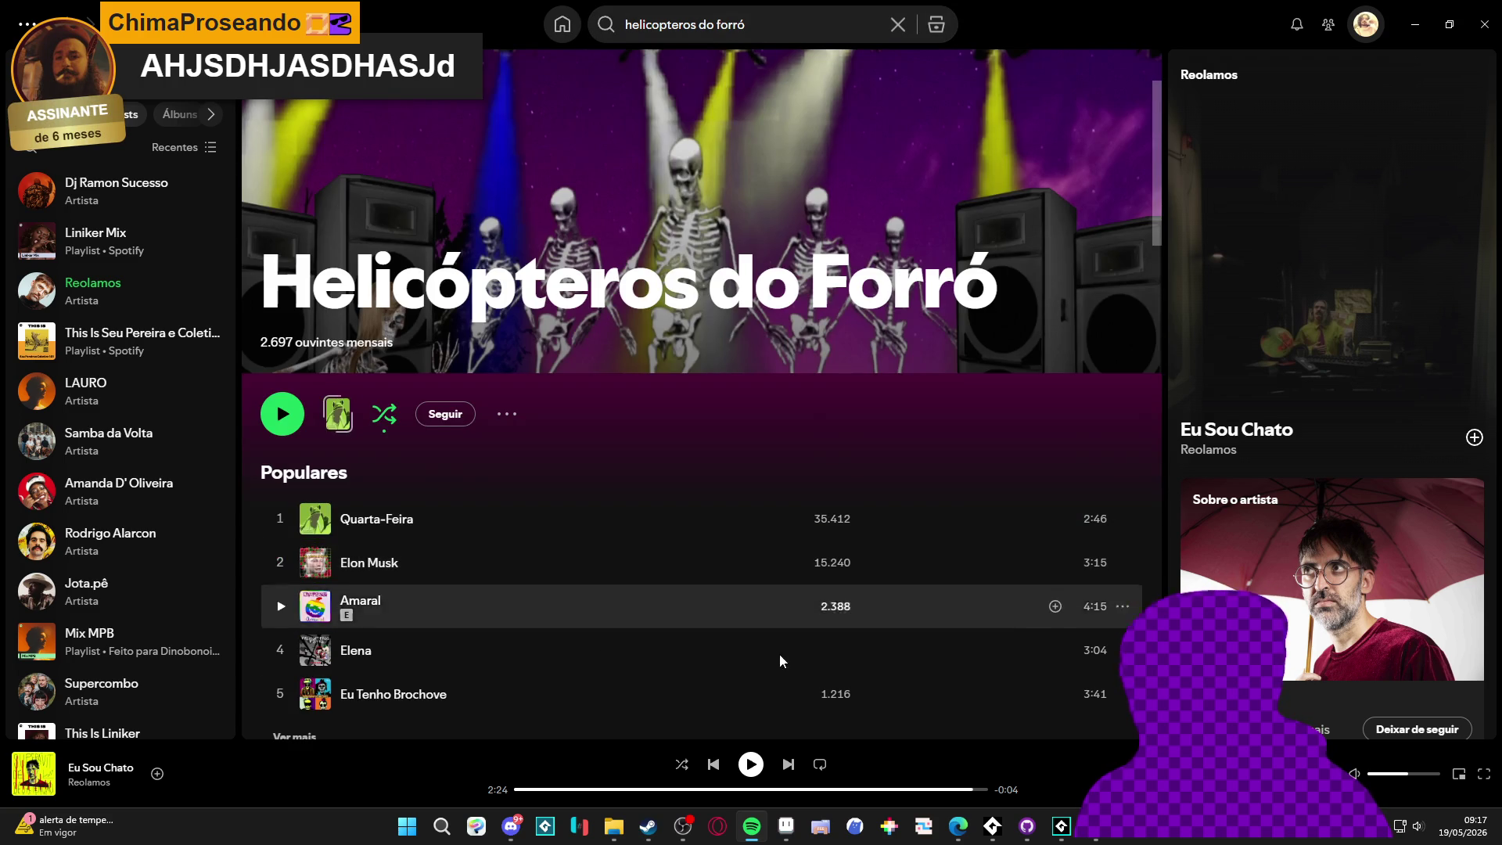
Pick the Elon Musk track from the popular songs and adjust the system volume
click(990, 826)
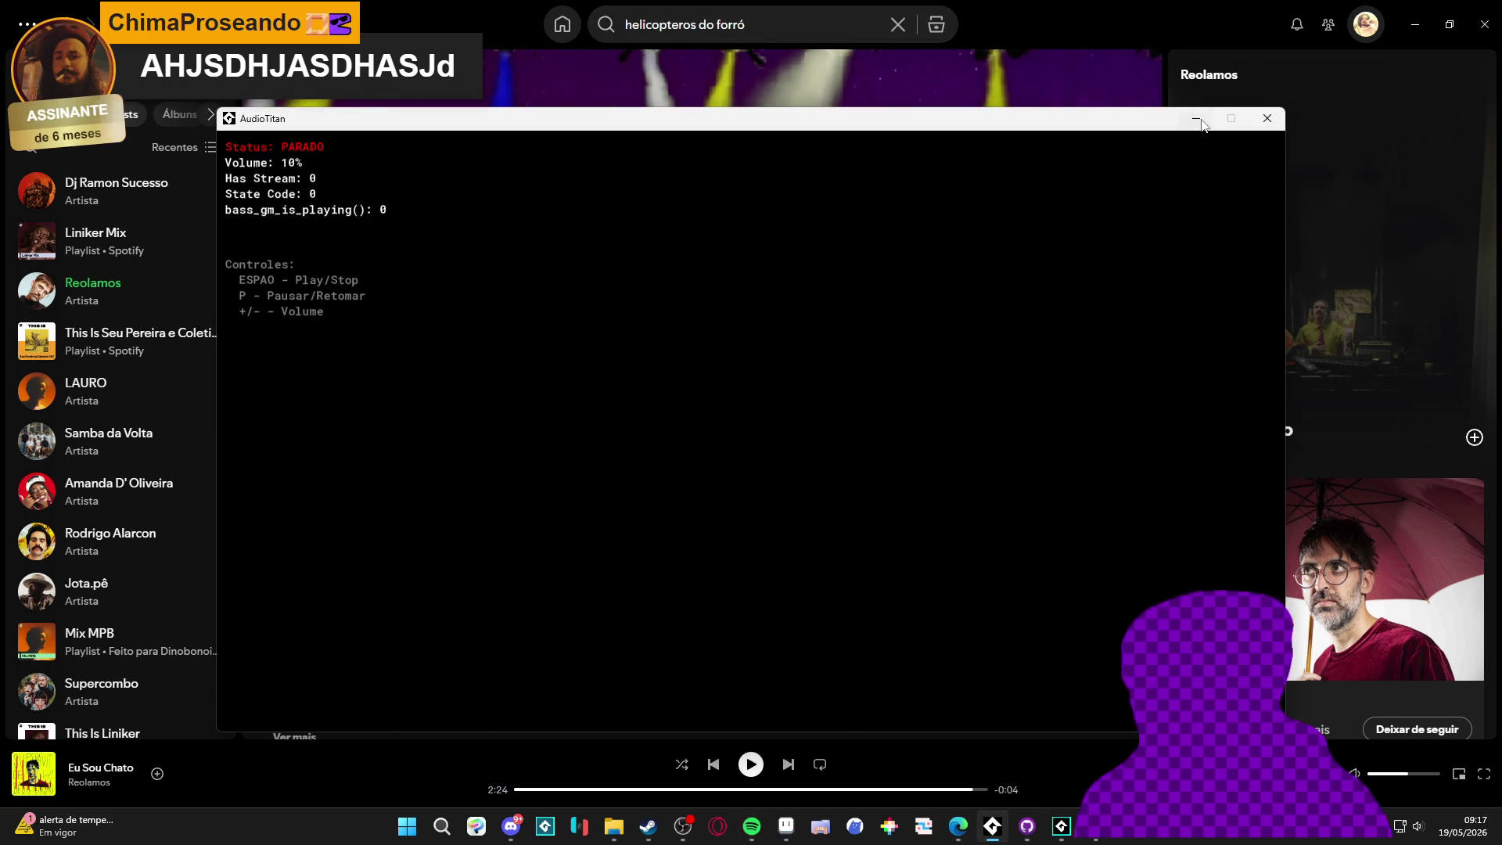
click(1196, 118)
click(280, 567)
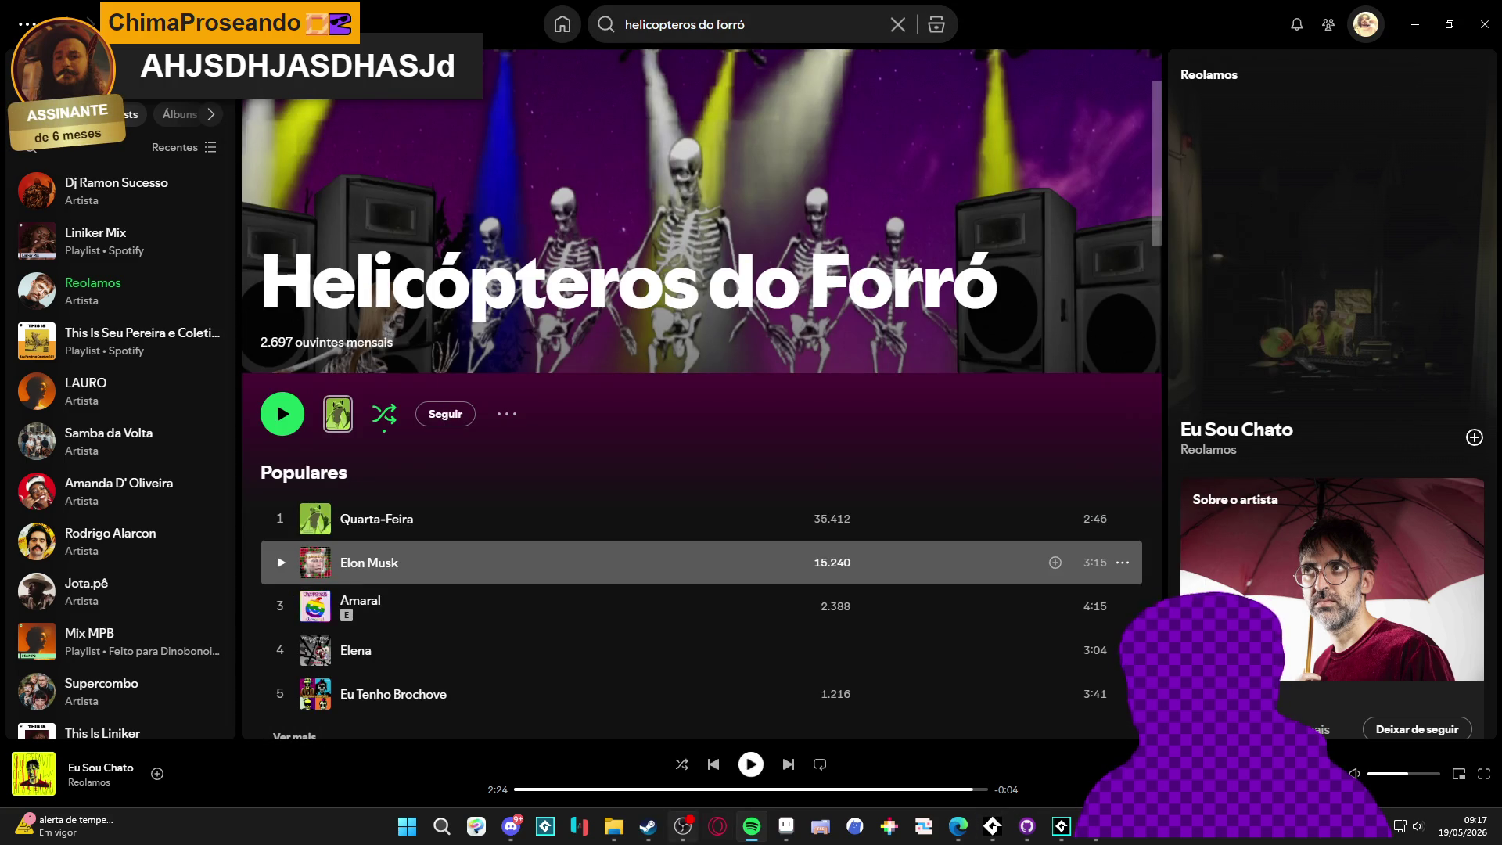
key(XF86AudioLowerVolume)
key(XF86AudioRaiseVolume)
key(XF86AudioRaiseVolume)
key(XF86AudioRaiseVolume)
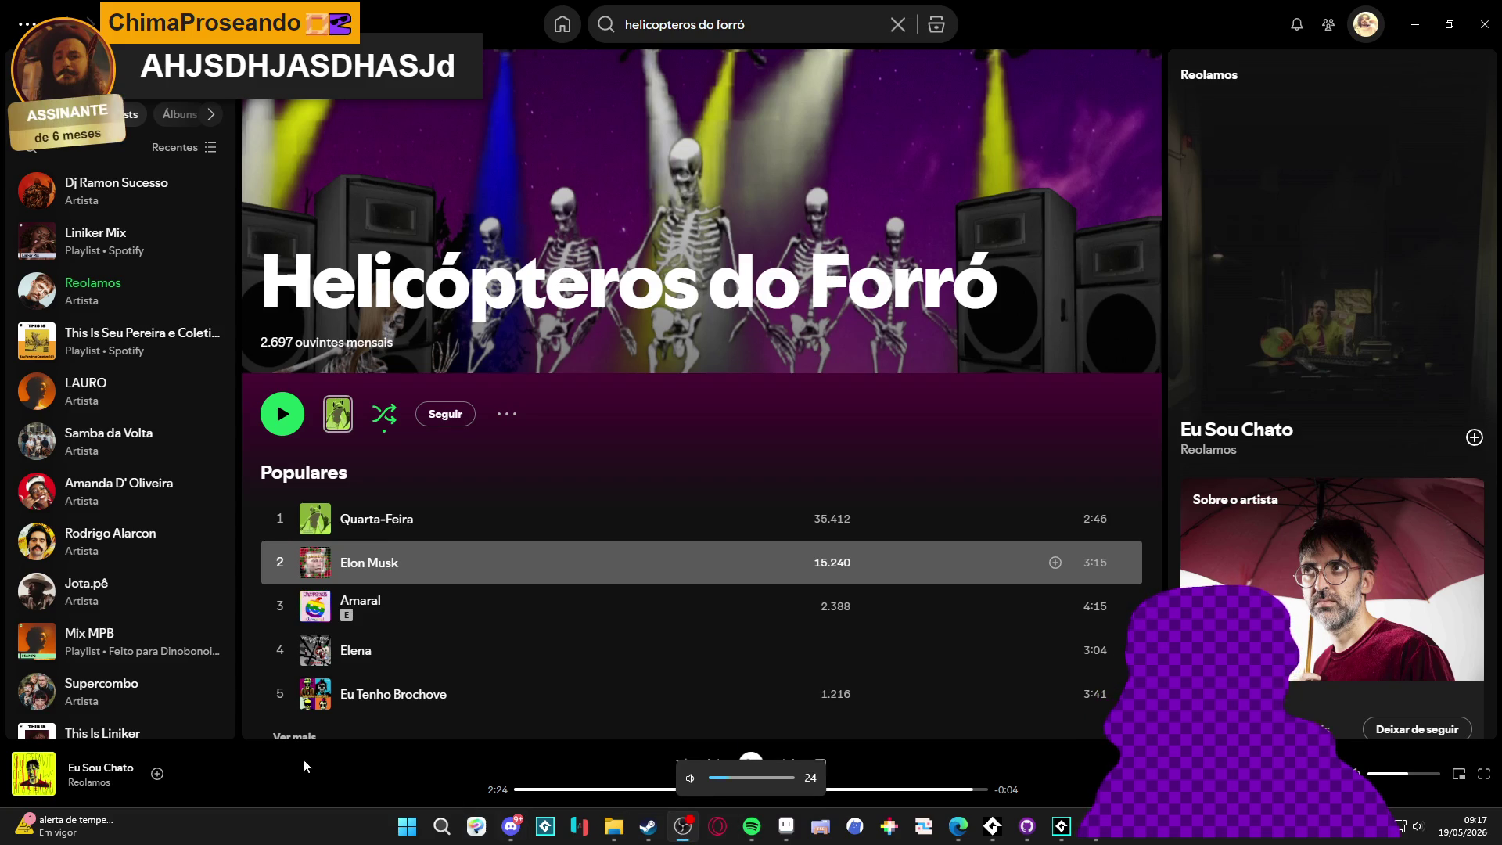
Rewind the progress bar to 0:00 and play the Elon Musk track
key(XF86AudioRaiseVolume)
key(XF86AudioRaiseVolume)
key(XF86AudioRaiseVolume)
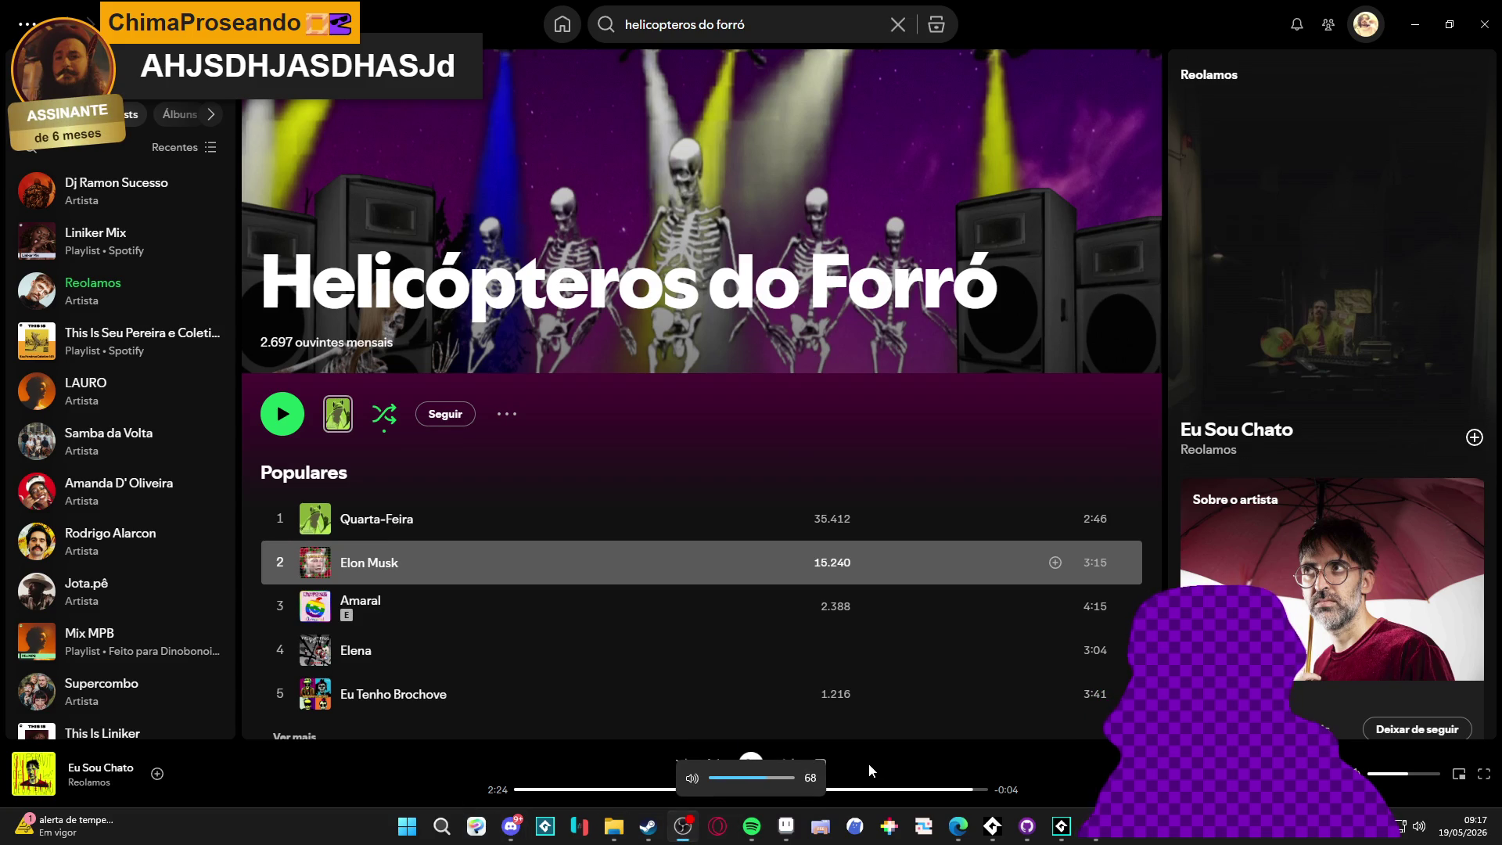
click(868, 763)
drag(868, 796, 428, 790)
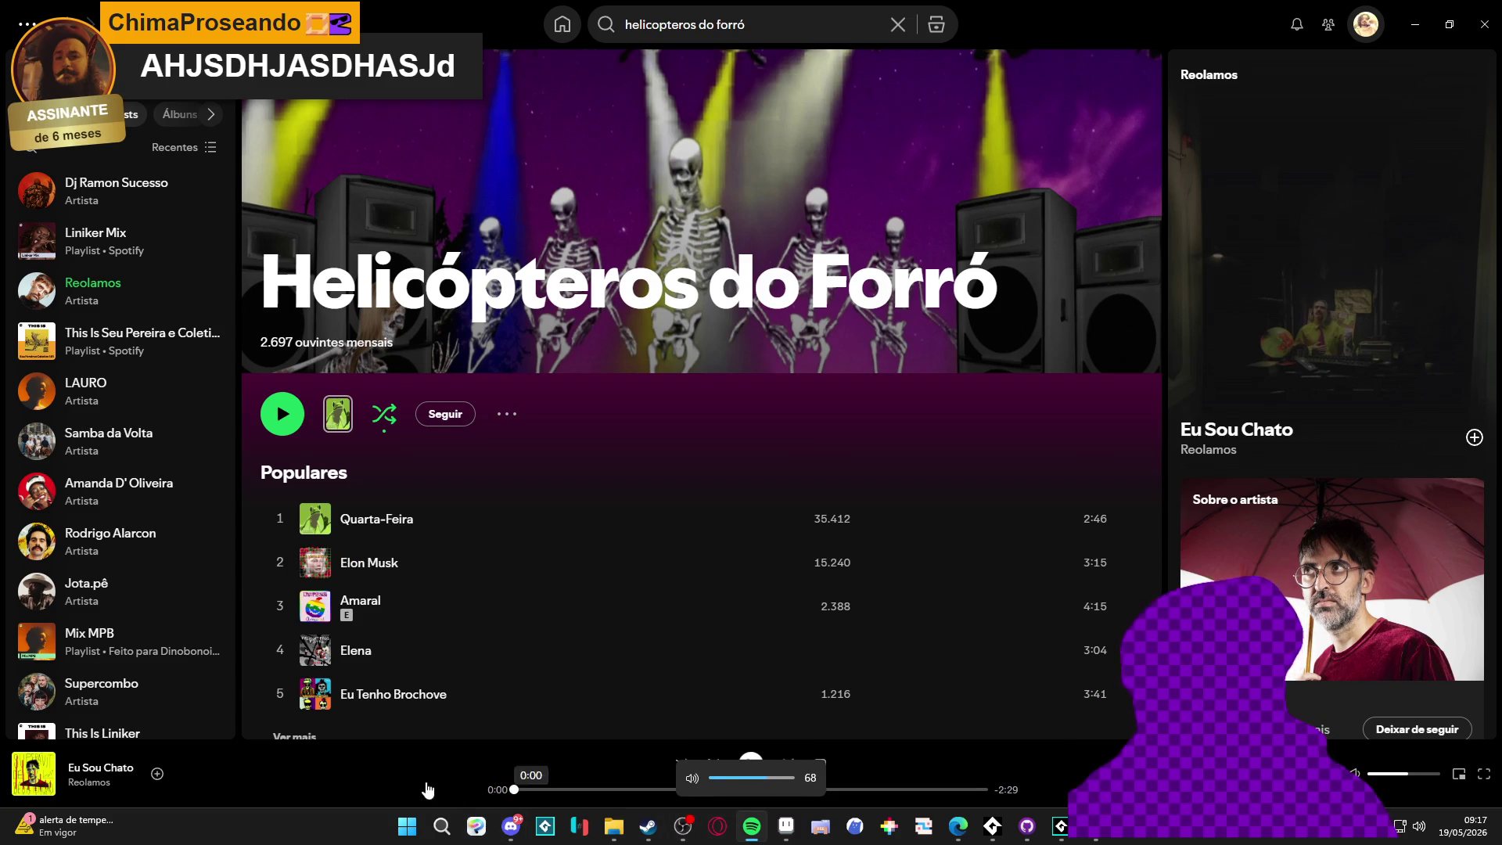
click(283, 567)
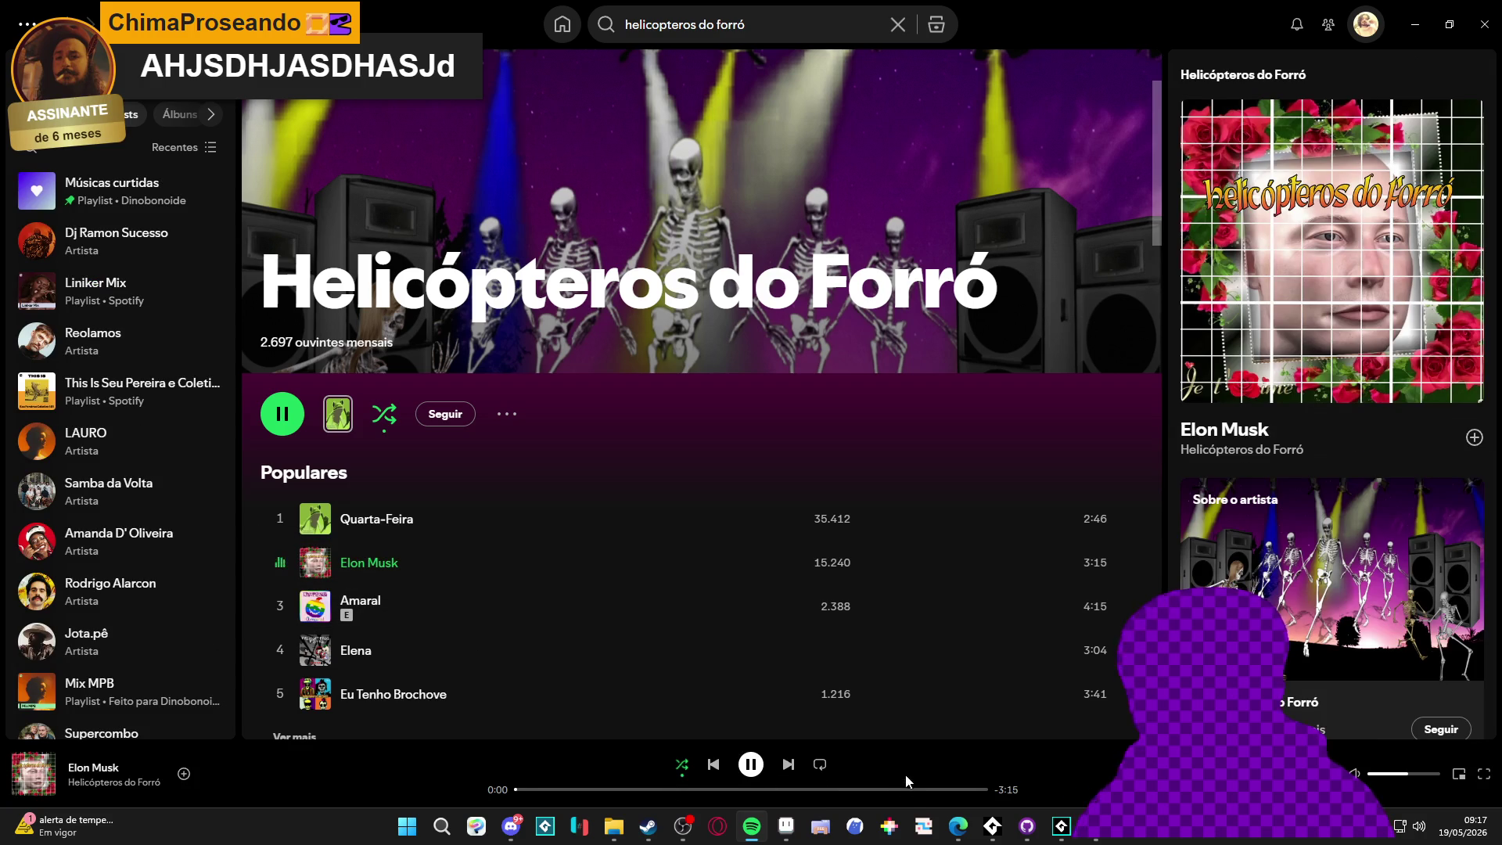
key(XF86AudioRaiseVolume)
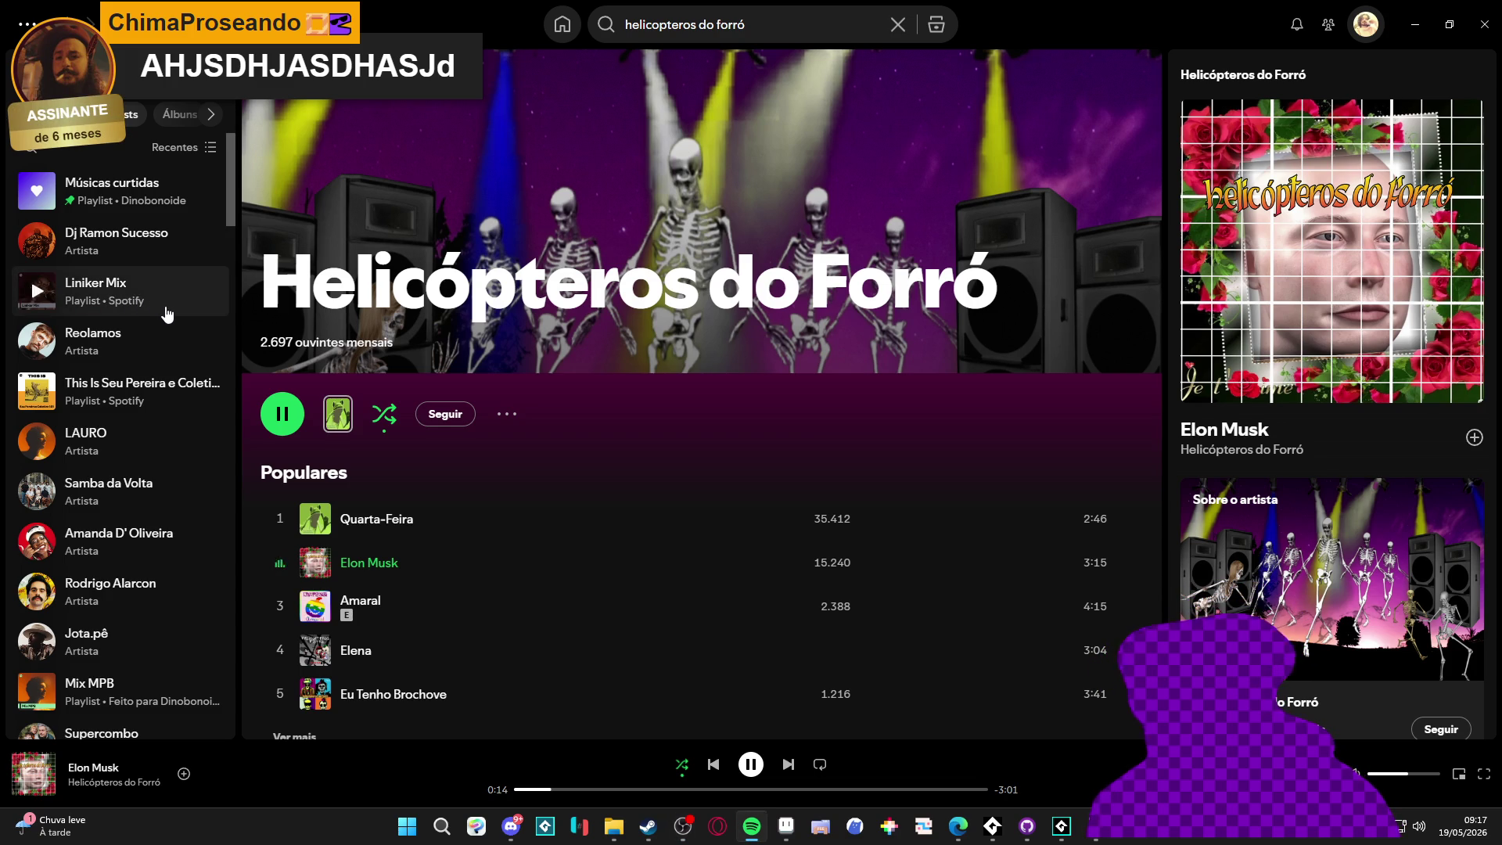
Turn the volume up to 100, minimize Spotify, and play the faint sequence preview
click(1414, 24)
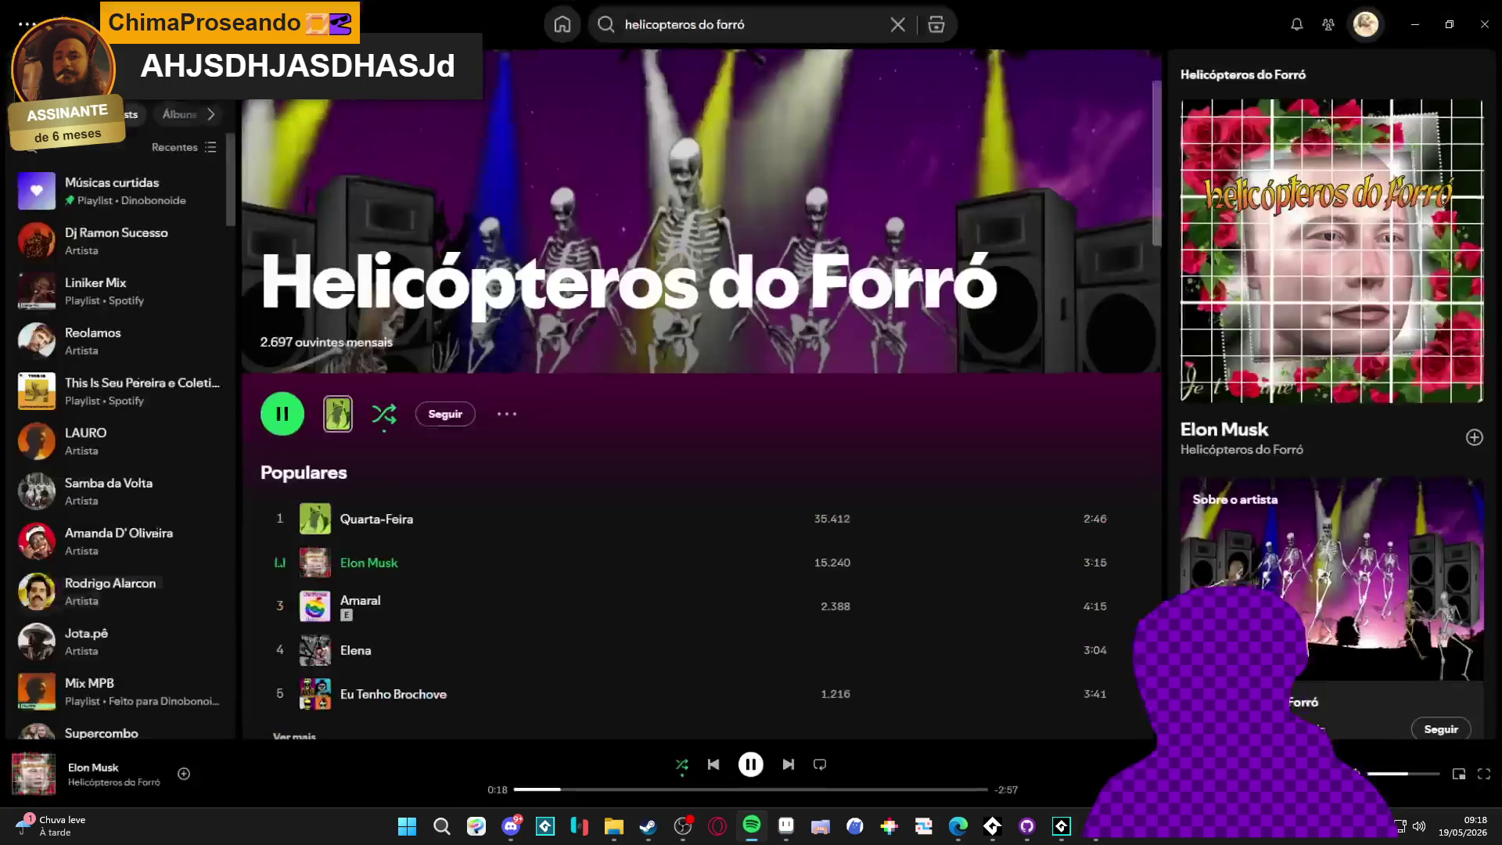
click(751, 825)
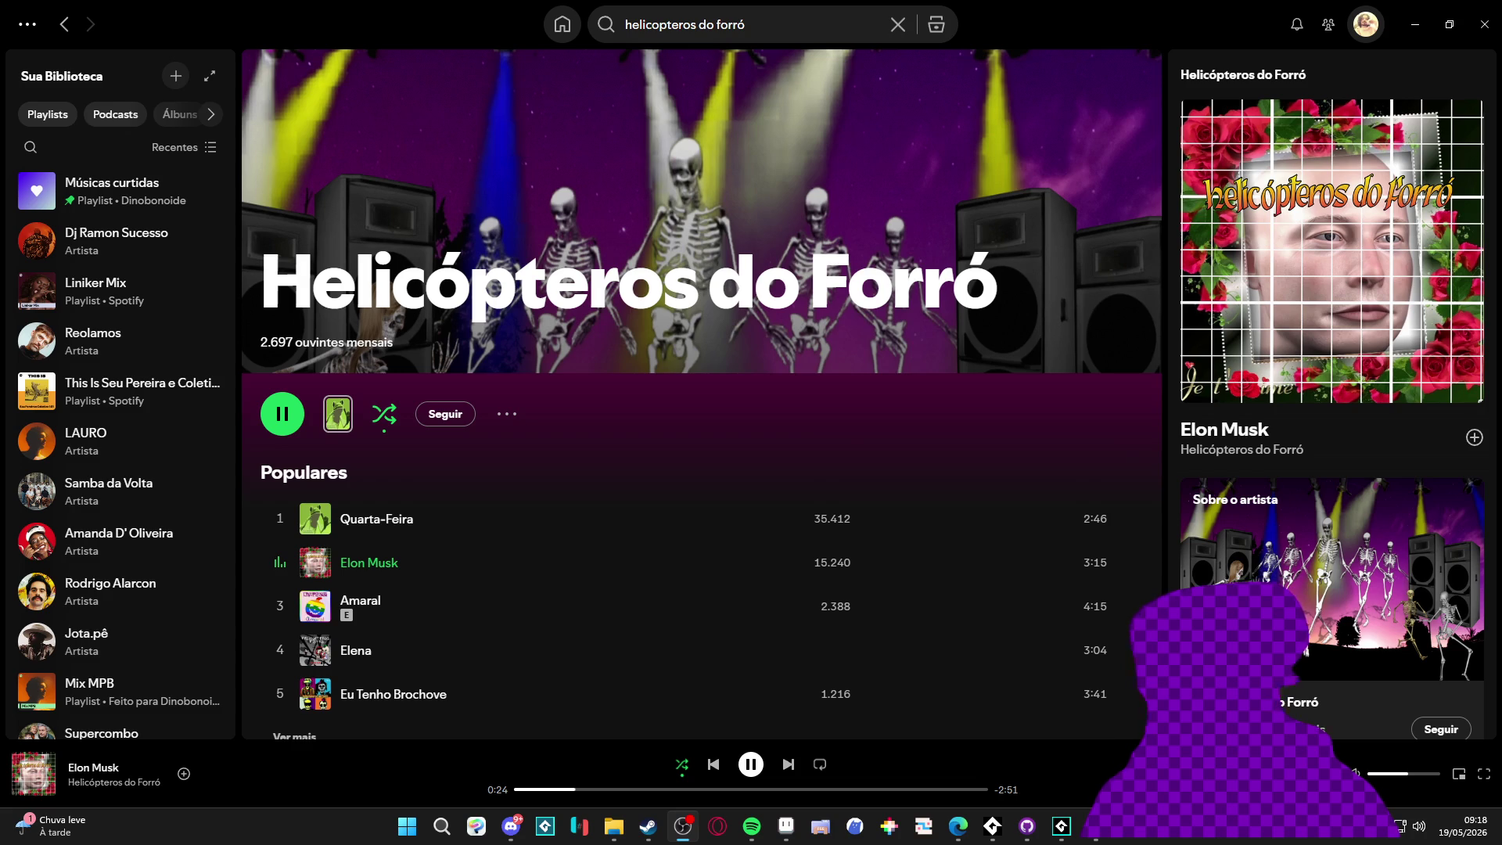
click(179, 191)
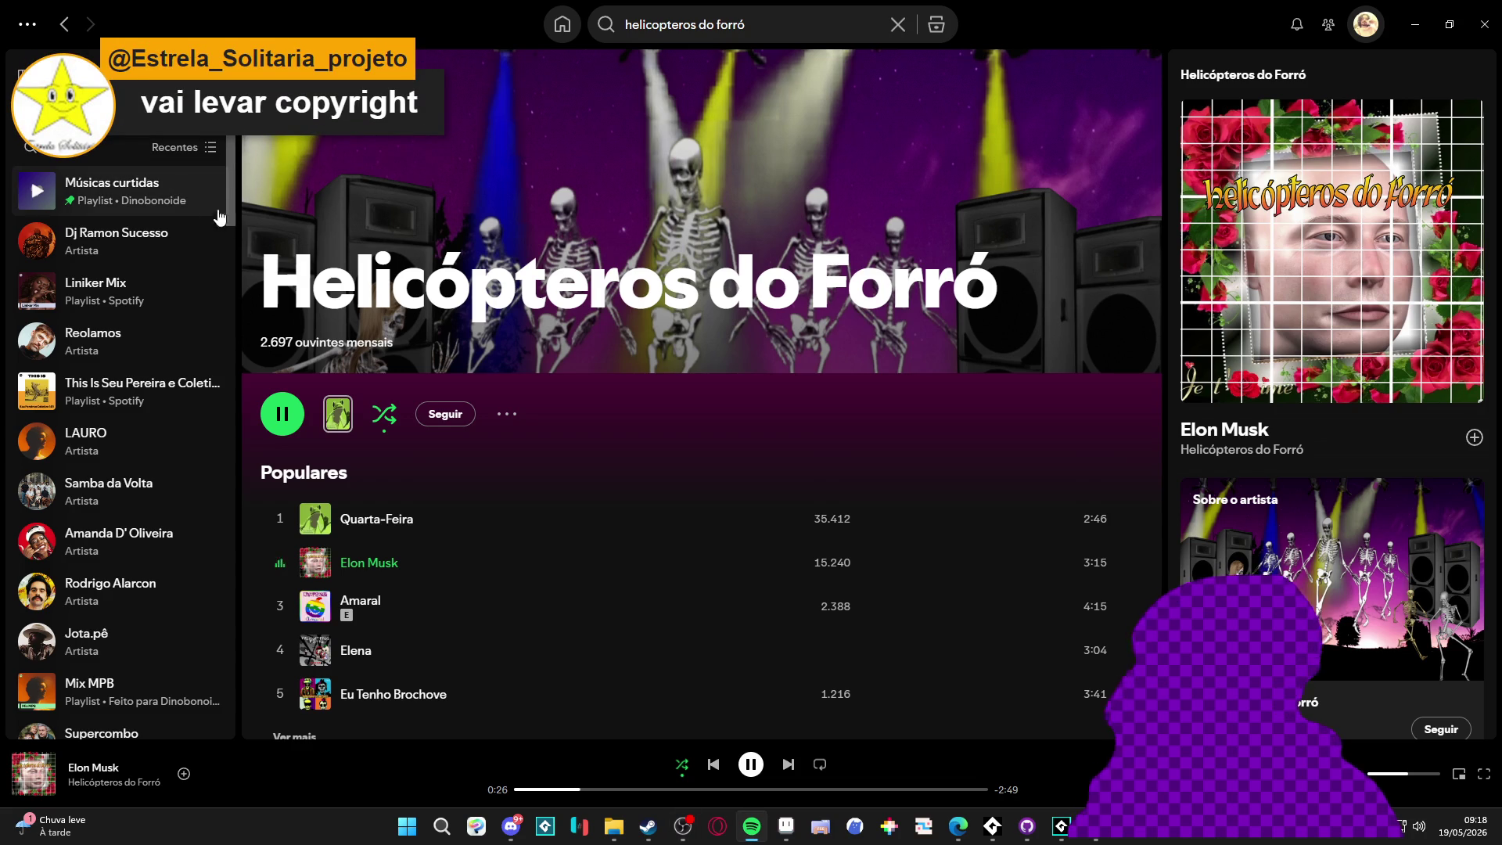
key(XF86AudioRaiseVolume)
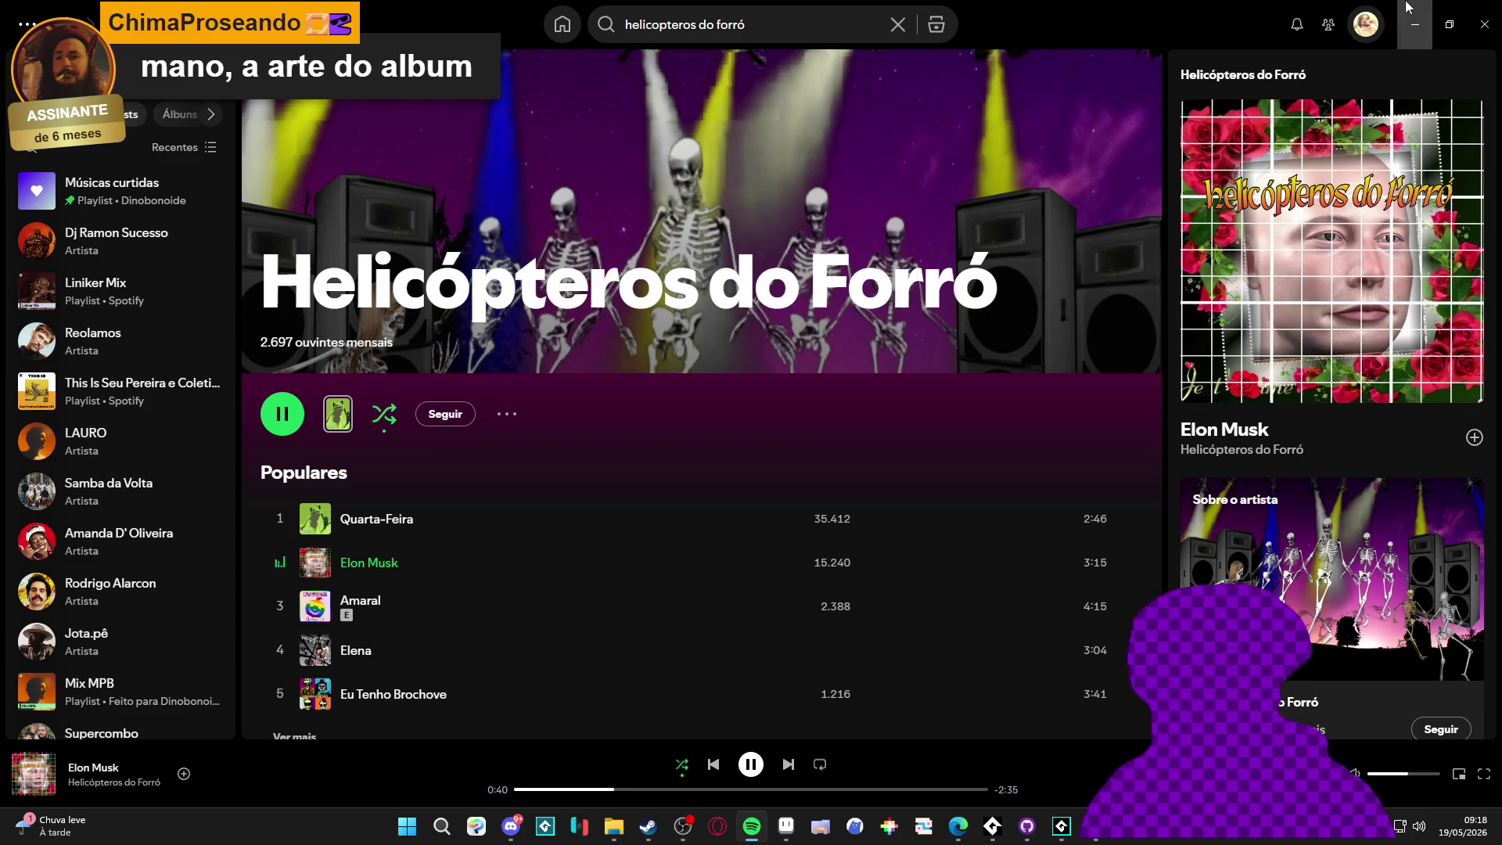
click(1407, 7)
key(space)
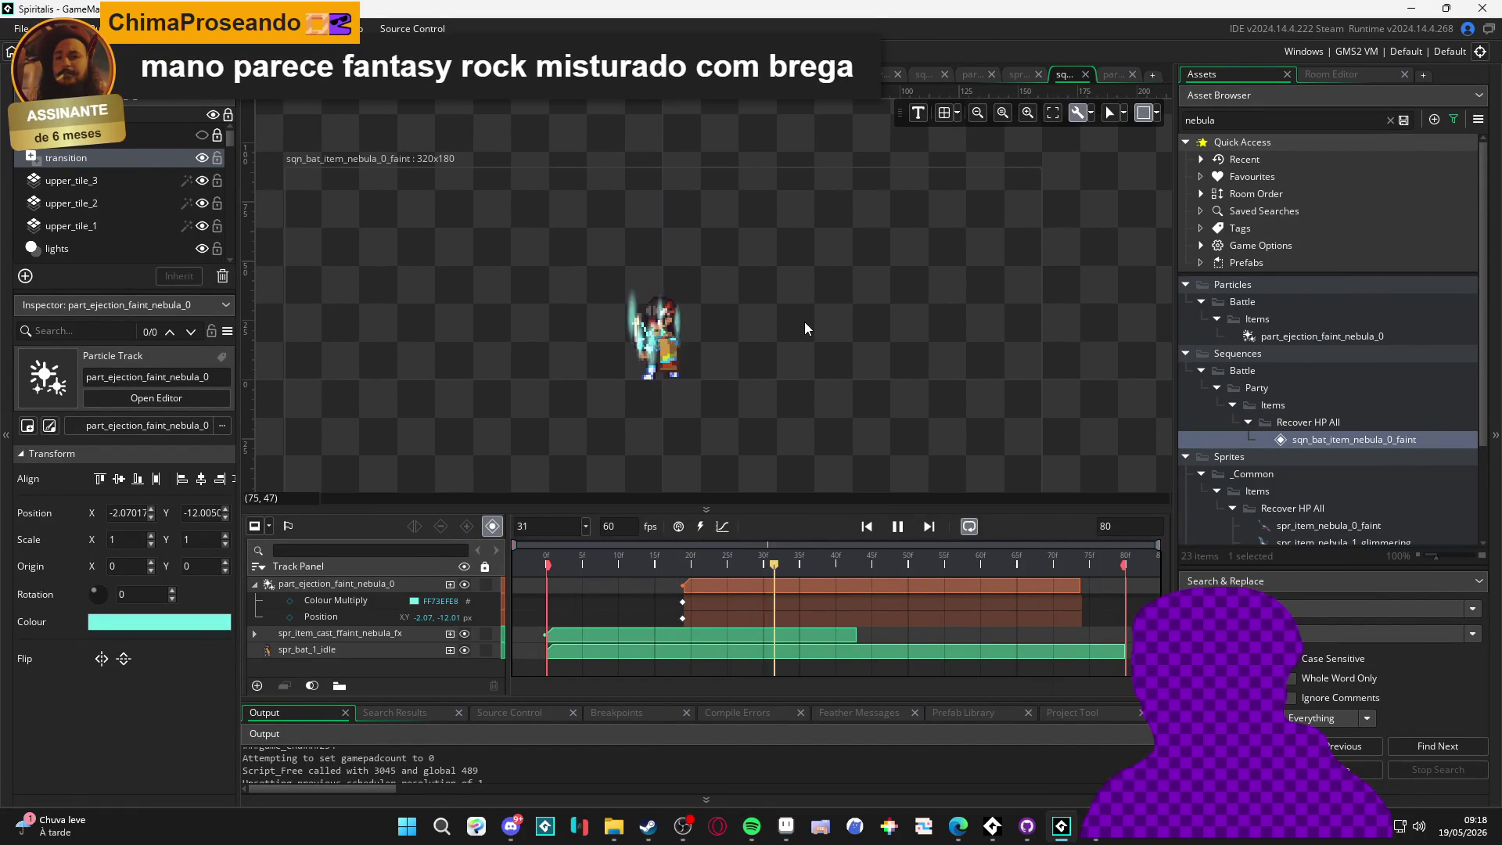
Move the second character's sequence instance down-right in the cave room
click(1107, 74)
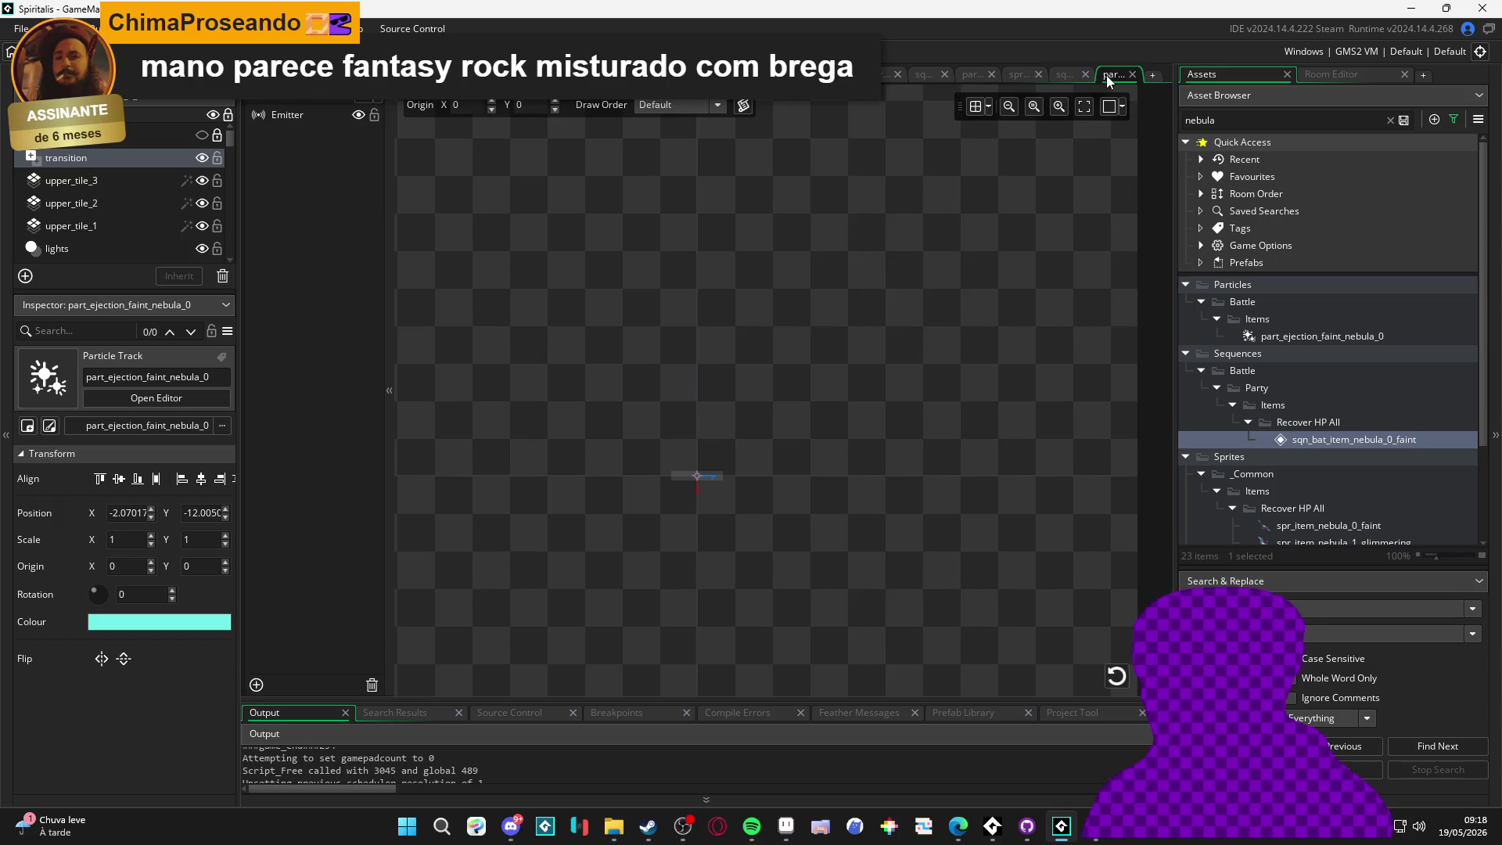
click(1018, 75)
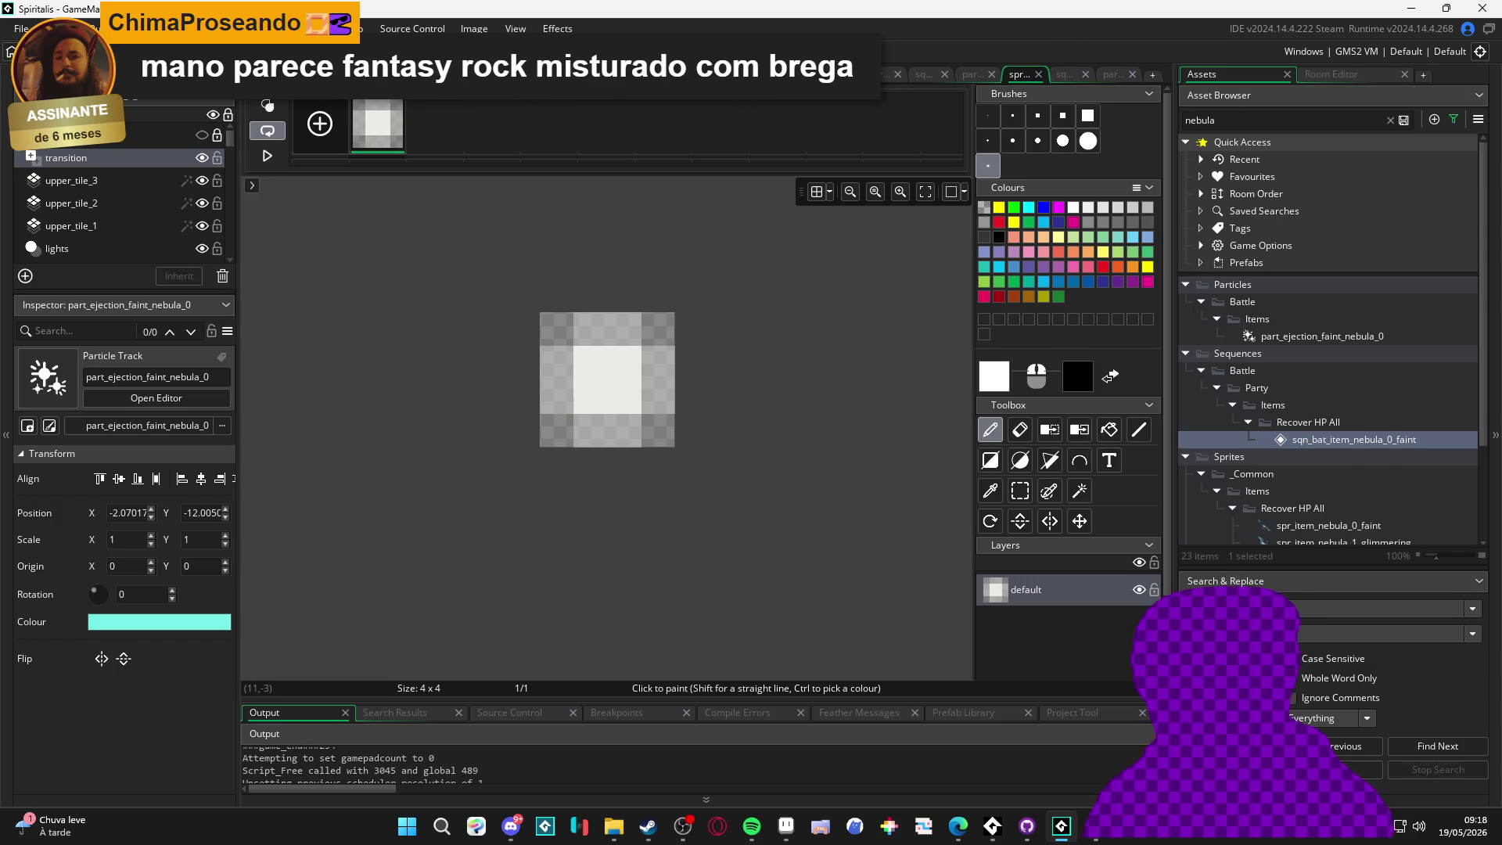
click(869, 74)
drag(666, 450, 710, 509)
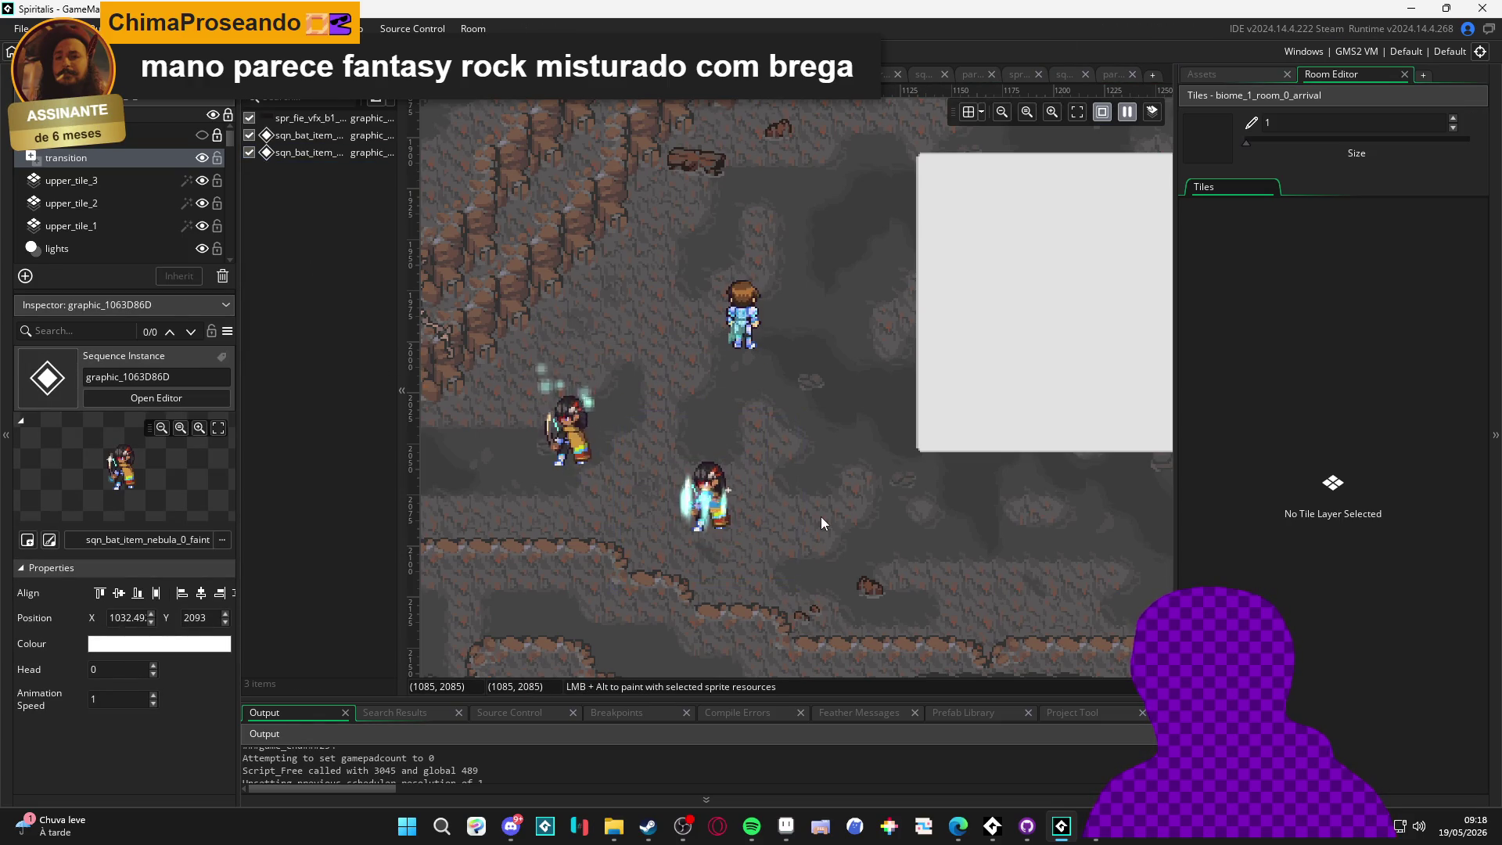
Test-run the game, dismiss the failed-build error, and set the sequence playhead to frame 72
key(F5)
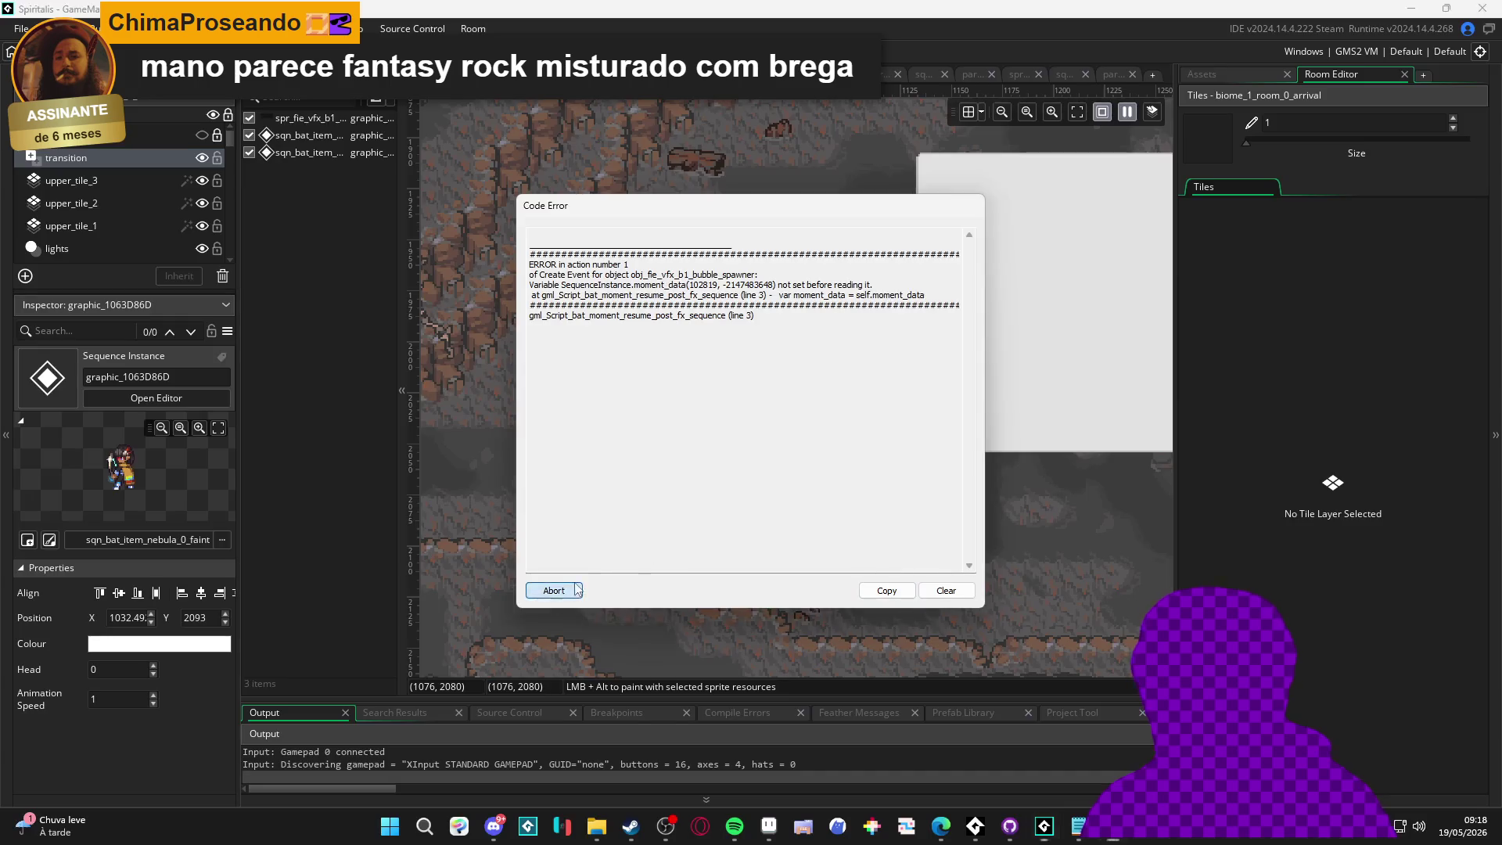
click(553, 590)
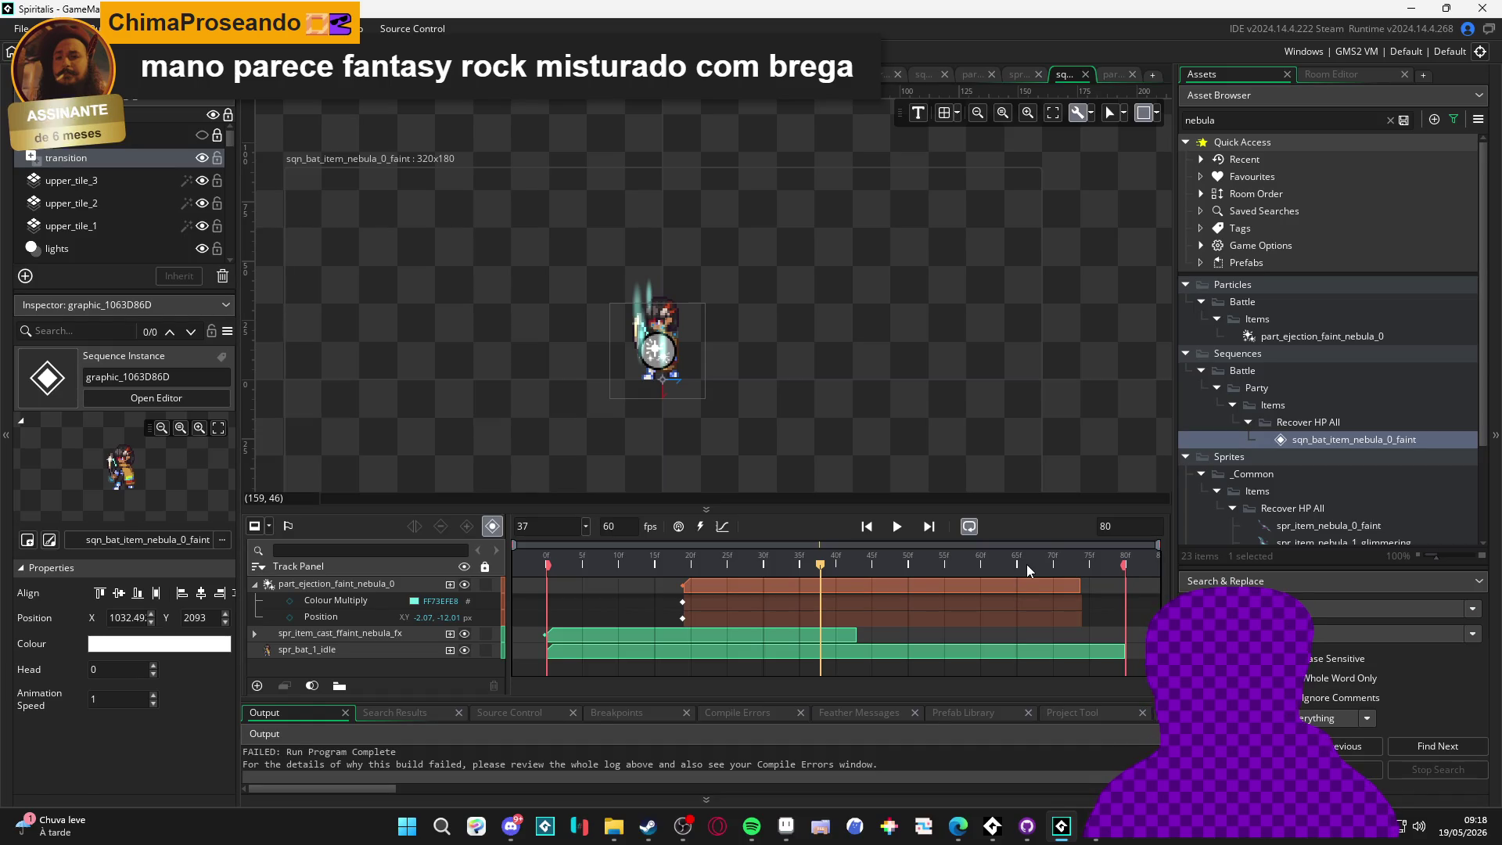
click(1066, 563)
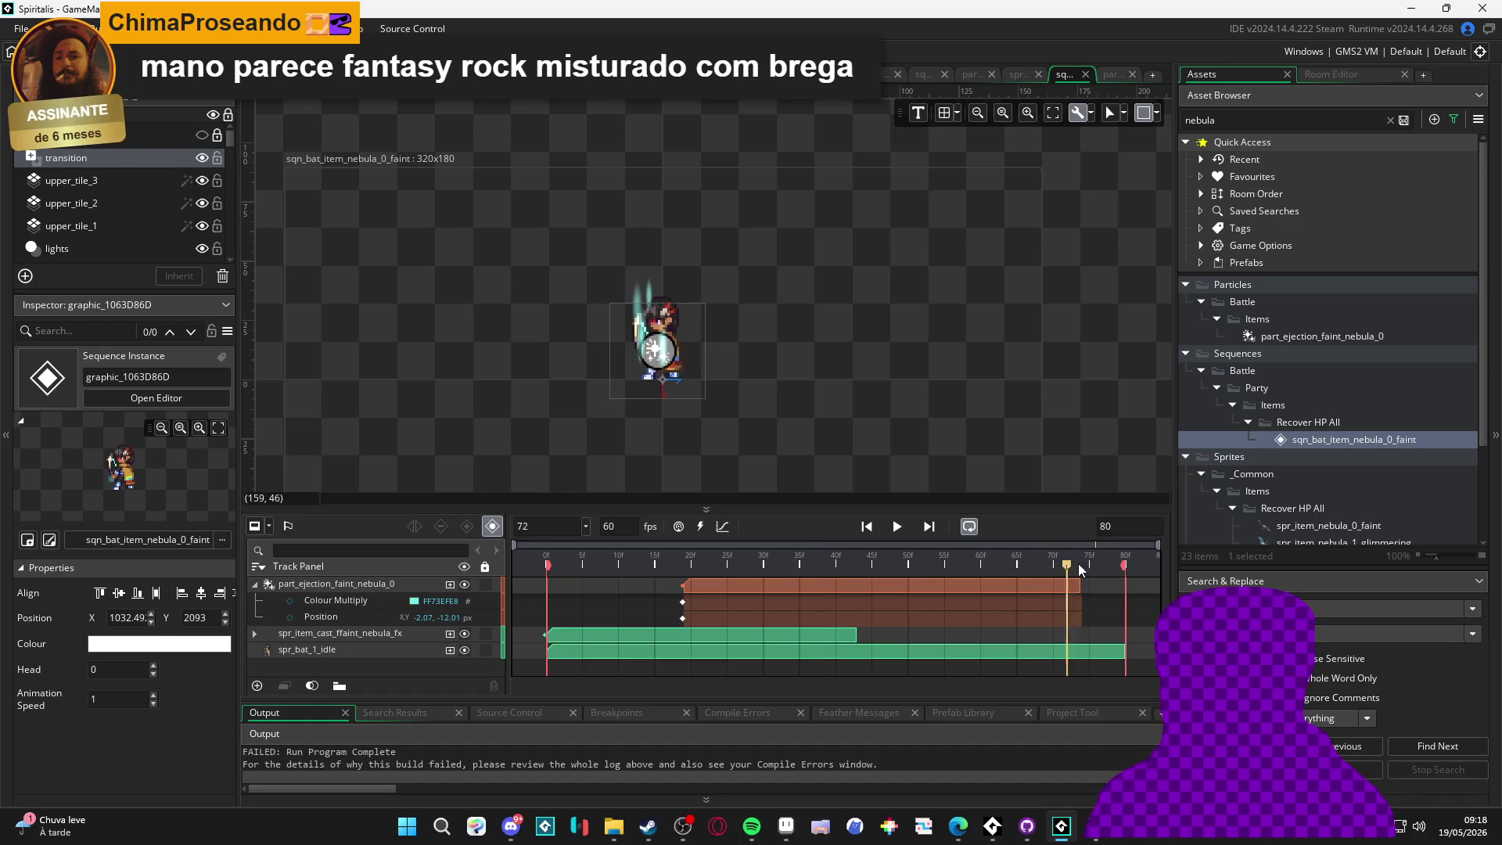
drag(1078, 563, 1134, 567)
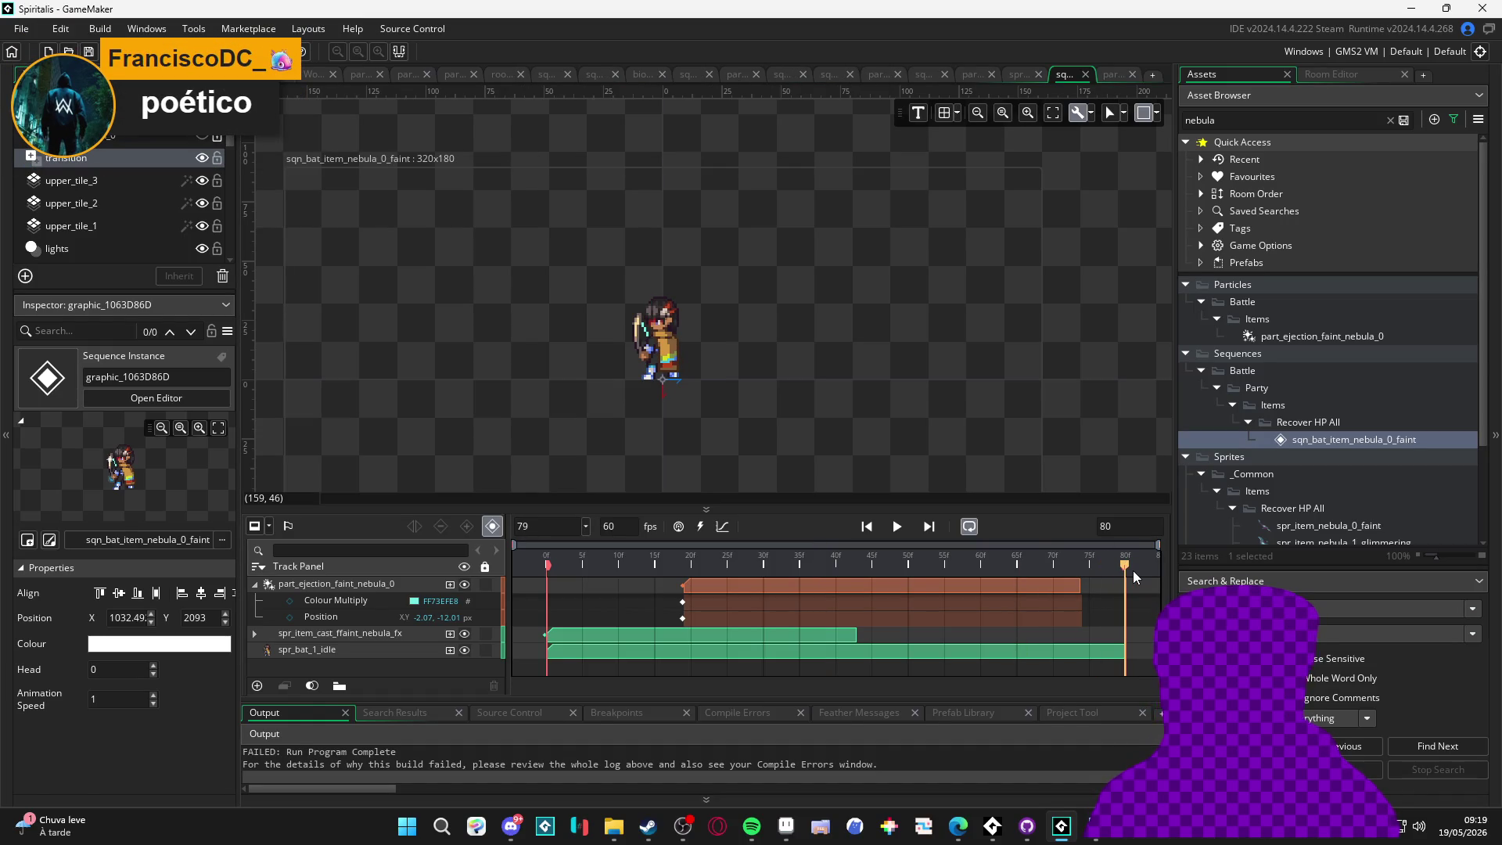
double_click(1104, 526)
text(1)
text(20)
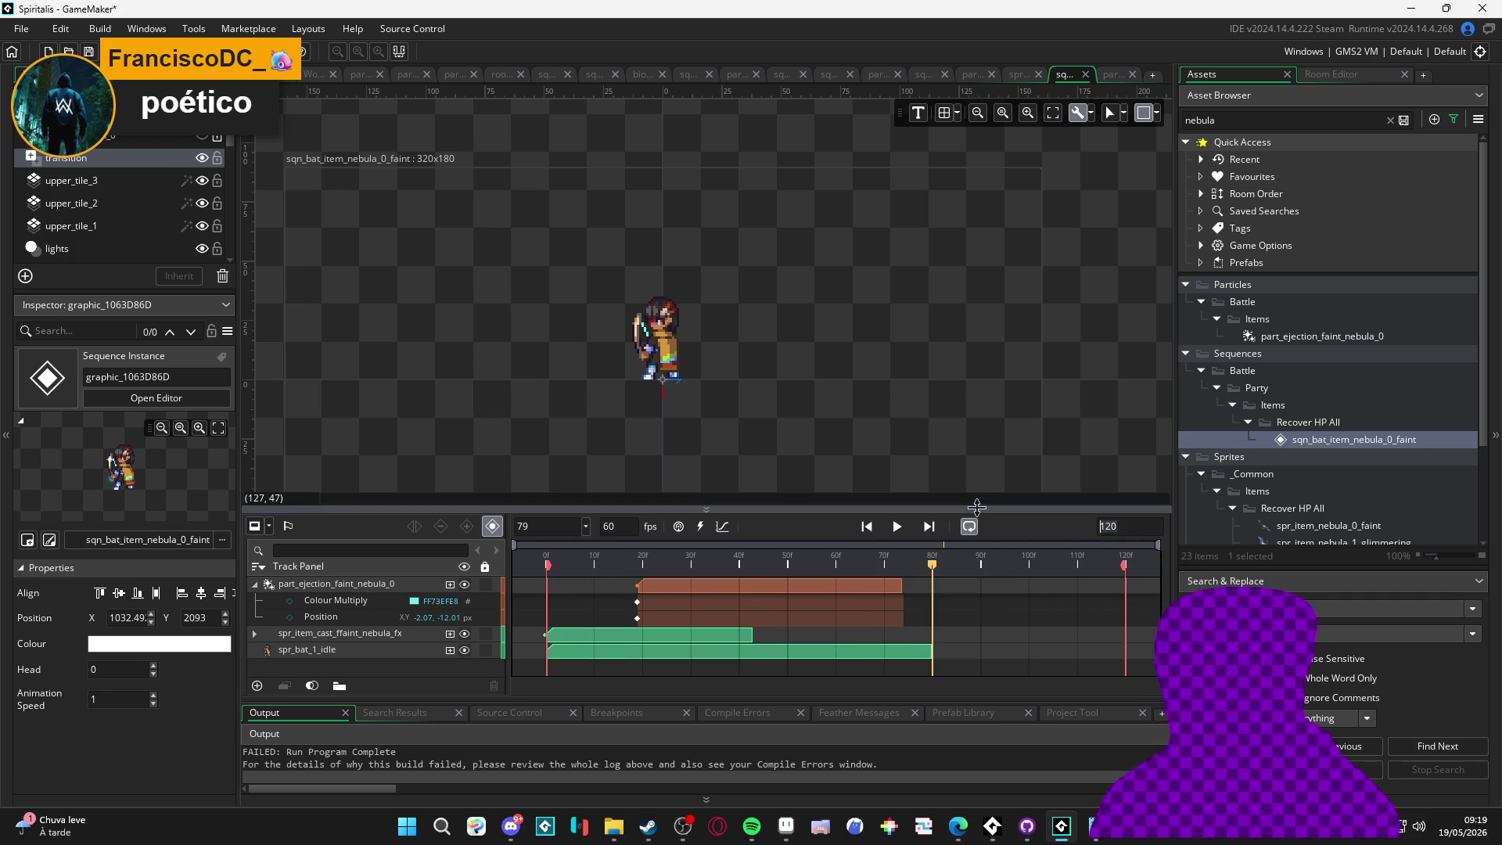
text(0)
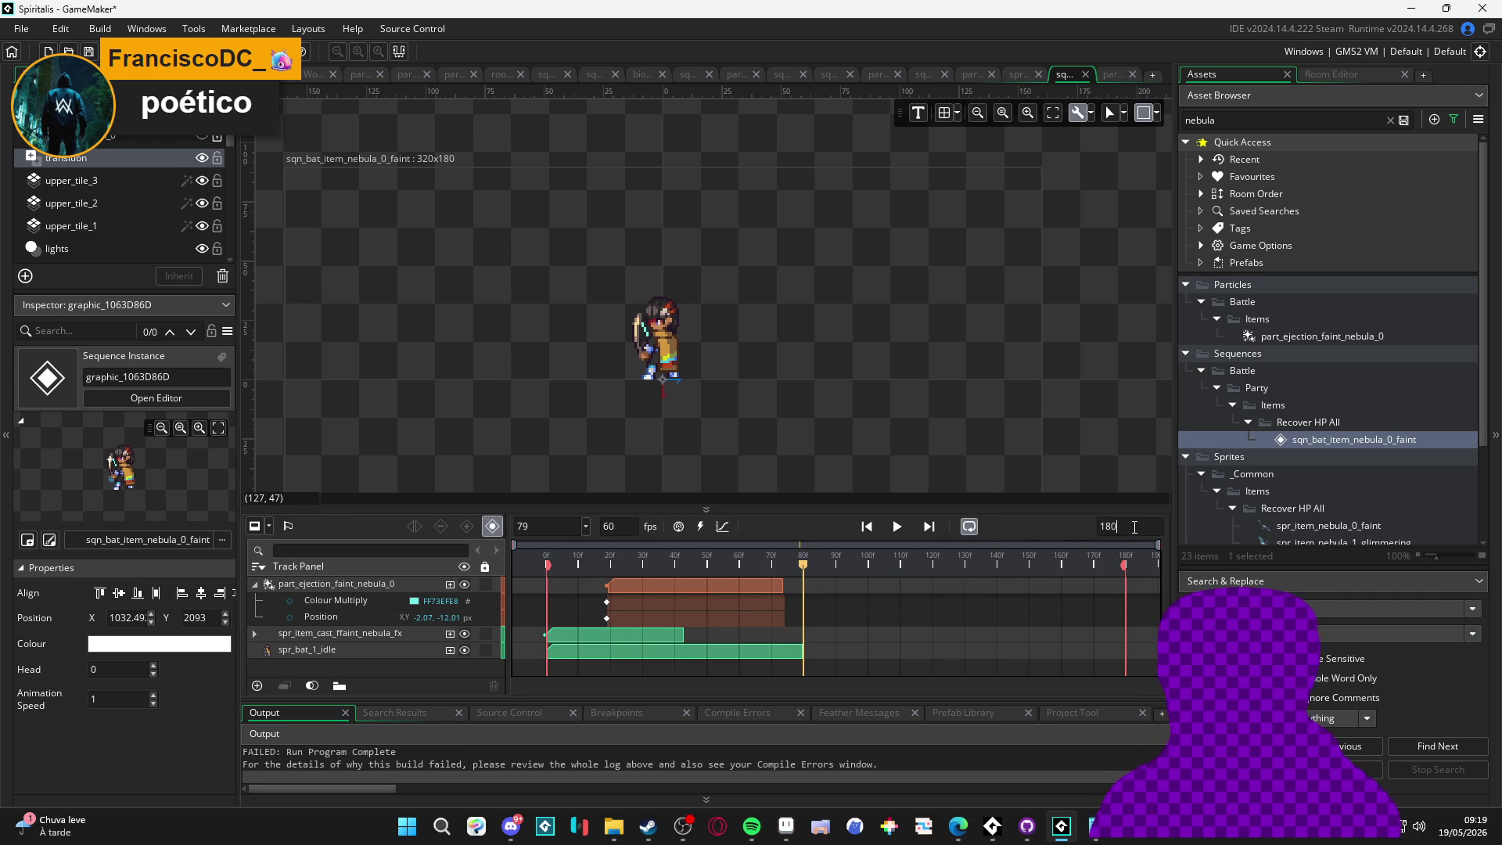
key(Delete)
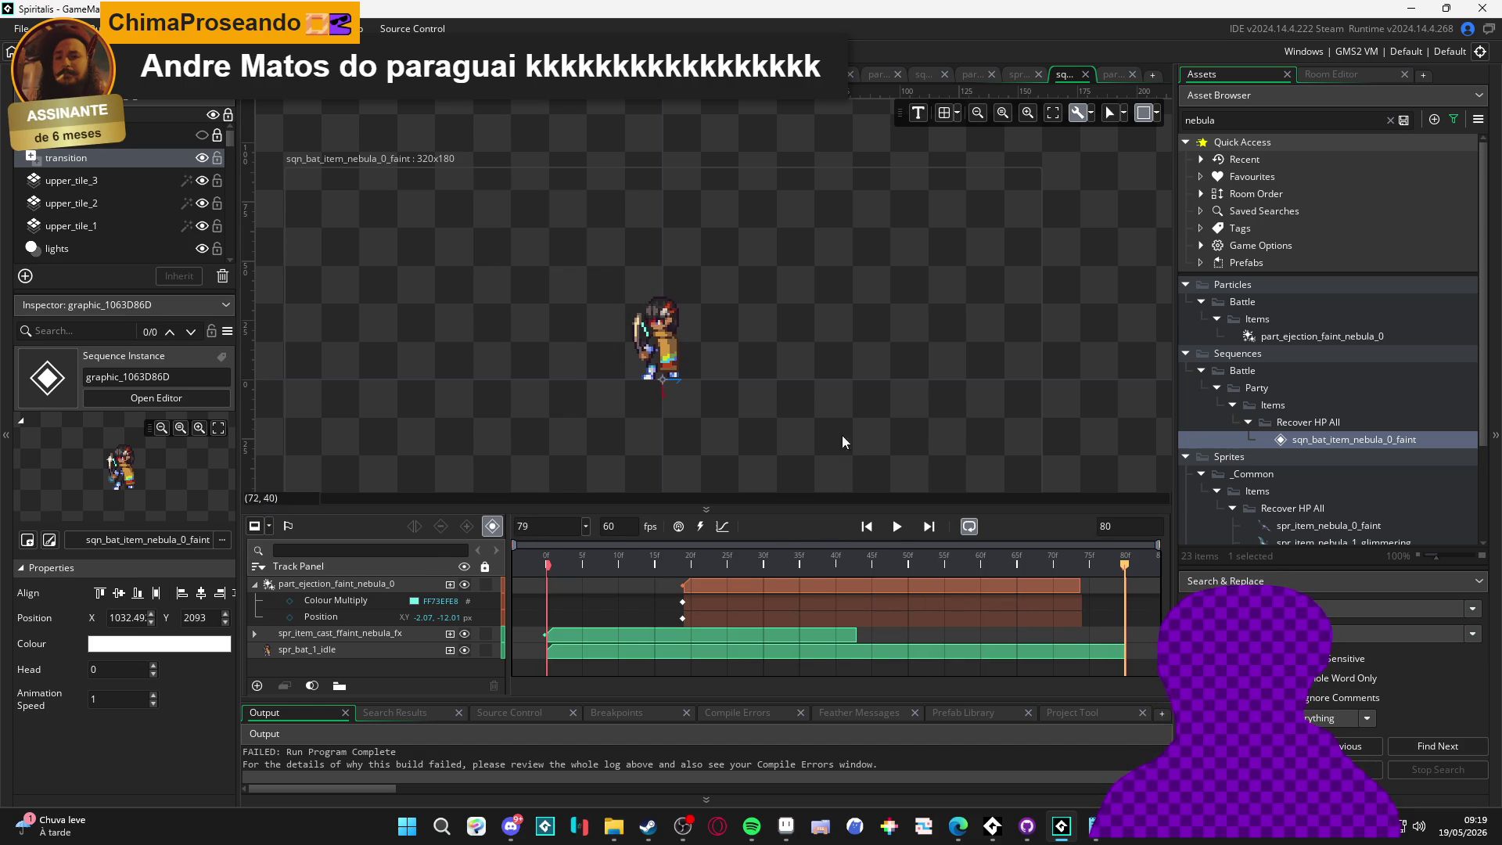
click(1119, 76)
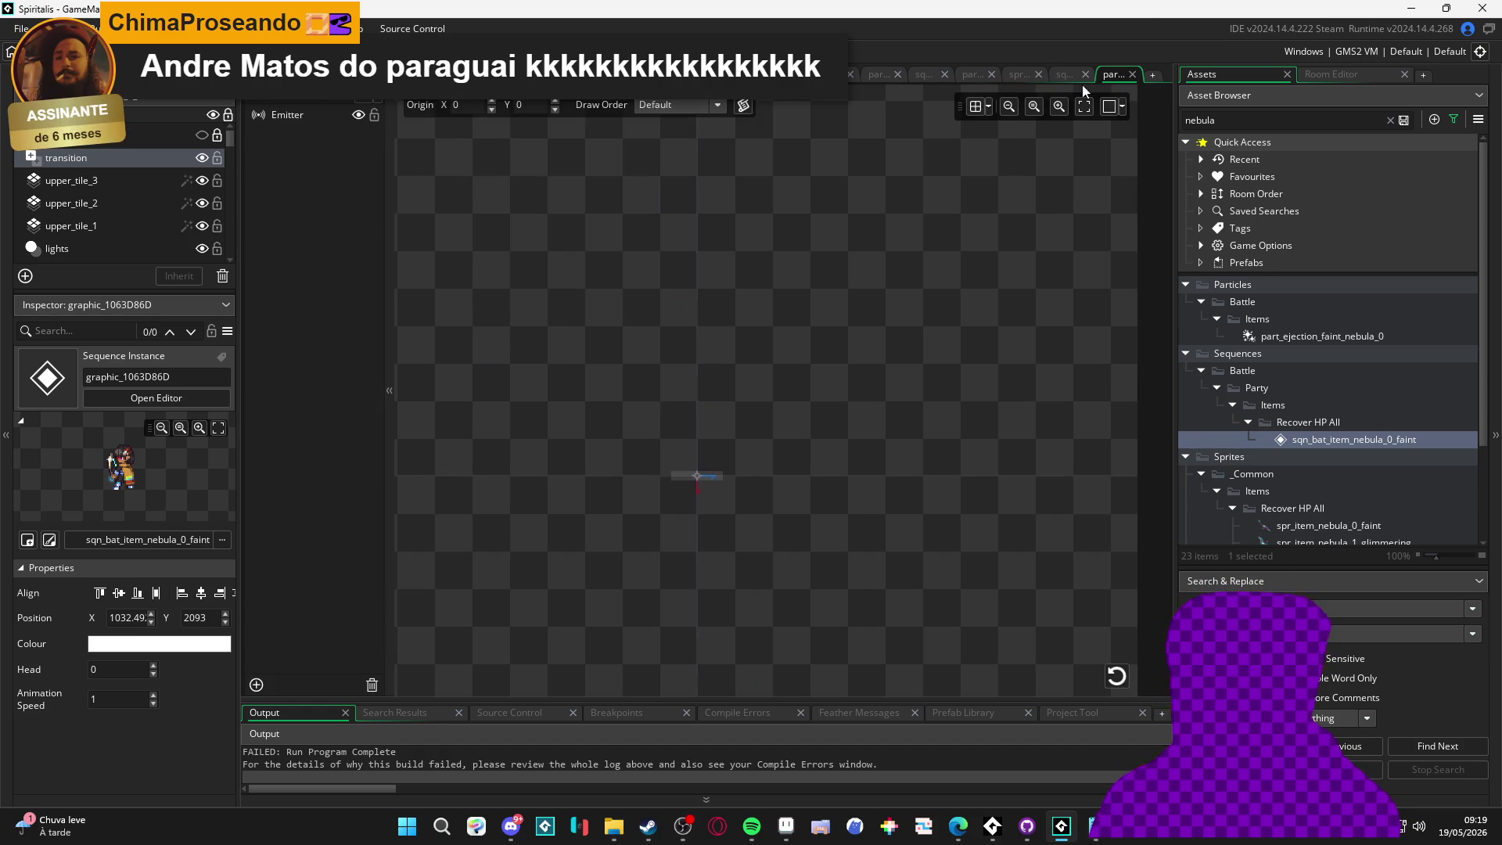
Test-run the game and abort after the unset moment_data code error
key(ctrl+Tab)
key(ctrl+Tab)
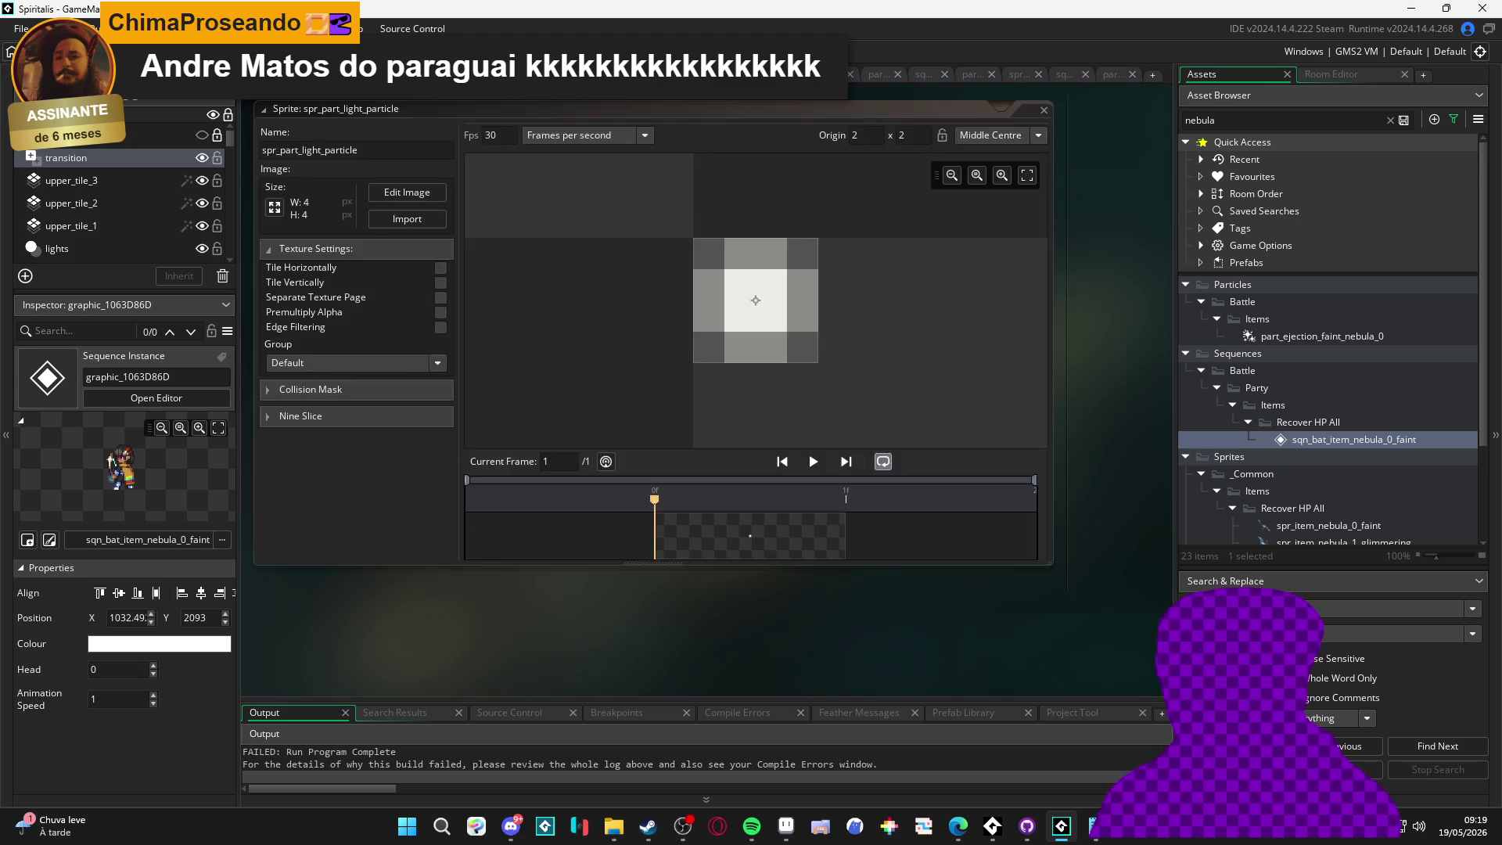
key(F5)
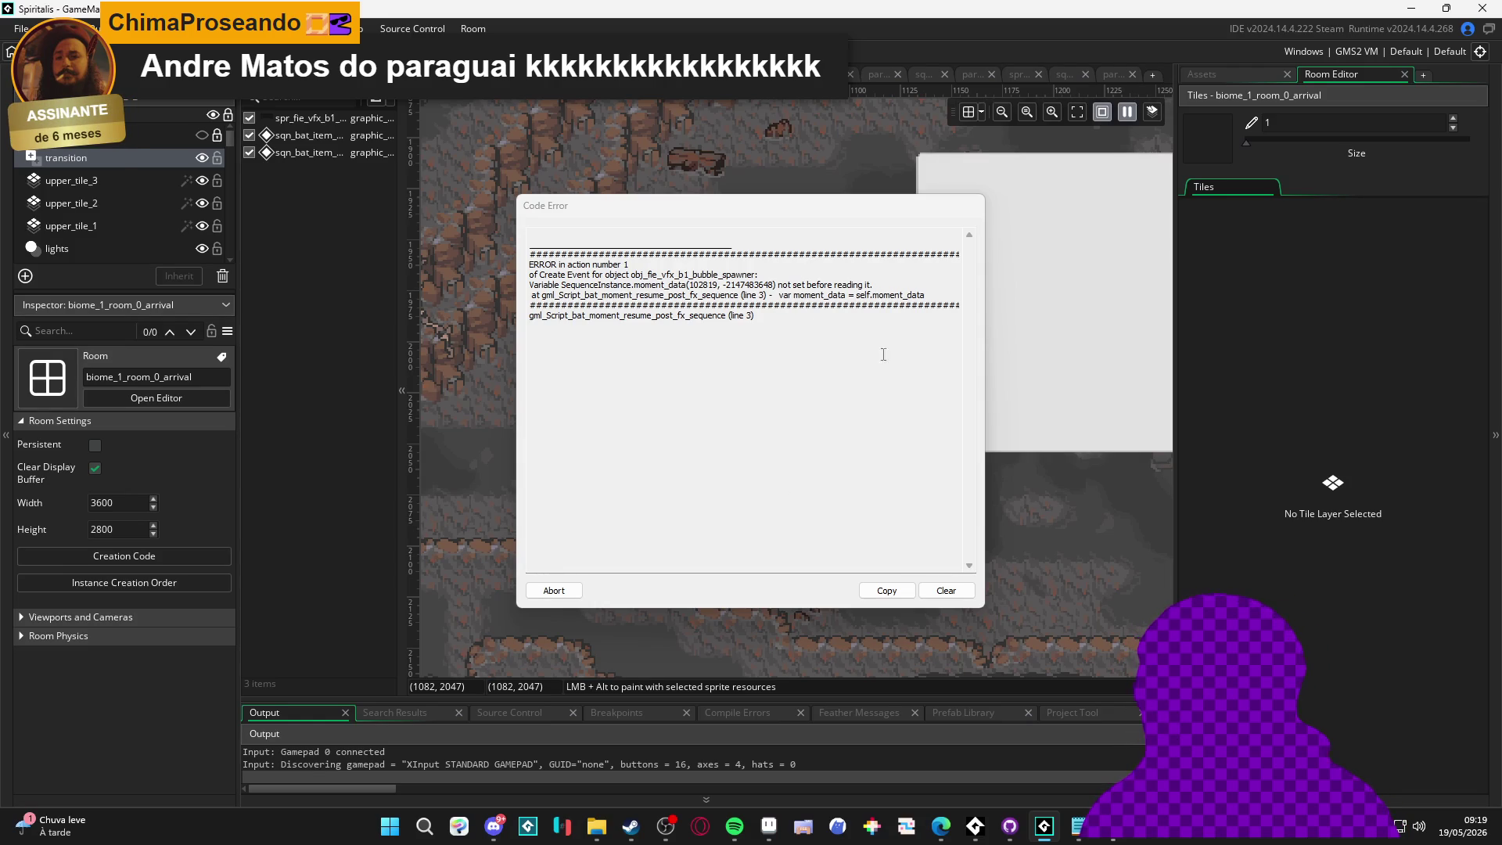
click(553, 589)
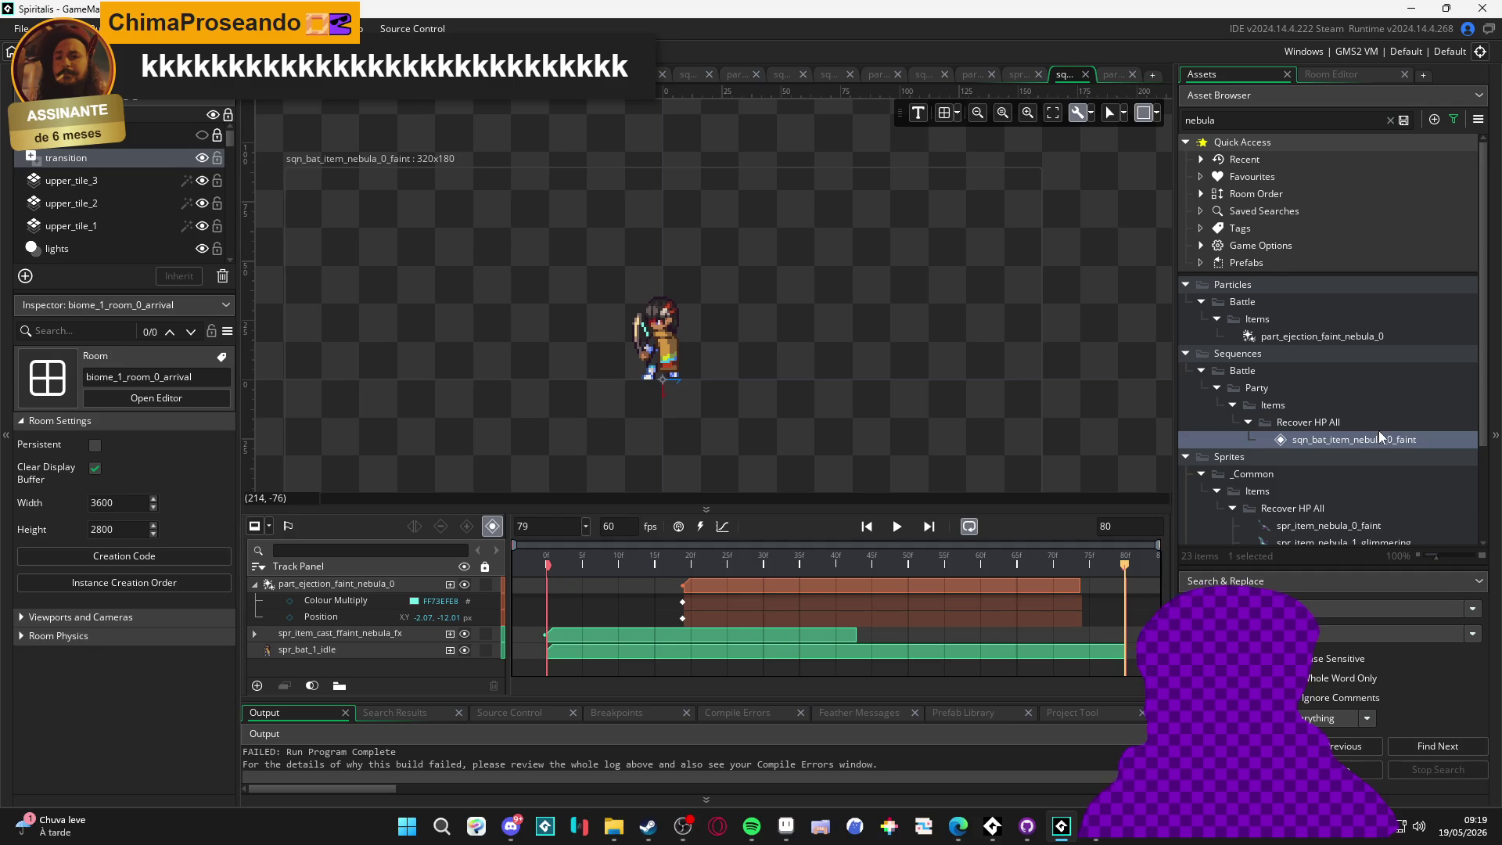
Open the part_ejection_faint_nebula_0 particle system and select the sqn_bat_item_nebula_0_faint sequence
click(1374, 434)
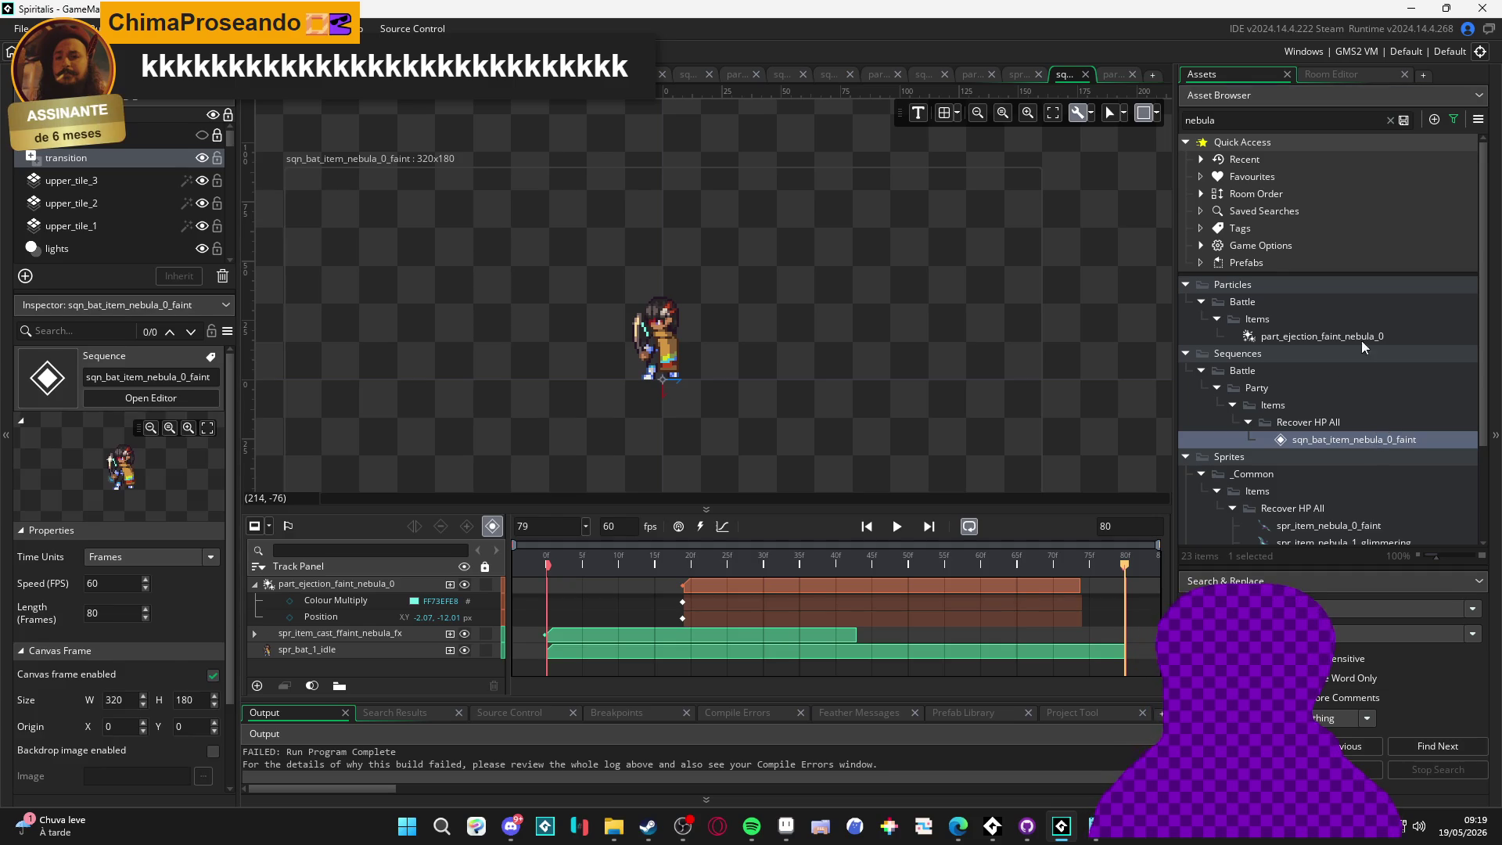
double_click(1363, 331)
click(1077, 68)
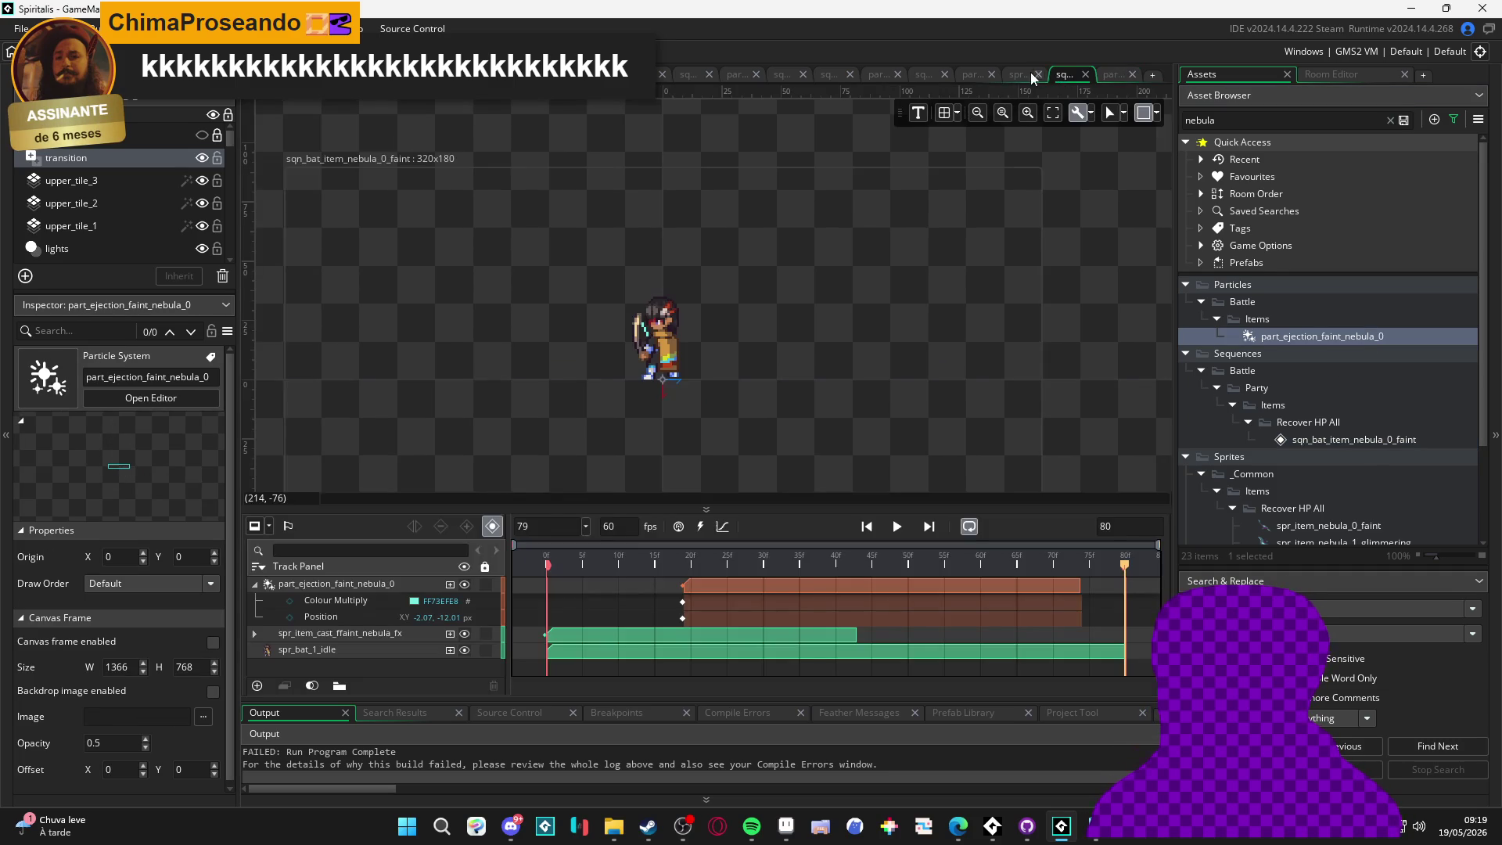
click(1021, 72)
click(975, 73)
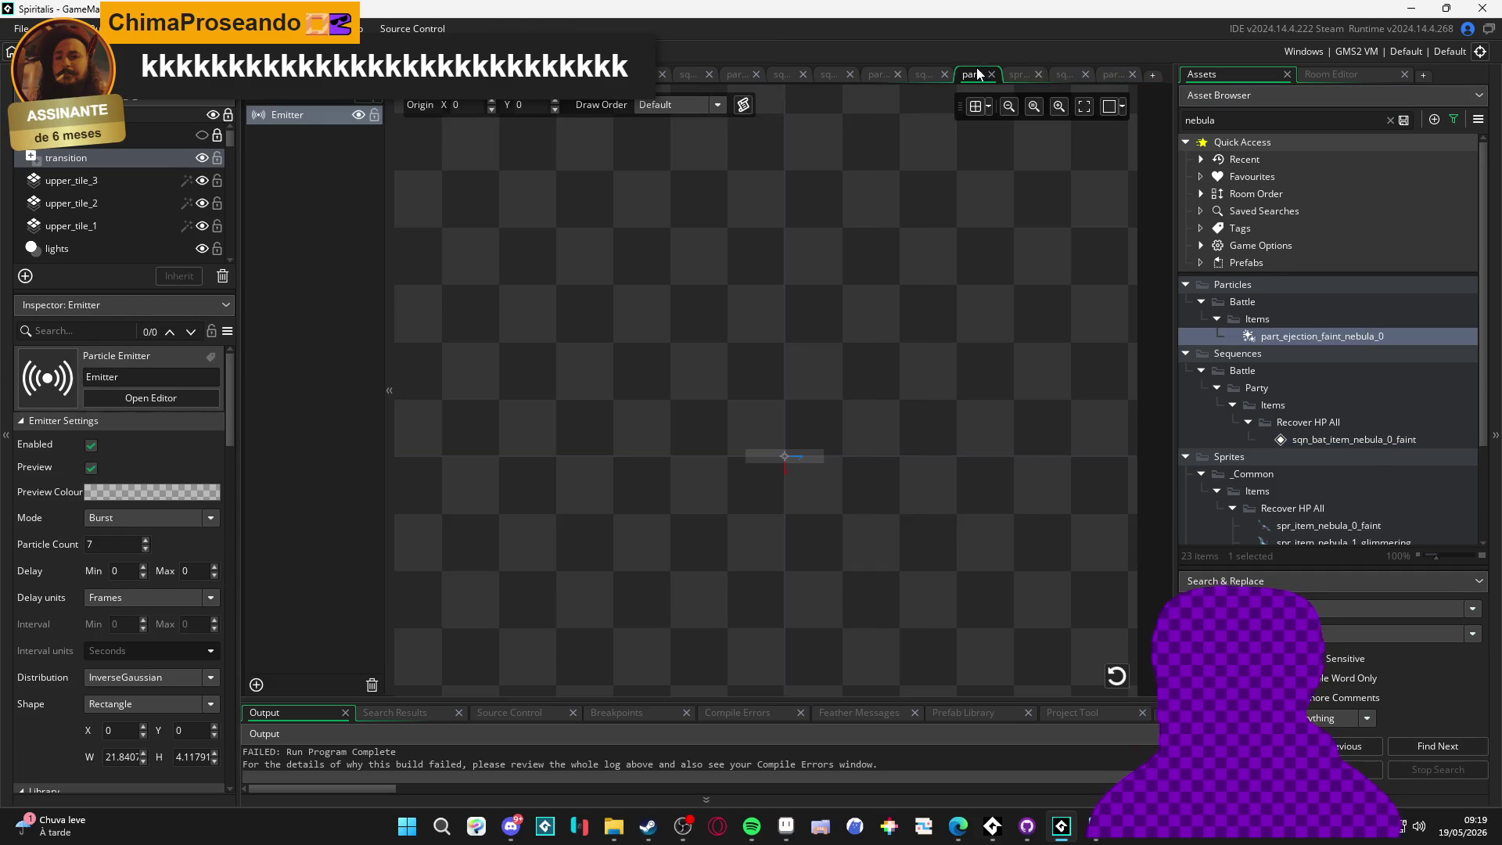
click(1345, 335)
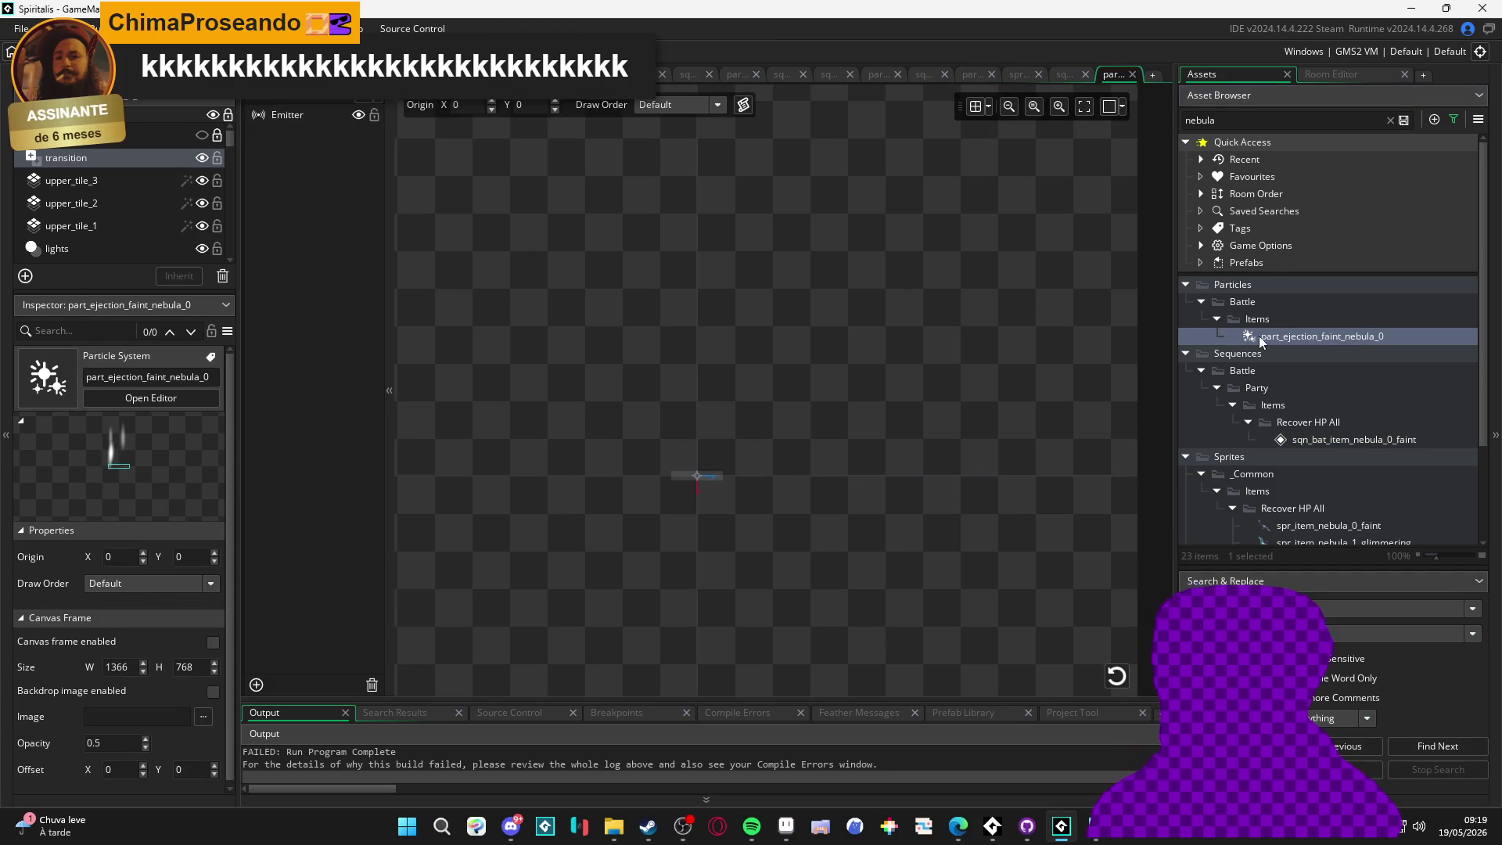
Open sqn_bat_item_nebula_0_faint, filter assets by 'faint', and select sqn_bat_item_crystal_0_faint
double_click(1322, 440)
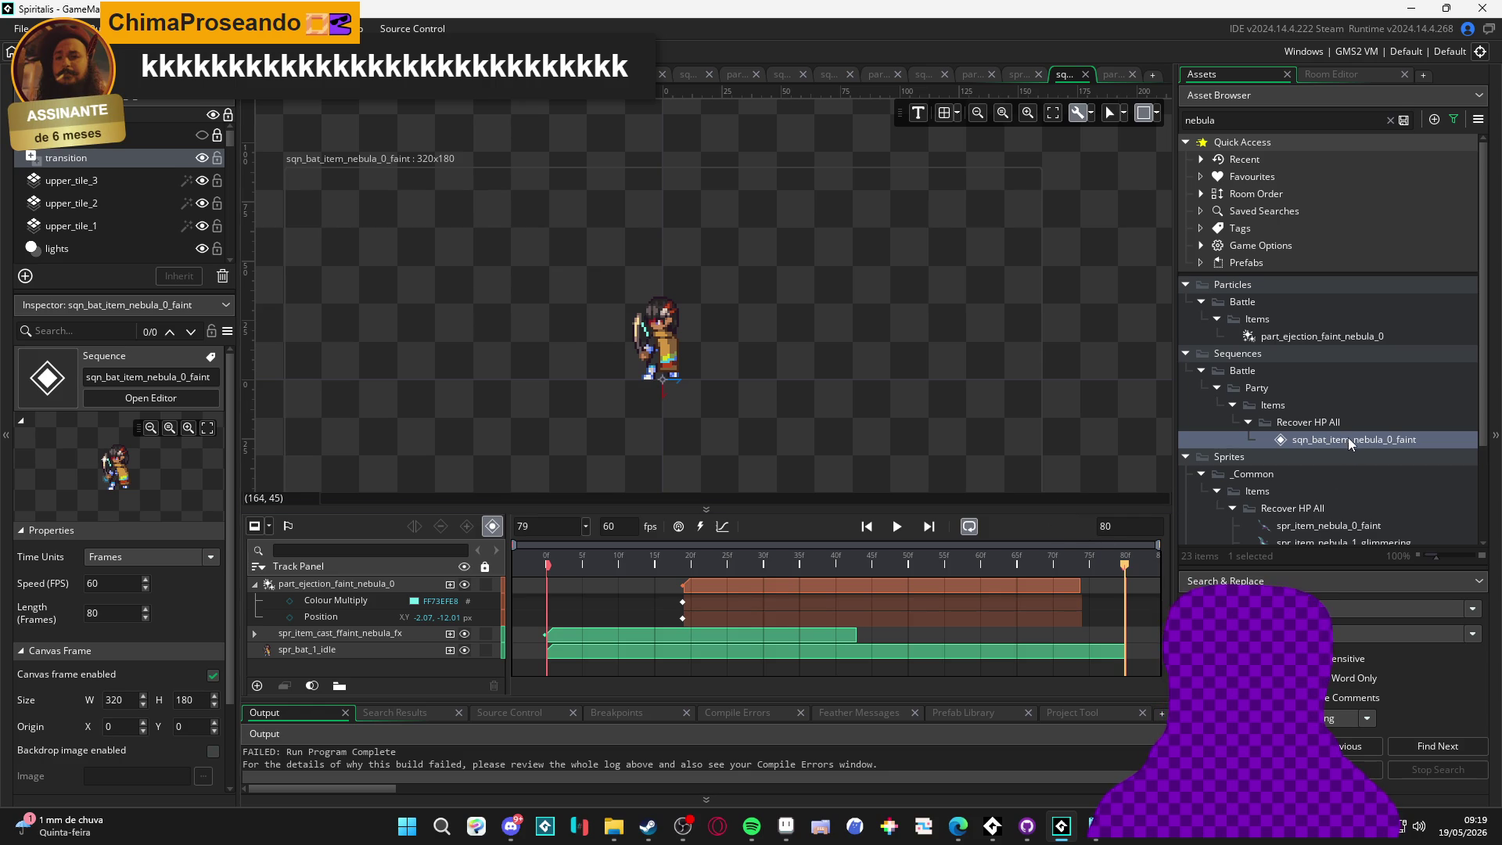
scroll(1395, 420, down, 3)
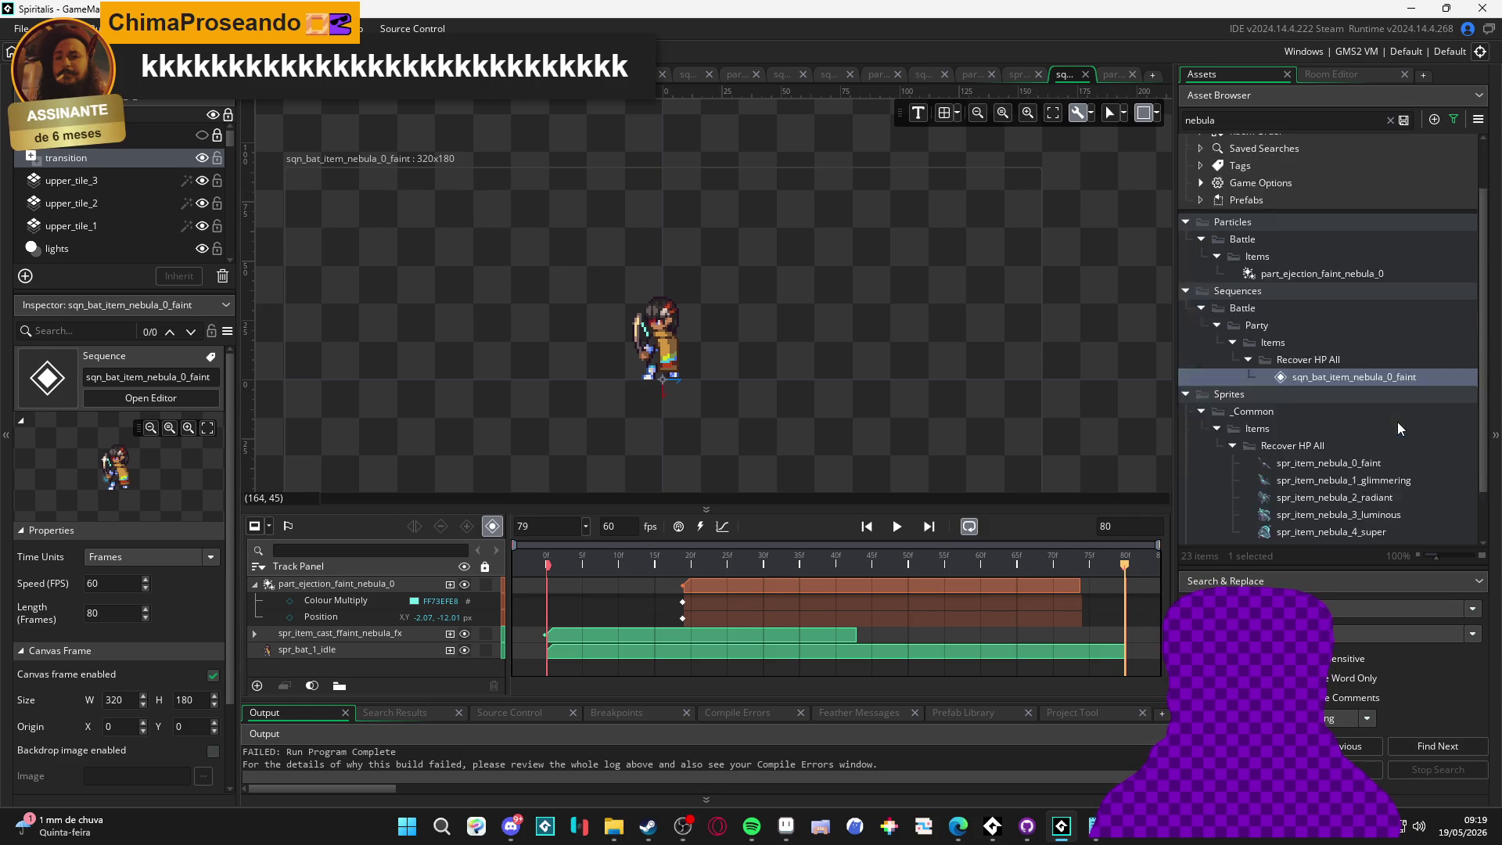
scroll(1352, 302, up, 3)
click(1272, 122)
text(faint)
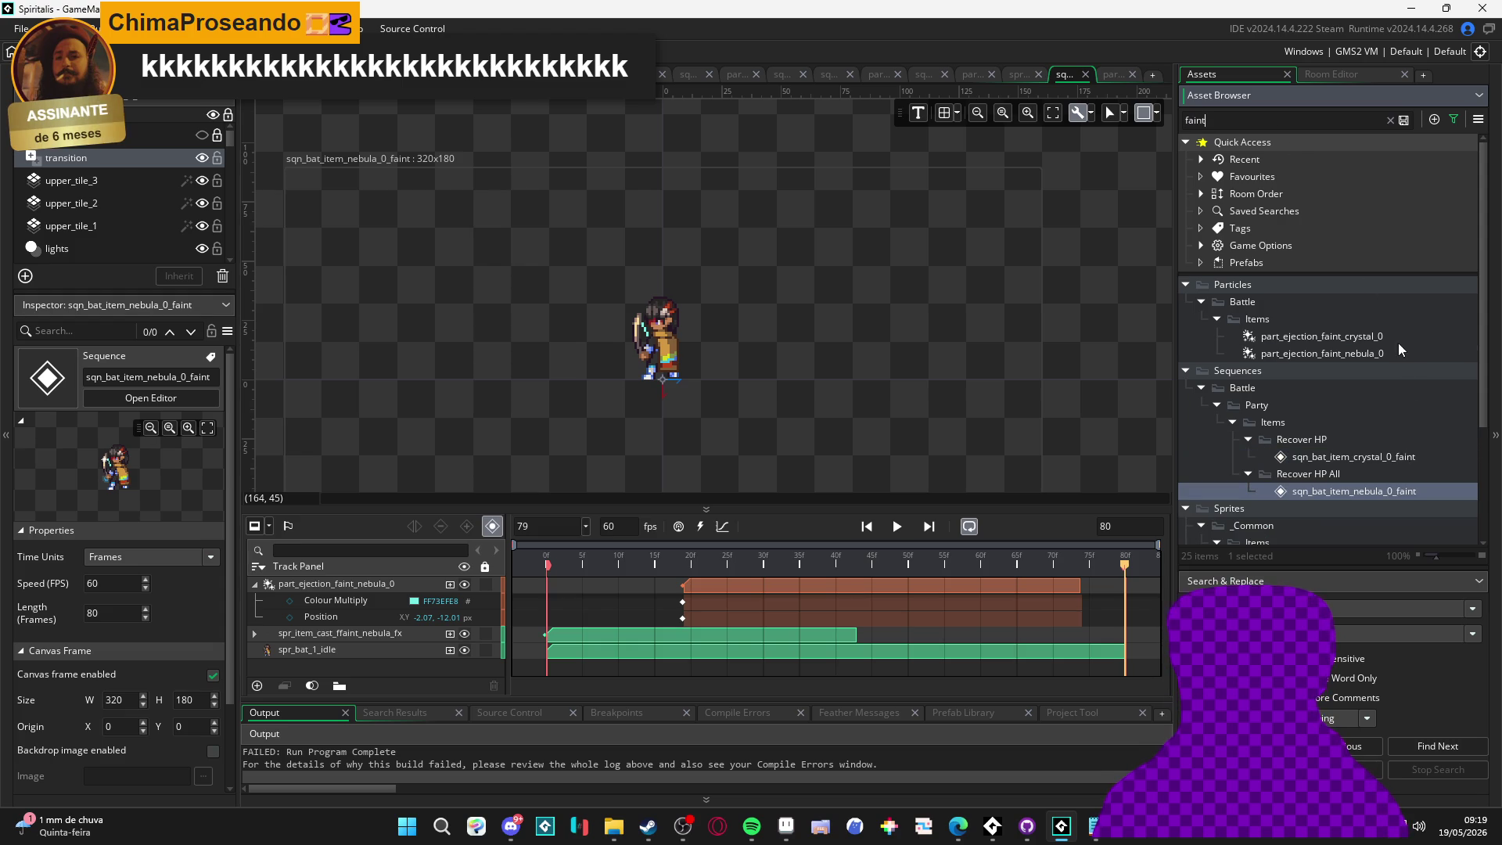
click(1397, 457)
Delete the bat_moment_resume_post_fx_sequence moment from sqn_bat_item_crystal_0_faint and run the game
double_click(1397, 458)
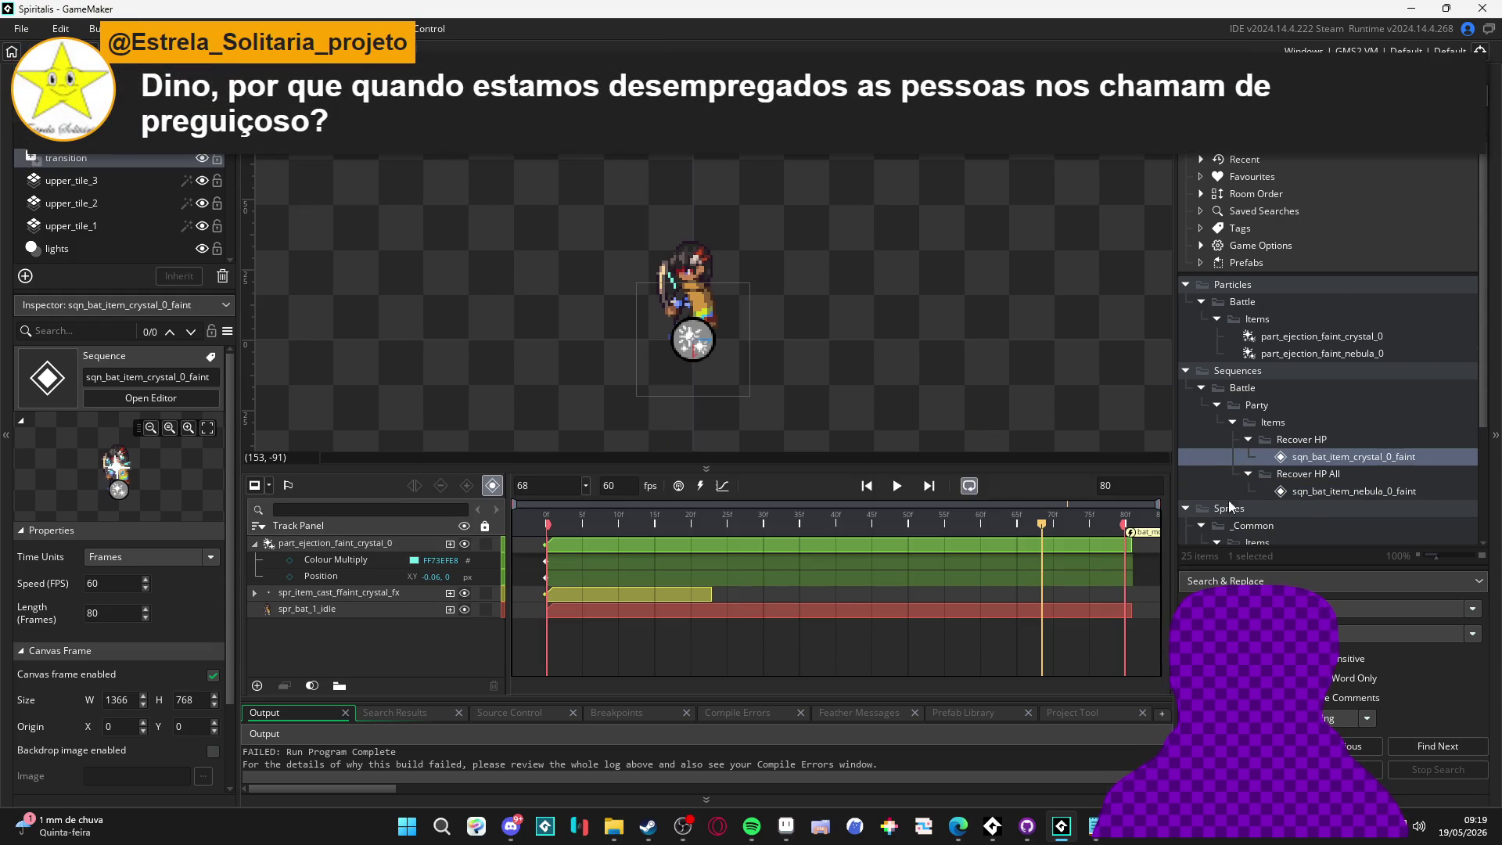
double_click(1148, 536)
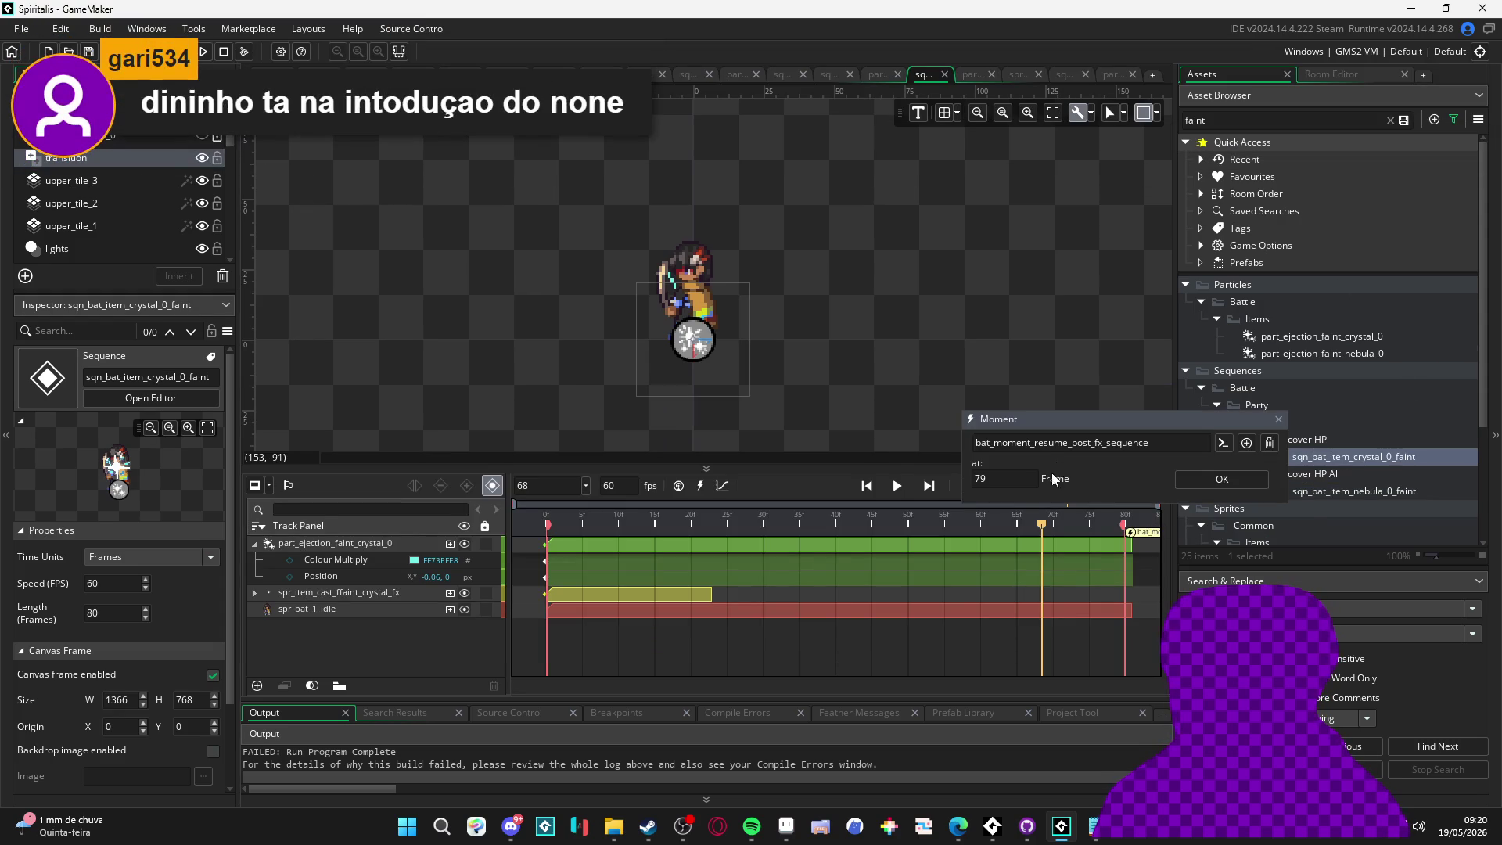
click(1269, 444)
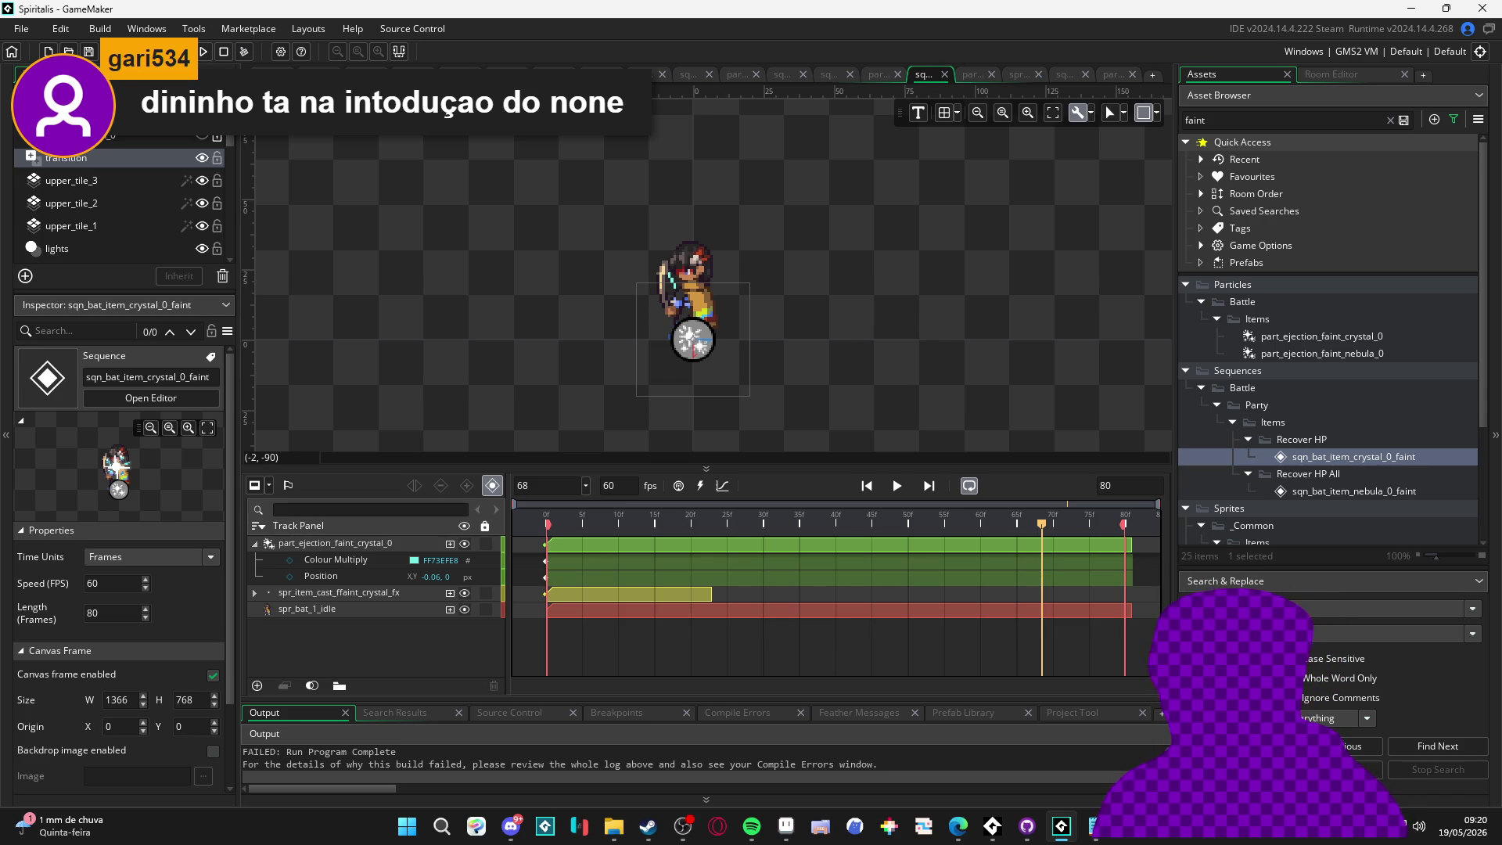
click(207, 53)
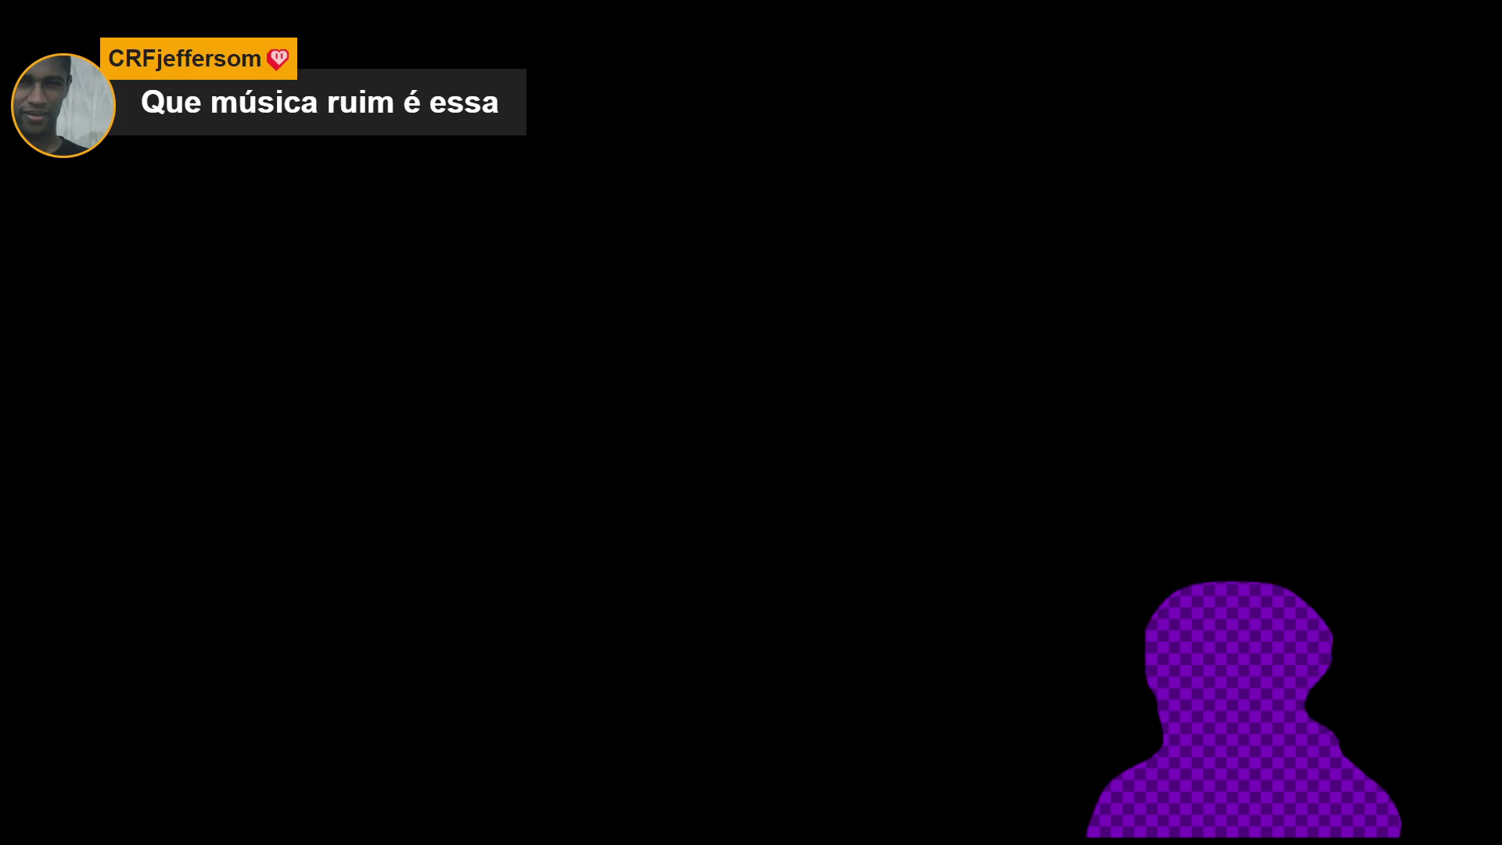
Pause the Spotify music and close the player window
click(750, 765)
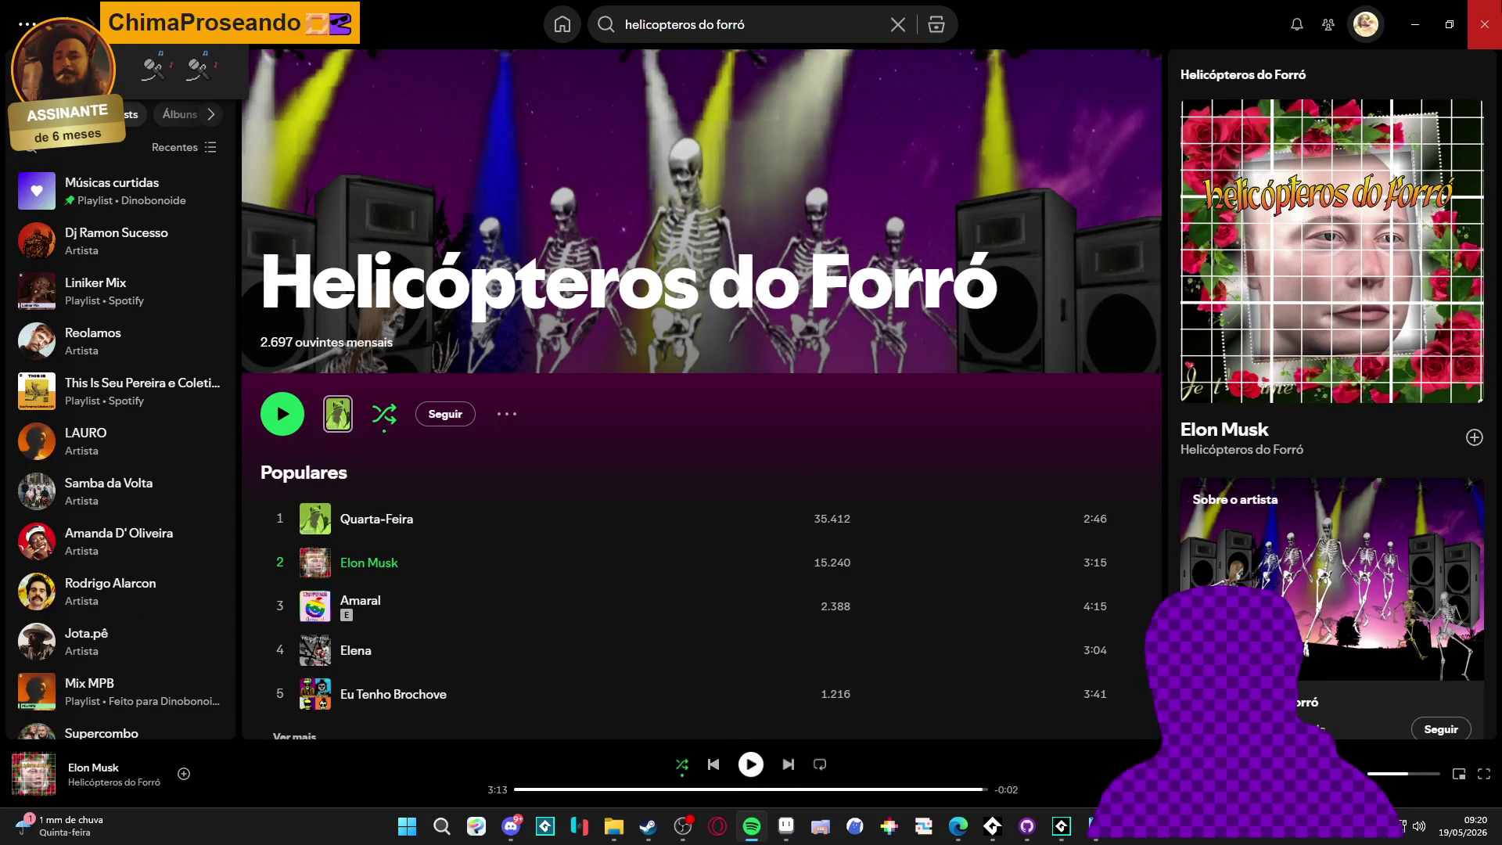
click(1484, 24)
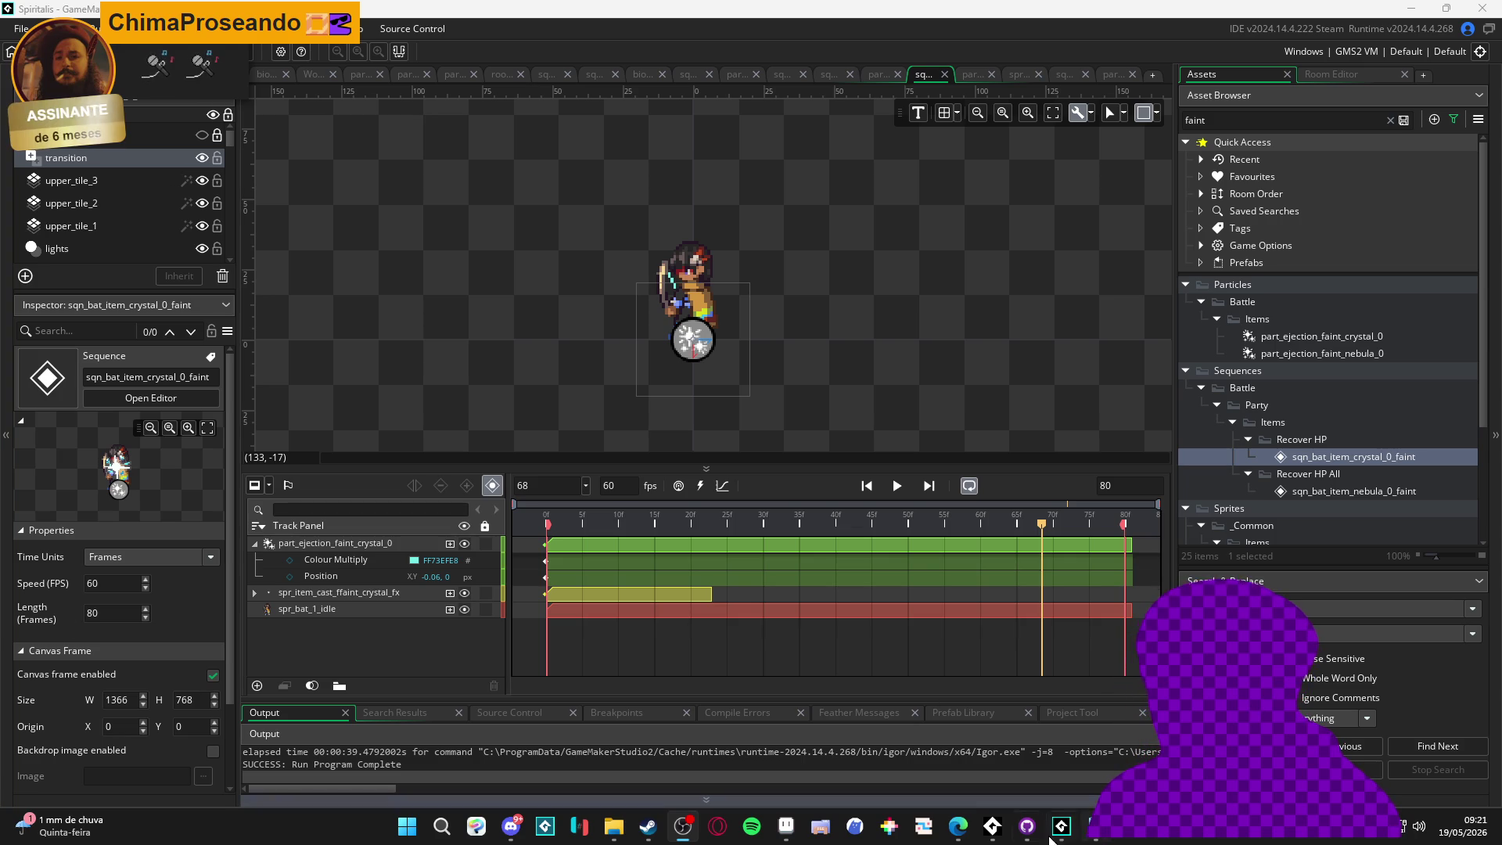
Start the AudioTitan 192 kbps stream and minimize its console window
click(1030, 834)
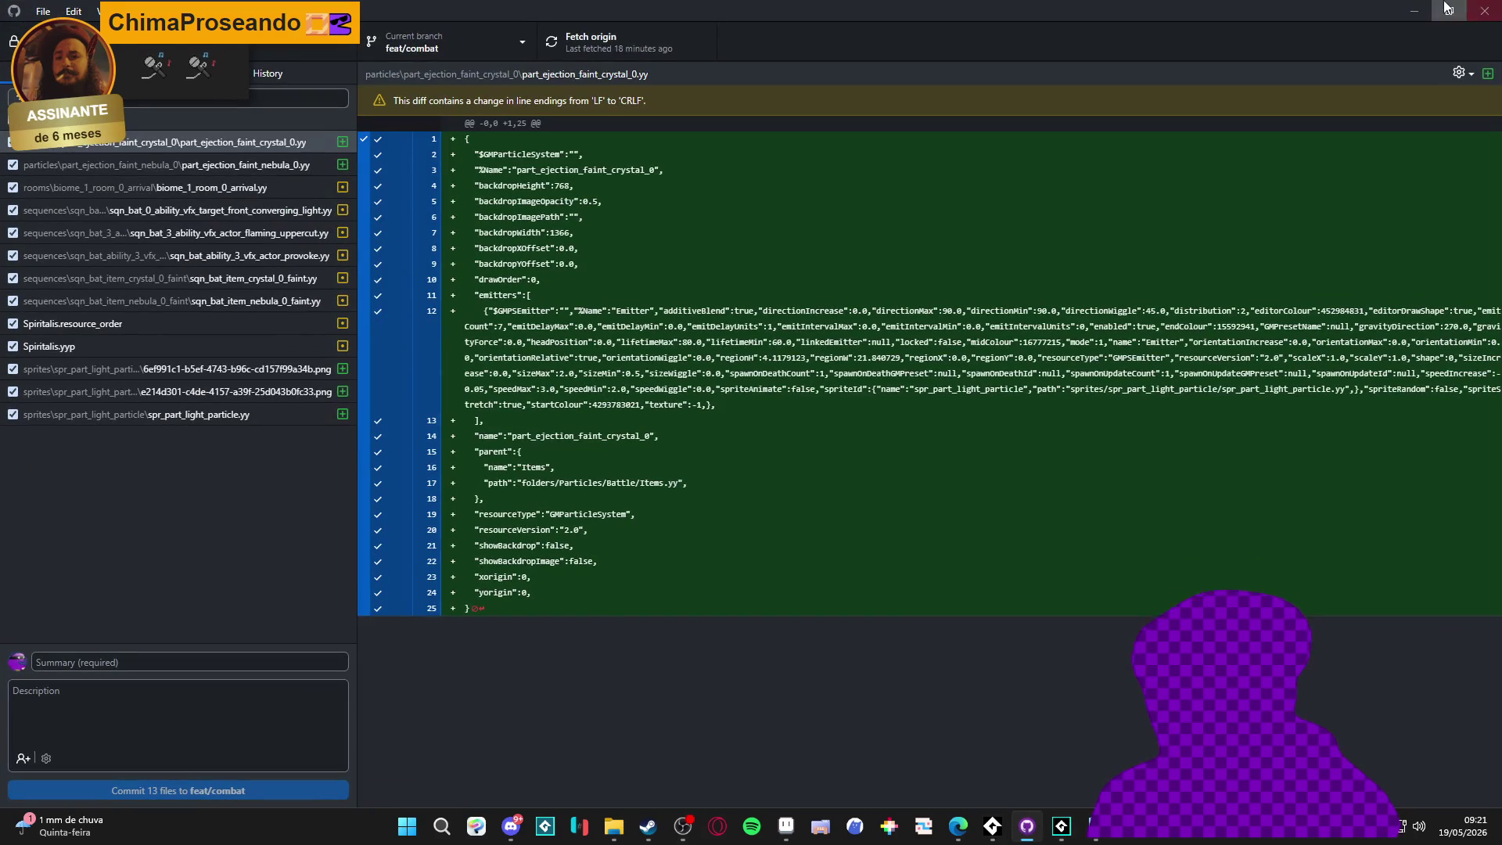
click(1026, 823)
click(992, 825)
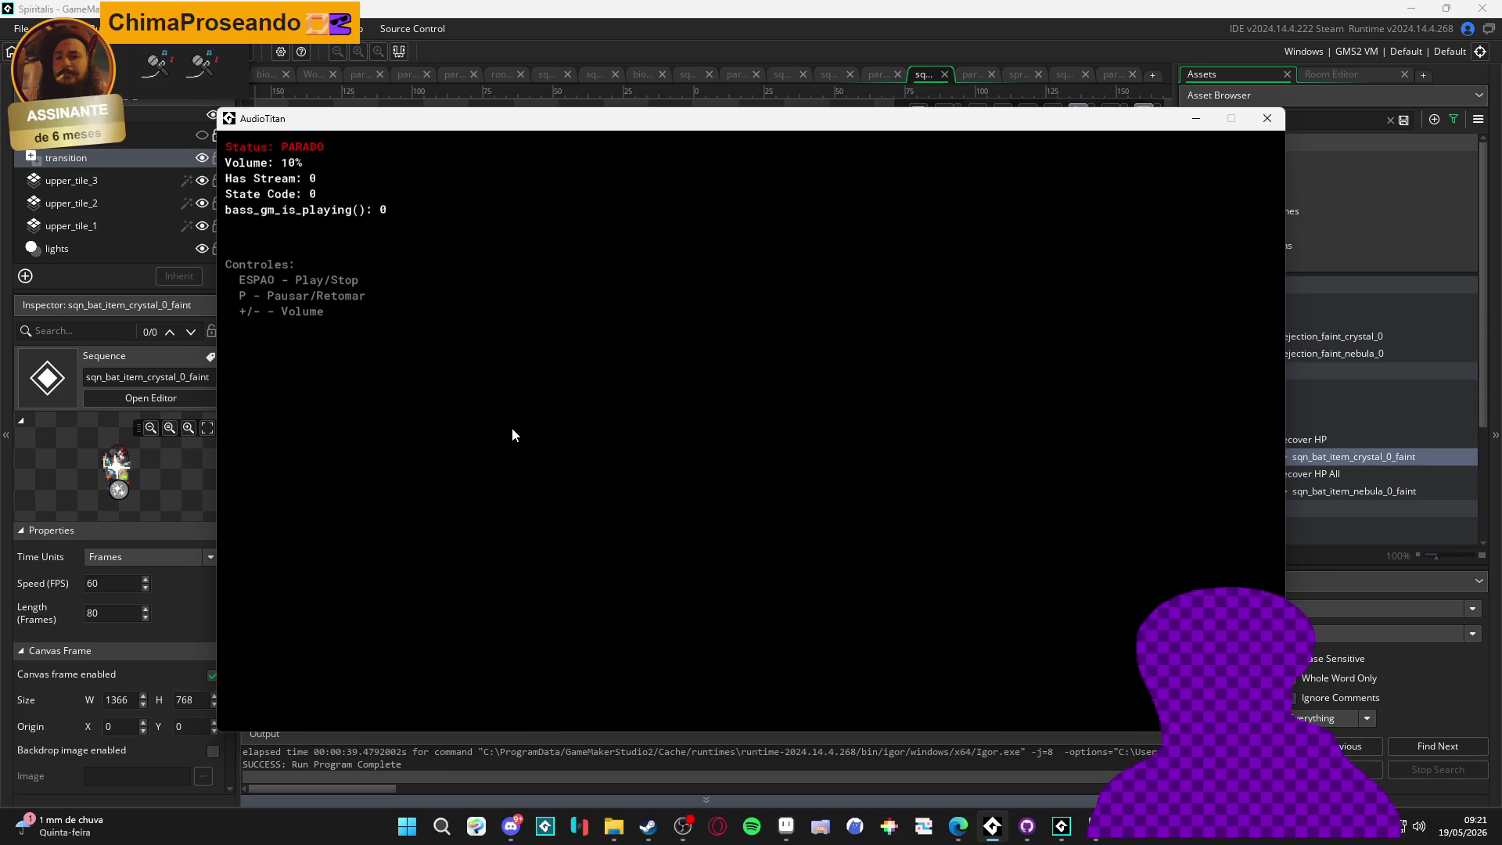
key(space)
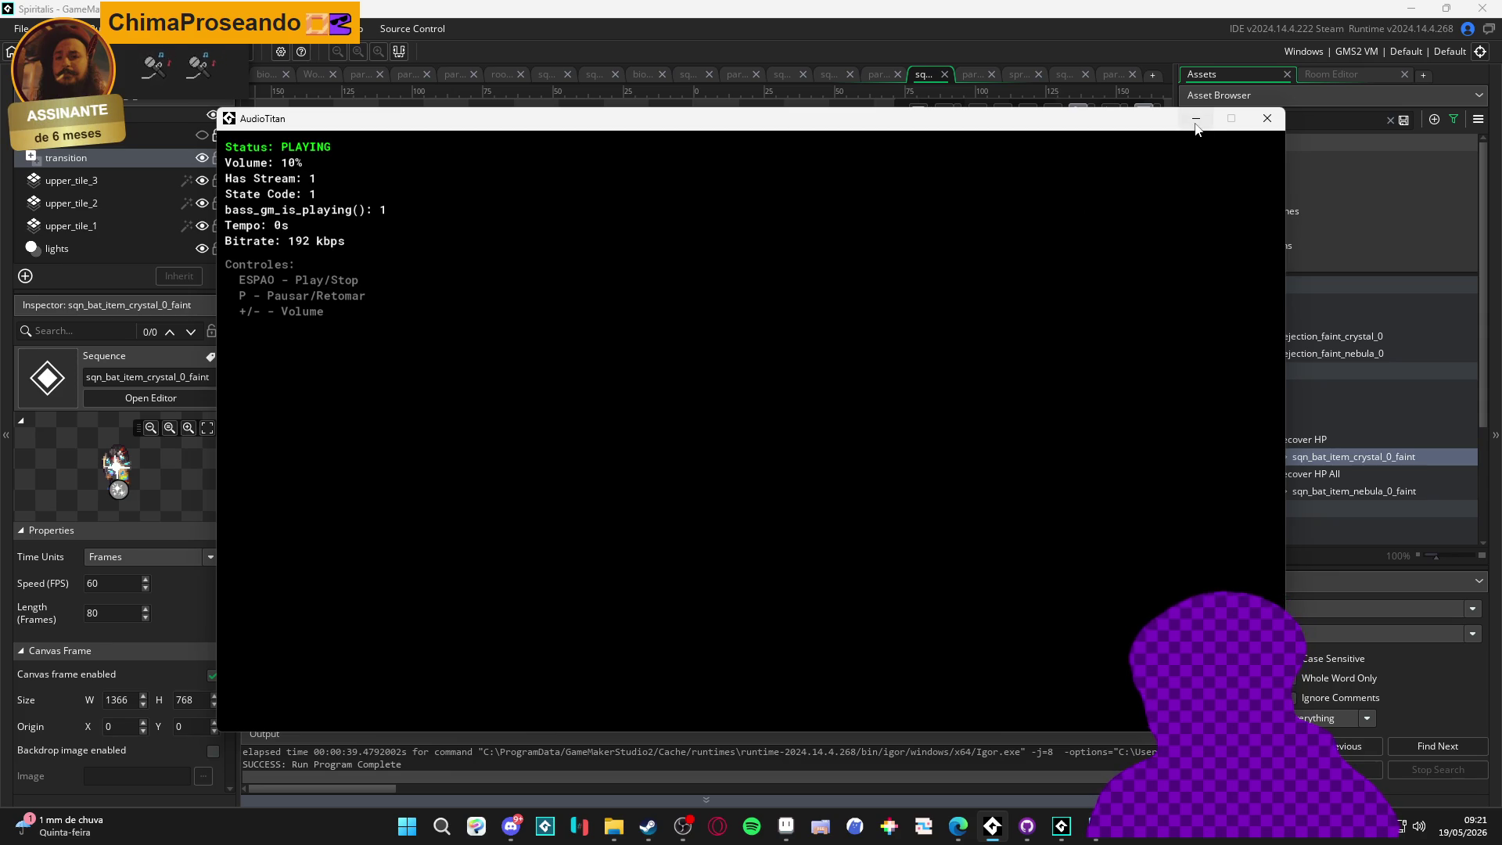
key(XF86AudioLowerVolume)
key(XF86AudioLowerVolume)
key(XF86AudioLowerVolume)
key(XF86AudioLowerVolume)
click(1195, 119)
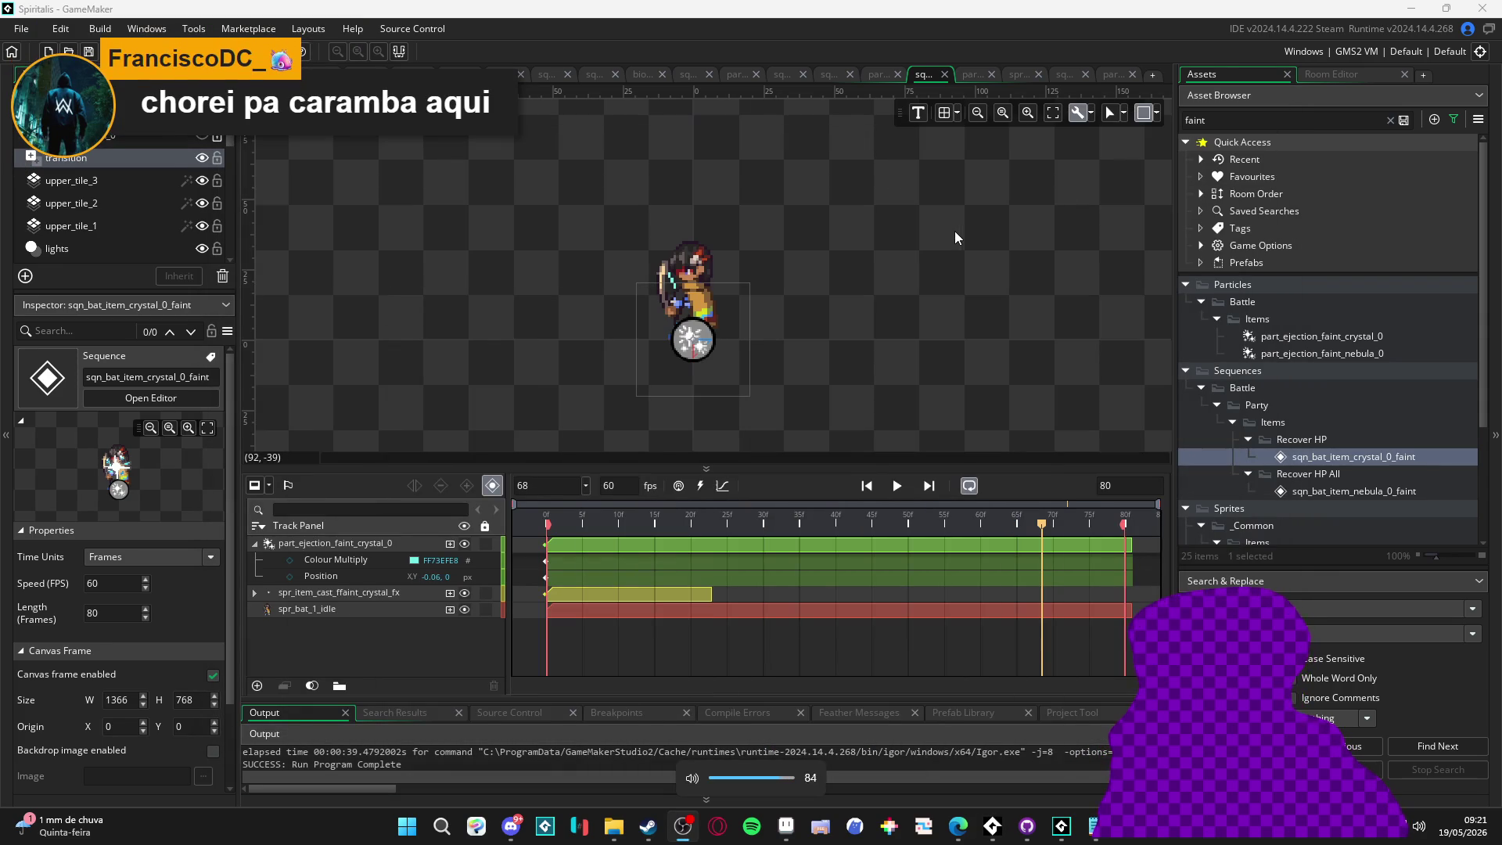
Select the part_ejection_faint_crystal_0 track and play the preview, pausing at frame 29
key(XF86AudioLowerVolume)
key(XF86AudioLowerVolume)
key(XF86AudioLowerVolume)
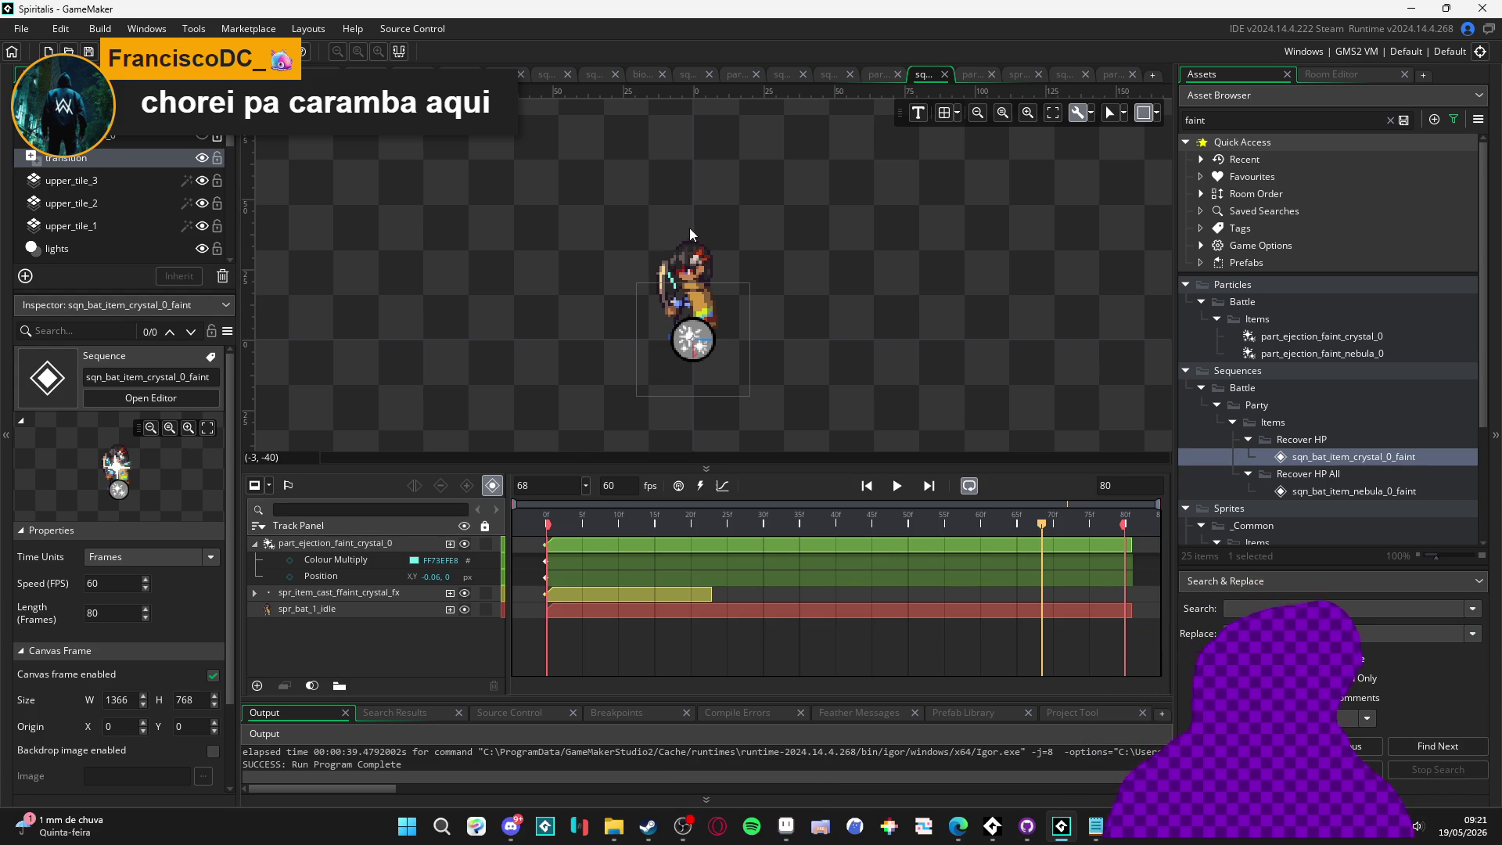
click(778, 340)
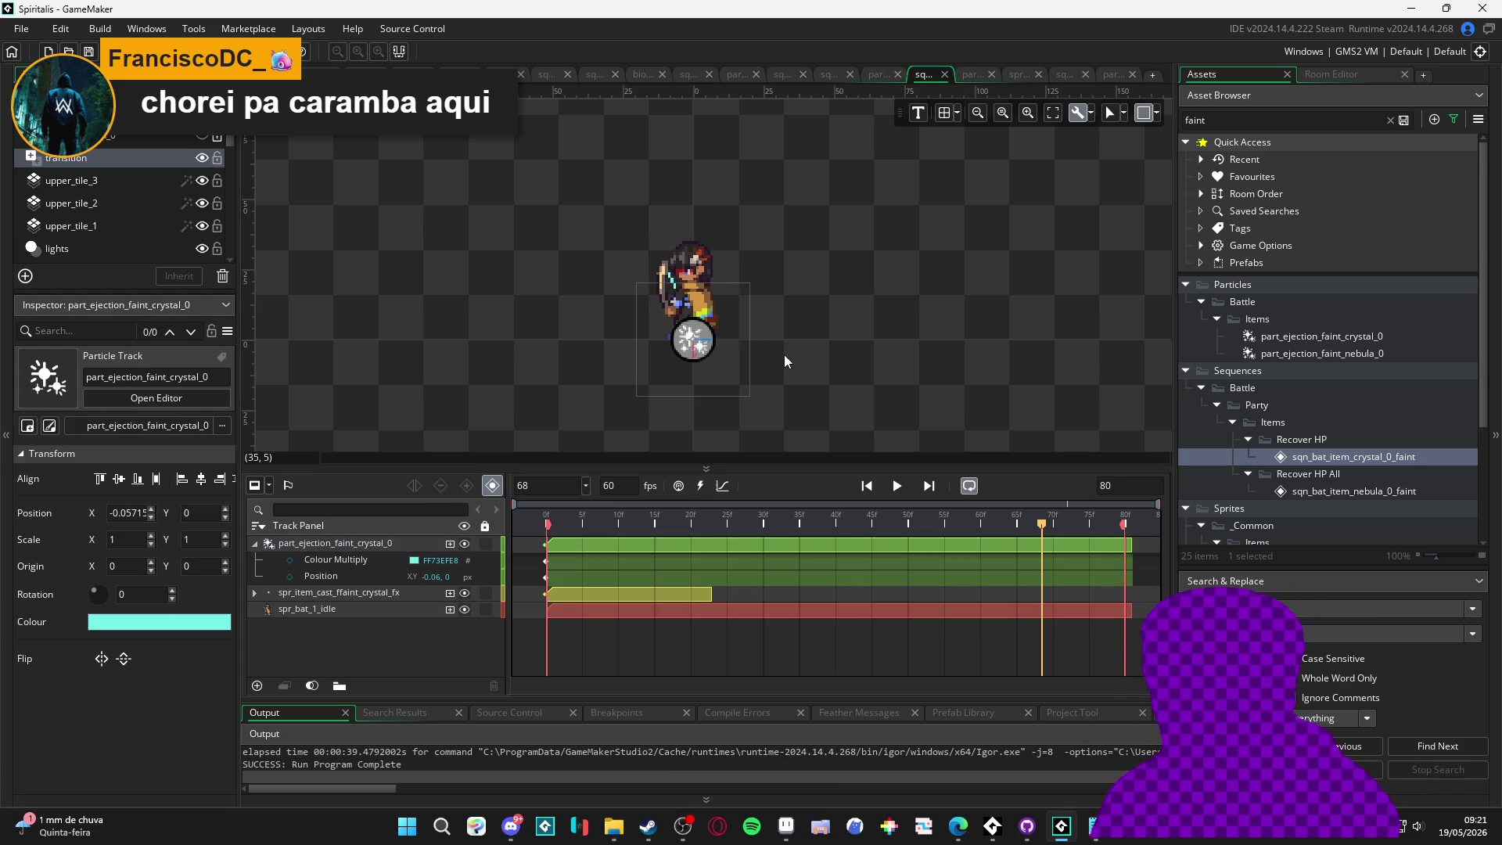
click(893, 485)
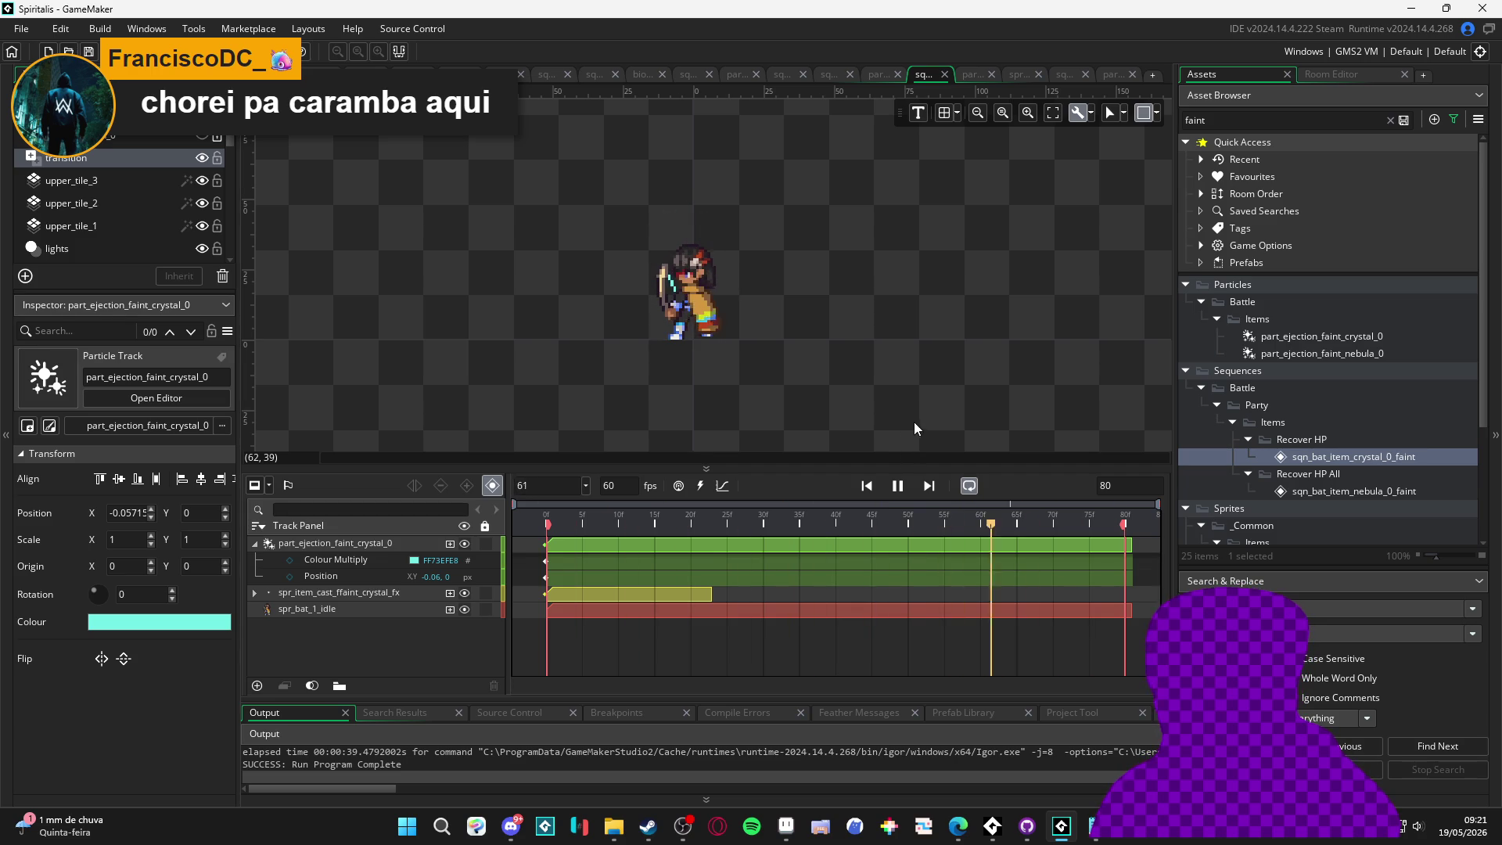
click(908, 486)
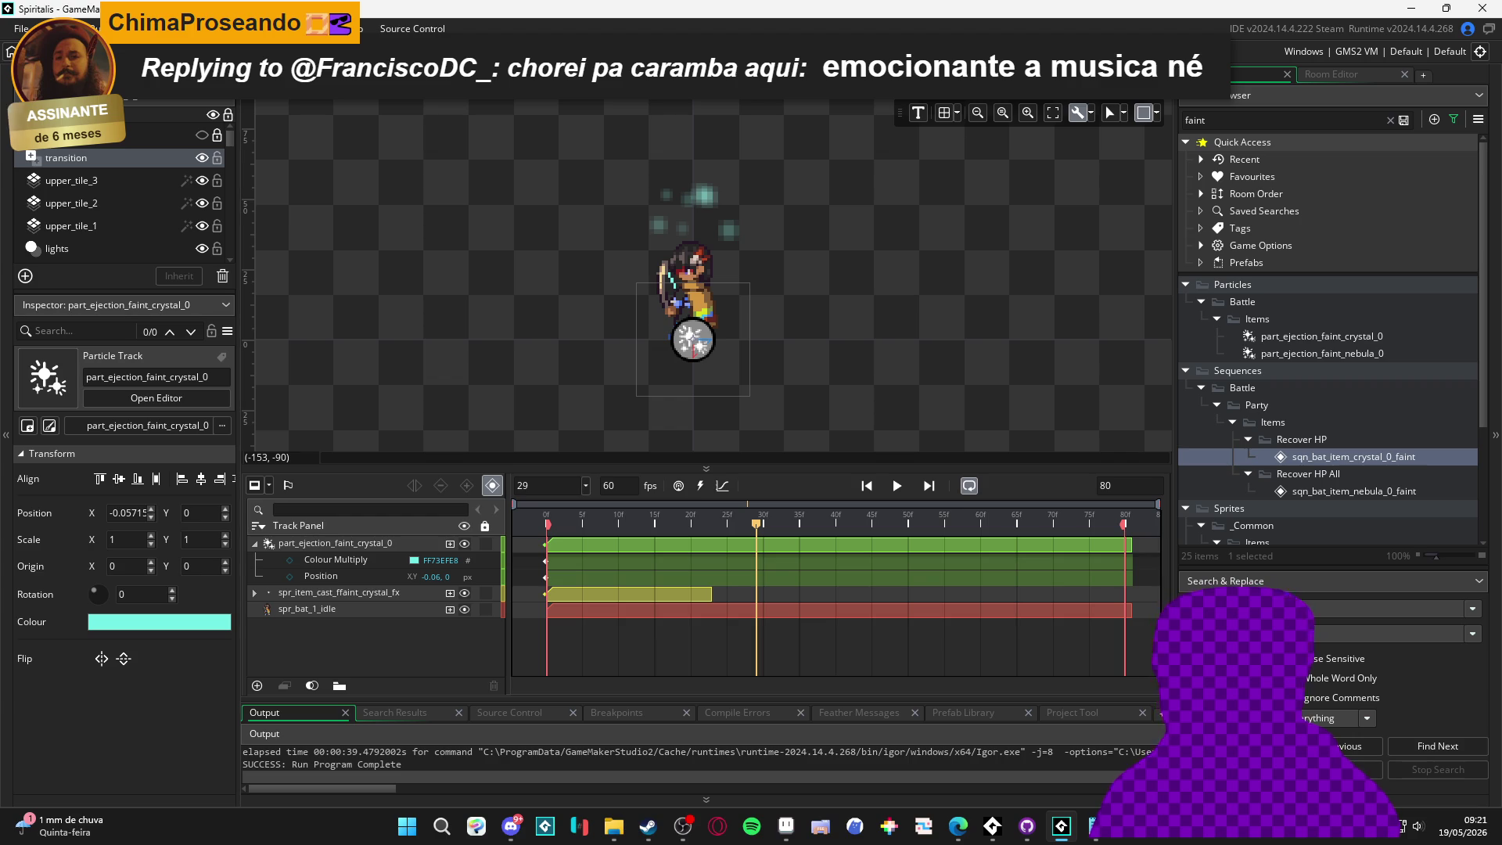
click(1331, 73)
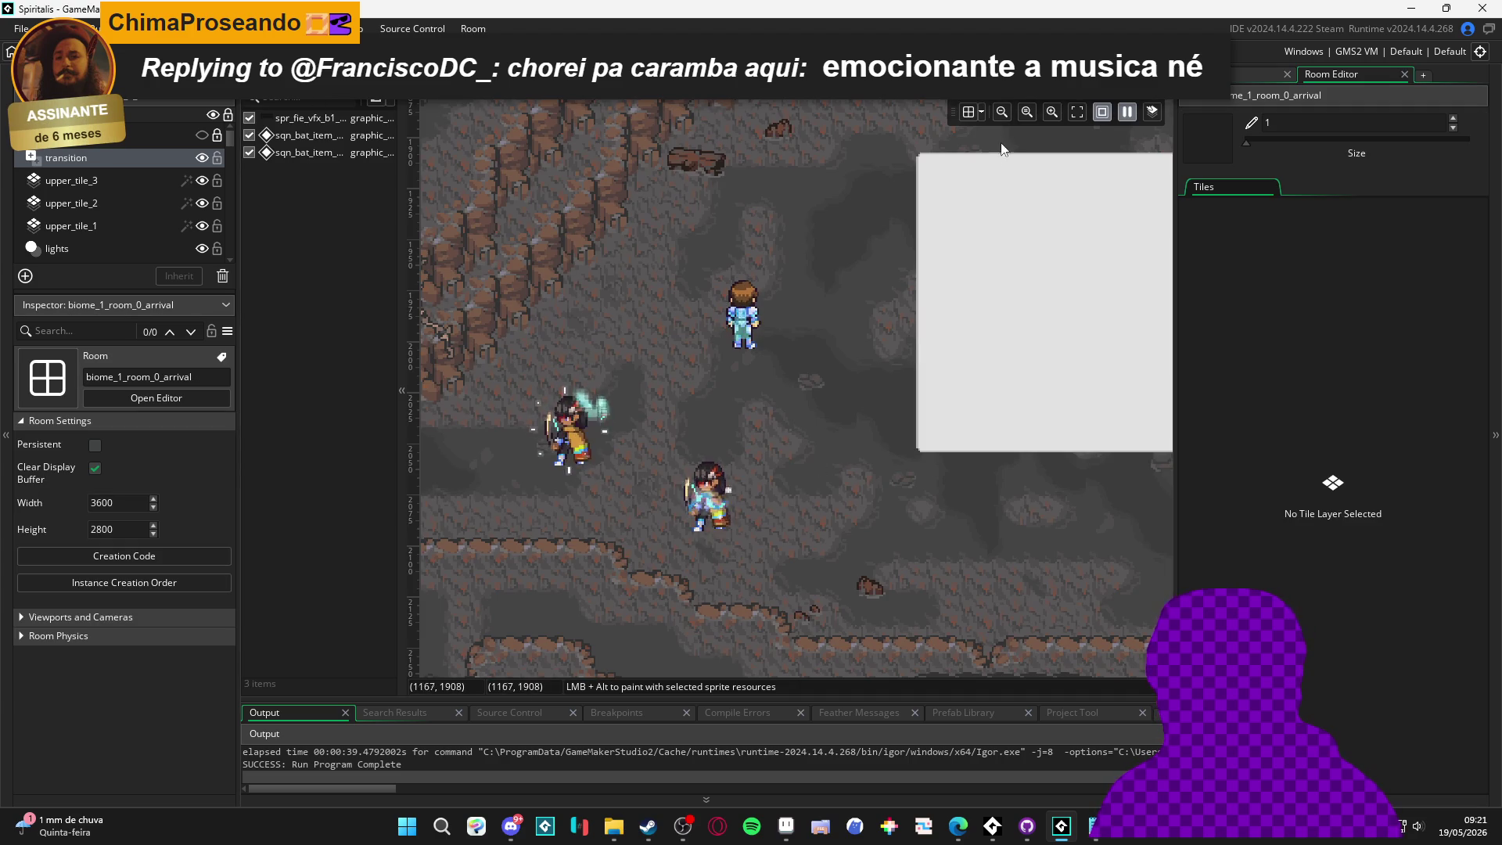
Select sqn_bat_item_crystal_0_faint, pause the room's sequence animations, and select the lower nebula instance
click(1239, 73)
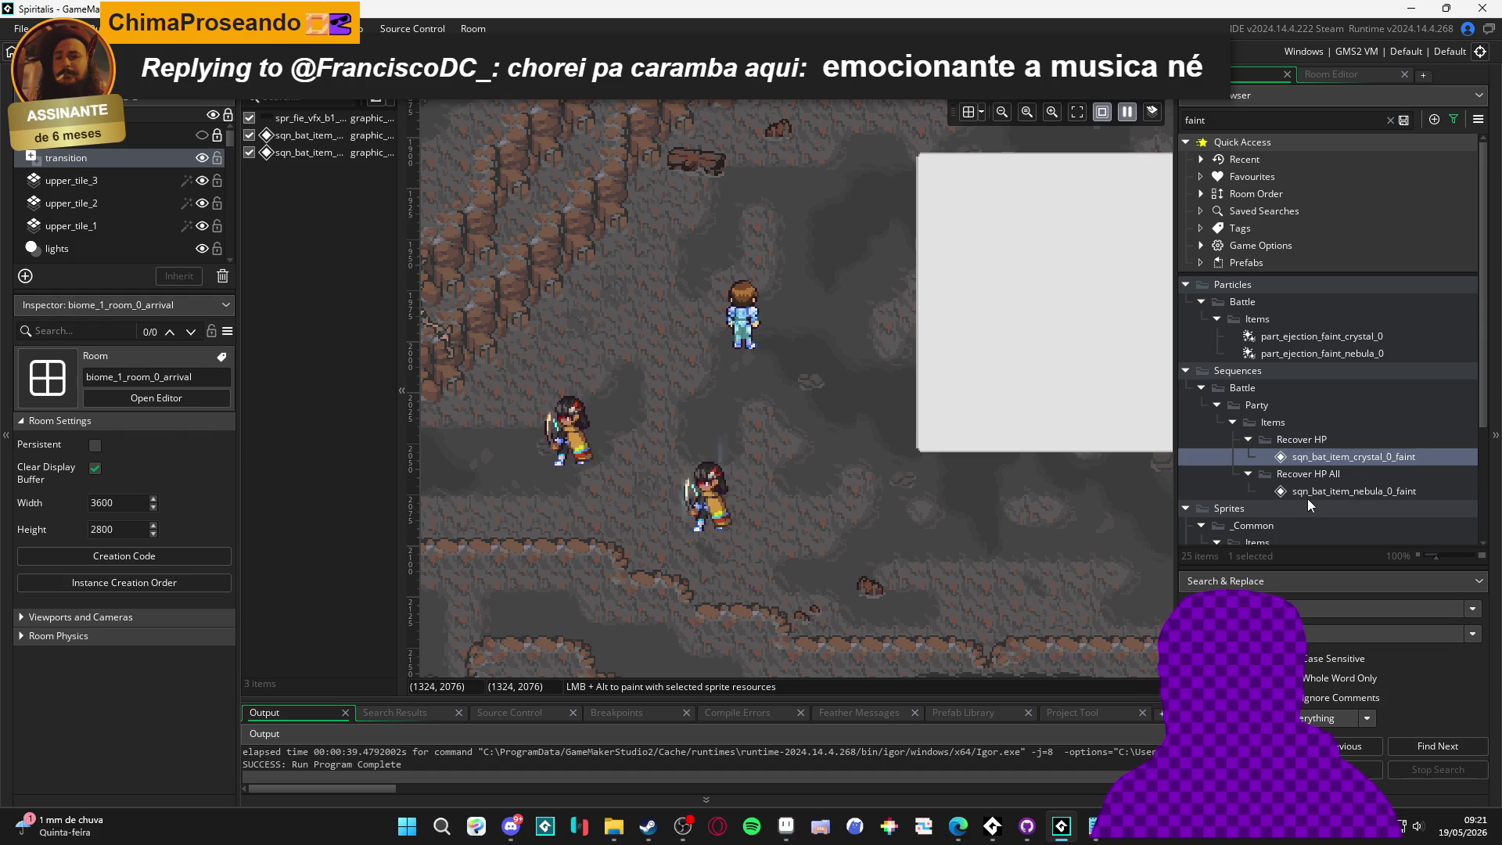
click(1311, 460)
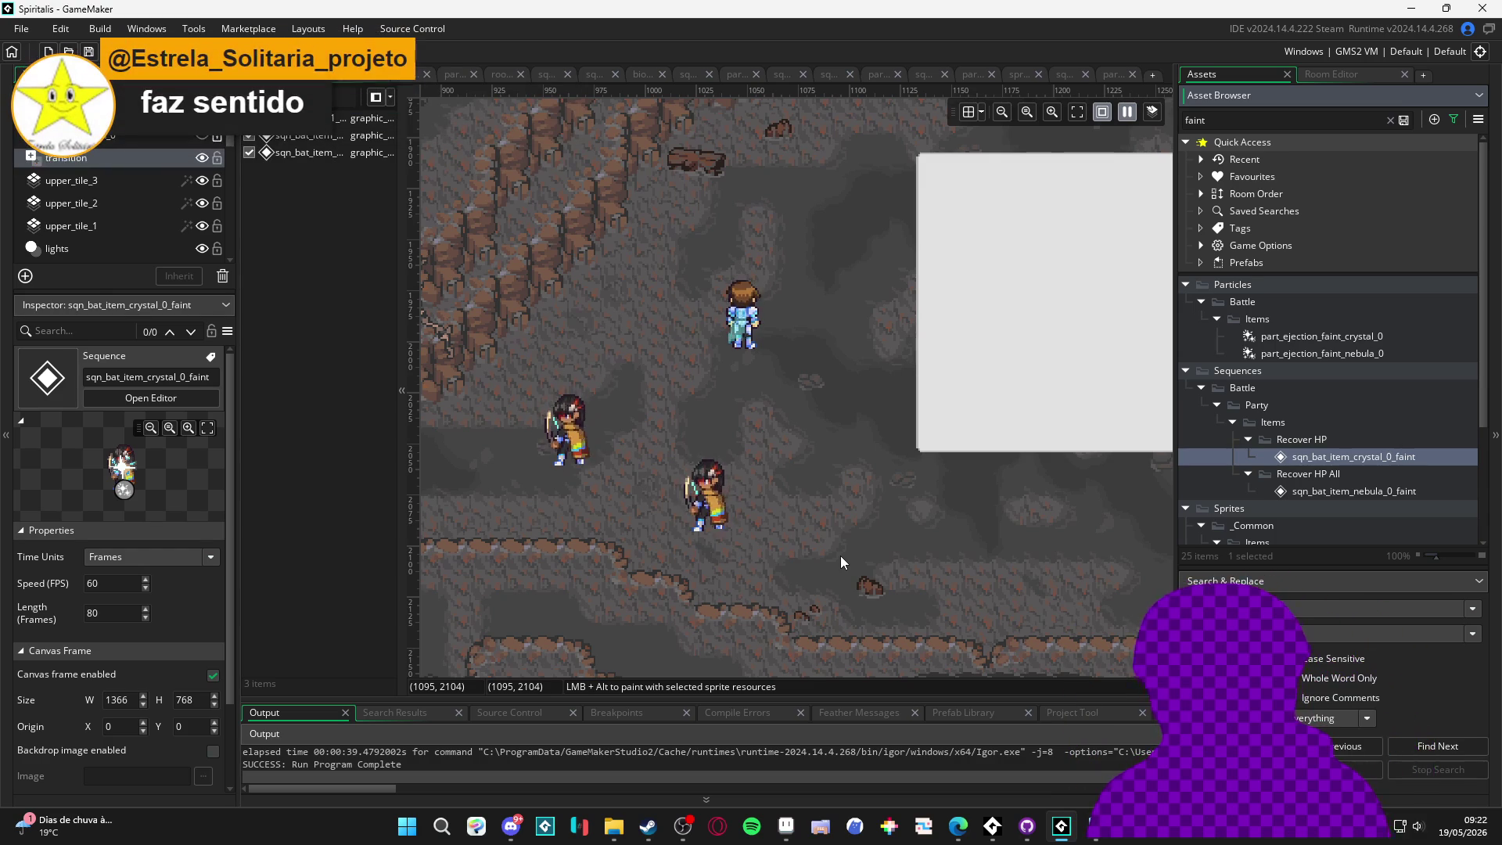
click(1126, 114)
click(758, 489)
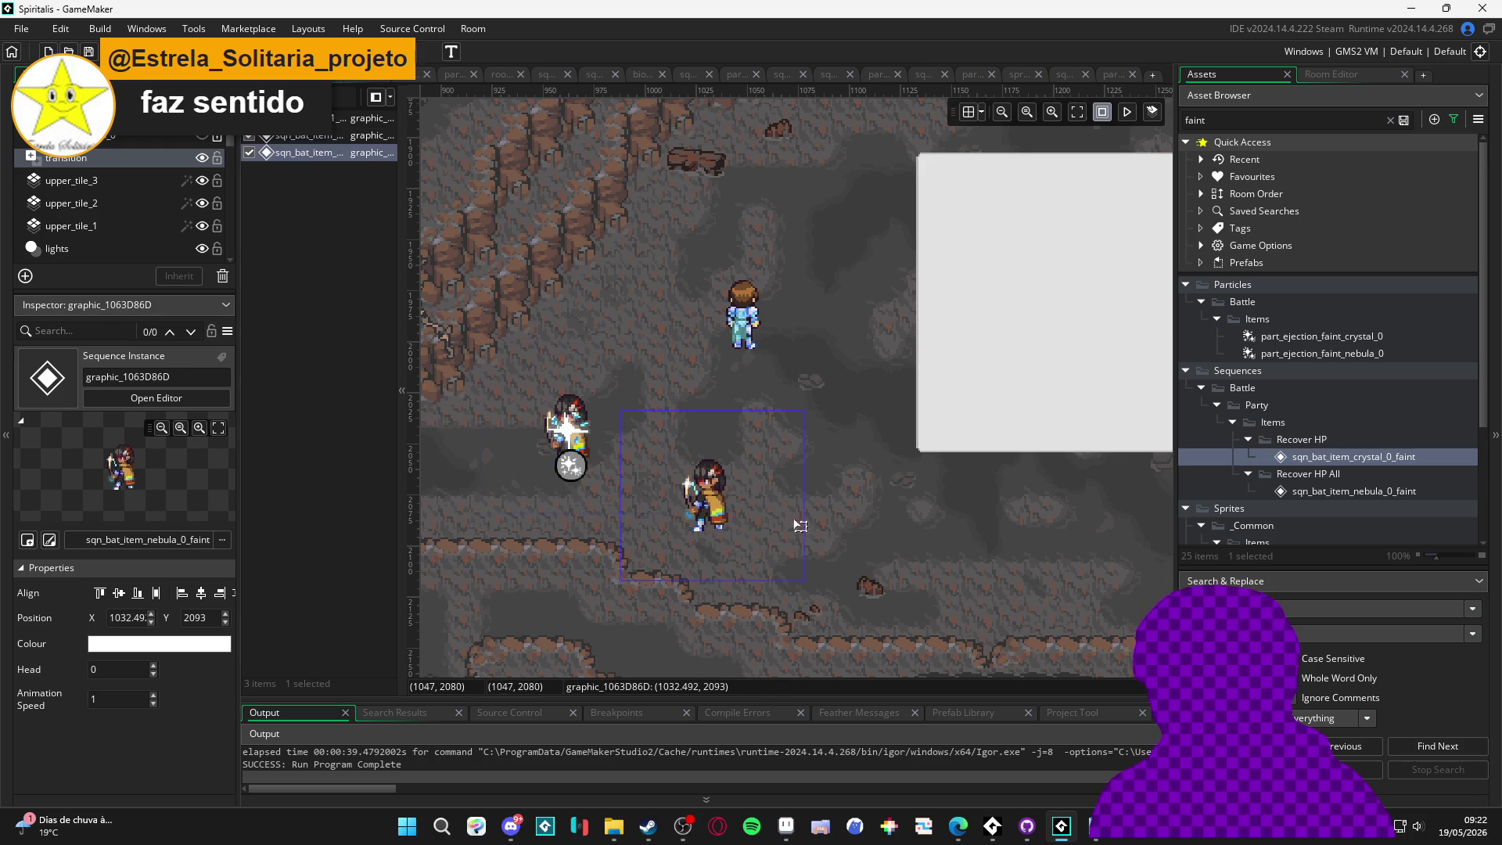
Nudge the nebula faint sequence instance, then return it near 1031.5, 2094
click(782, 548)
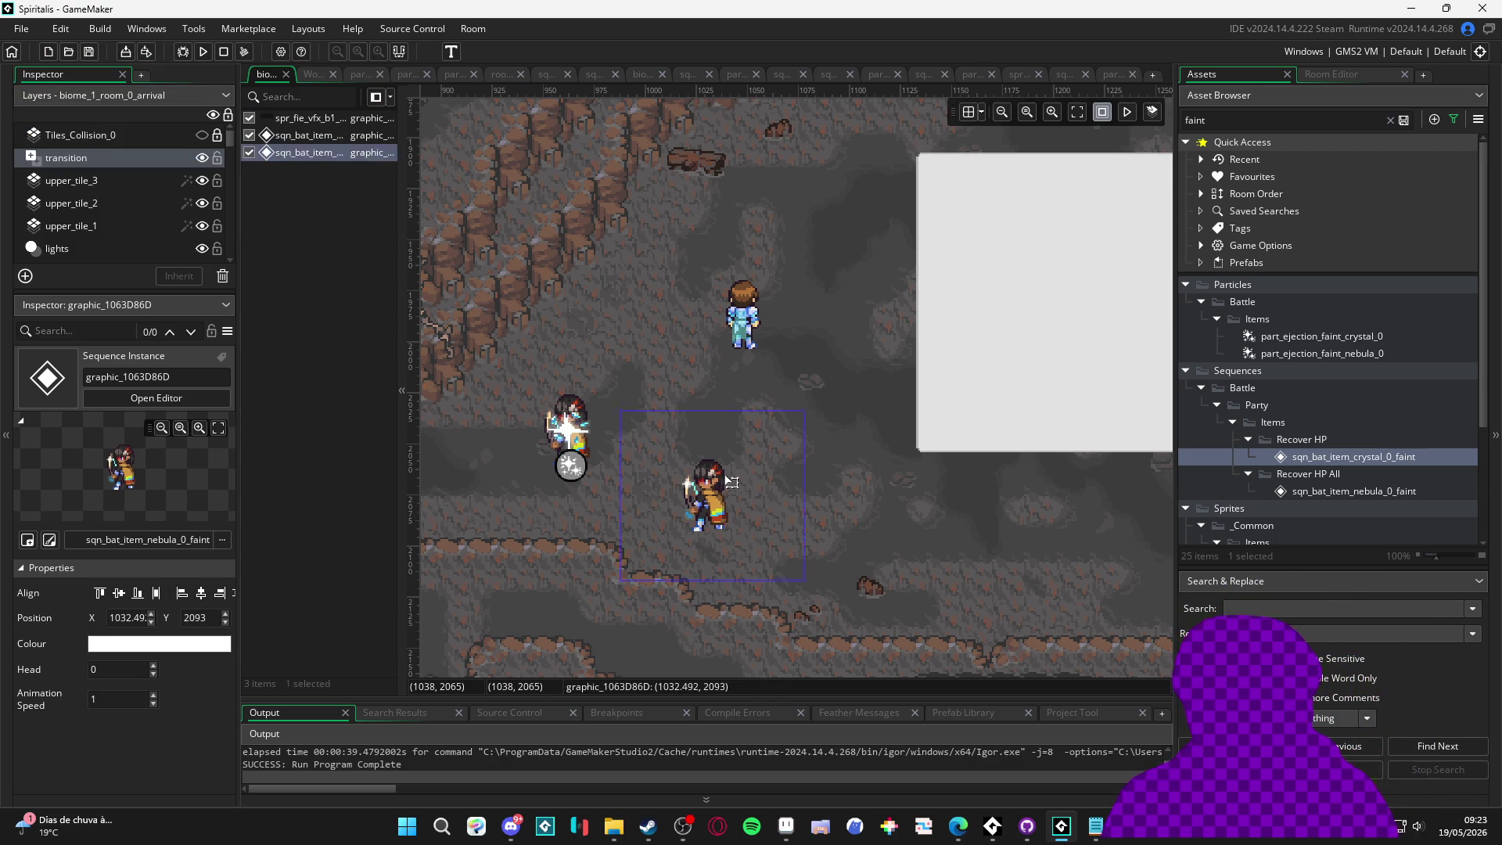
mouse_move(698, 487)
mouse_down()
mouse_move(672, 450)
mouse_move(694, 468)
mouse_move(700, 522)
mouse_move(705, 487)
mouse_move(711, 508)
mouse_up()
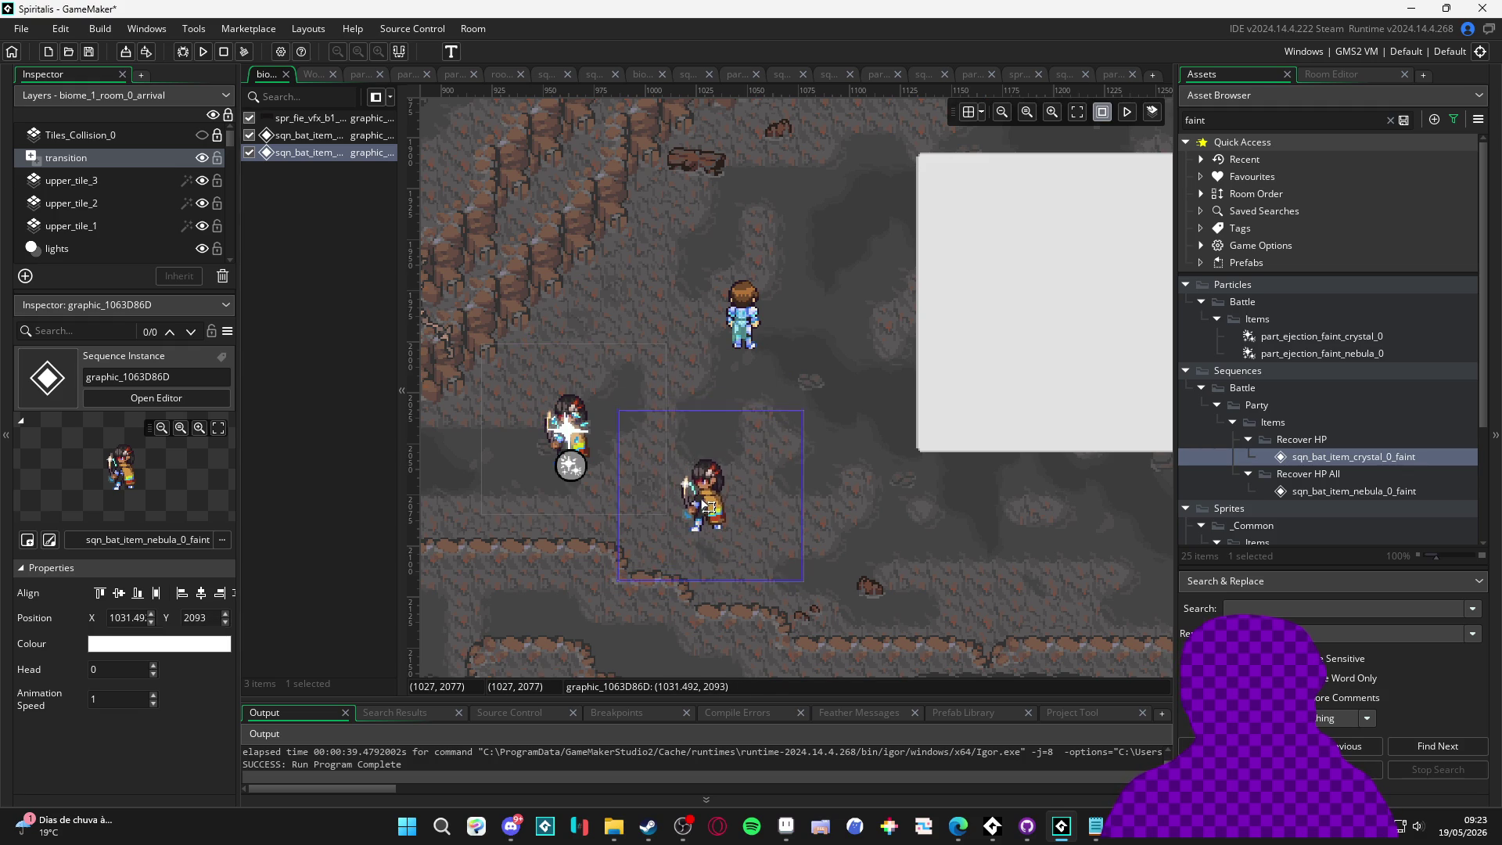
click(884, 549)
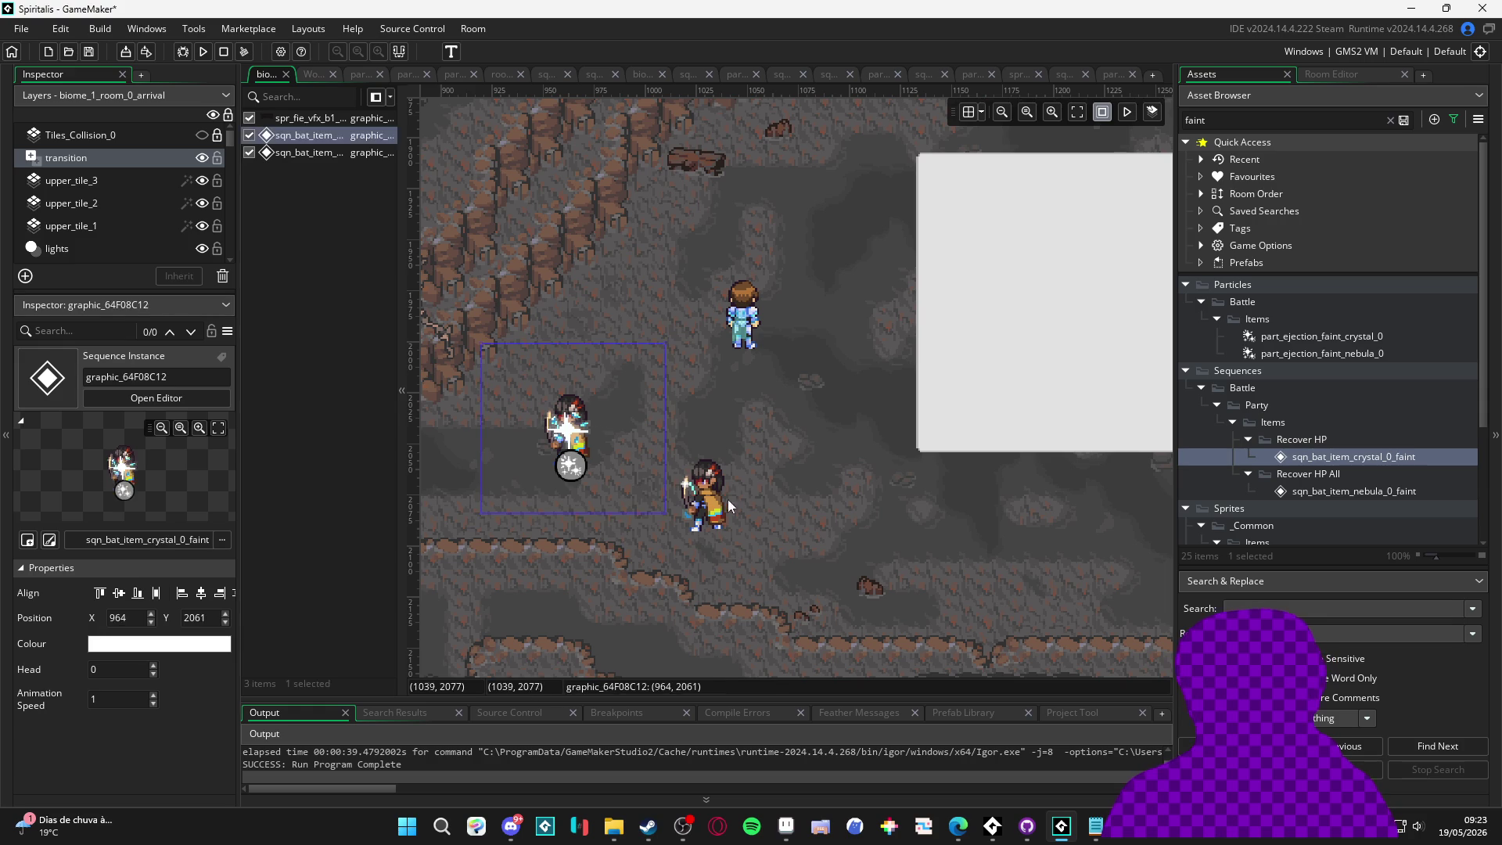
Check the crystal and nebula instances, deselect them, and widen the room canvas
click(624, 430)
click(766, 428)
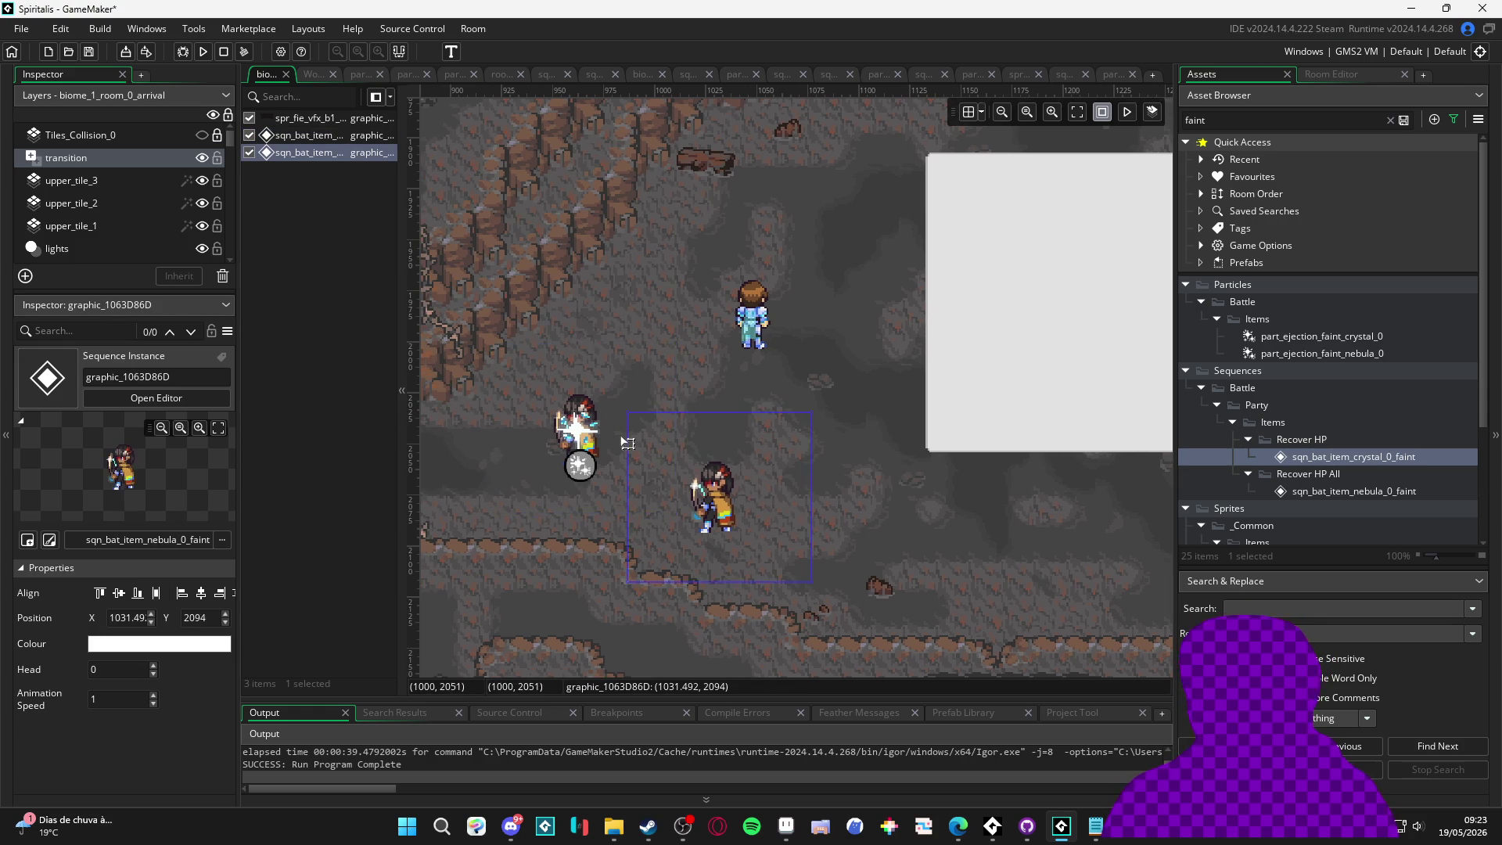
click(904, 541)
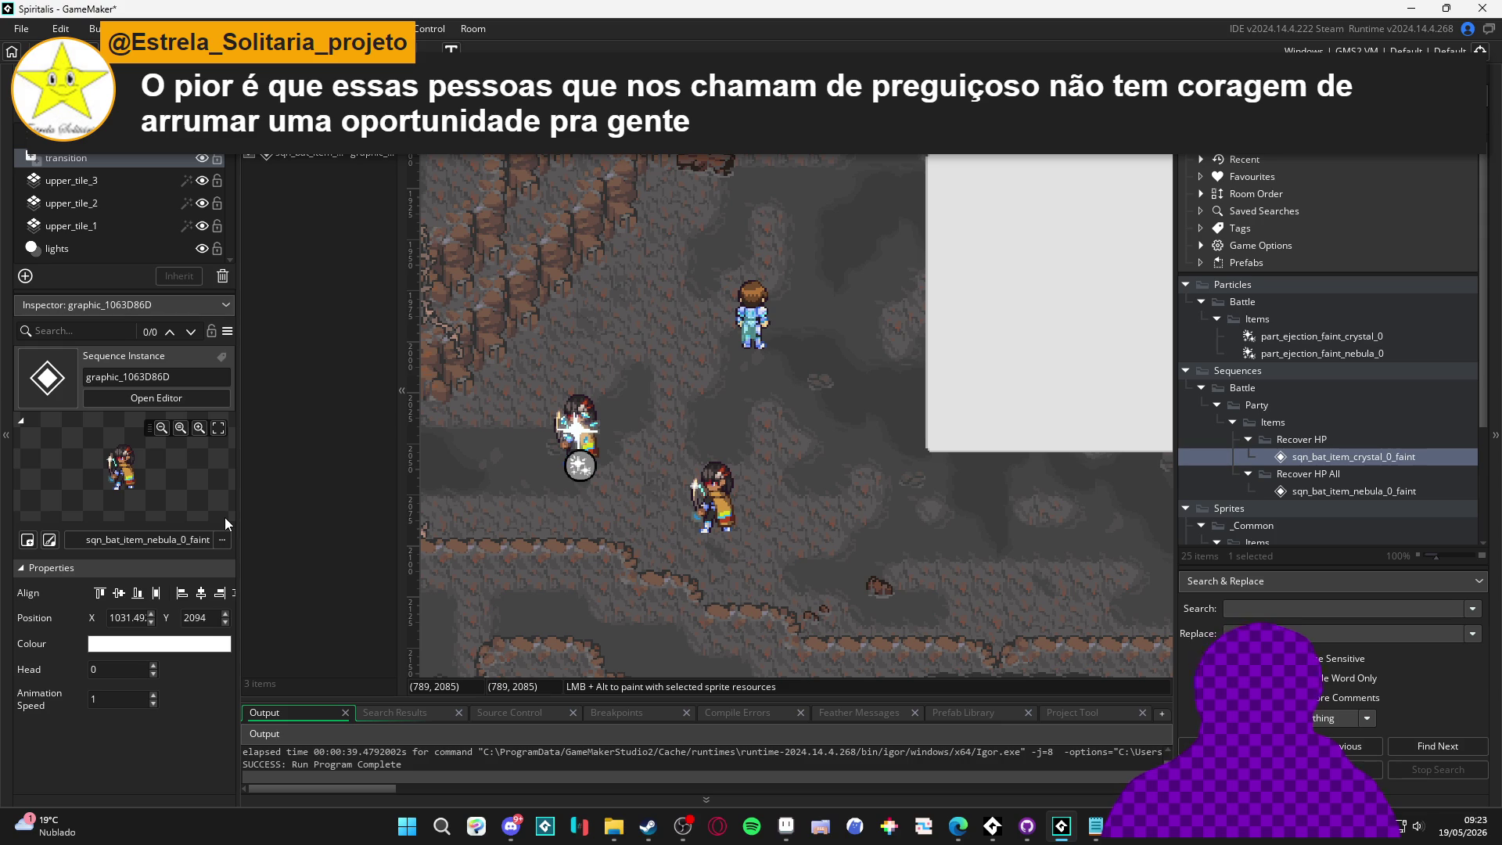
drag(402, 642, 382, 643)
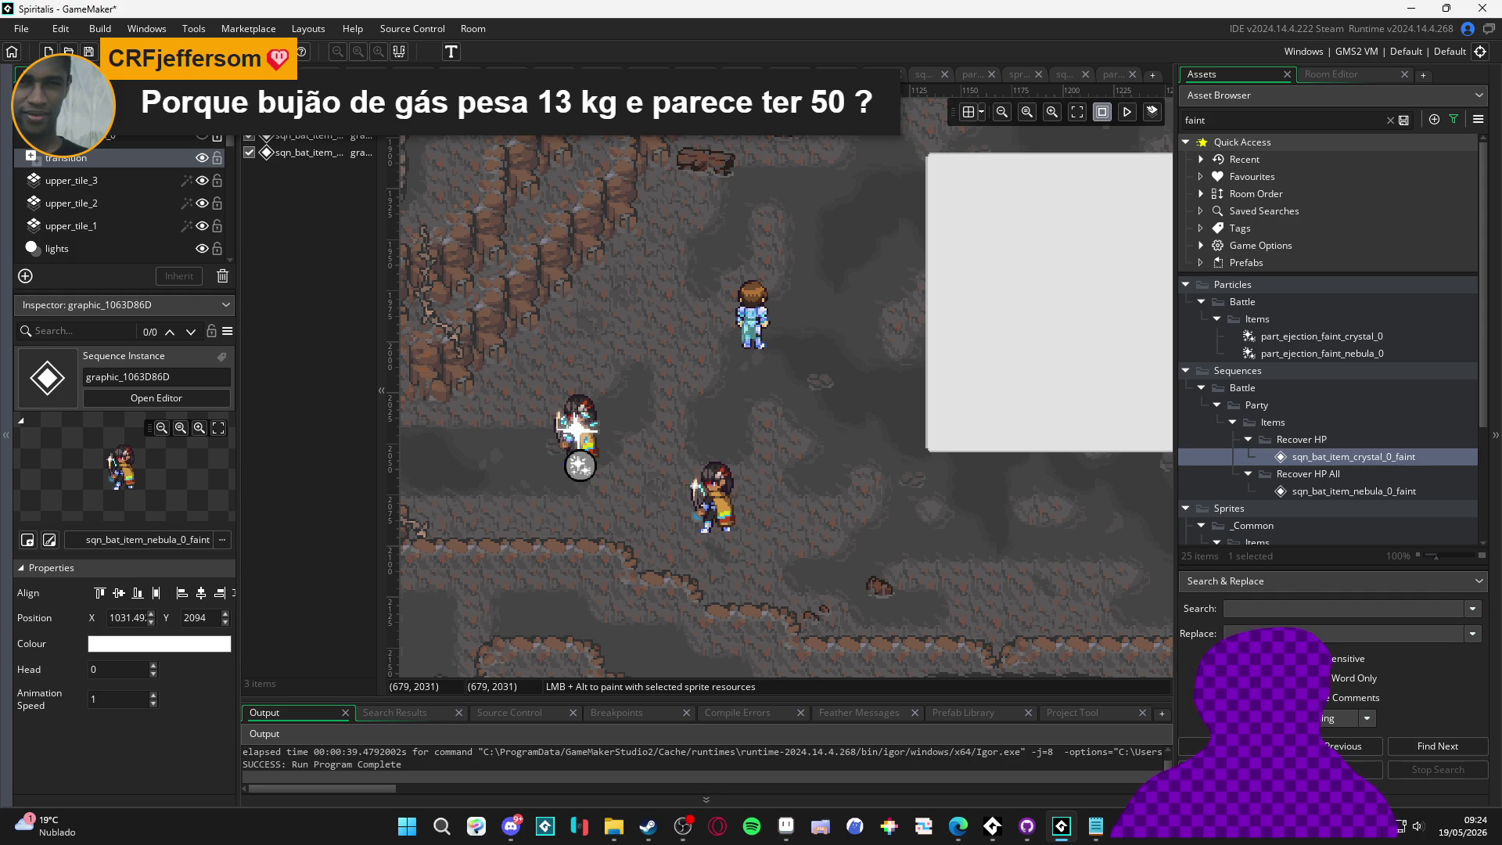
Play and pause the item sequence animations in the room preview
click(1127, 114)
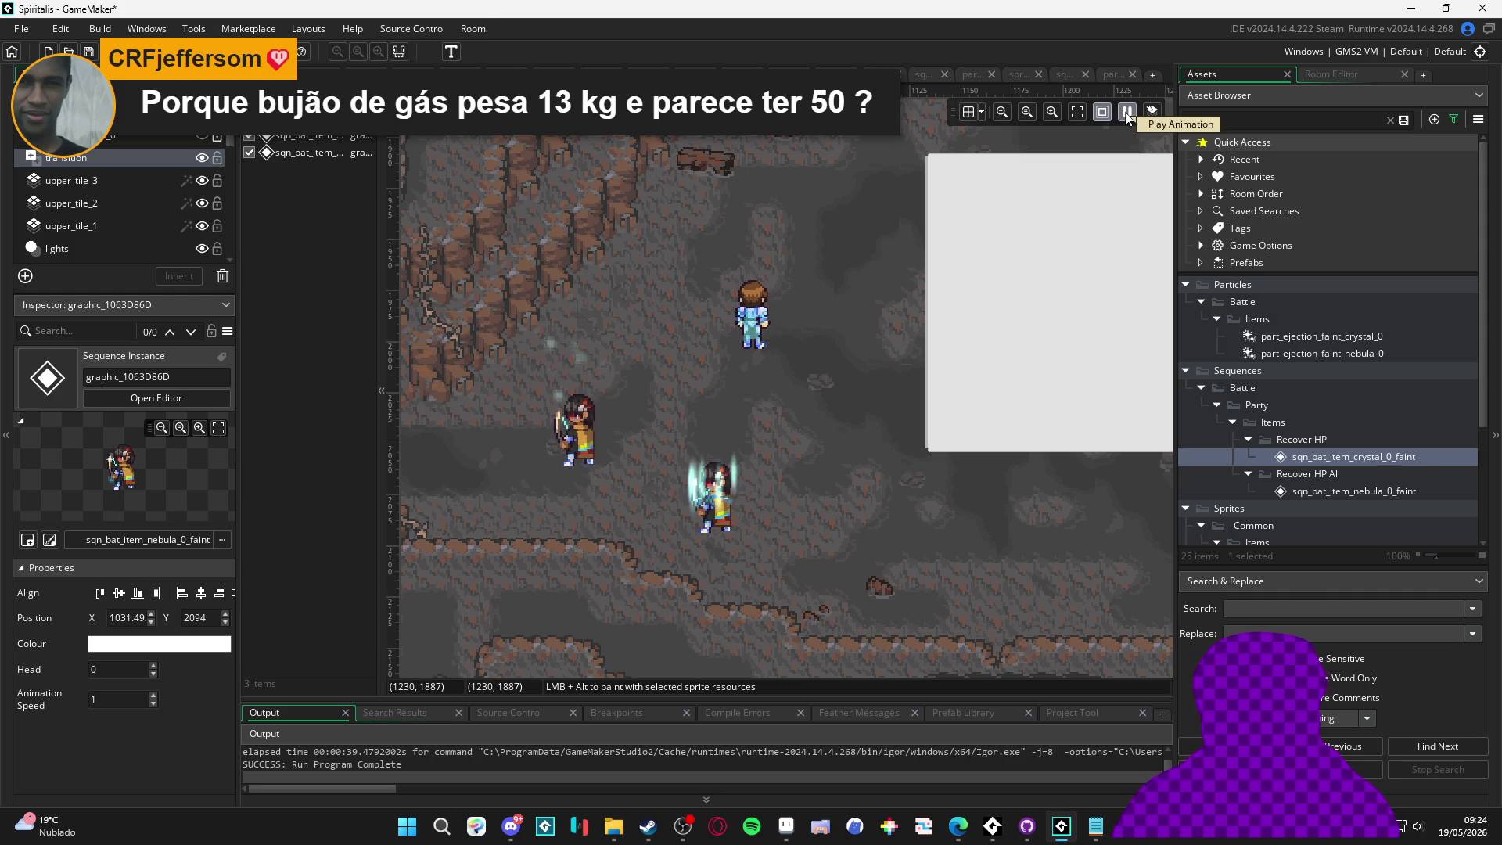
click(1128, 114)
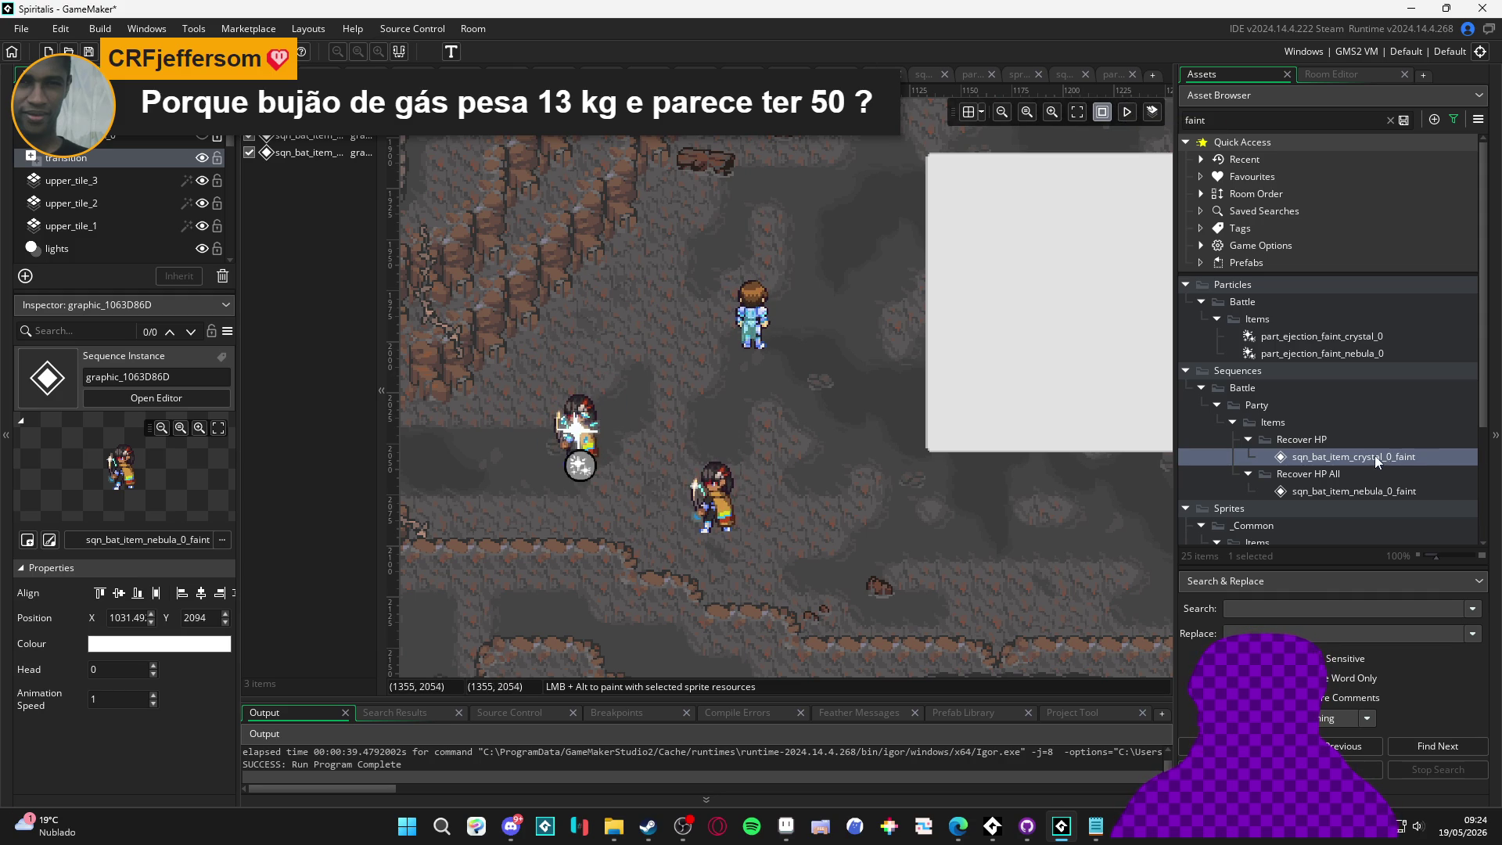
click(1244, 122)
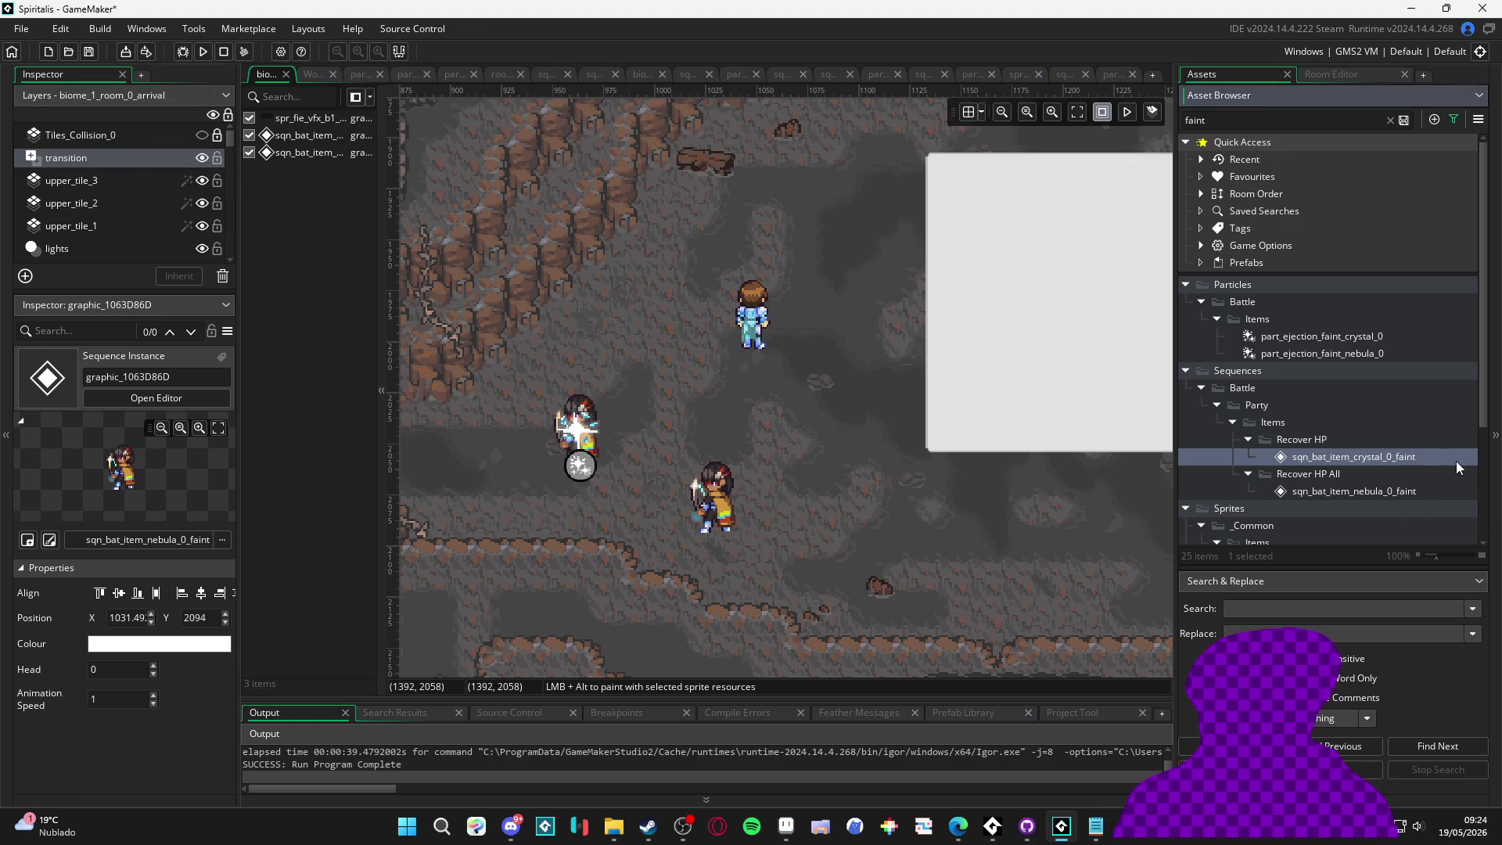
Select sqn_bat_item_crystal_0_faint in the Asset Browser, backing out of the accidental rename
click(1411, 458)
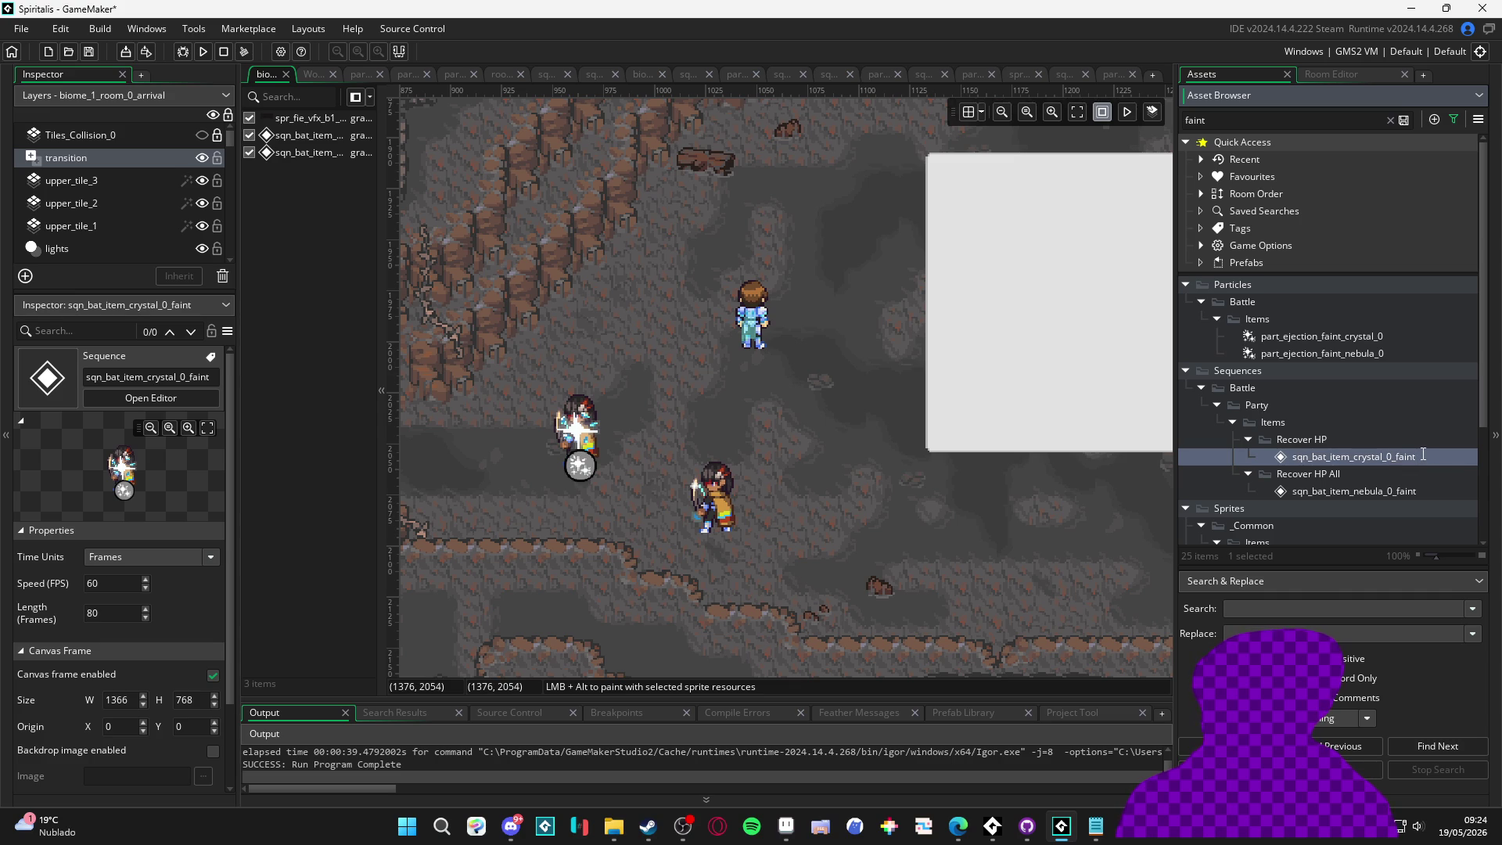
drag(1417, 456, 1396, 457)
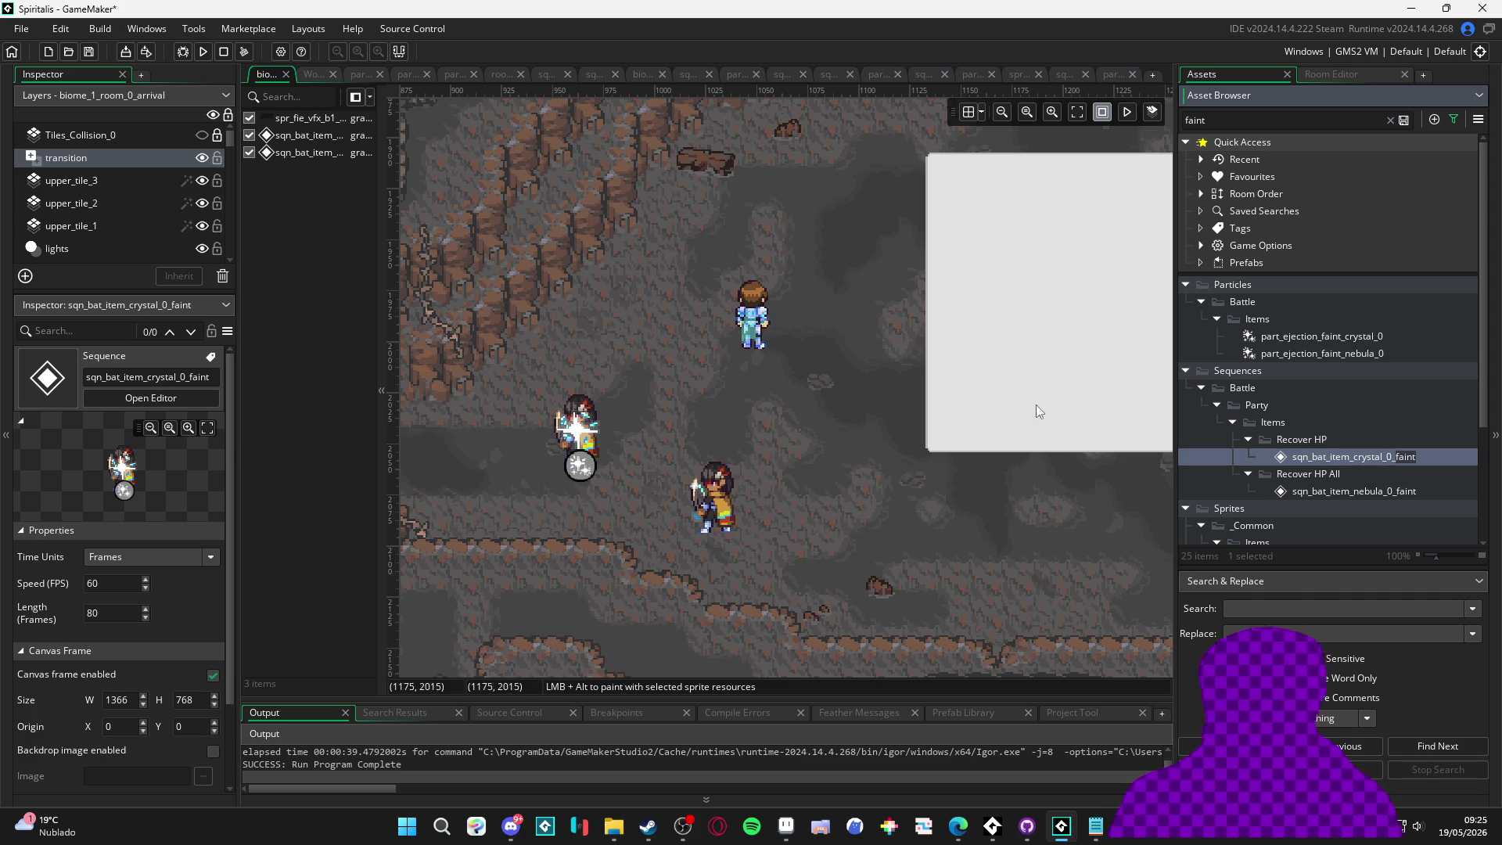
click(1303, 457)
click(1349, 499)
click(1341, 462)
click(1332, 500)
click(1334, 457)
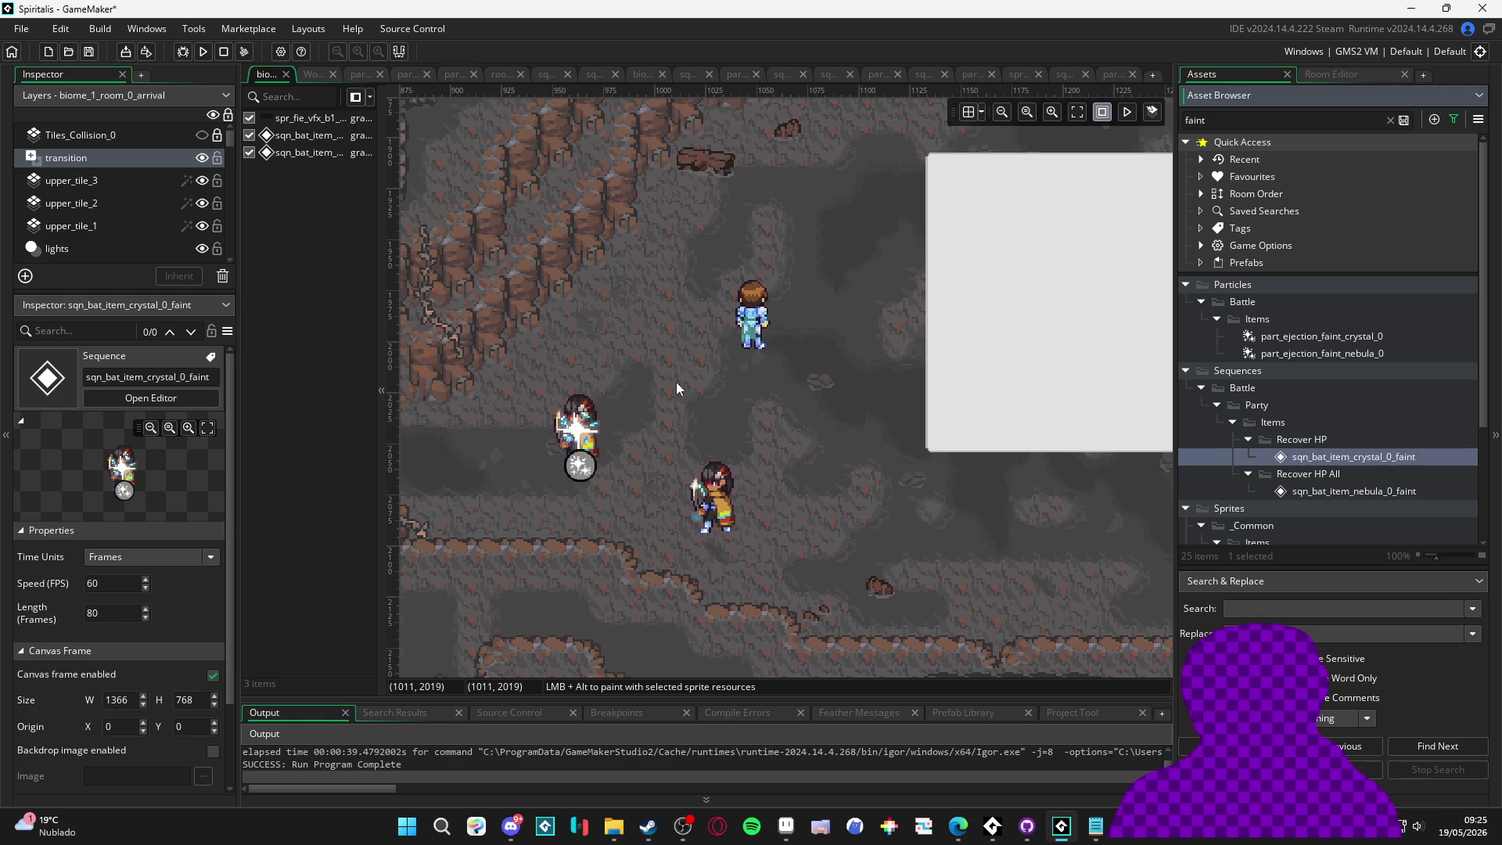
scroll(665, 380, right, 1)
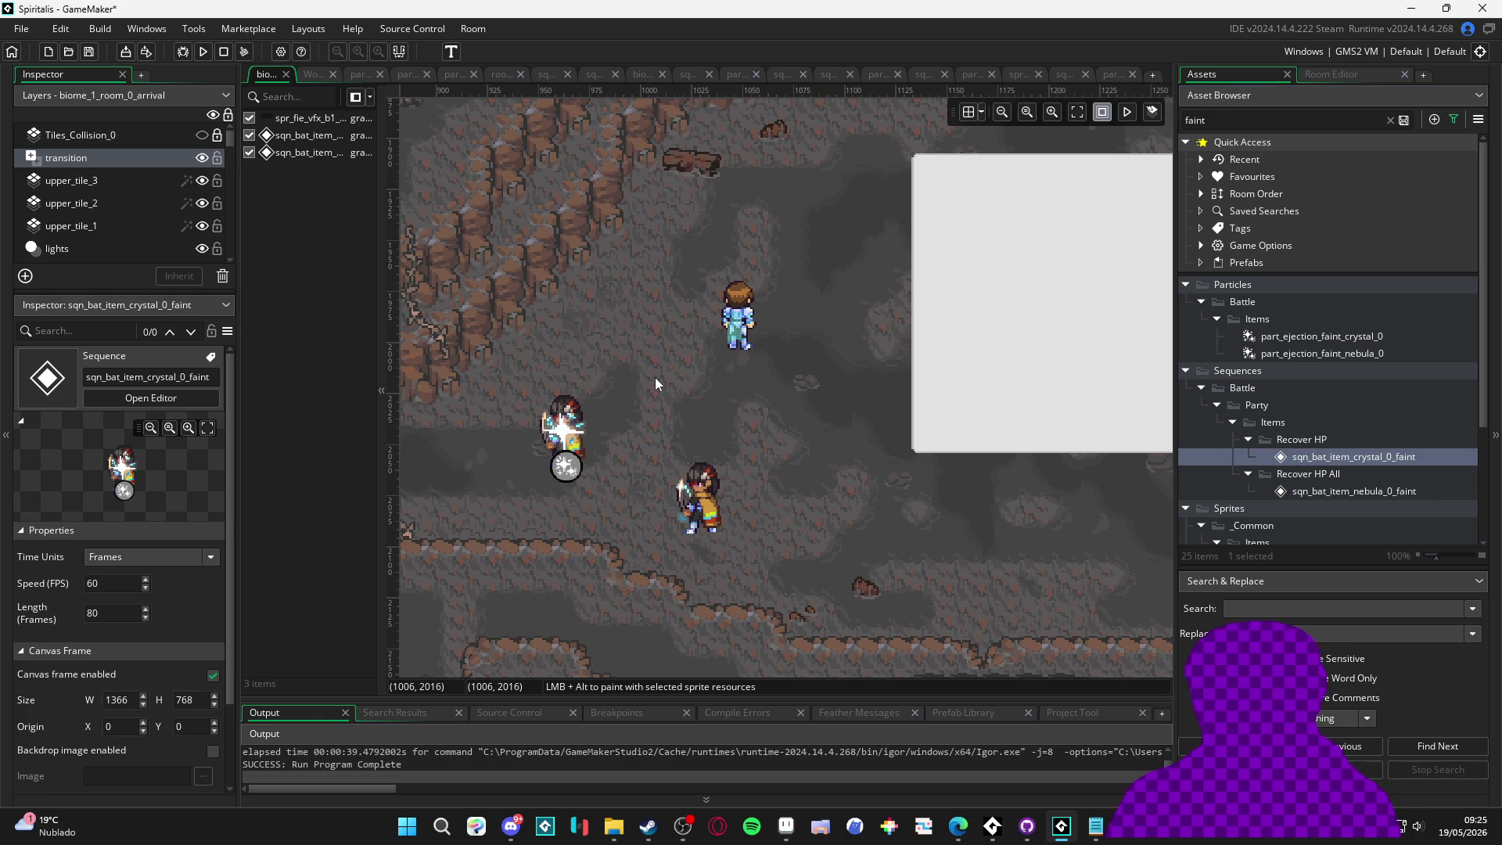
Move the nebula faint sequence instance up, then down-right to about 1055, 2102
scroll(738, 400, right, 1)
drag(697, 509, 692, 462)
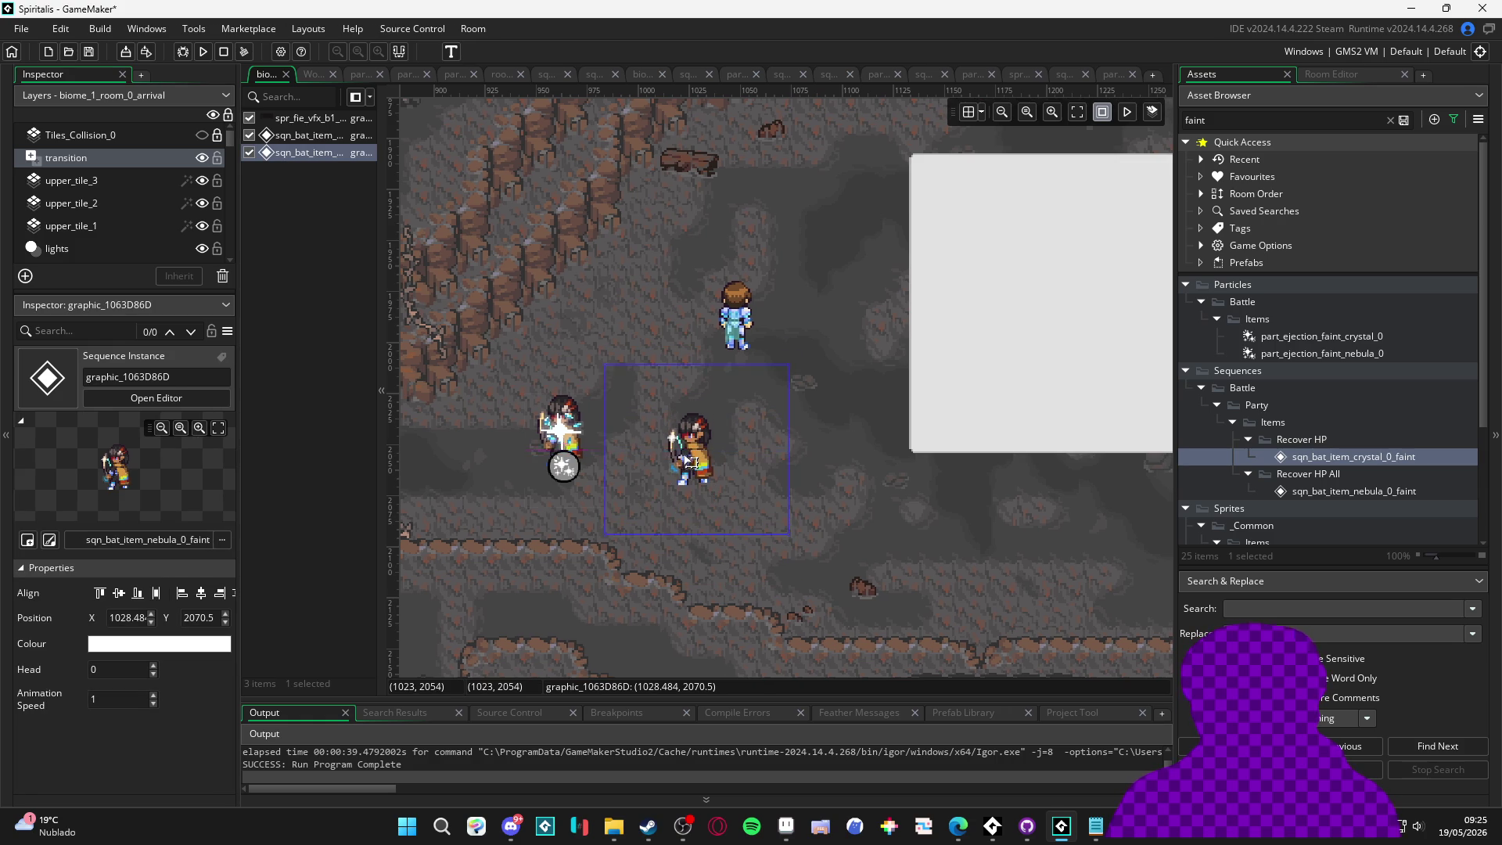
click(767, 646)
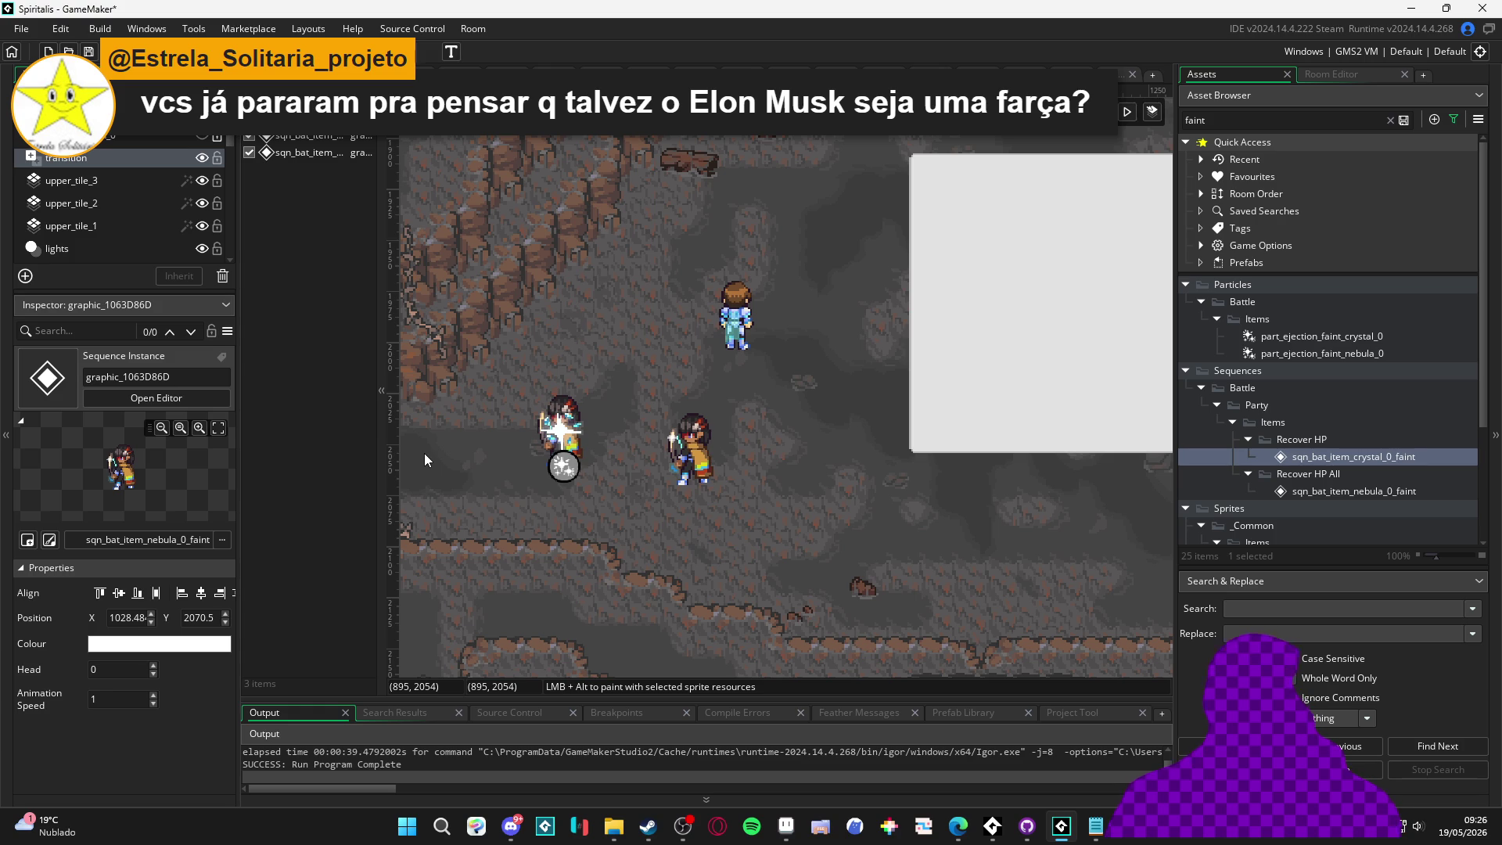
click(691, 465)
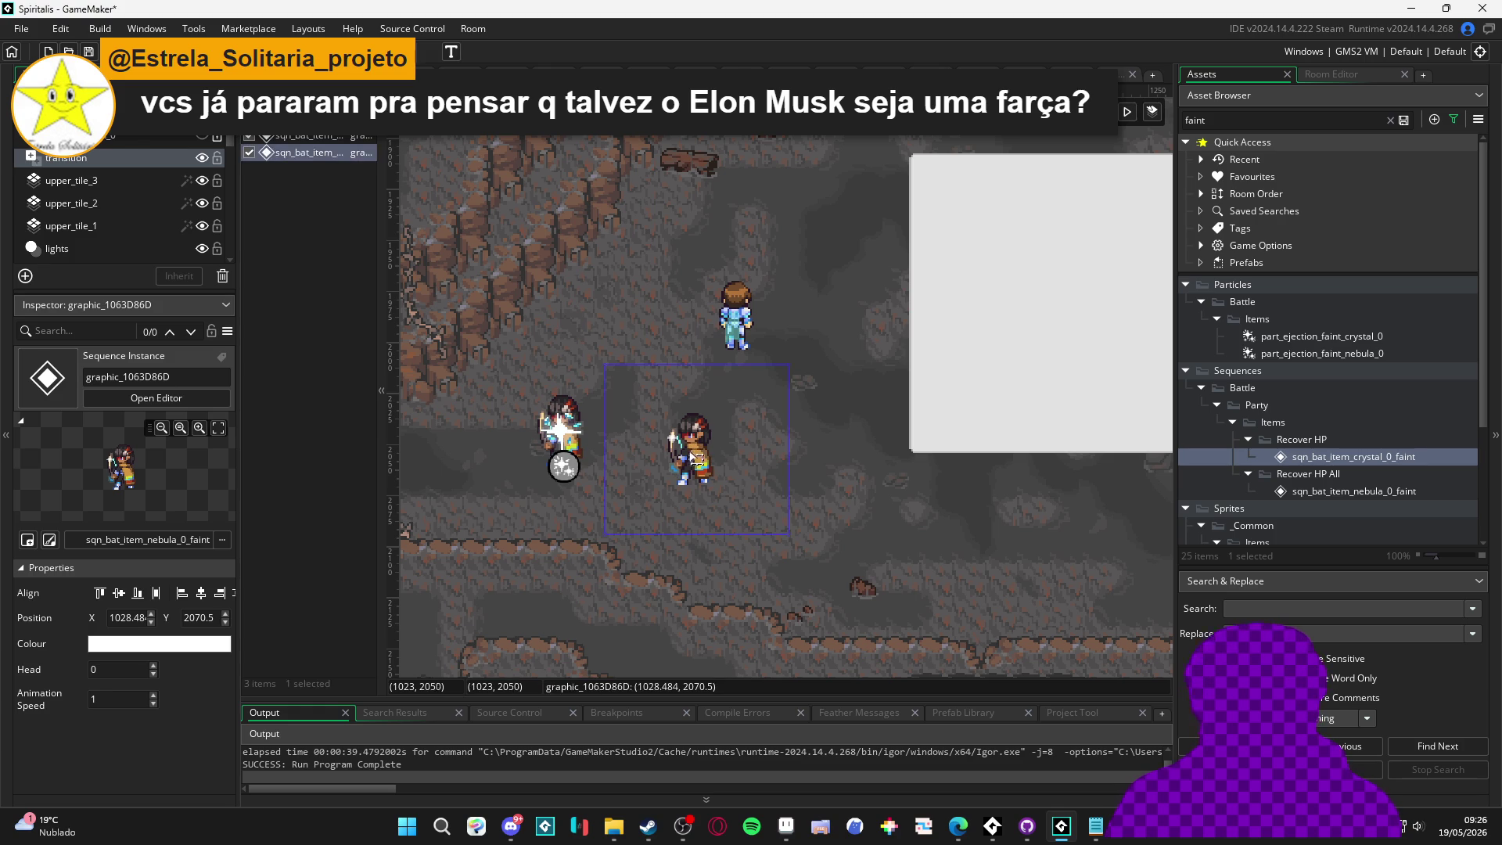
mouse_move(692, 465)
mouse_down()
mouse_move(759, 454)
mouse_move(759, 507)
mouse_up()
click(624, 445)
click(704, 454)
click(723, 414)
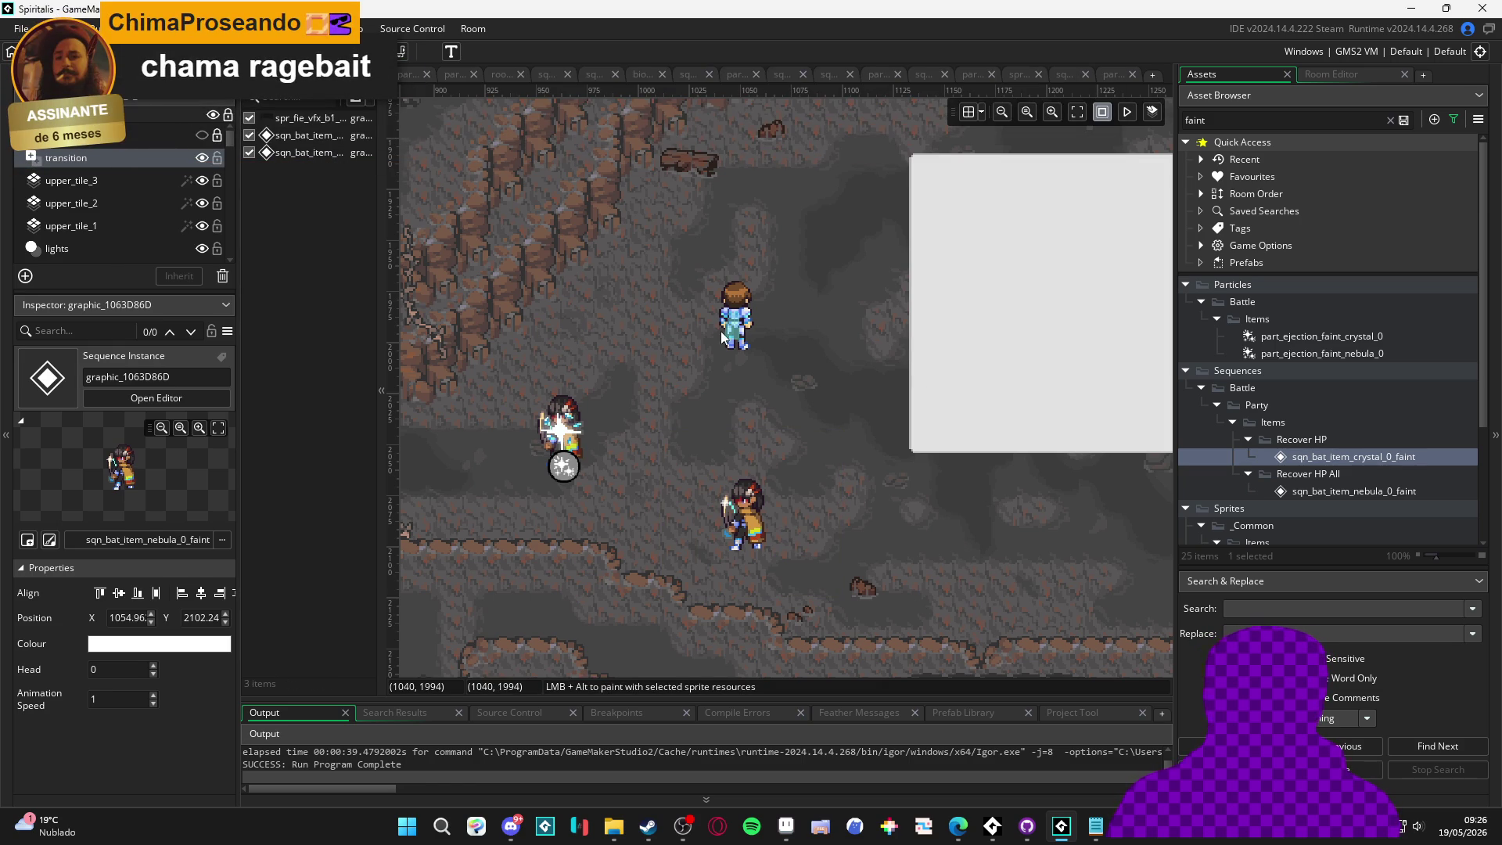
Move obj_fie_player up-right to 1070, 1952 and clear the 'faint' asset filter
click(737, 295)
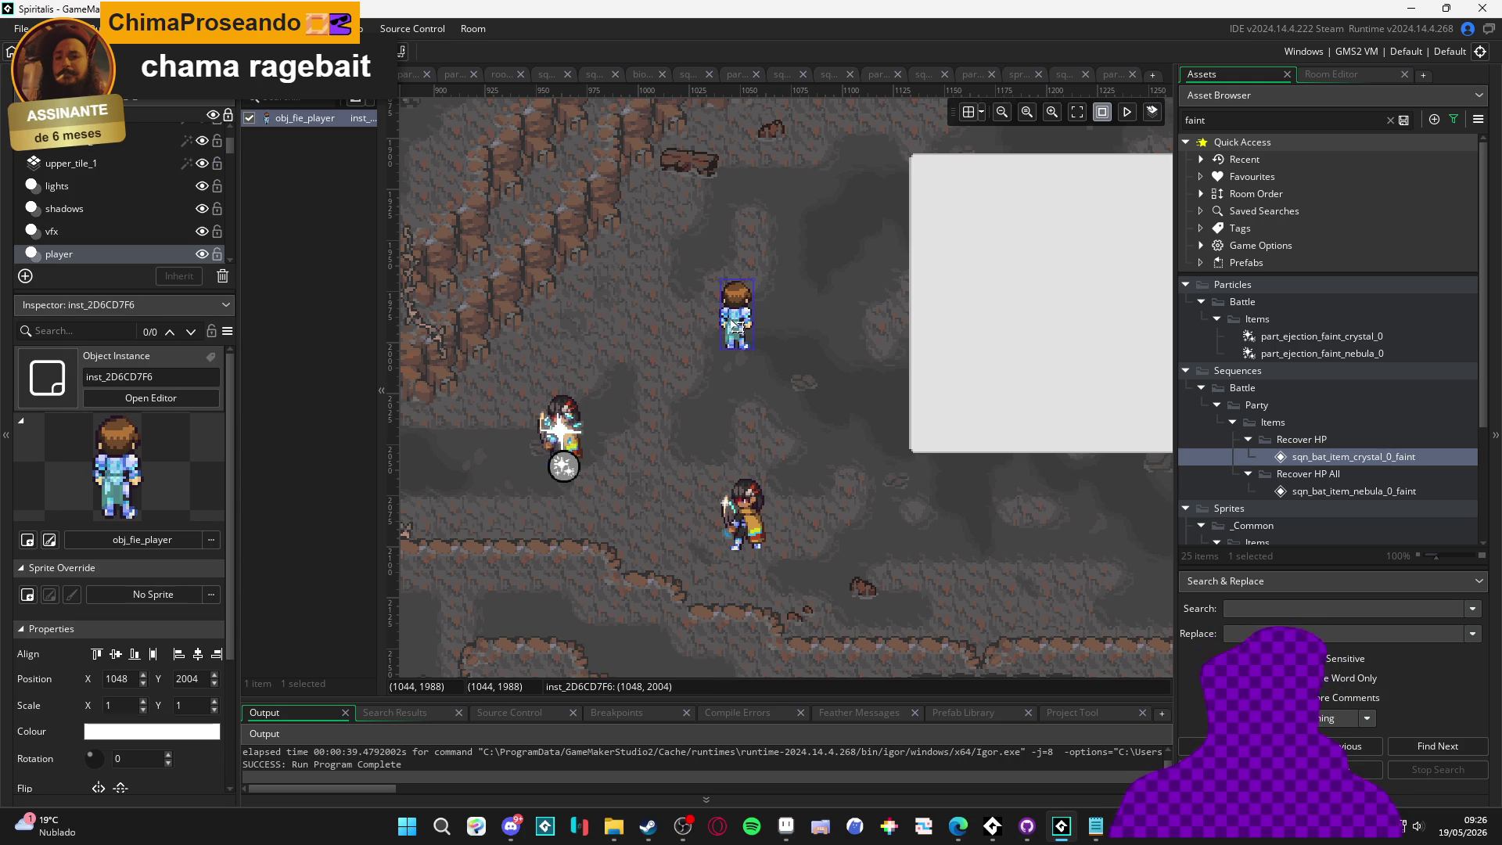
drag(745, 340, 791, 231)
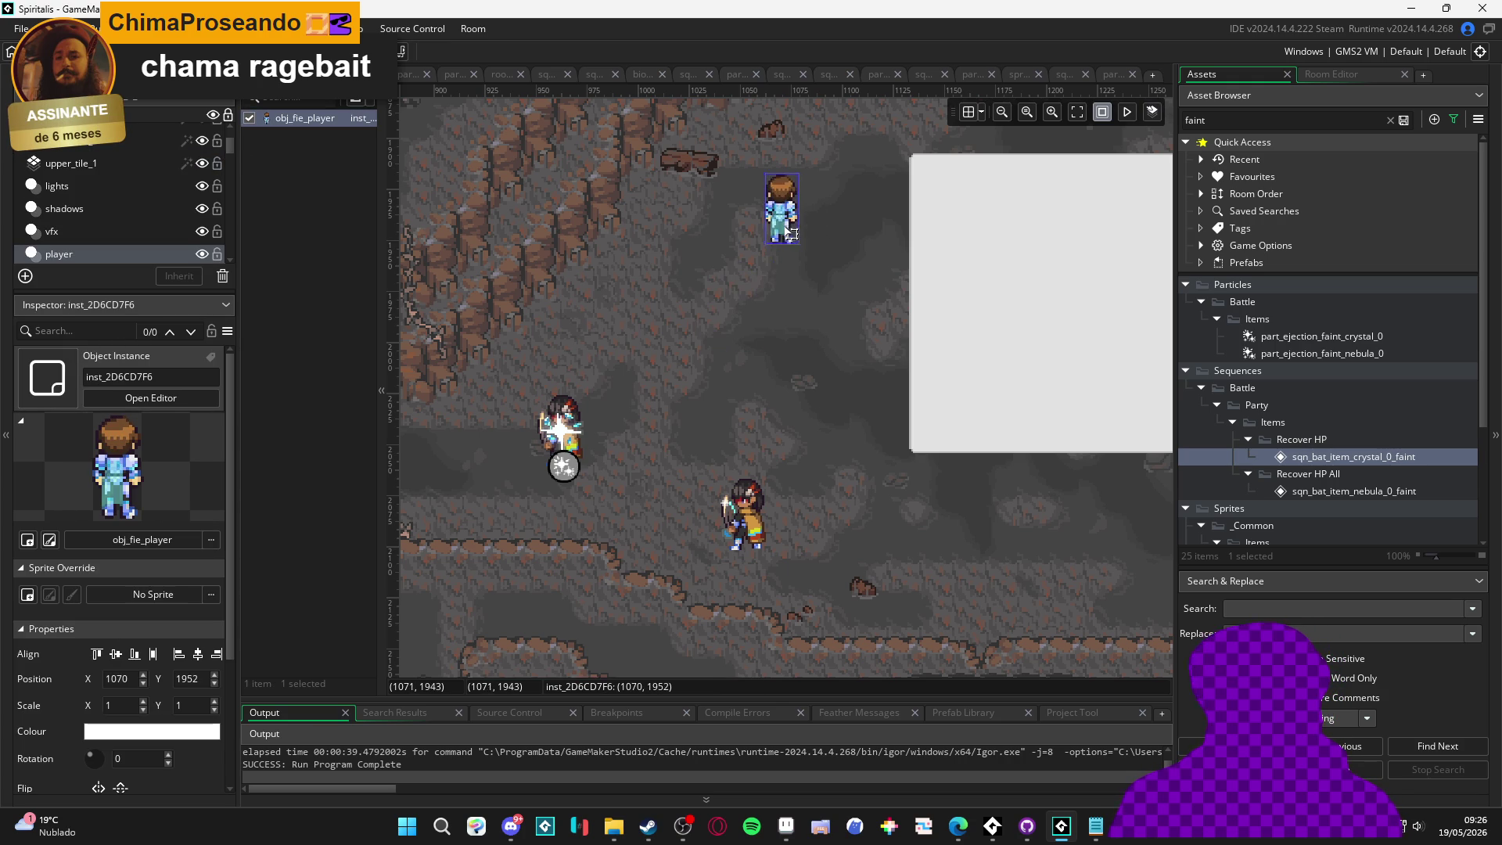
click(709, 297)
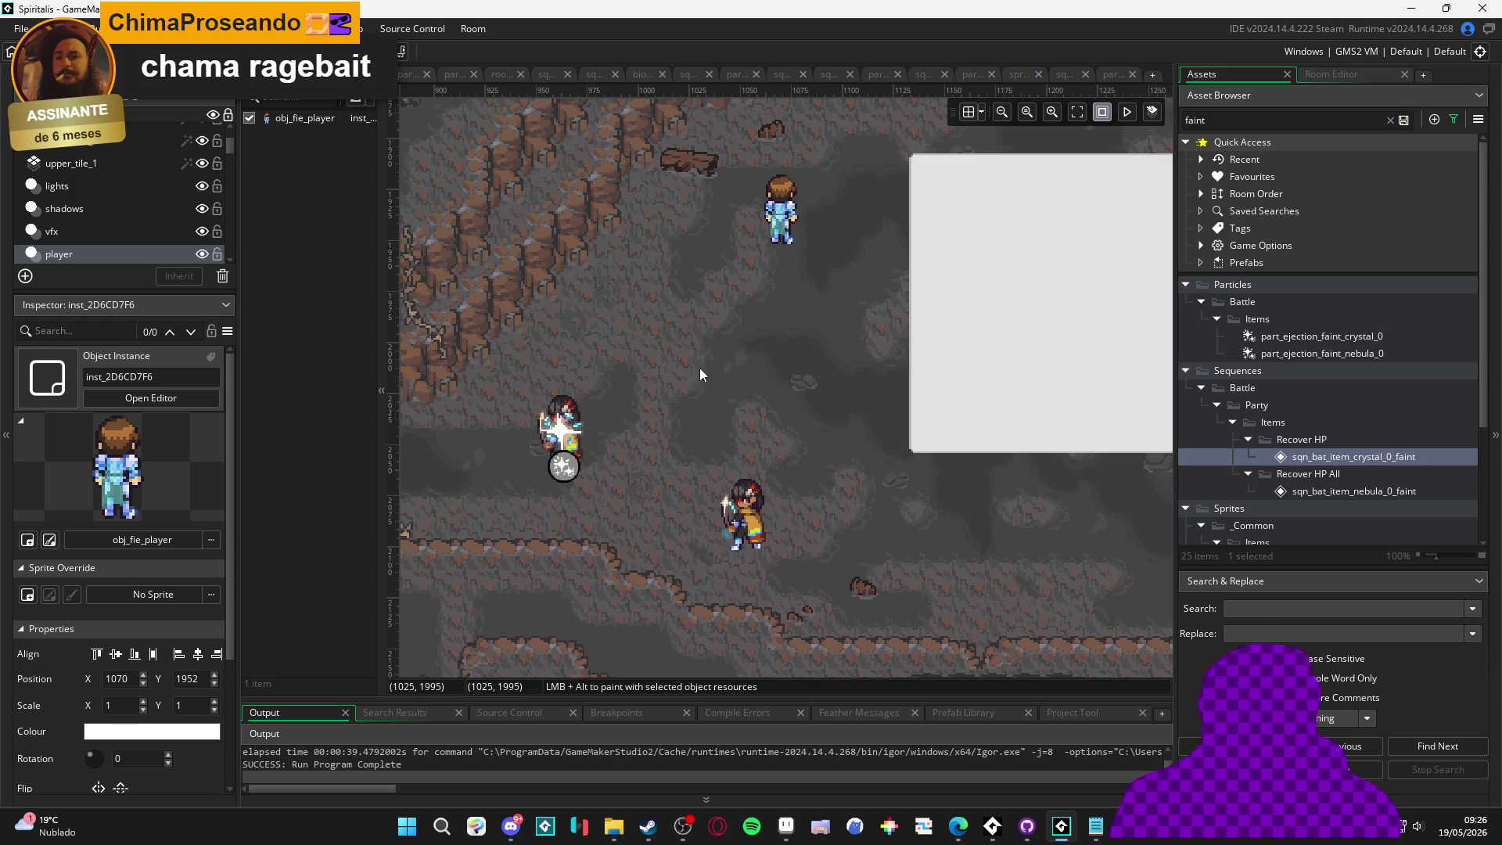
scroll(699, 368, up, 1)
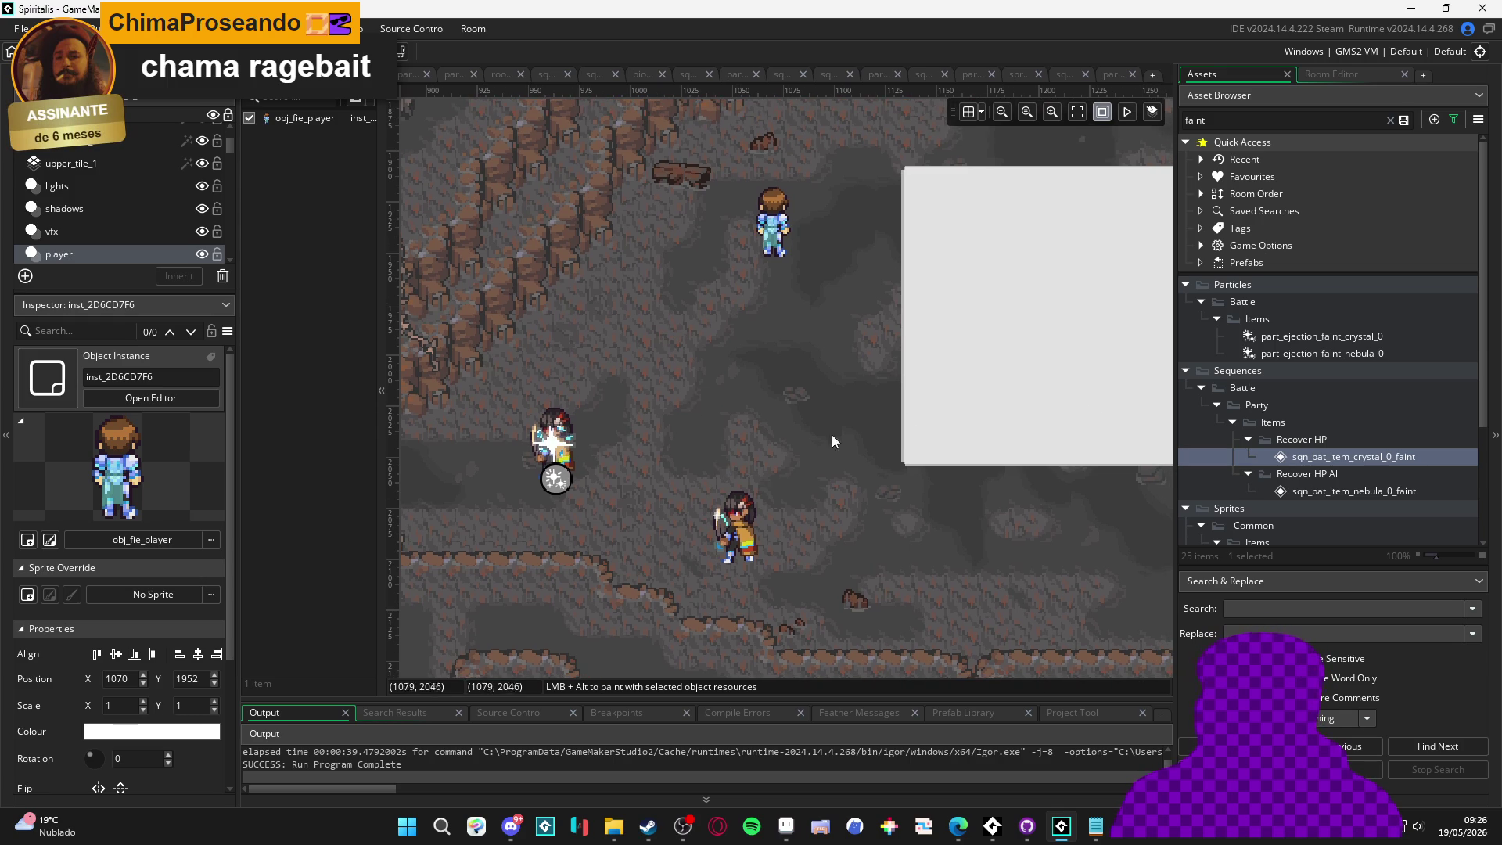
click(1390, 120)
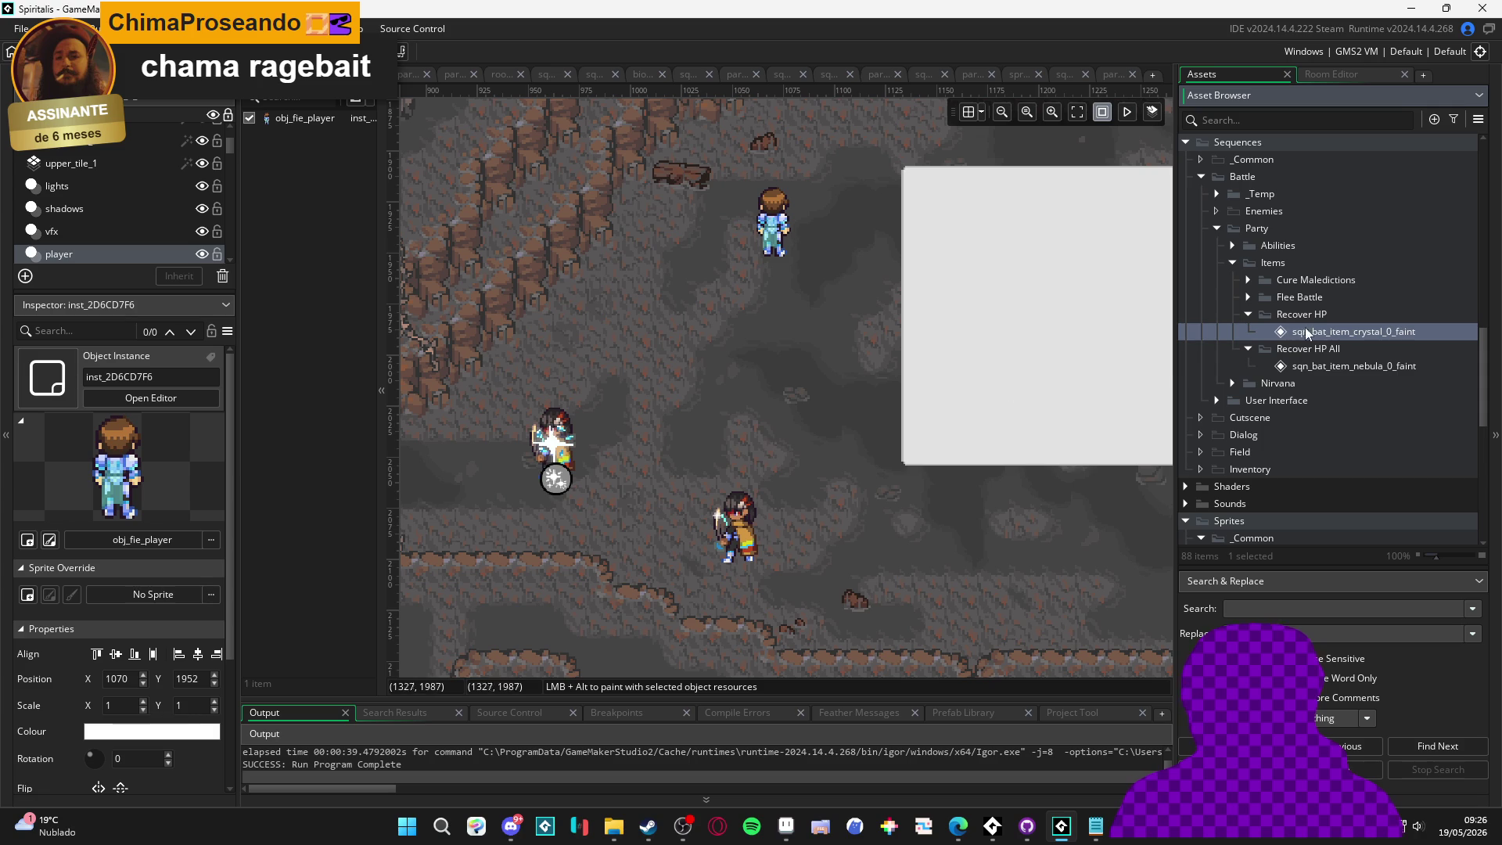
click(1346, 364)
click(1351, 331)
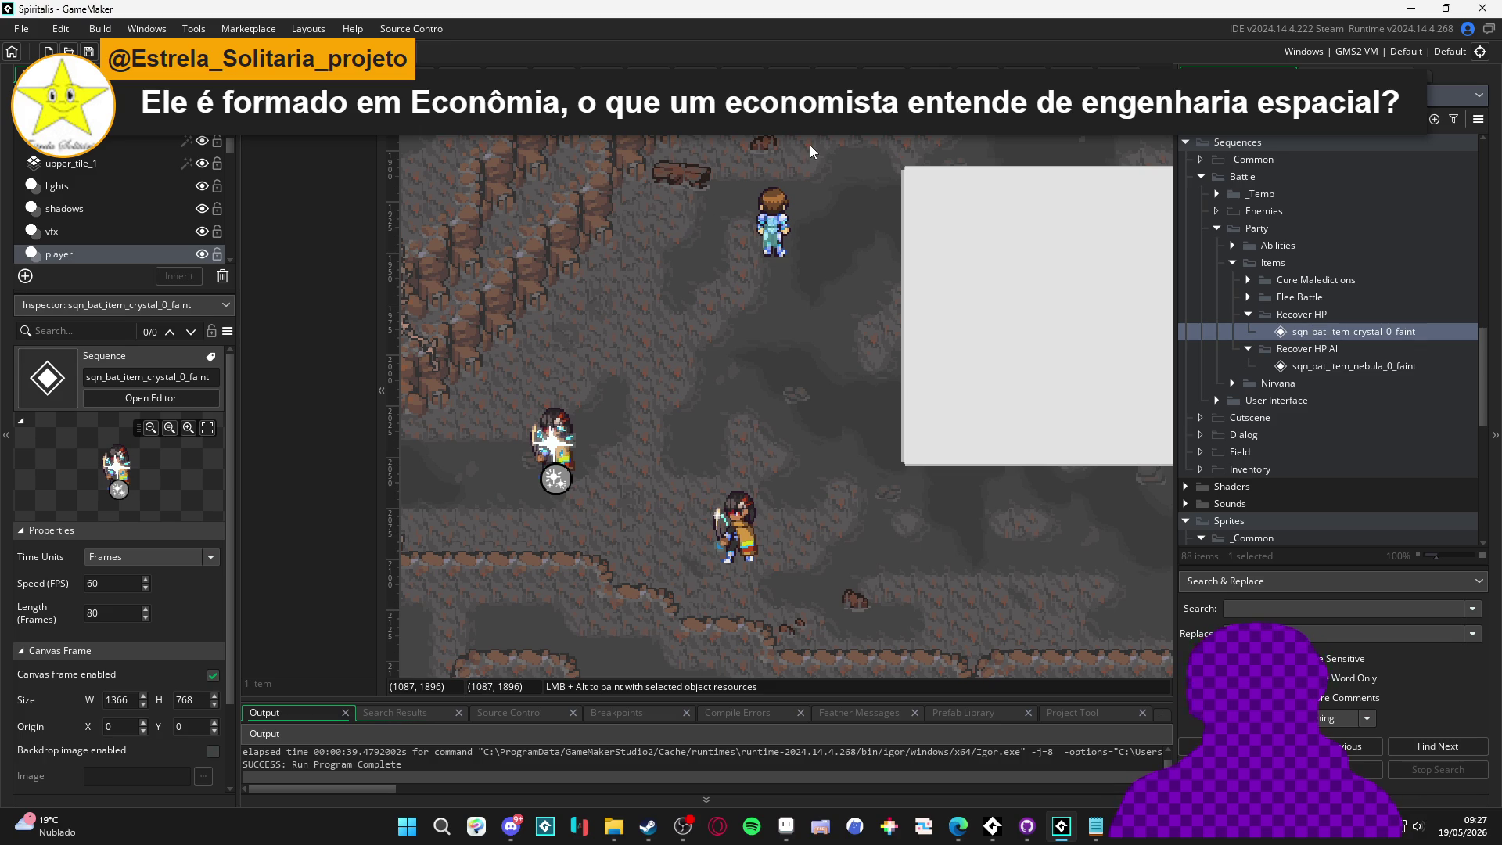
click(743, 518)
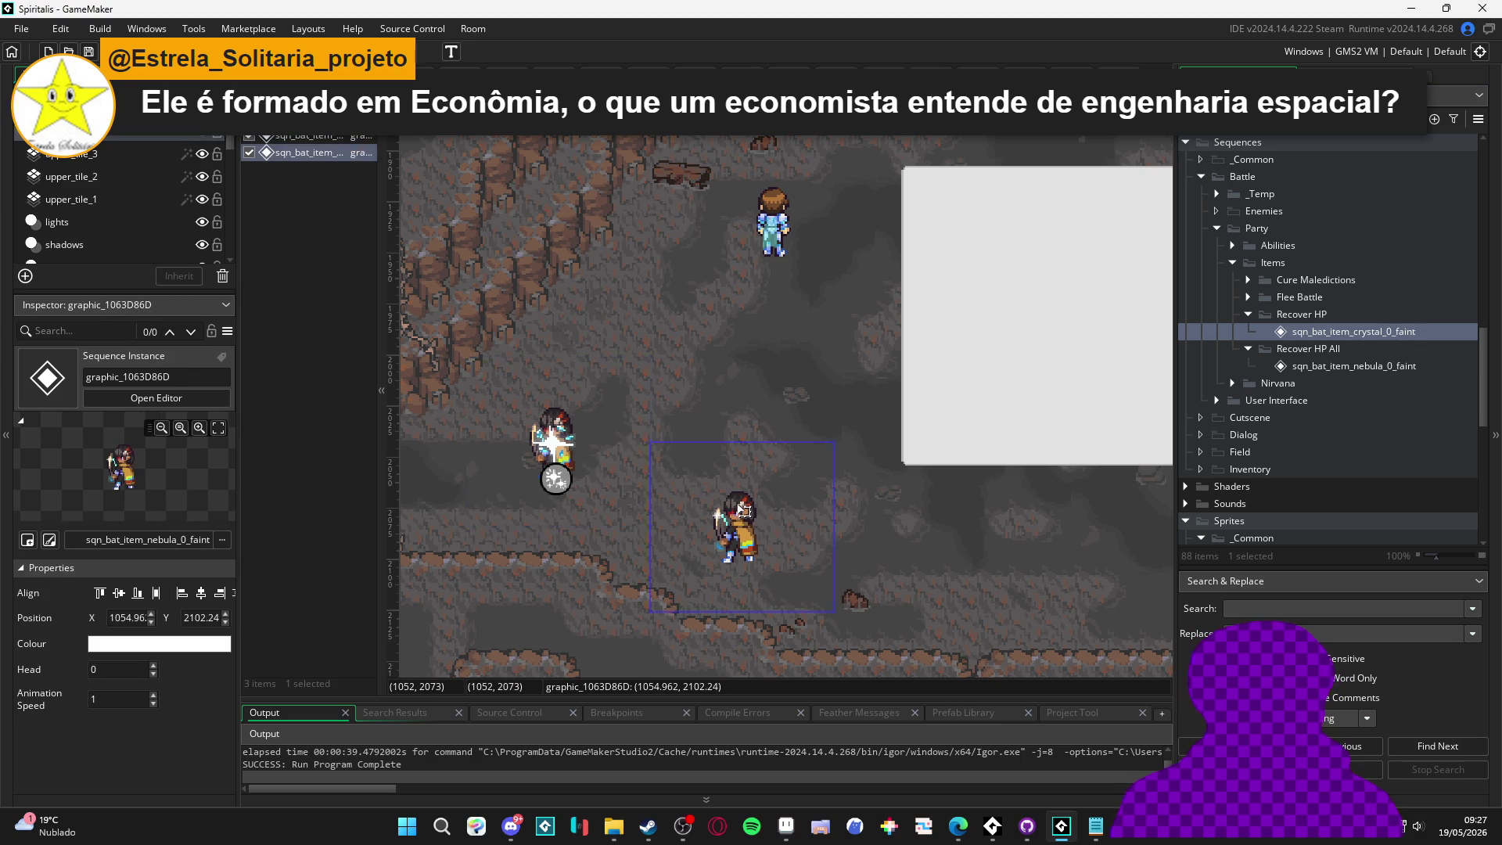
click(598, 429)
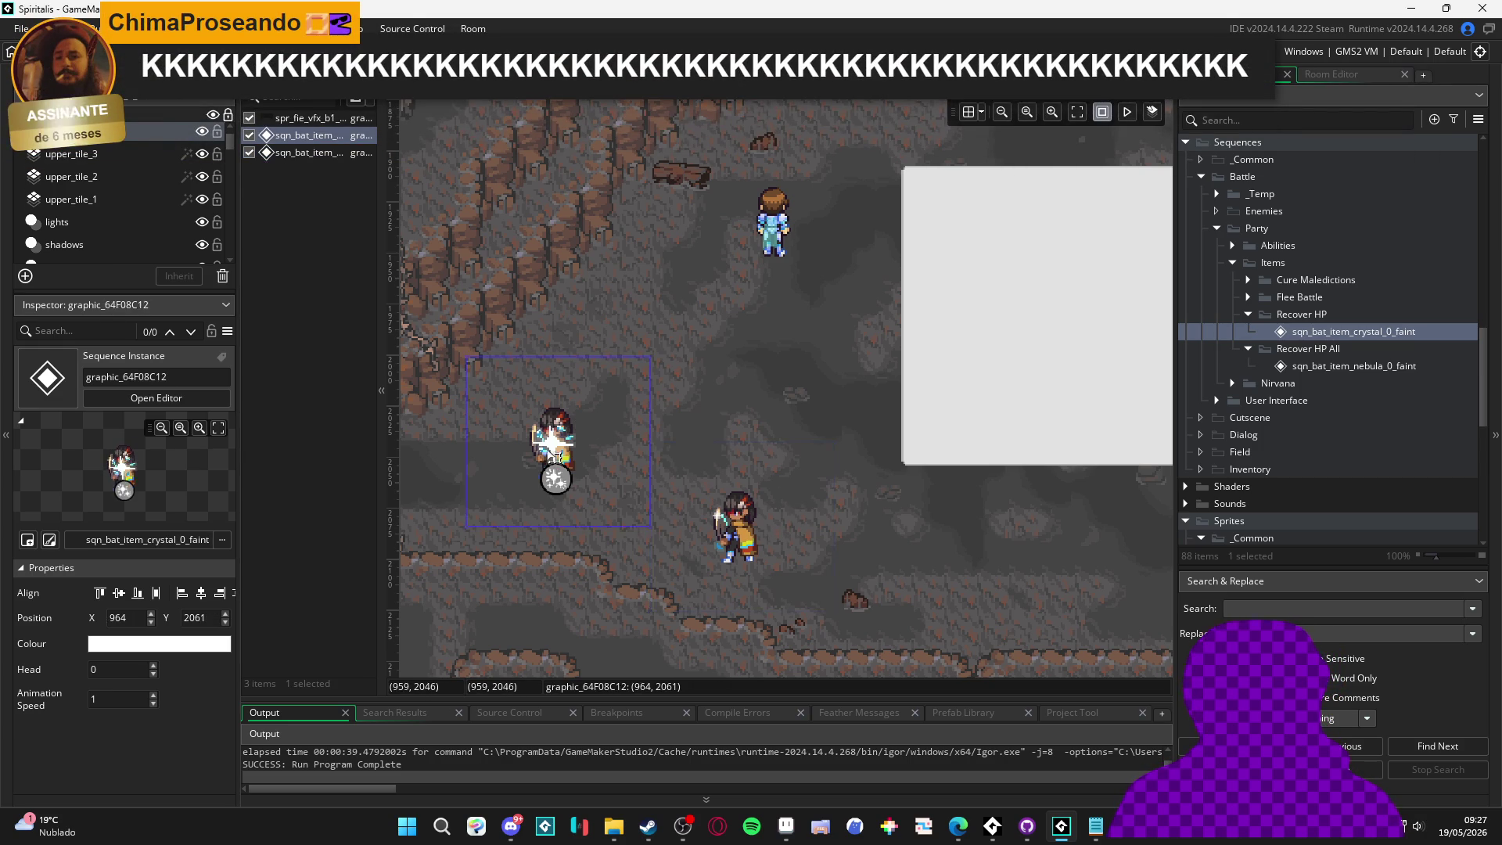
click(737, 514)
click(731, 522)
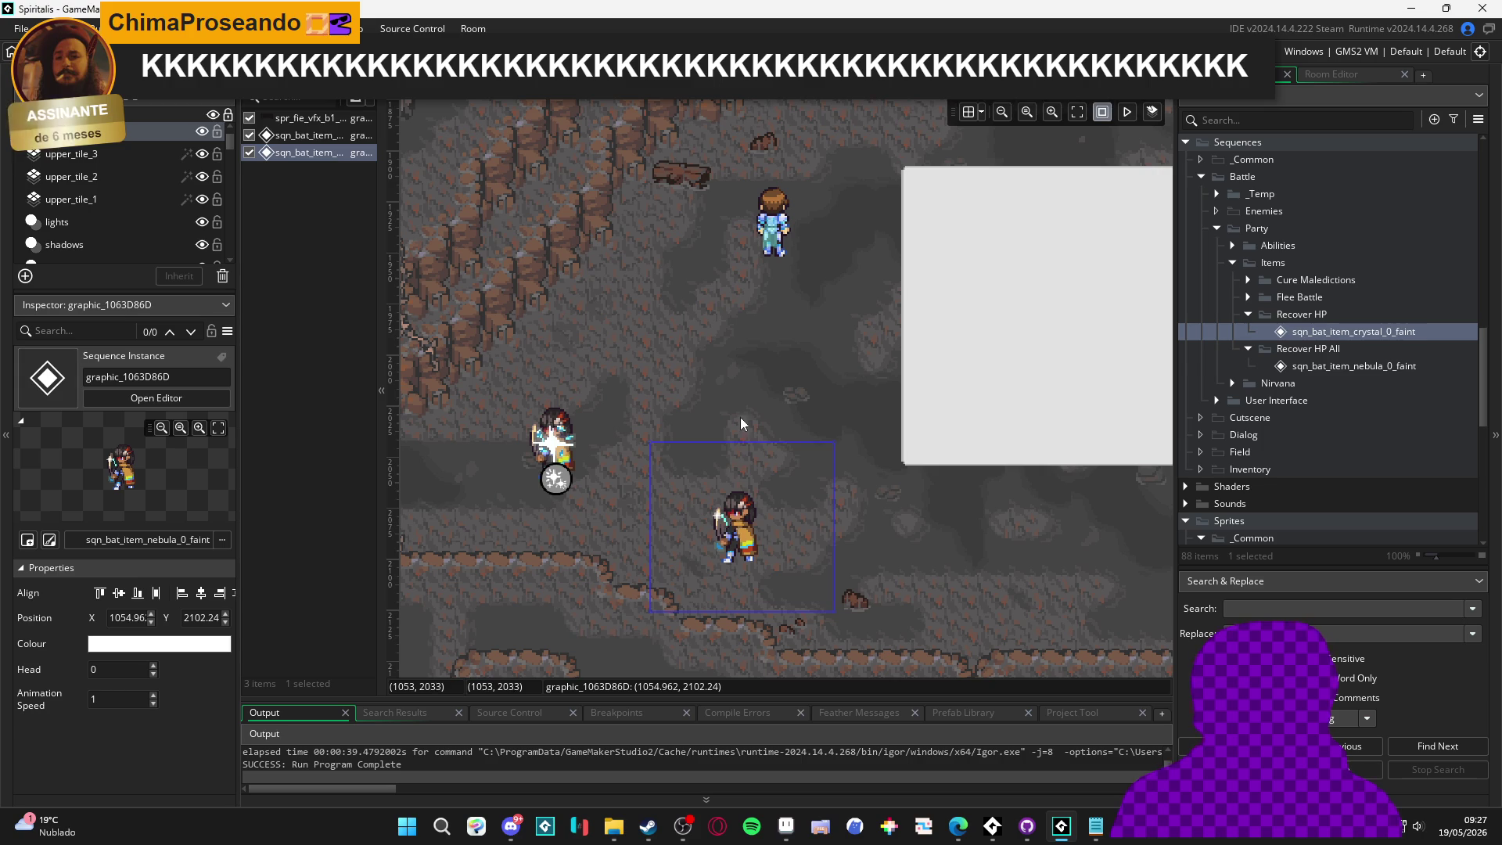
click(568, 444)
click(742, 513)
click(563, 453)
click(612, 477)
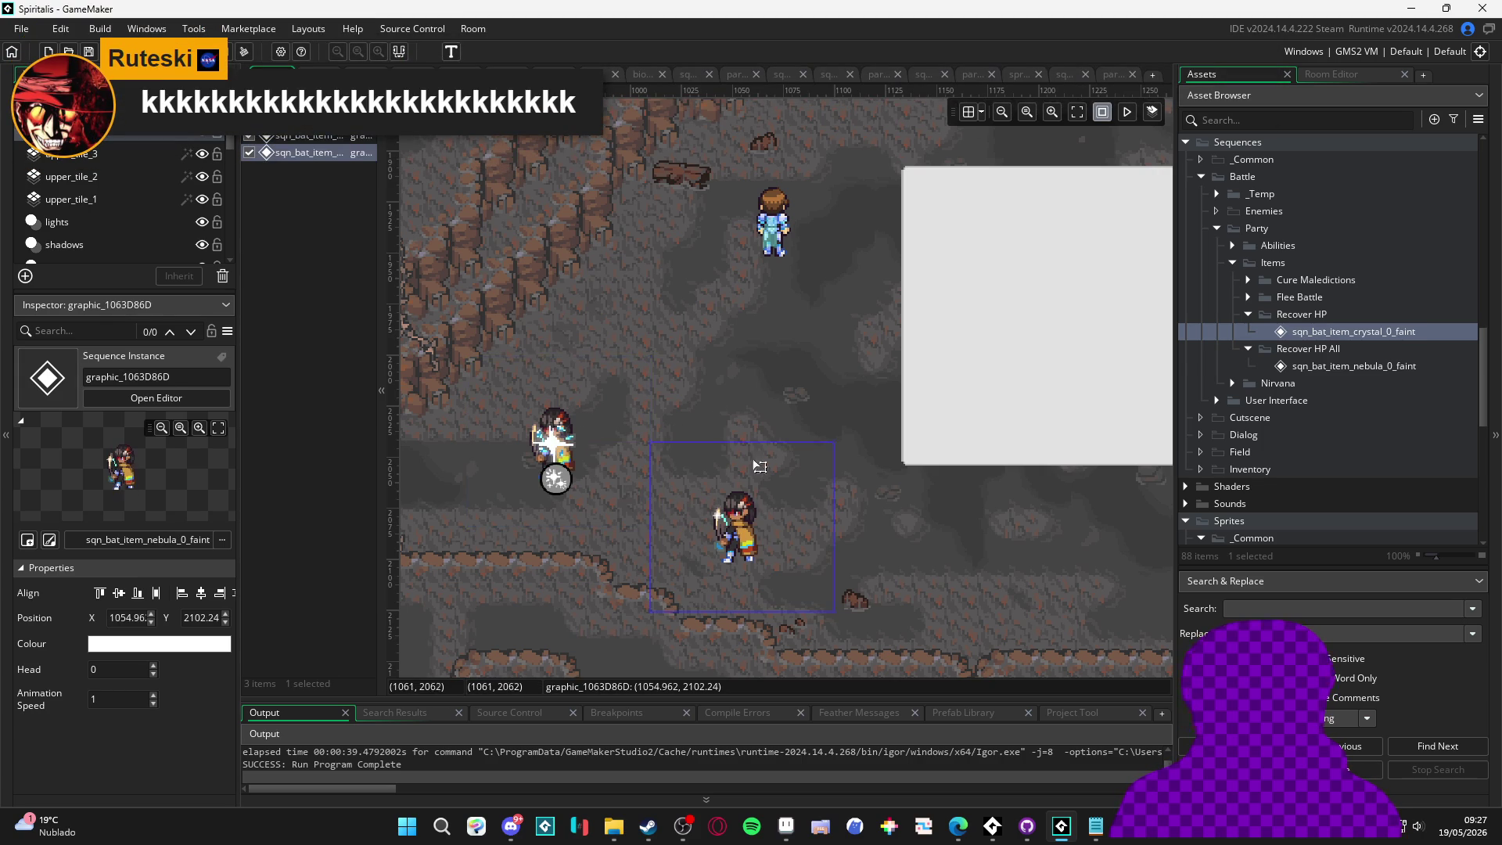
click(721, 509)
click(721, 507)
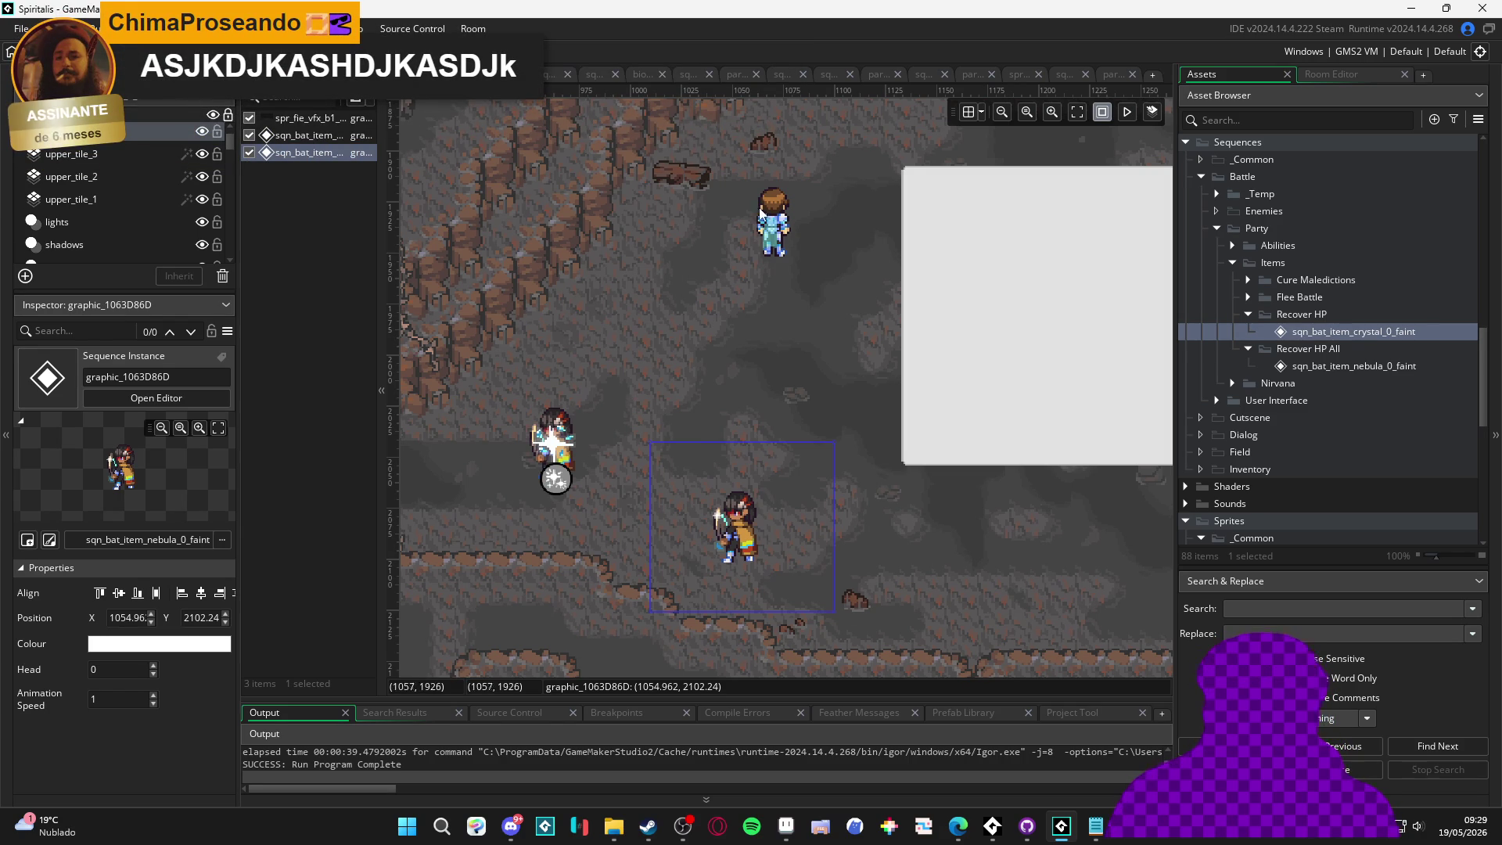
click(502, 476)
click(688, 400)
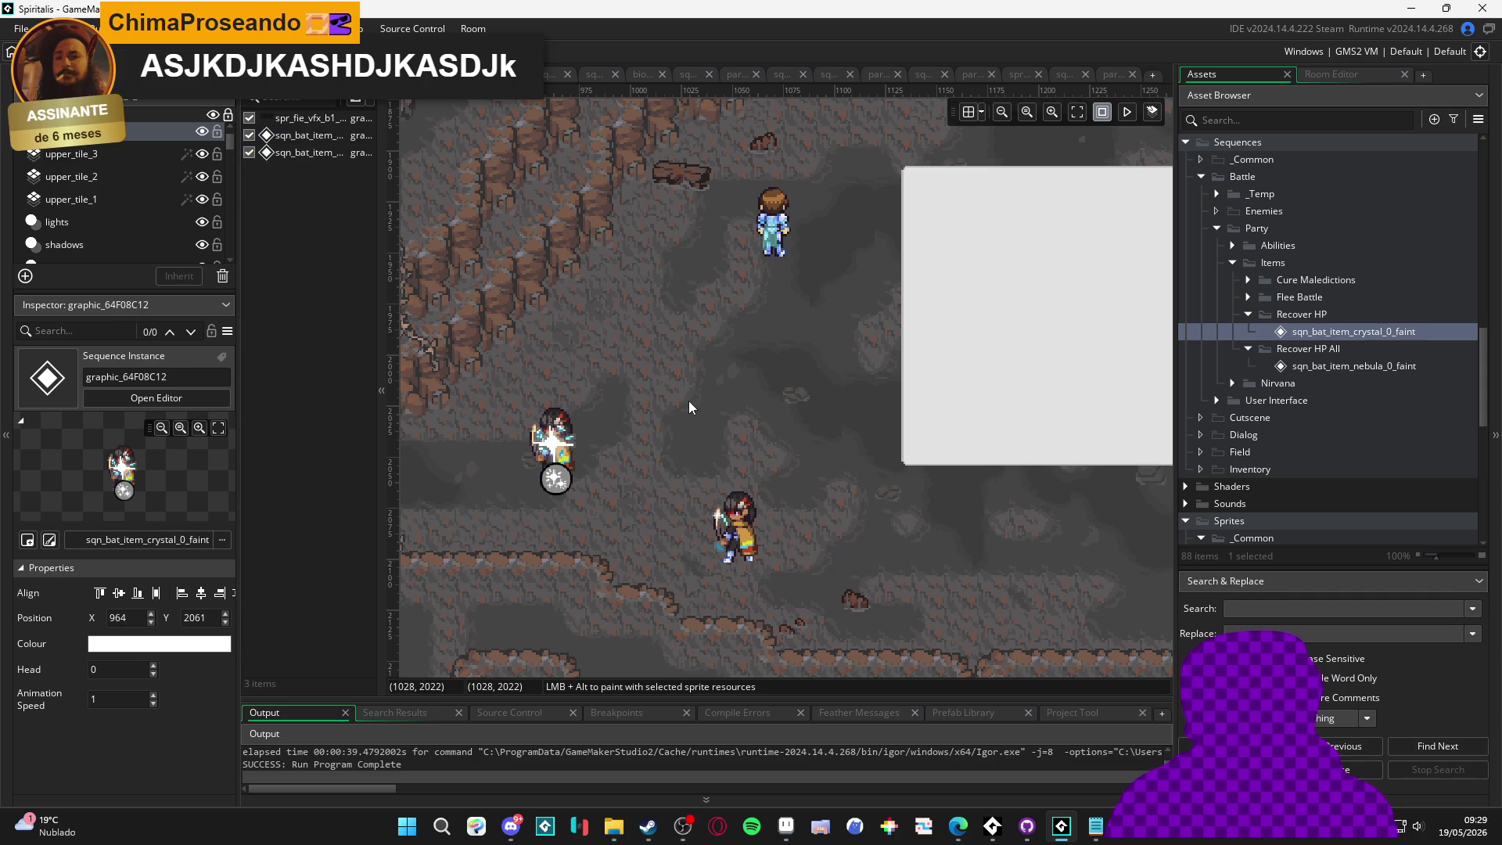
click(1276, 120)
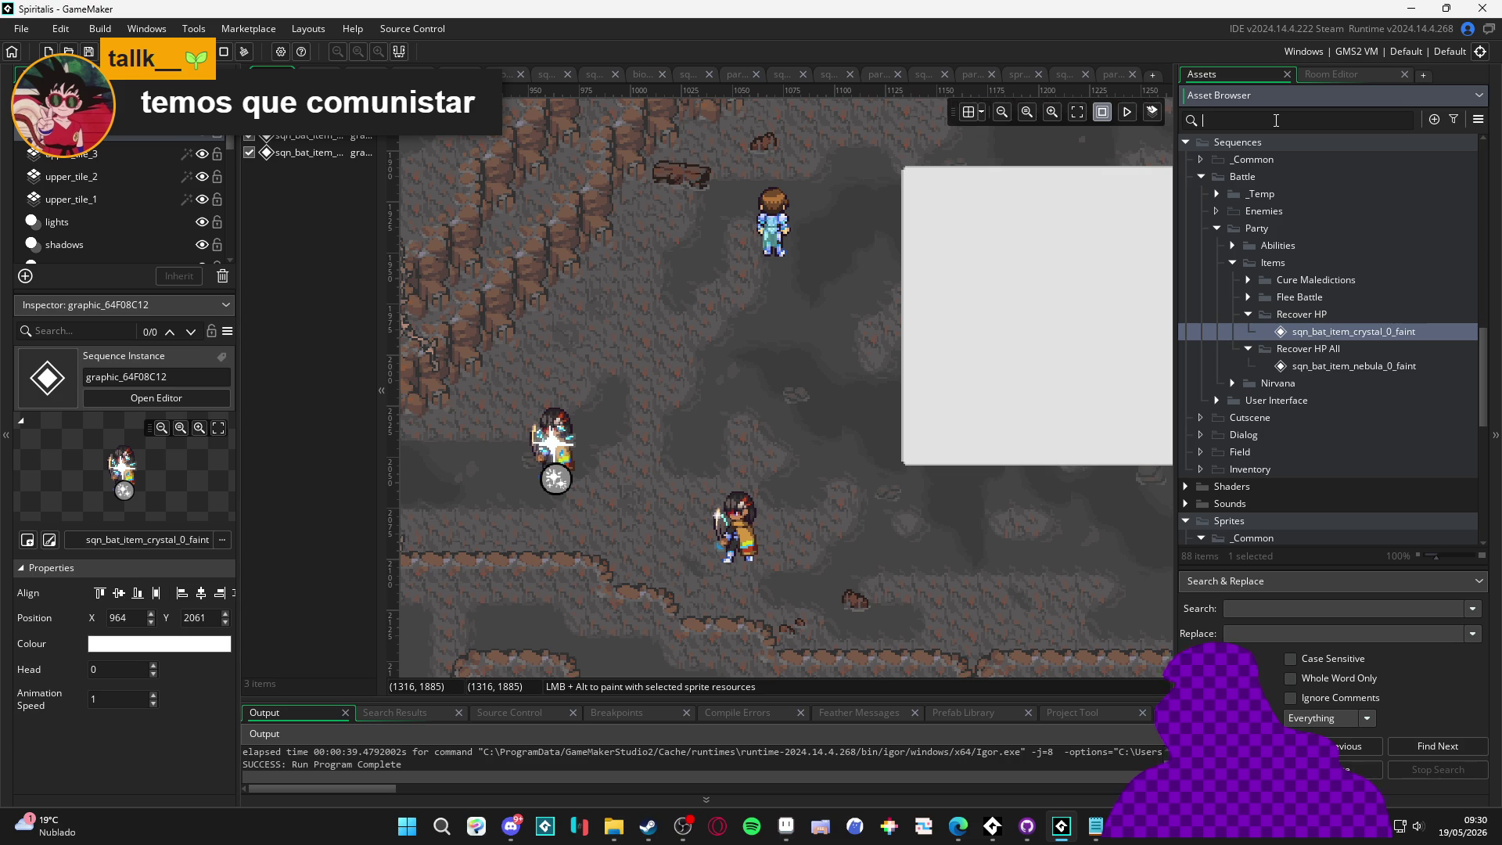
text(indolen)
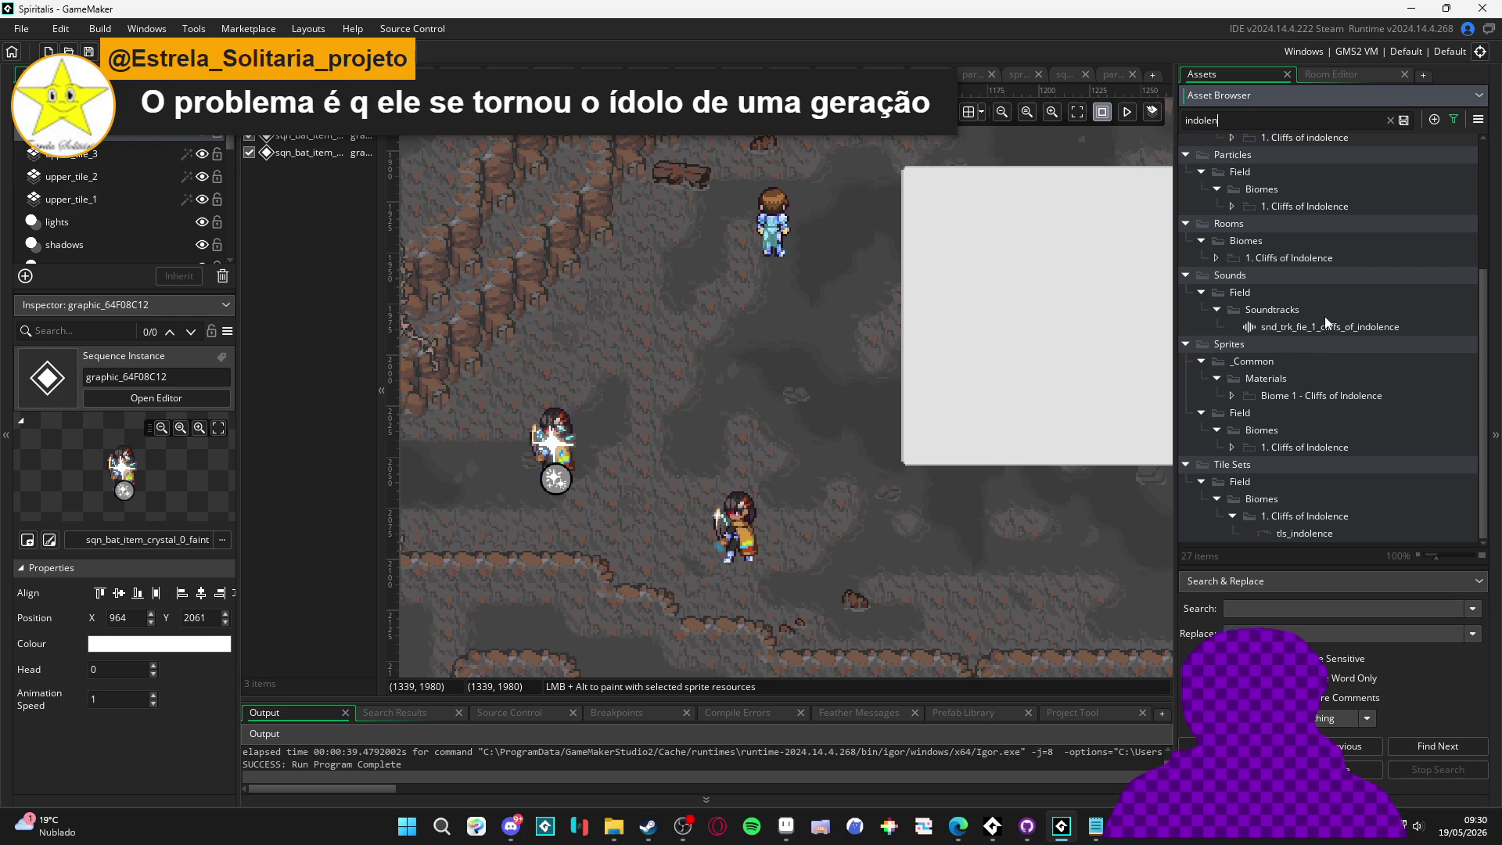
scroll(1326, 316, up, 4)
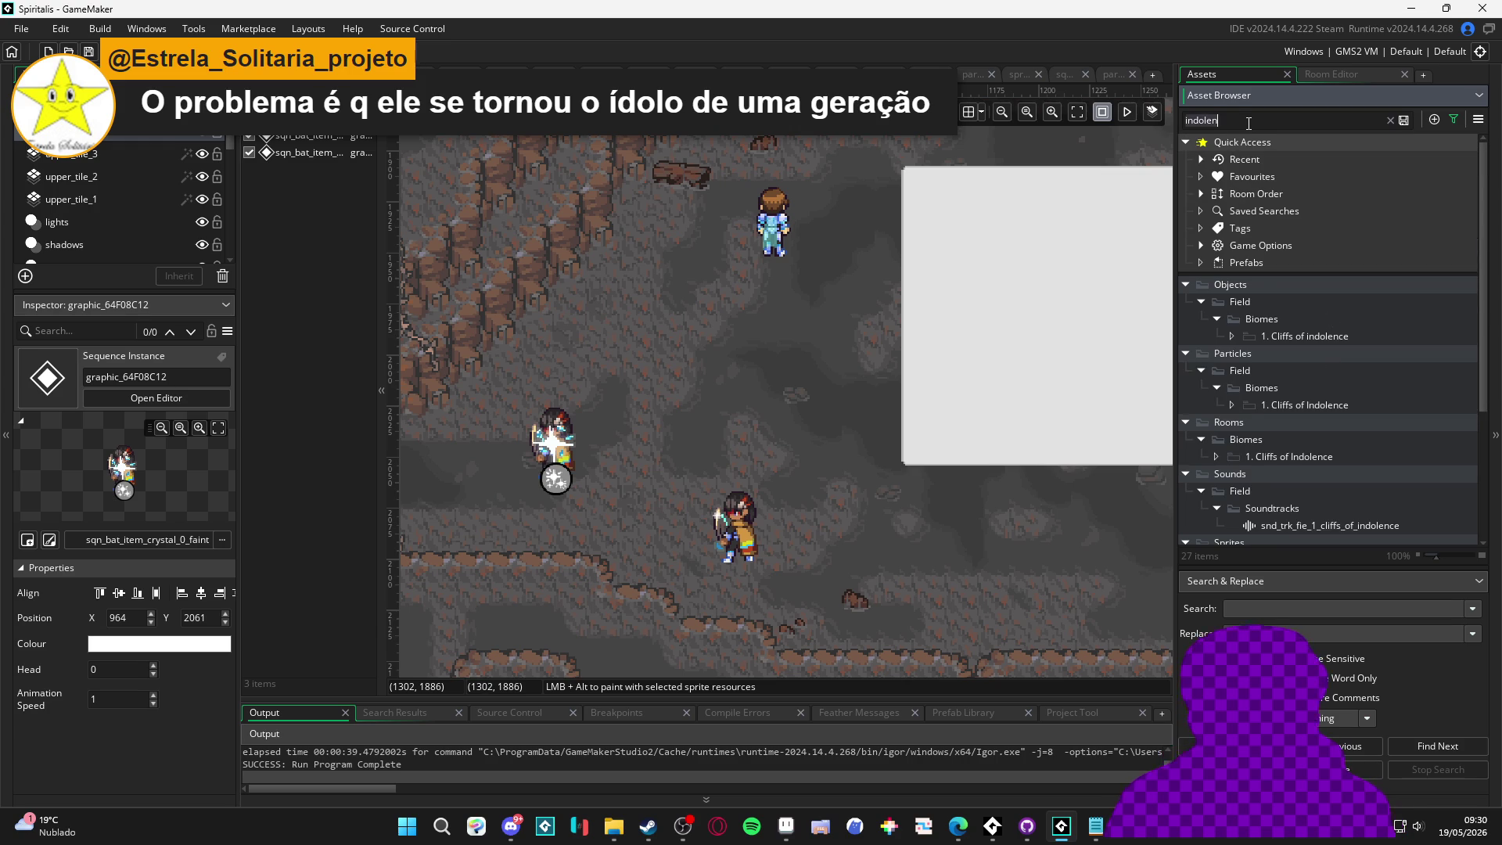
click(1391, 120)
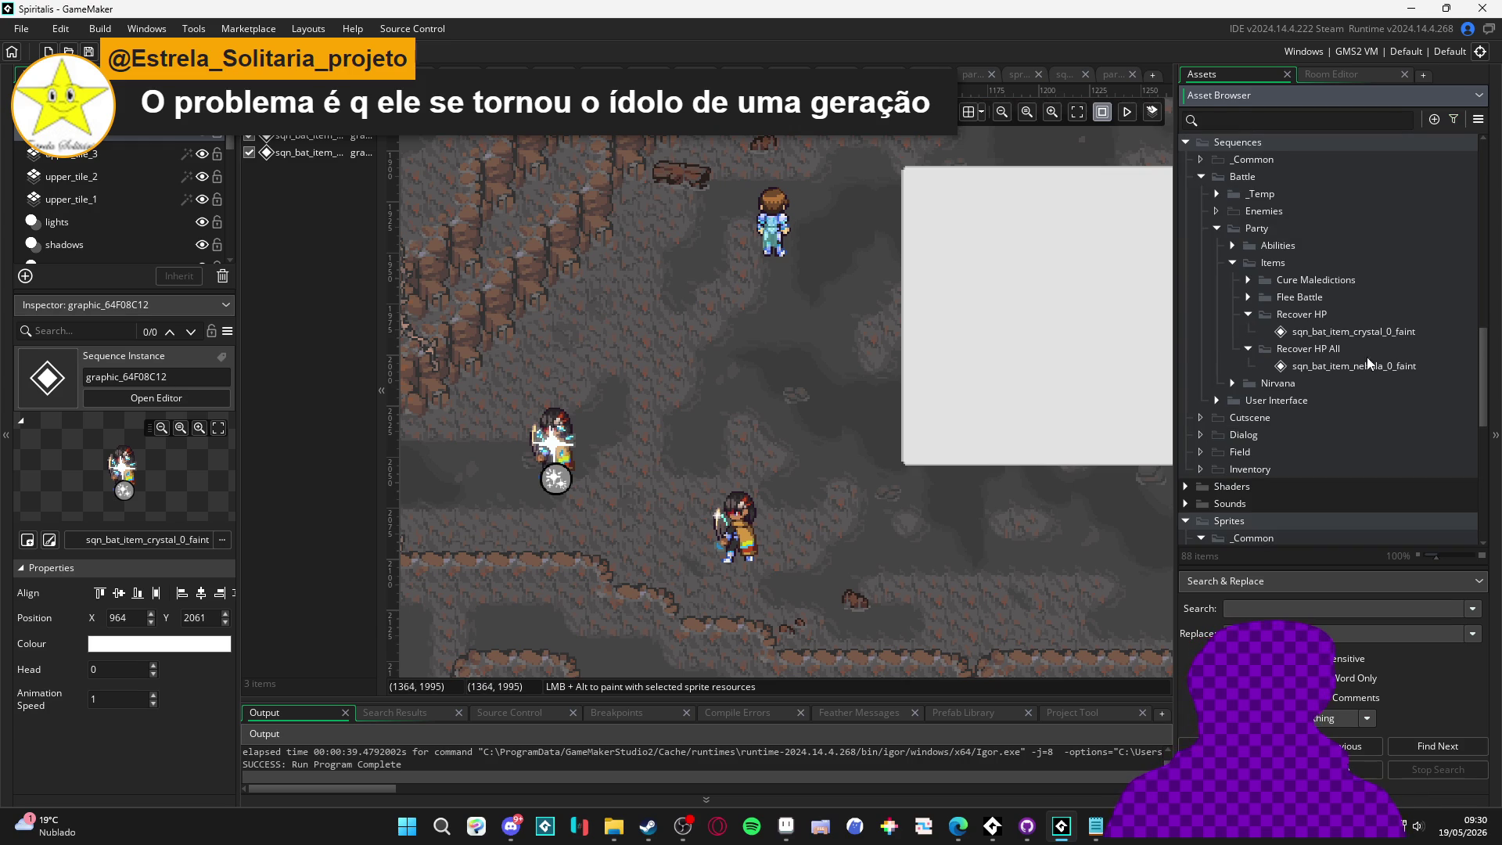
click(1250, 280)
Open the sqn_bat_item_concentrated_dilligence sequence and play its preview
double_click(1314, 301)
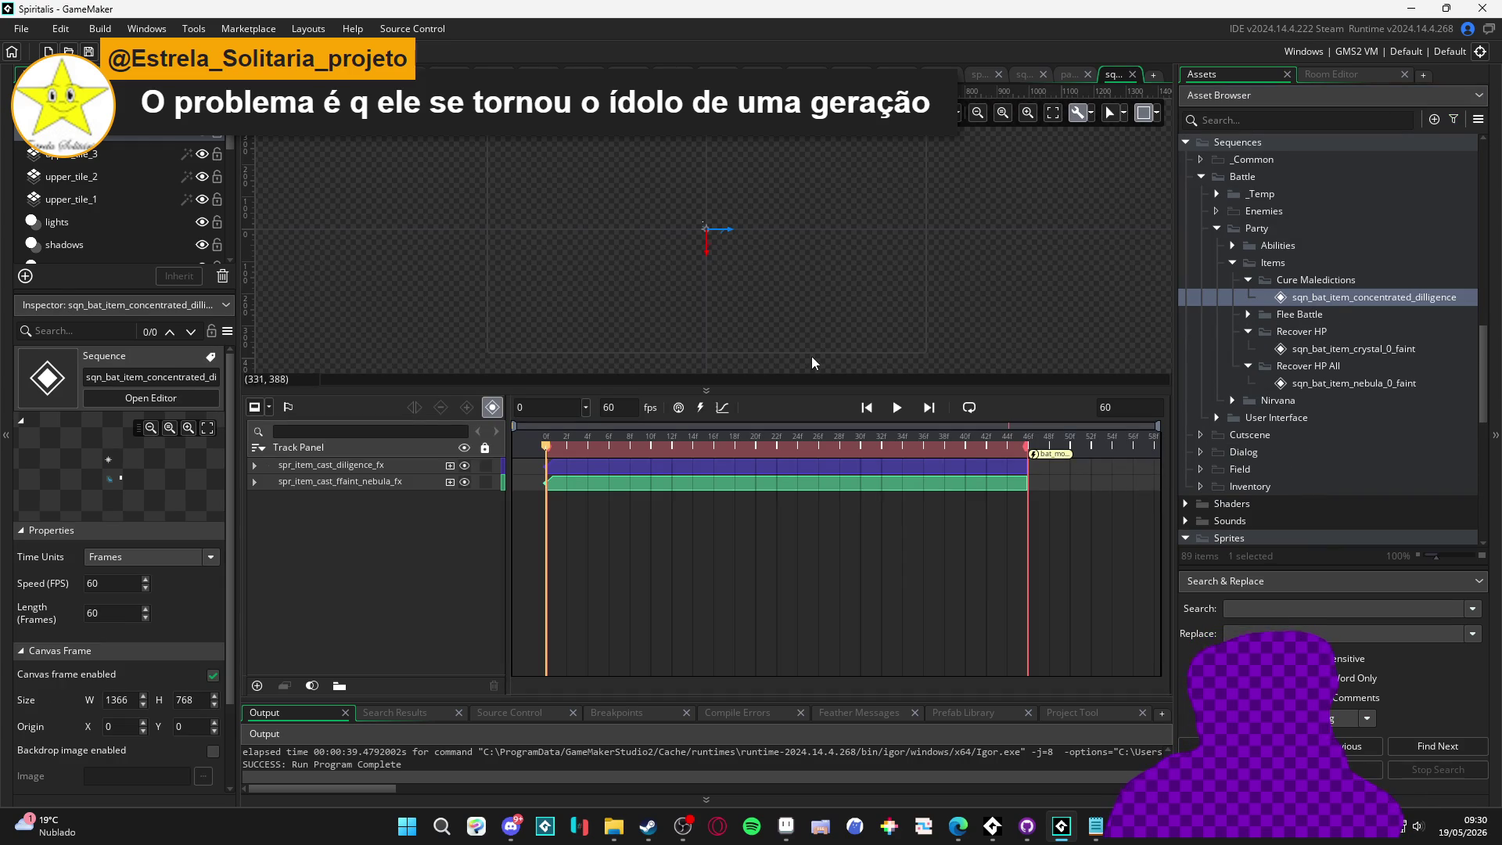
click(898, 408)
scroll(713, 227, up, 5)
scroll(735, 212, up, 3)
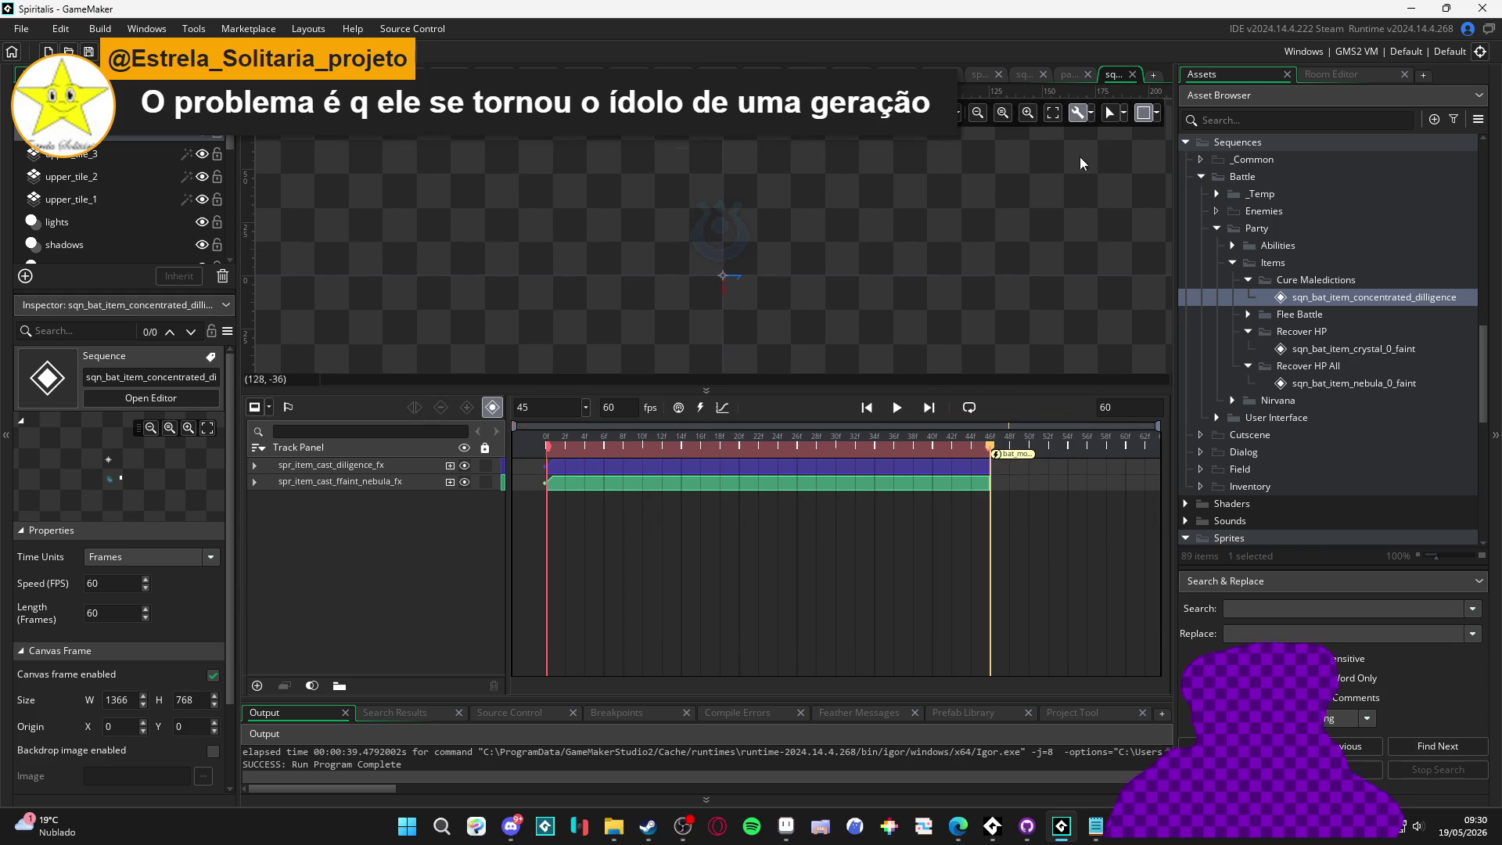
Search assets for 'idle' and add spr_bat_1_idle as a sequence track
click(1238, 120)
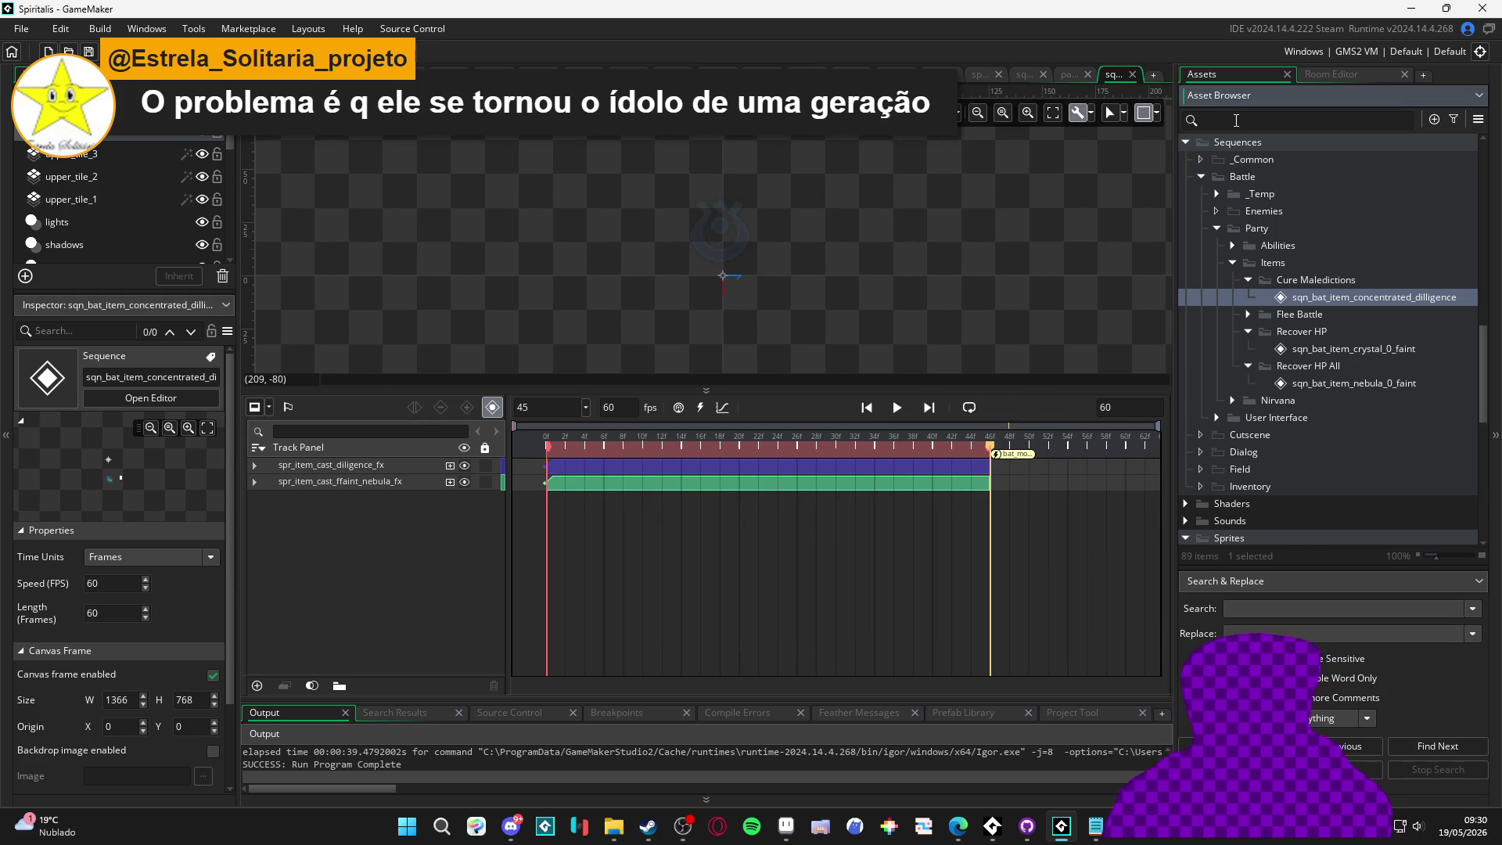
text(idle)
scroll(1382, 285, up, 10)
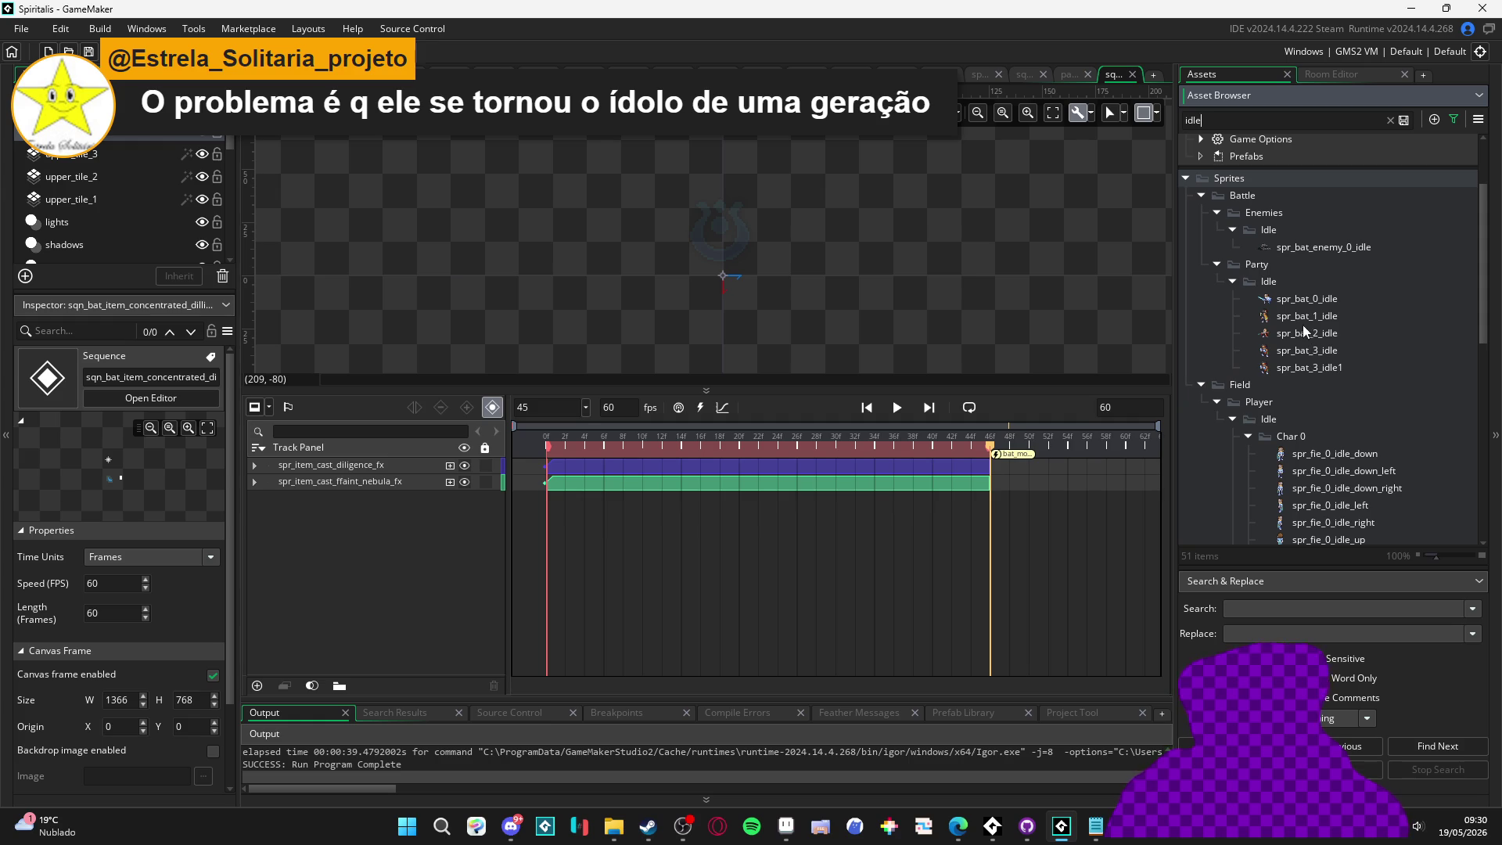
drag(1305, 329, 731, 263)
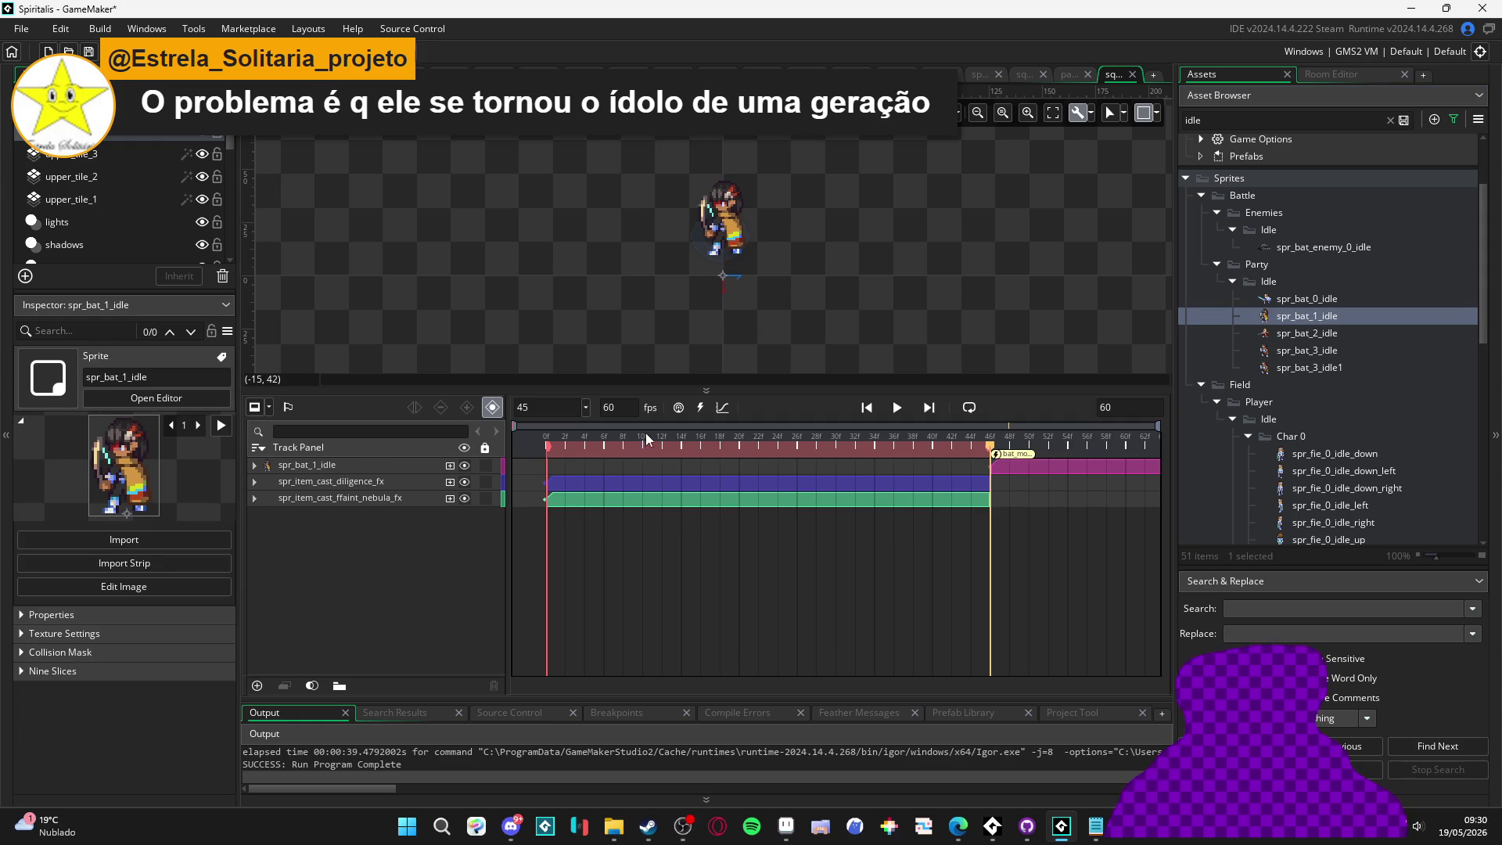
Place the idle track at position 0,0 and trim its clip to frames 0–45
click(255, 465)
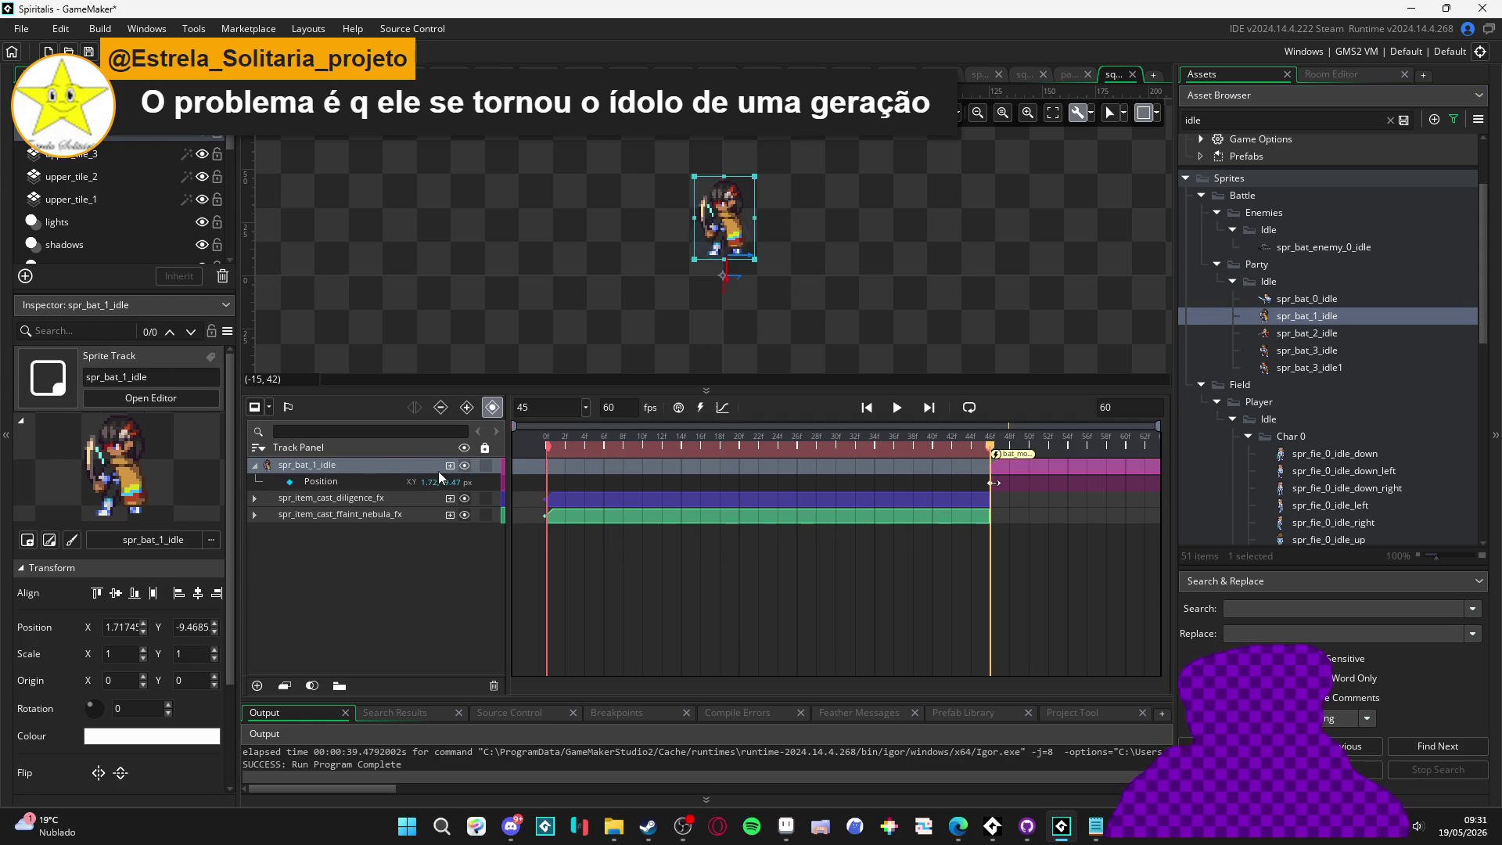
text(0)
key(Tab)
text(0)
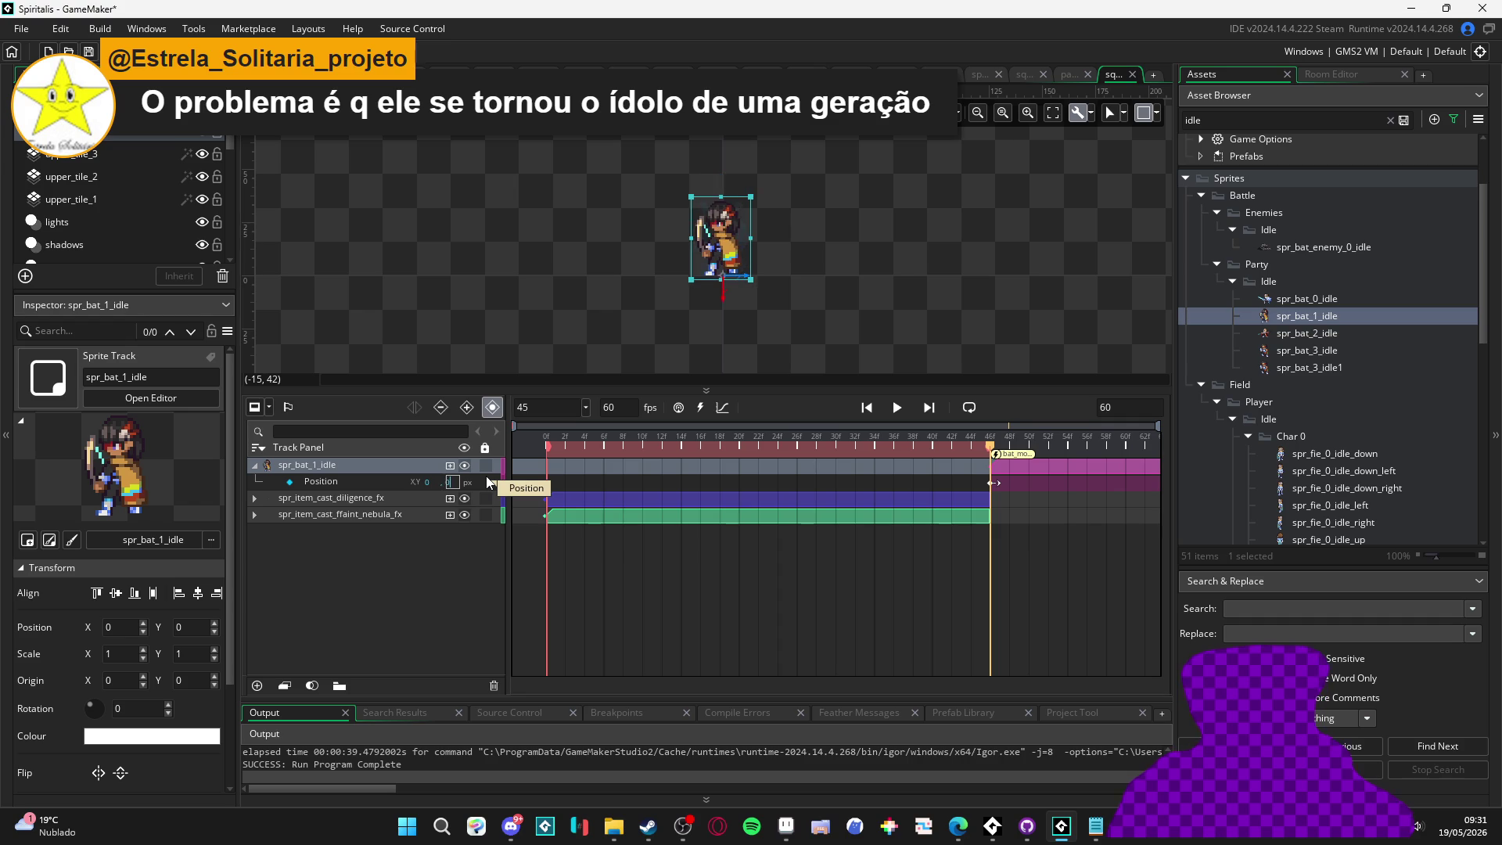
drag(1036, 467, 587, 471)
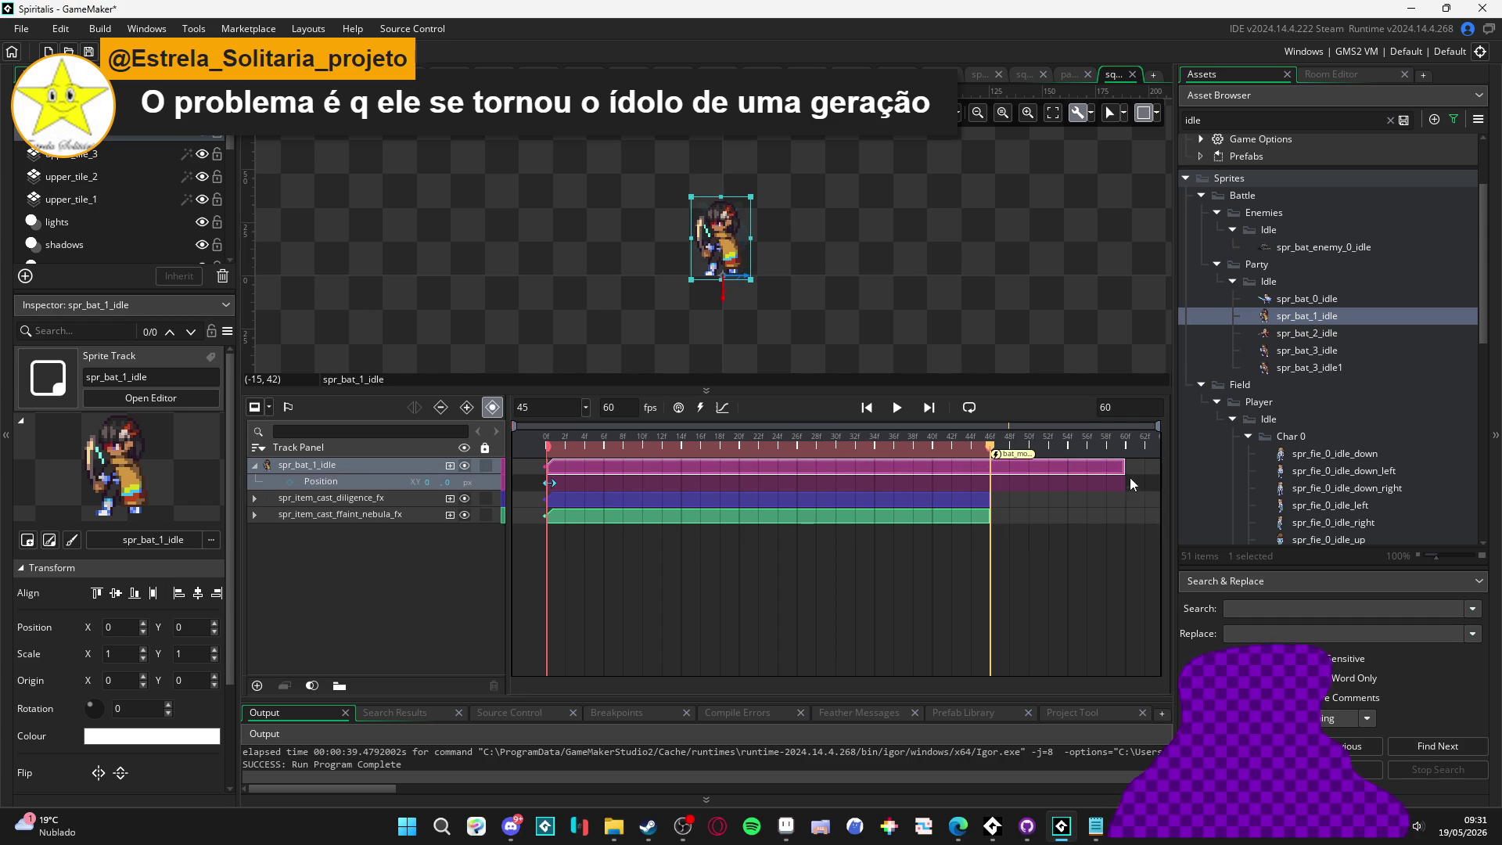
drag(1124, 473, 984, 472)
key(space)
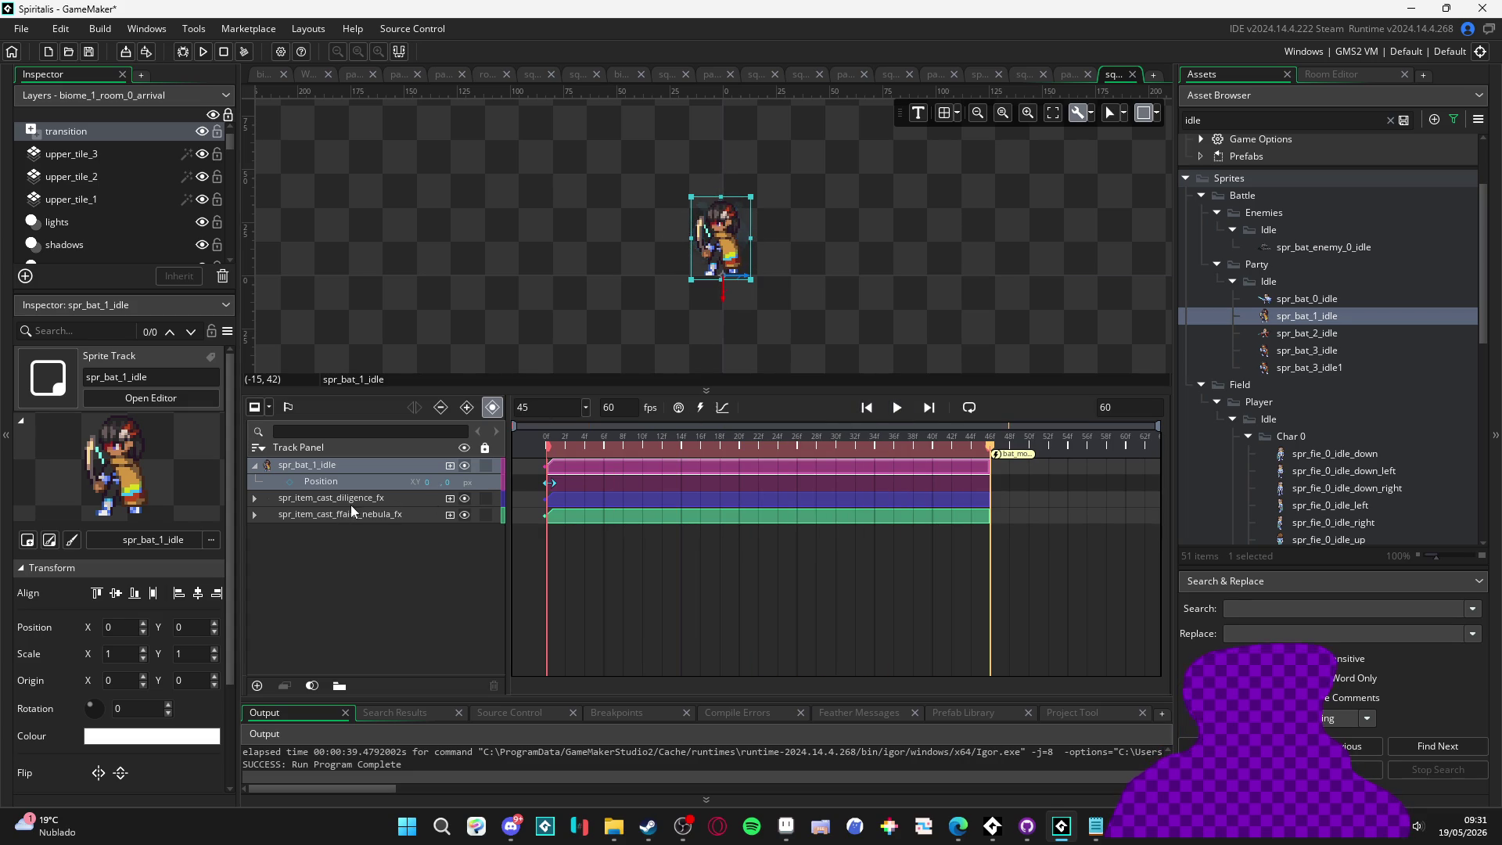
Reorder tracks, moving diligence fx to the top and nesting the ffaint nebula fx track
click(345, 504)
click(463, 498)
click(463, 499)
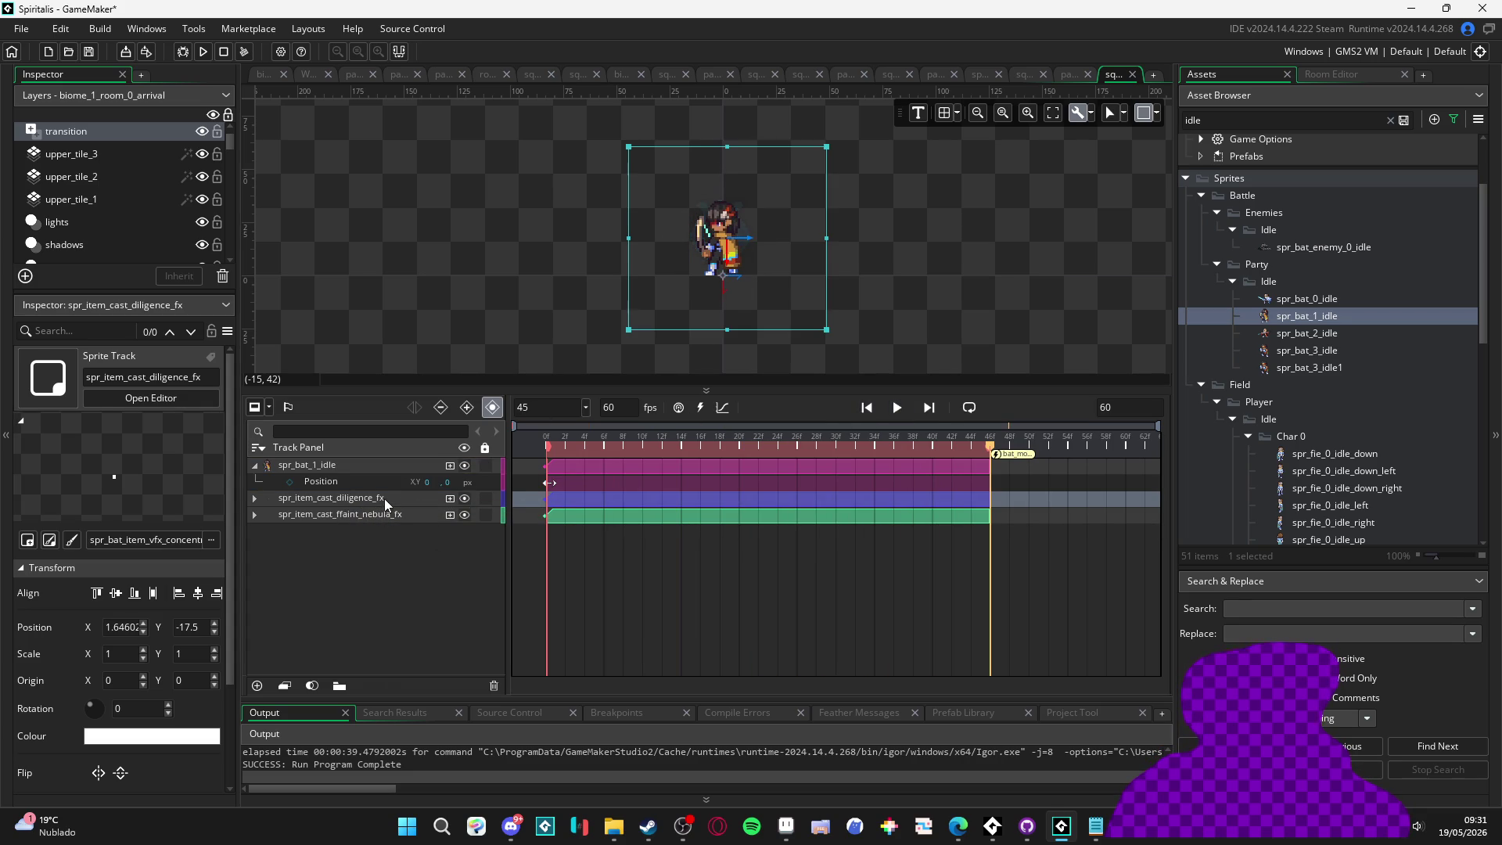
click(383, 499)
drag(383, 498, 377, 475)
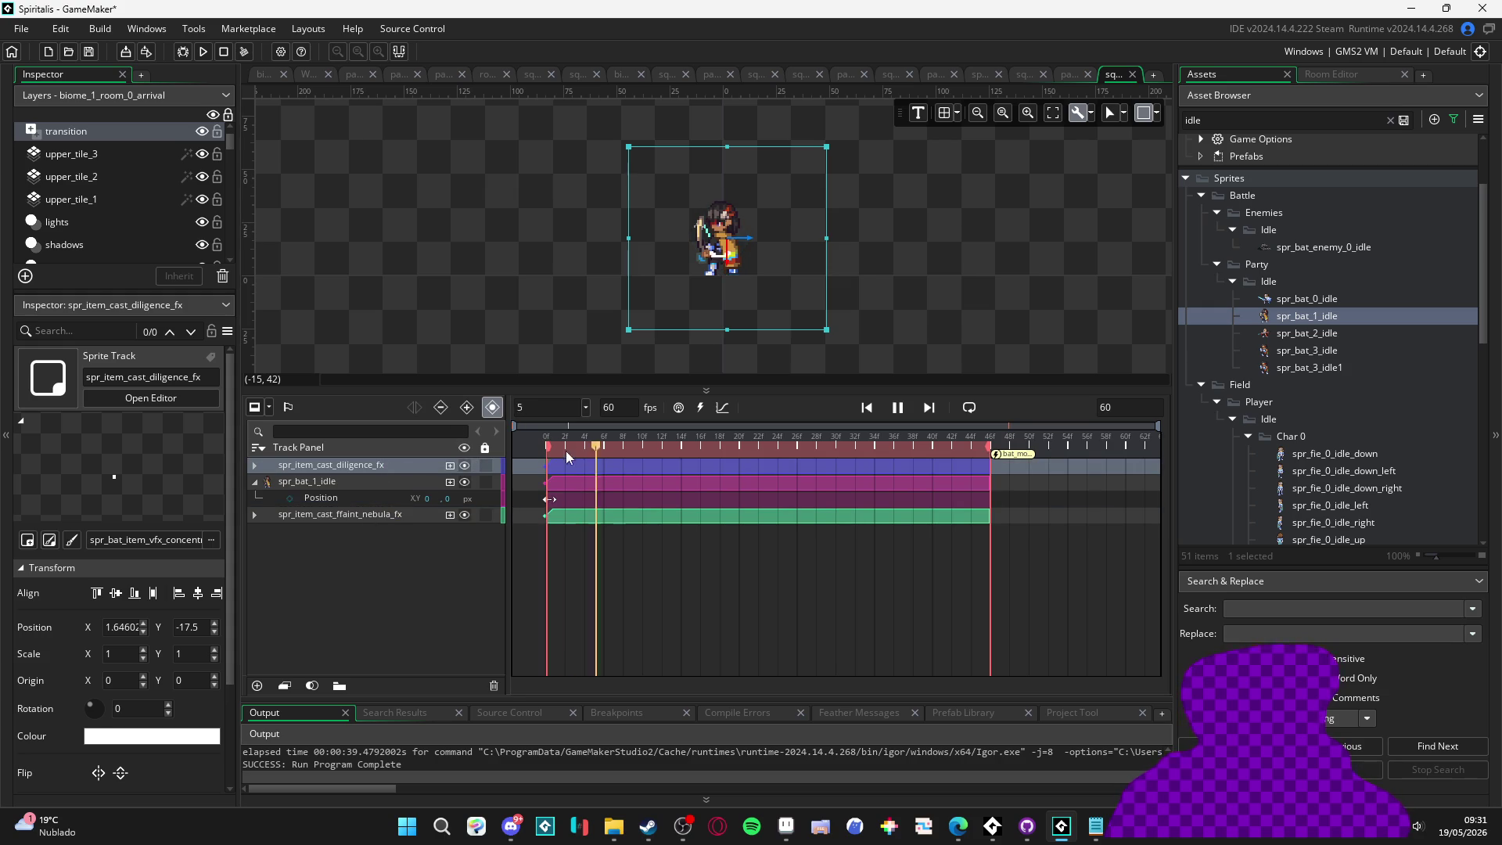
click(412, 516)
drag(411, 518, 427, 464)
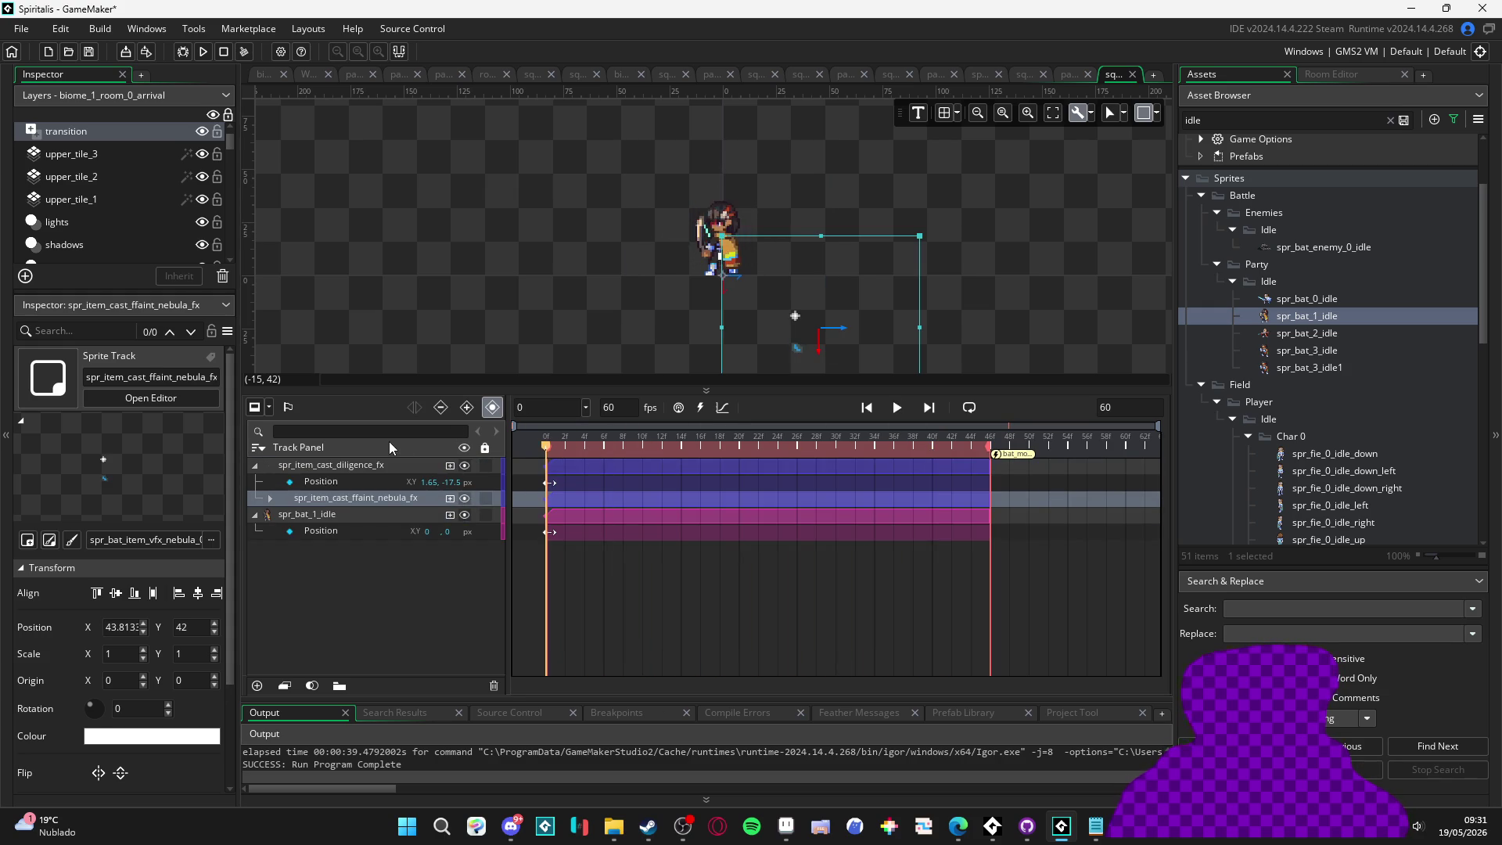
click(374, 516)
Delete the ffaint nebula fx track and move the event marker to about frame 57
click(360, 501)
key(Delete)
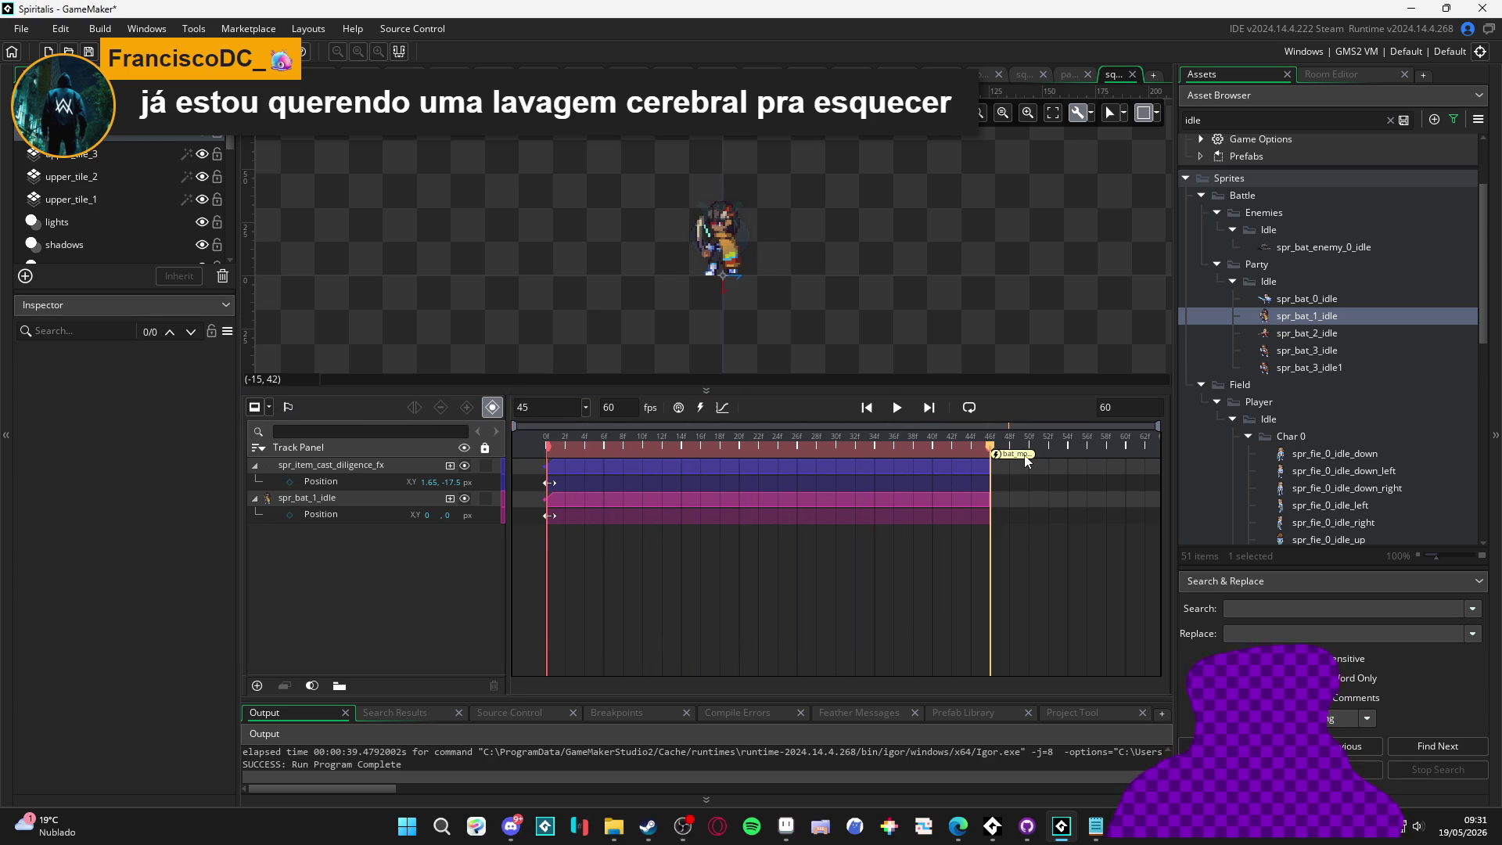
drag(1092, 457, 1111, 456)
double_click(1132, 407)
Set the sequence length to 56 frames and extend the idle clip to frame 56
text(56)
key(Return)
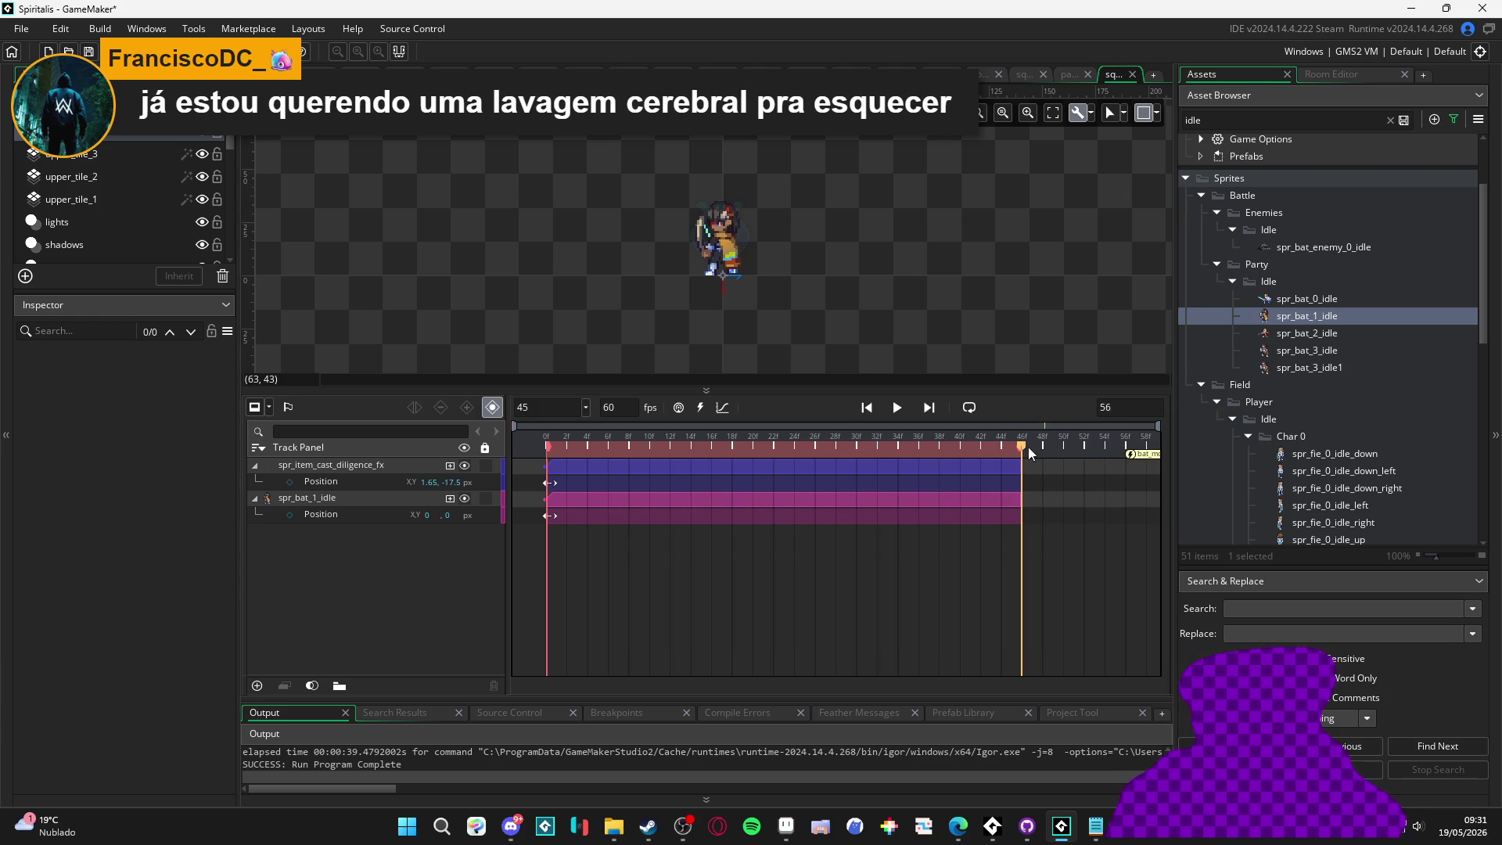
mouse_move(1021, 454)
mouse_down()
mouse_move(990, 452)
mouse_move(1124, 464)
mouse_up()
click(1015, 472)
key(space)
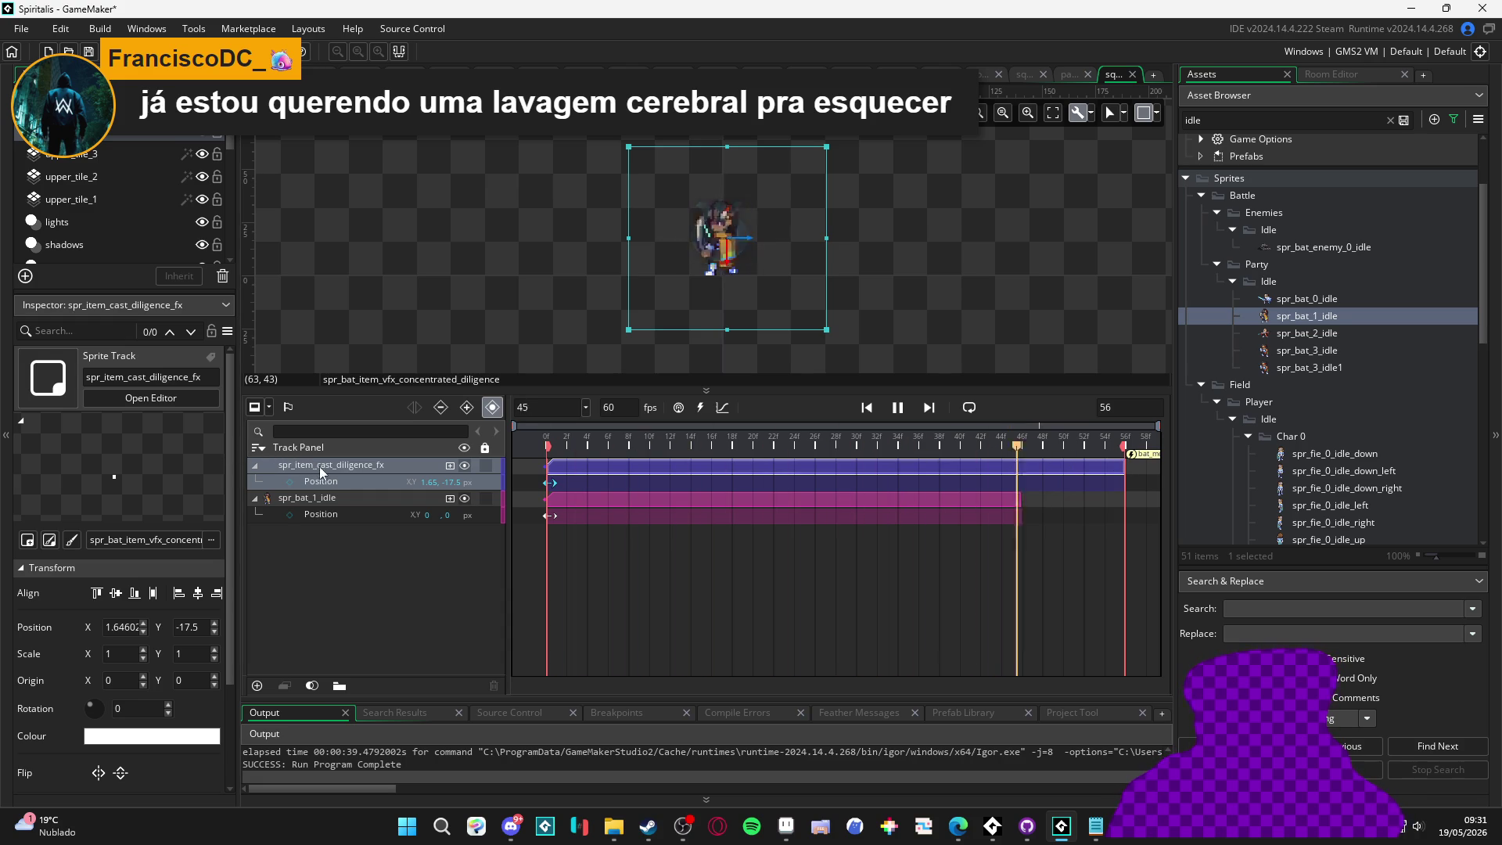
key(space)
drag(1023, 510, 1124, 510)
key(space)
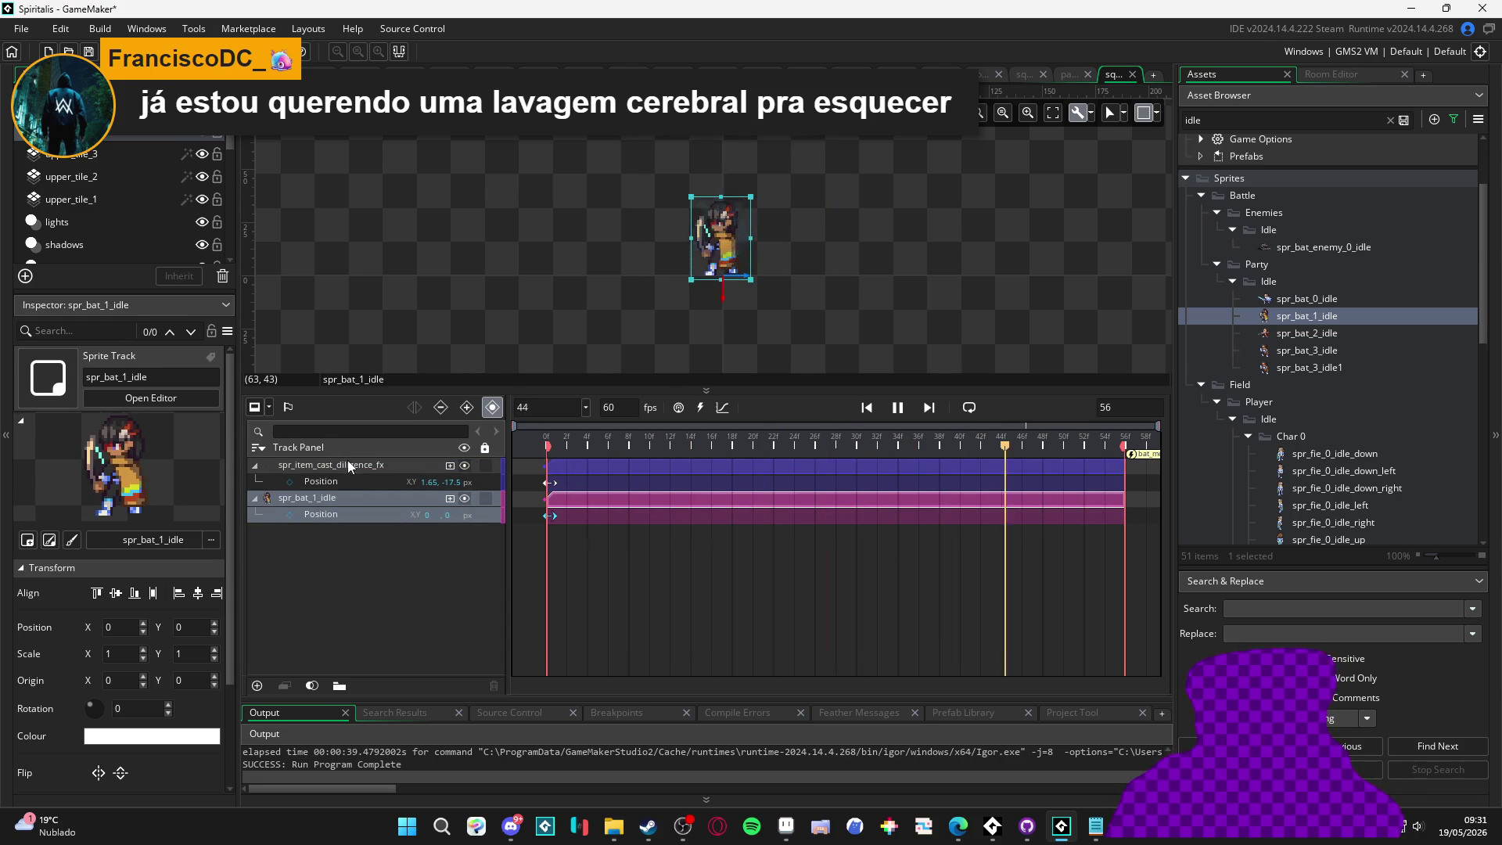
Shorten the diligence fx clip to about frame 54 and loop-preview from frame 0
click(1081, 467)
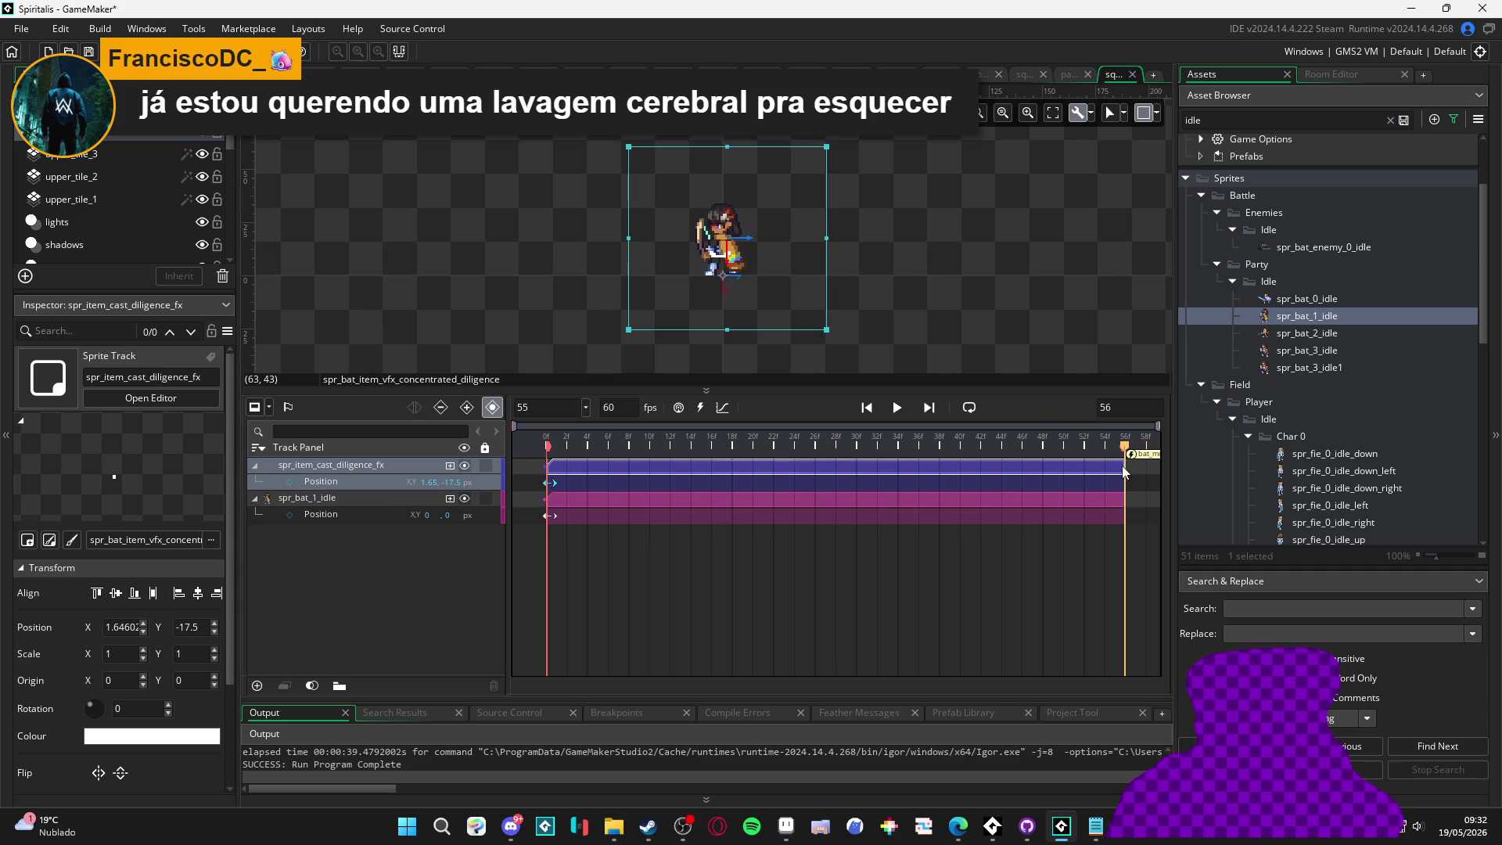
mouse_move(1124, 466)
mouse_down()
mouse_move(1007, 444)
mouse_move(1043, 444)
mouse_move(1041, 467)
mouse_up()
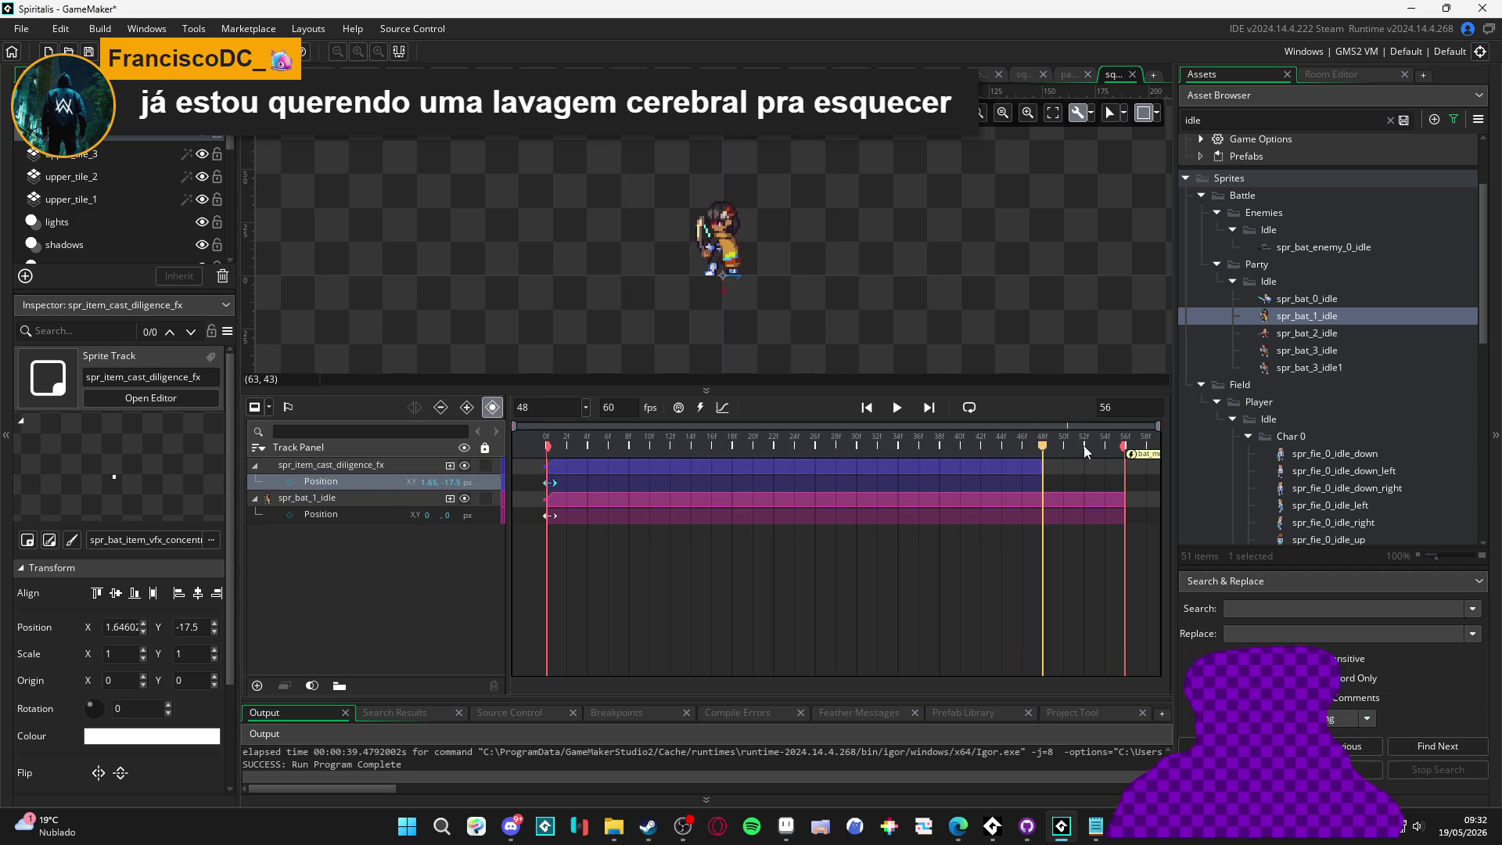
click(546, 443)
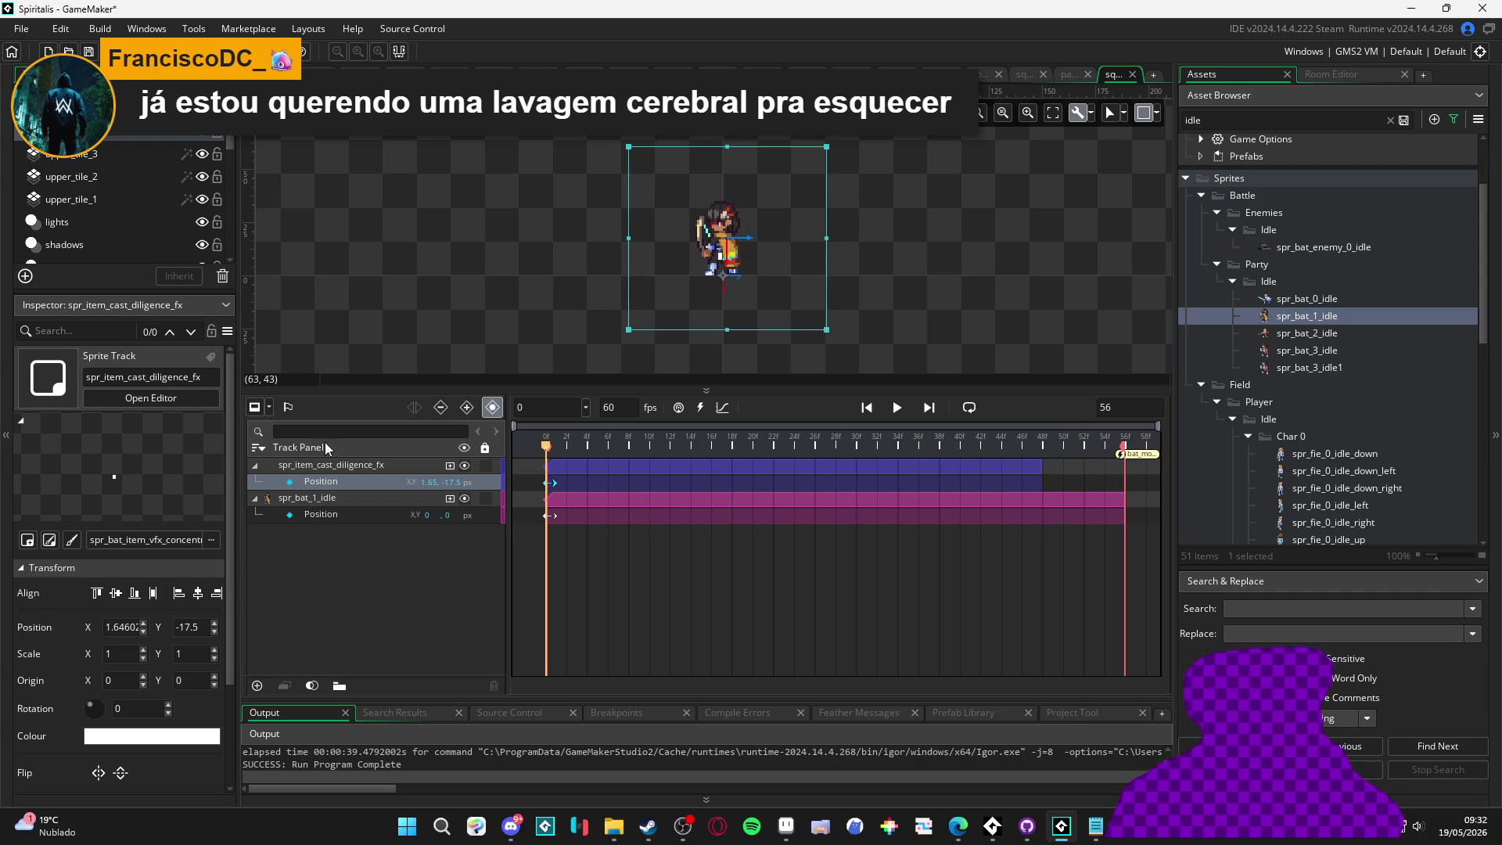
key(space)
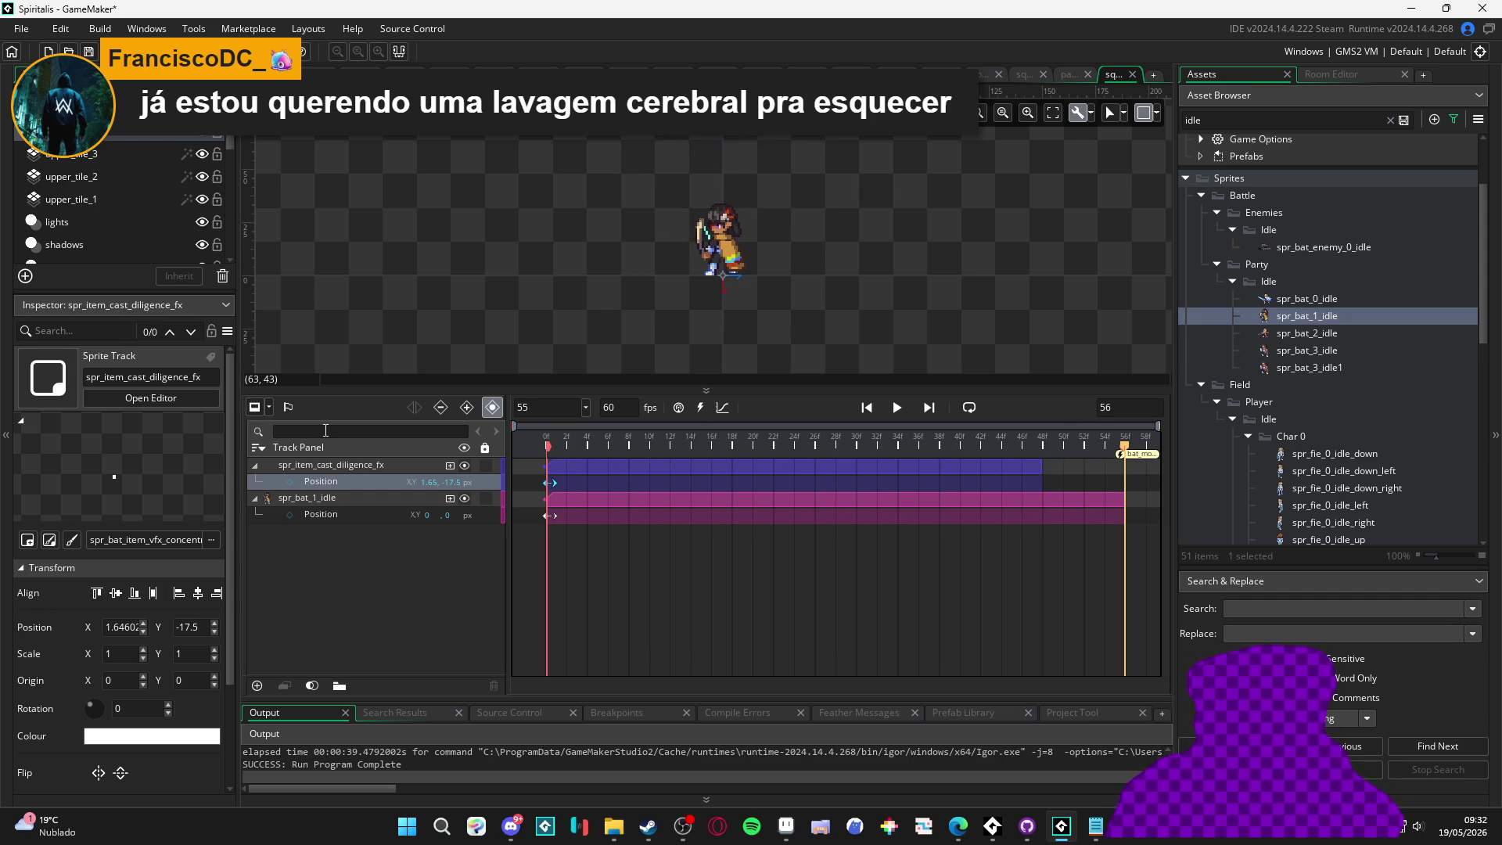
click(969, 407)
key(space)
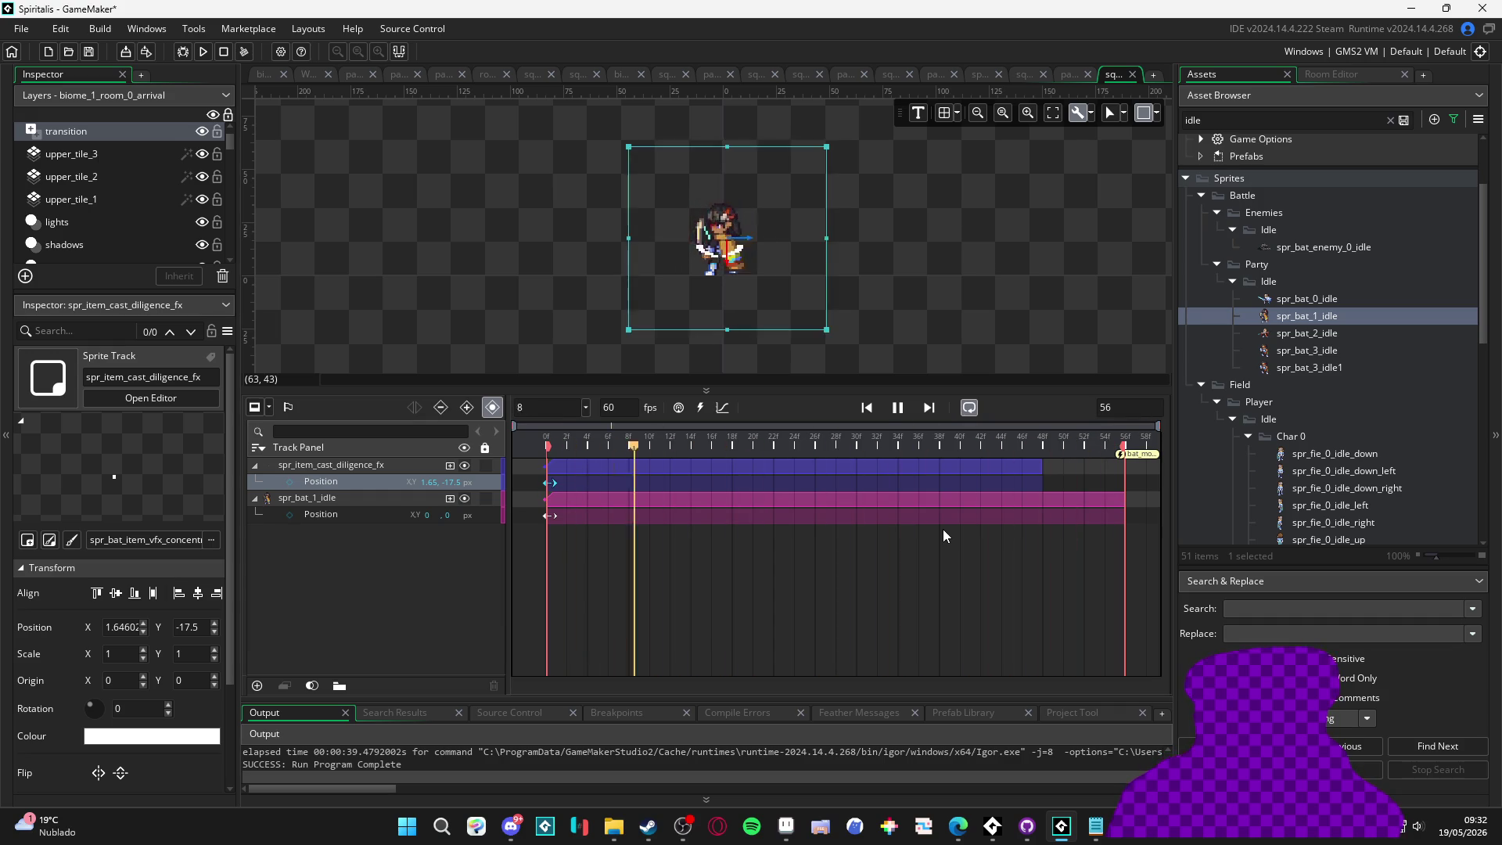
Delete the spr_bat_1_idle track and replay the trimmed diligence sequence
key(space)
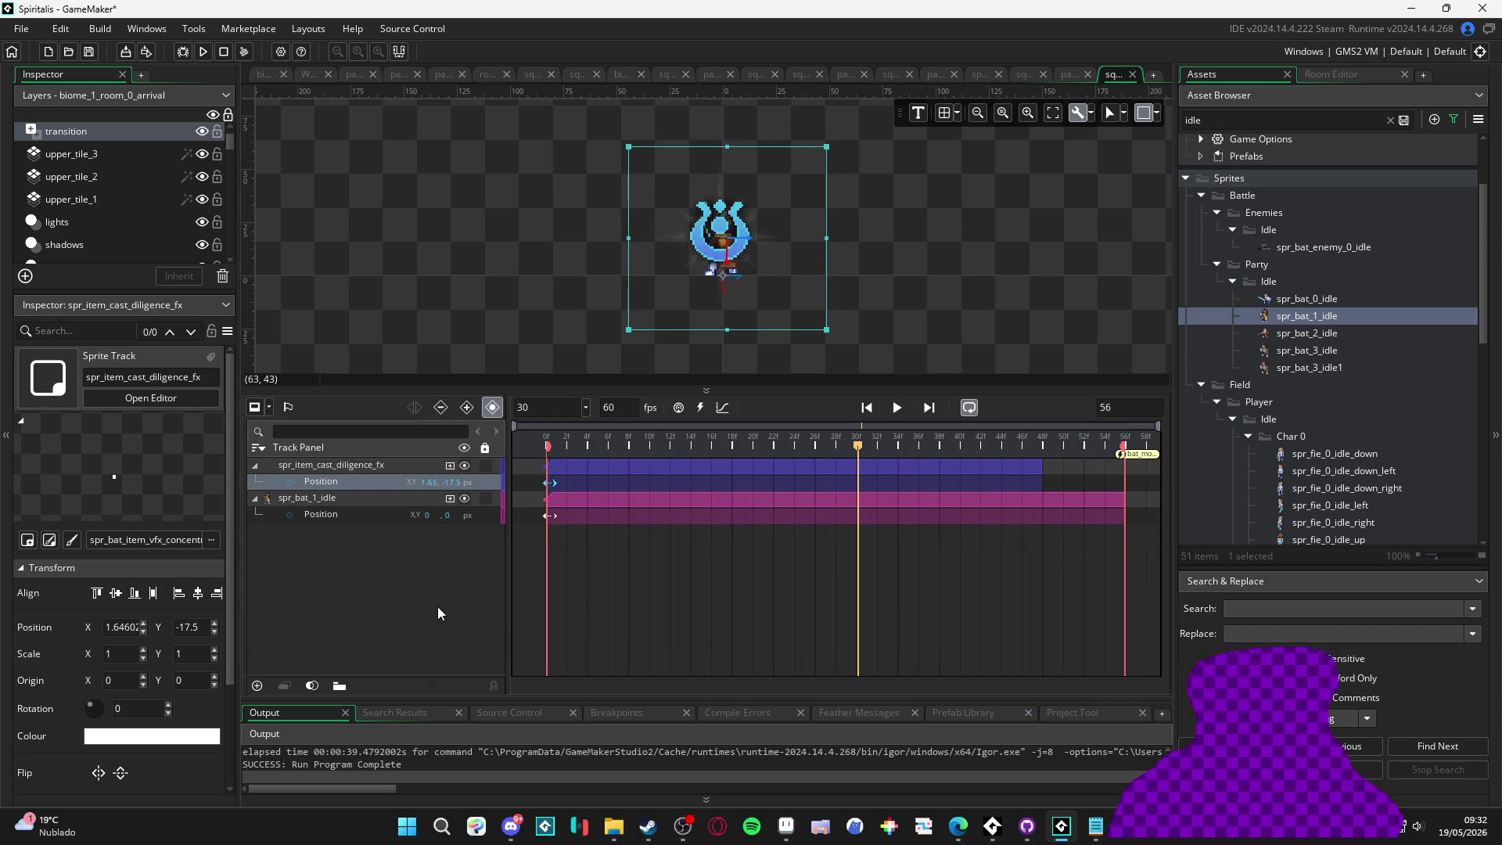
click(341, 501)
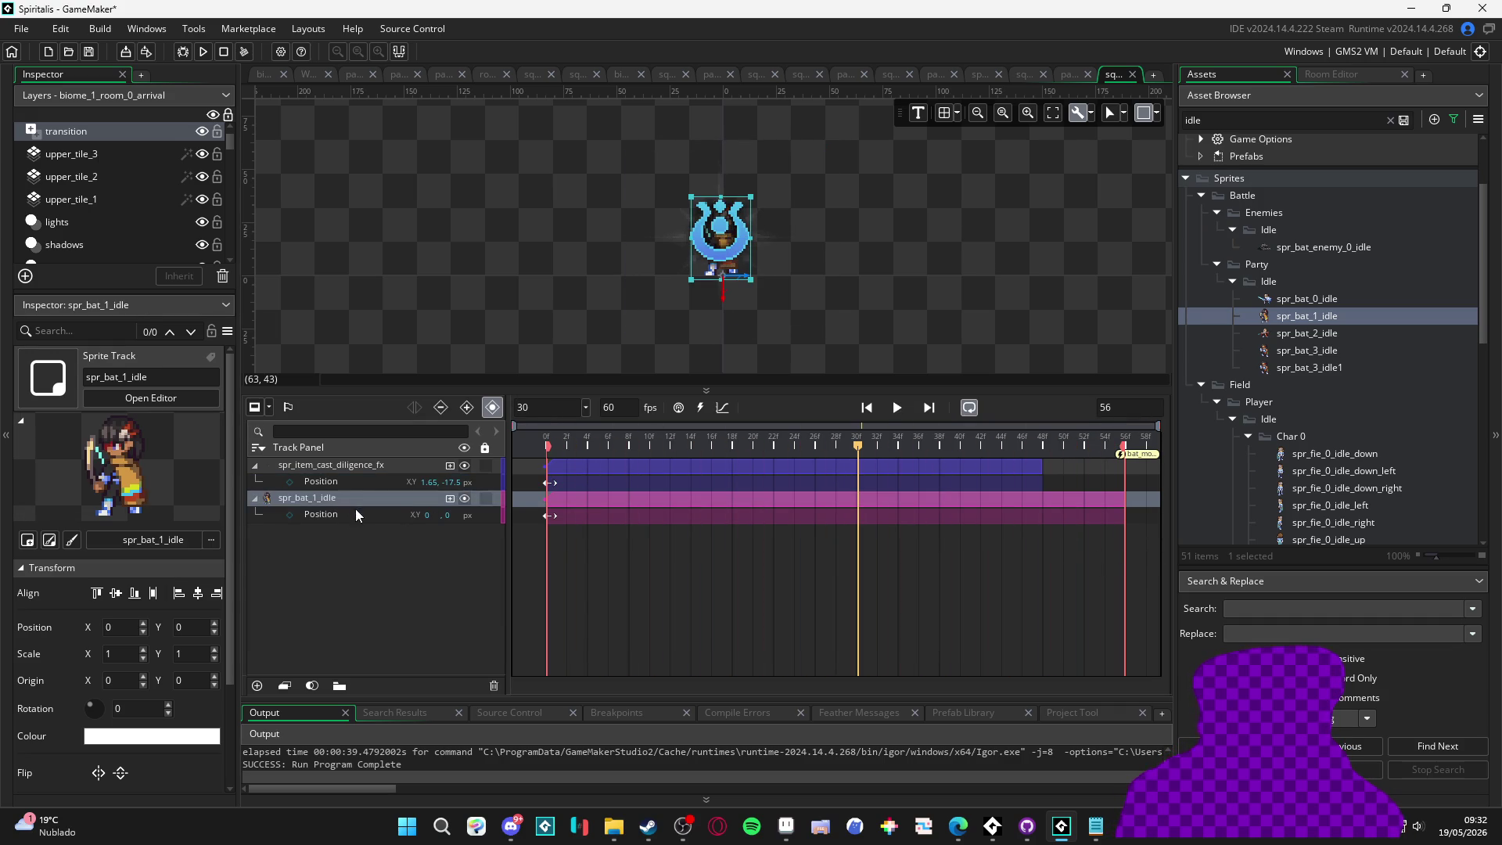
key(Delete)
key(space)
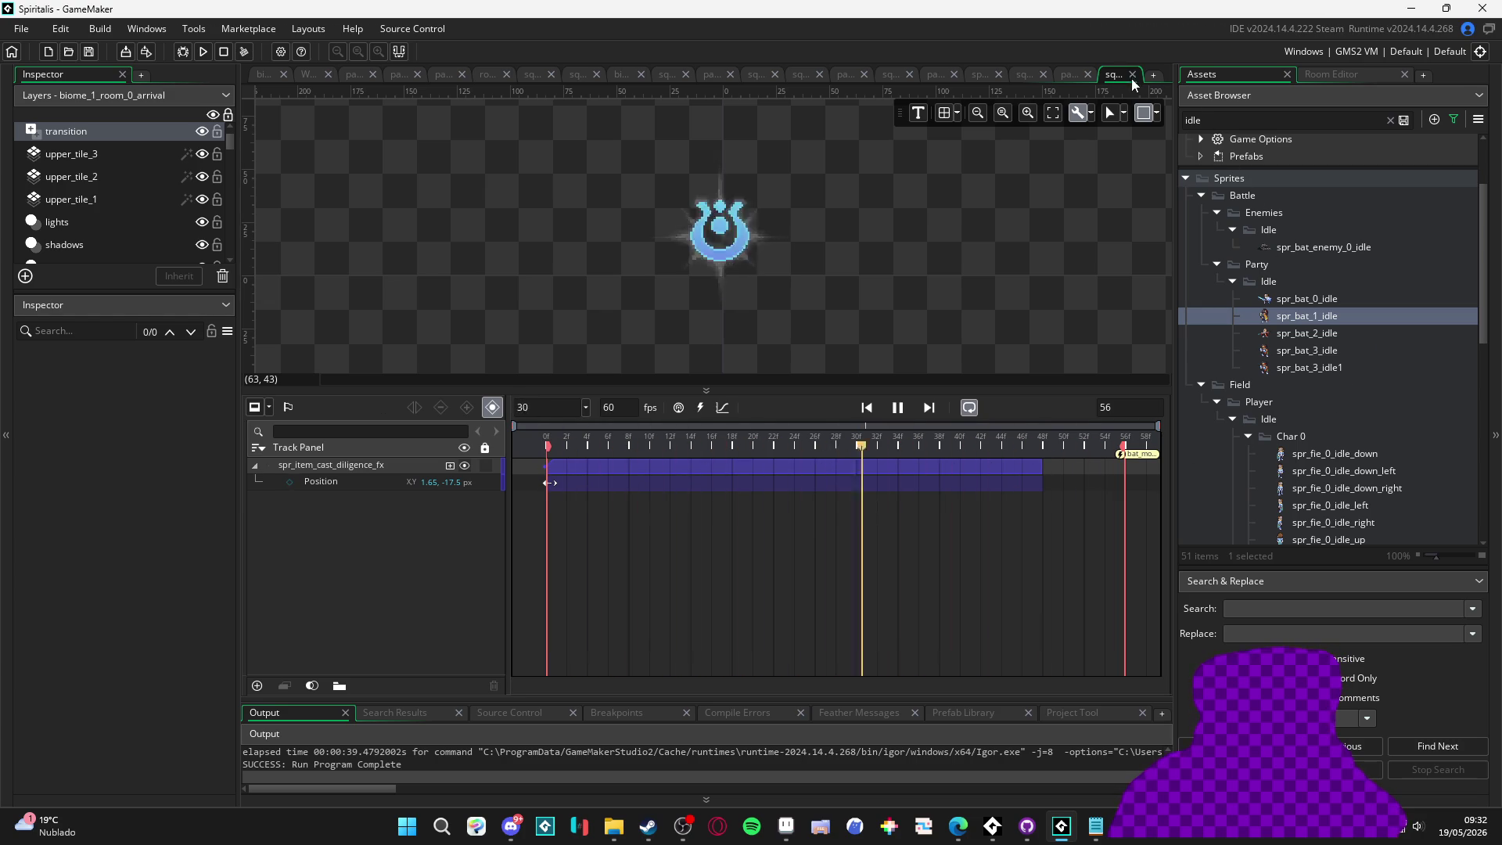
click(1067, 73)
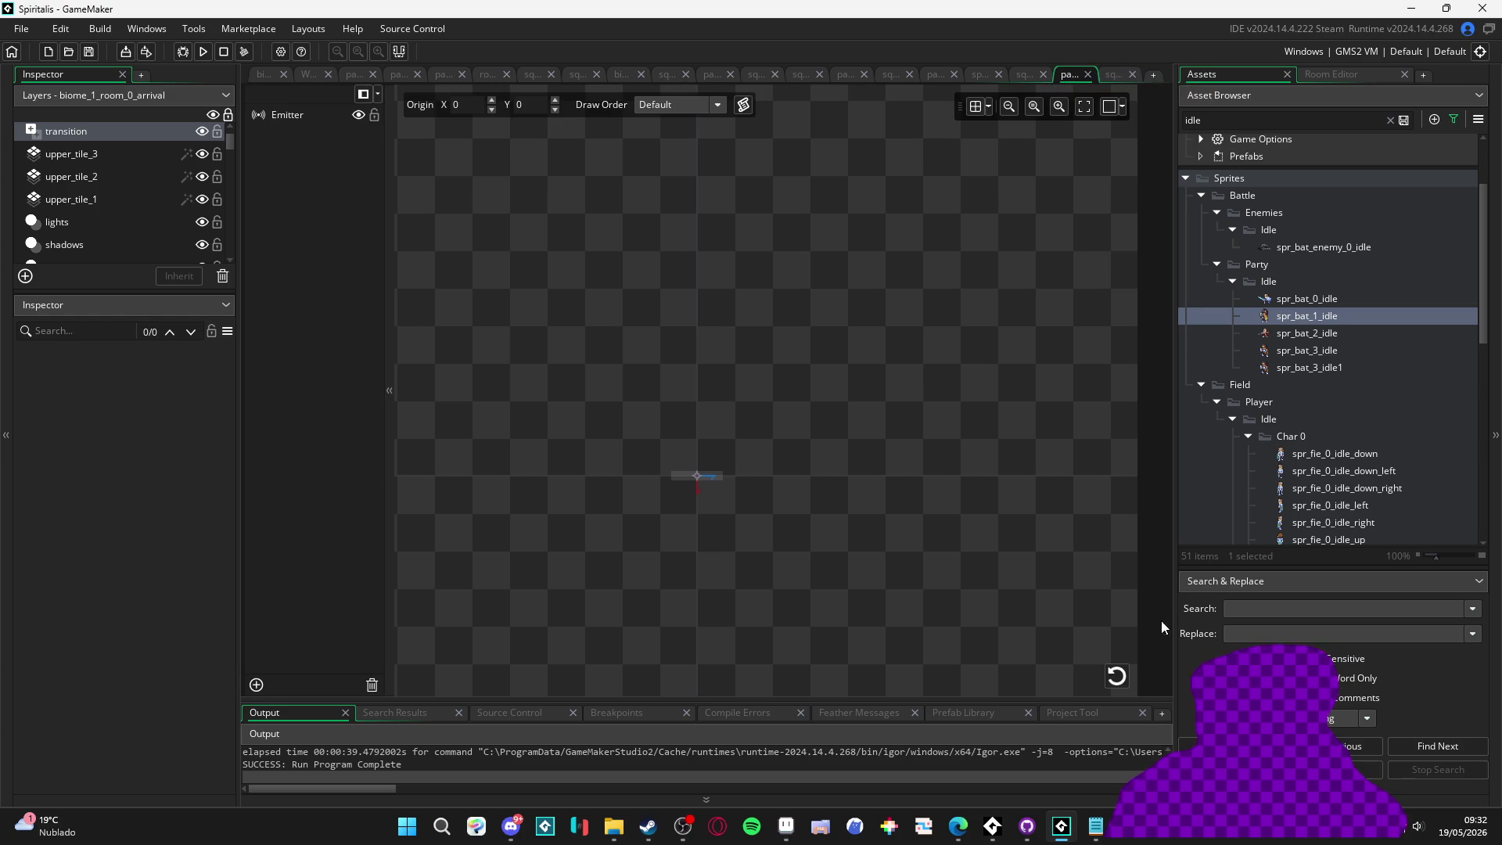
Look through the nebula faint sequence, spr_part_light_particle sprite and particle emitter editors
click(1017, 73)
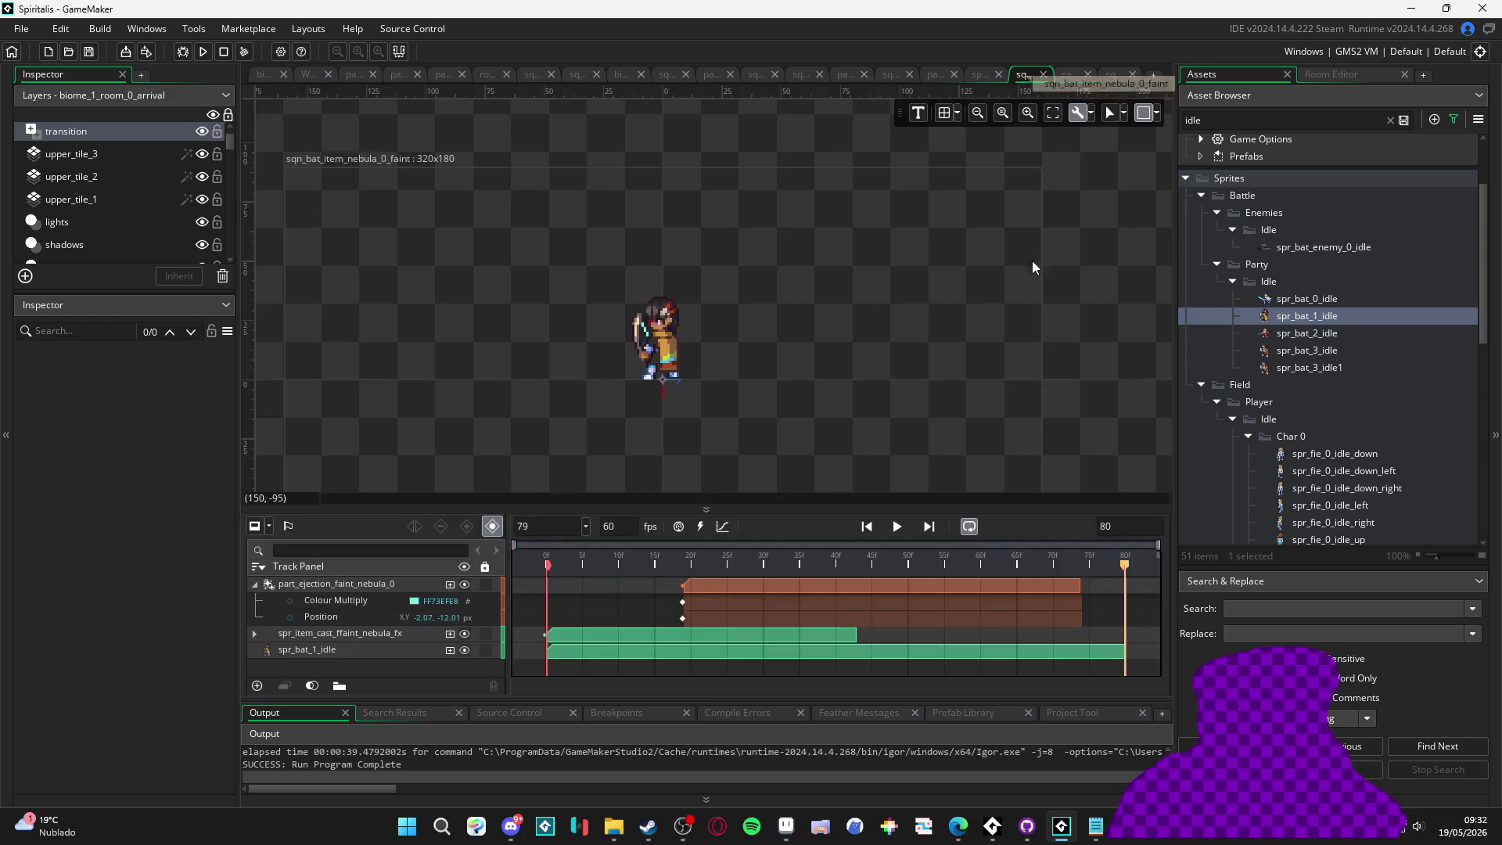
click(897, 526)
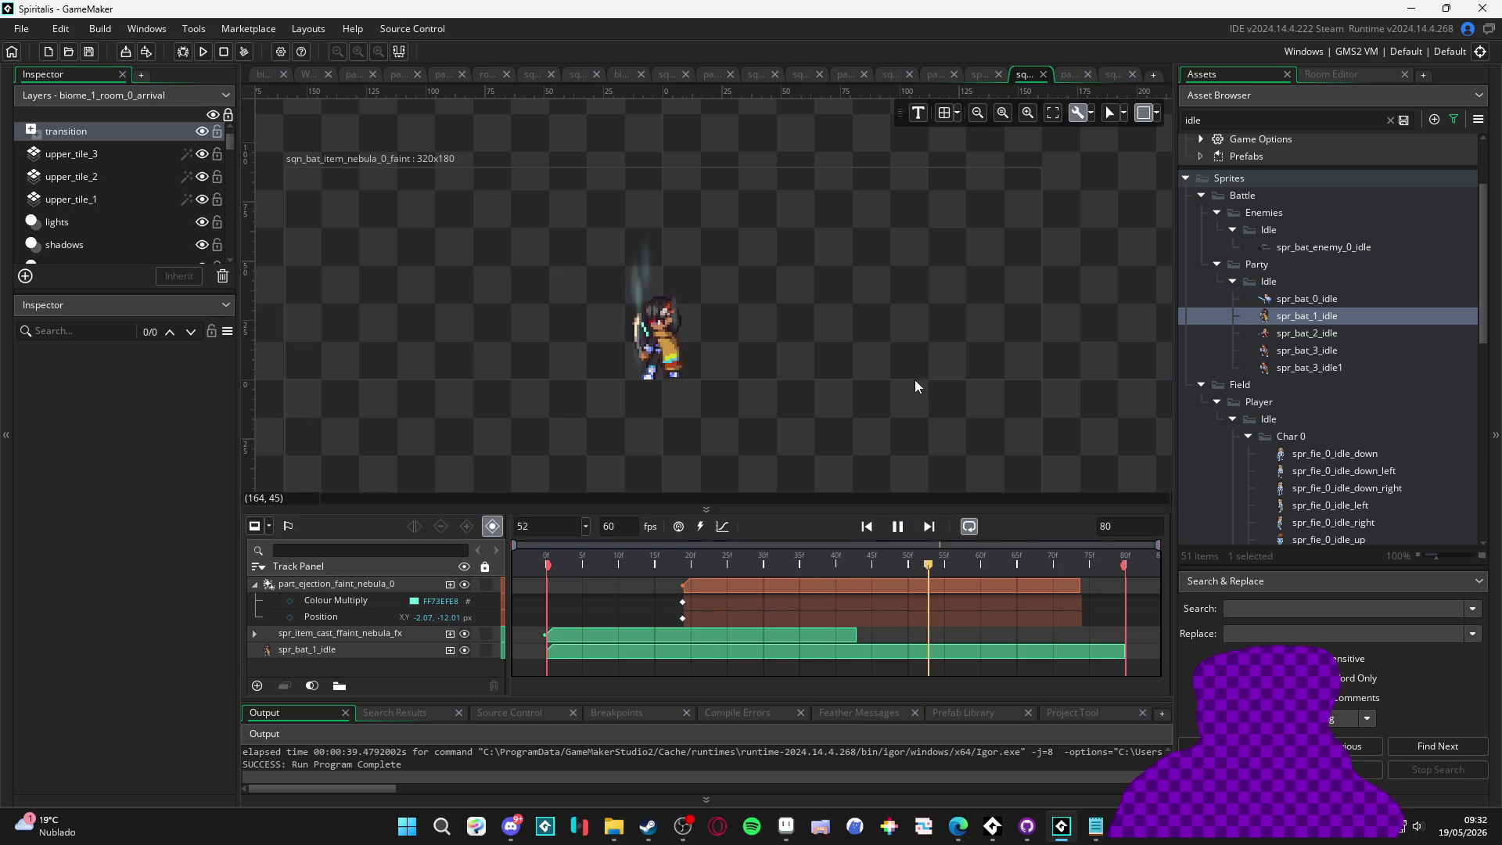
click(976, 74)
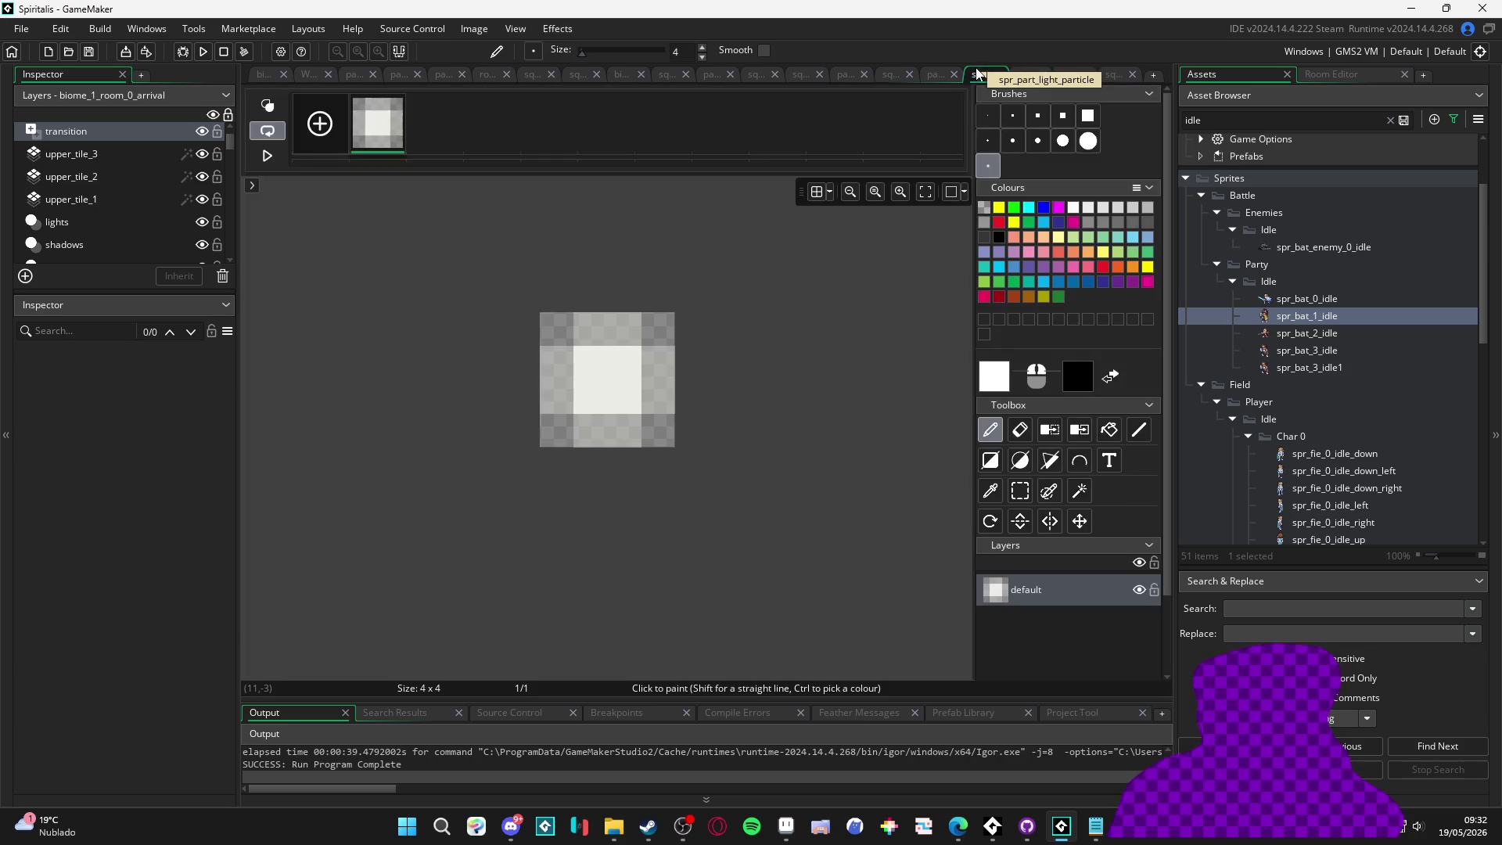
click(927, 76)
Play and pause the arrival room's sprite animation, then return to the diligence sequence
click(269, 76)
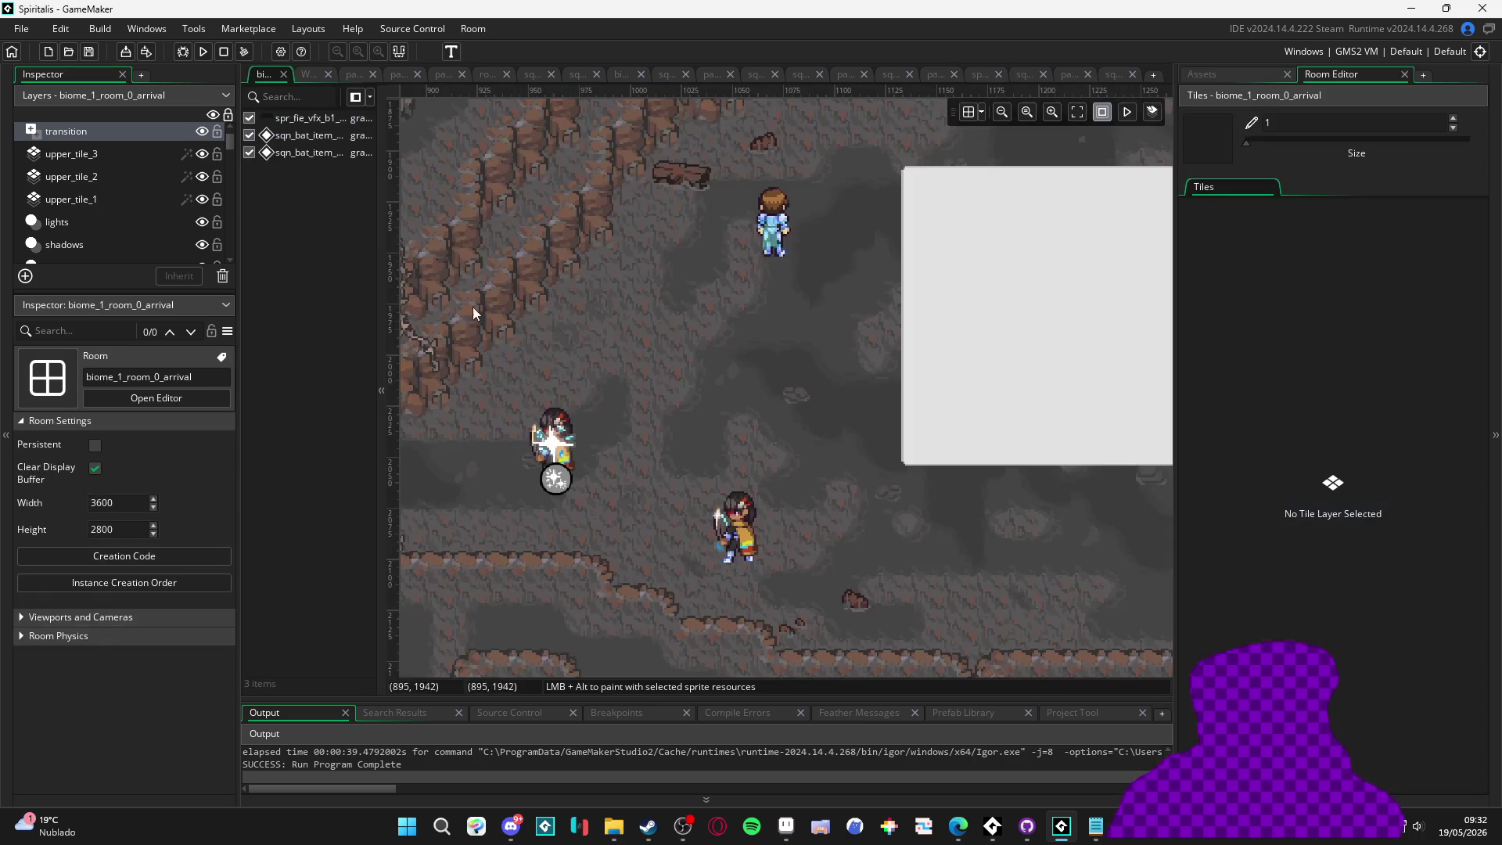
click(1126, 116)
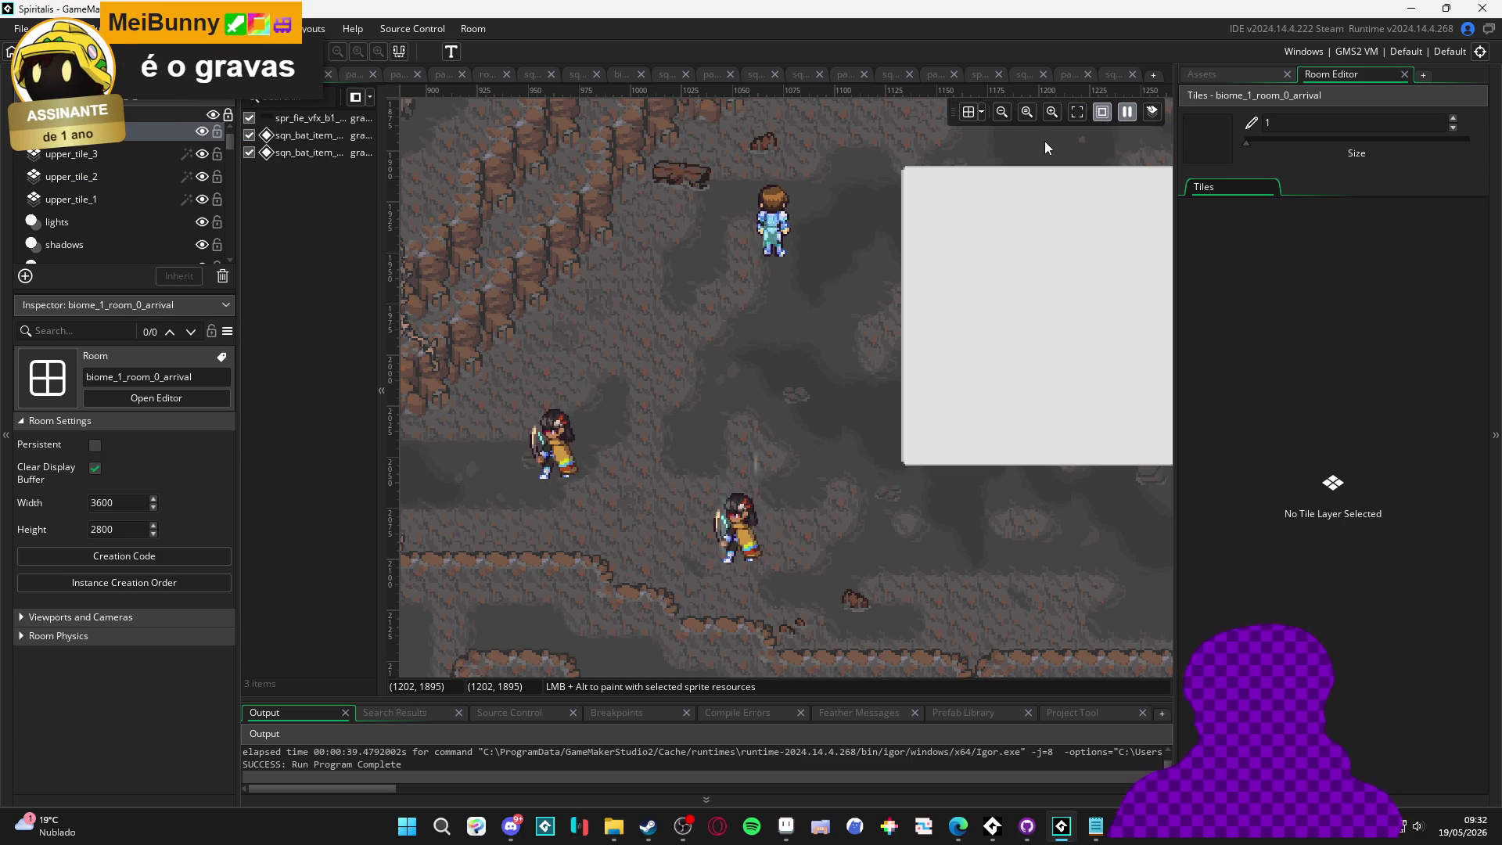
click(1126, 111)
click(1212, 78)
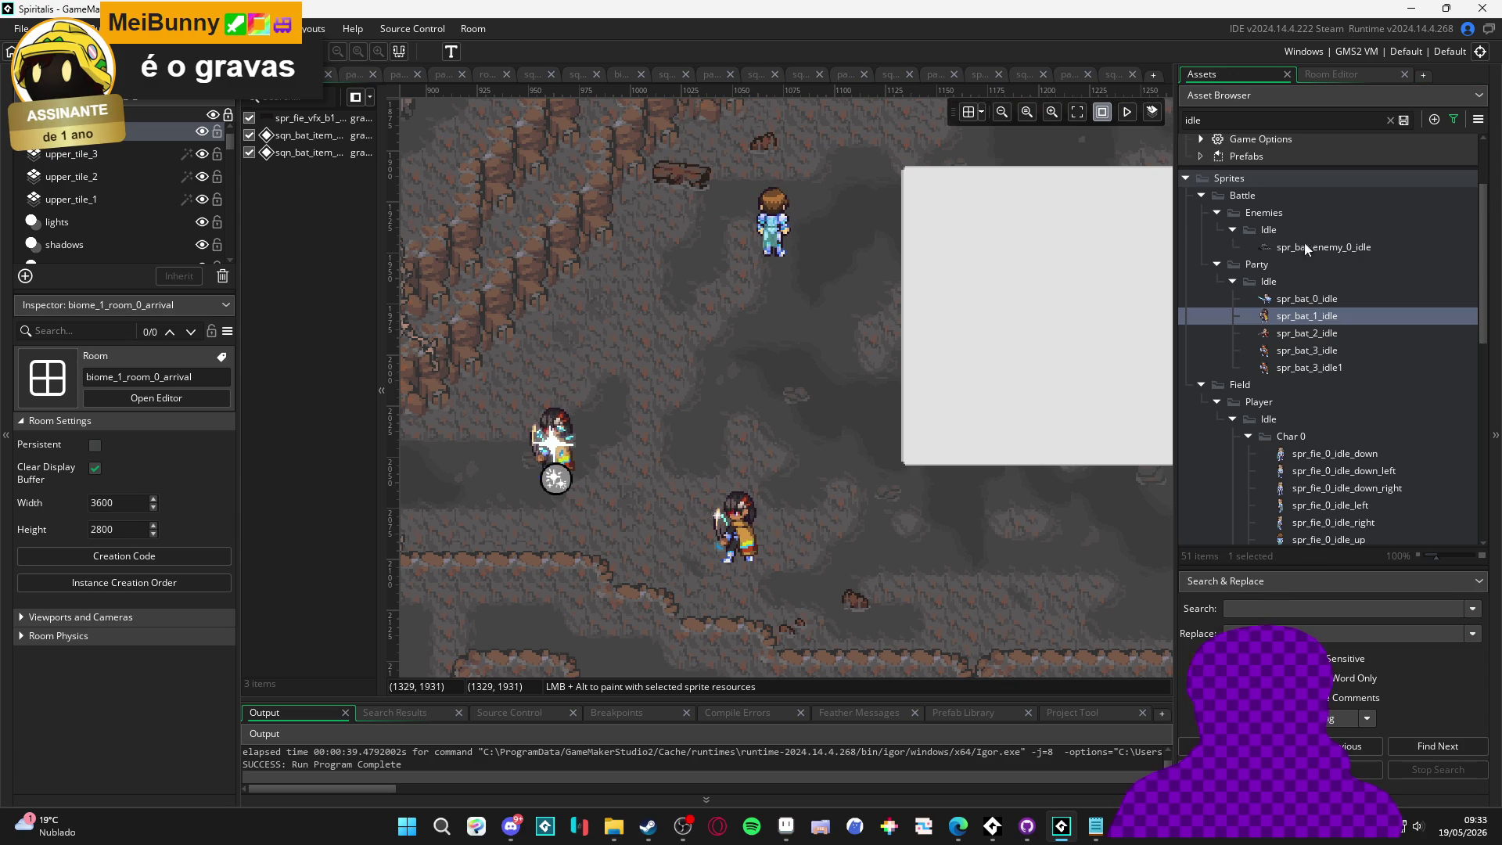
click(1113, 77)
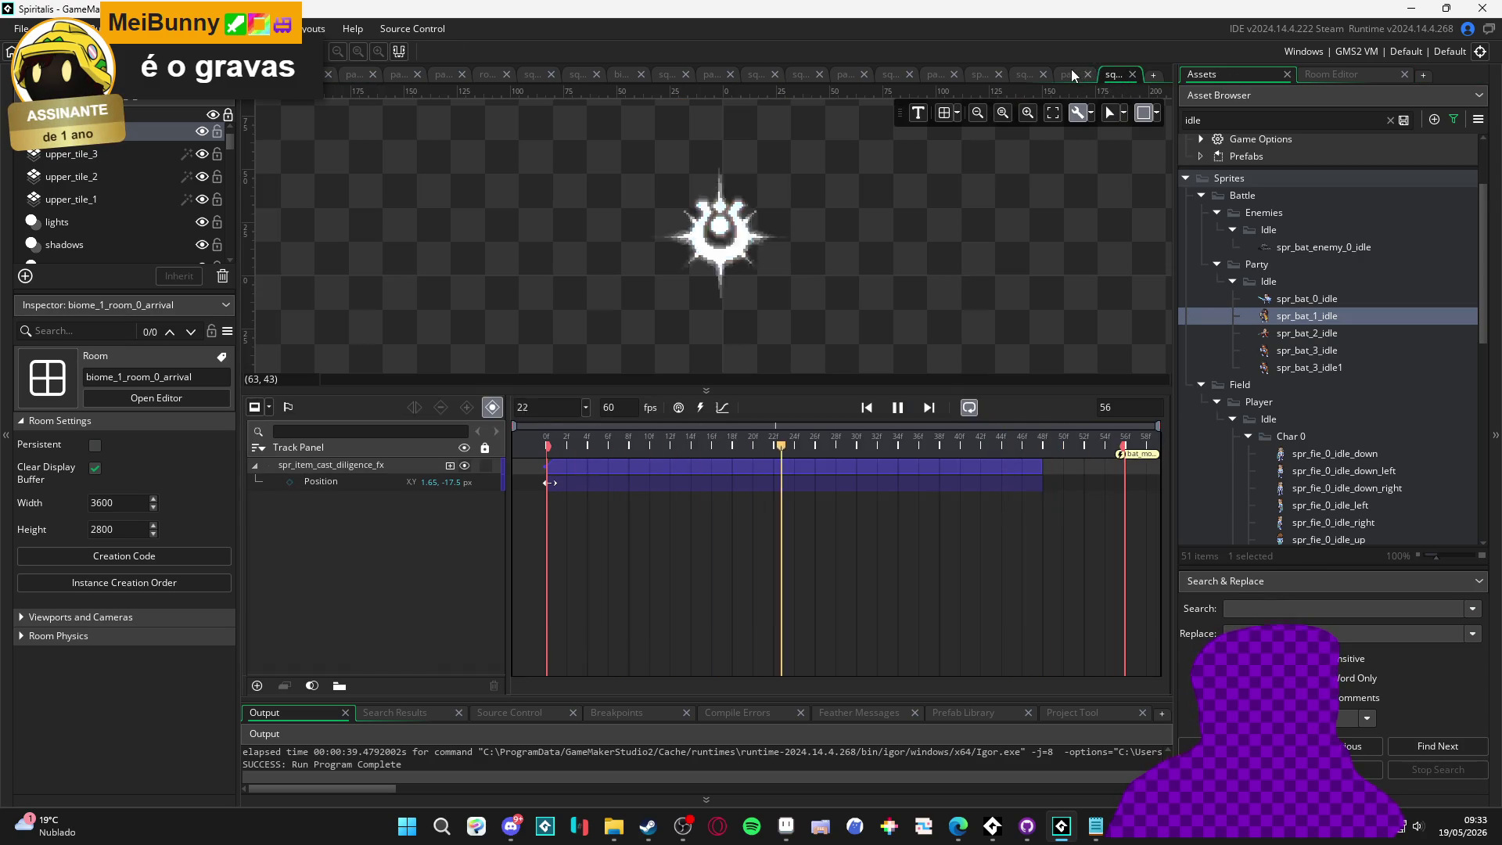
Filter the Asset Browser by 'faint' and open sqn_bat_item_crystal_0_faint
click(1072, 72)
click(1022, 72)
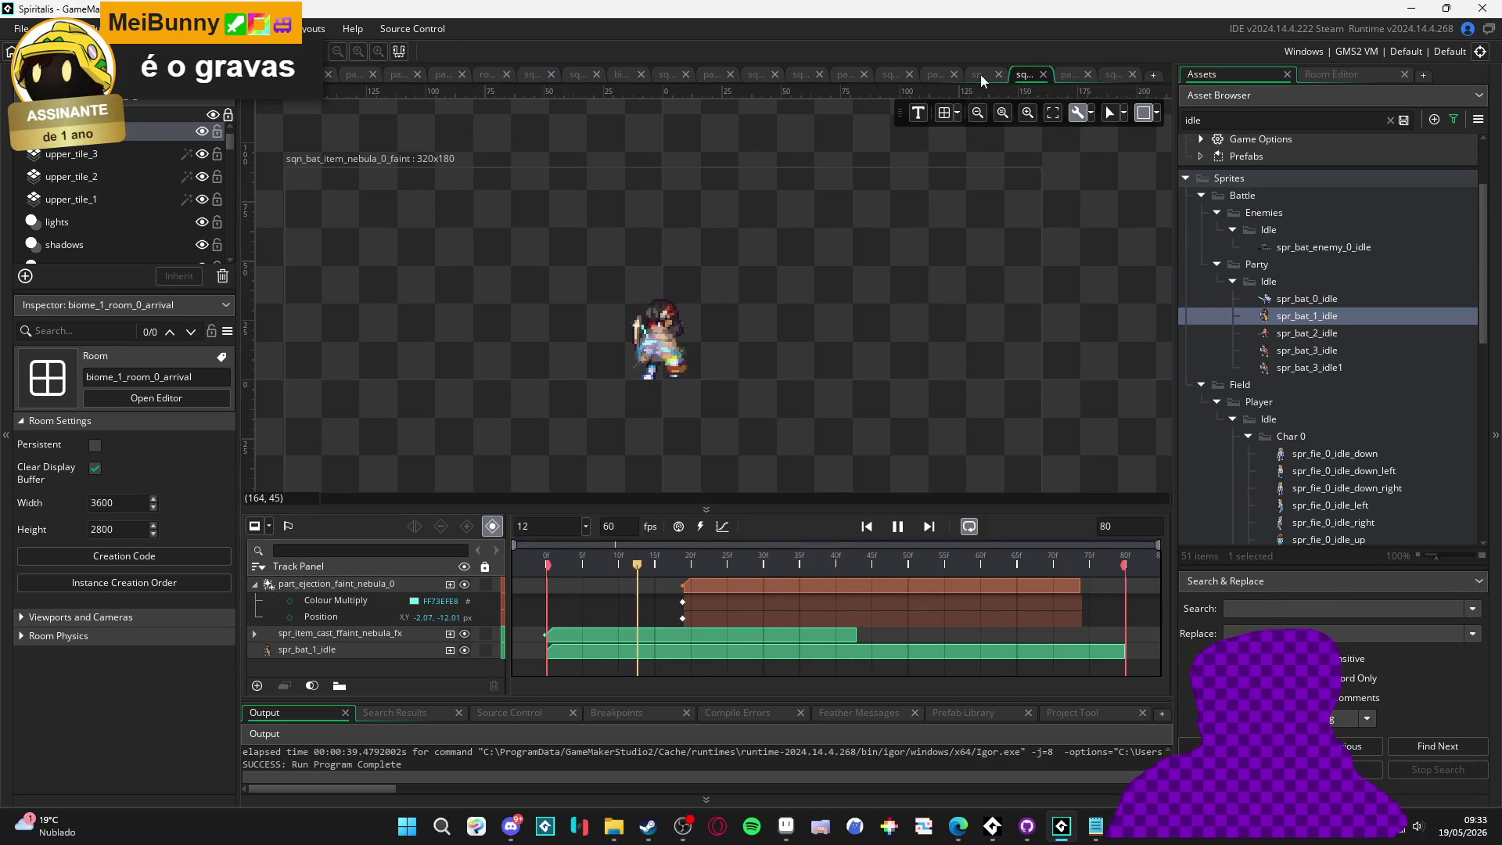
scroll(1332, 370, down, 10)
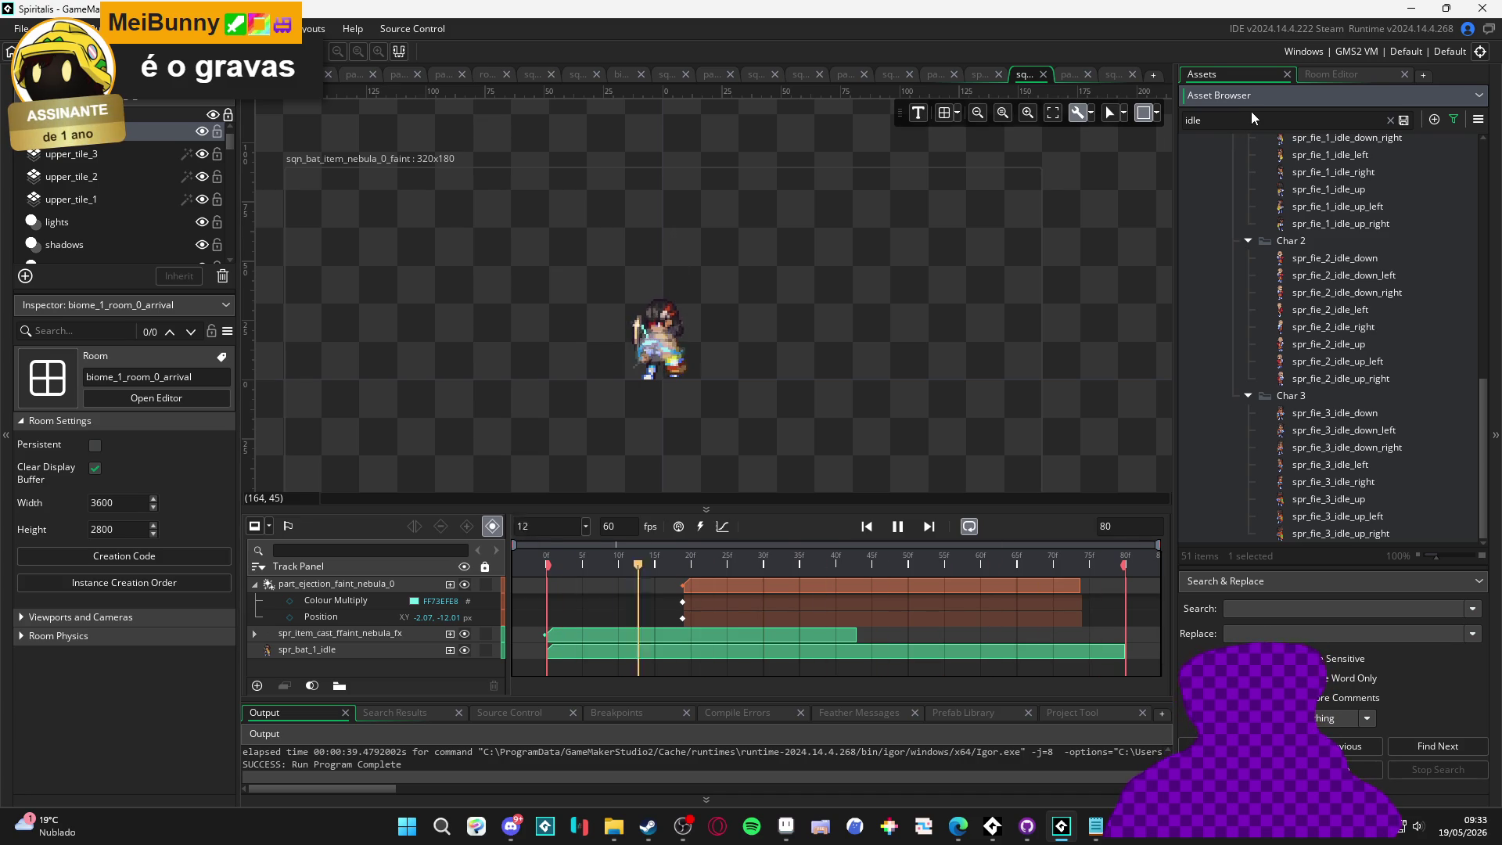
click(1223, 122)
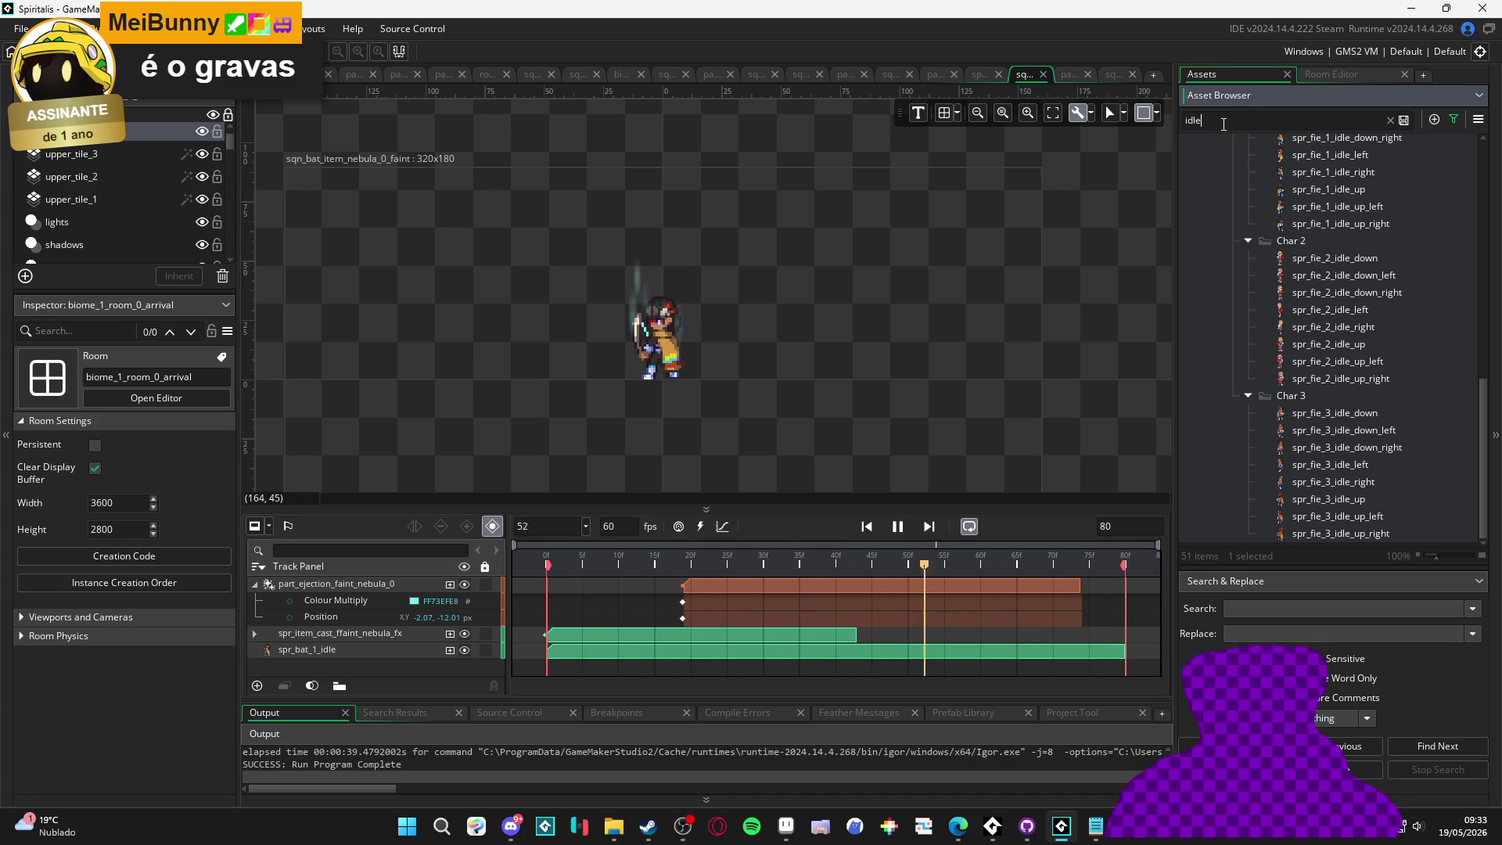
key(BackSpace)
key(BackSpace)
key(BackSpace)
text(ffai)
key(BackSpace)
key(BackSpace)
key(BackSpace)
text(faint)
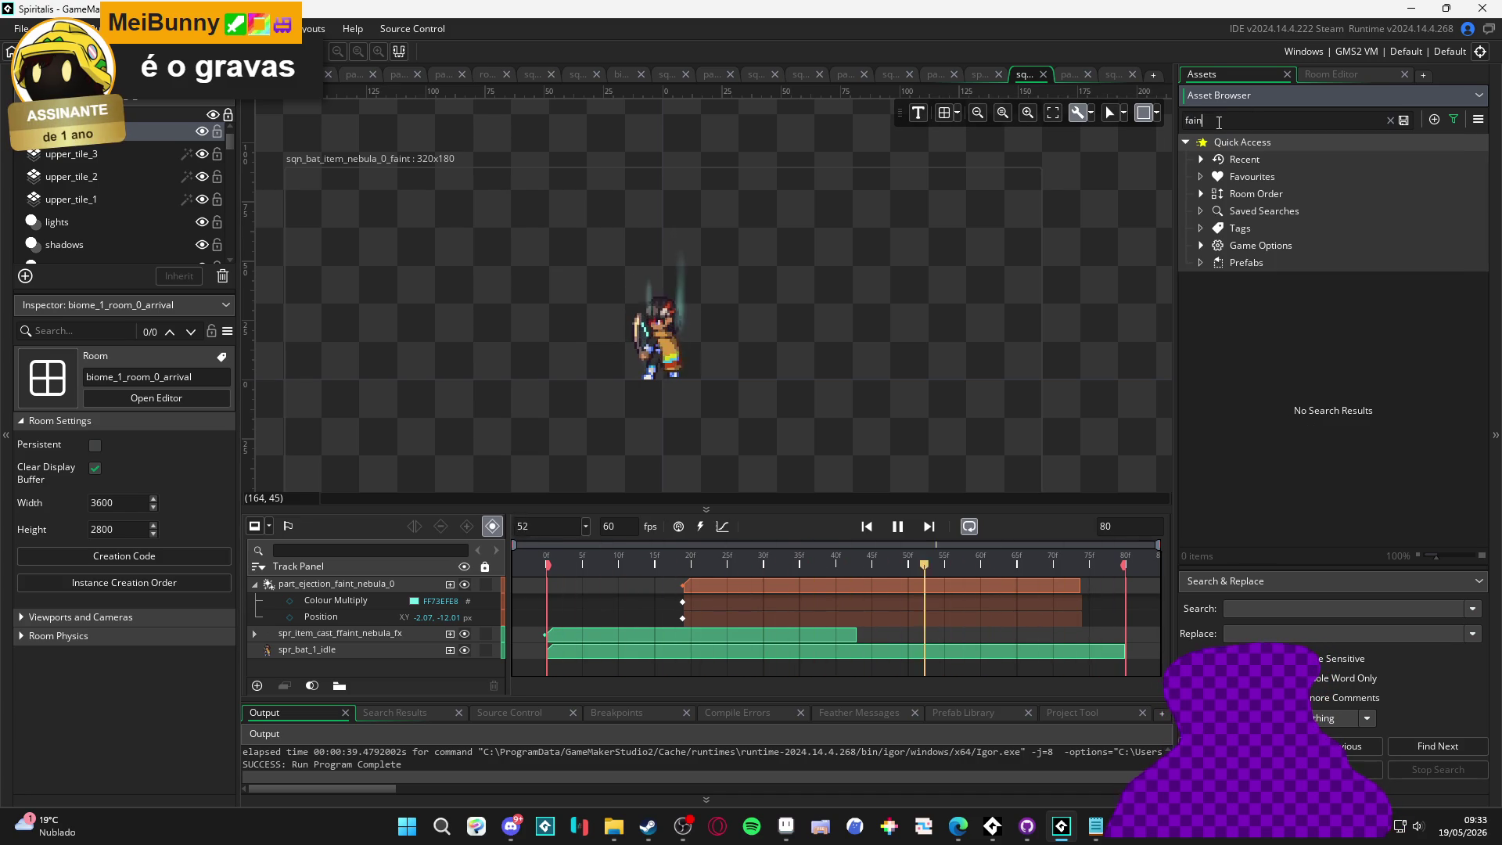
double_click(1355, 457)
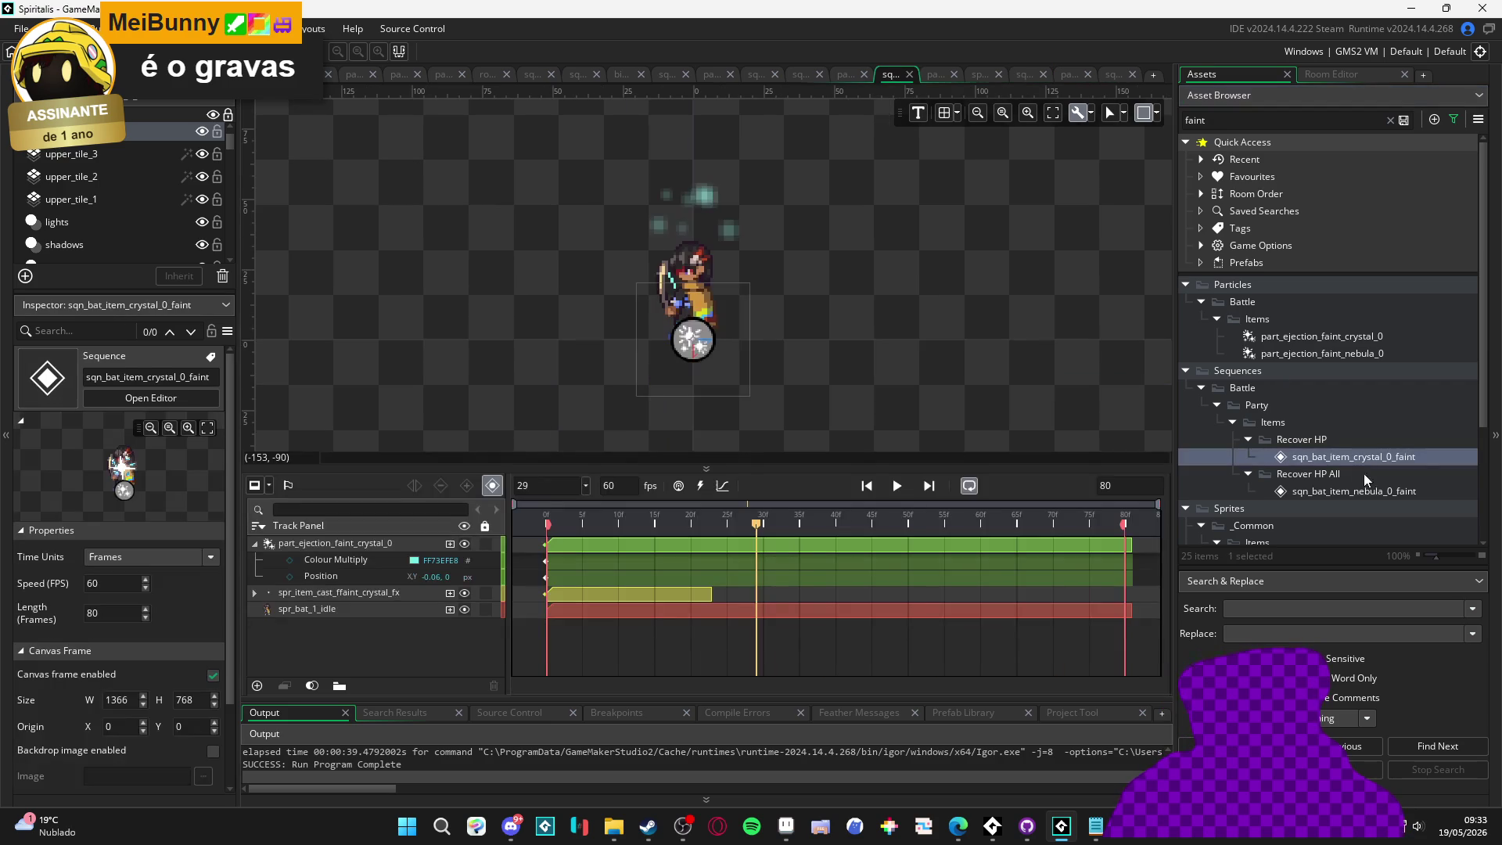
Play the crystal faint sequence, then rewind and scrub its opening frames to check timing
click(898, 486)
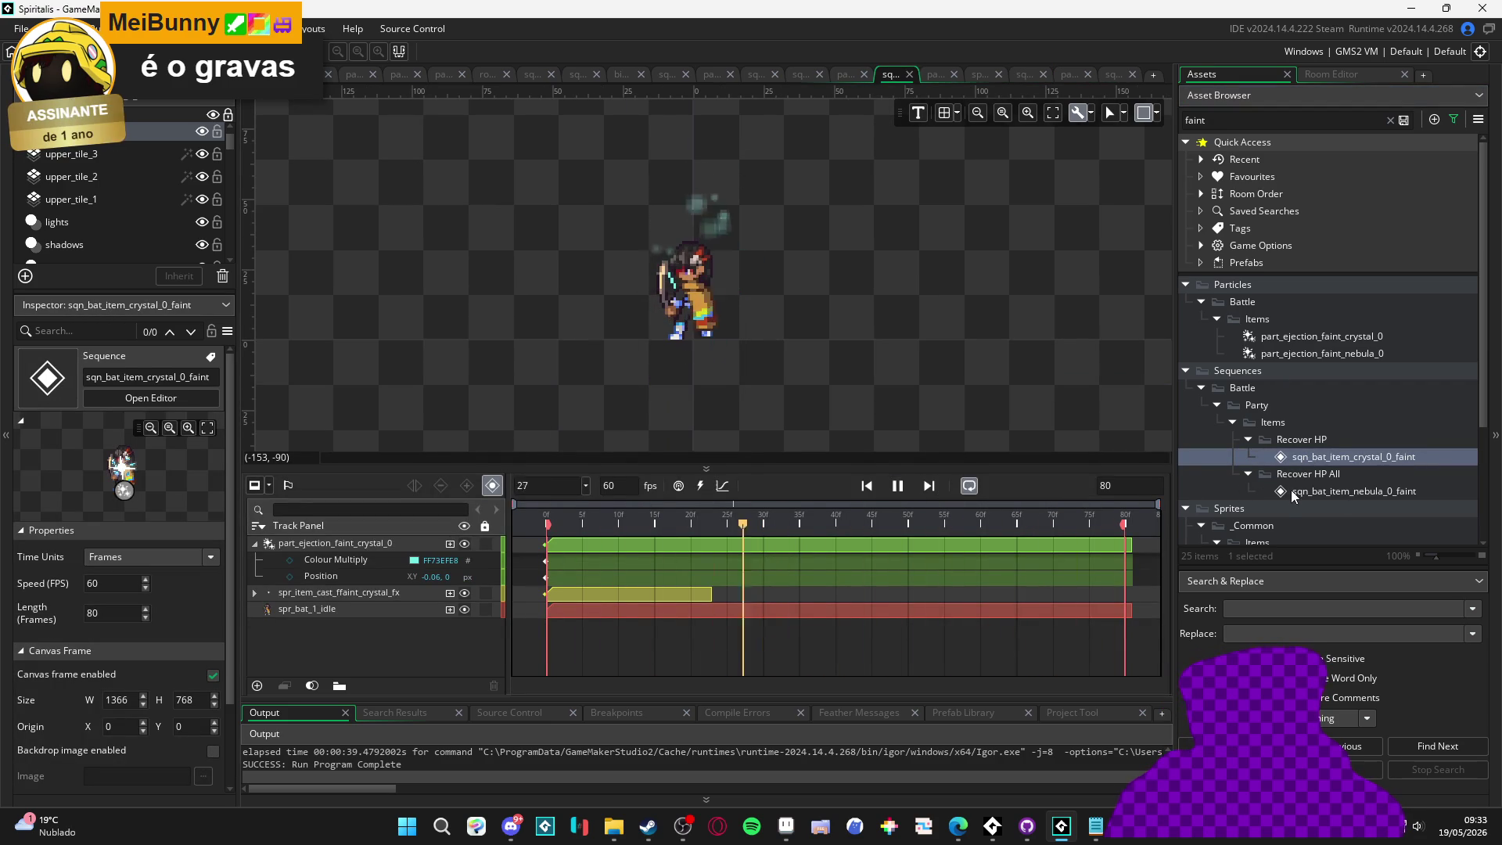
key(space)
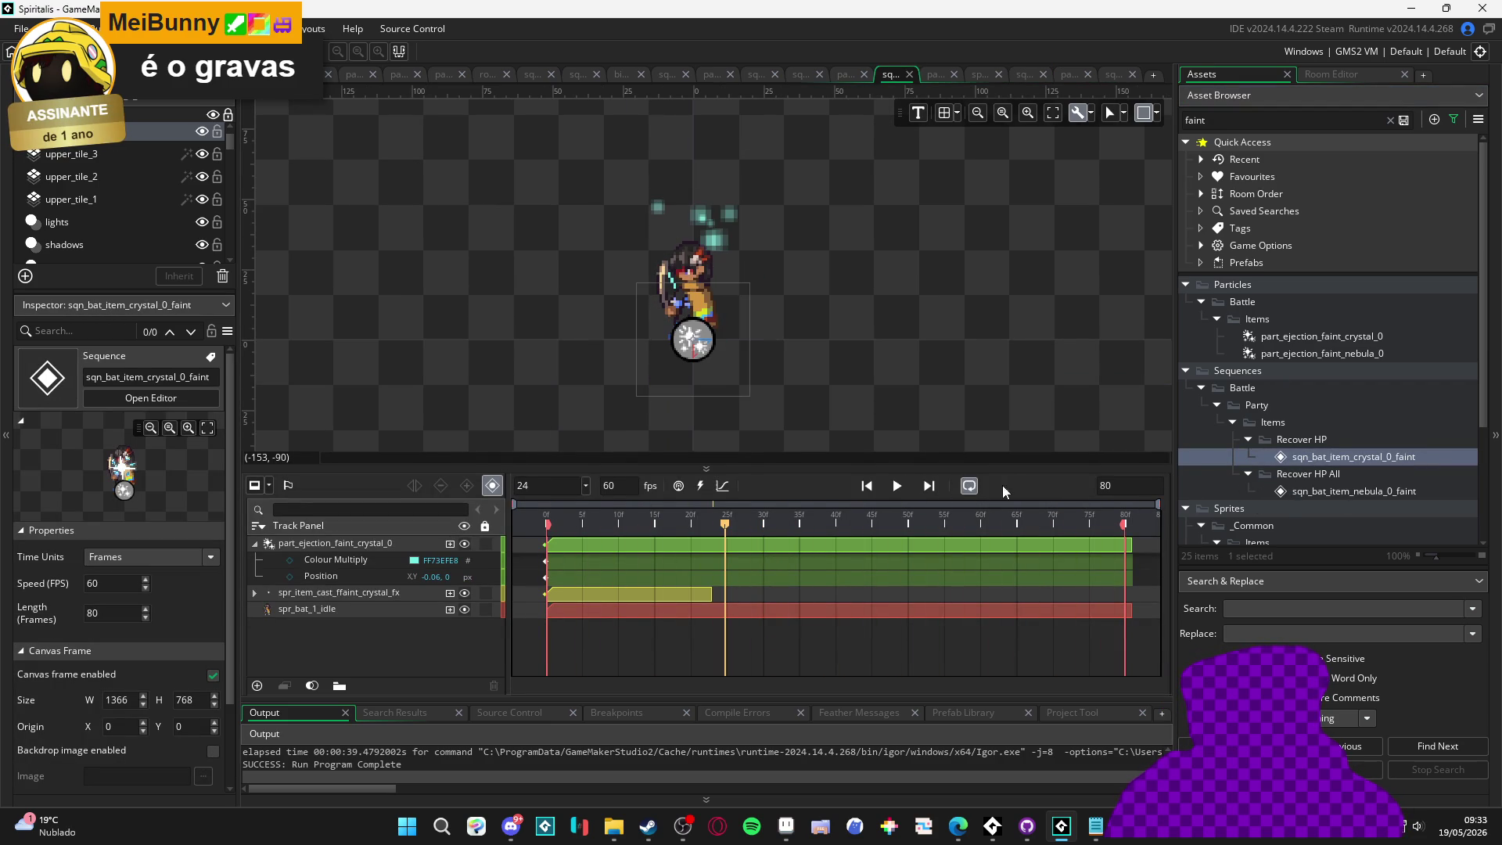
key(Home)
drag(538, 516, 669, 510)
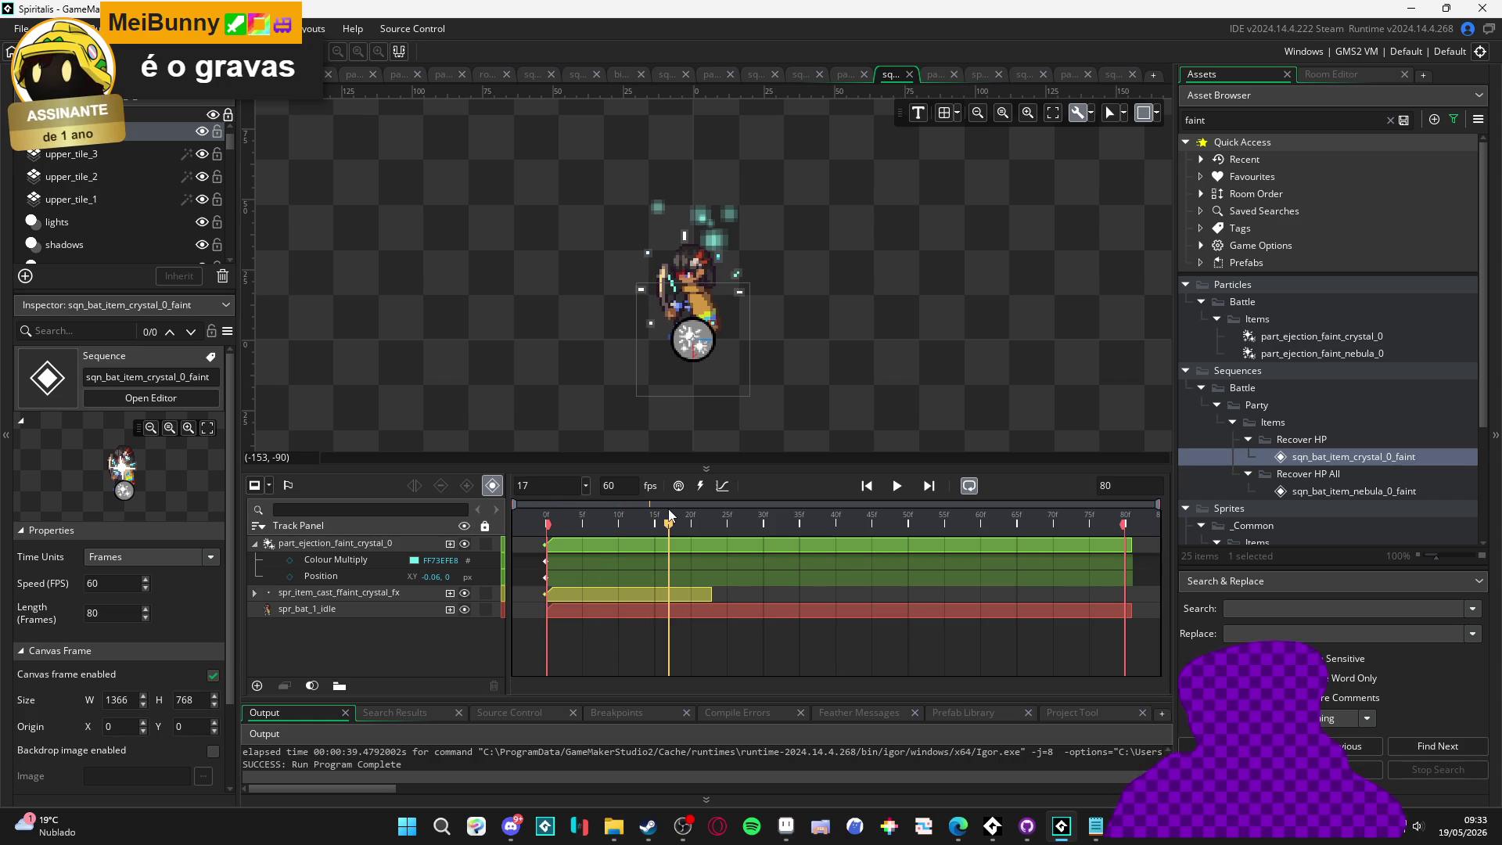
Trim and move the part_ejection_faint_crystal_0 clip to roughly frames 17–79 and preview it
click(561, 543)
drag(561, 543, 527, 539)
drag(1103, 545, 871, 547)
mouse_move(737, 548)
mouse_down()
mouse_move(914, 549)
mouse_move(890, 549)
mouse_up()
drag(1021, 544, 1119, 556)
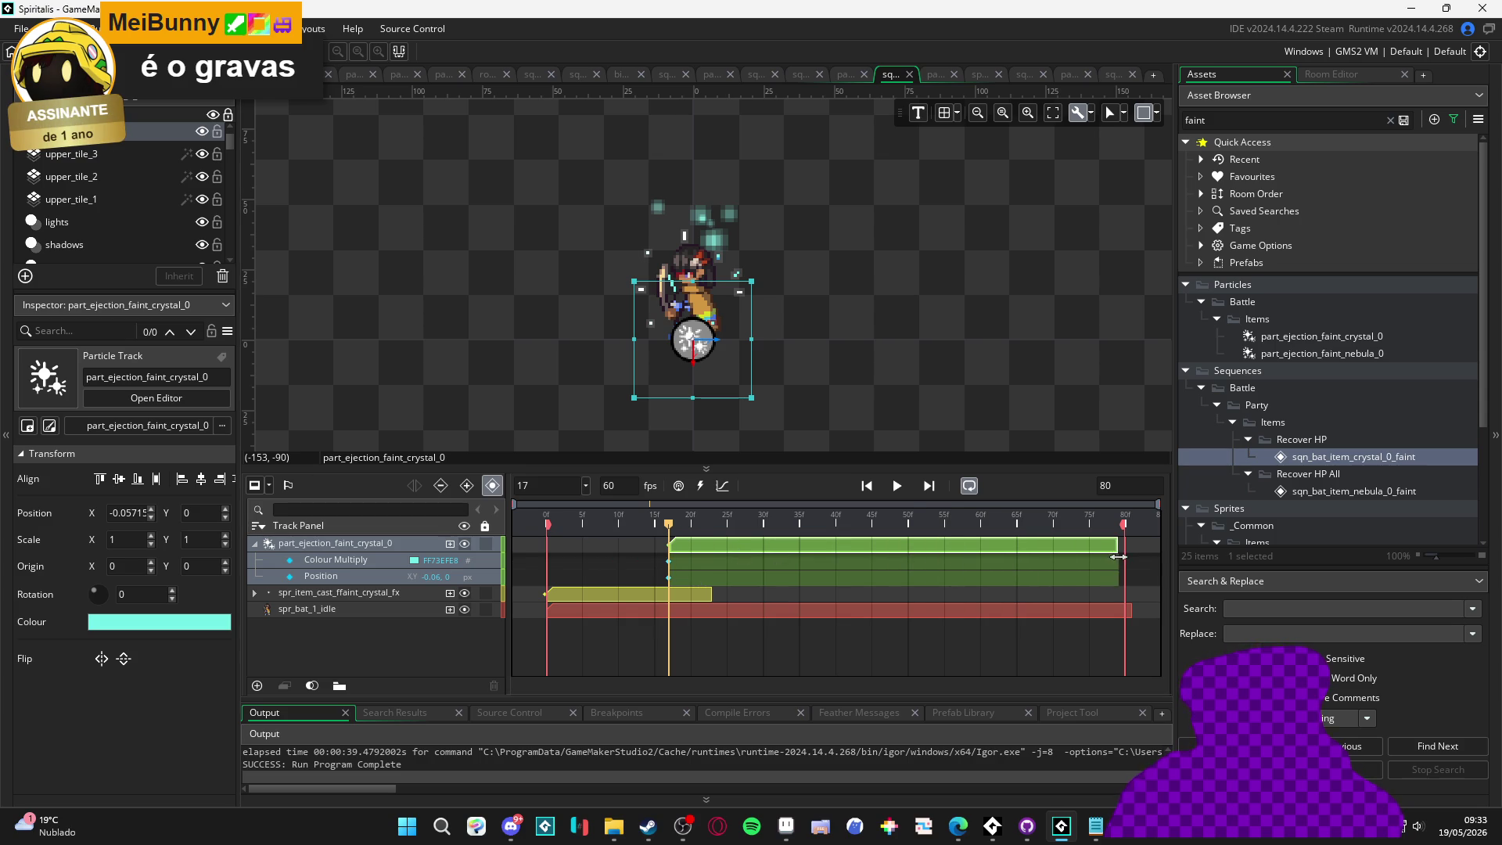
key(space)
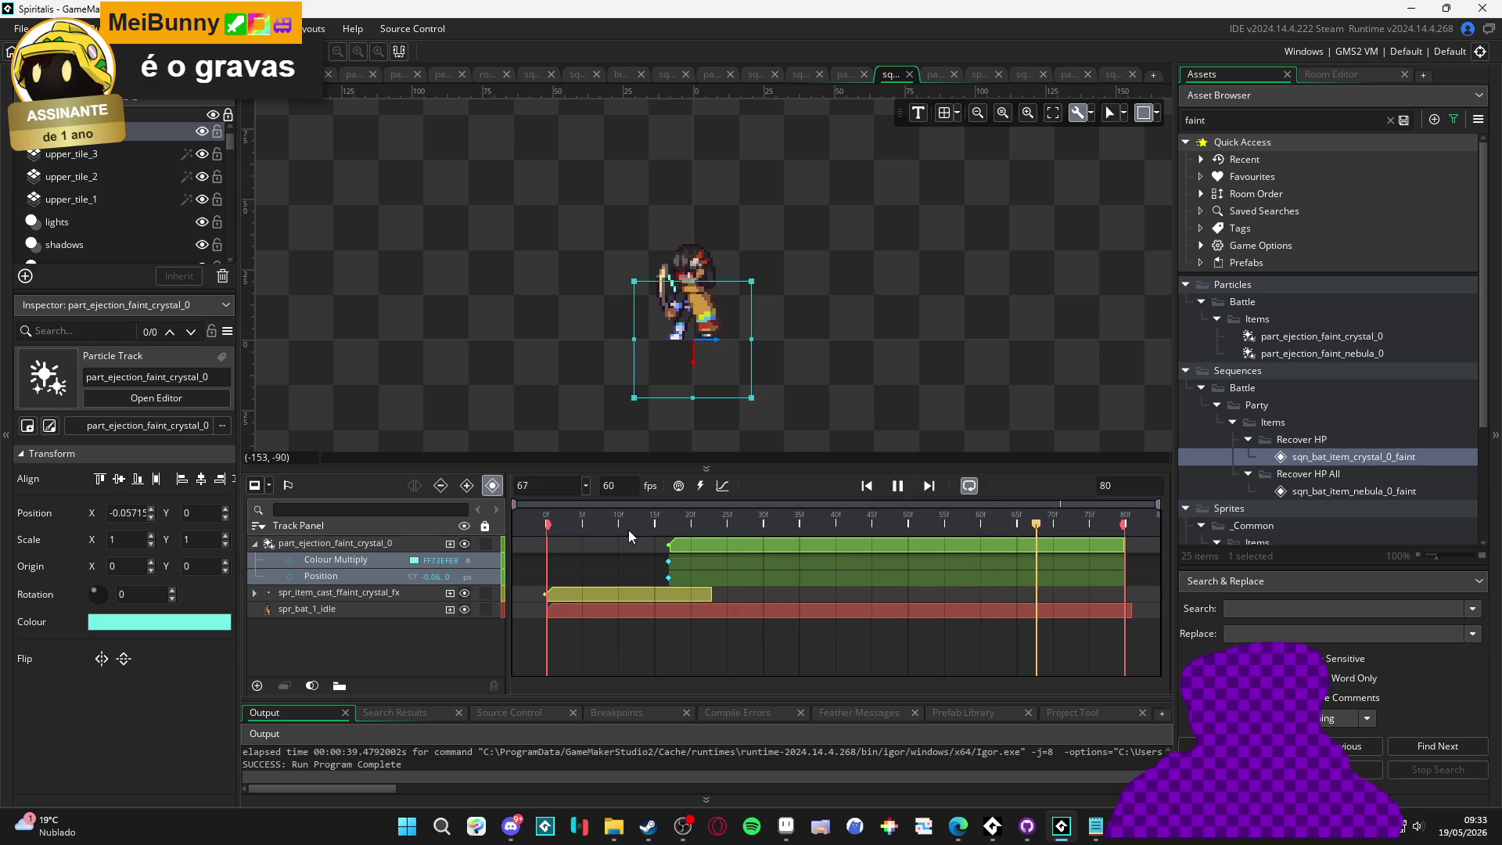
Shift the particle clip to start at frame 9, ending around frame 72, and replay the sequence
click(593, 532)
drag(593, 532, 617, 532)
mouse_move(720, 542)
mouse_down()
mouse_move(645, 555)
mouse_move(661, 554)
mouse_up()
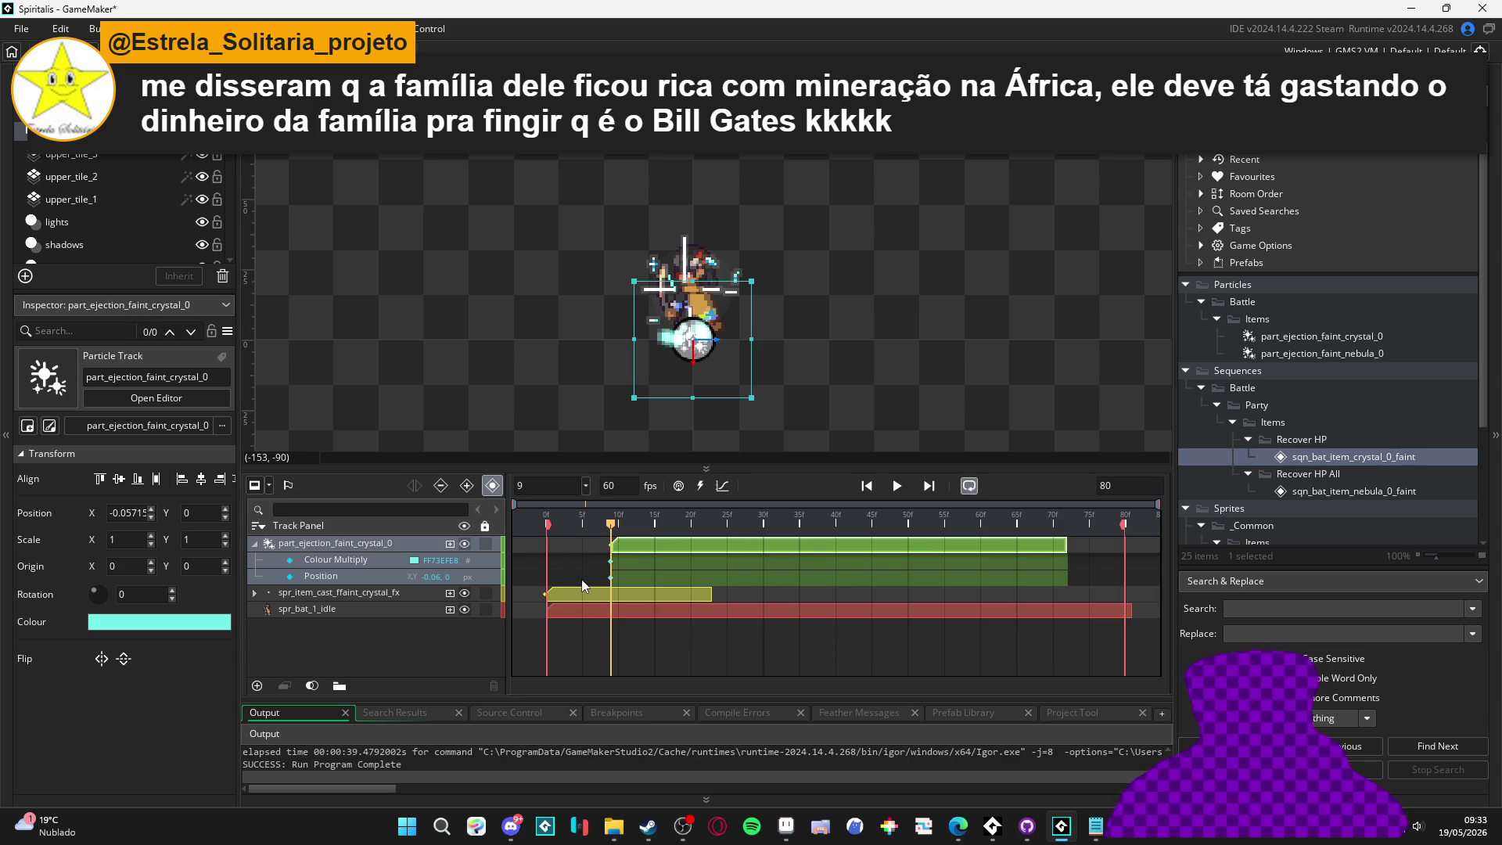
click(581, 540)
key(space)
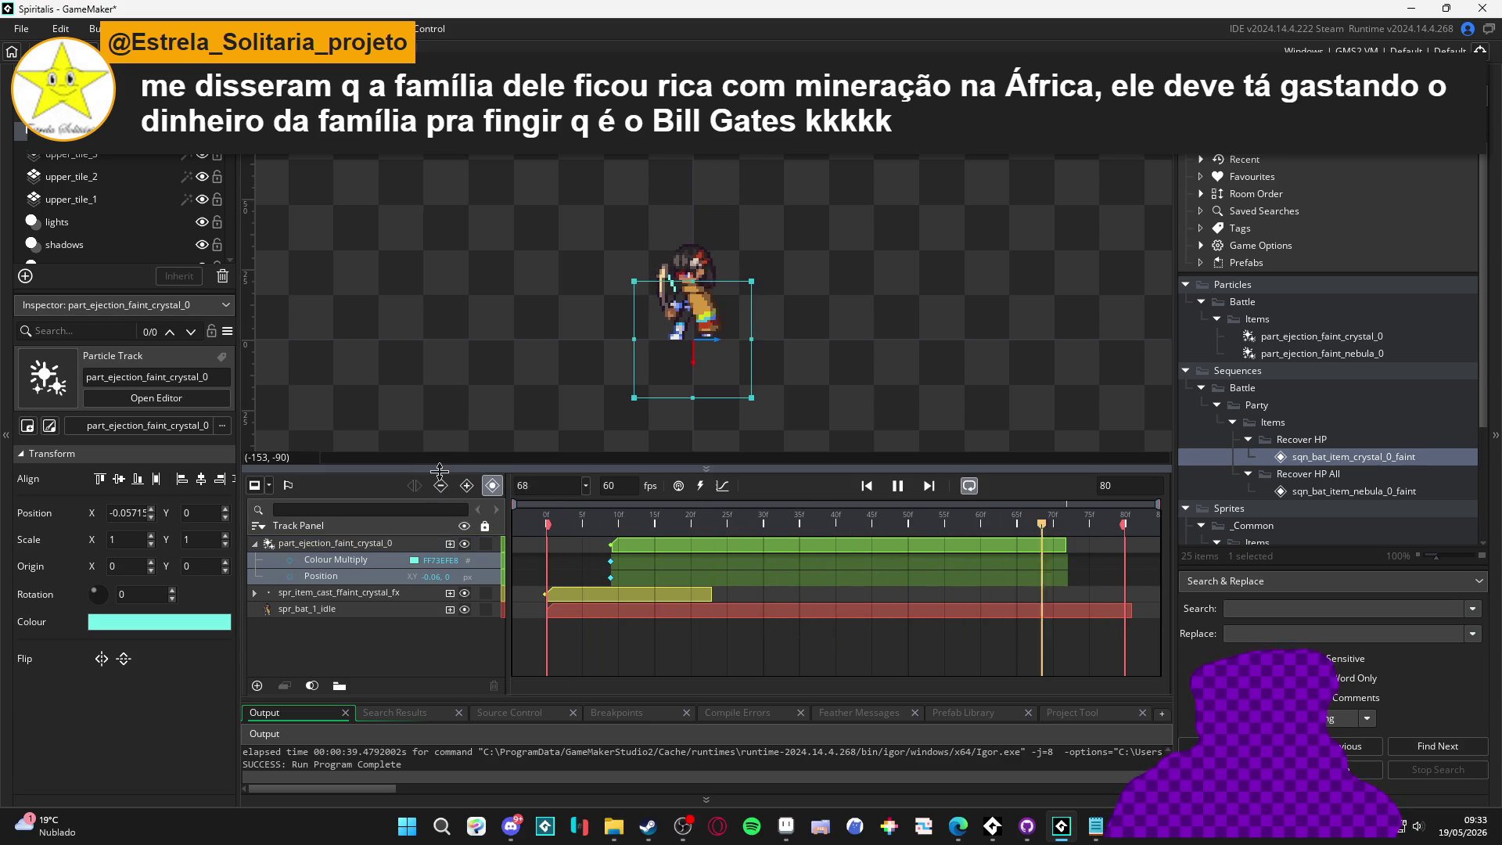
key(space)
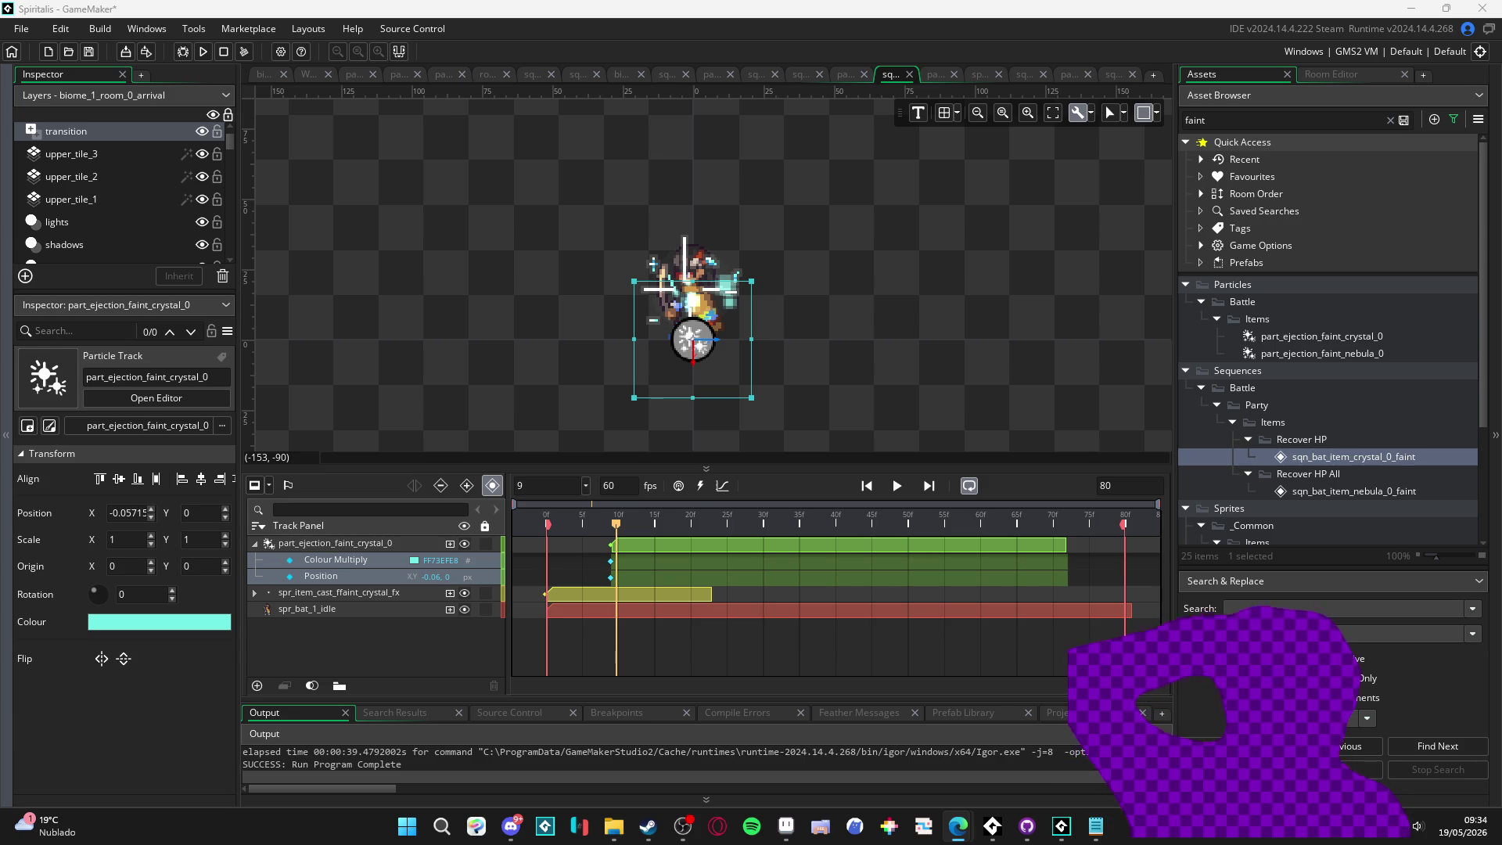
click(903, 340)
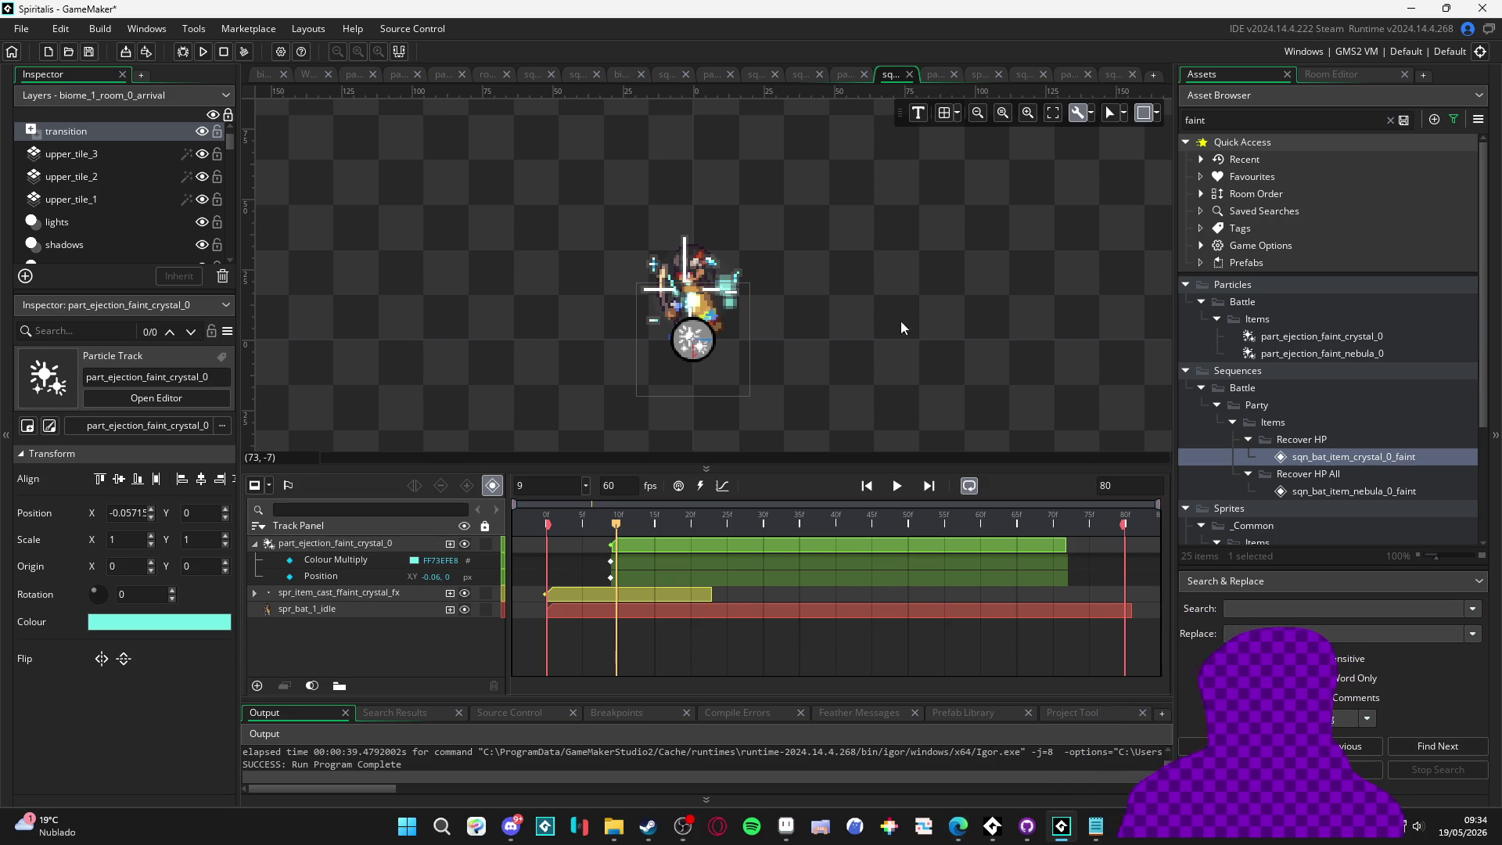